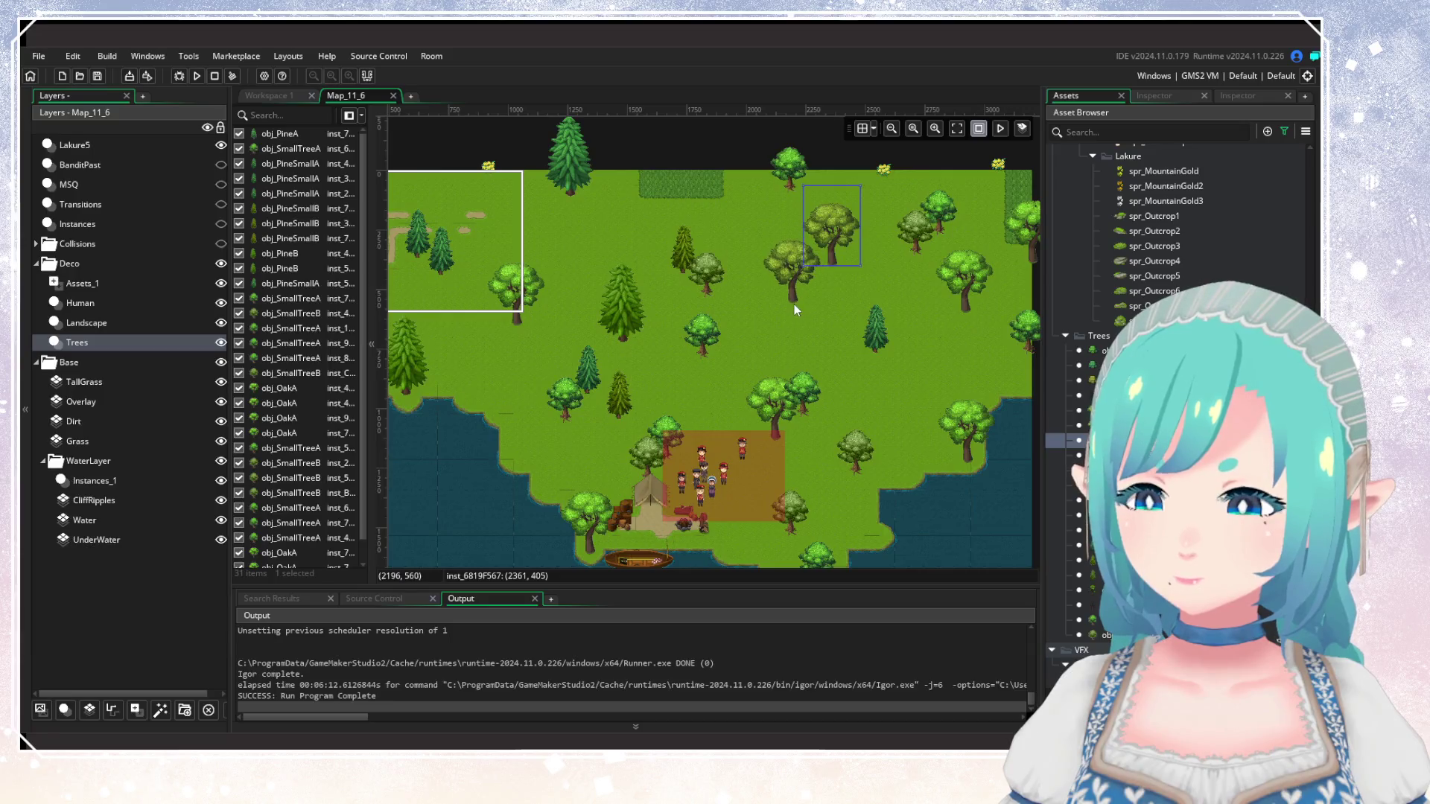
Place a 32nd tree on the Map_11_6 island's Trees layer, then zoom out.
alt+click(806, 298)
scroll(737, 372, down, 2)
scroll(888, 399, down, 3)
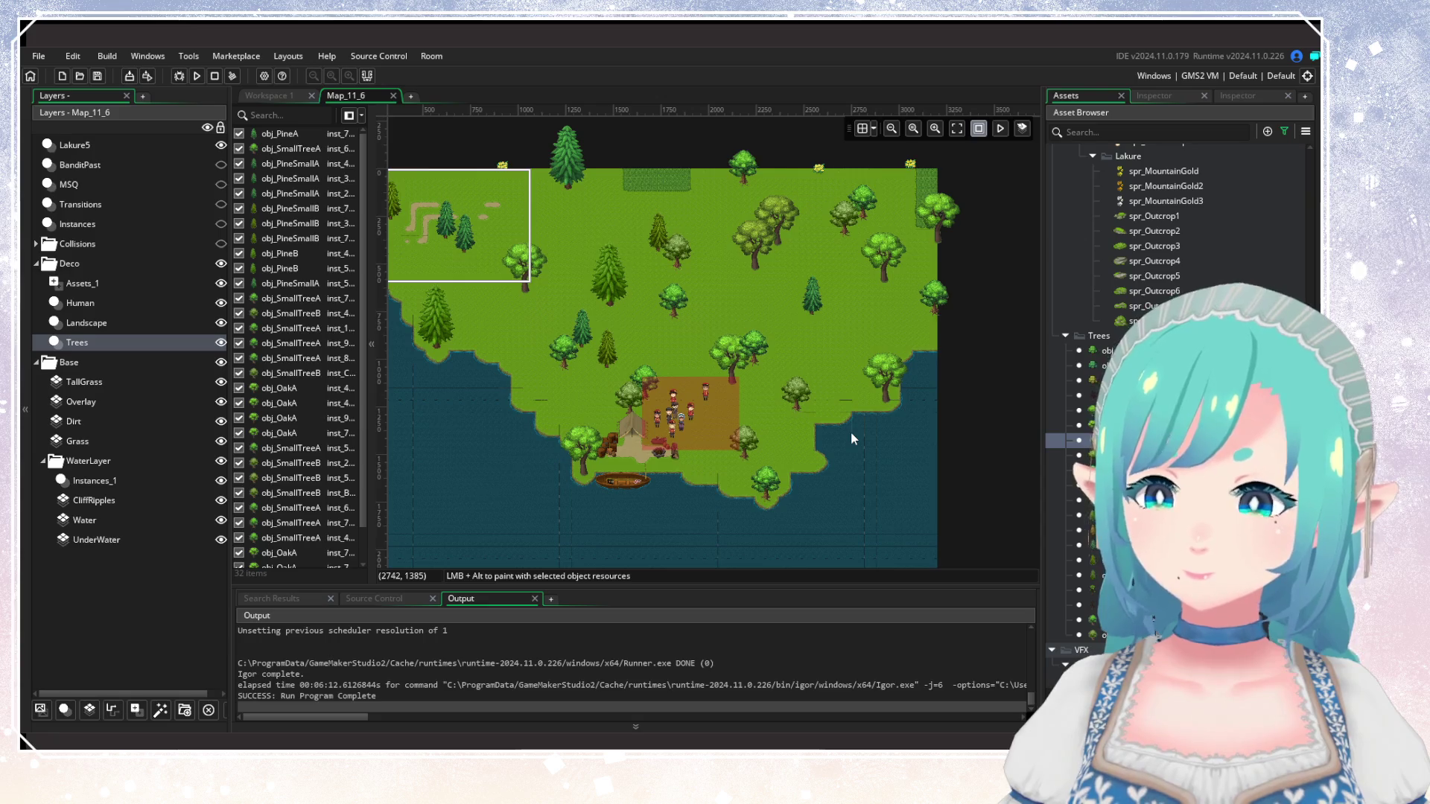
scroll(659, 361, up, 1)
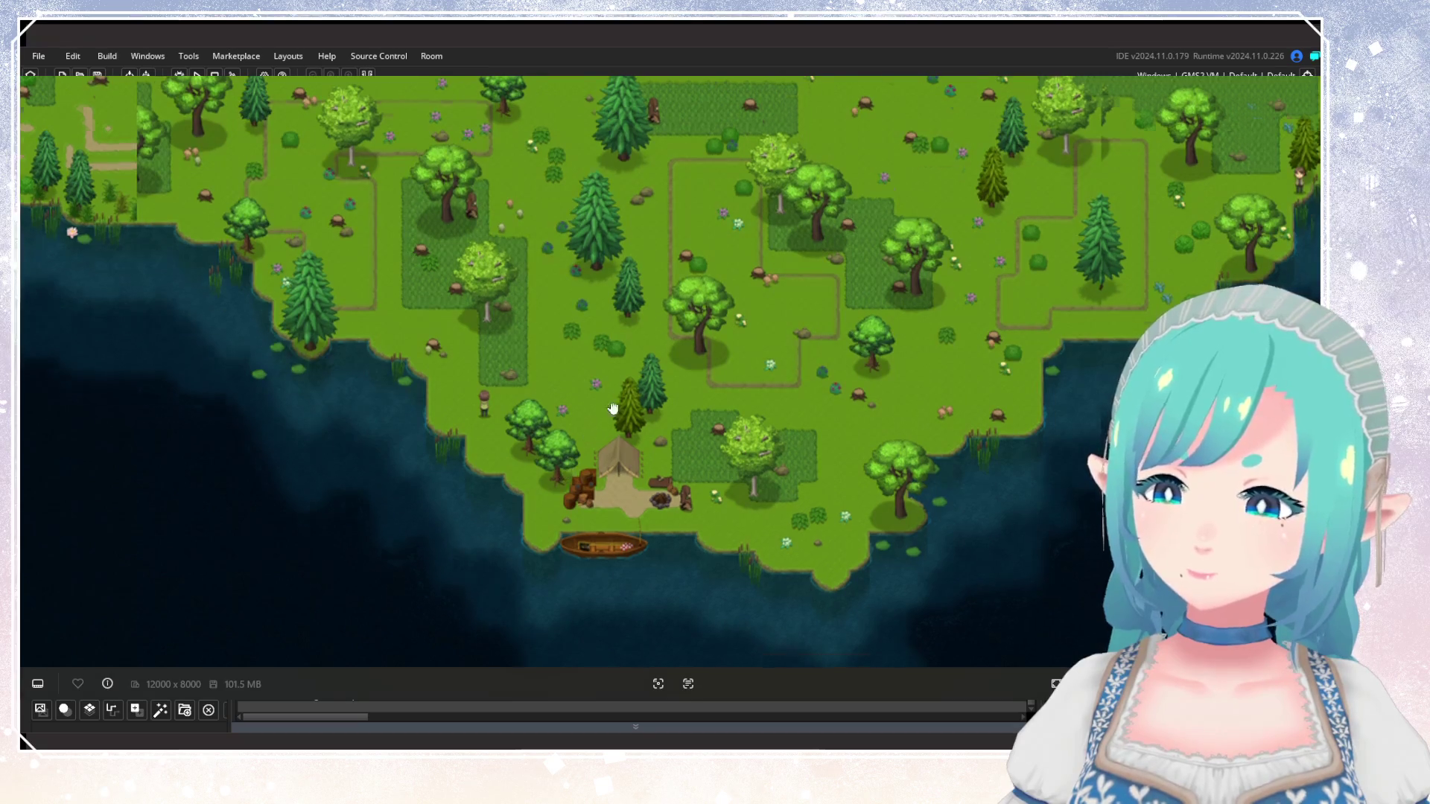
Zoom out and pan the world map past the village, pond, factory, manor and coast.
scroll(608, 400, down, 5)
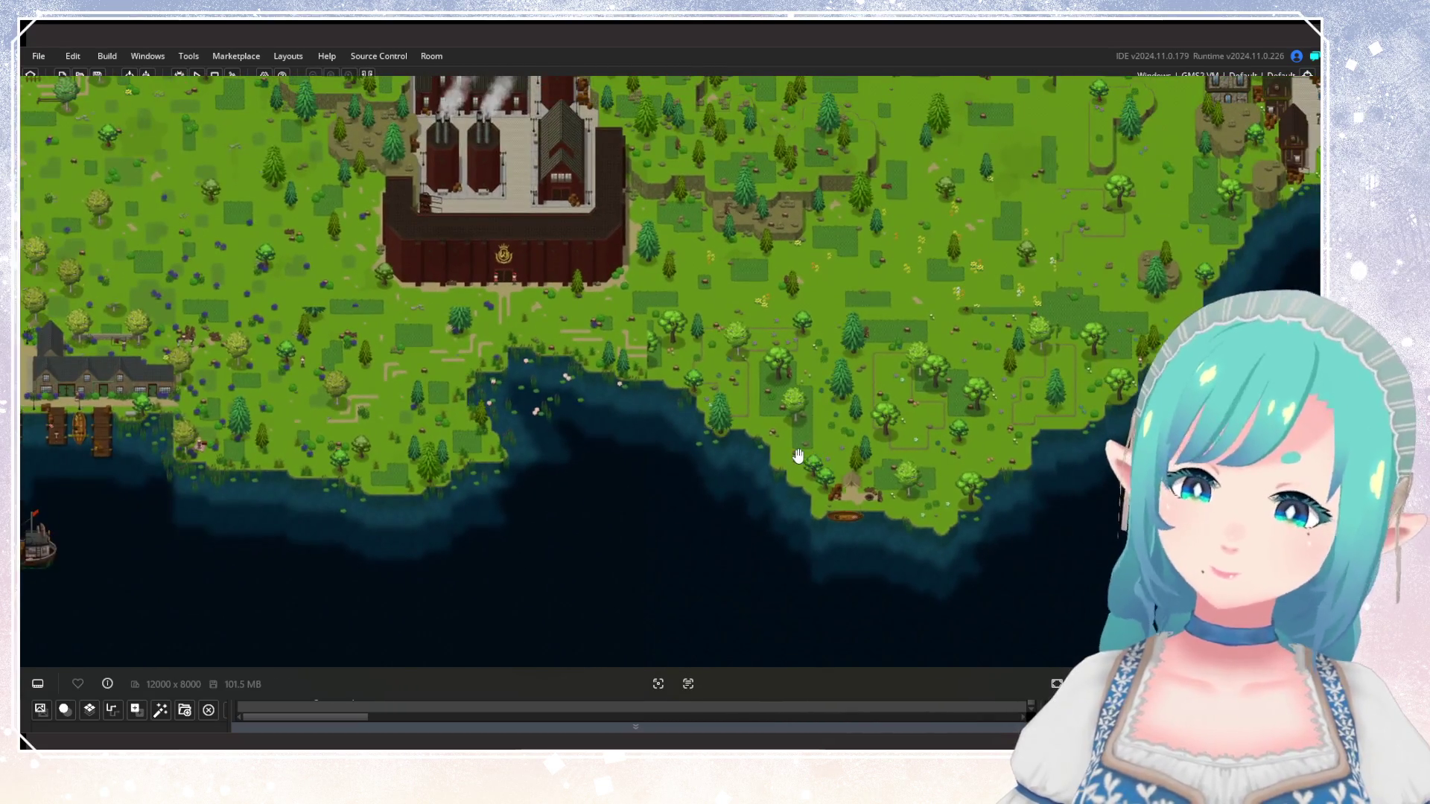
scroll(749, 444, down, 3)
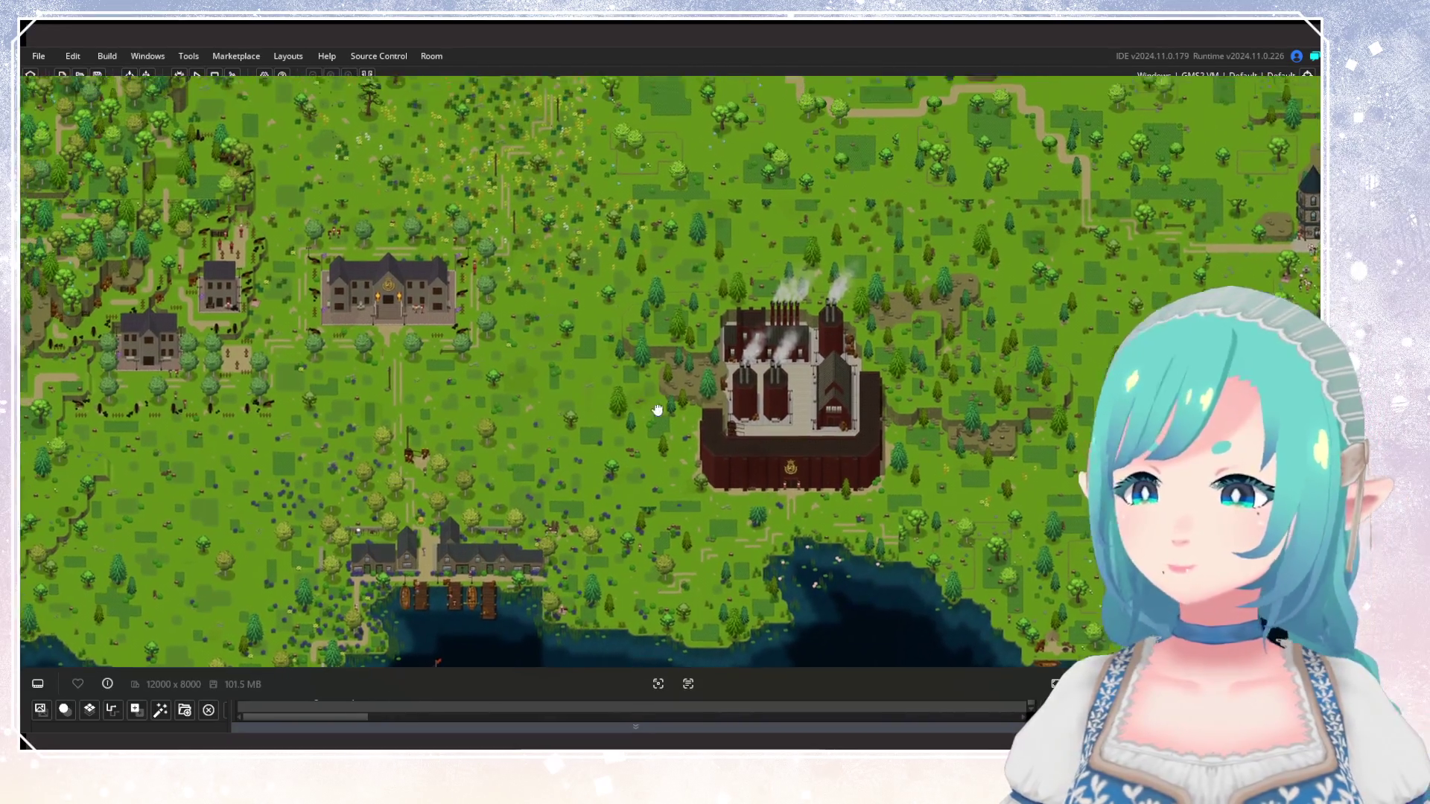
drag(659, 409, 700, 564)
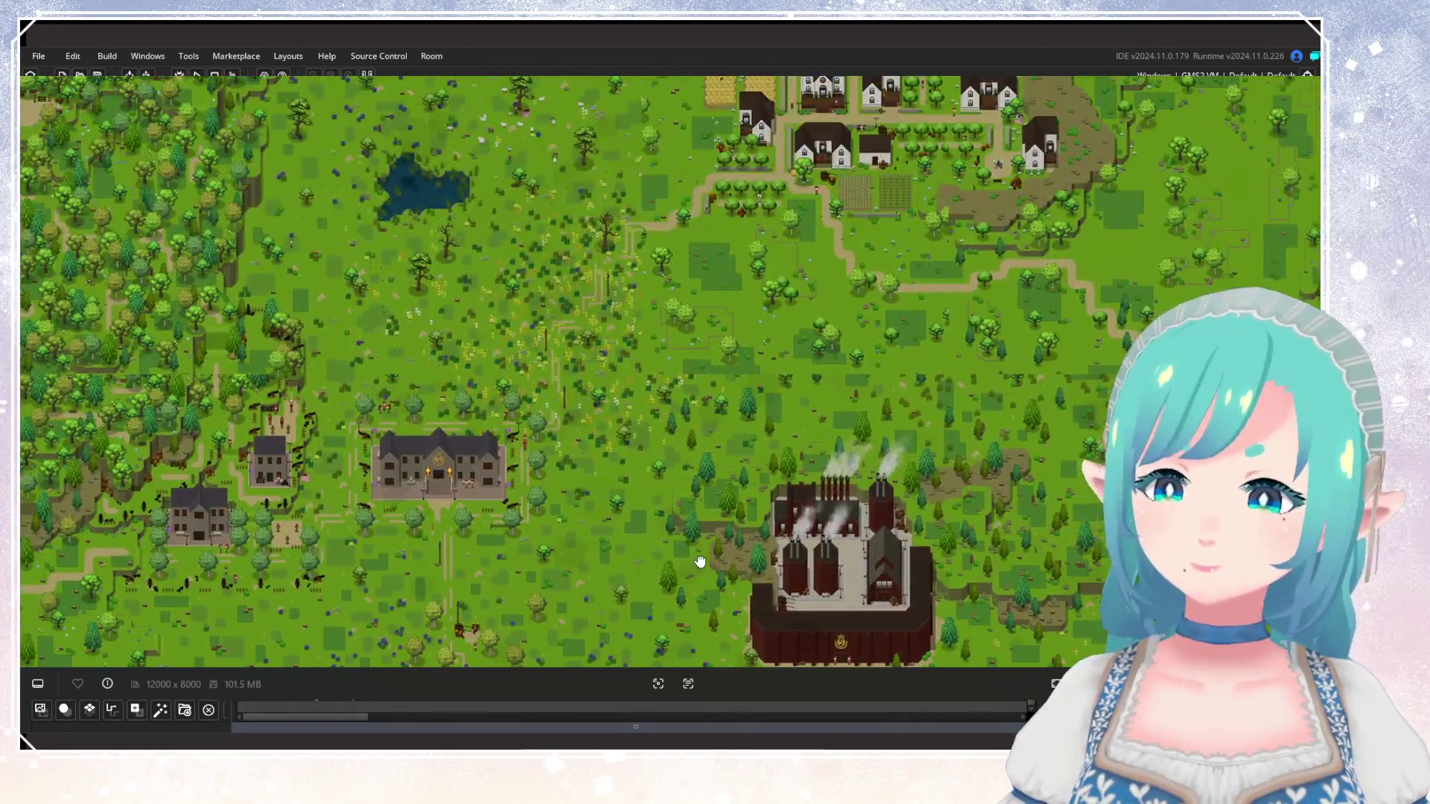
drag(780, 294, 862, 518)
drag(554, 324, 596, 399)
drag(991, 596, 603, 406)
mouse_move(715, 656)
mouse_down()
mouse_move(685, 466)
mouse_move(696, 329)
mouse_up()
drag(795, 298, 837, 380)
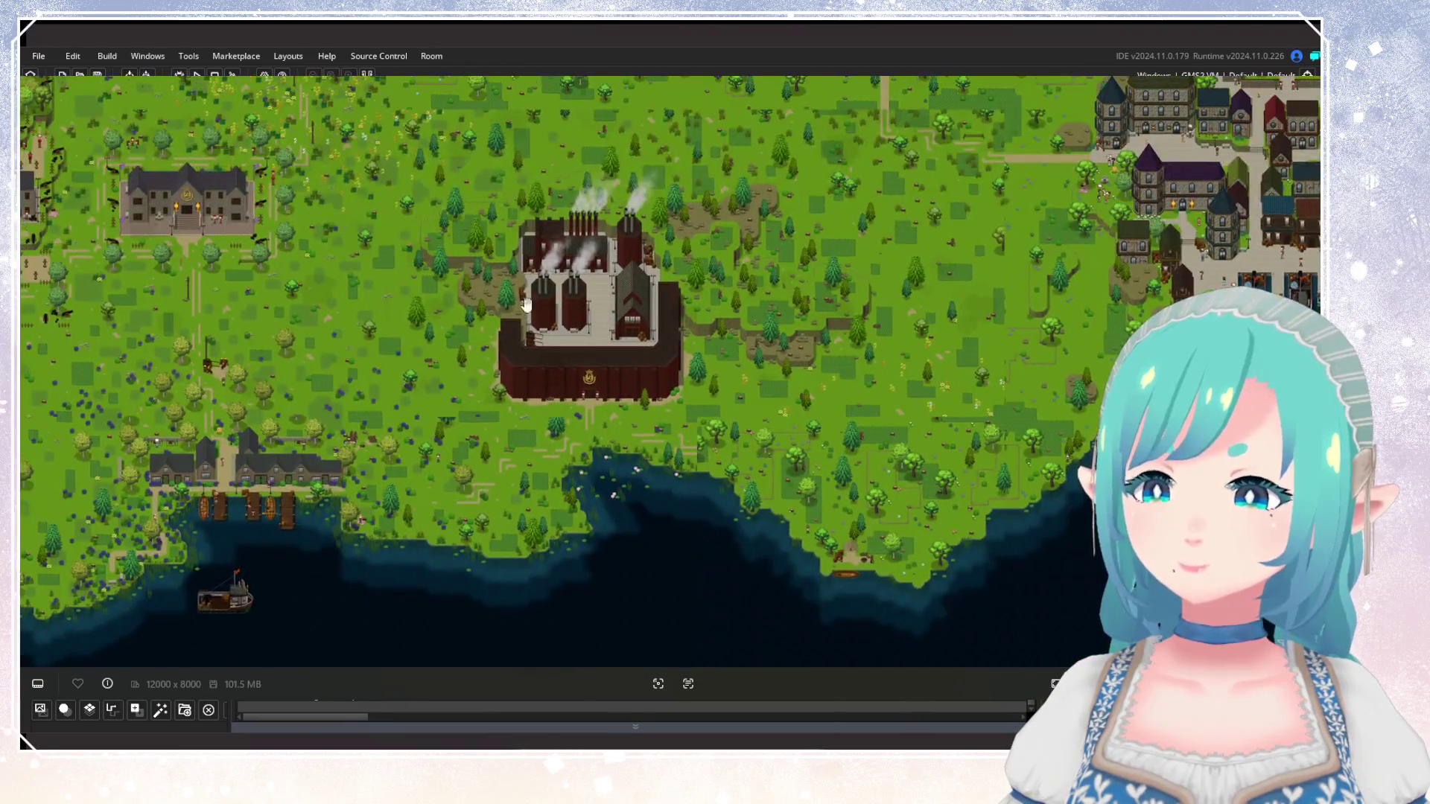
drag(1035, 548, 904, 426)
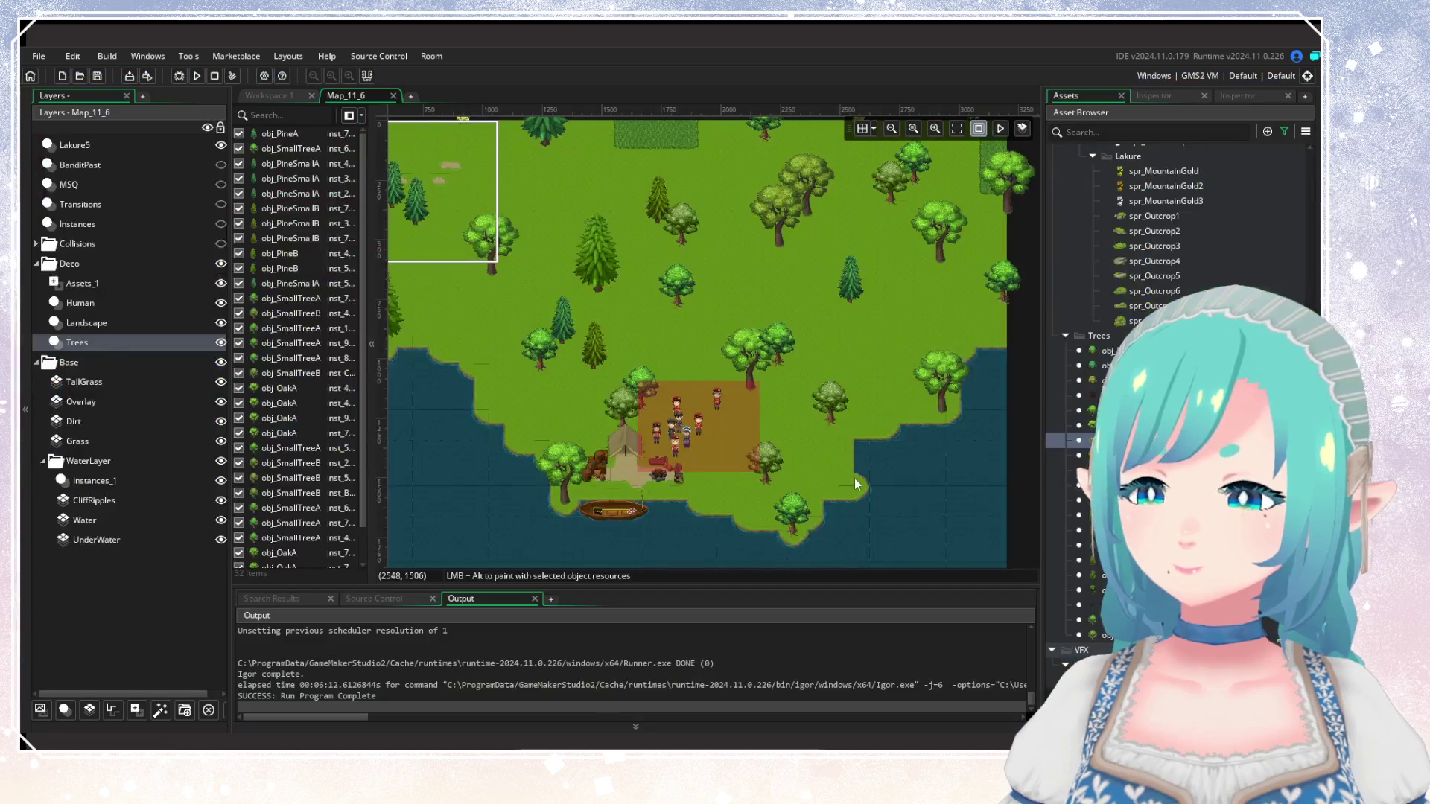
Select the TallGrass layer and choose the LongGrass auto-tile from the Libraries list.
mouse_move(806, 418)
mouse_down()
mouse_move(752, 391)
mouse_move(889, 408)
mouse_up()
drag(605, 388, 664, 409)
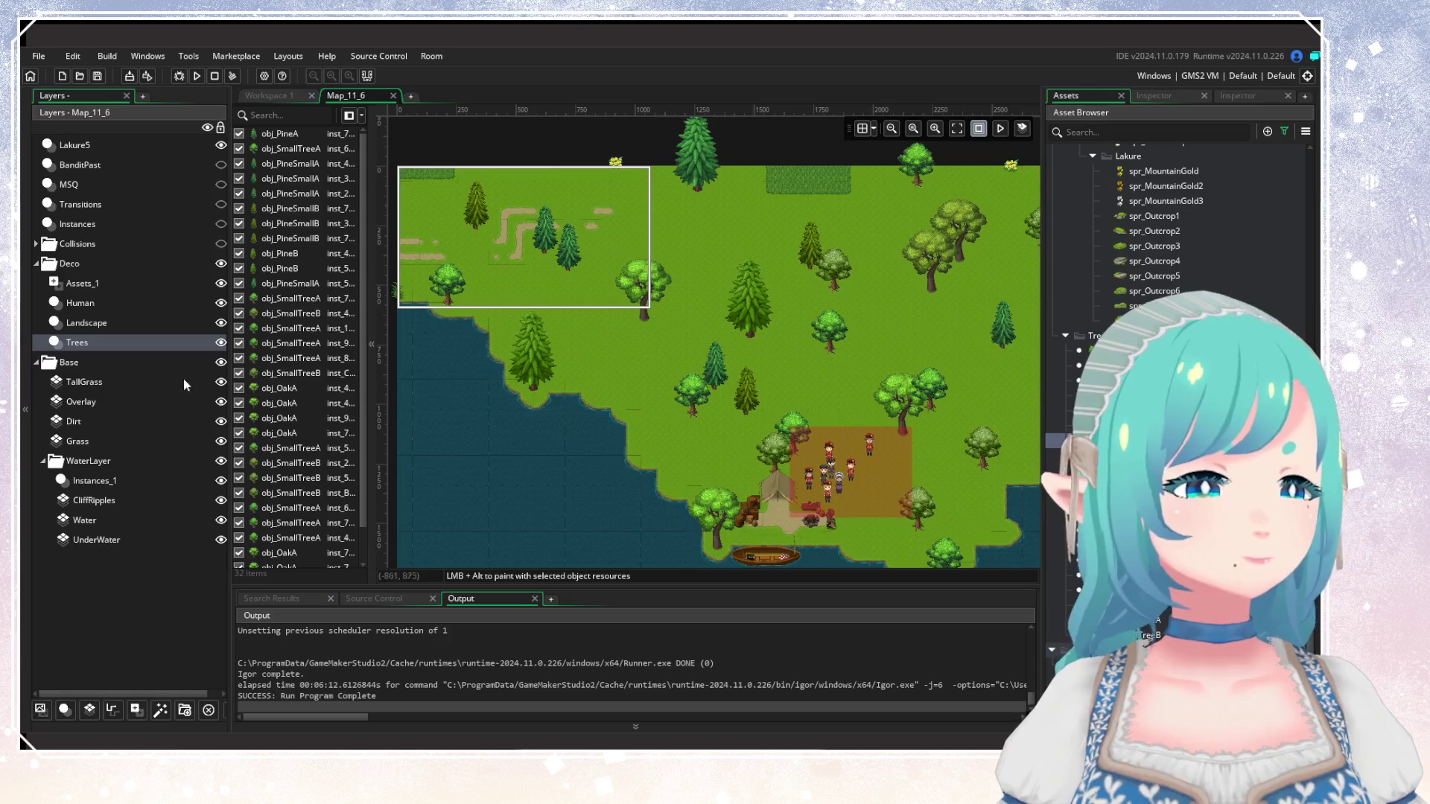
click(81, 382)
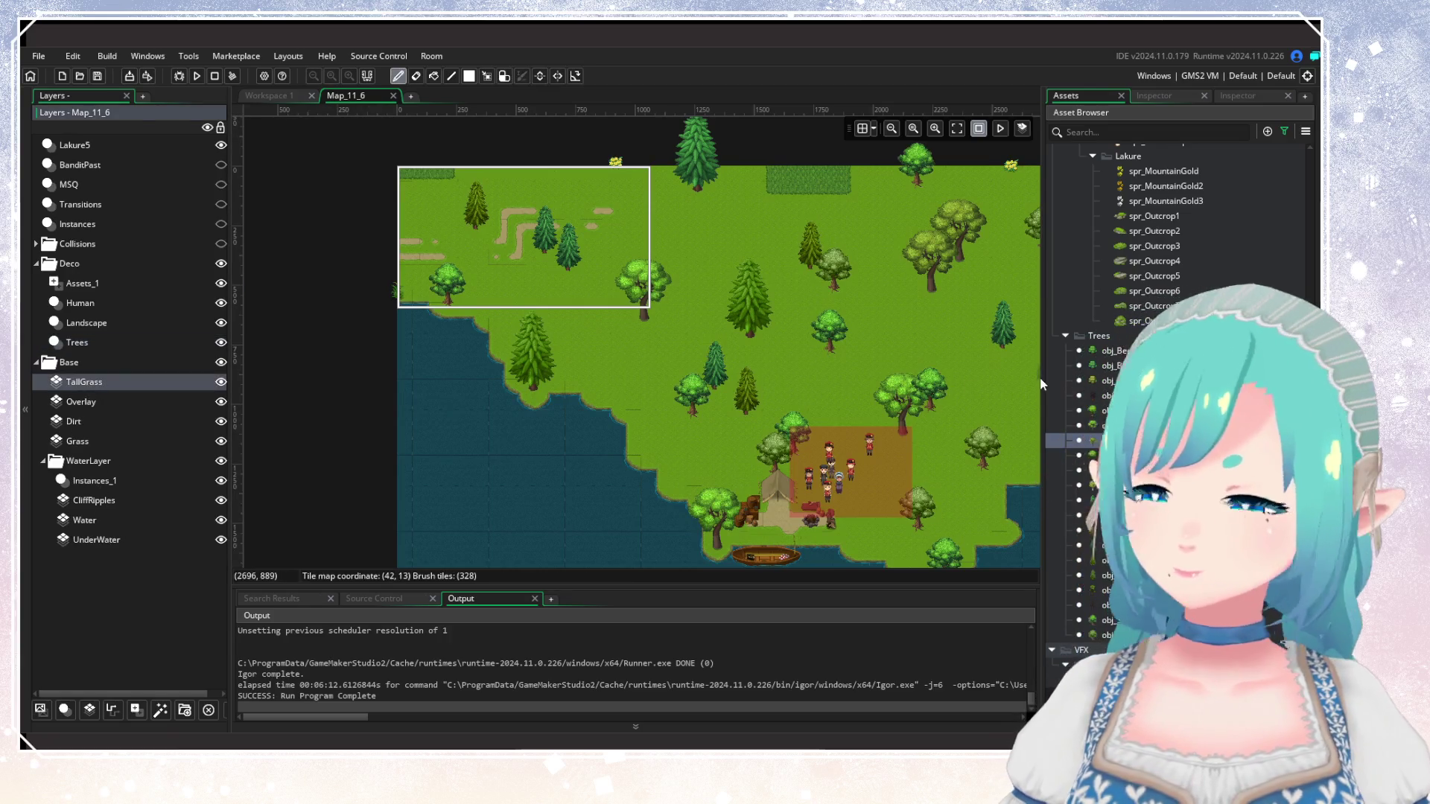
click(1237, 95)
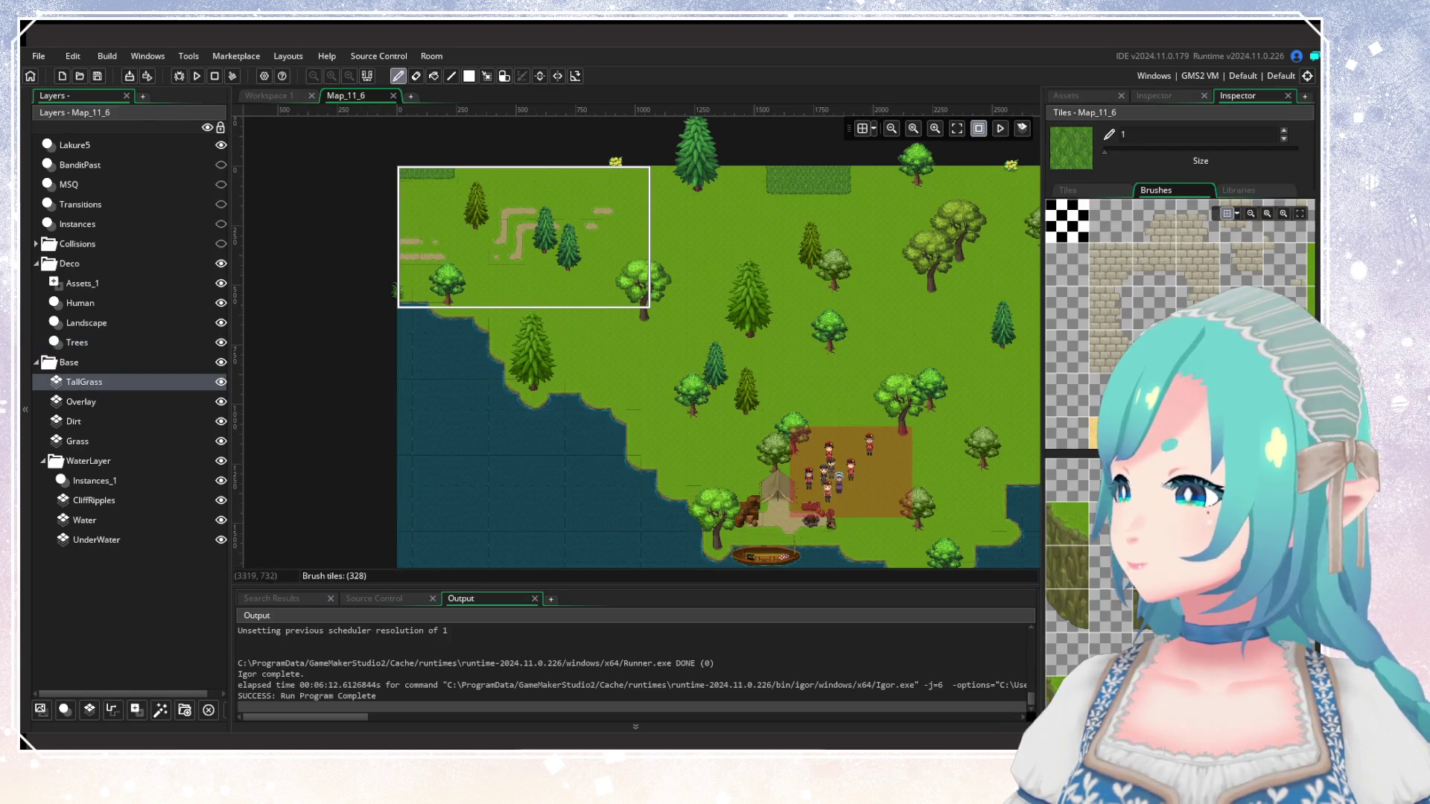
click(1239, 190)
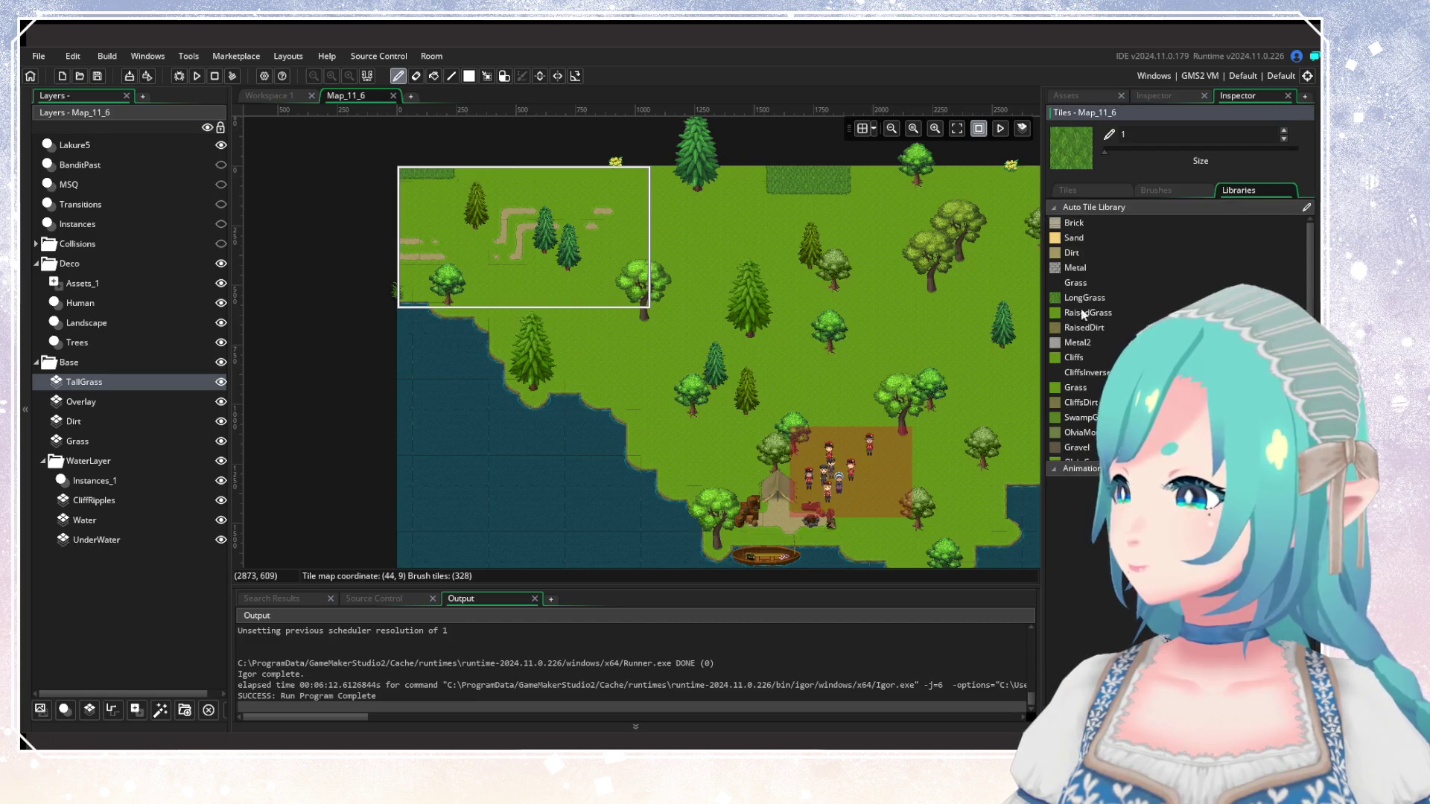
click(1084, 298)
scroll(638, 365, up, 1)
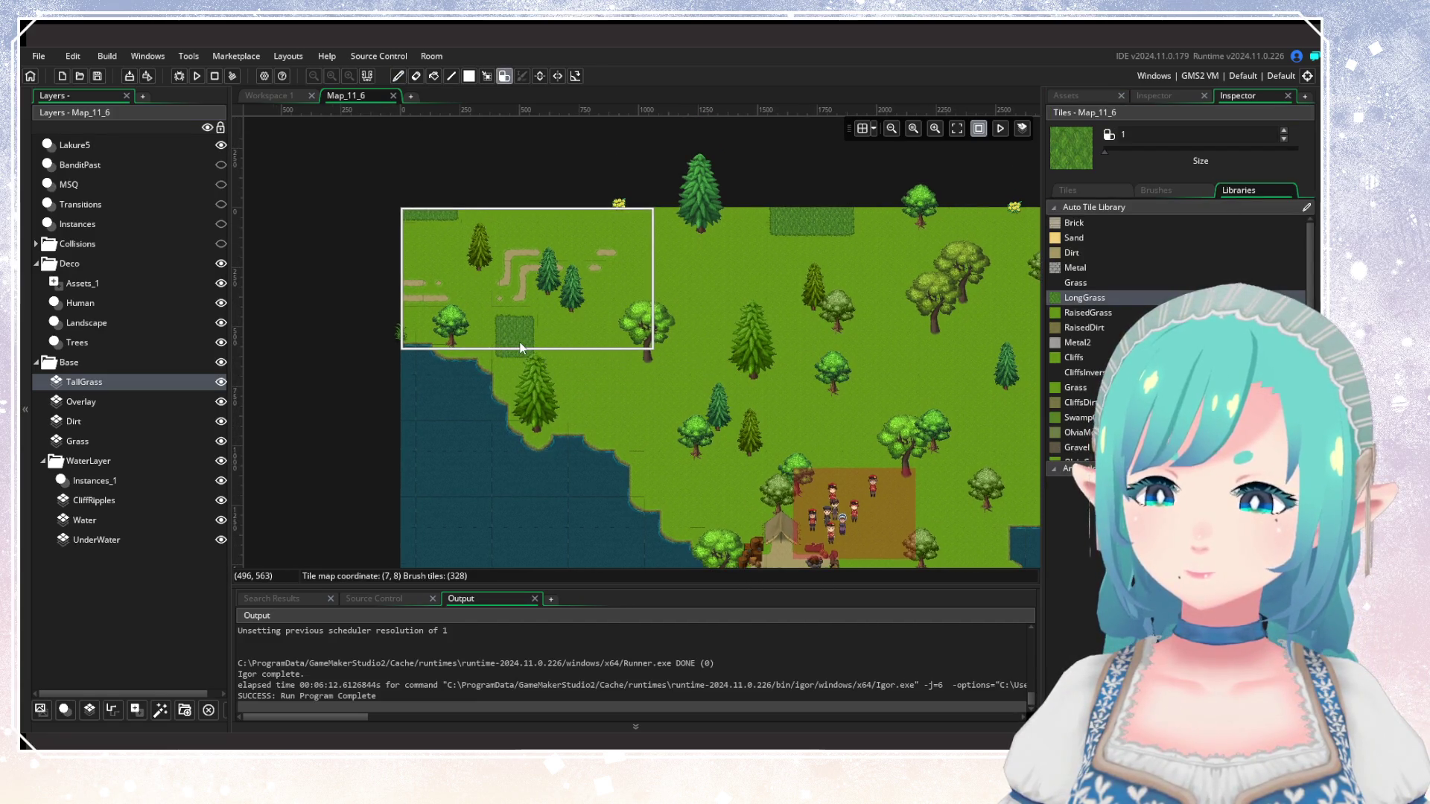
Paint long-grass patches across the island and near the camp, erasing one patch's right part.
drag(521, 348, 585, 341)
click(619, 404)
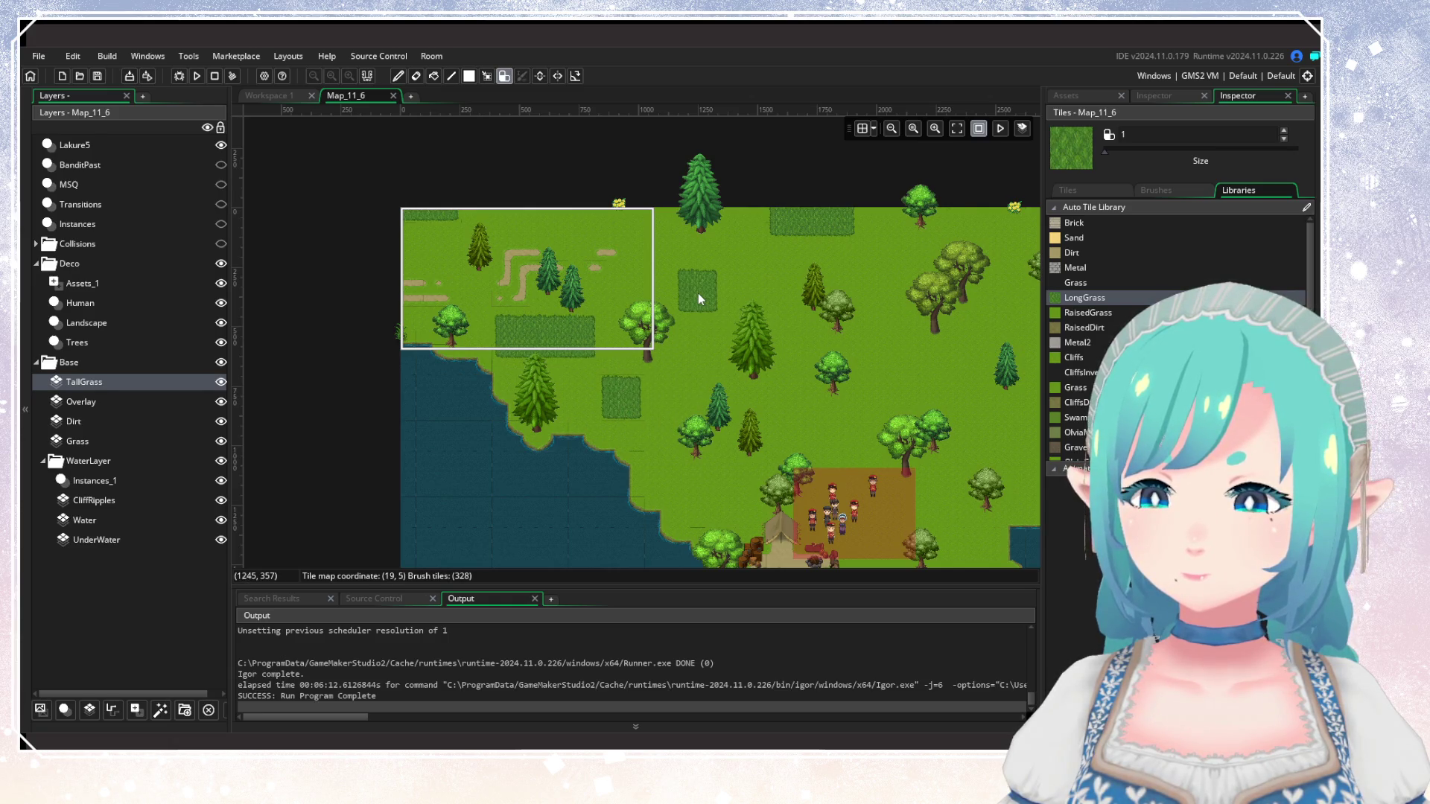
drag(788, 377, 461, 377)
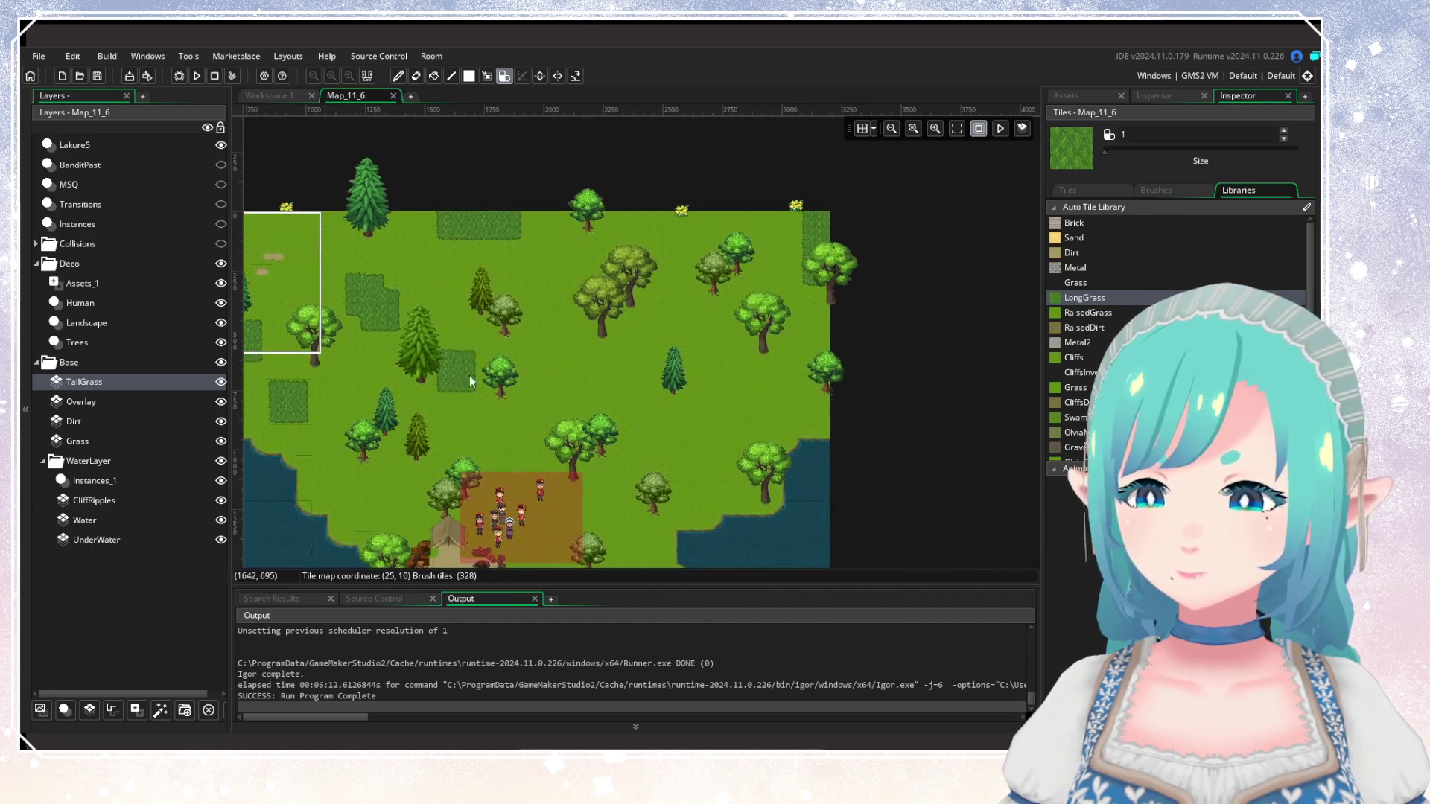
drag(546, 405, 551, 392)
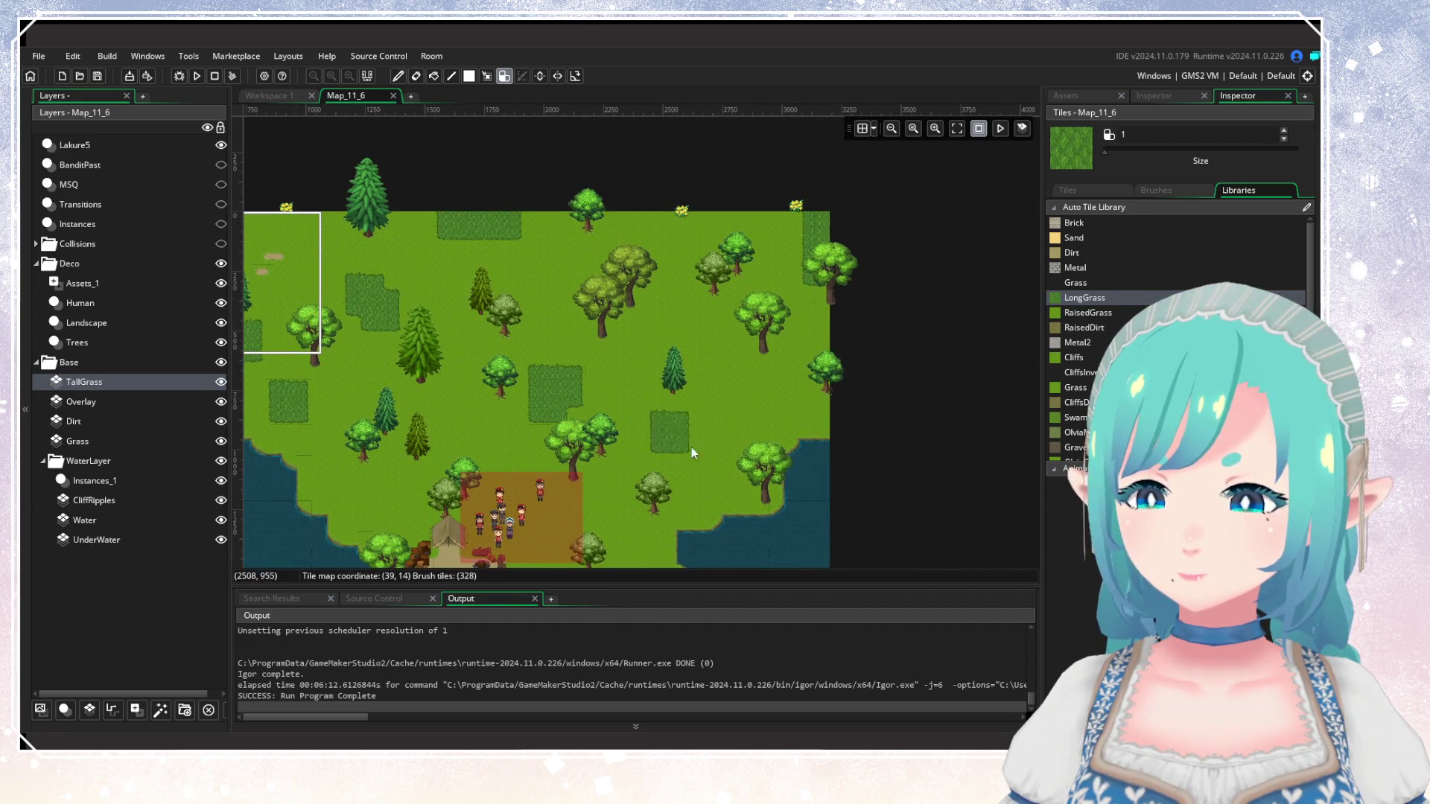
scroll(655, 439, down, 2)
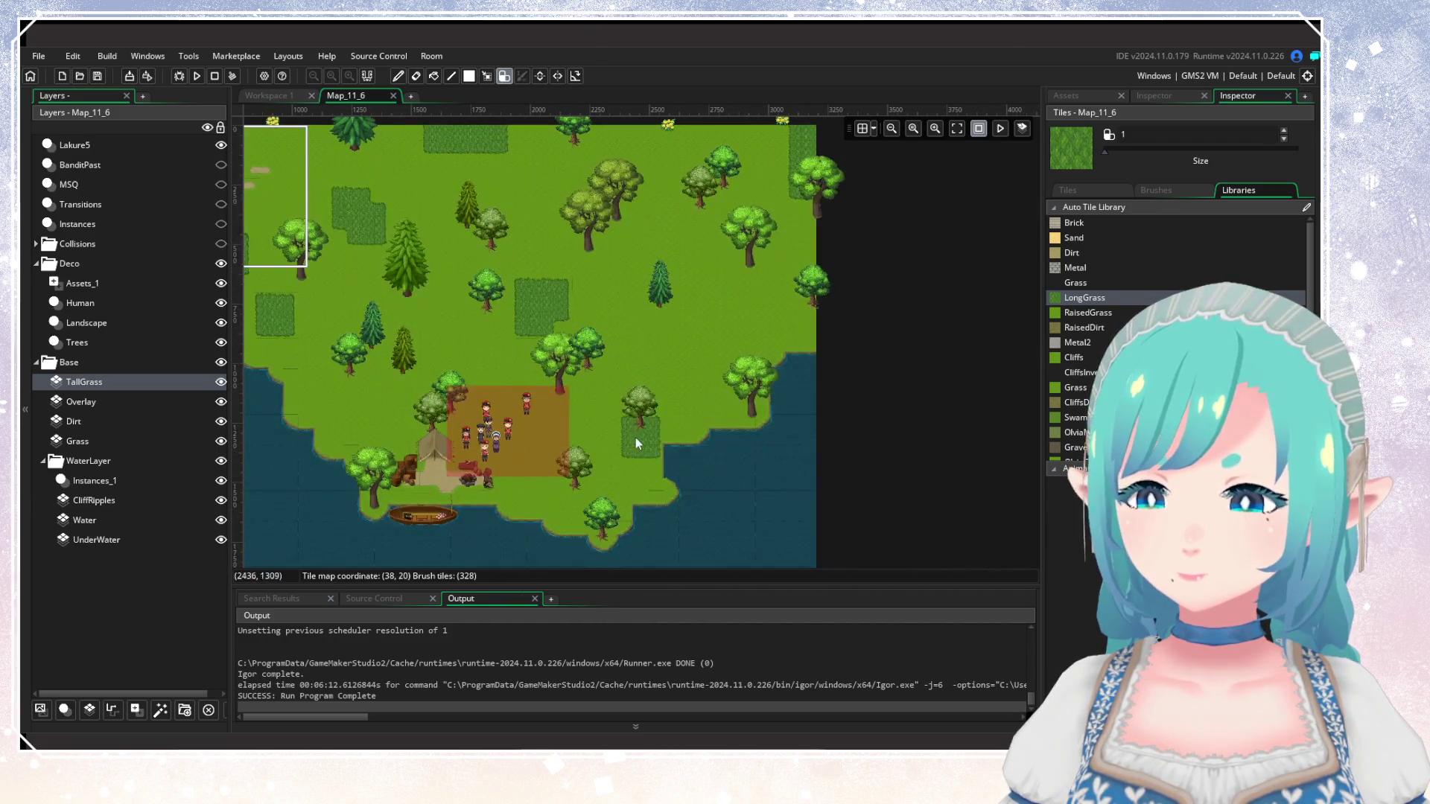
click(596, 438)
click(530, 469)
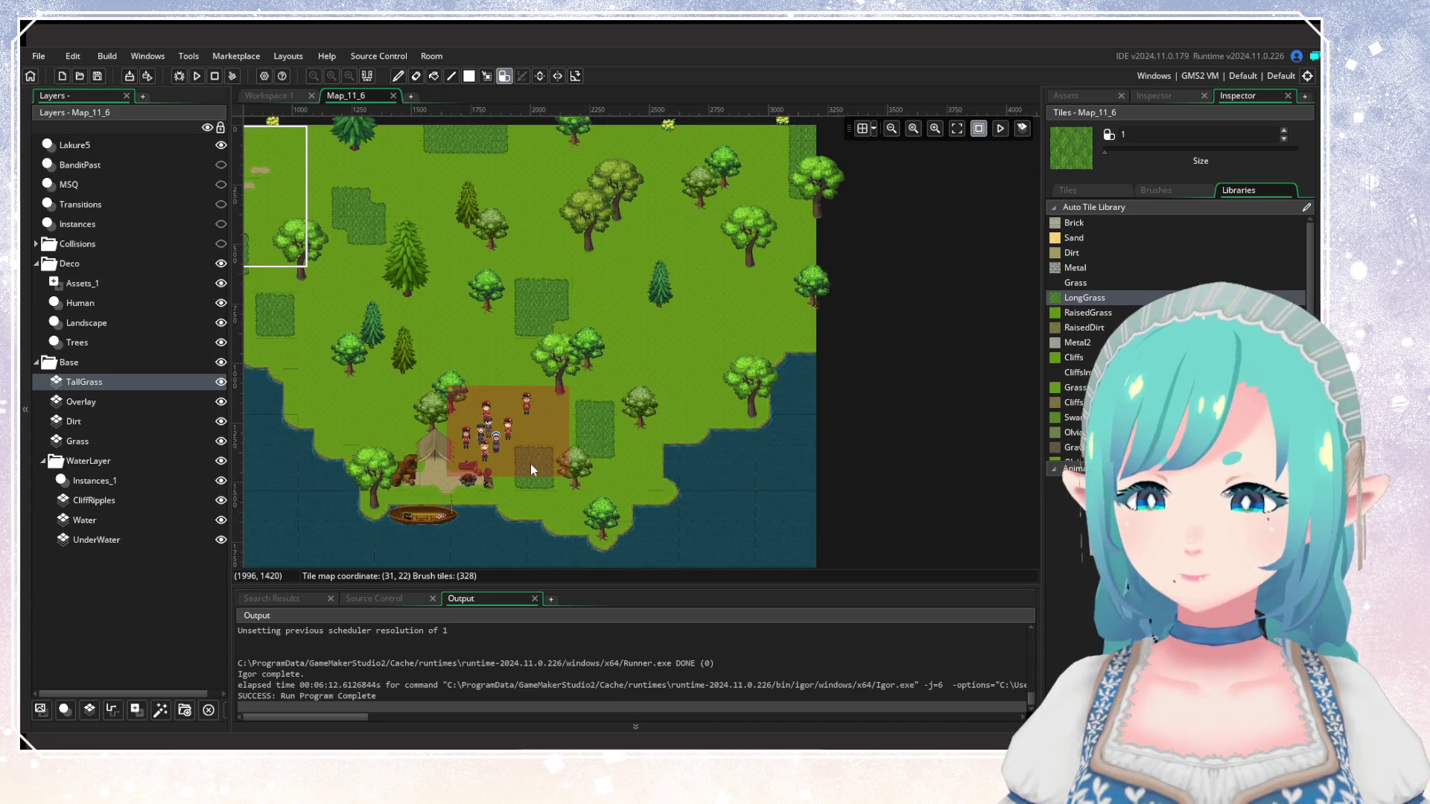
right_click(603, 443)
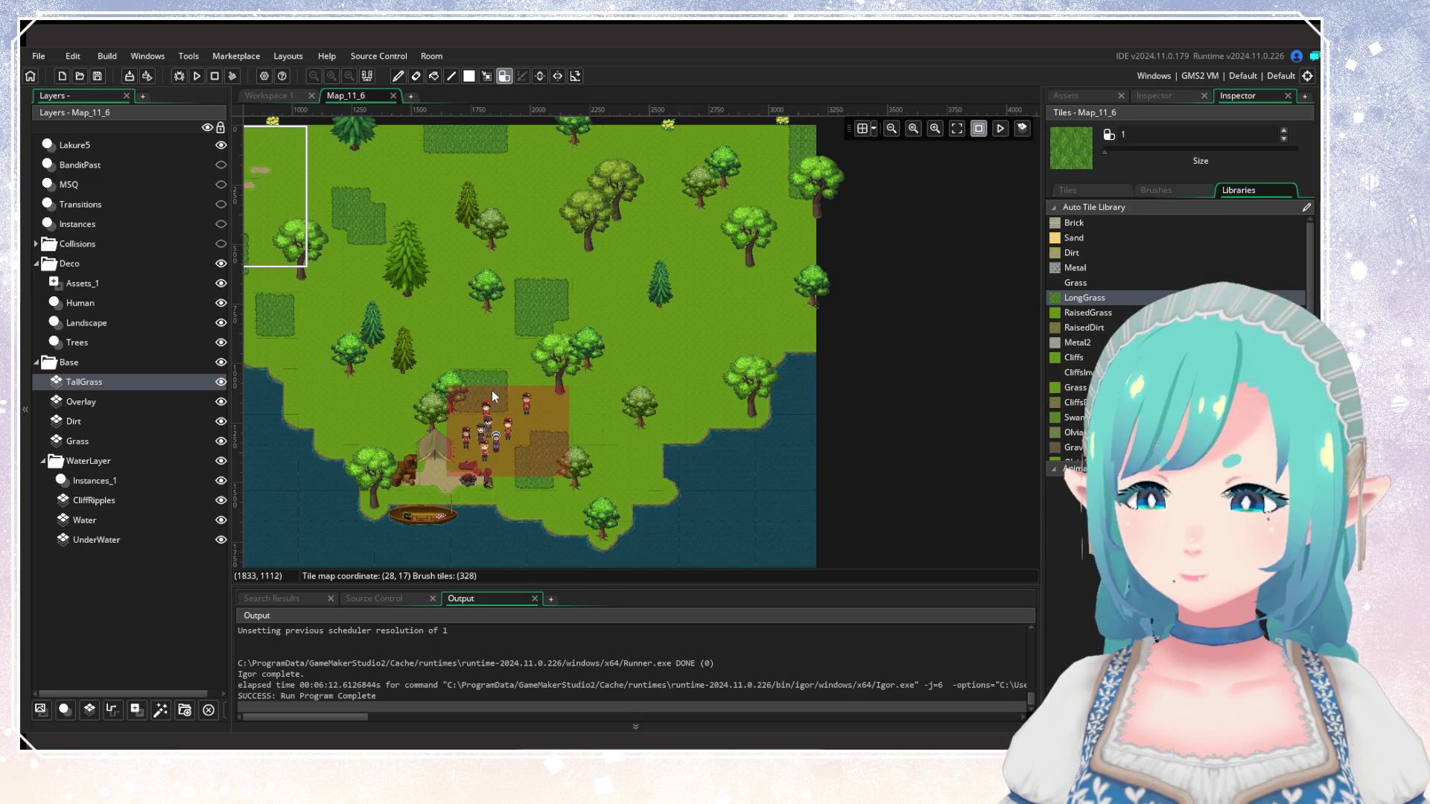
scroll(485, 391, left, 3)
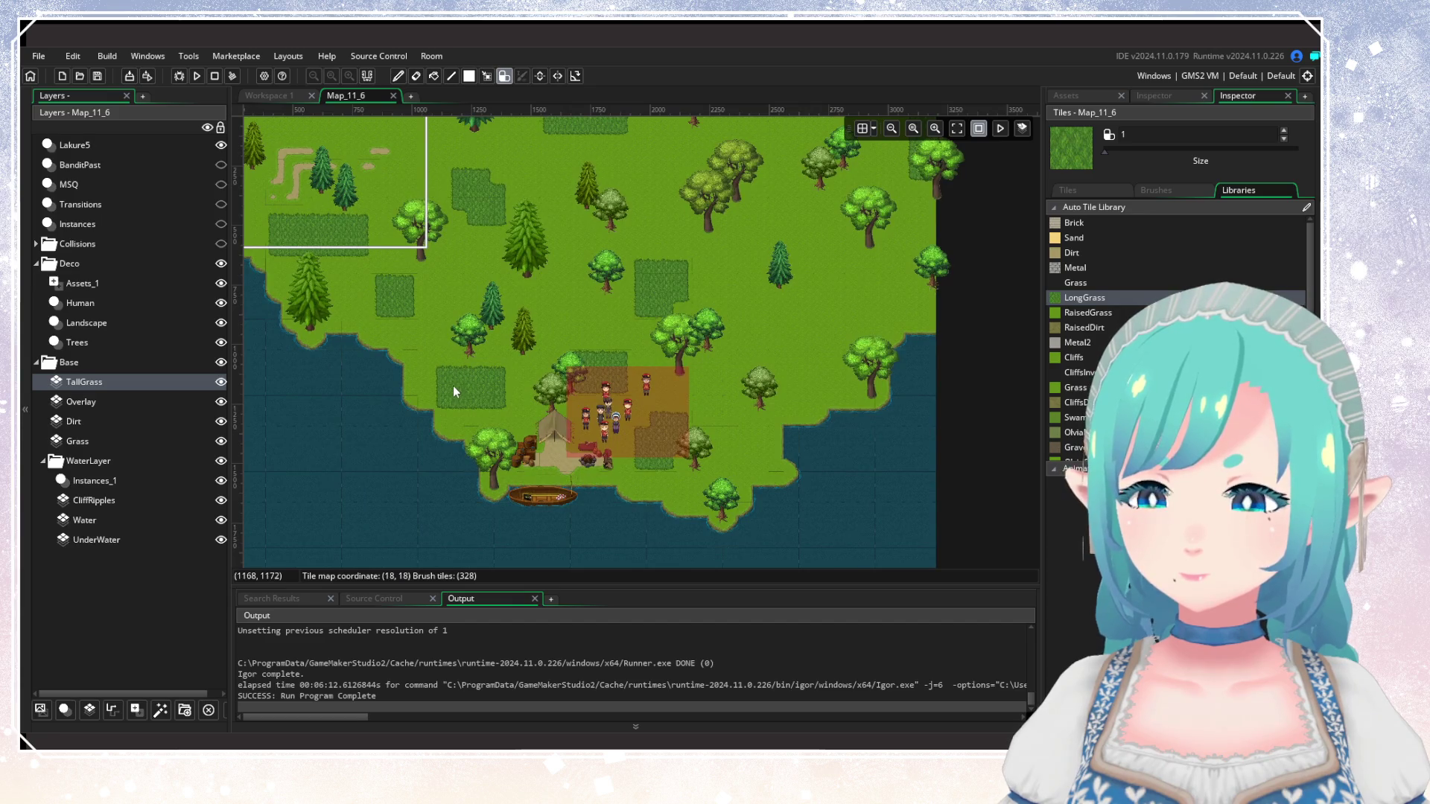
scroll(690, 451, right, 1)
scroll(689, 450, up, 1)
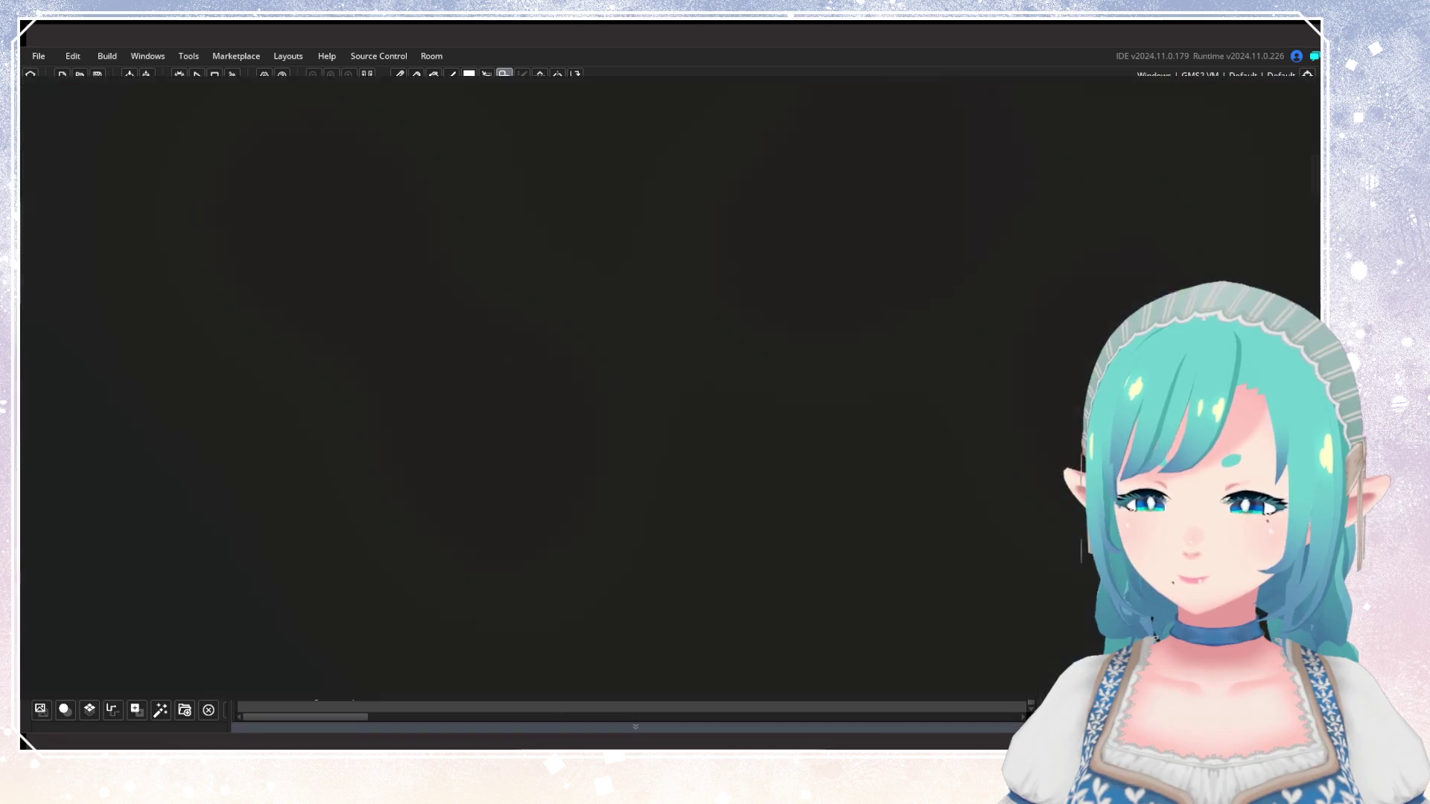
Zoom in and paint a large and a small long-grass patch in the eastern meadow.
scroll(663, 511, up, 5)
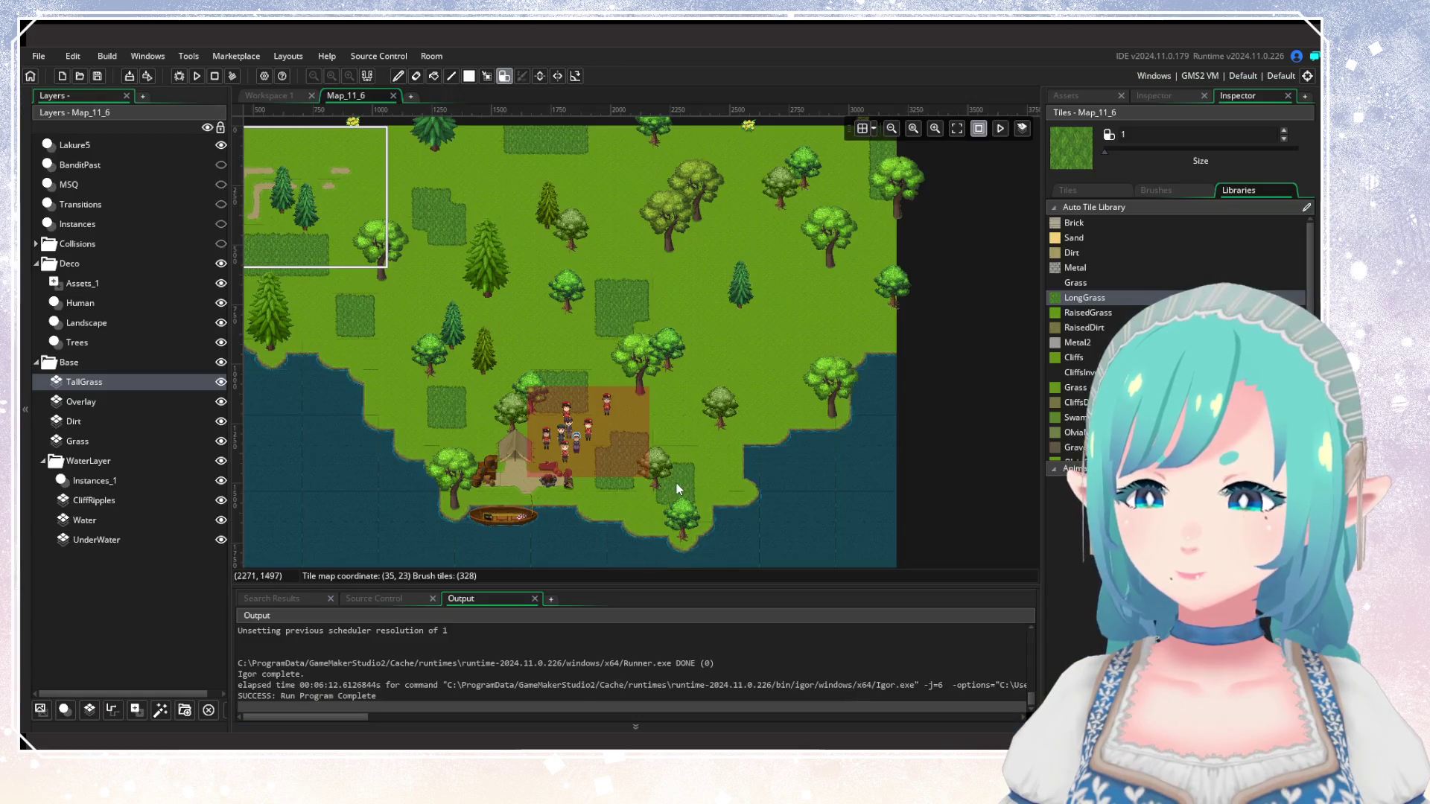
scroll(641, 490, right, 1)
scroll(641, 490, up, 1)
scroll(645, 350, up, 1)
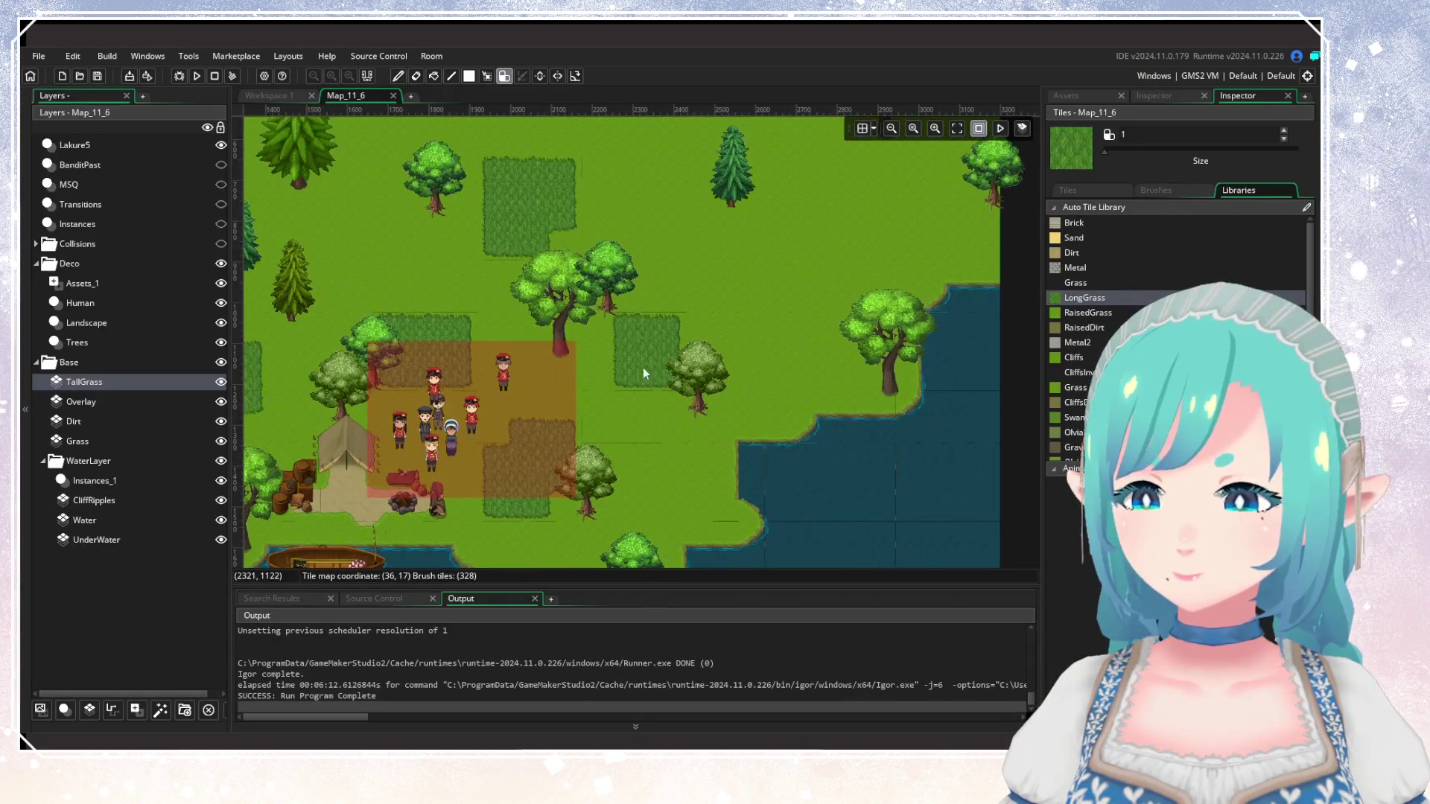
scroll(656, 494, up, 1)
drag(627, 453, 711, 448)
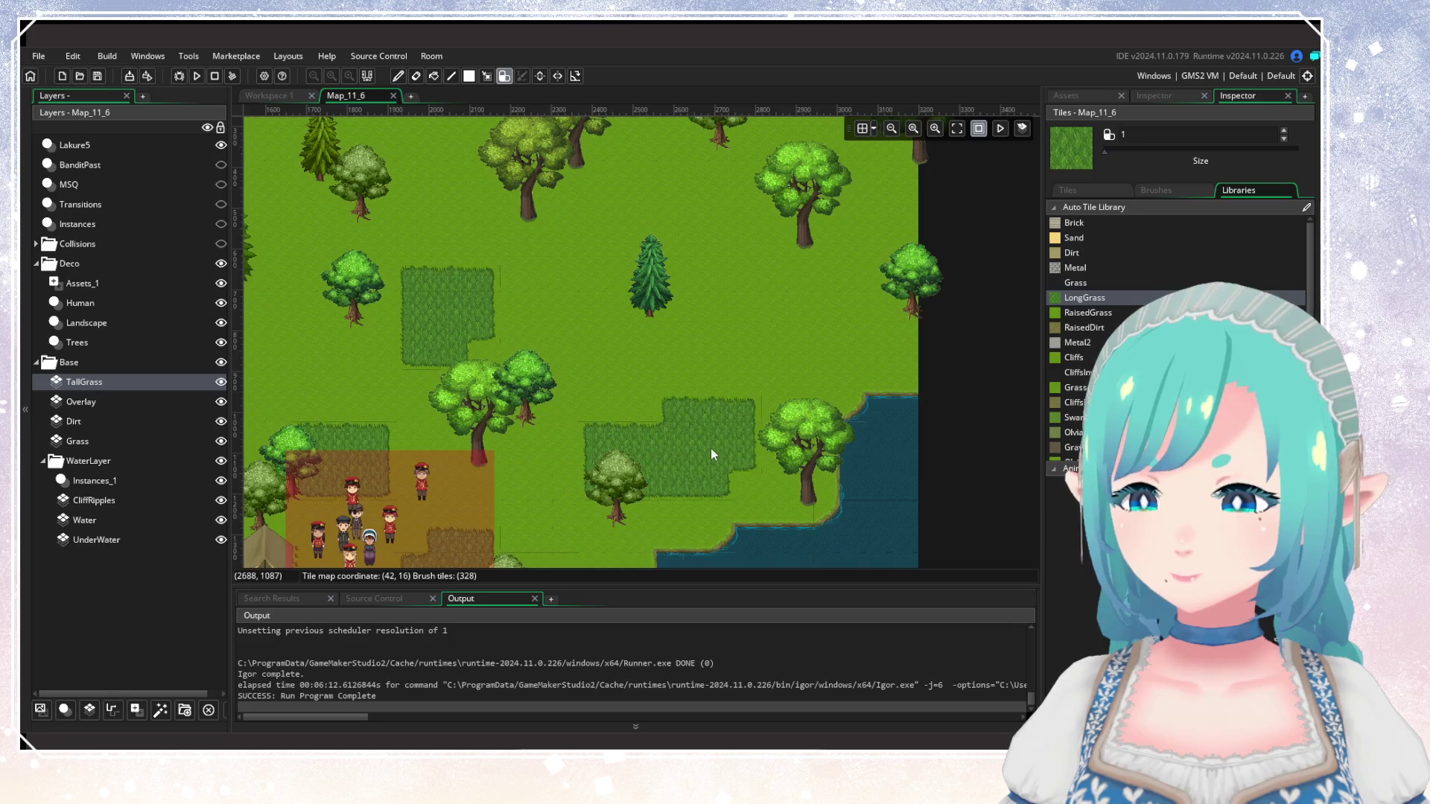
click(652, 347)
drag(620, 353, 523, 486)
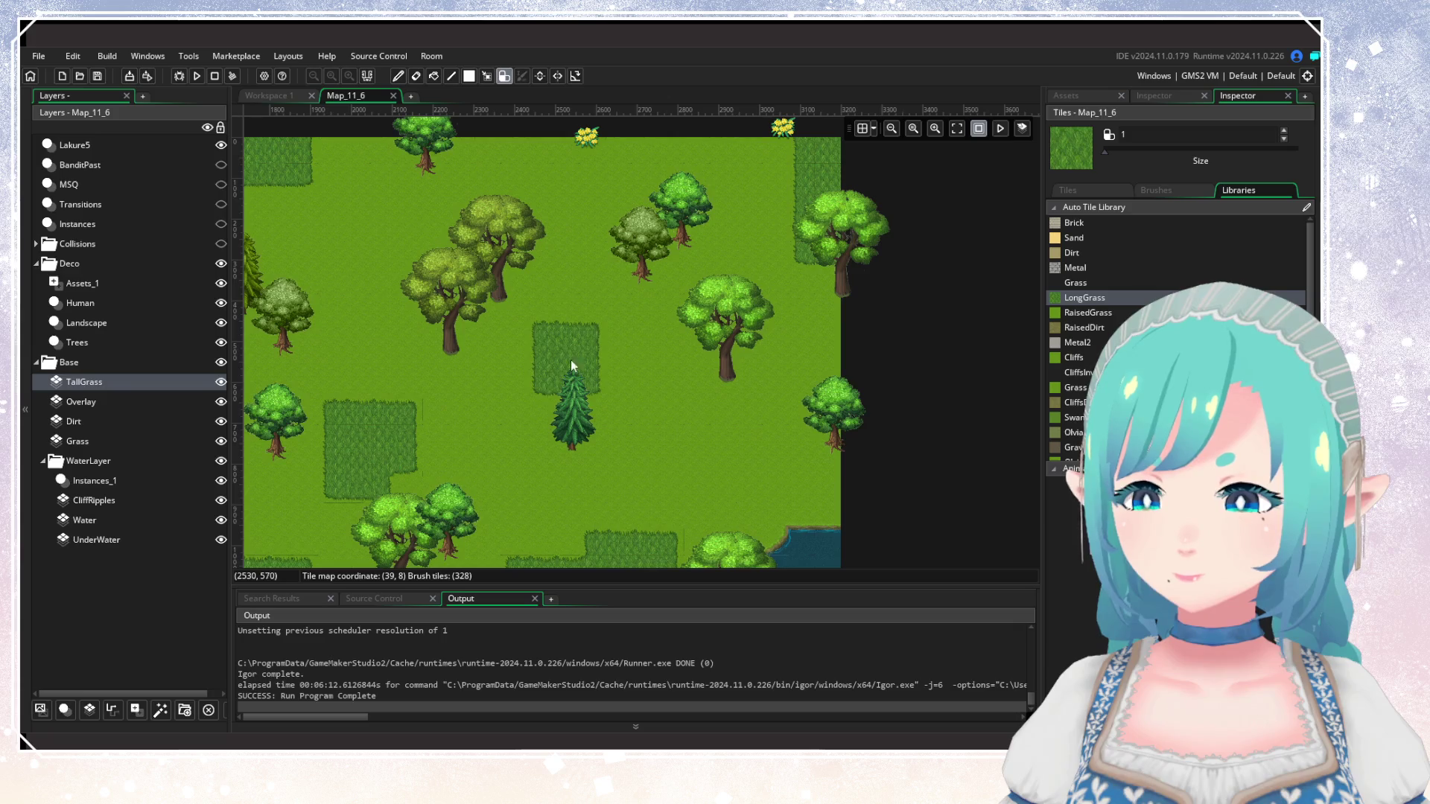
Copy existing long-grass tiles from the map as the brush with the tile picker.
scroll(693, 372, down, 2)
scroll(693, 372, left, 2)
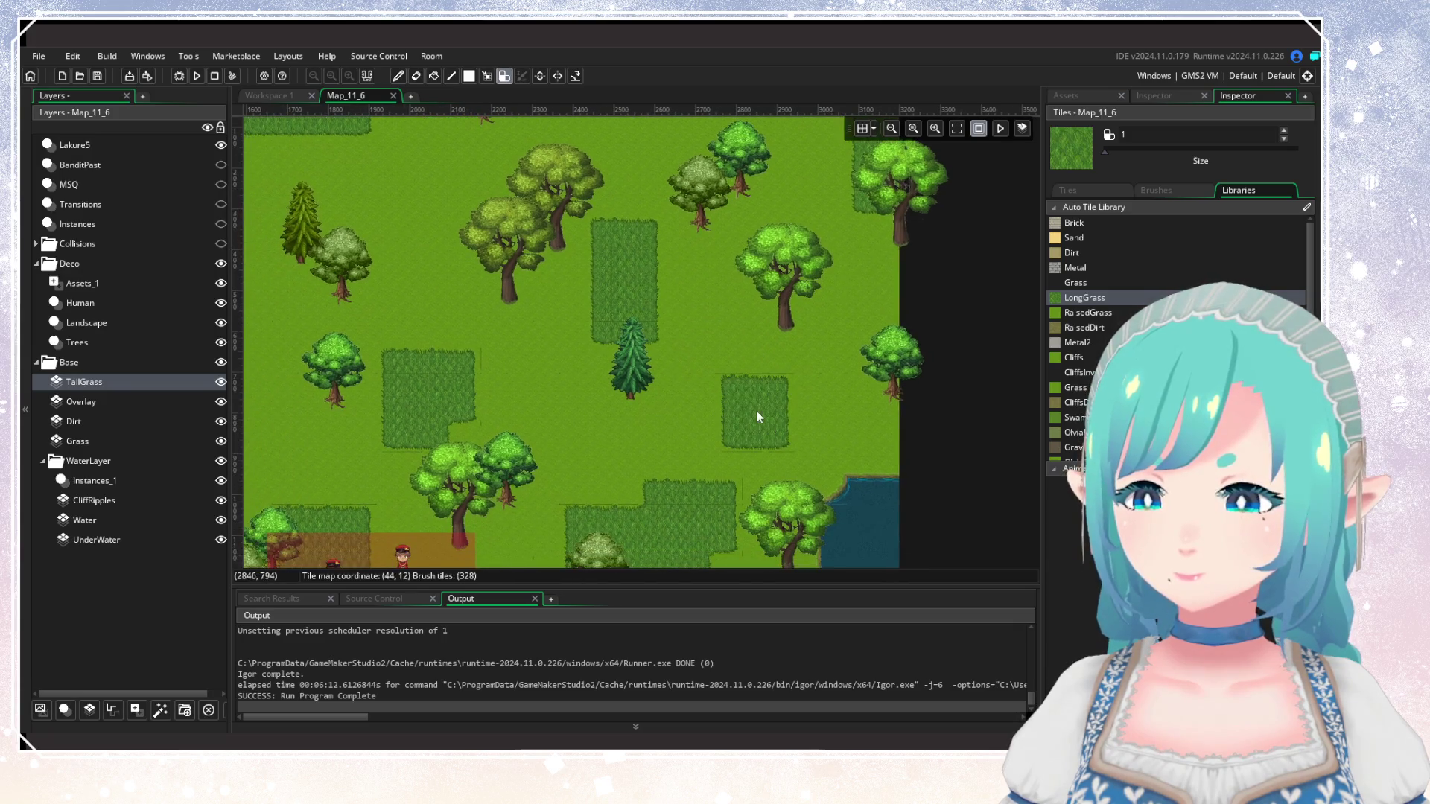
click(487, 76)
drag(734, 418, 752, 440)
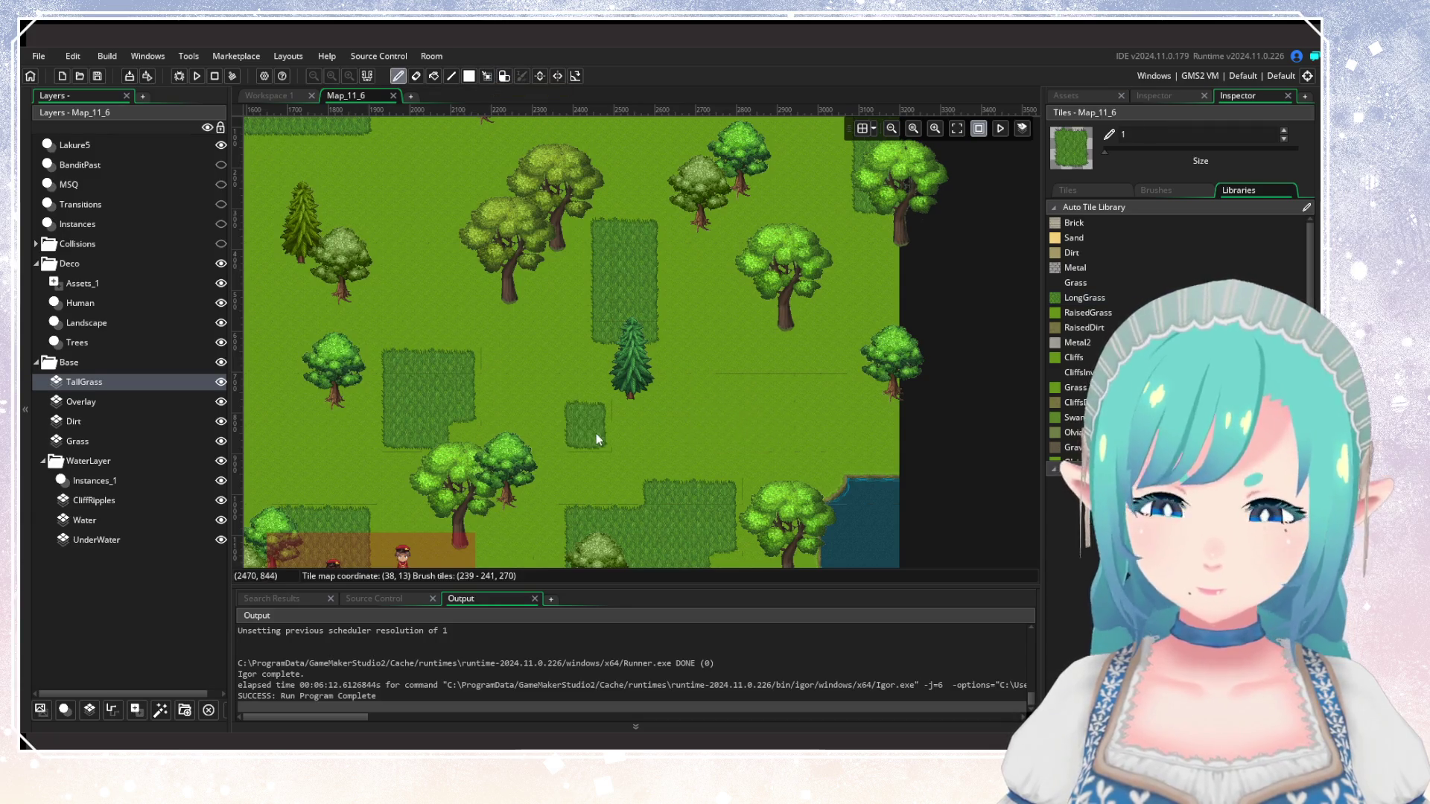
scroll(633, 395, left, 4)
scroll(633, 395, down, 2)
Zoom and scroll around the meadow to review the new grass patches.
scroll(693, 373, down, 3)
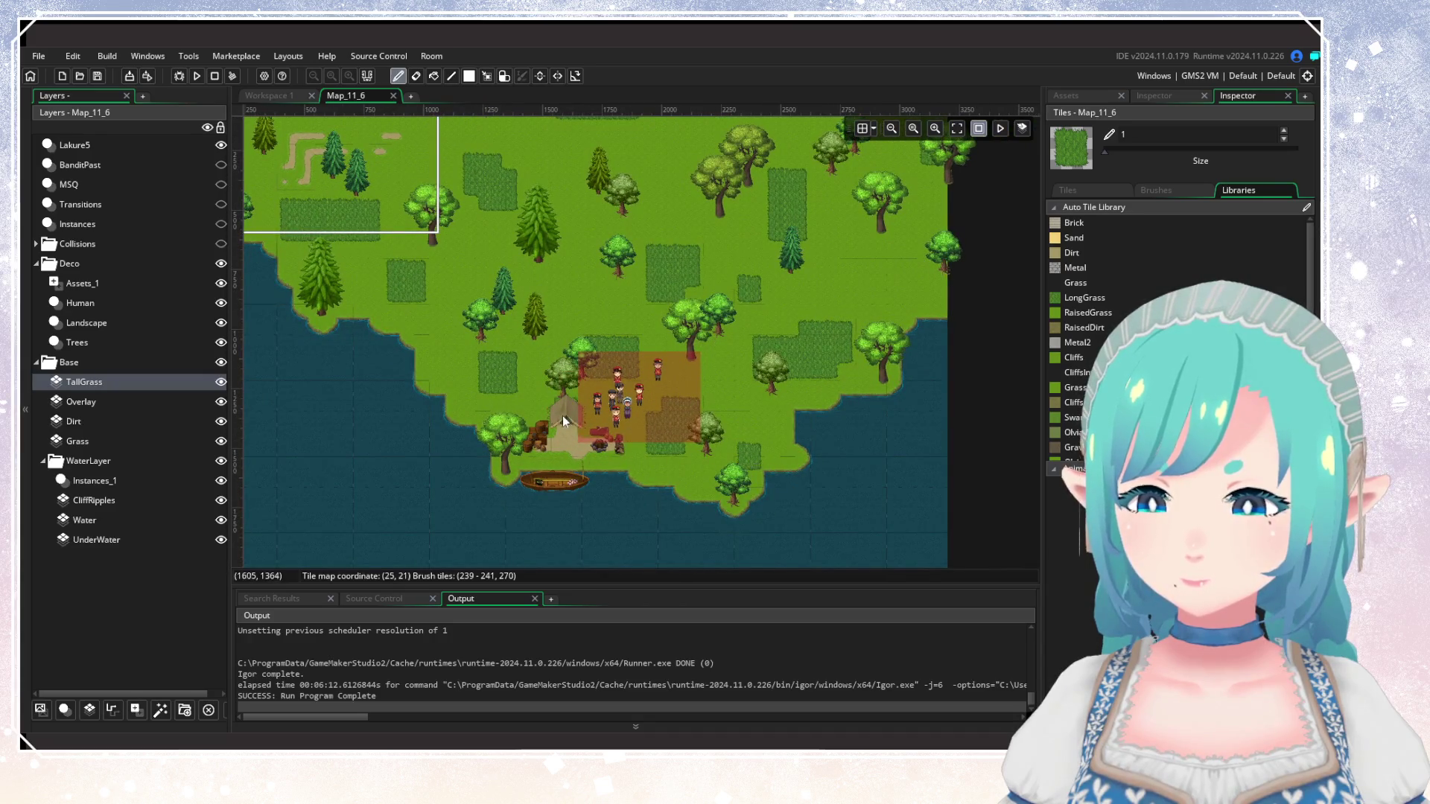
scroll(566, 416, up, 3)
scroll(551, 425, left, 3)
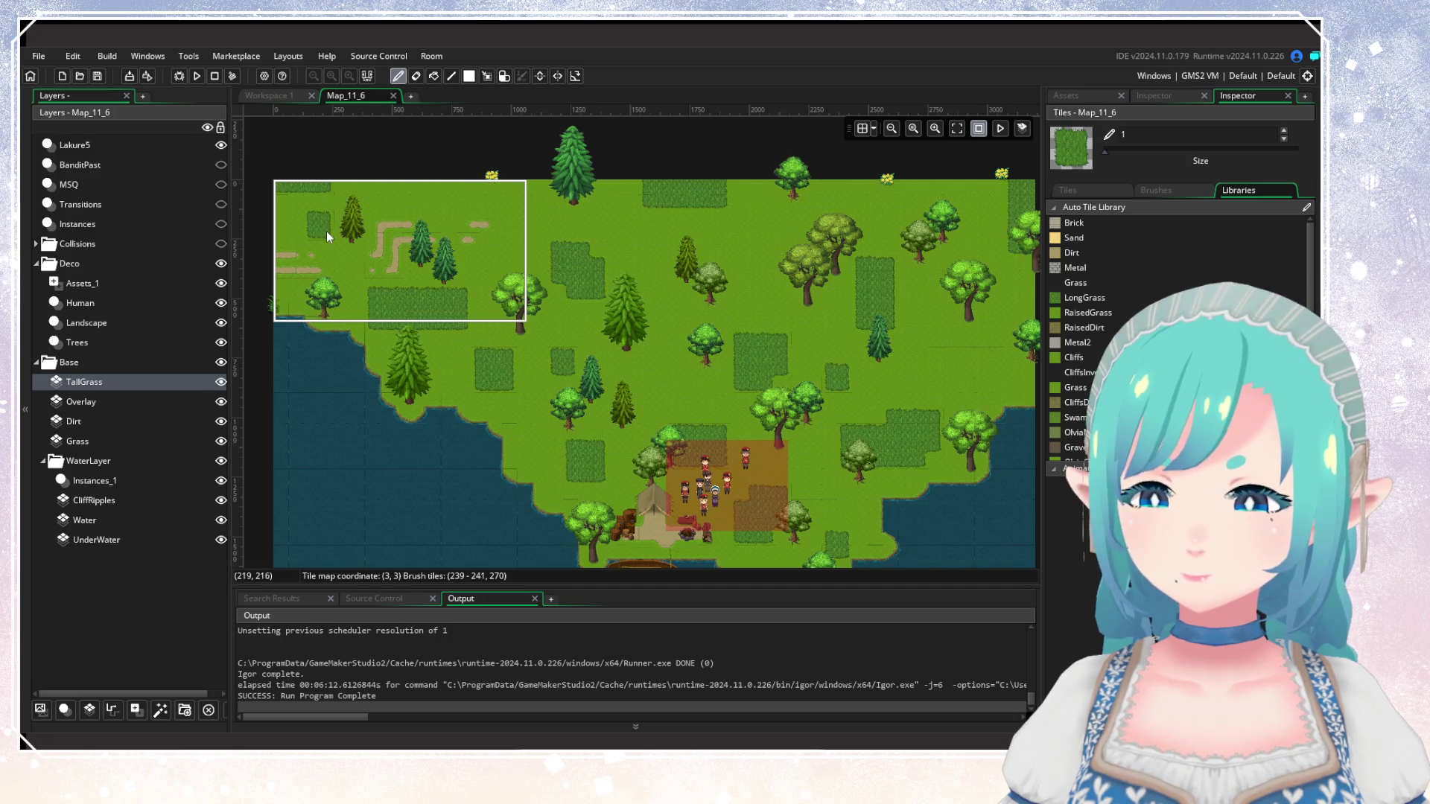
scroll(633, 337, right, 5)
scroll(633, 337, up, 1)
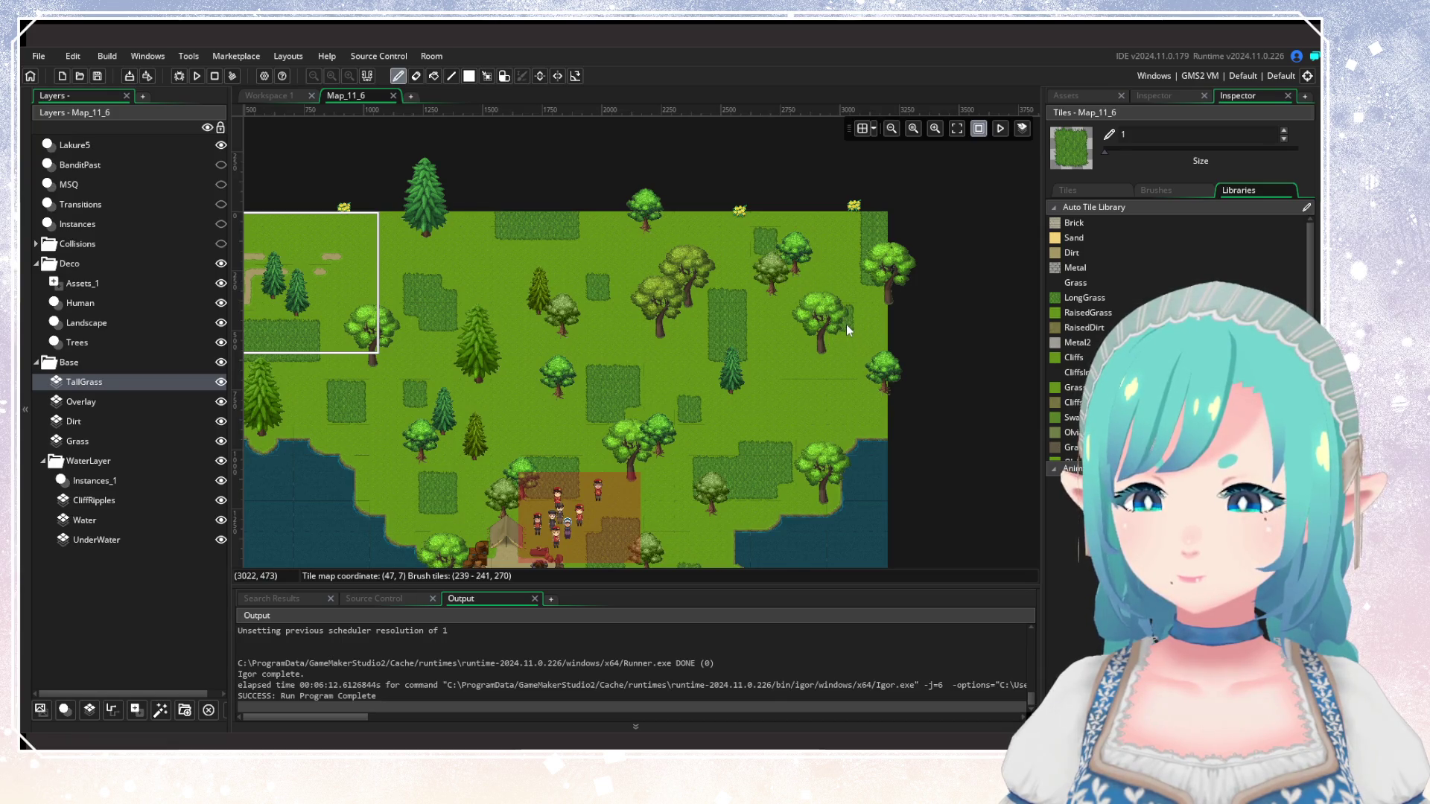
scroll(803, 386, down, 2)
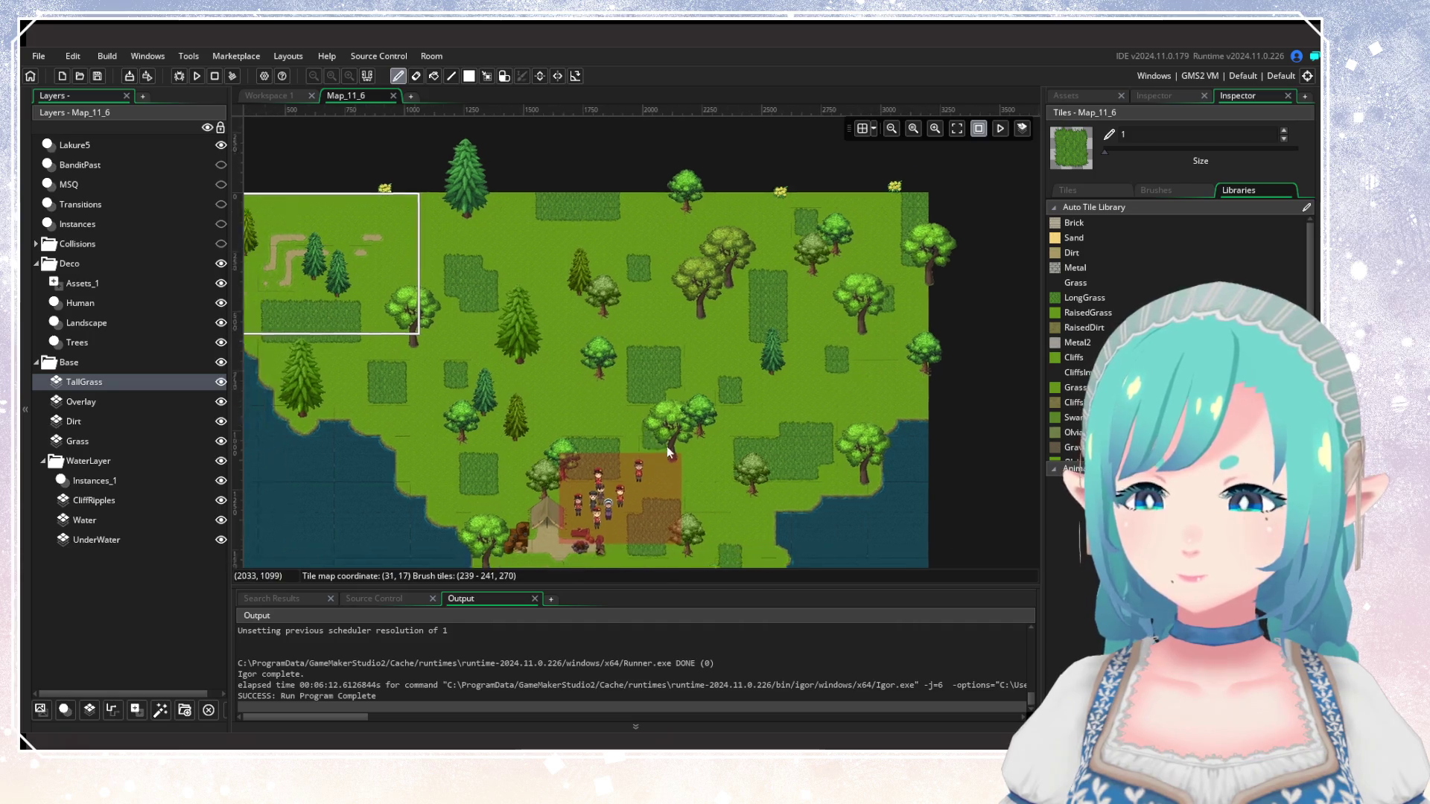
scroll(628, 363, up, 3)
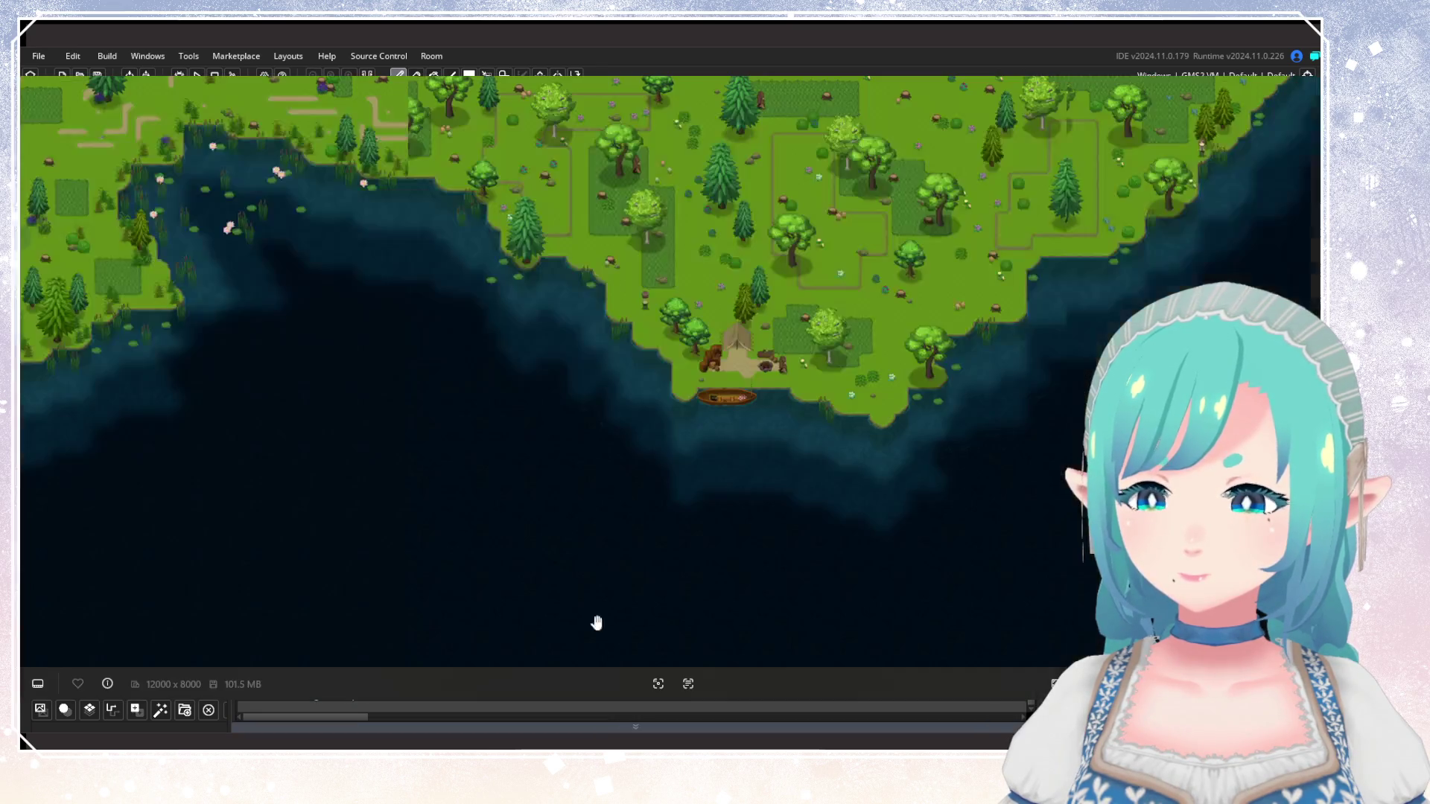
Zoom the world map view, then return to the Map_11_6 room editor.
scroll(633, 634, up, 5)
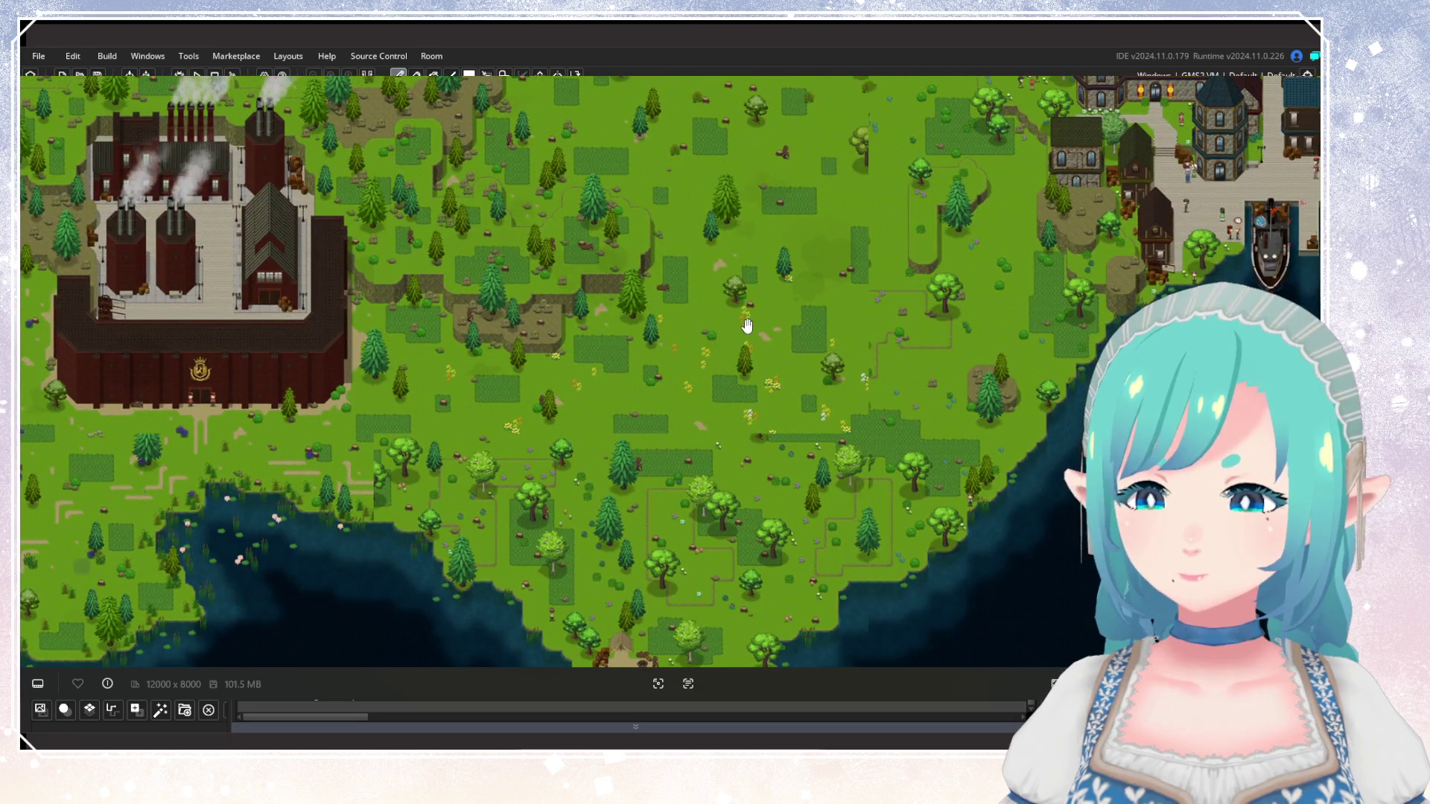
scroll(759, 266, up, 5)
scroll(716, 517, down, 6)
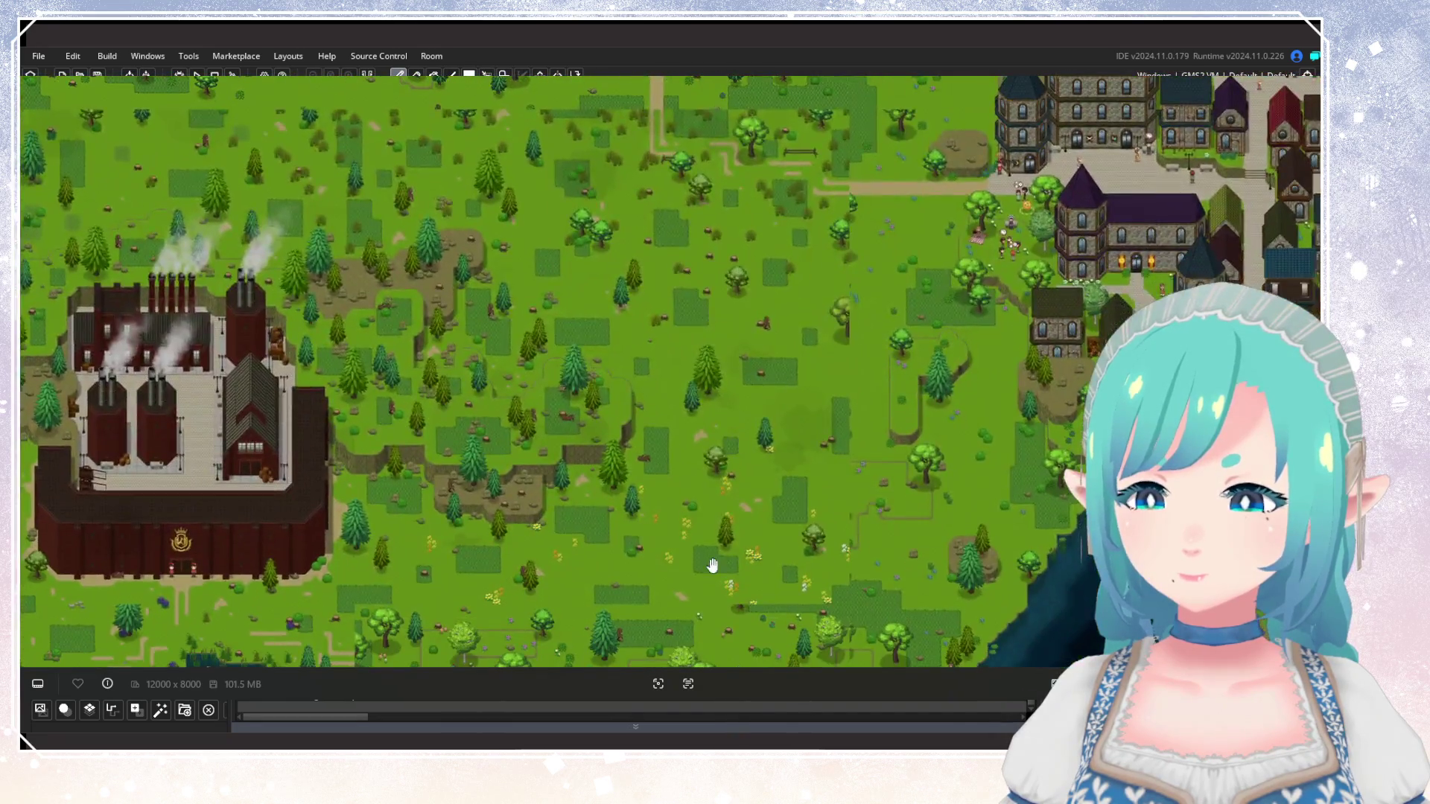
scroll(694, 467, up, 5)
key(Escape)
Bring the world map back up and pan it to the lake below the factory.
scroll(673, 434, down, 5)
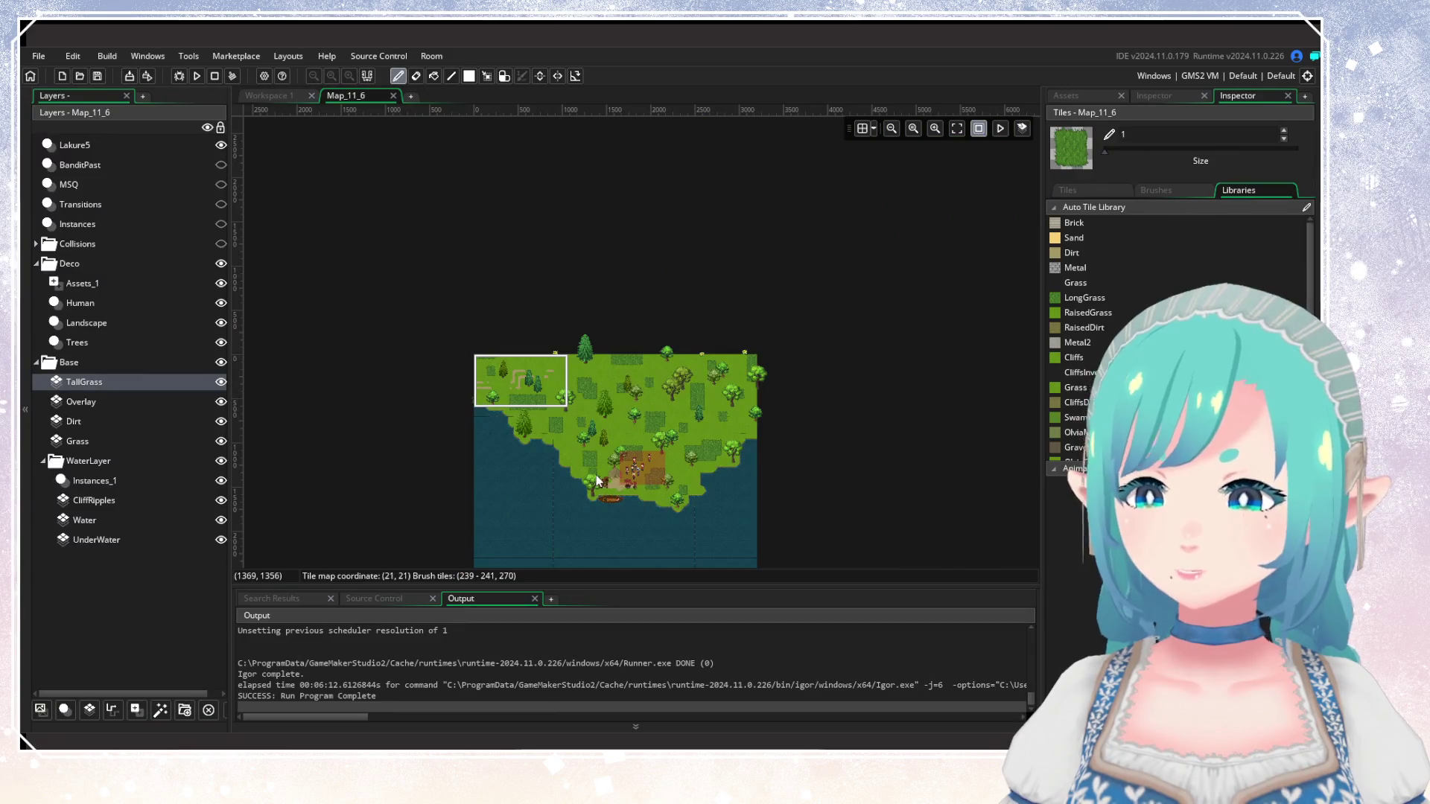
scroll(596, 473, up, 4)
scroll(566, 394, up, 2)
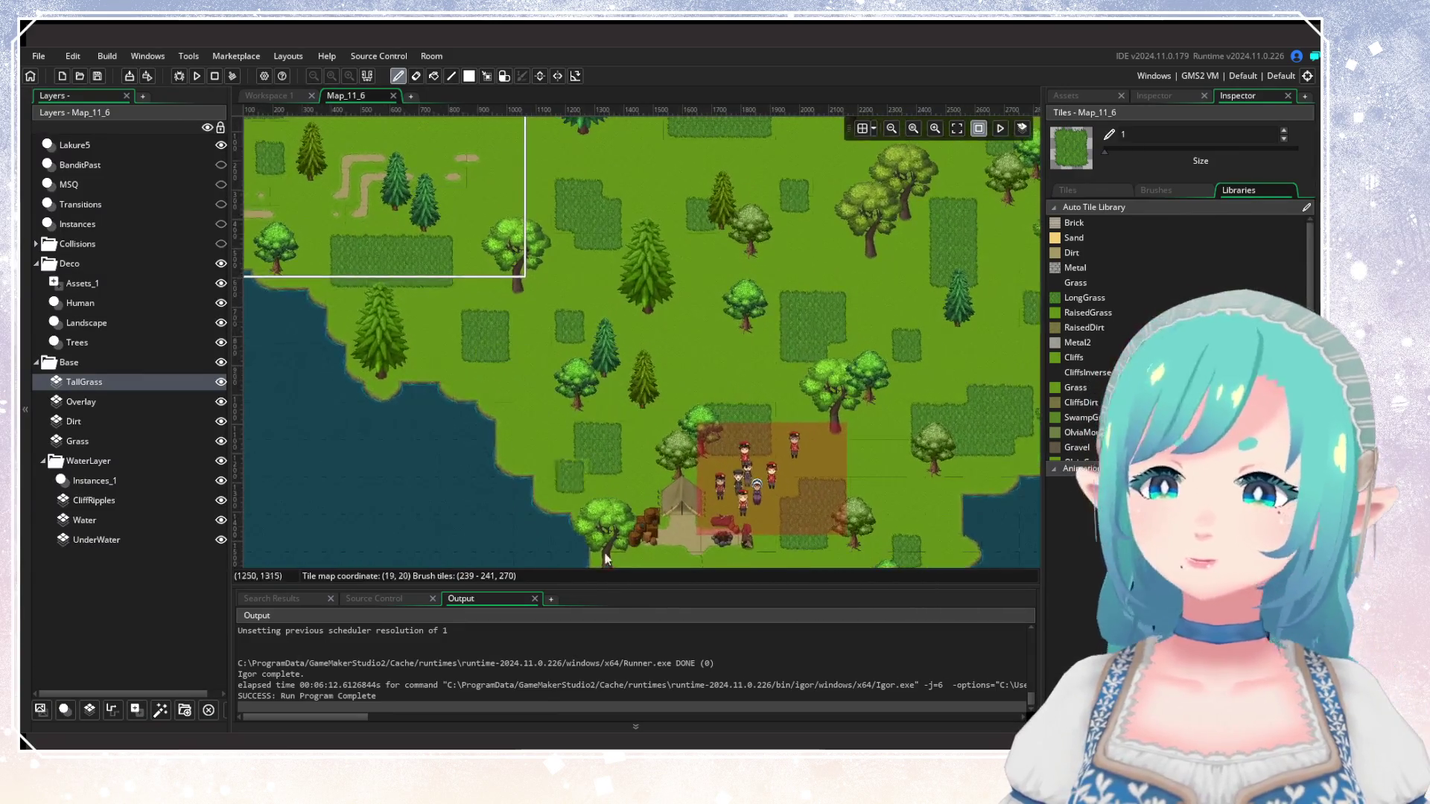
key(alt+Tab)
mouse_move(507, 476)
mouse_down()
mouse_move(772, 120)
mouse_move(847, 119)
mouse_up()
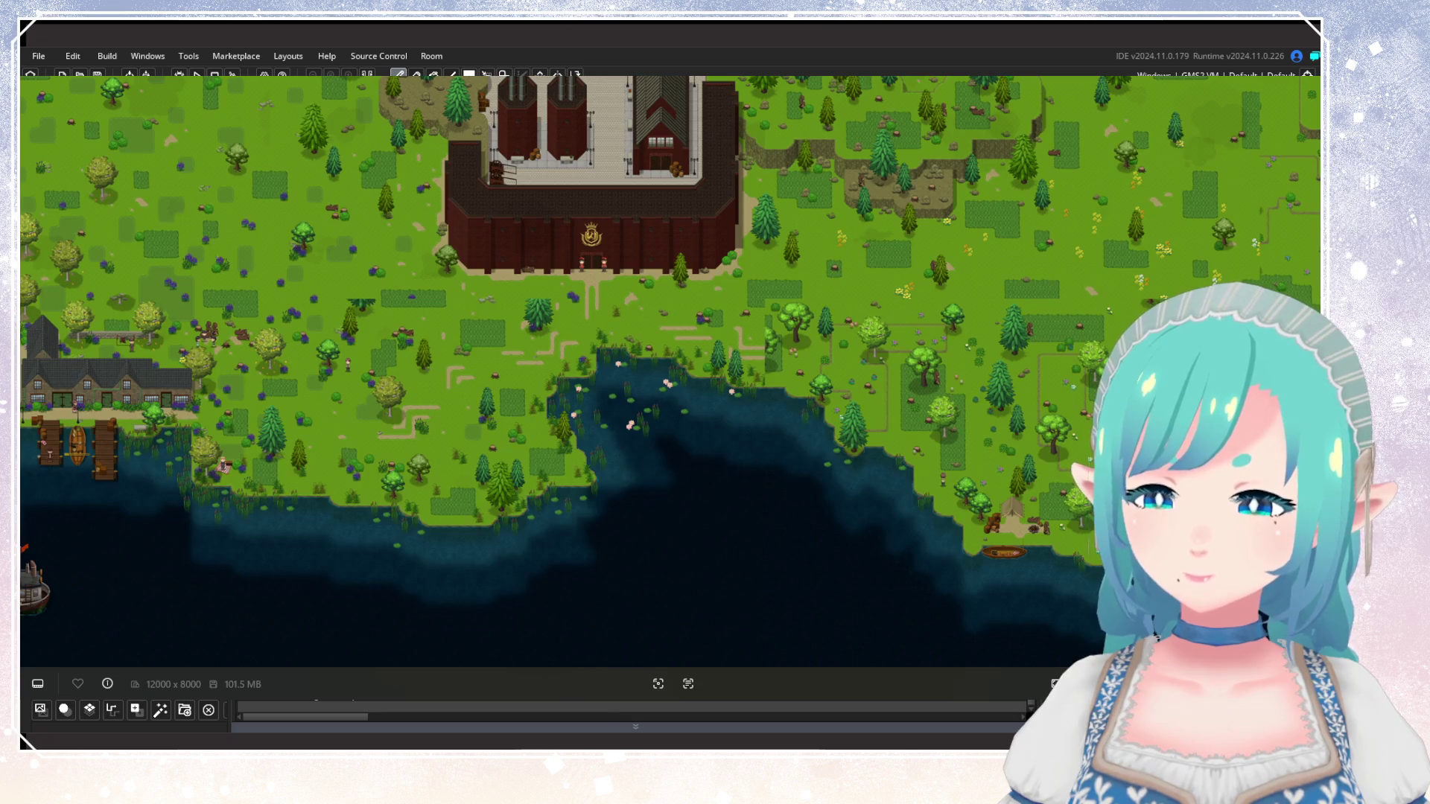
Back in the room editor, make Overlay the active layer and show the top-left corner.
key(alt+Tab)
scroll(597, 418, down, 2)
scroll(695, 476, up, 2)
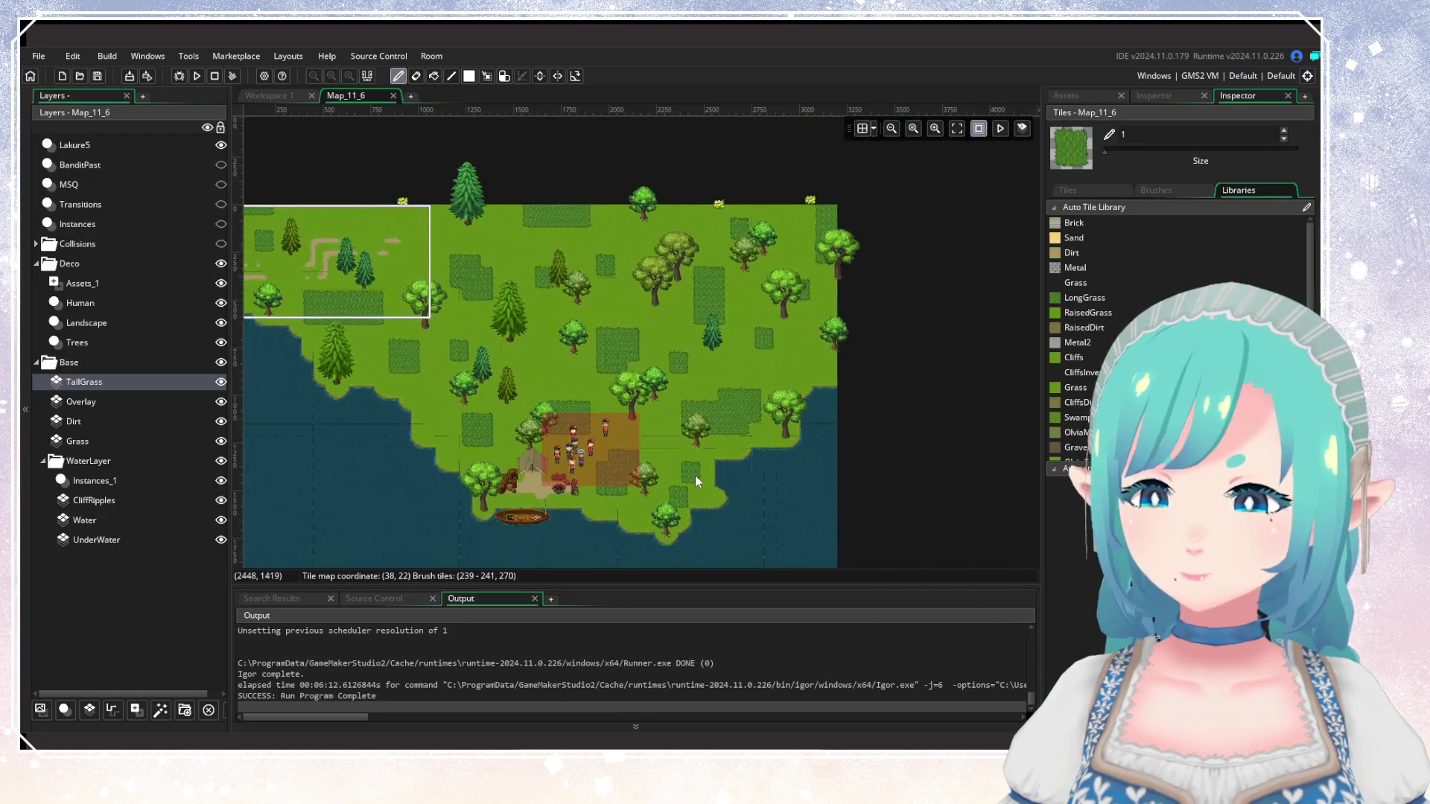
scroll(695, 476, up, 1)
click(83, 403)
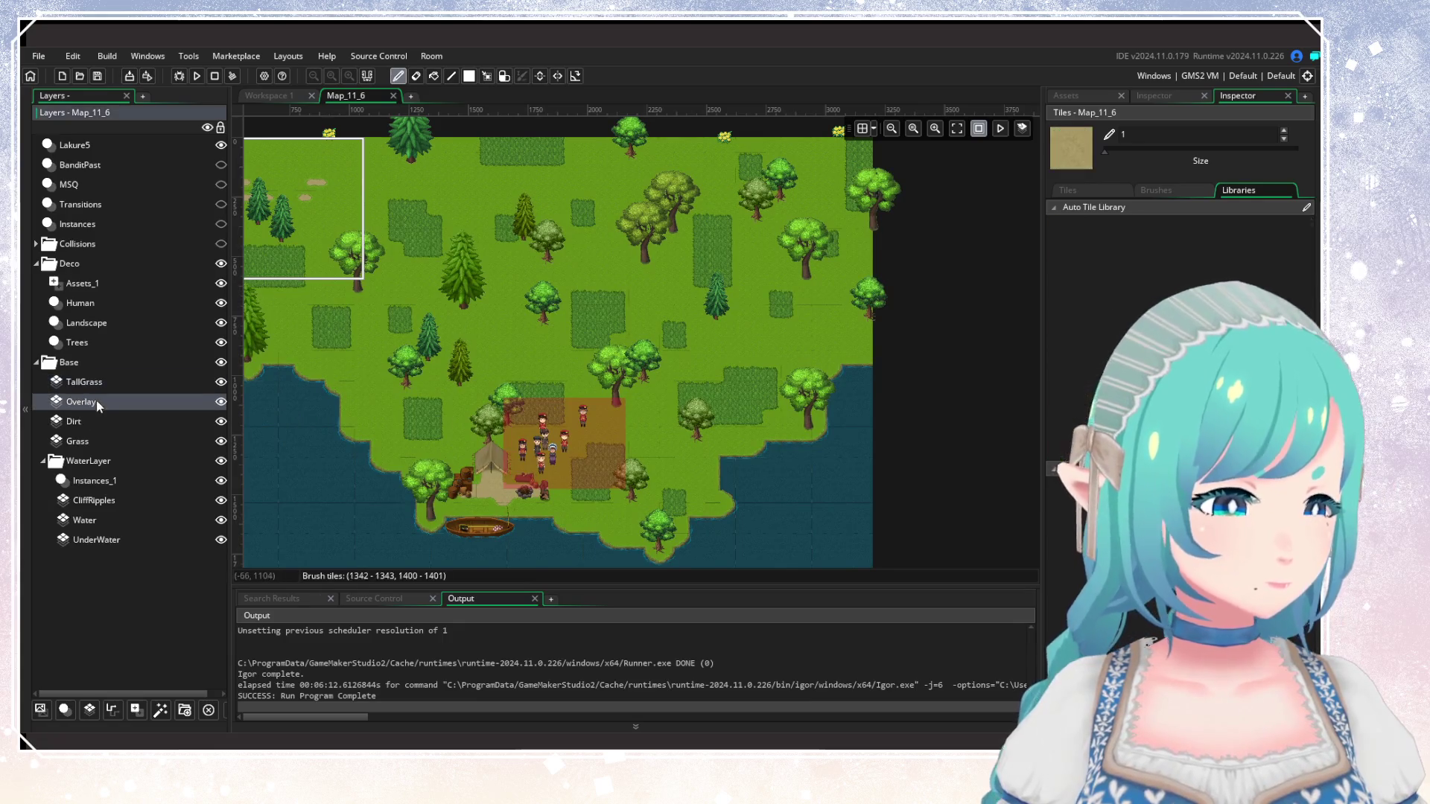
drag(518, 335, 651, 440)
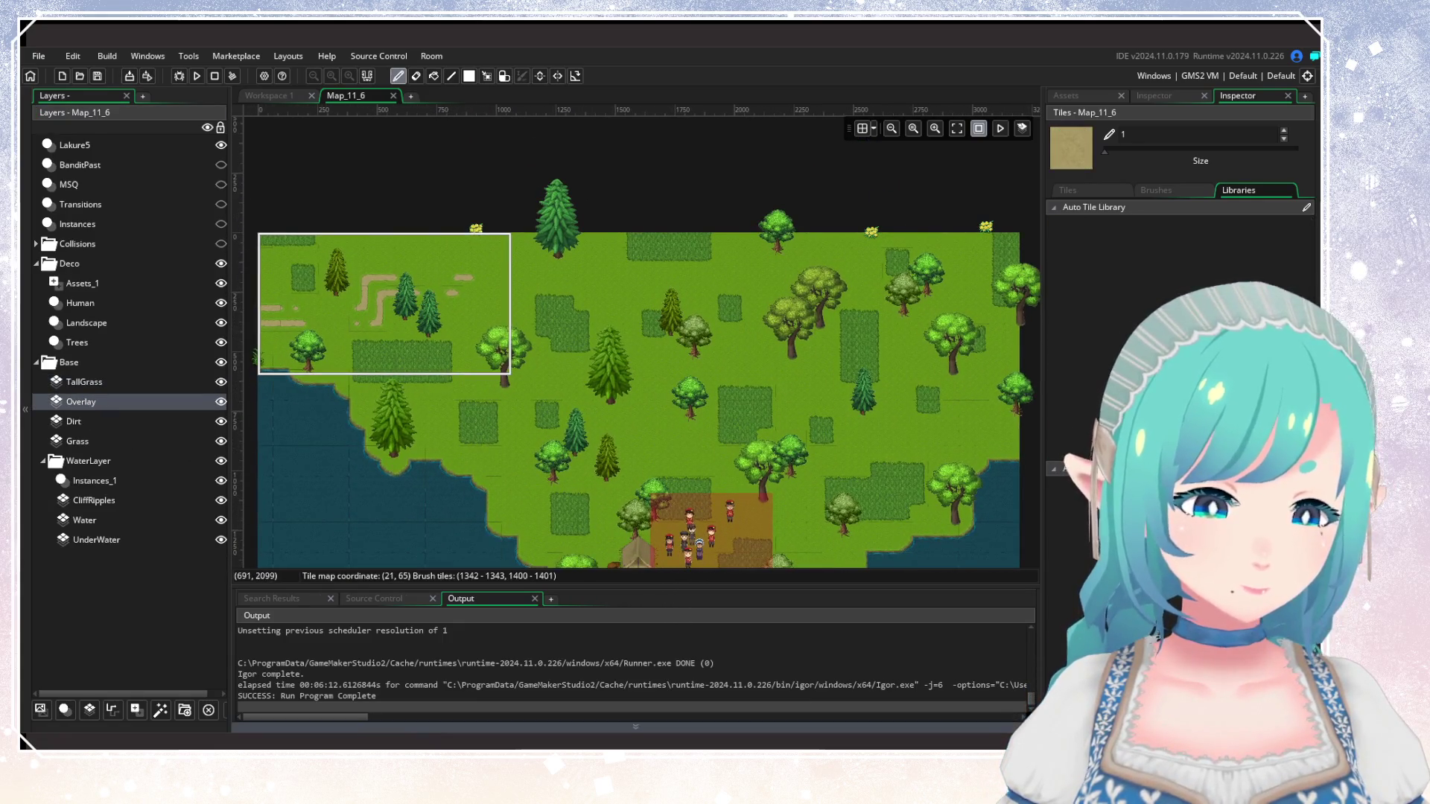
Reopen the world map and pan left toward the grassy lakeshore.
key(alt+Tab)
drag(862, 334, 555, 399)
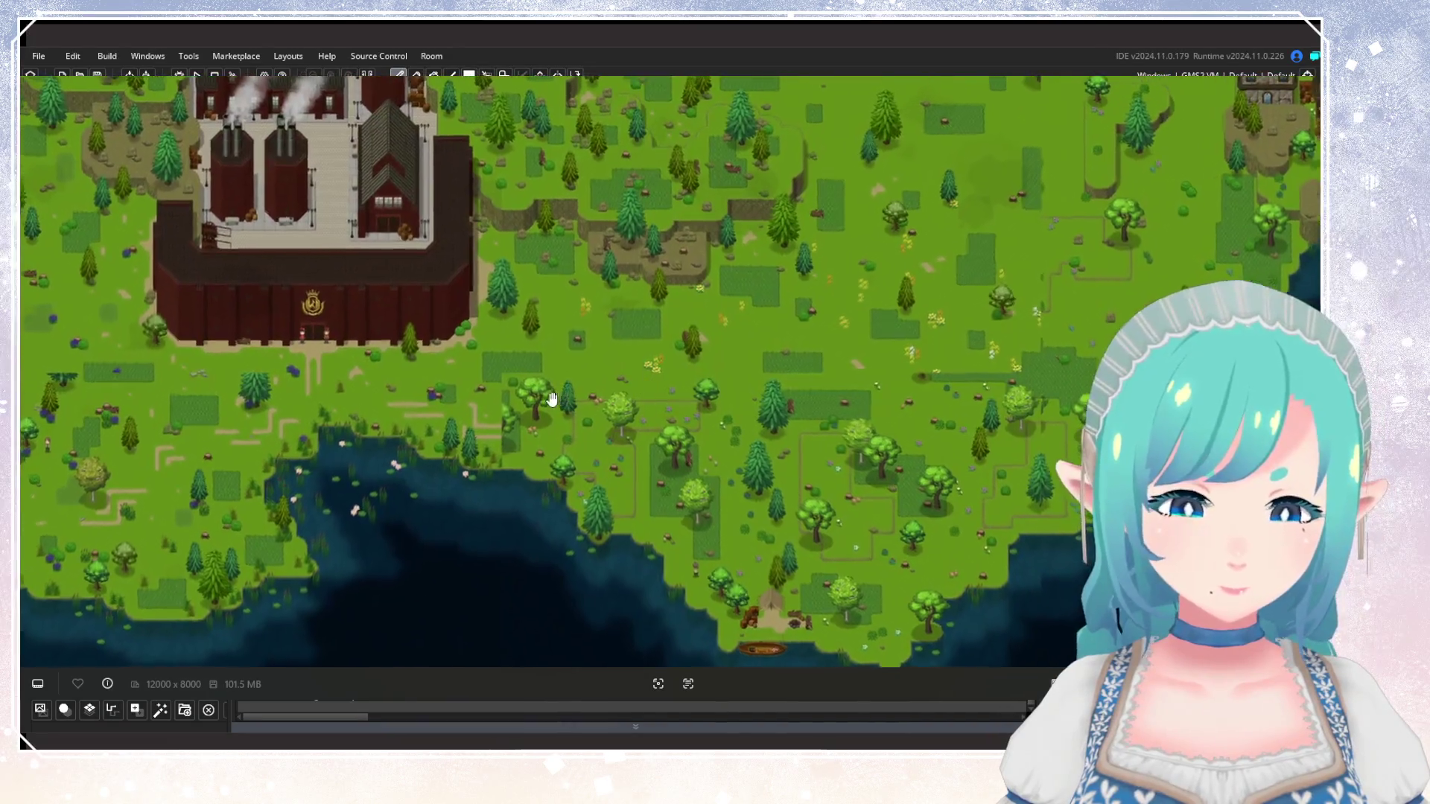
scroll(555, 398, up, 1)
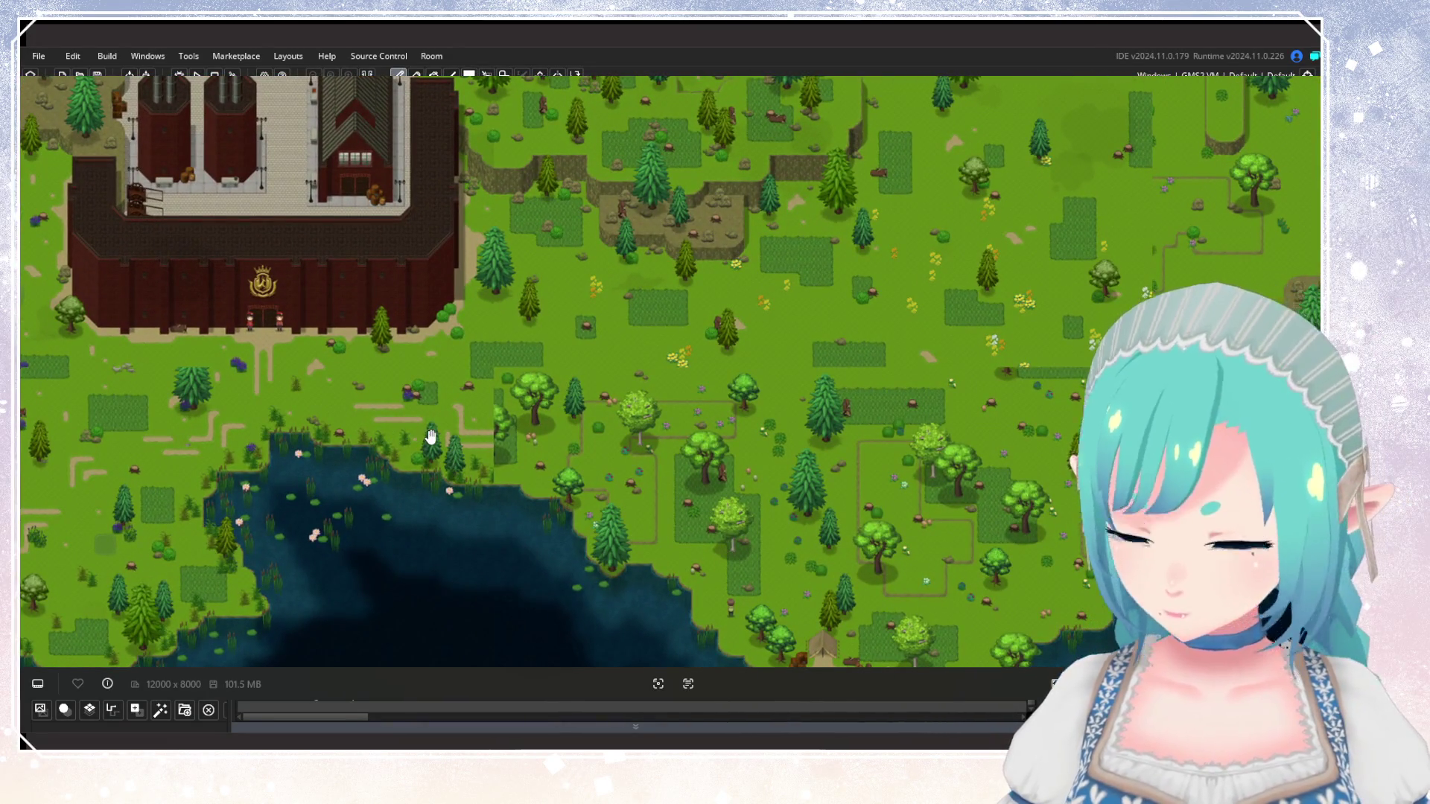
Nudge the world map sideways, then close it to return to the Map_11_6 room.
scroll(709, 369, right, 3)
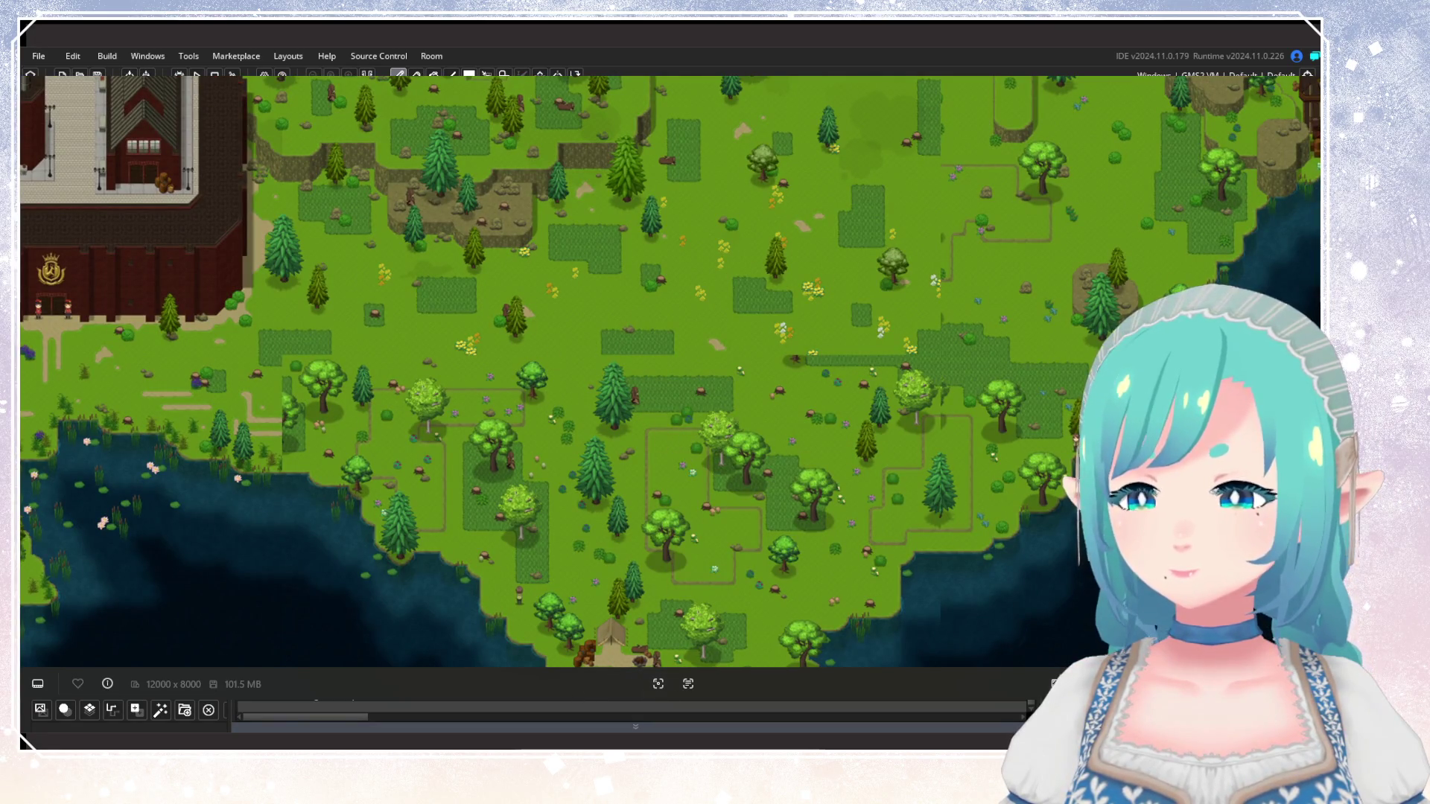
key(Escape)
scroll(712, 462, up, 3)
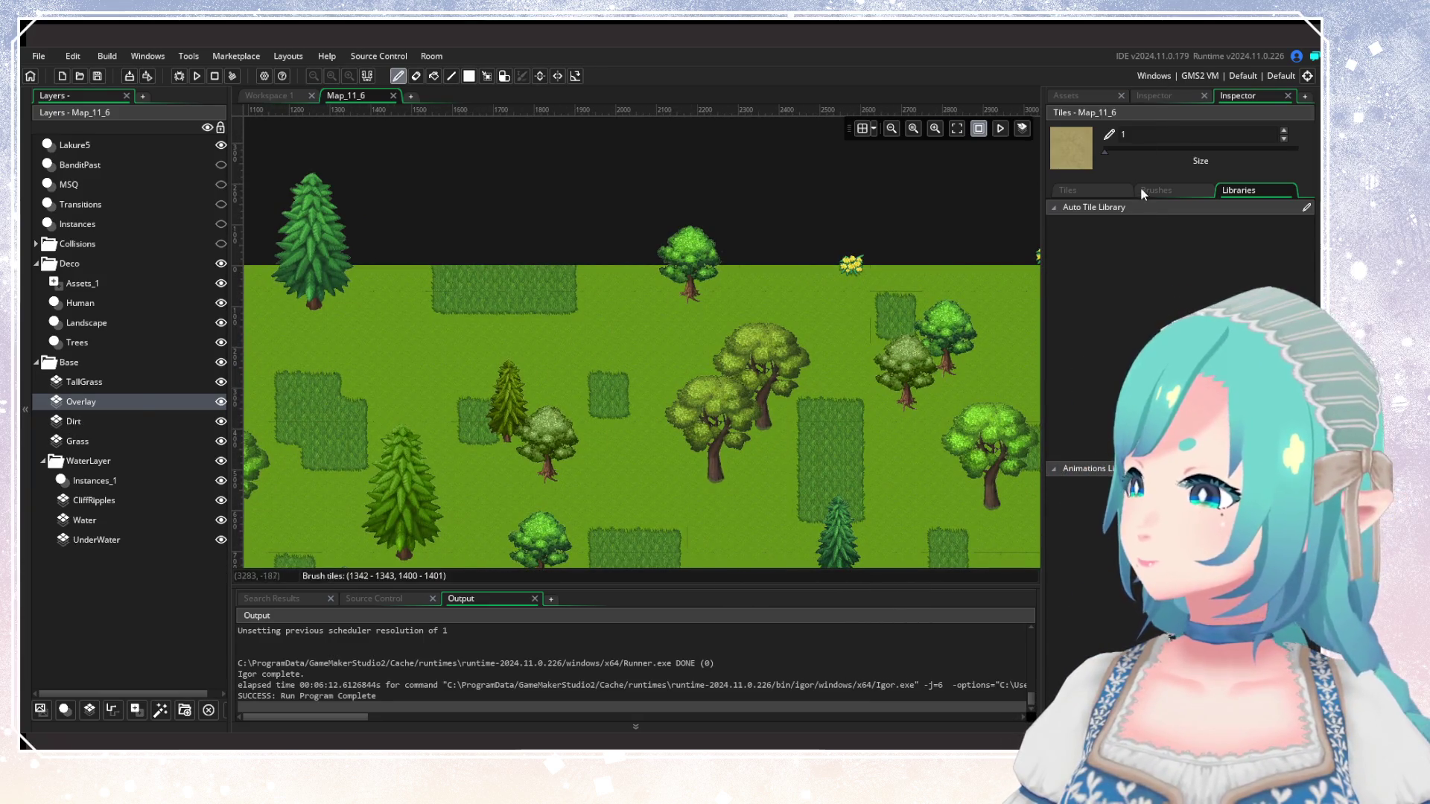
Show the tile Brushes in the Inspector and scroll around the island room.
click(1162, 190)
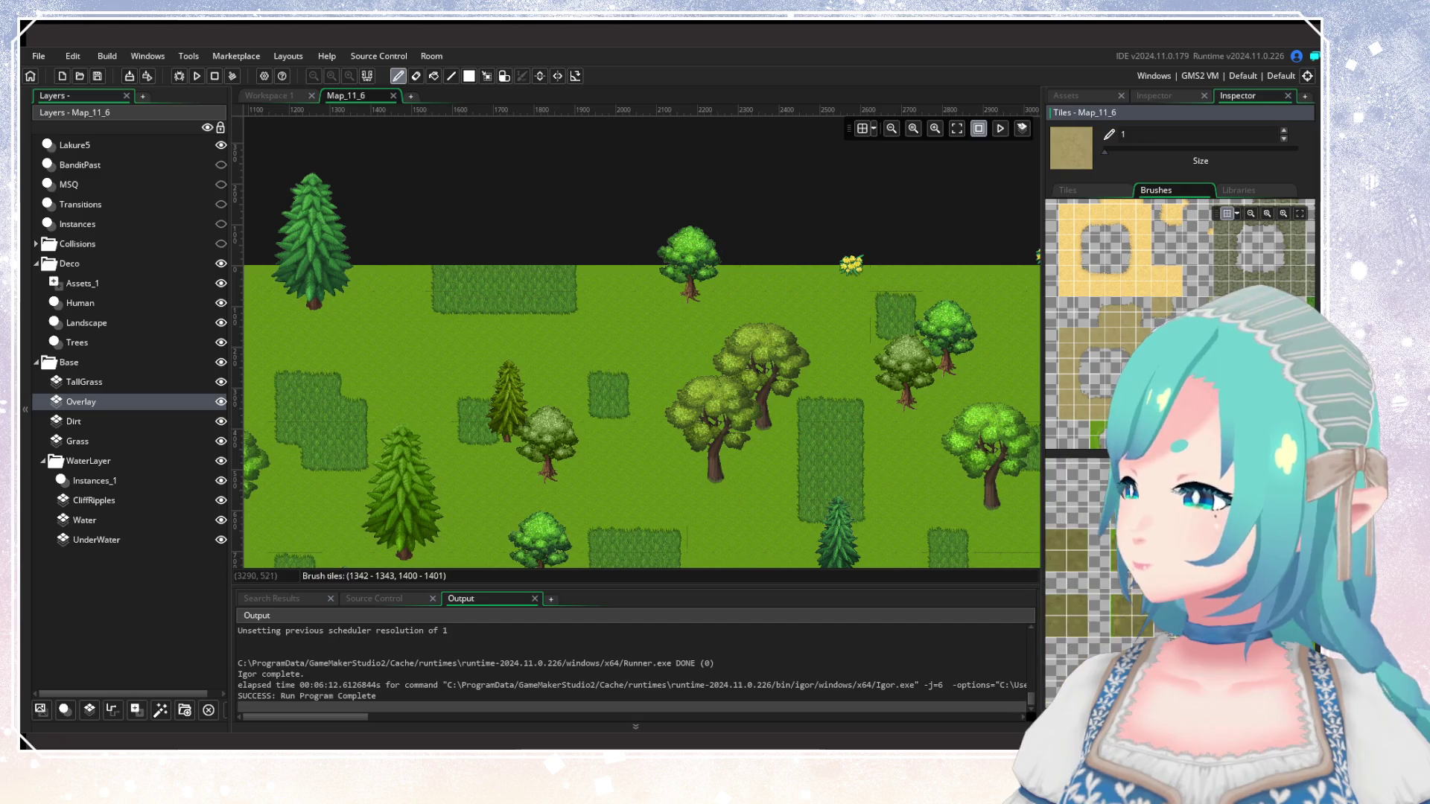
scroll(1077, 514, down, 2)
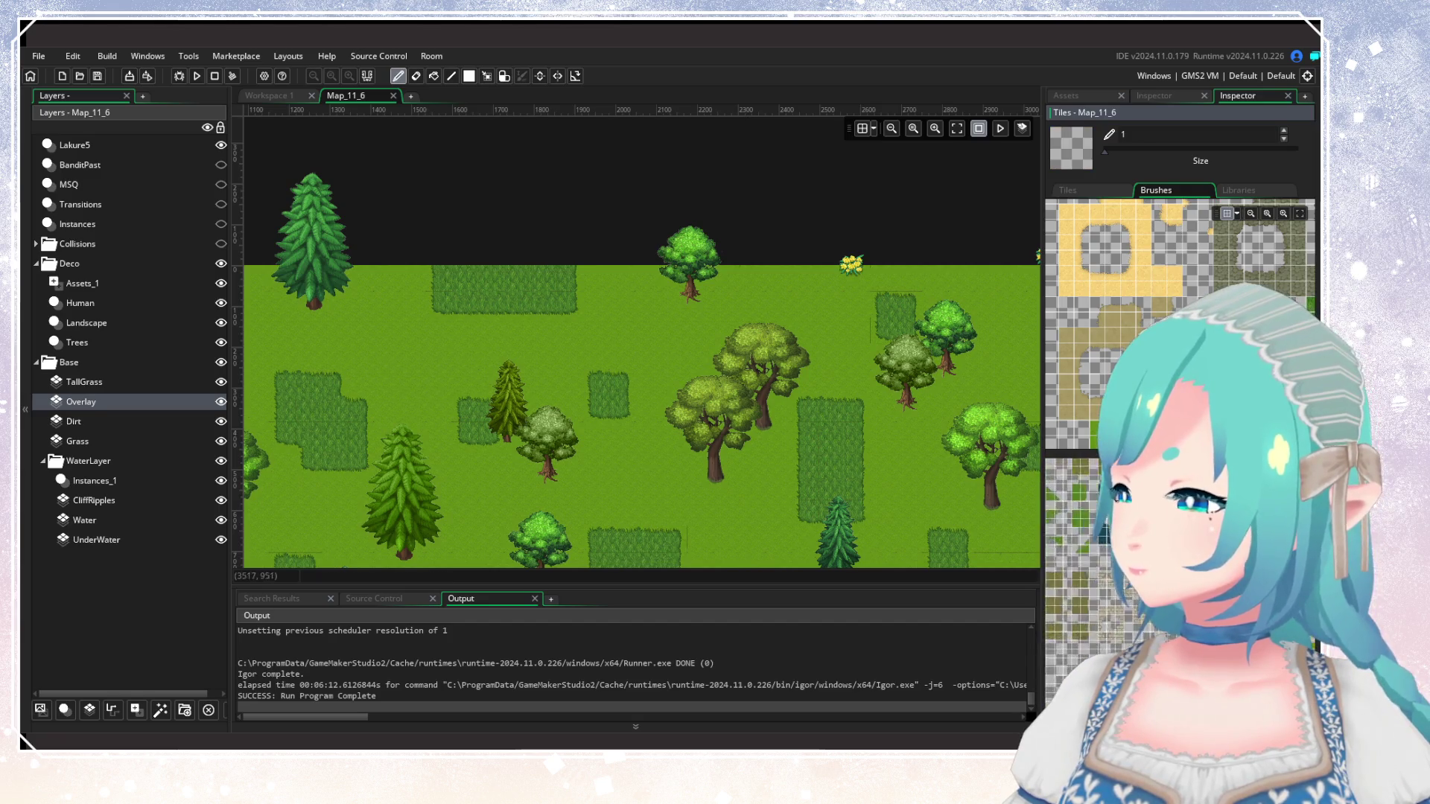
scroll(759, 486, down, 2)
scroll(759, 486, left, 2)
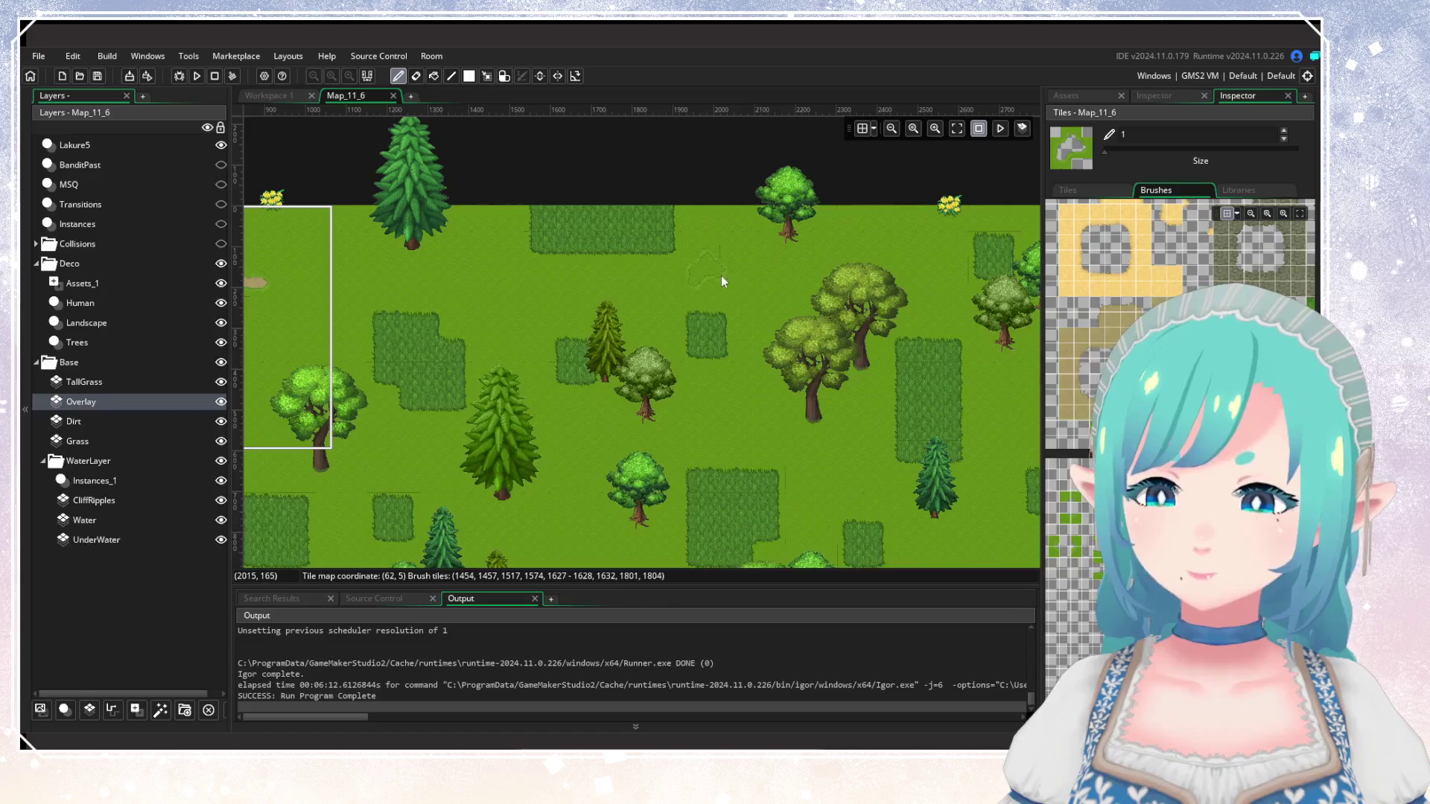
scroll(569, 362, left, 12)
scroll(742, 398, down, 1)
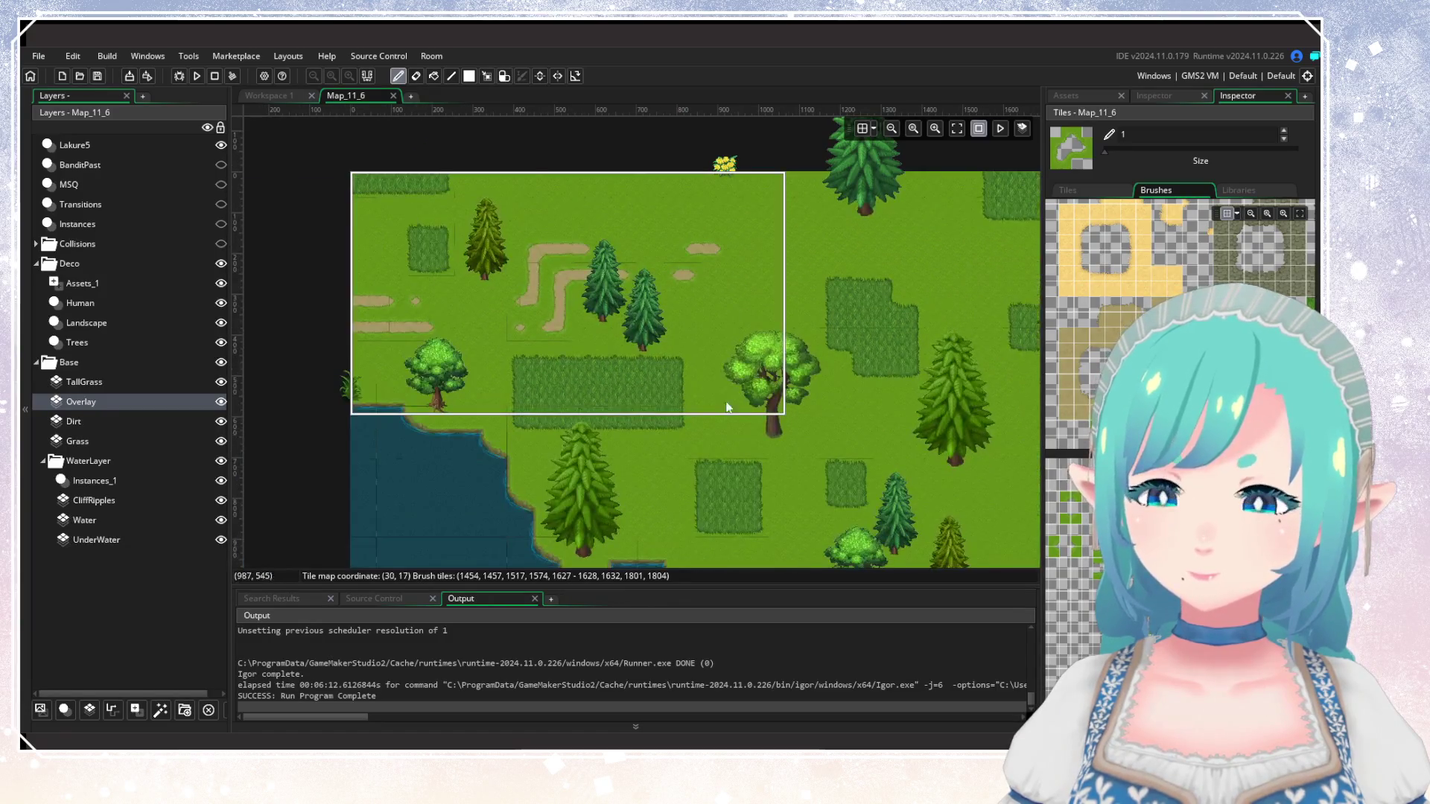
scroll(775, 372, right, 10)
scroll(767, 409, down, 1)
Pan and zoom across the wooded meadow, grass patches and lakeside camp.
scroll(798, 402, down, 1)
scroll(839, 410, down, 3)
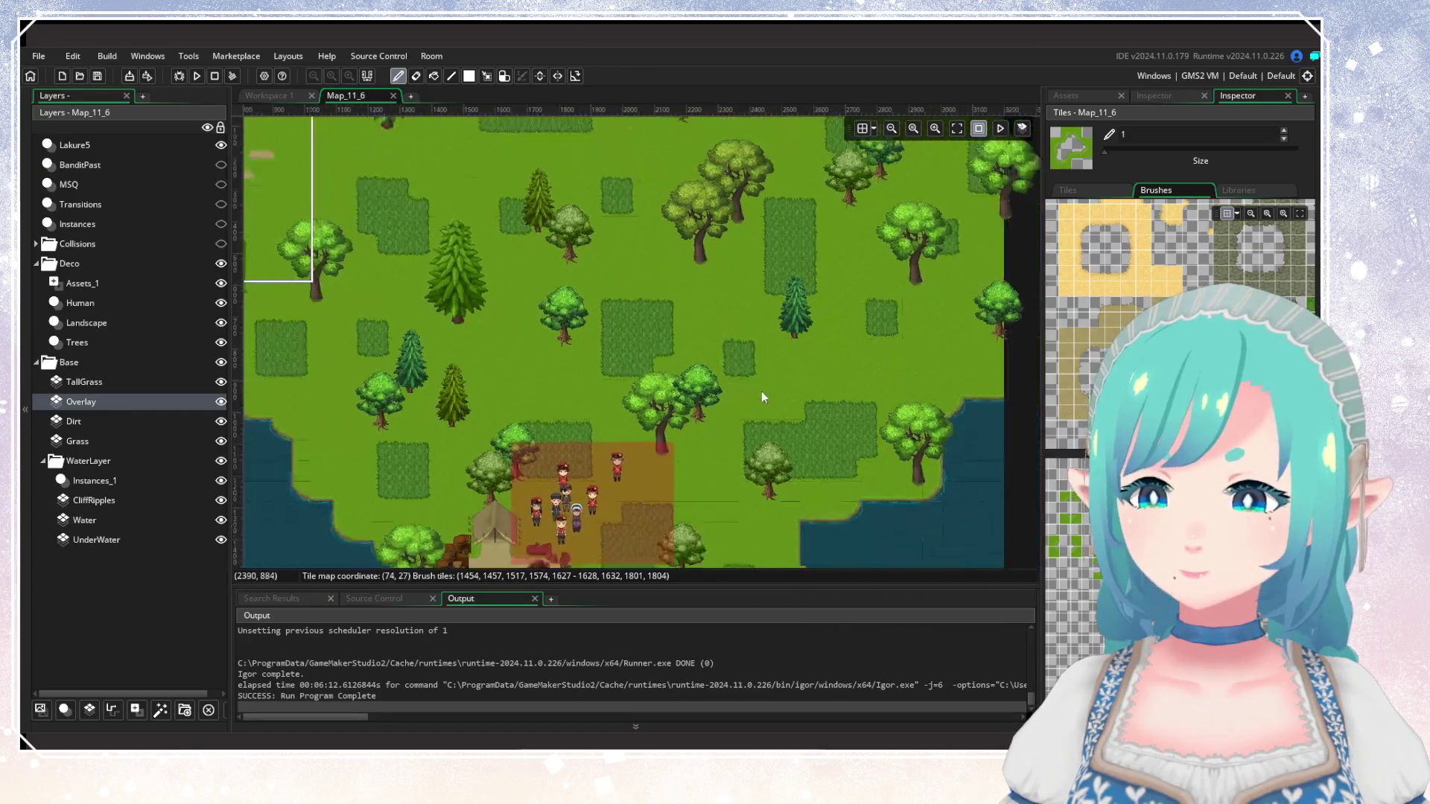
scroll(770, 354, up, 2)
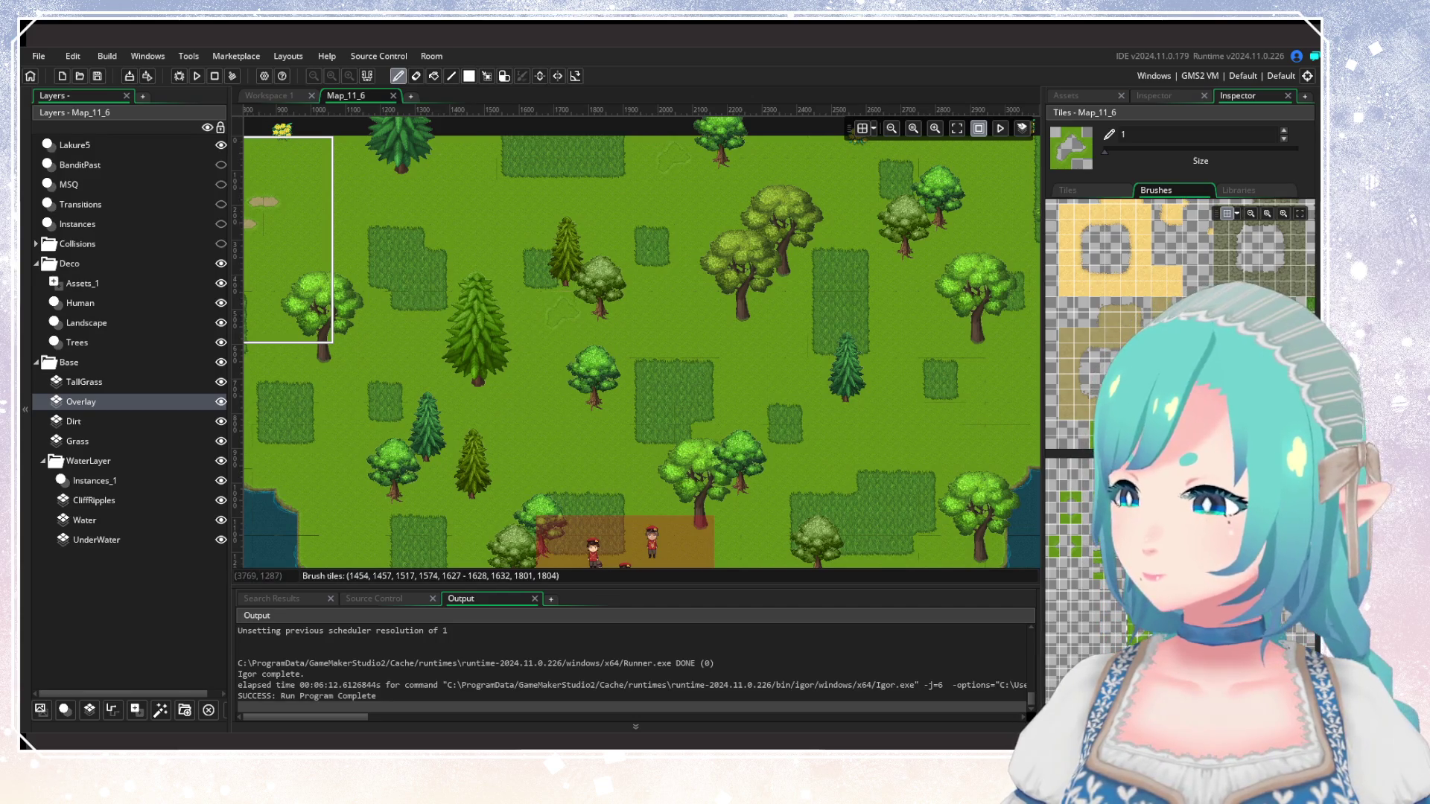
scroll(804, 346, up, 2)
scroll(869, 258, right, 4)
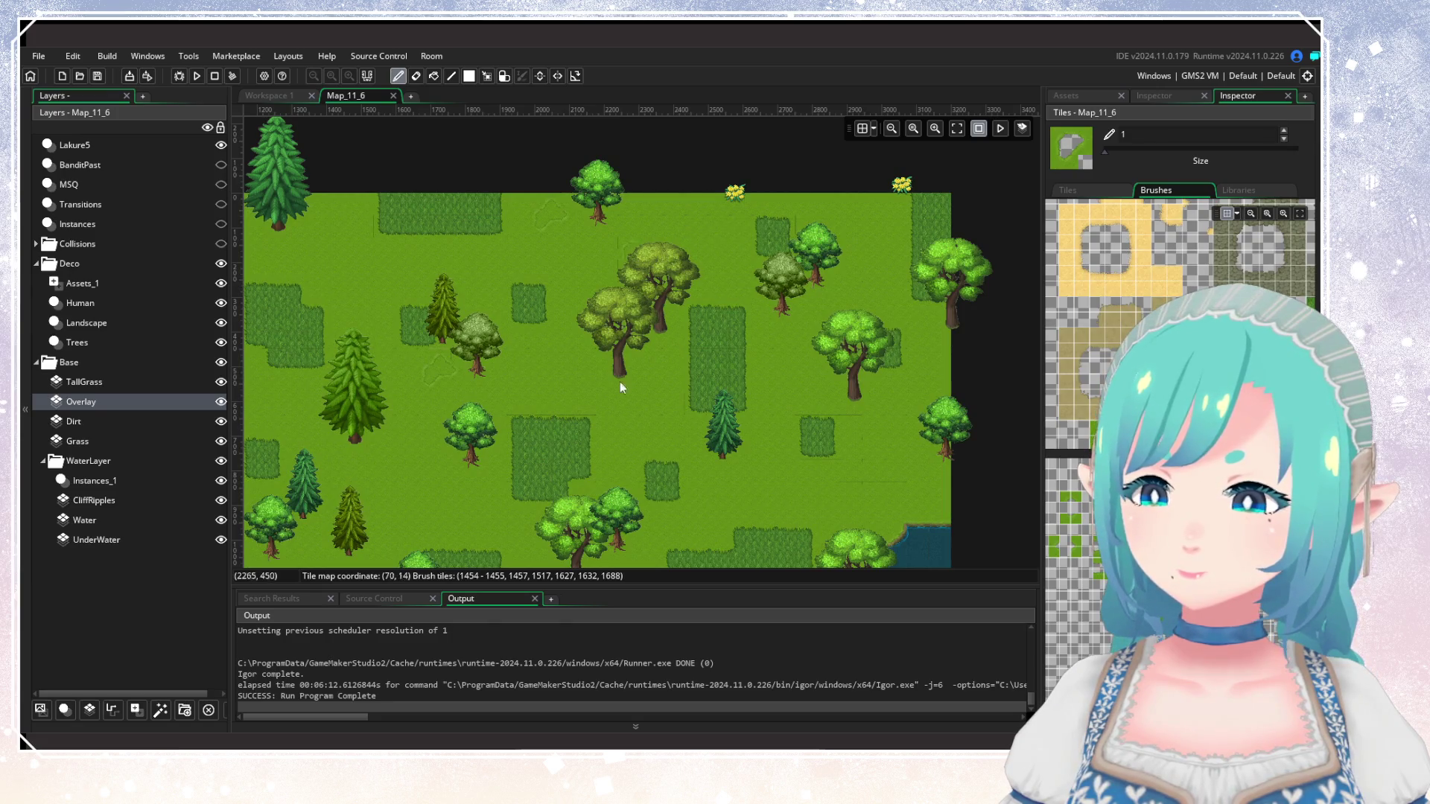
scroll(954, 349, left, 5)
scroll(954, 349, down, 1)
scroll(726, 378, left, 2)
scroll(660, 460, up, 3)
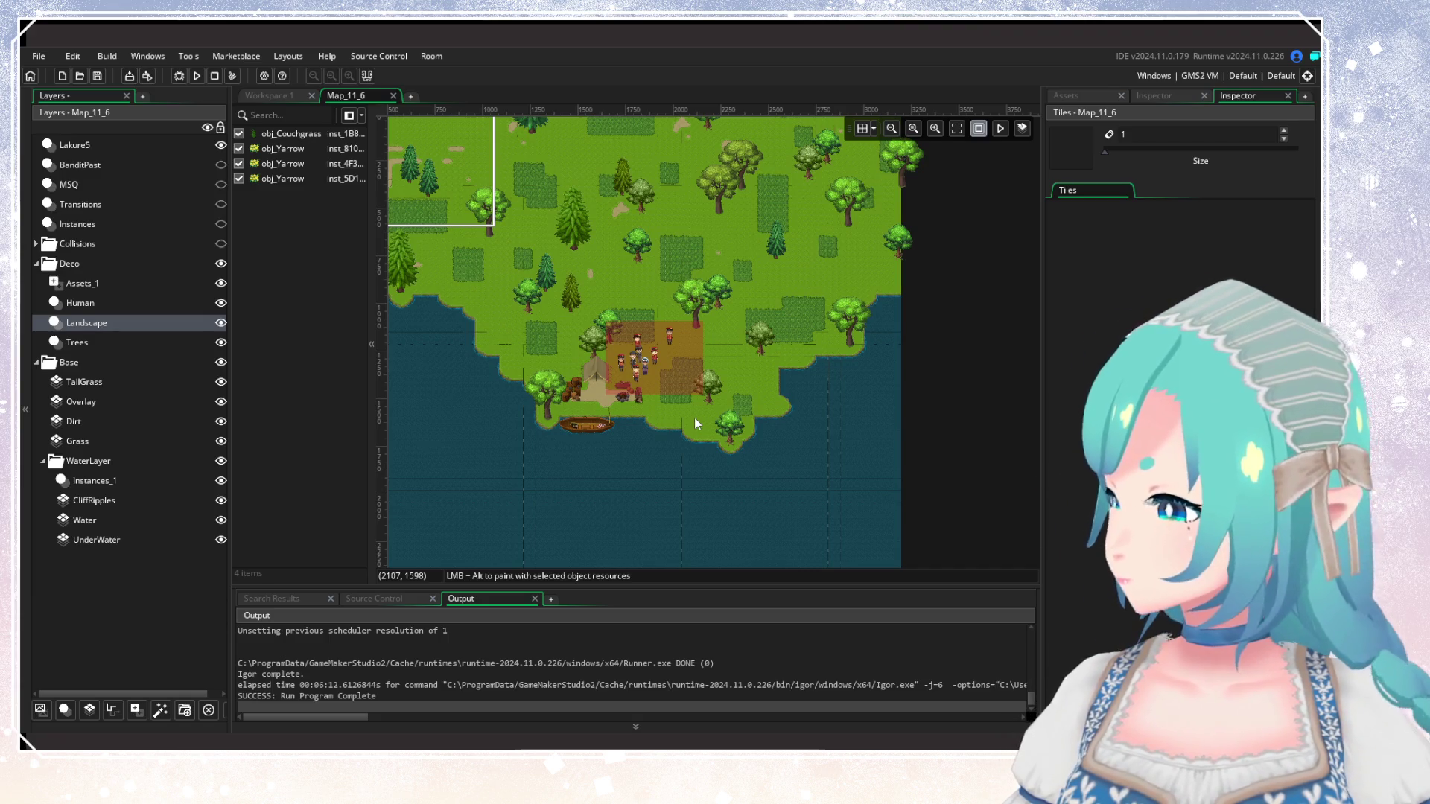
Reposition and zoom the room view to check the Map_11_6 island.
drag(698, 286, 758, 405)
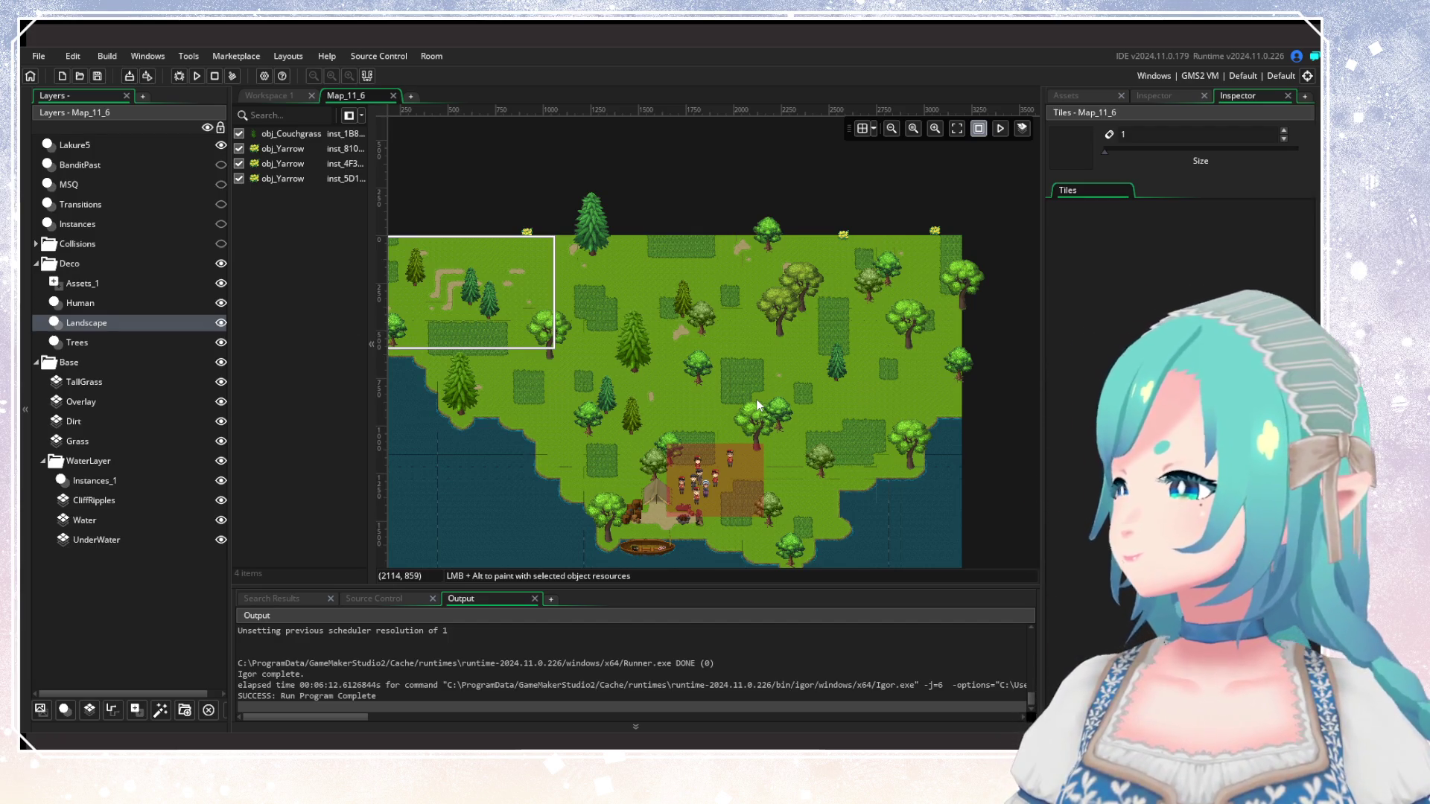
scroll(730, 369, down, 1)
scroll(764, 295, down, 1)
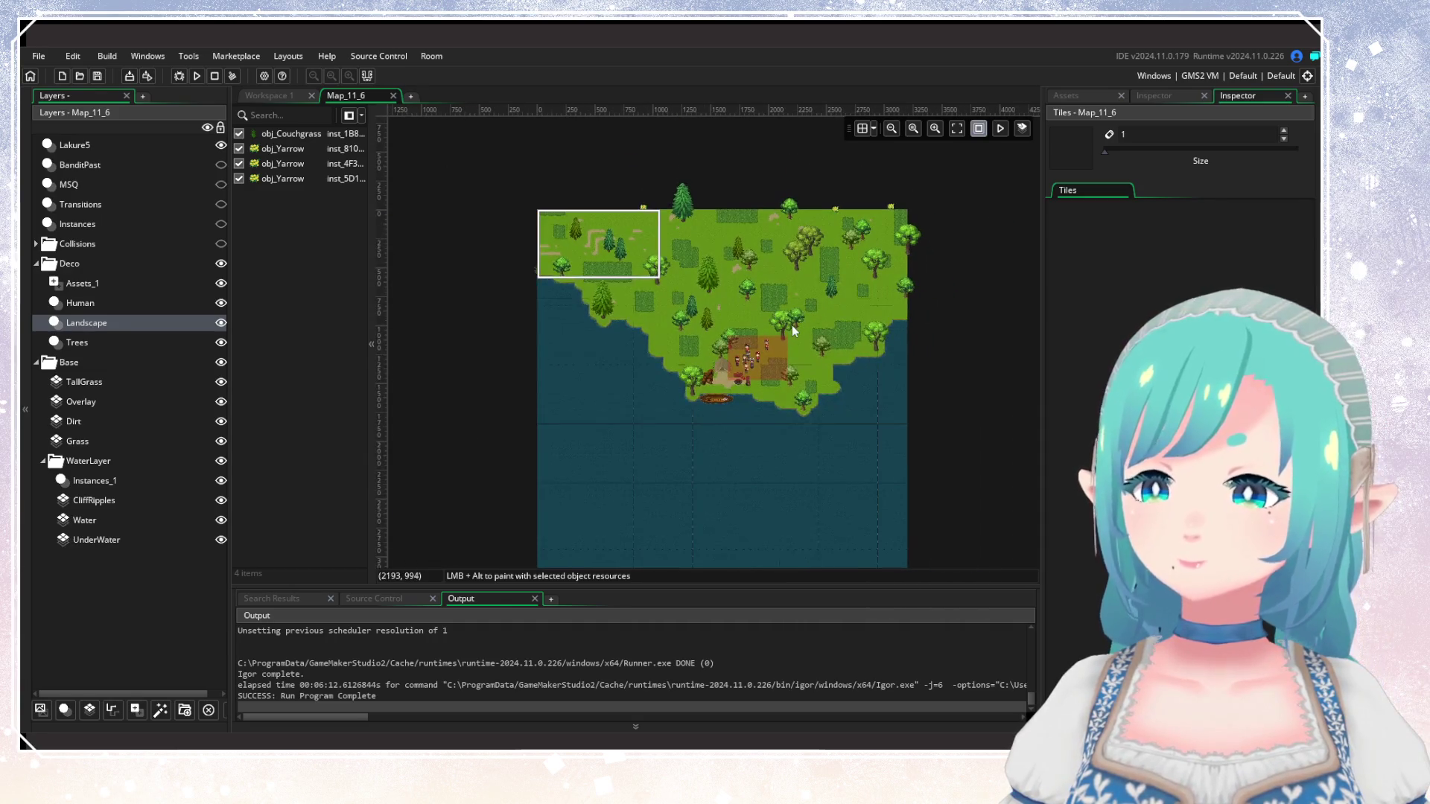
scroll(791, 400, up, 2)
scroll(654, 303, down, 1)
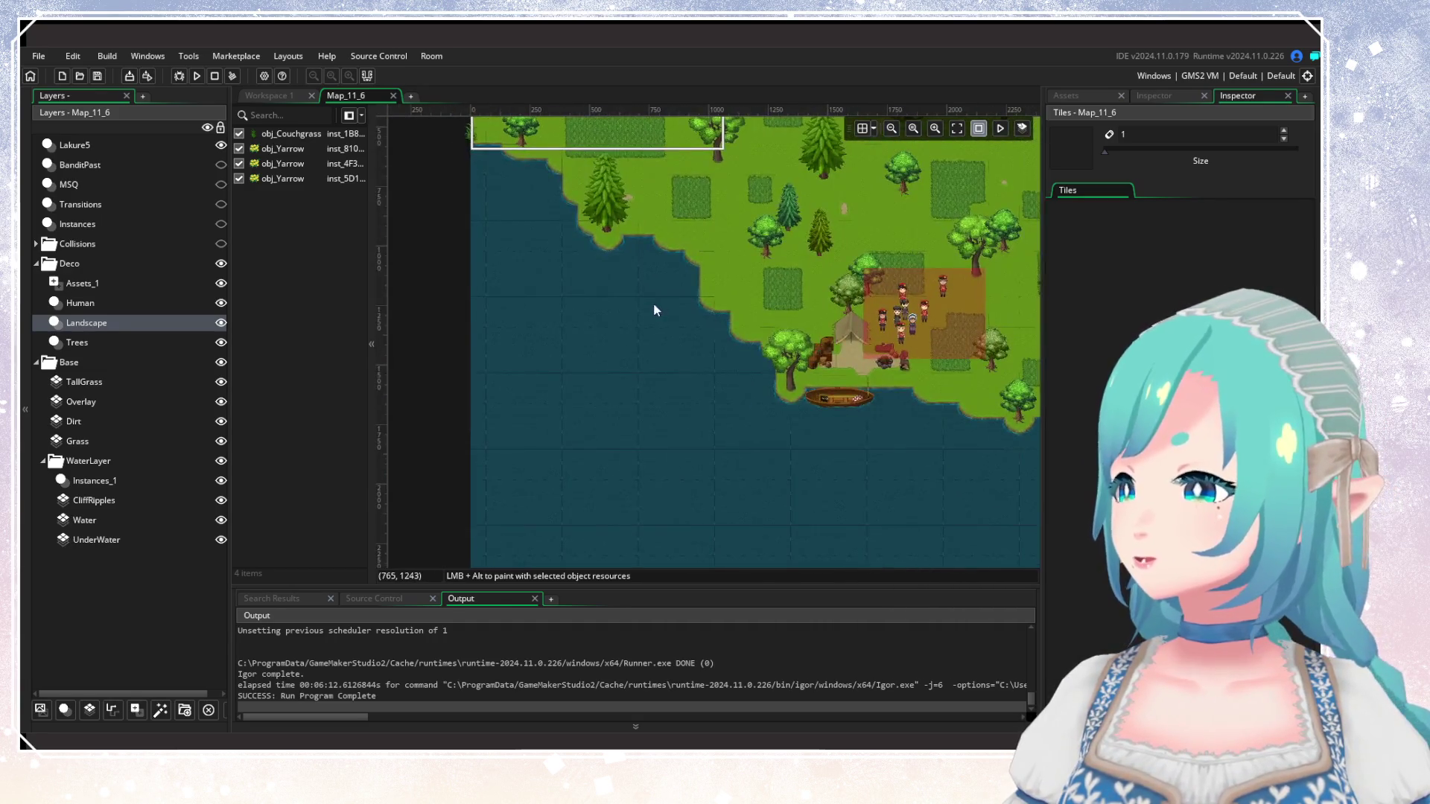
scroll(645, 389, up, 3)
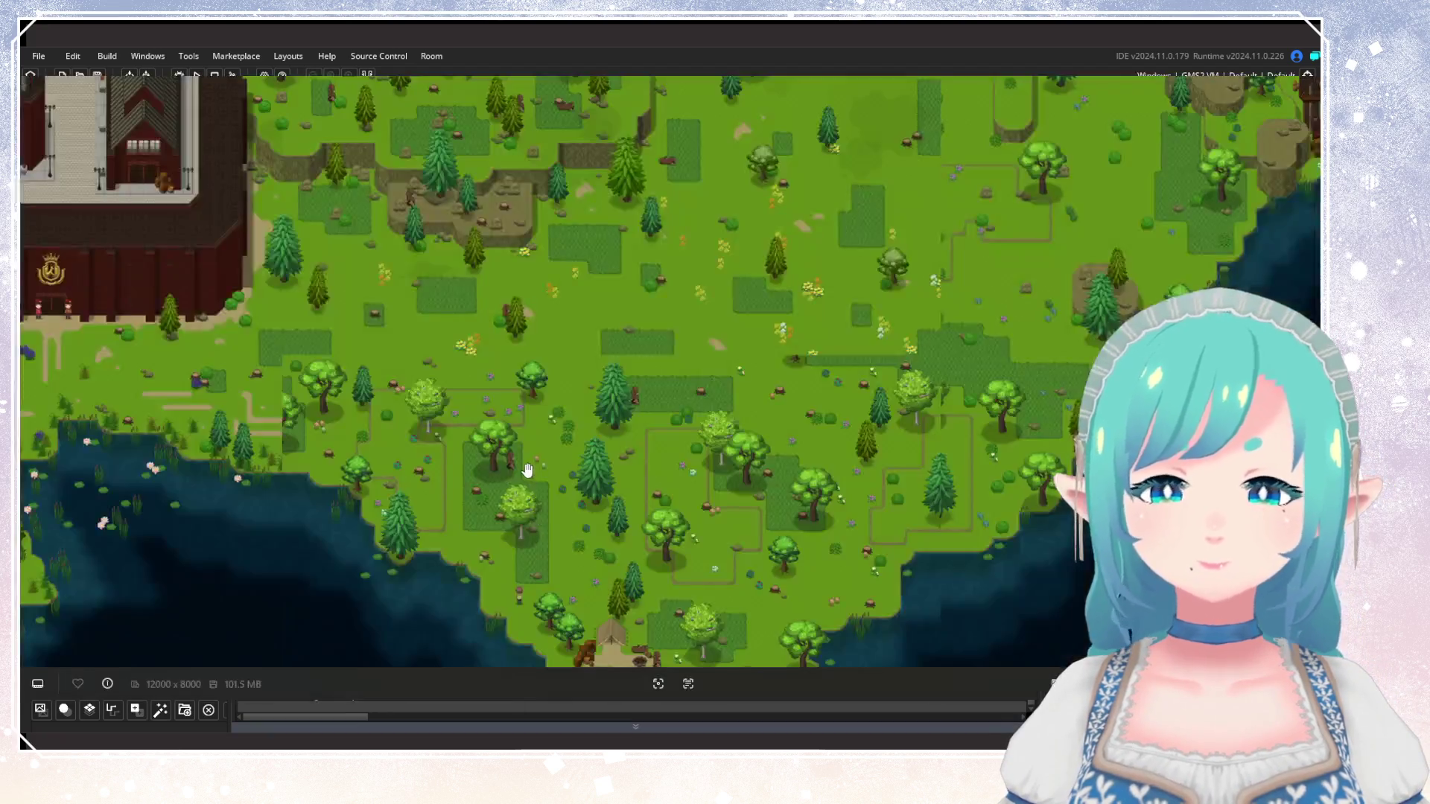
Pan the world map along the lakeshore to the lake's left shore.
scroll(1021, 372, up, 2)
scroll(894, 365, down, 2)
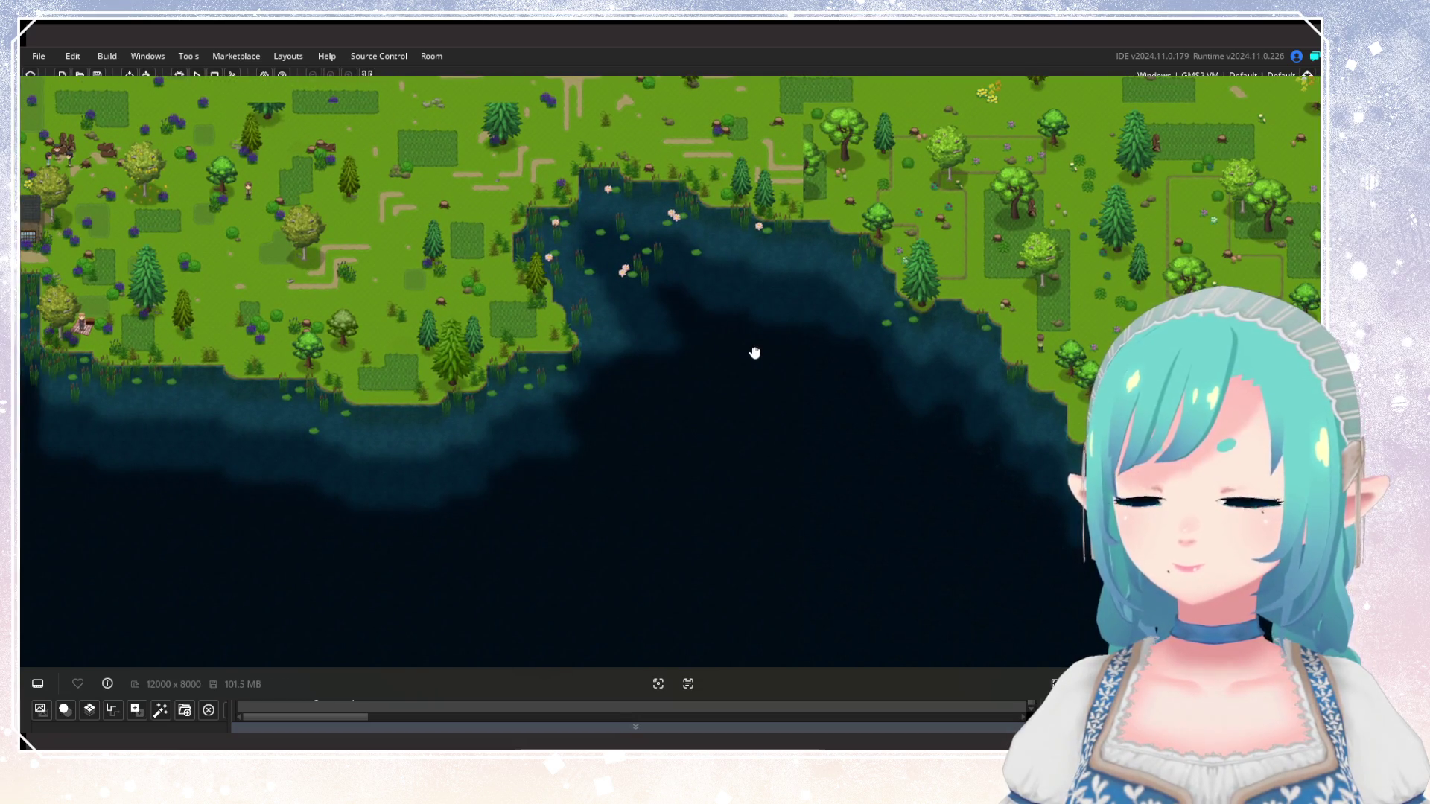
mouse_move(754, 353)
mouse_down()
mouse_move(973, 387)
mouse_move(1132, 447)
mouse_move(827, 364)
mouse_move(641, 360)
mouse_up()
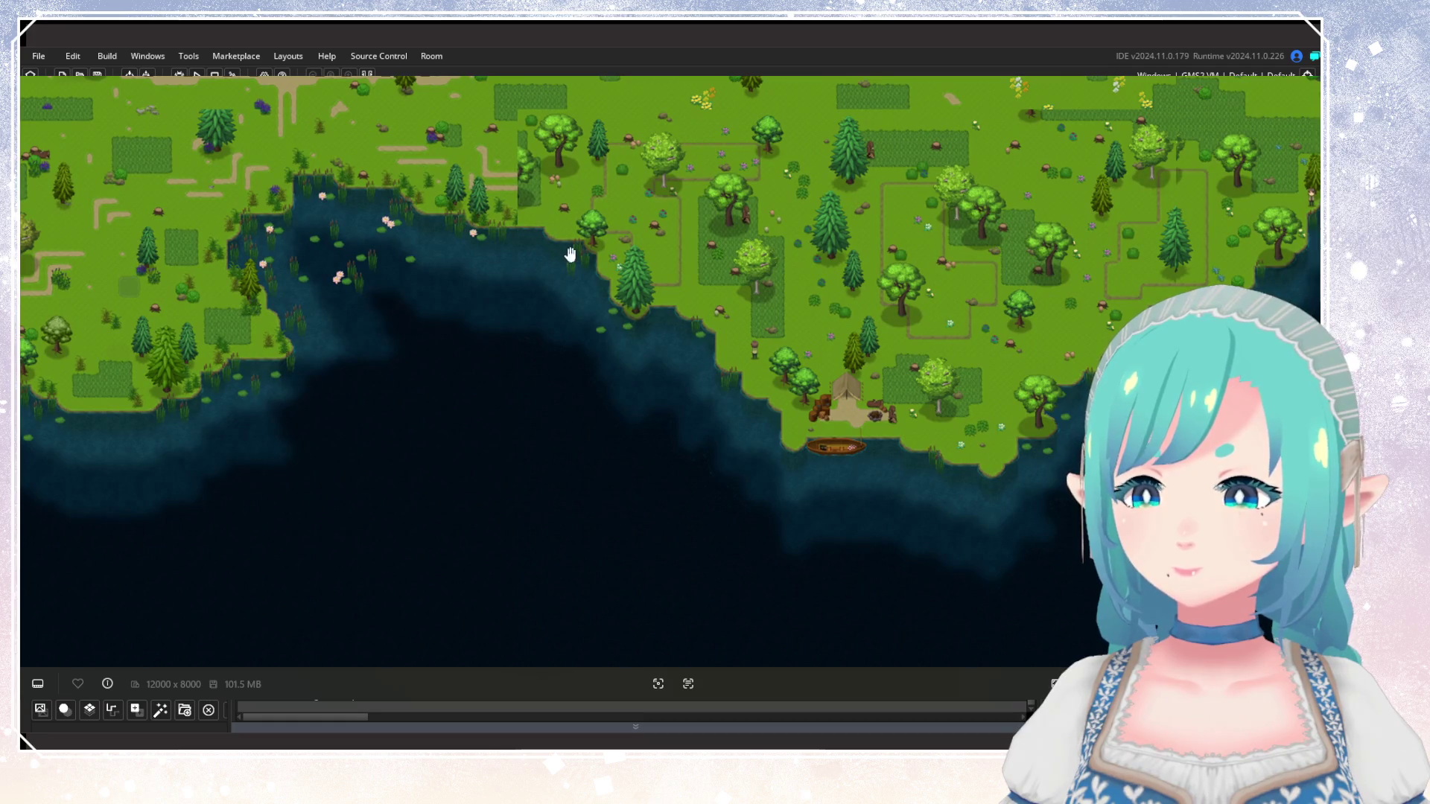
drag(618, 328, 745, 364)
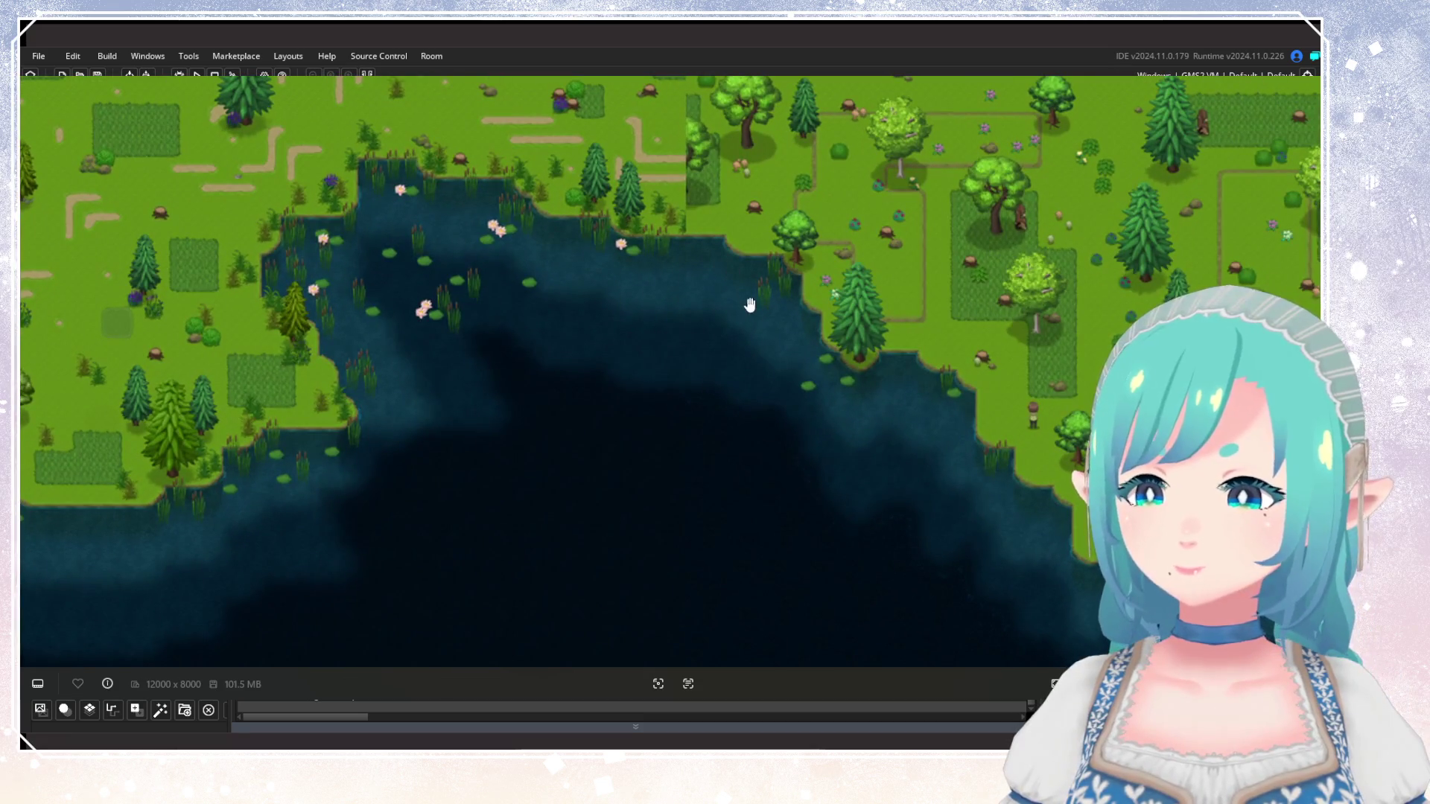
drag(856, 409, 452, 308)
scroll(452, 308, down, 2)
scroll(452, 308, up, 2)
Bring the lily-pad lake and upper fields into view, then zoom out around the factory.
drag(714, 318, 849, 320)
drag(592, 395, 760, 418)
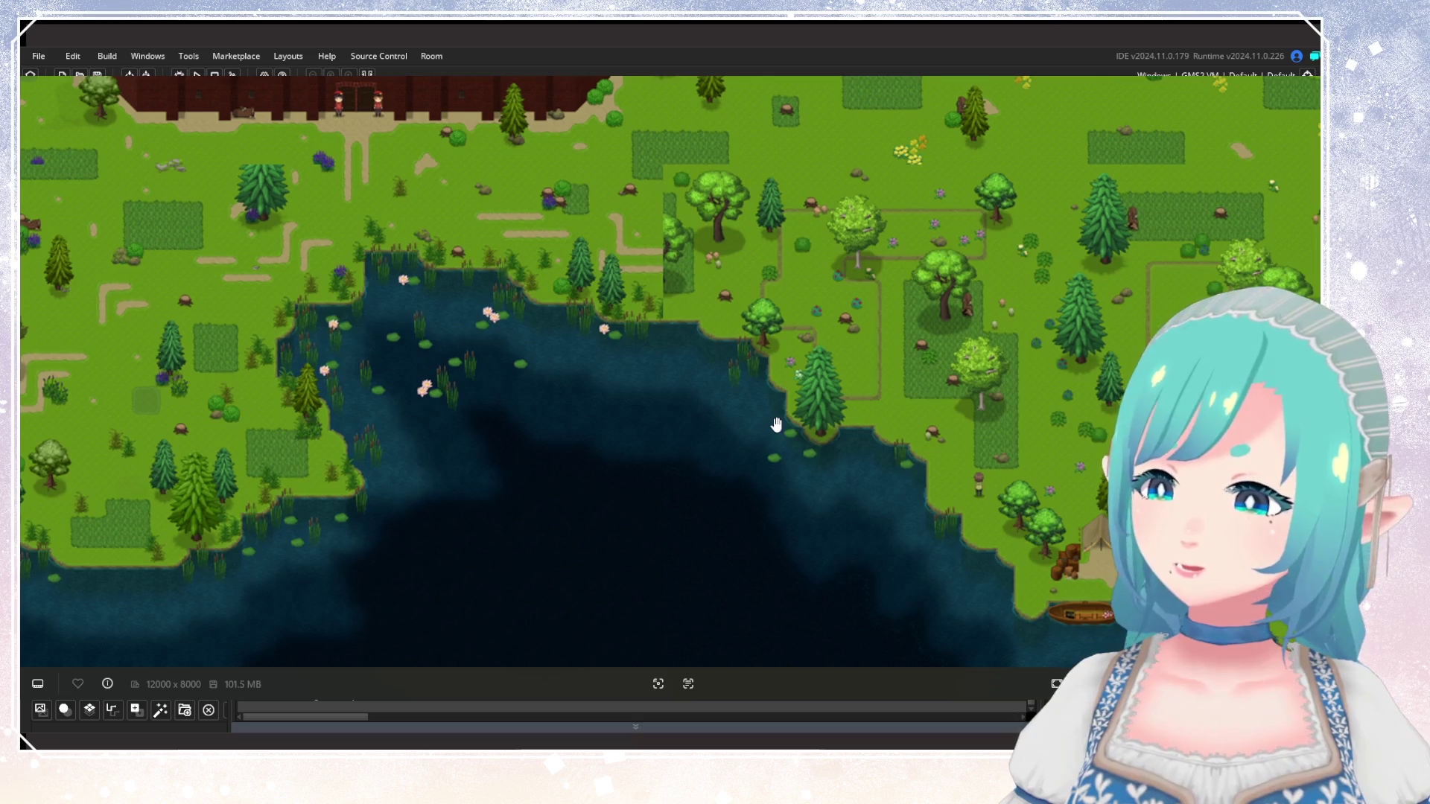
scroll(777, 425, down, 5)
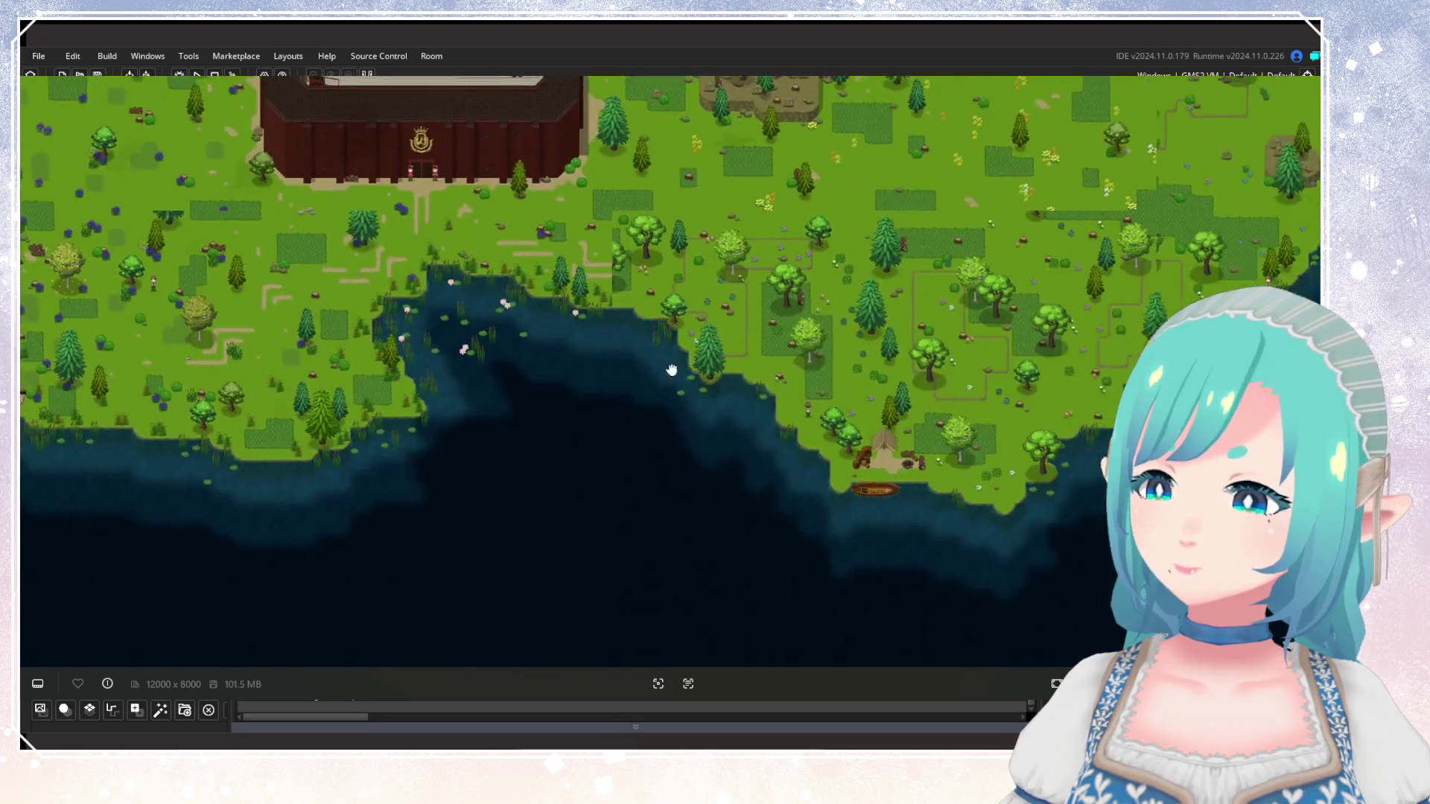
scroll(765, 485, down, 3)
scroll(826, 432, up, 2)
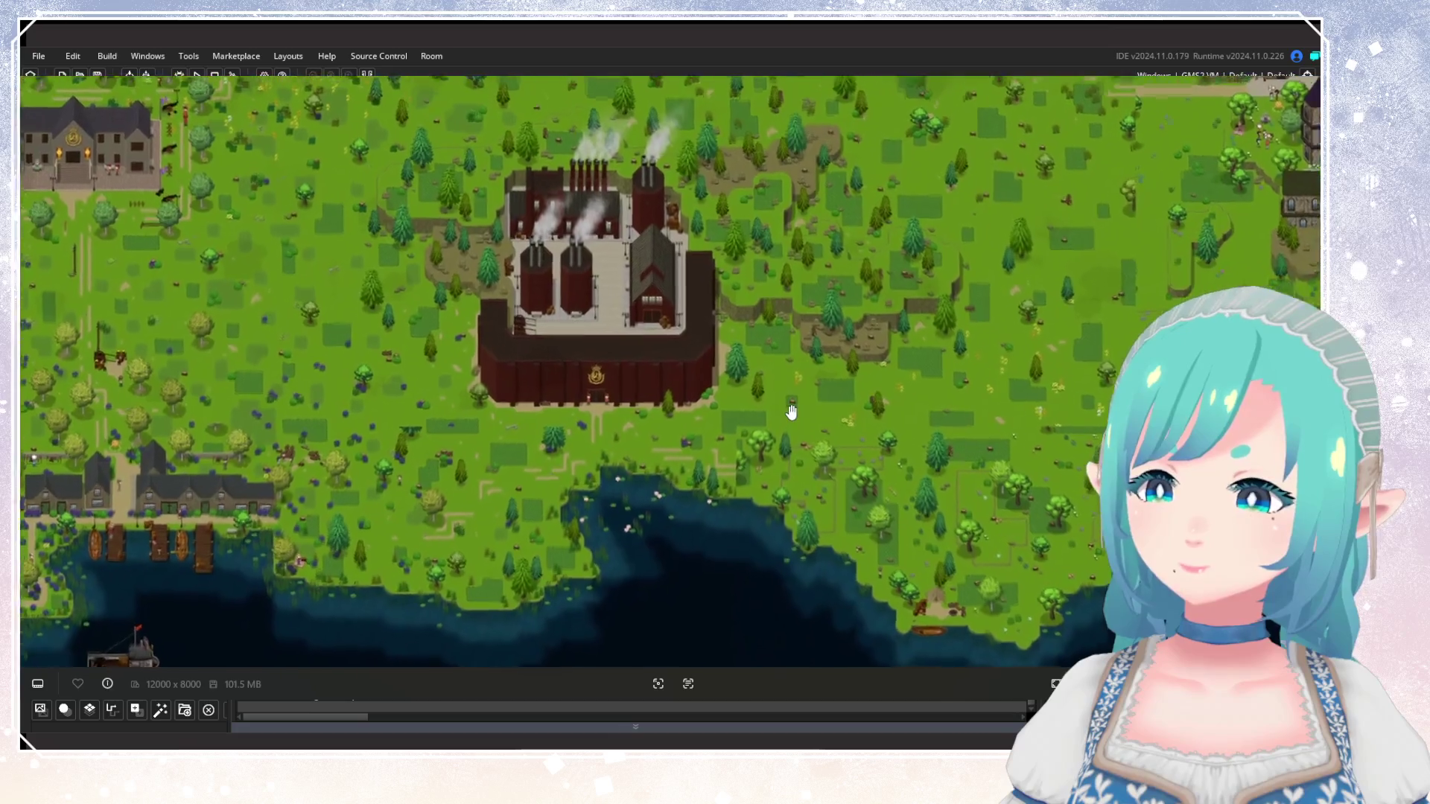
scroll(838, 424, up, 1)
scroll(838, 416, down, 2)
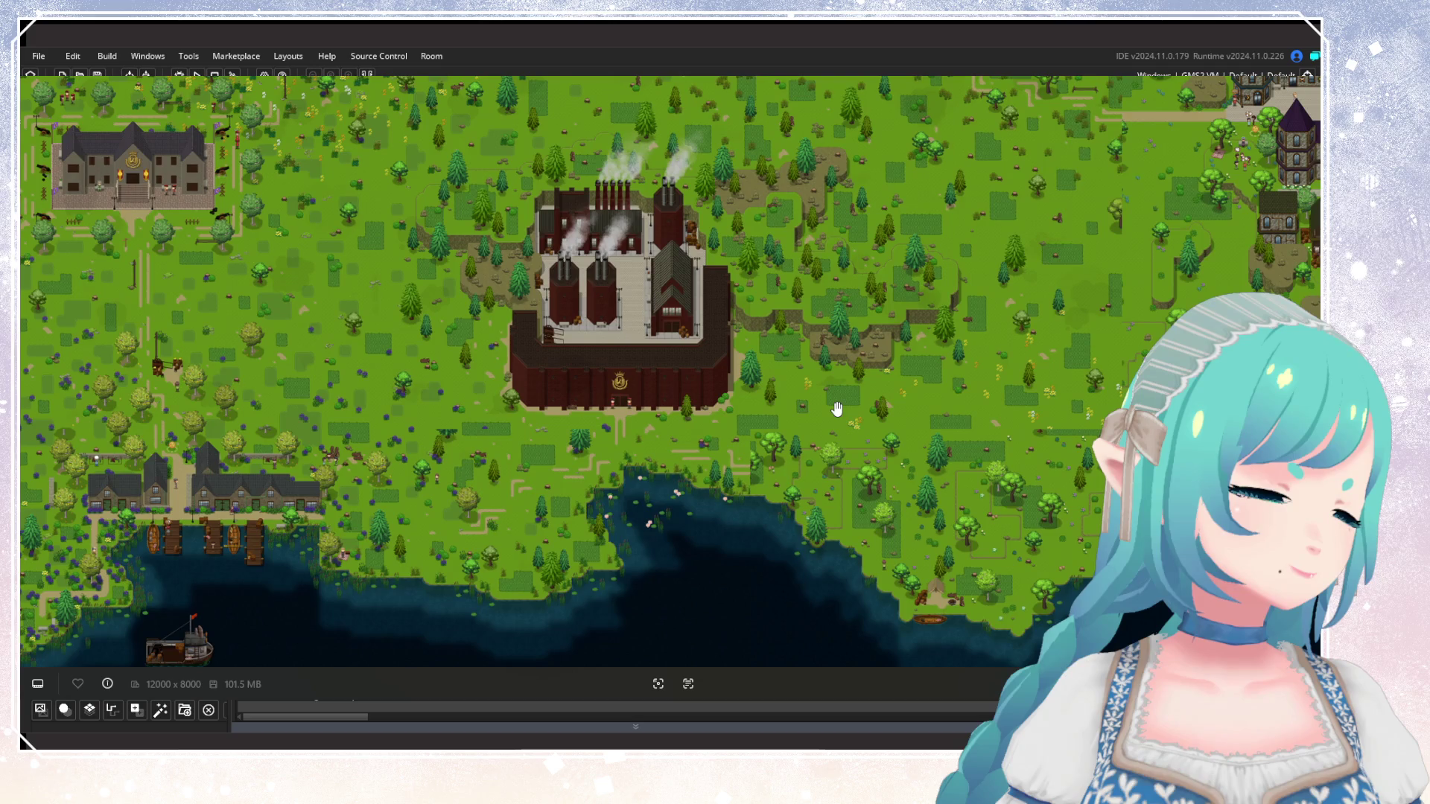
Pan the world map to the coastline east of the factory, then close it to return to the room.
mouse_move(837, 355)
mouse_down()
mouse_move(856, 408)
mouse_move(594, 377)
mouse_up()
scroll(641, 394, up, 2)
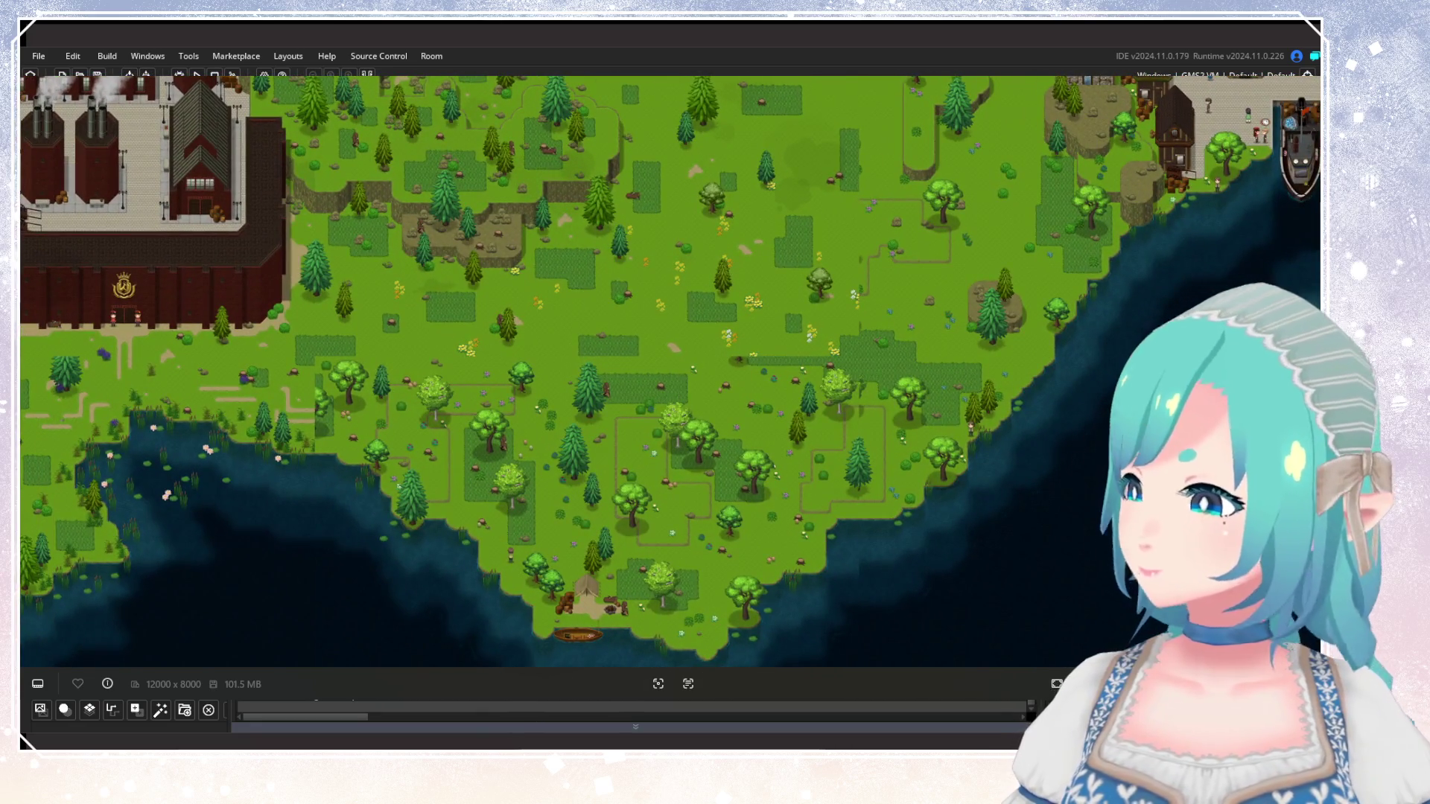
key(Escape)
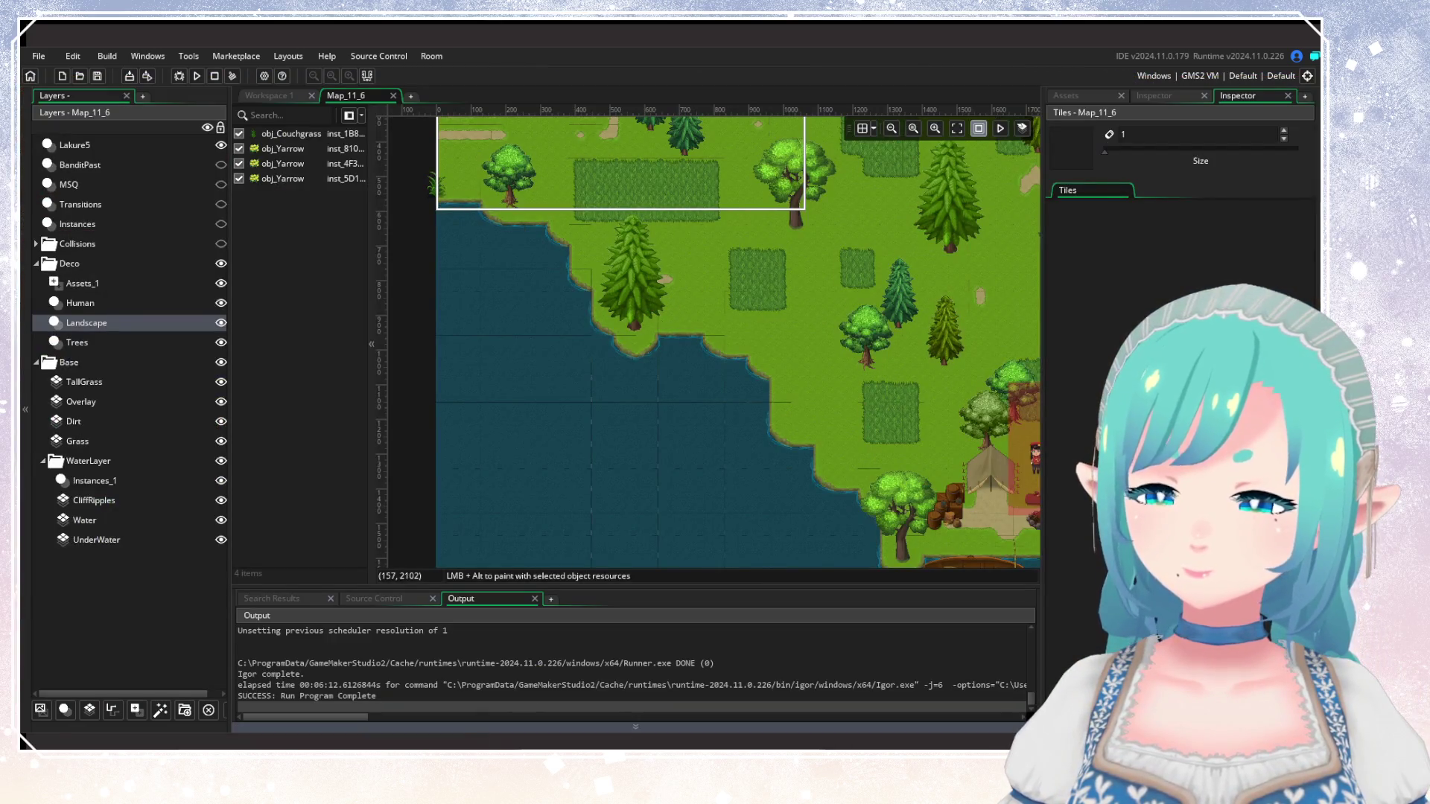
Show the project asset list and paint a line of cattails along the lake shoreline.
mouse_move(605, 373)
mouse_down()
mouse_move(544, 243)
mouse_move(552, 339)
mouse_up()
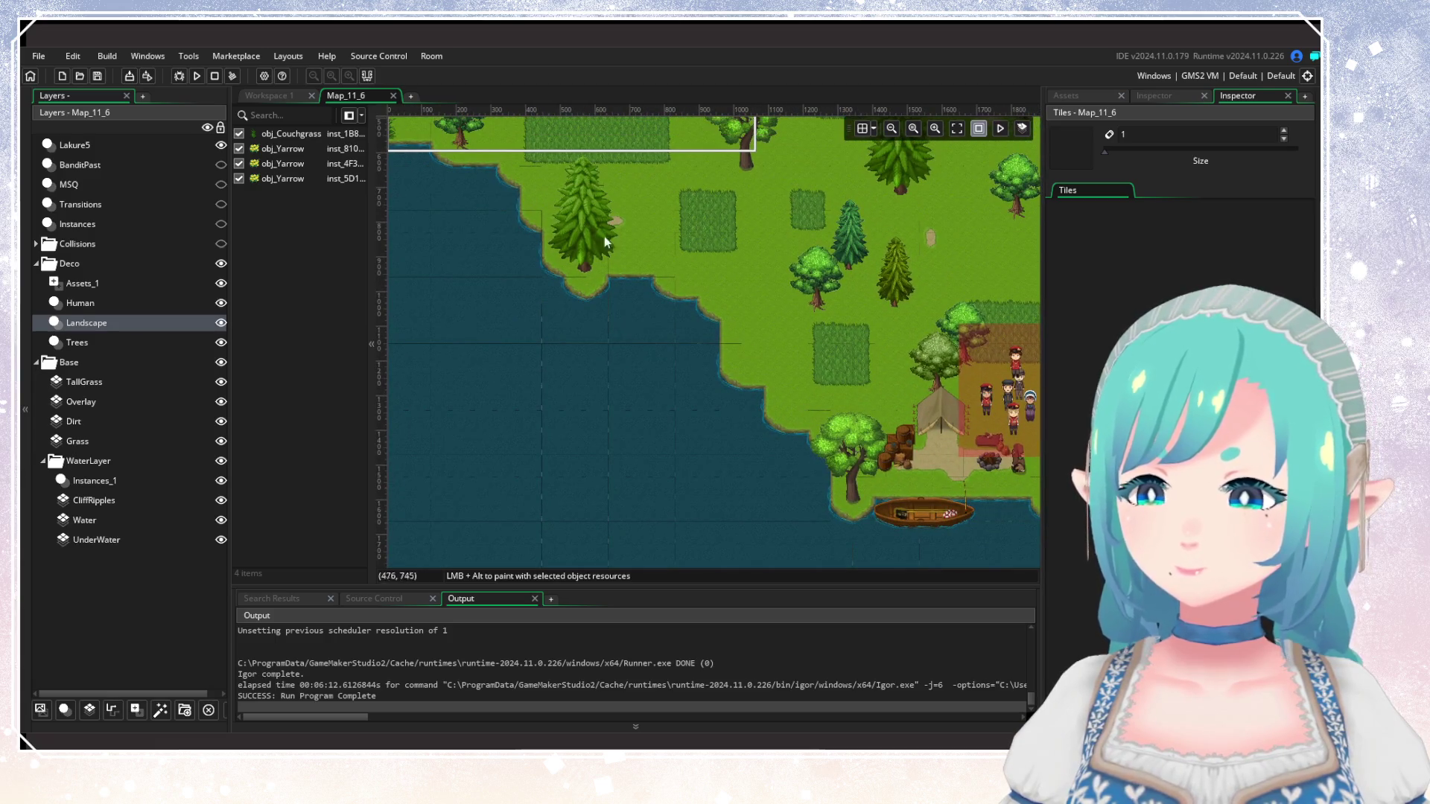
scroll(632, 402, up, 2)
click(1066, 95)
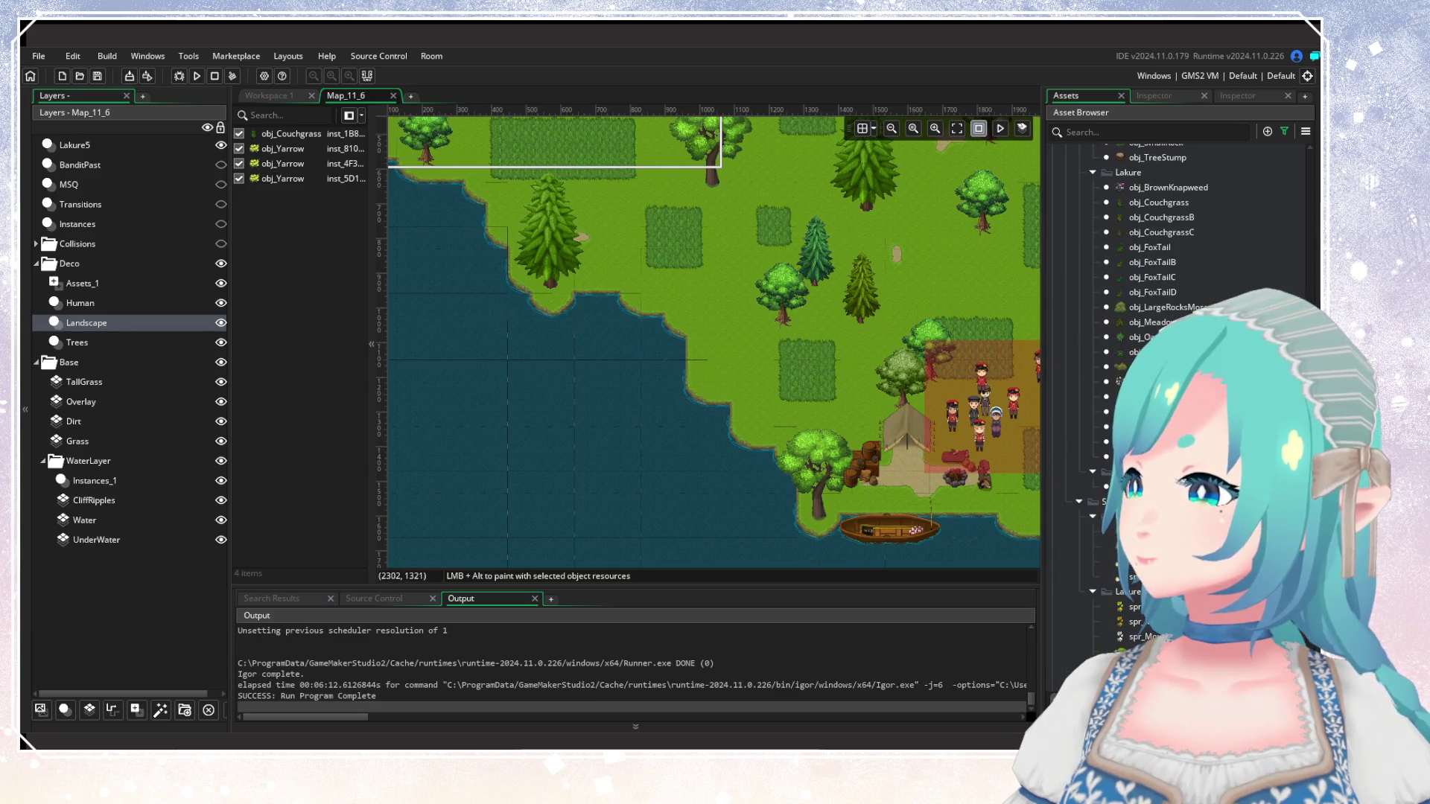
scroll(1177, 298, down, 3)
scroll(1177, 298, down, 3)
scroll(1177, 298, up, 3)
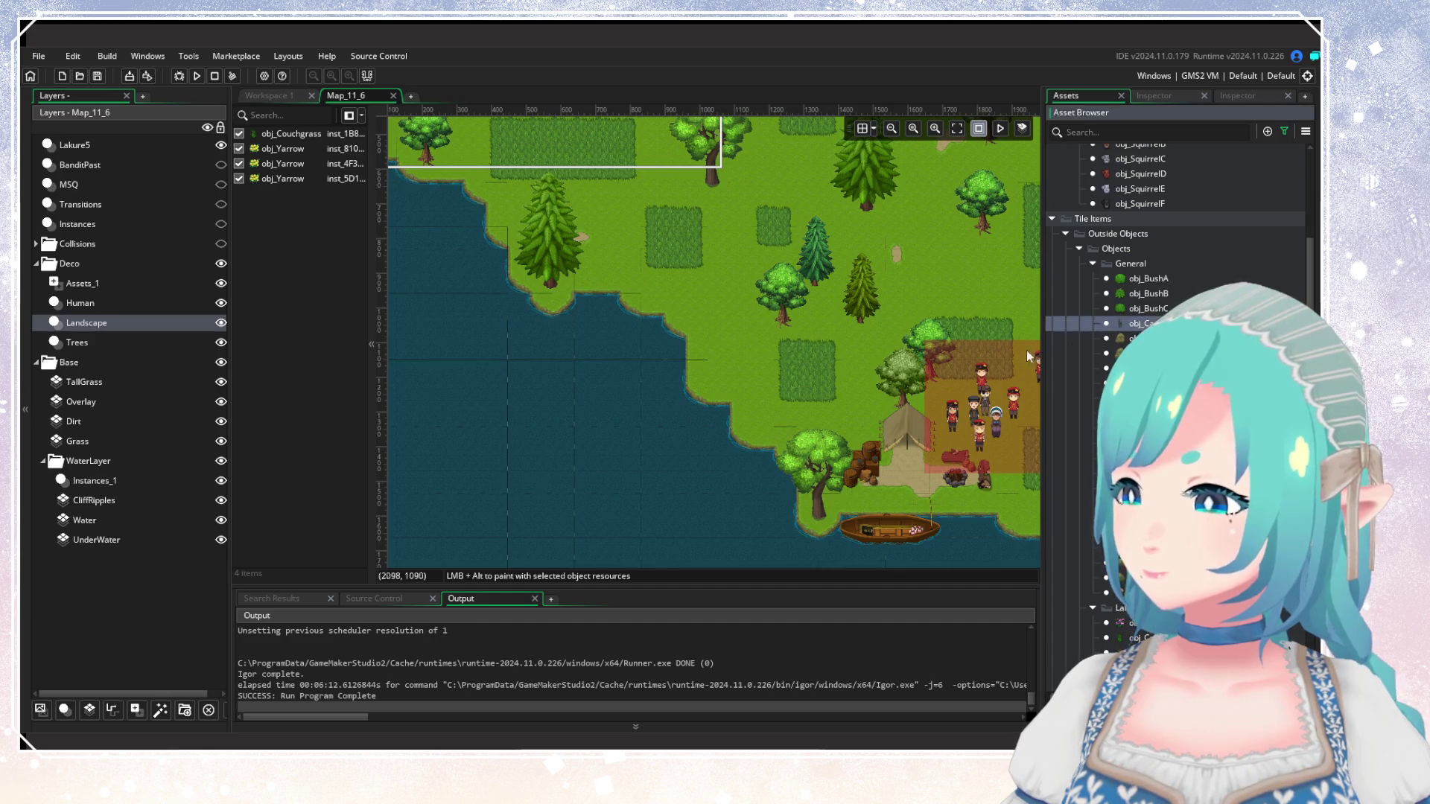
scroll(636, 309, left, 3)
mouse_move(499, 213)
mouse_down()
mouse_move(529, 244)
mouse_move(564, 242)
mouse_move(641, 351)
mouse_move(605, 301)
mouse_move(540, 314)
mouse_move(566, 329)
mouse_move(534, 258)
mouse_move(512, 323)
mouse_move(736, 360)
mouse_move(703, 363)
mouse_move(827, 432)
mouse_move(859, 429)
mouse_move(659, 324)
mouse_move(687, 389)
mouse_move(607, 364)
mouse_up()
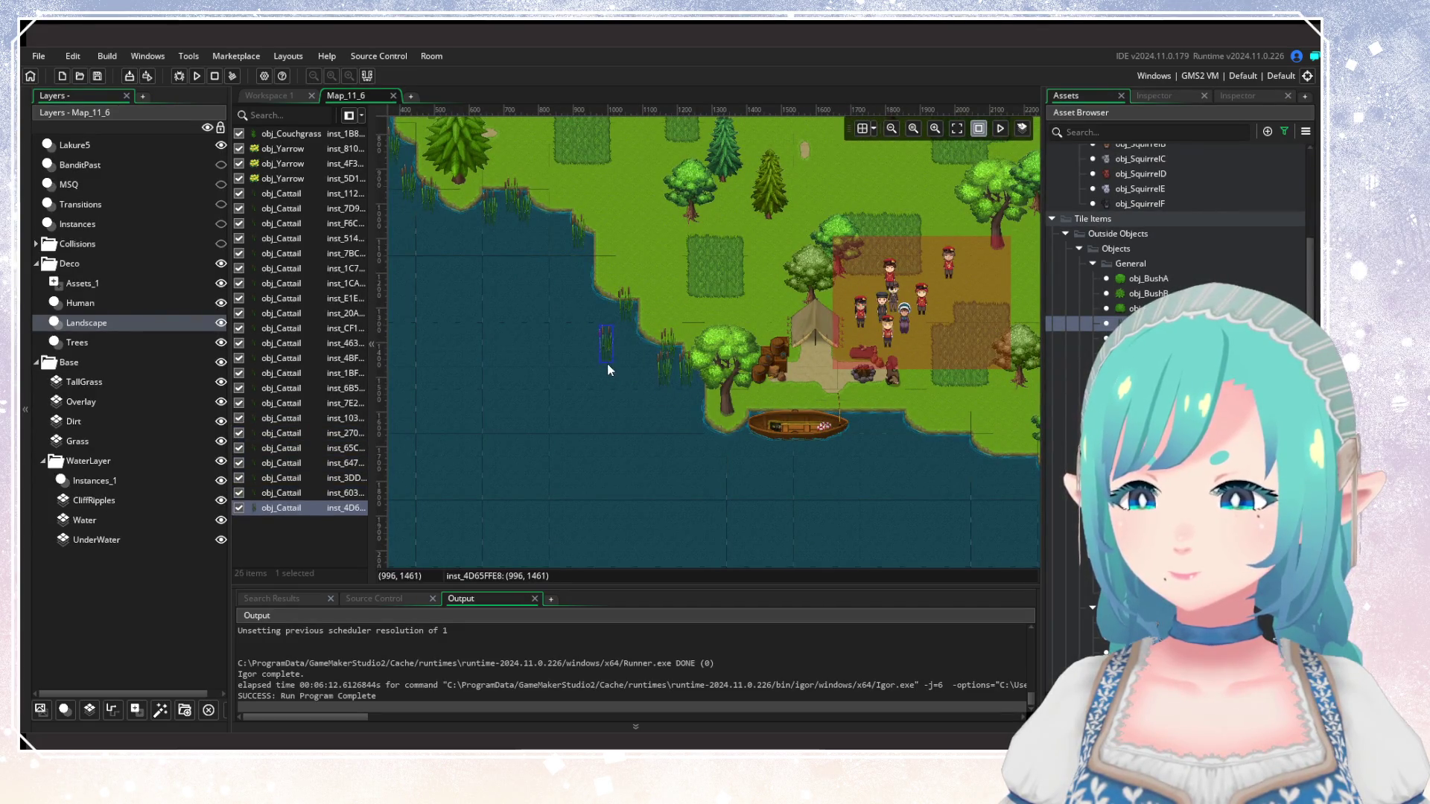
Place cattails beside the boat and on its left and right along the shore.
drag(855, 428, 595, 350)
click(596, 353)
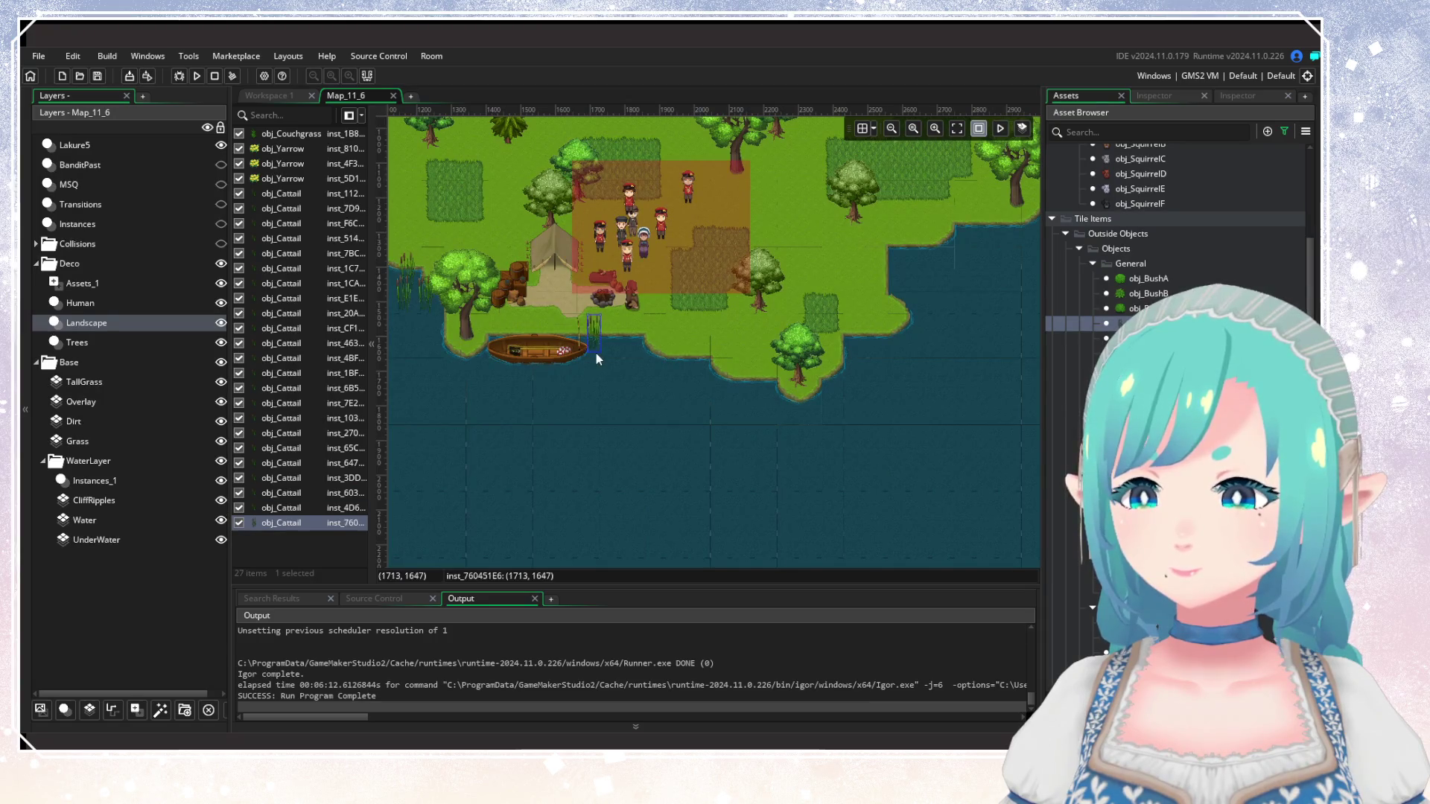
click(630, 360)
click(614, 369)
click(481, 372)
click(467, 374)
click(489, 391)
click(701, 386)
click(683, 386)
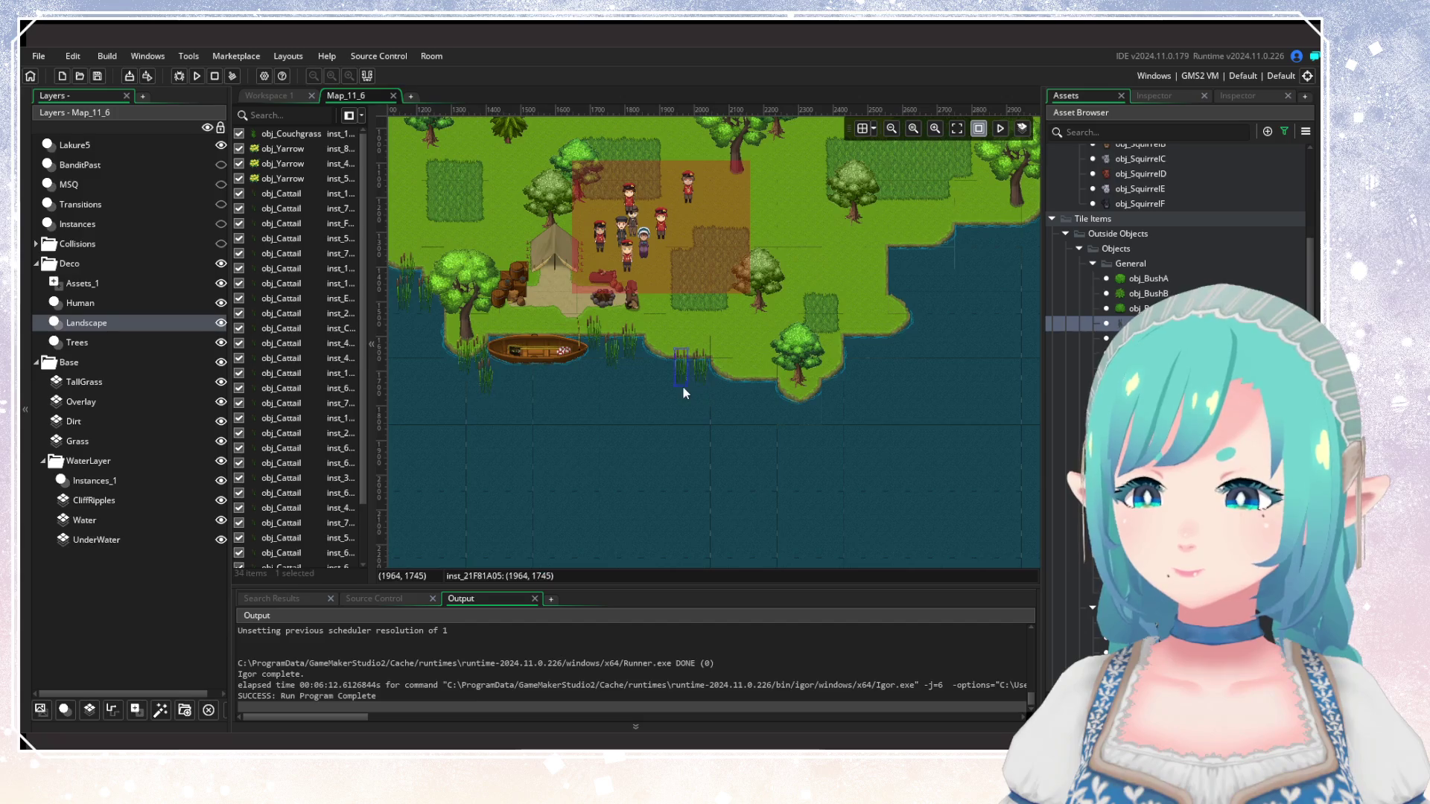
Add cattails in the water past the reeds and around the right-hand reed bed.
click(768, 406)
click(726, 423)
click(853, 346)
click(871, 345)
click(873, 382)
click(830, 393)
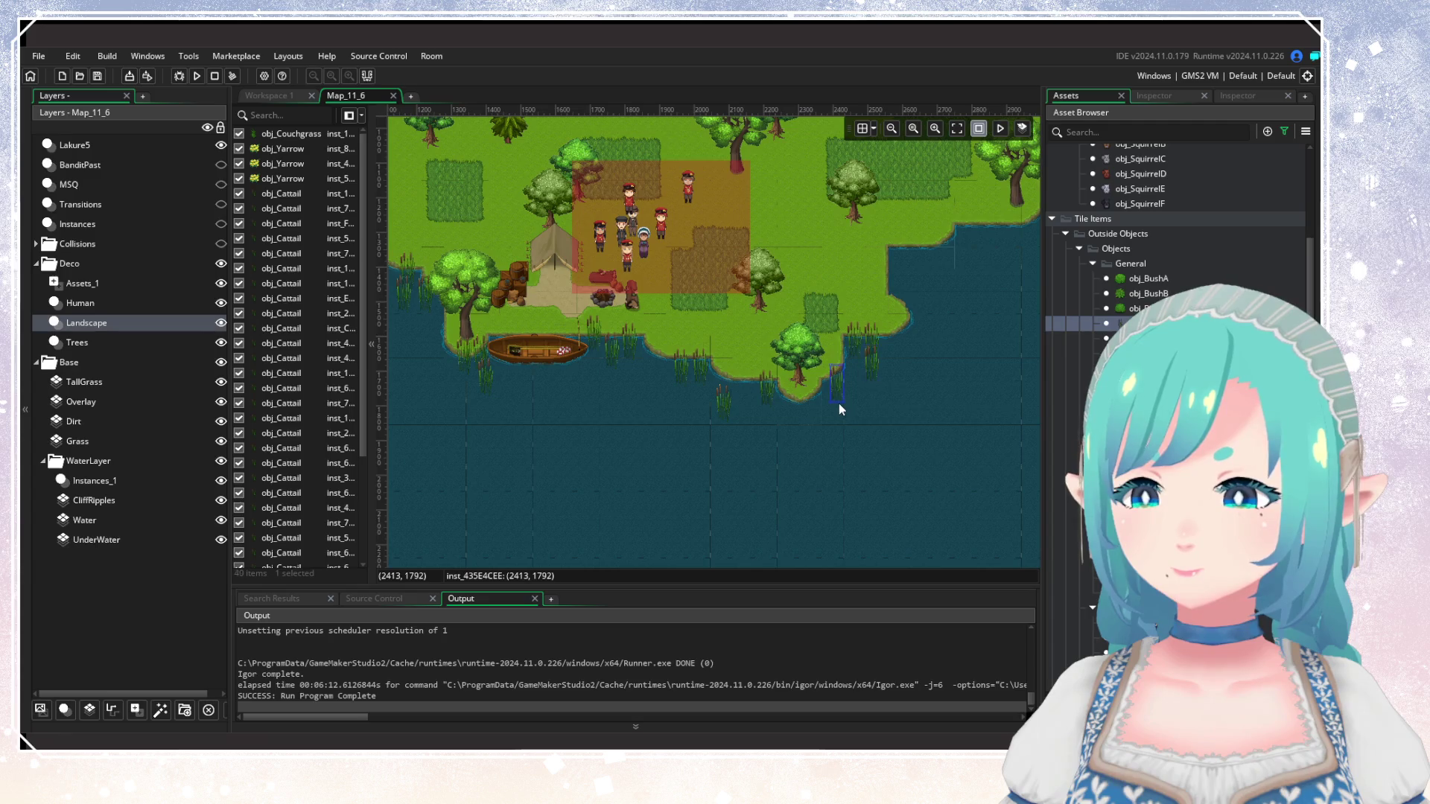
Line the right-hand shore and top-right reeds with cattails, plus one below the shoreline tree.
drag(887, 419, 595, 454)
click(611, 312)
click(620, 313)
click(673, 288)
click(779, 168)
click(782, 179)
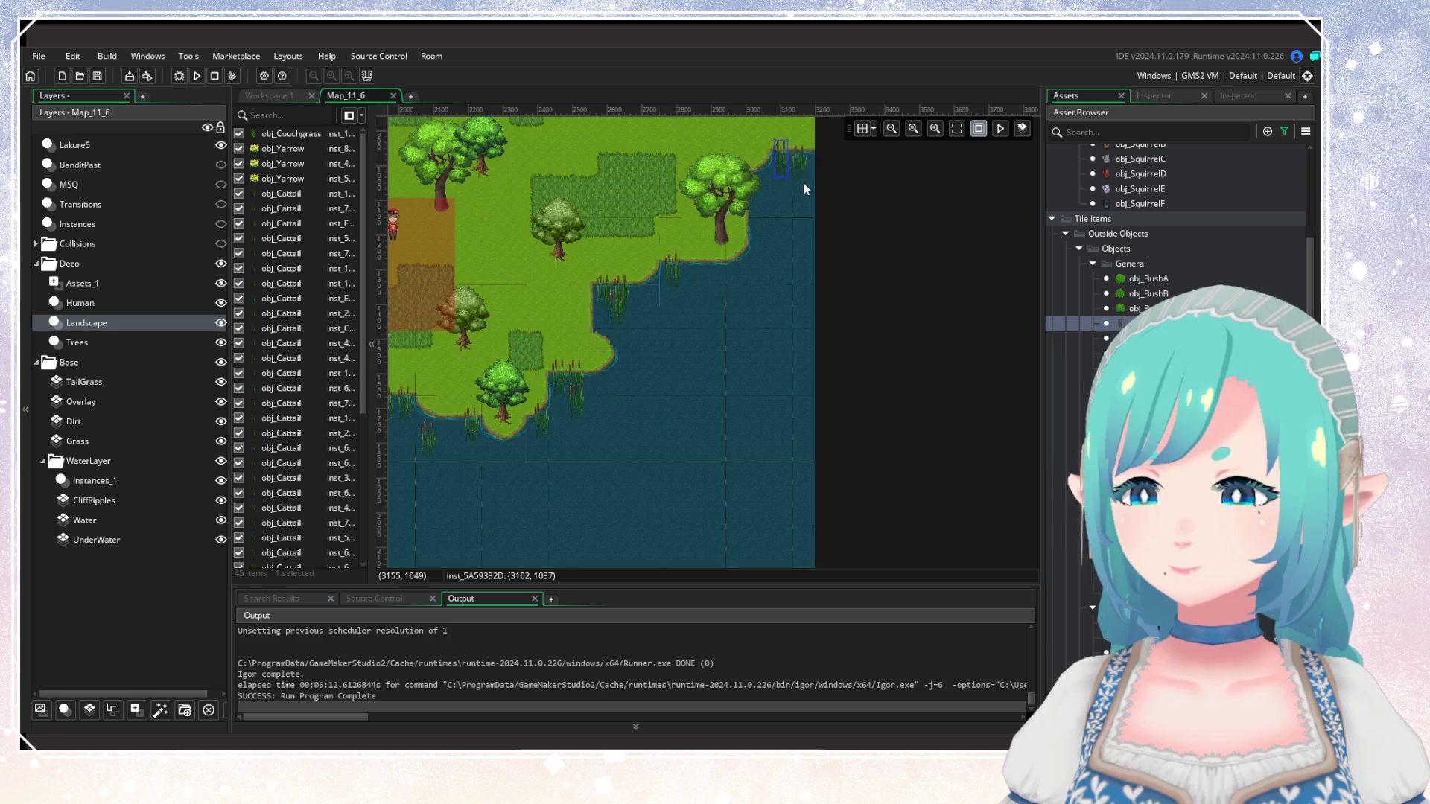
click(804, 186)
click(794, 190)
click(790, 216)
click(787, 222)
click(731, 277)
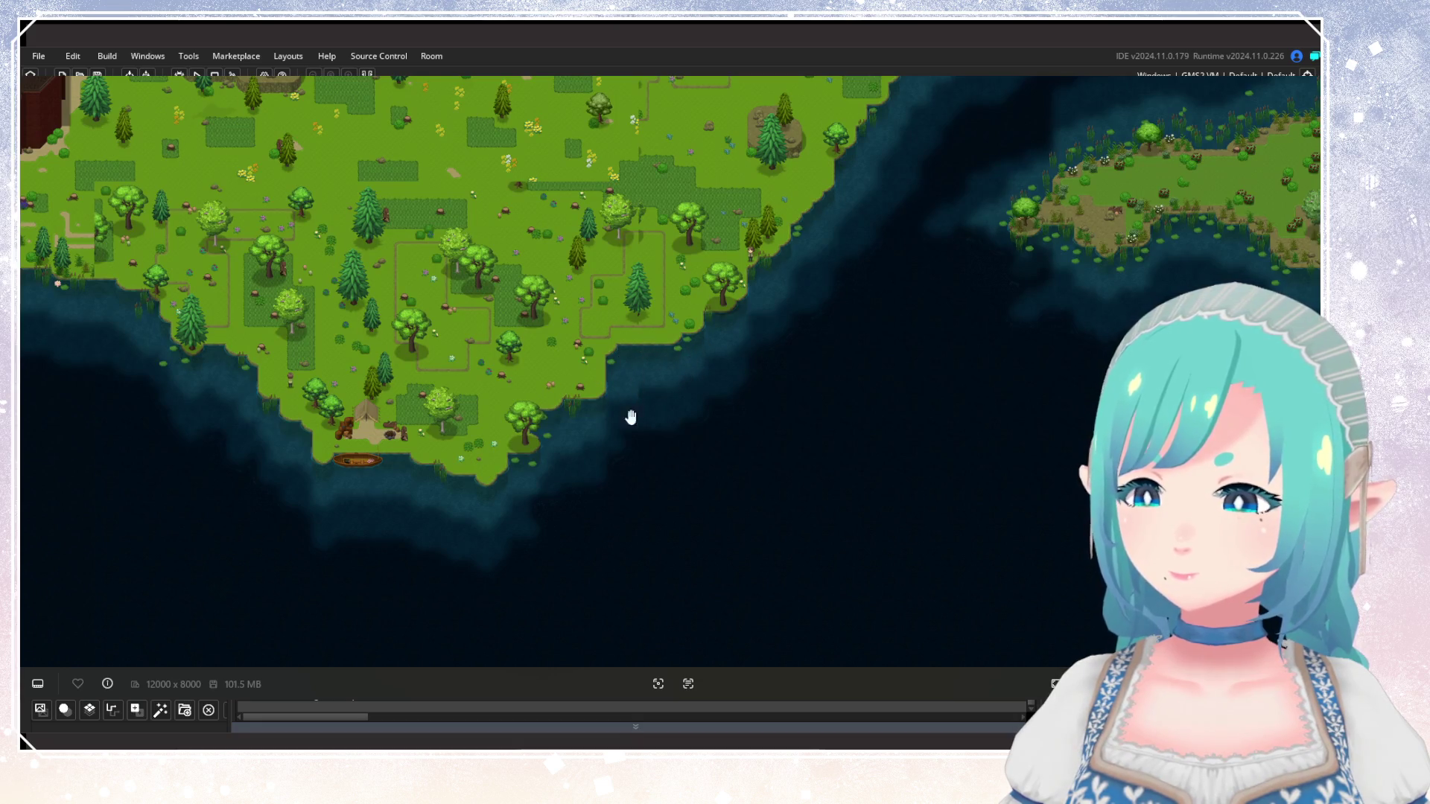
Close the full world map preview and bring the boat and camp back into view.
key(Escape)
mouse_move(674, 385)
mouse_down()
mouse_move(717, 484)
mouse_move(791, 375)
mouse_up()
mouse_move(476, 463)
mouse_down()
mouse_move(670, 369)
mouse_move(714, 392)
mouse_move(1074, 402)
mouse_up()
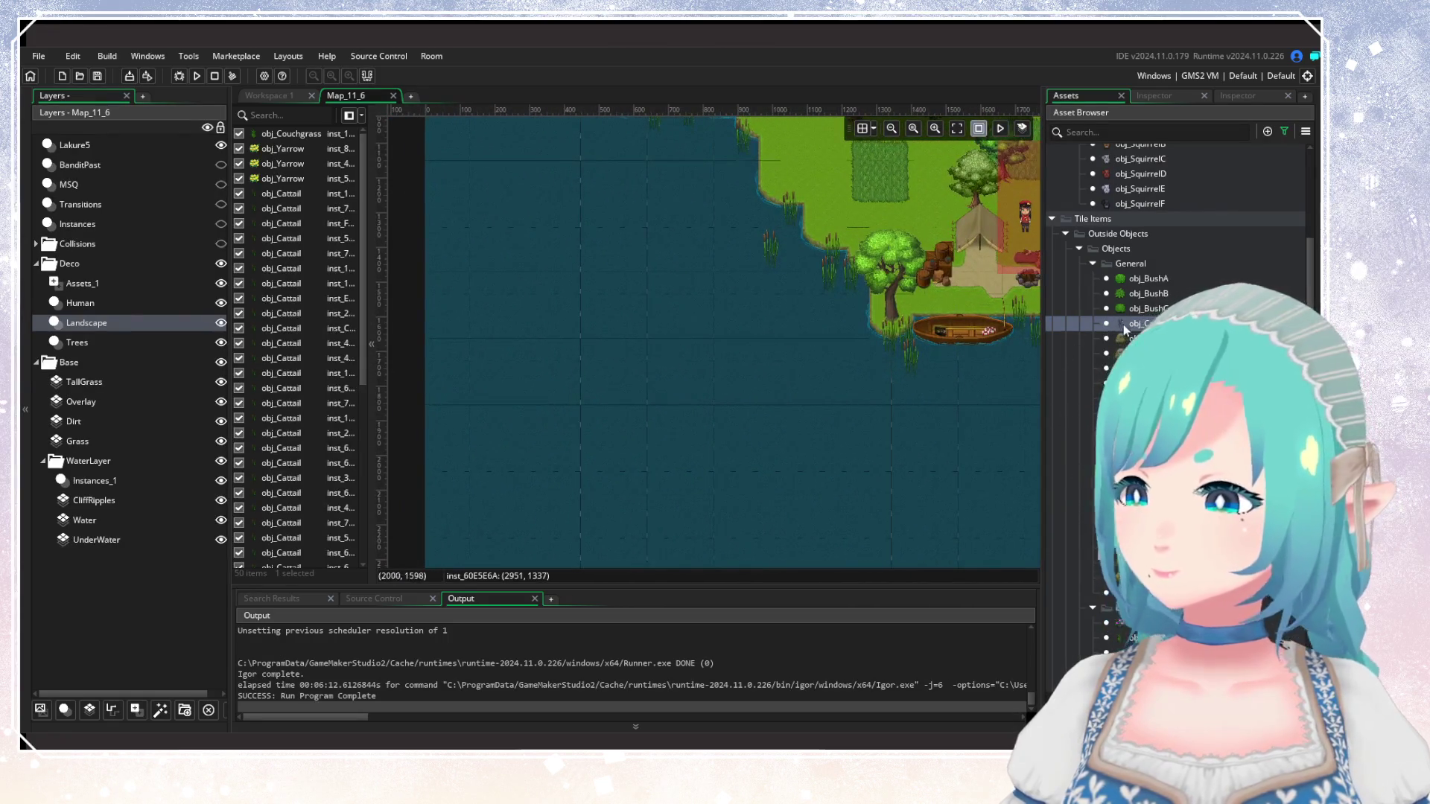
scroll(695, 360, up, 5)
Float four lily pads in the lake and near the shore.
alt+click(507, 246)
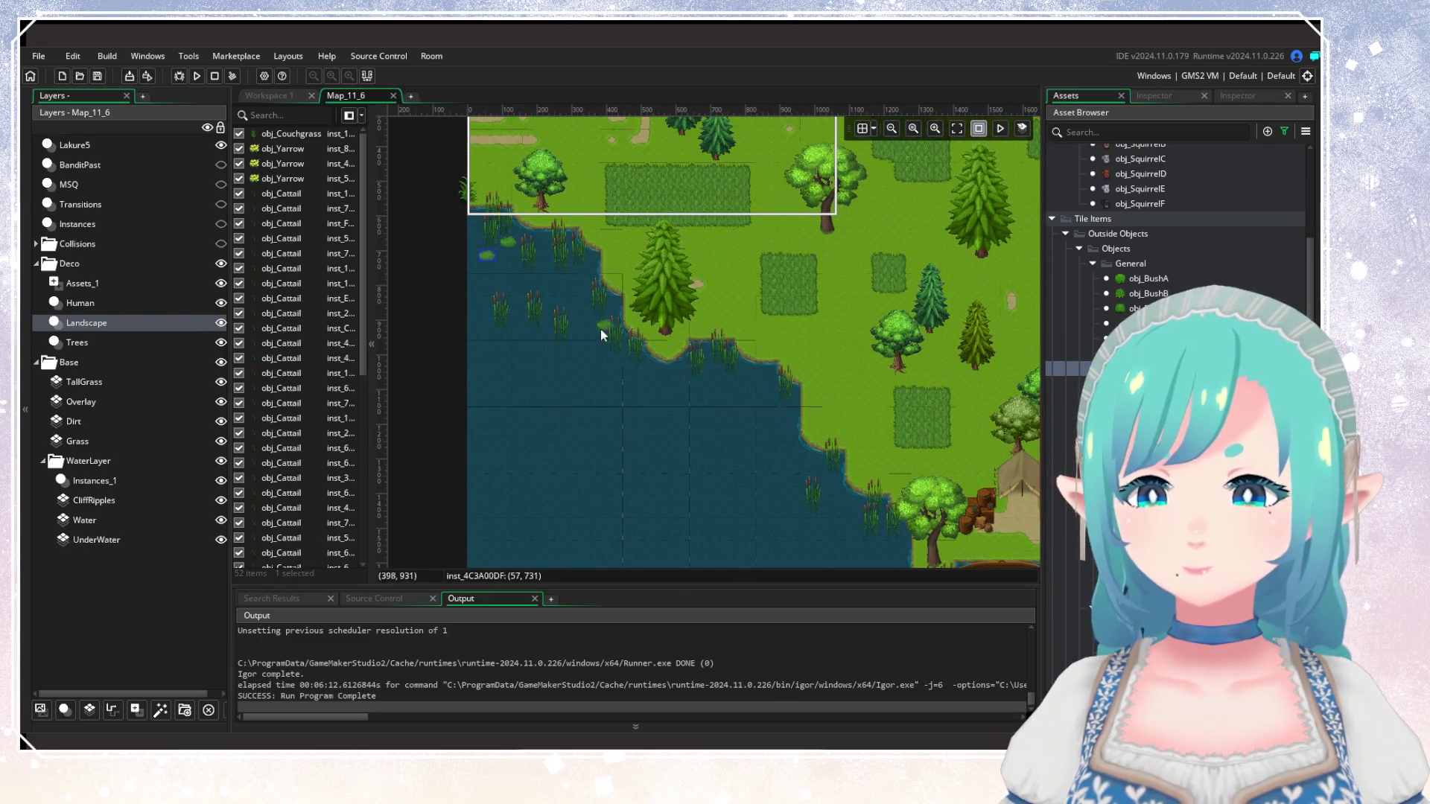
alt+click(578, 292)
alt+click(719, 382)
alt+click(767, 389)
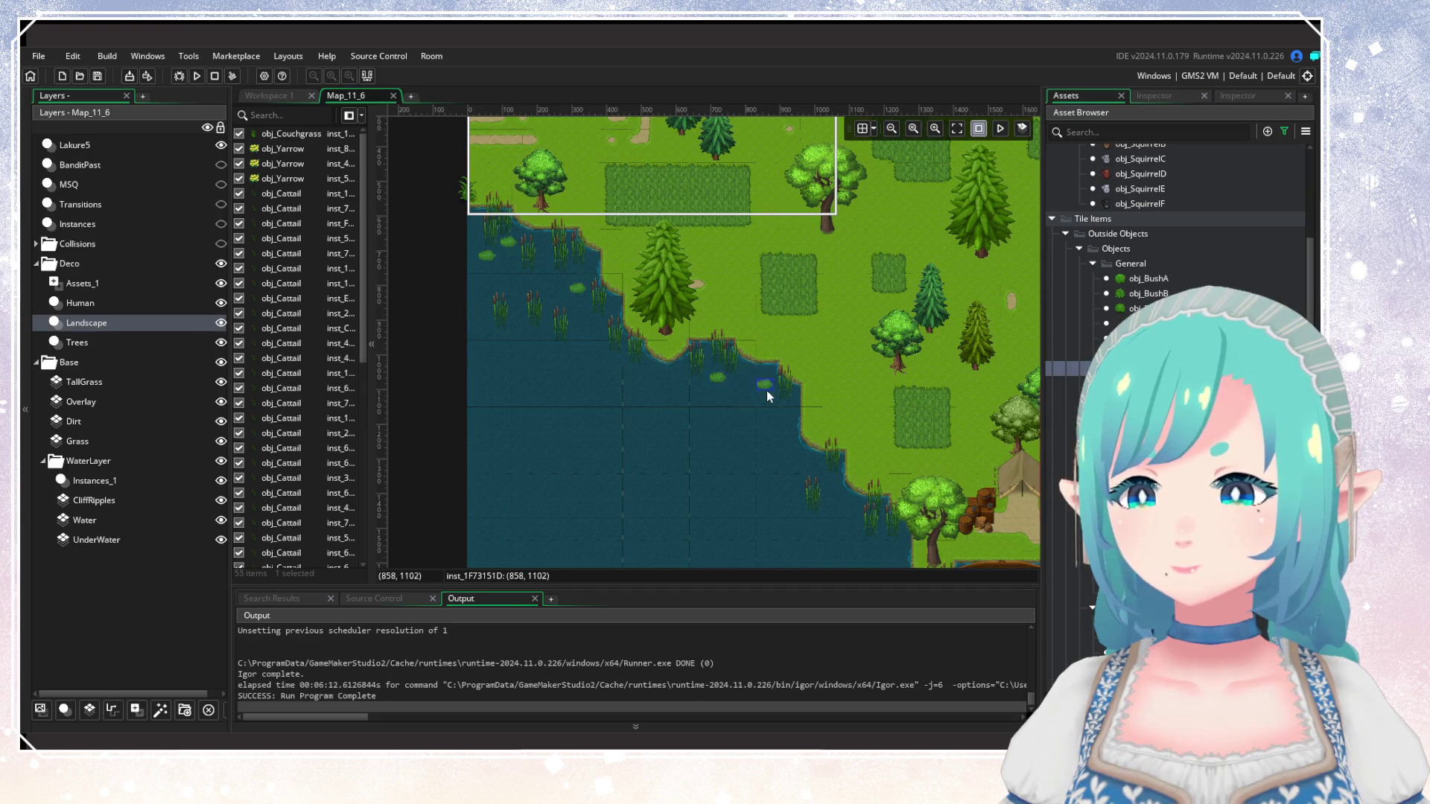
scroll(713, 428, down, 2)
scroll(715, 425, down, 4)
Scatter seven more lily pads along the shoreline.
alt+click(648, 395)
alt+click(621, 349)
alt+click(596, 380)
alt+click(650, 396)
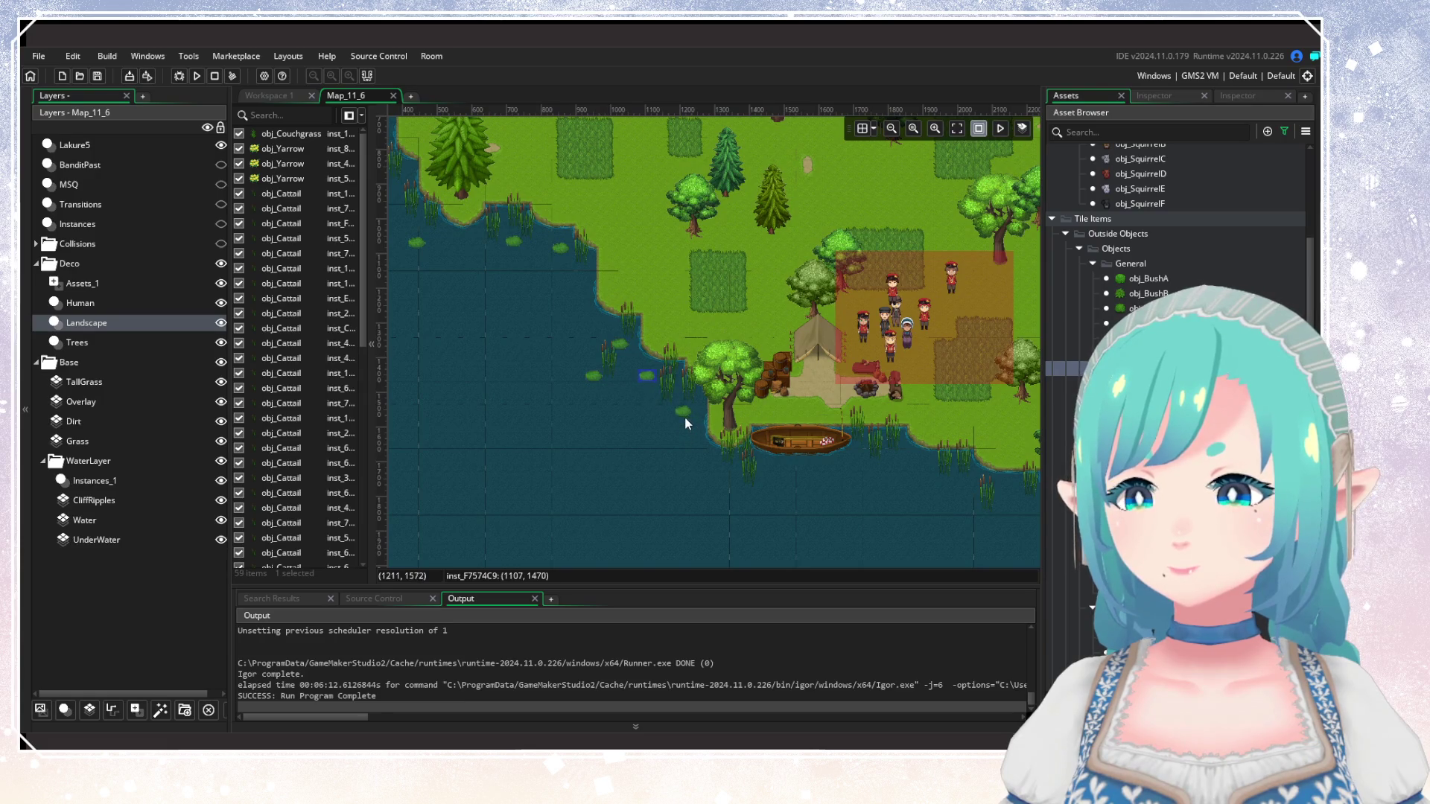
alt+click(734, 477)
alt+click(840, 486)
alt+click(900, 463)
Add lily pads in the water beyond the camp and near the right shore.
drag(923, 476, 529, 377)
alt+click(619, 363)
alt+click(596, 387)
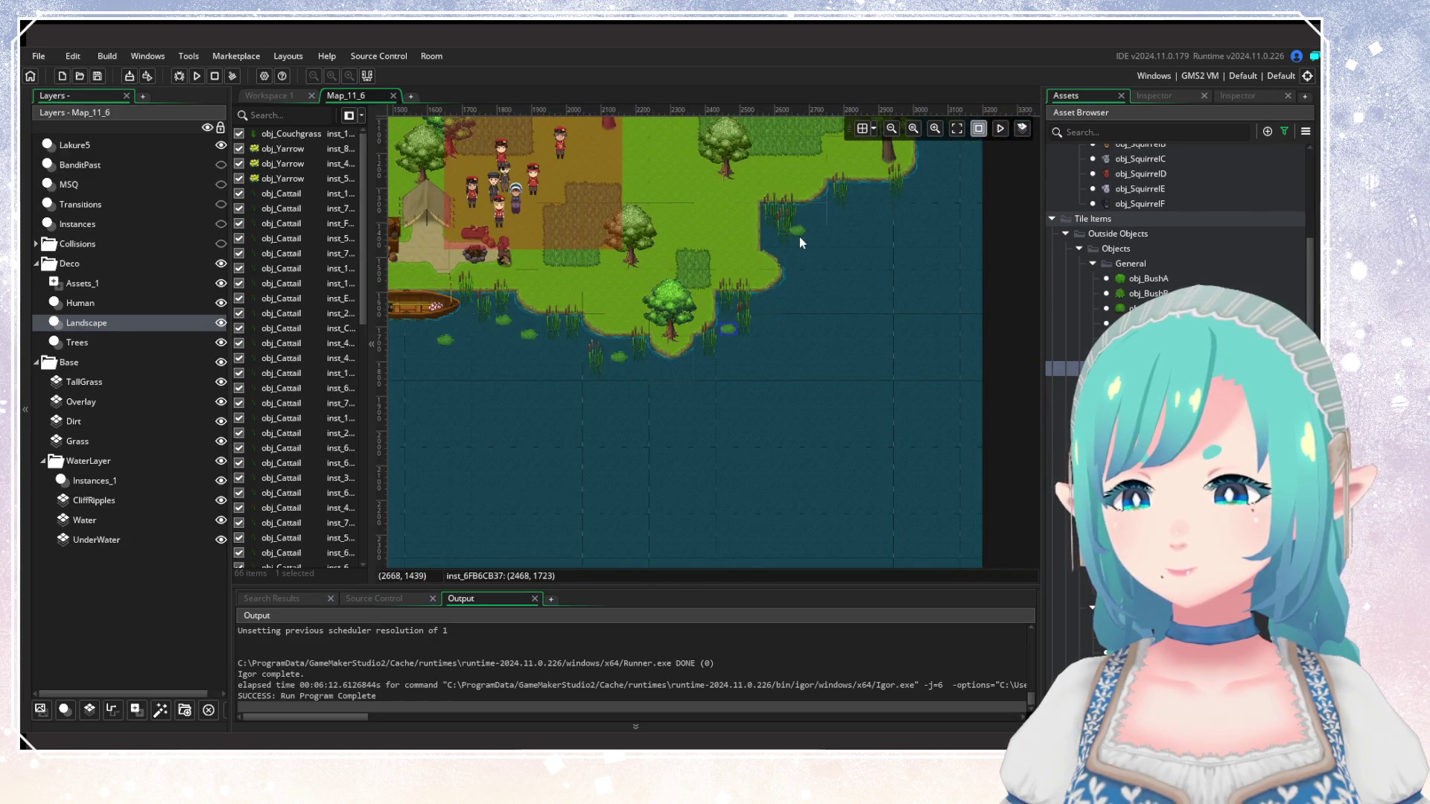
alt+click(812, 219)
drag(851, 268, 660, 431)
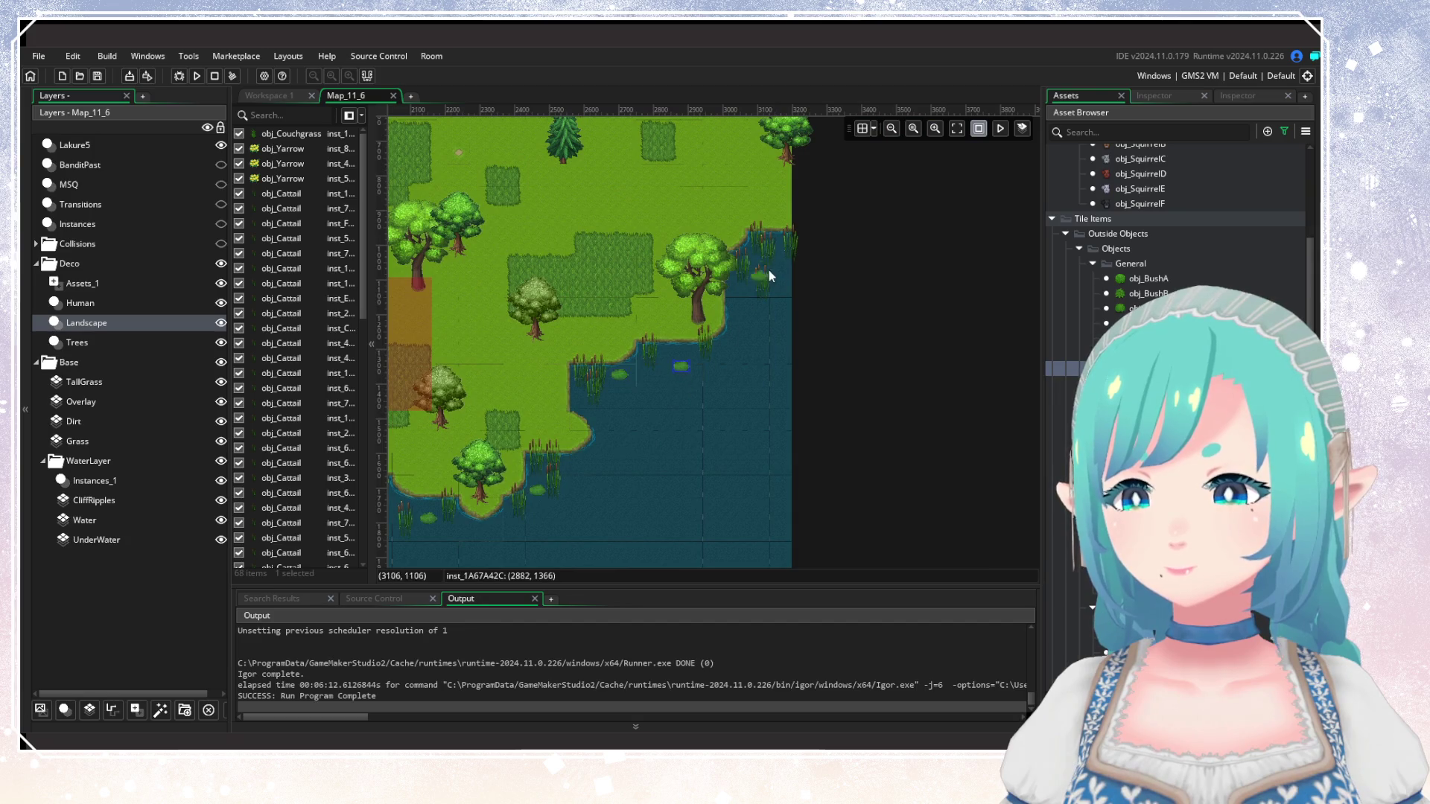
alt+click(743, 301)
scroll(708, 400, left, 10)
scroll(708, 400, down, 3)
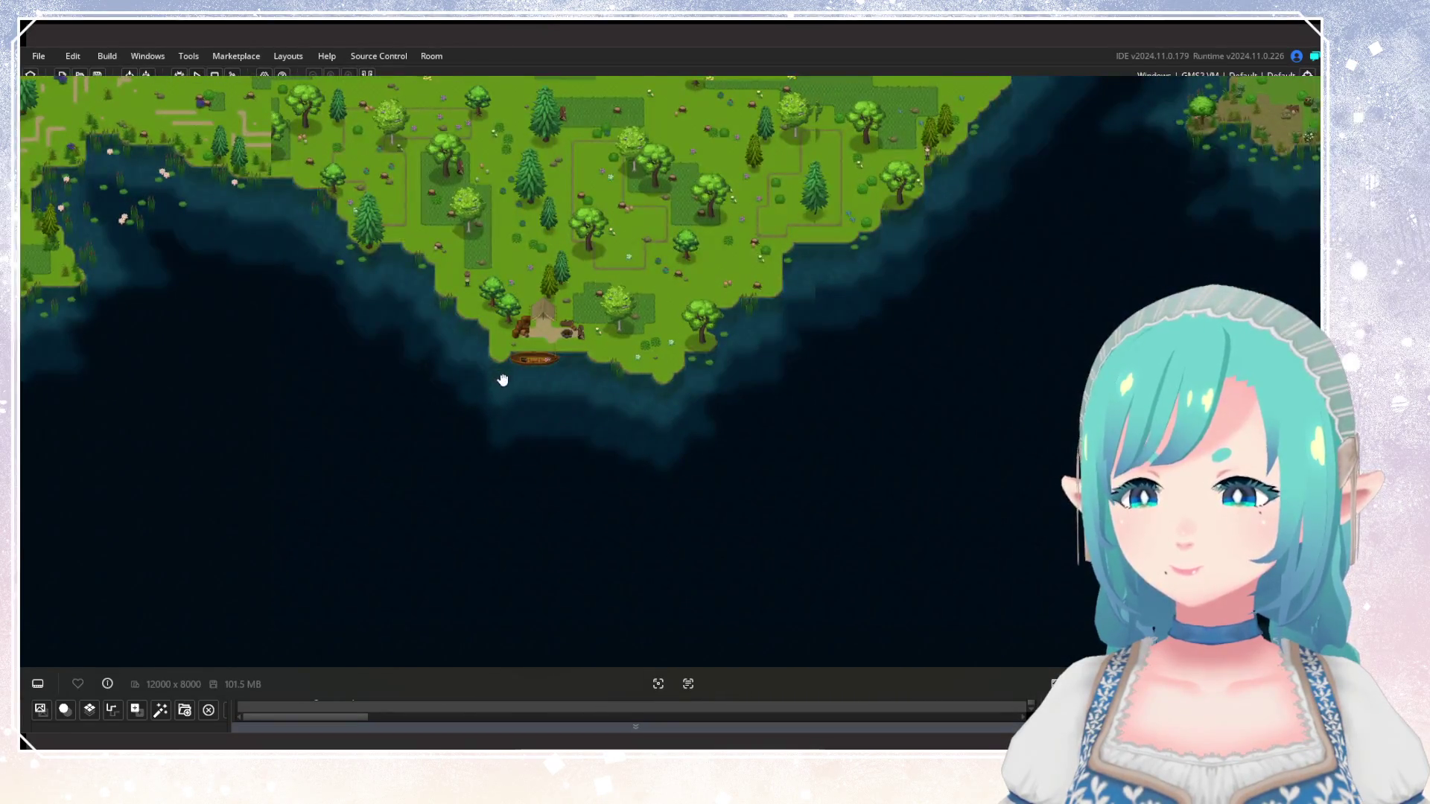
Pan and zoom the full world map image to inspect the lake.
mouse_move(502, 380)
mouse_down()
mouse_move(648, 487)
mouse_move(1039, 511)
mouse_up()
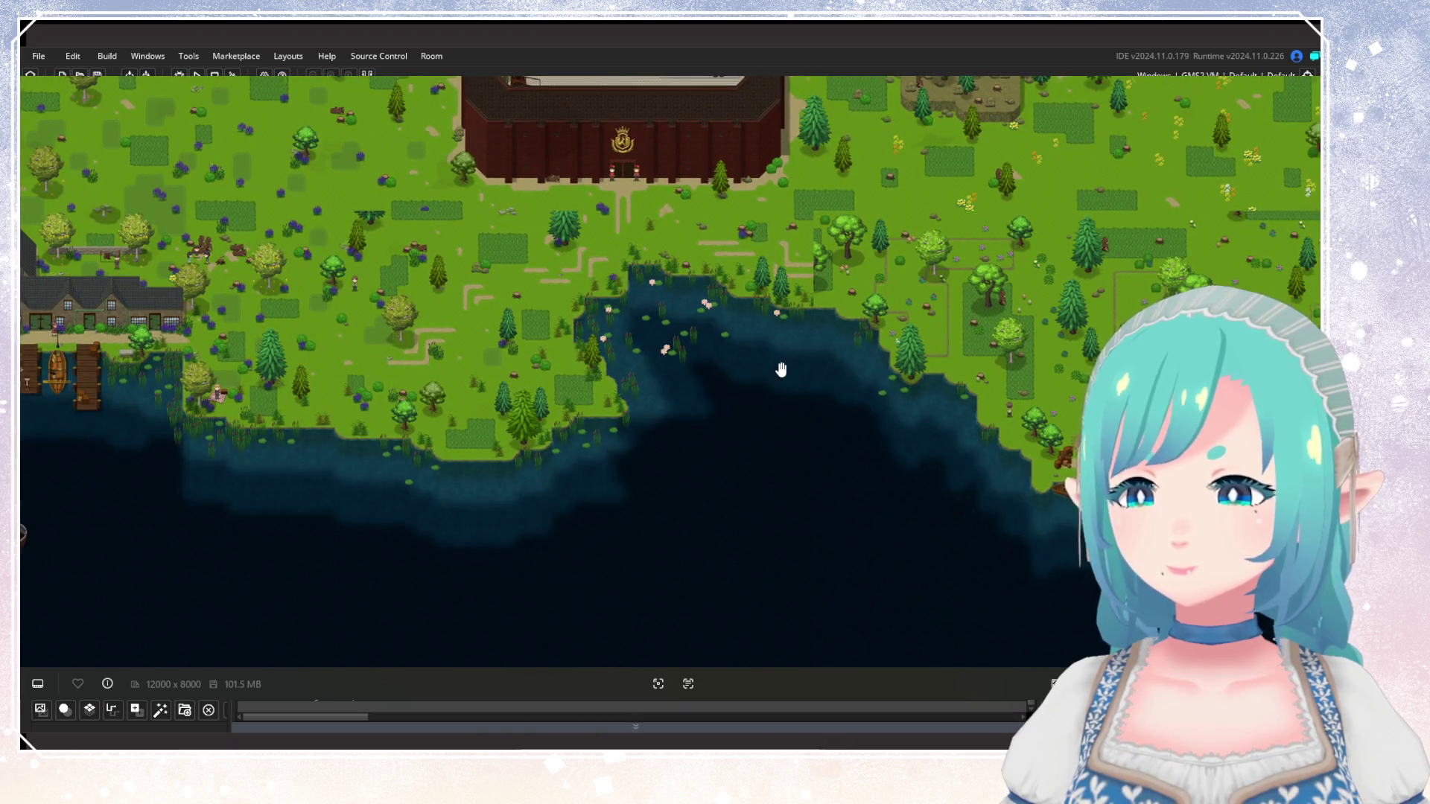
scroll(780, 371, up, 2)
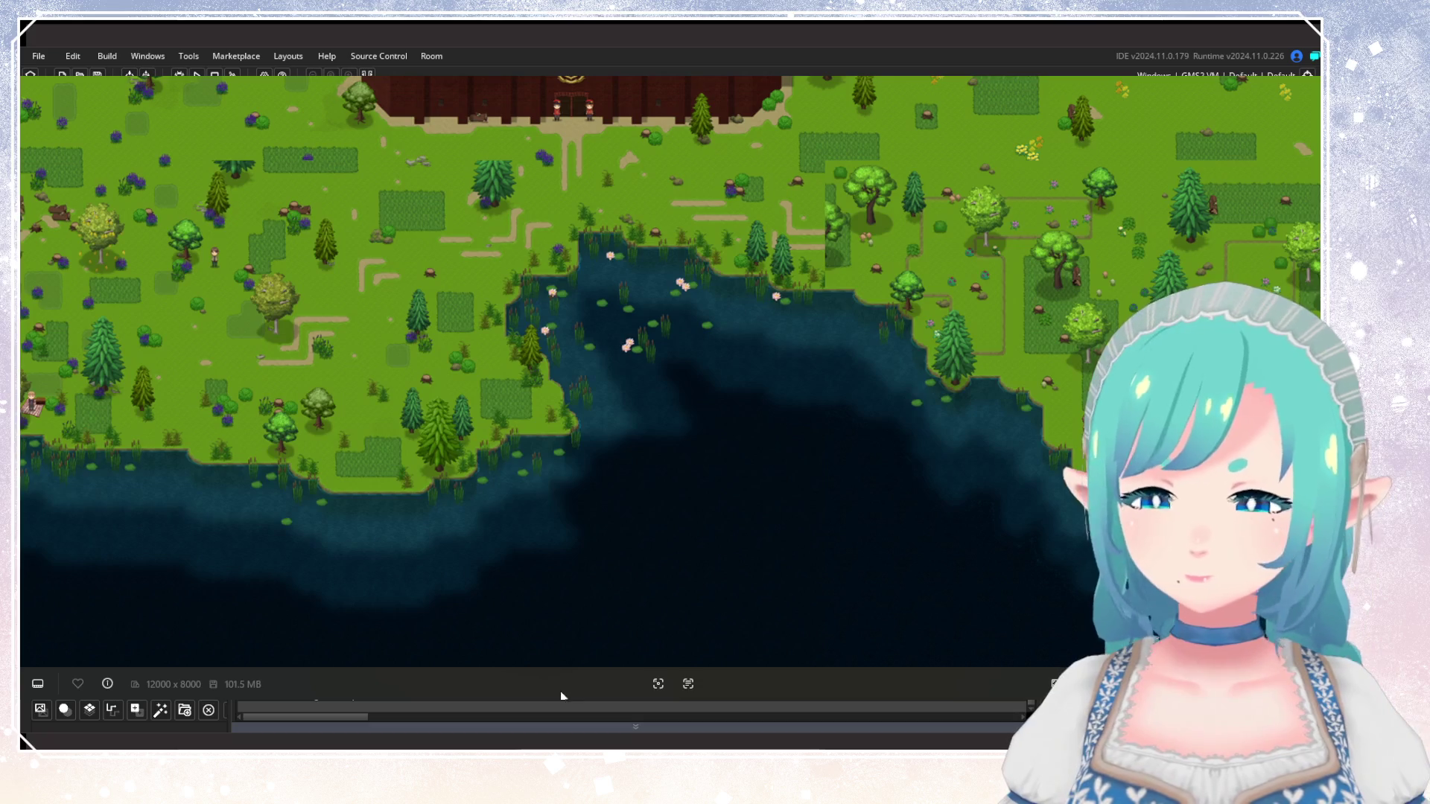
scroll(626, 322, up, 5)
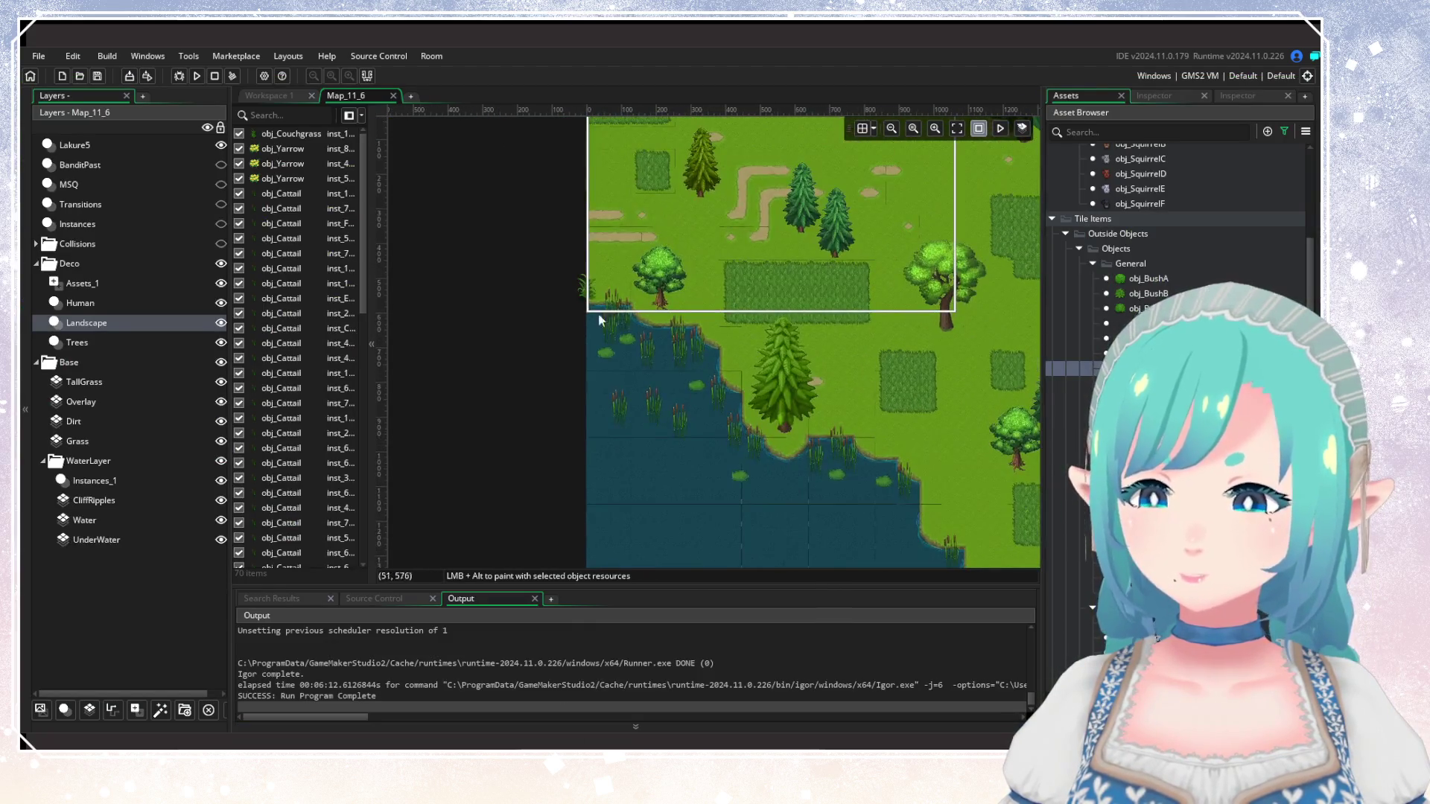
Place a pink water lily in the upper-left pond among the cattails.
scroll(1177, 223, down, 5)
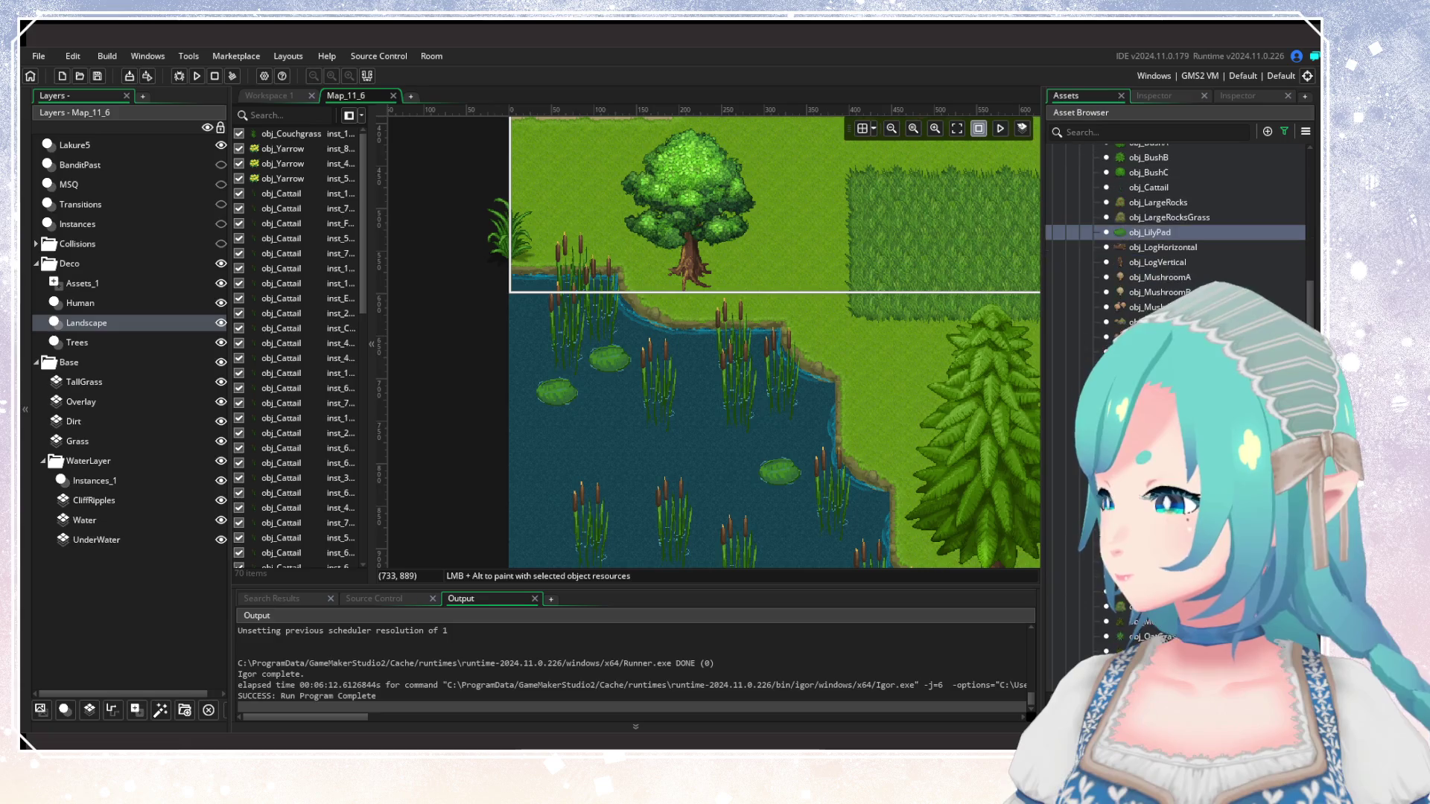
drag(713, 440, 633, 359)
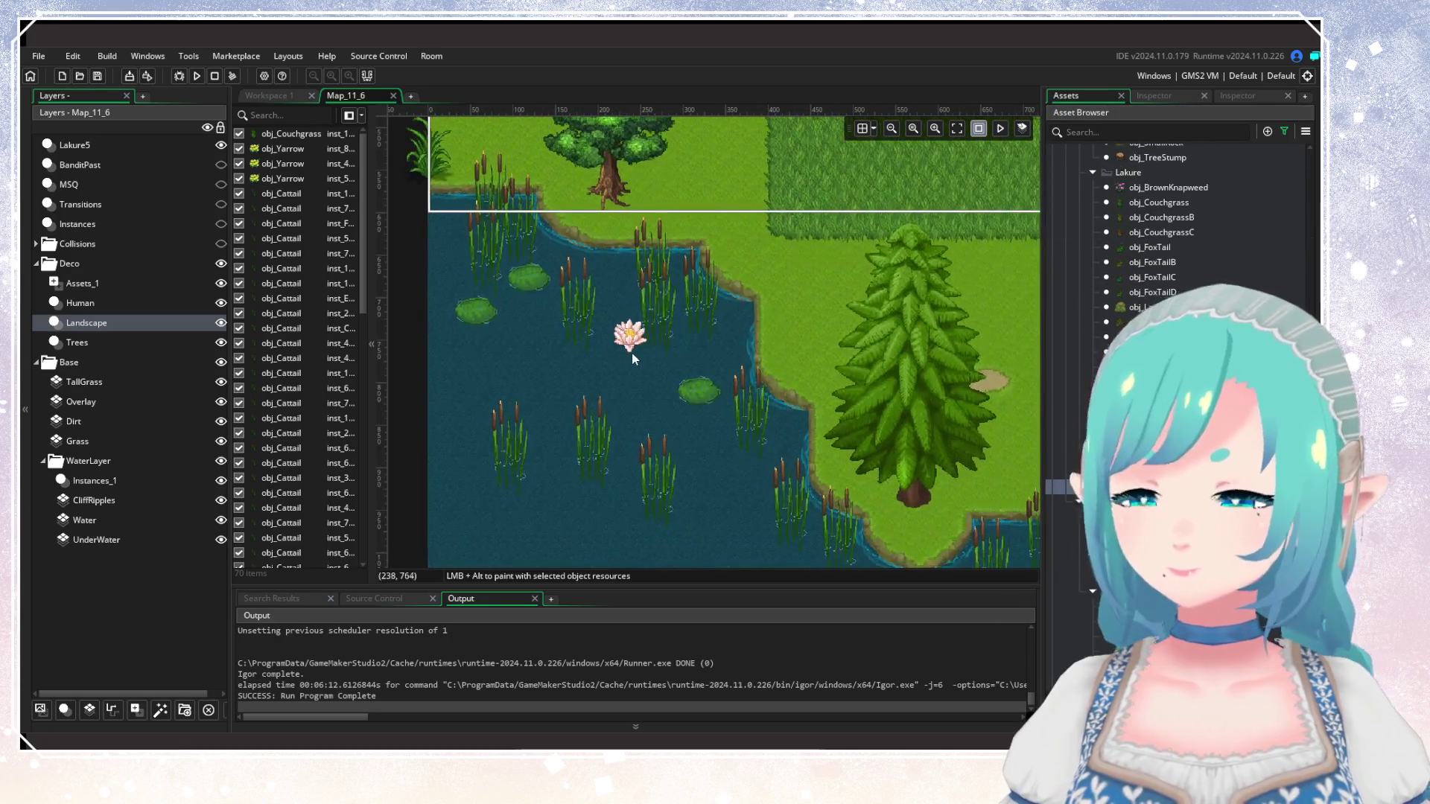
mouse_move(512, 323)
mouse_down()
mouse_move(698, 435)
mouse_move(465, 349)
mouse_up()
scroll(467, 349, down, 6)
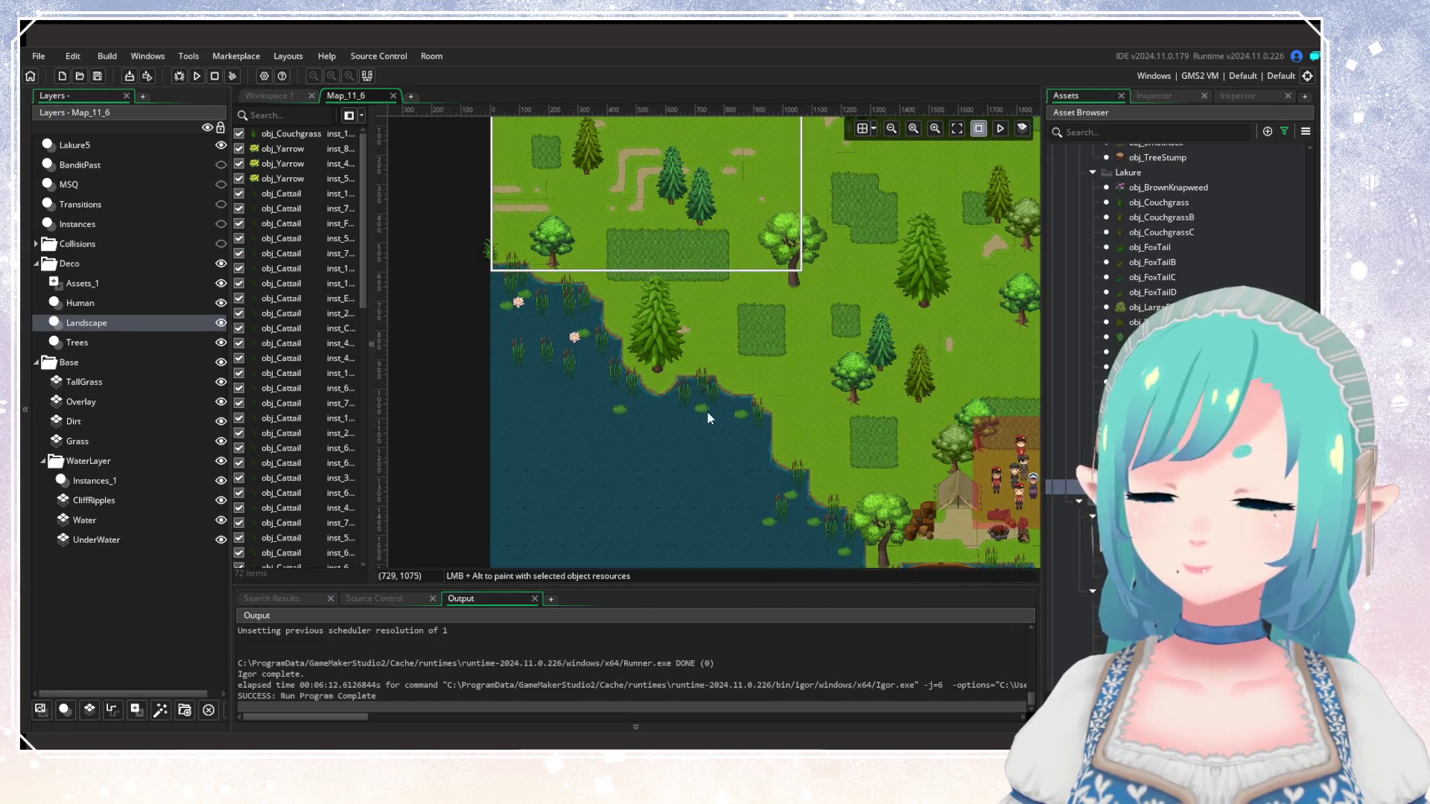
scroll(708, 417, right, 5)
scroll(718, 414, down, 2)
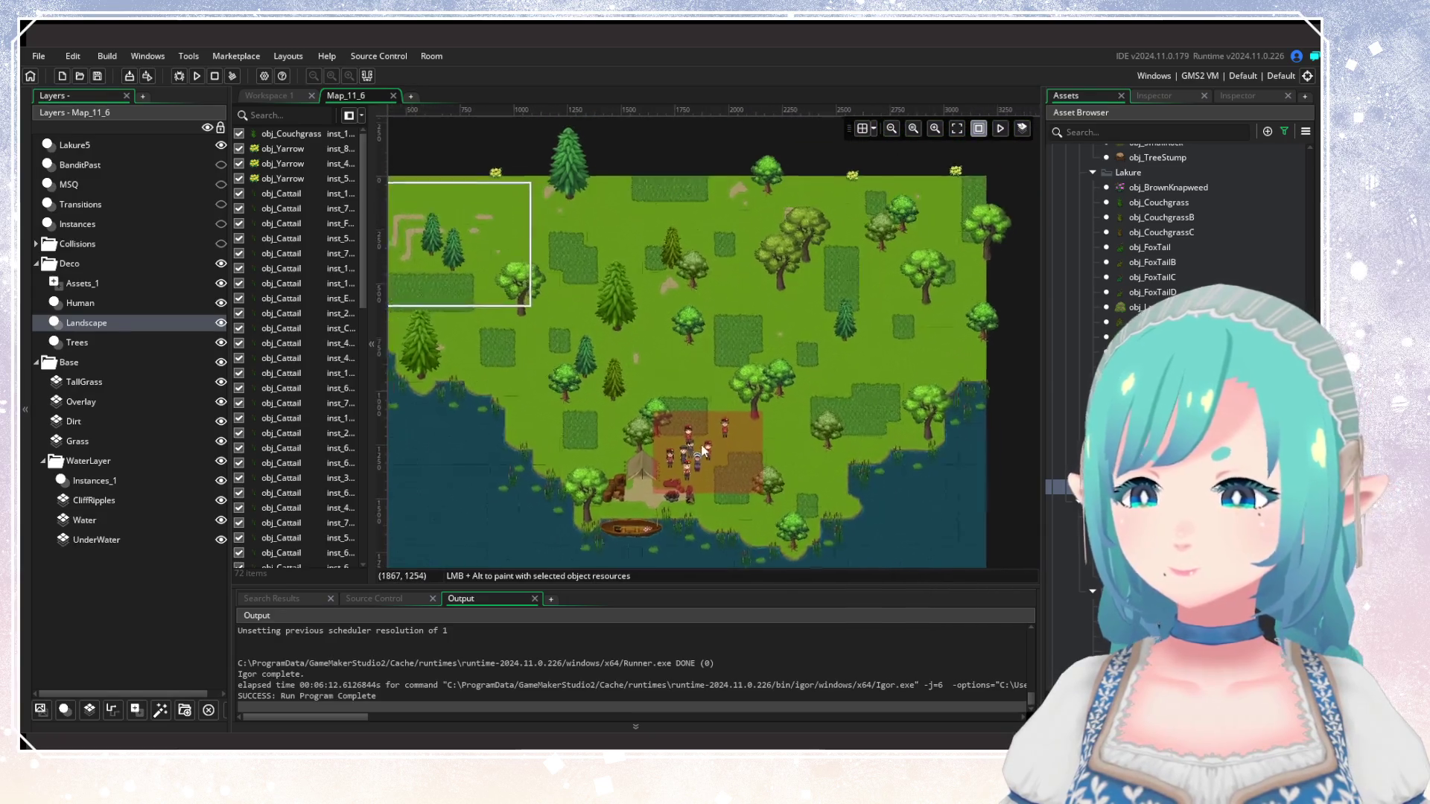
scroll(700, 446, up, 1)
drag(715, 450, 718, 393)
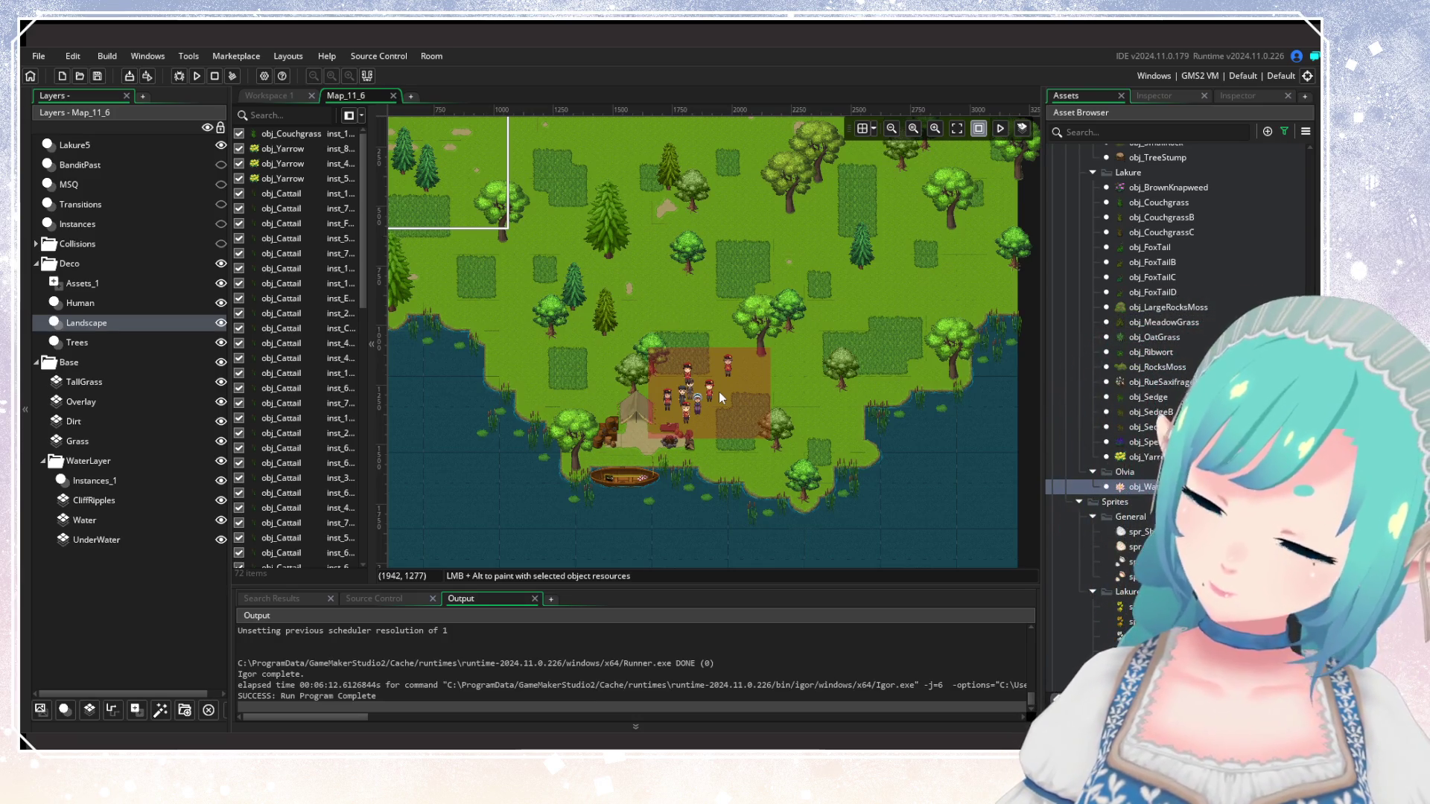
mouse_move(690, 313)
mouse_down()
mouse_move(700, 403)
mouse_move(727, 322)
mouse_move(694, 383)
mouse_move(744, 363)
mouse_move(813, 413)
mouse_up()
scroll(535, 332, down, 2)
scroll(745, 344, up, 2)
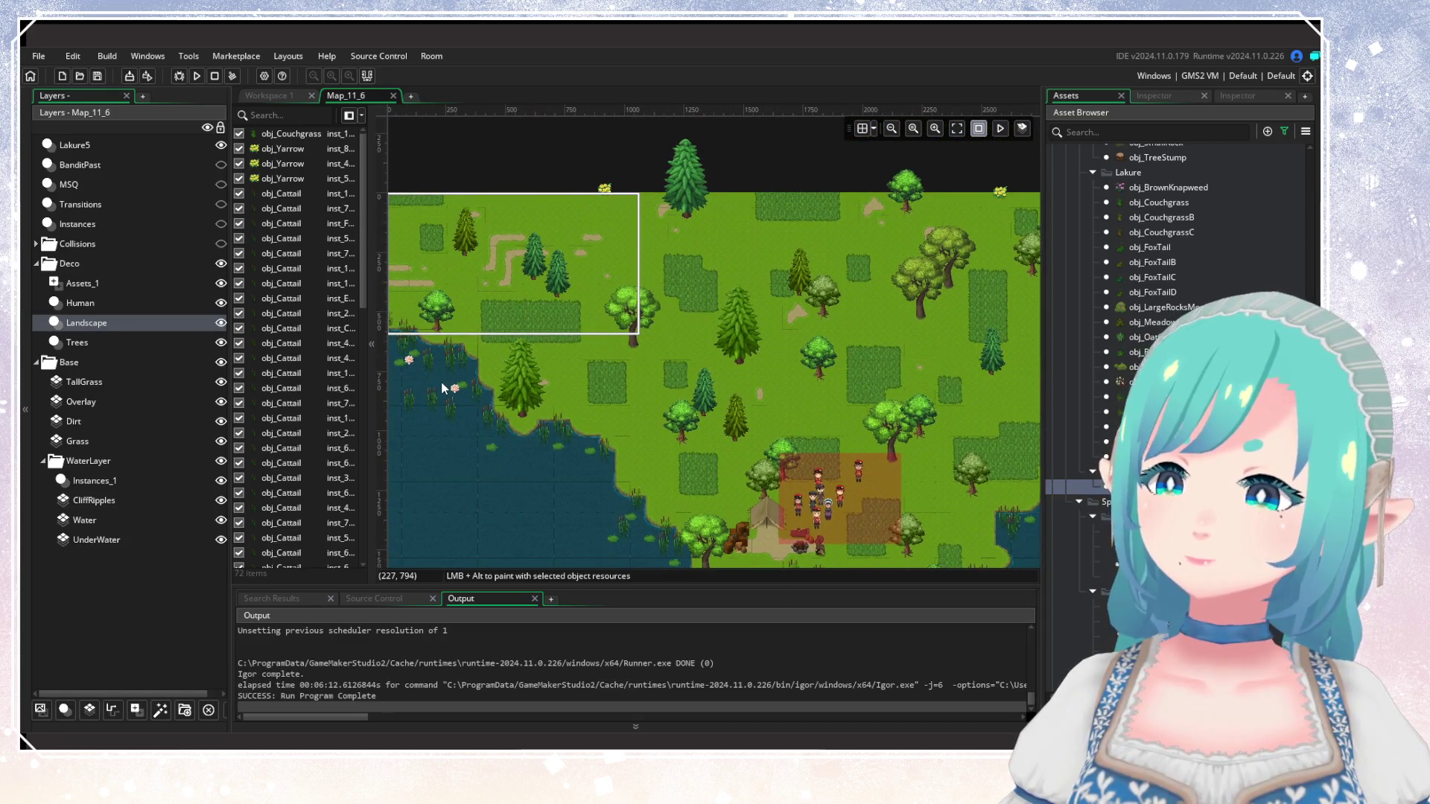
scroll(1153, 288, up, 2)
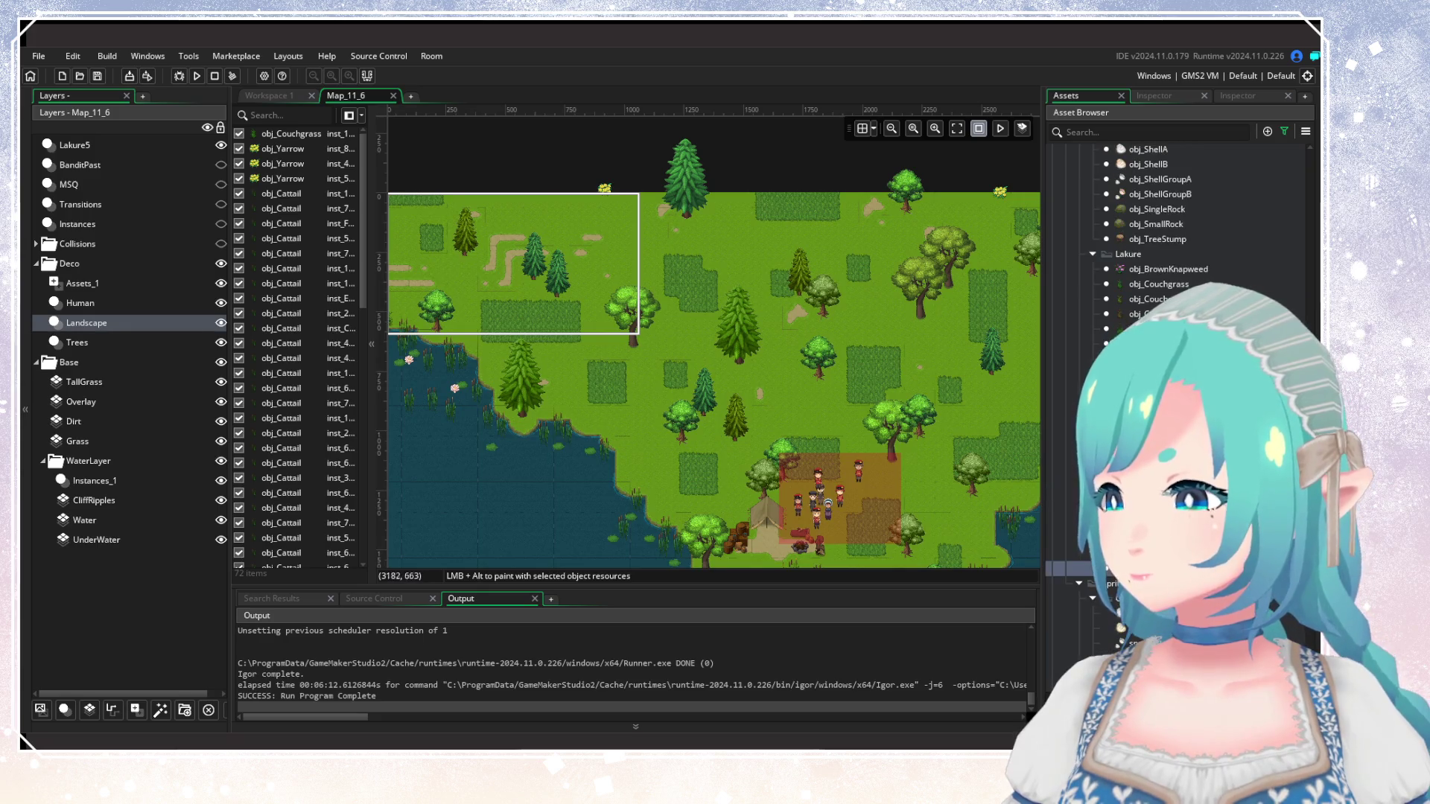
Select Couchgrass, then compare the lake and eastern shore in the world map image.
click(1153, 285)
key(alt+Tab)
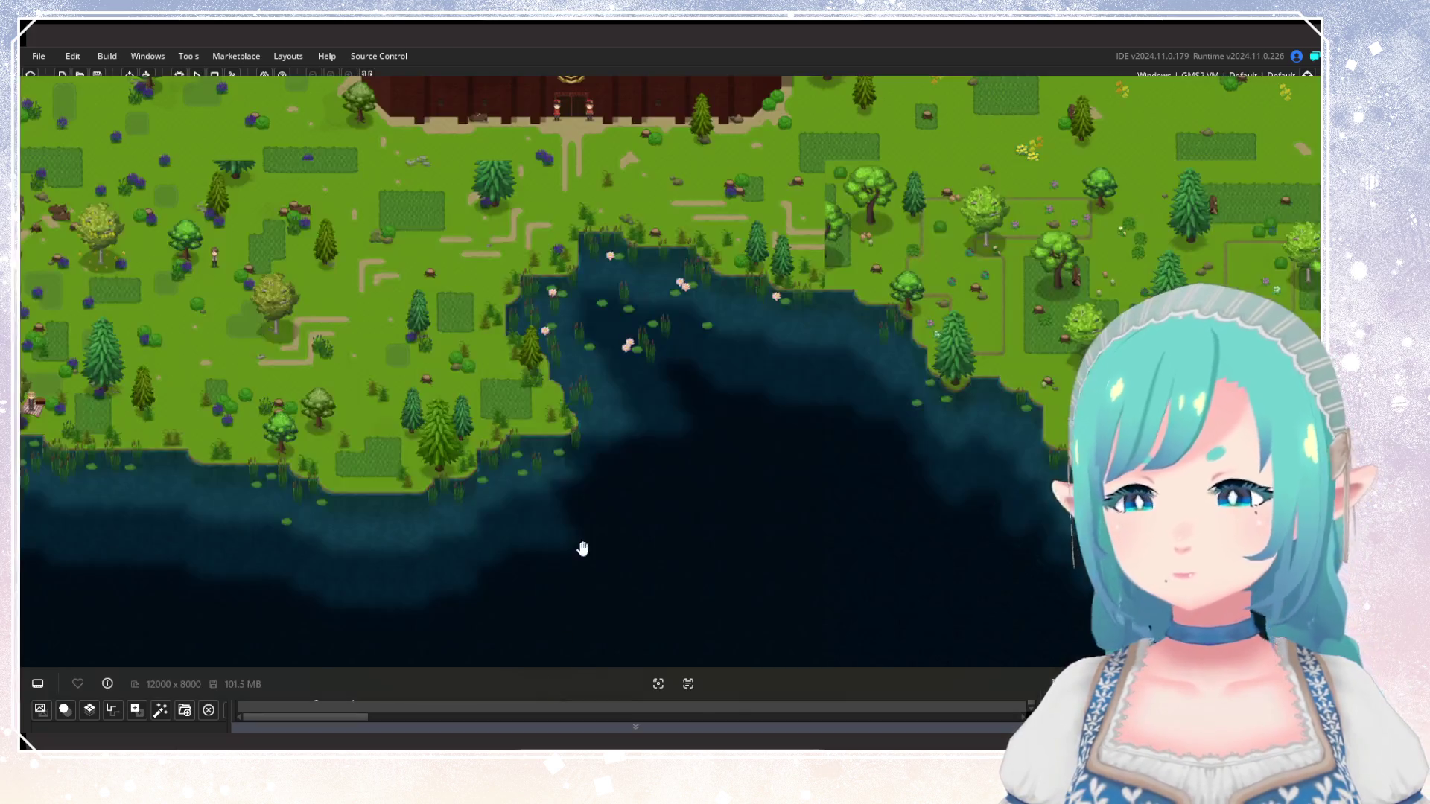
mouse_move(415, 405)
mouse_down()
mouse_move(443, 445)
mouse_move(865, 490)
mouse_move(1110, 419)
mouse_move(693, 409)
mouse_move(472, 422)
mouse_up()
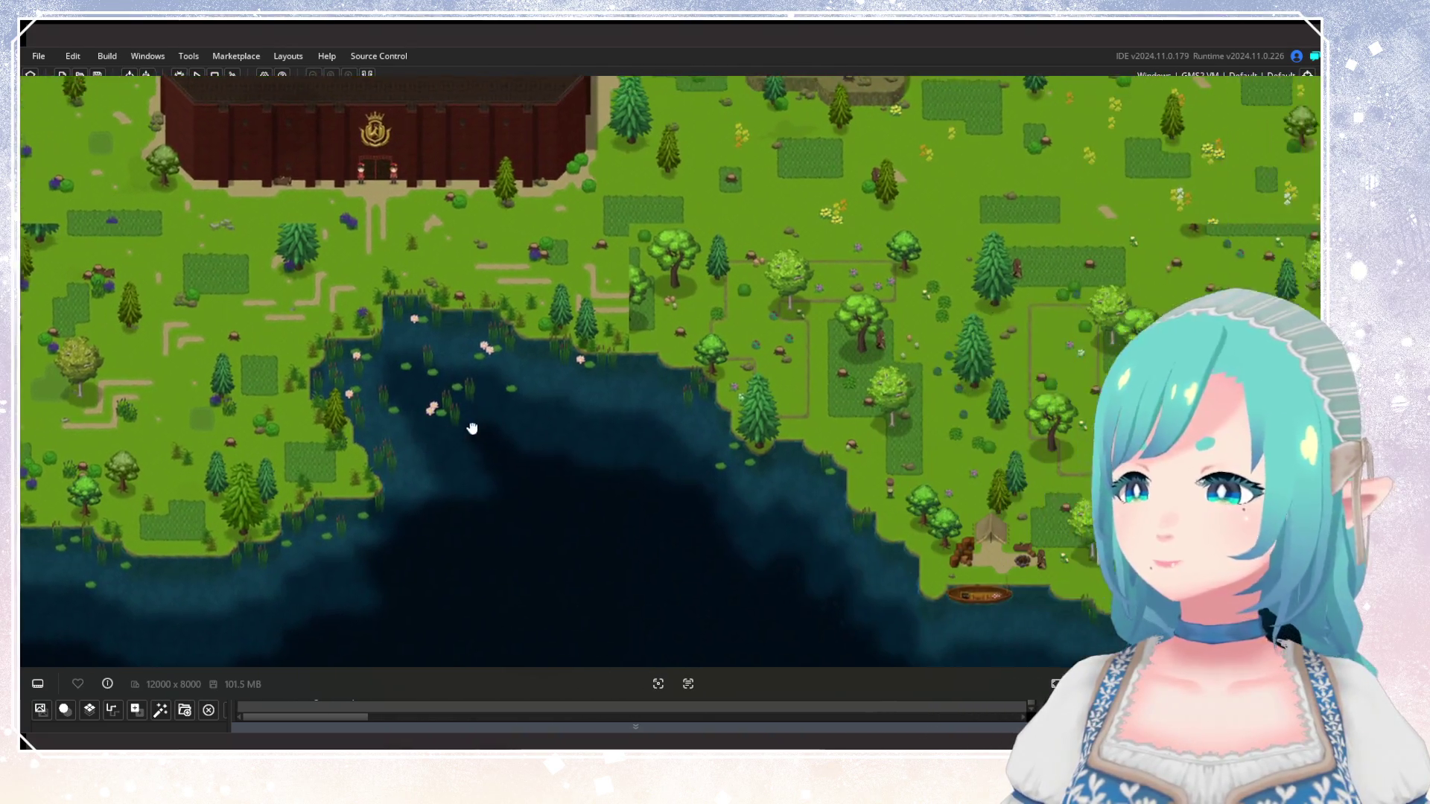
drag(813, 417, 578, 415)
key(alt+Tab)
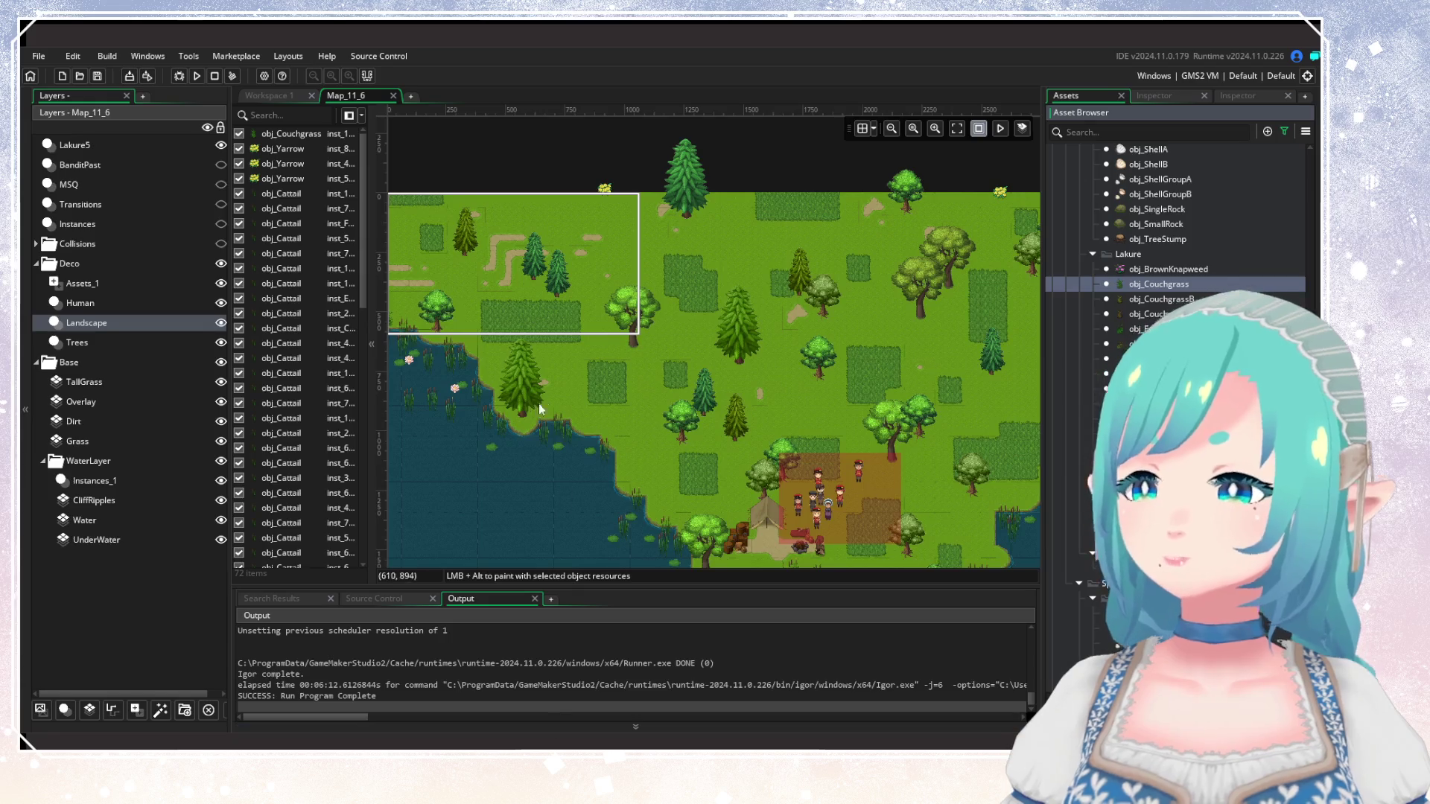
Place couchgrass clumps around the shoreline tree beside the pond.
scroll(842, 417, up, 2)
scroll(698, 296, up, 2)
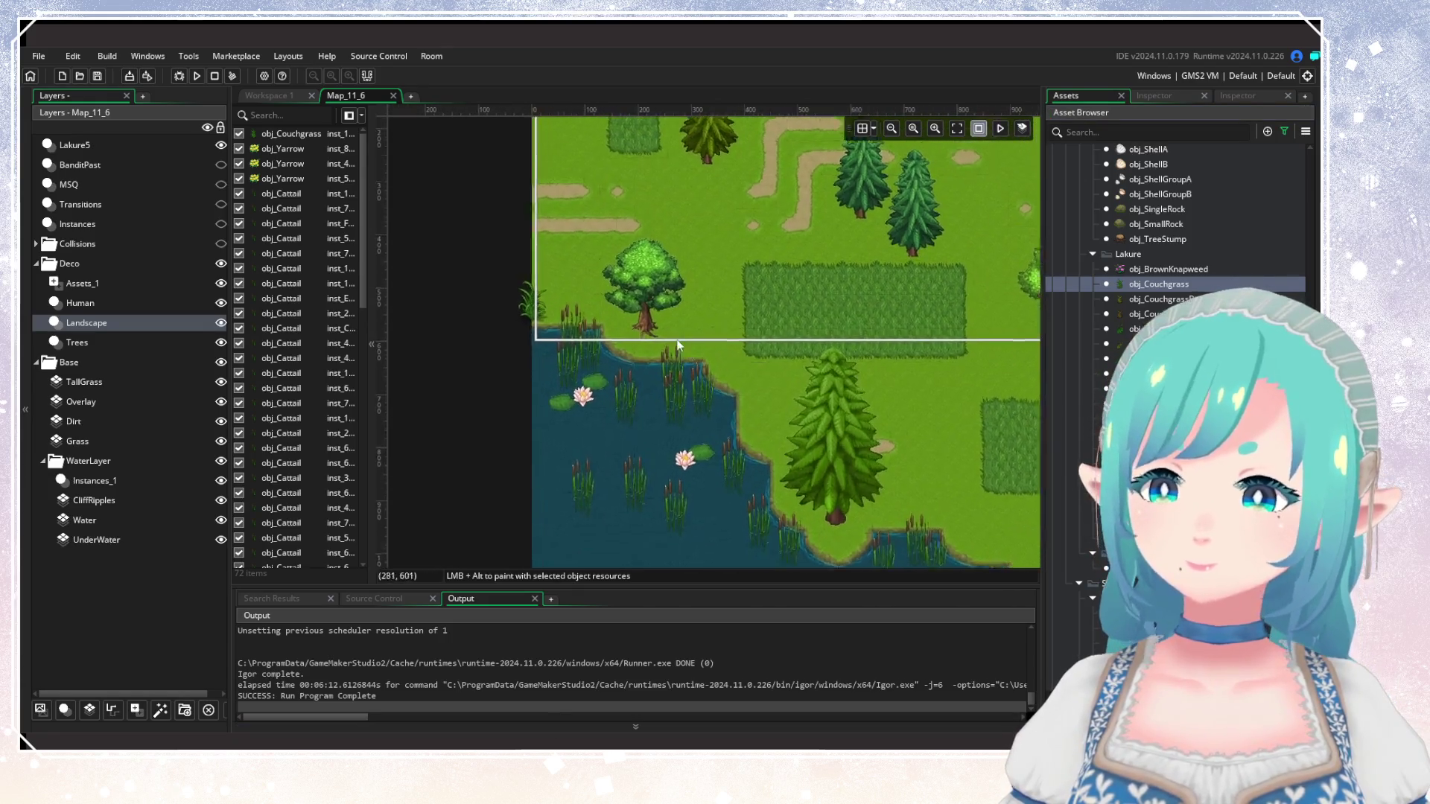
alt+click(548, 287)
alt+click(704, 320)
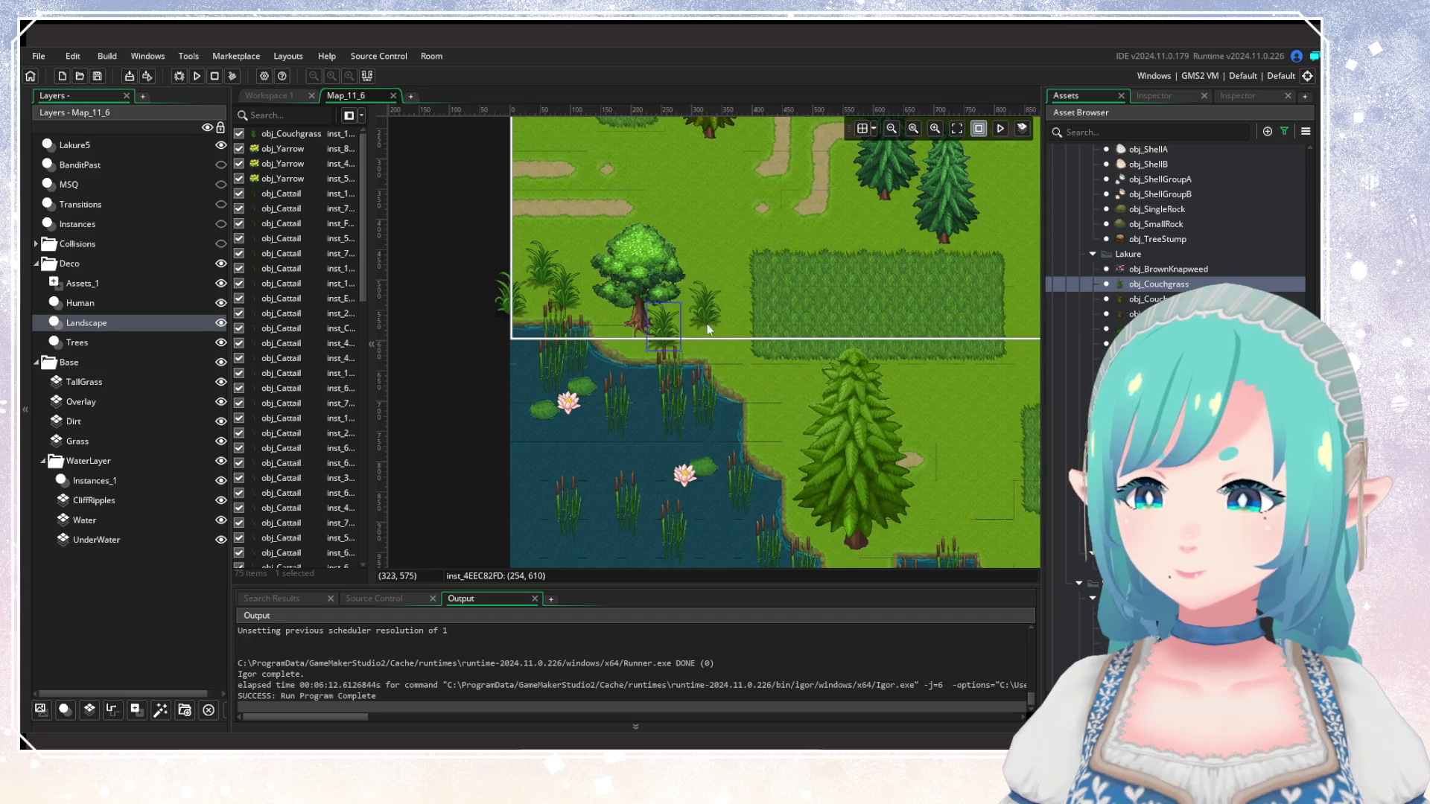
drag(820, 408, 639, 345)
alt+click(639, 344)
alt+click(639, 346)
Add couchgrass along the pond edge and the southeastern shoreline.
drag(769, 460, 622, 378)
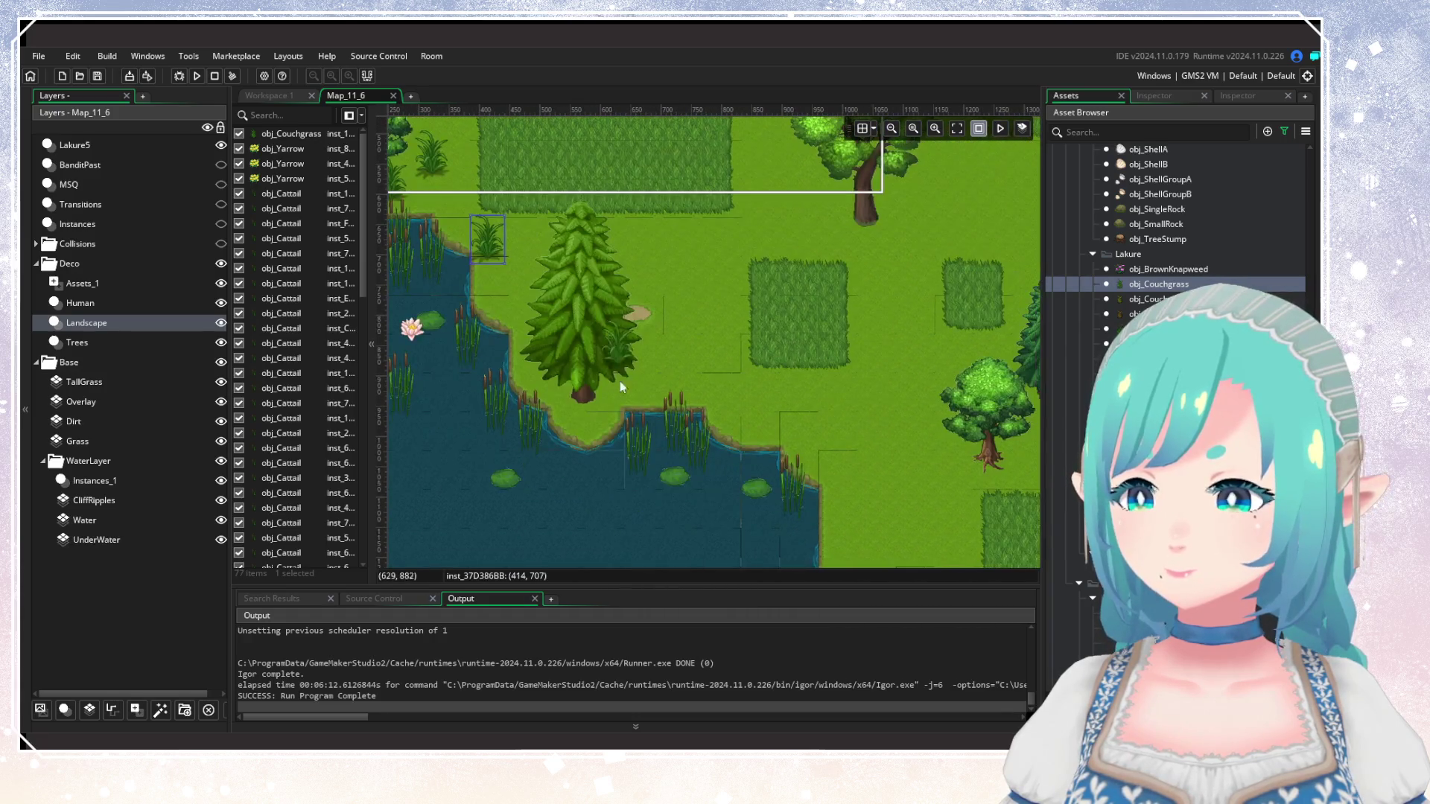
alt+click(581, 426)
alt+click(648, 381)
alt+click(704, 404)
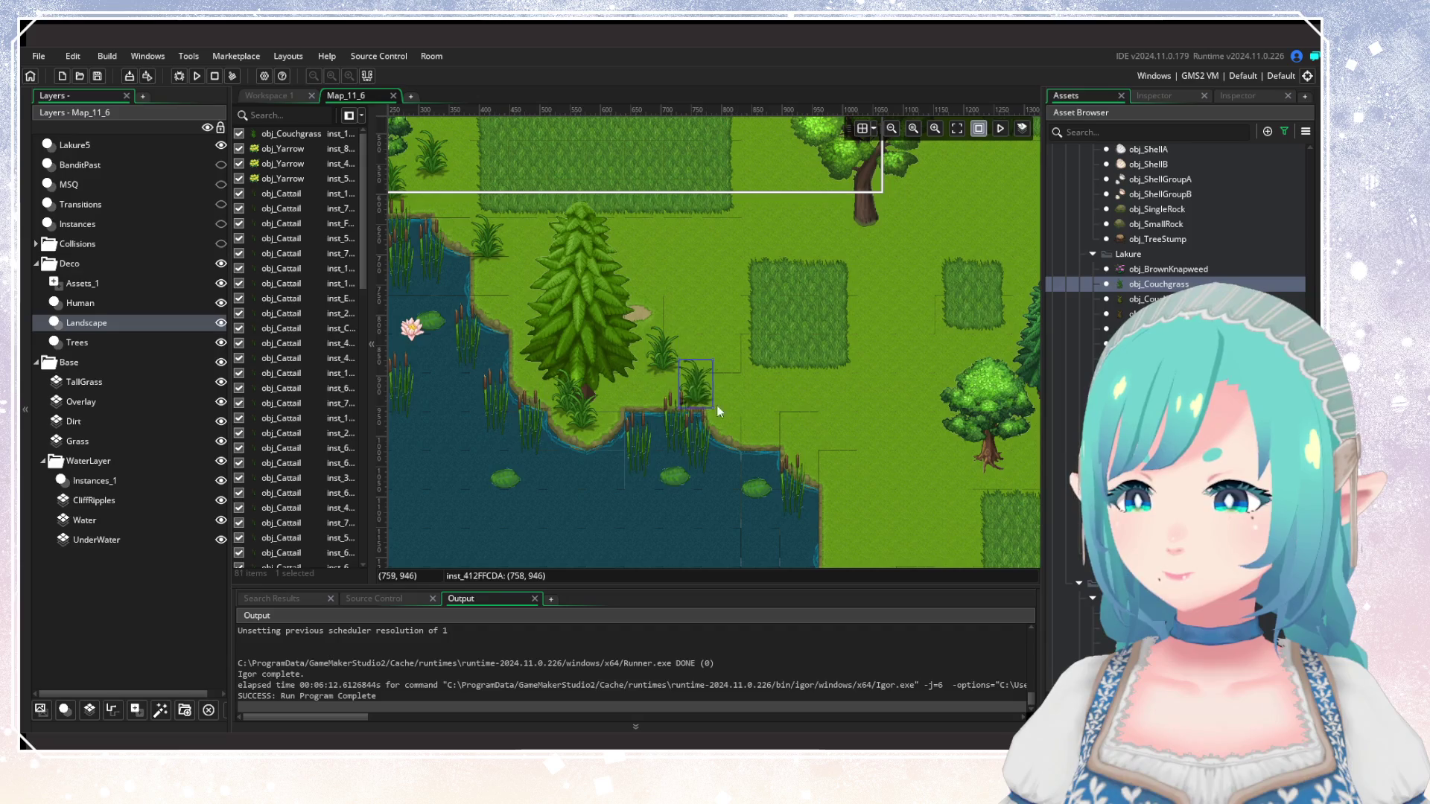
drag(840, 440, 656, 330)
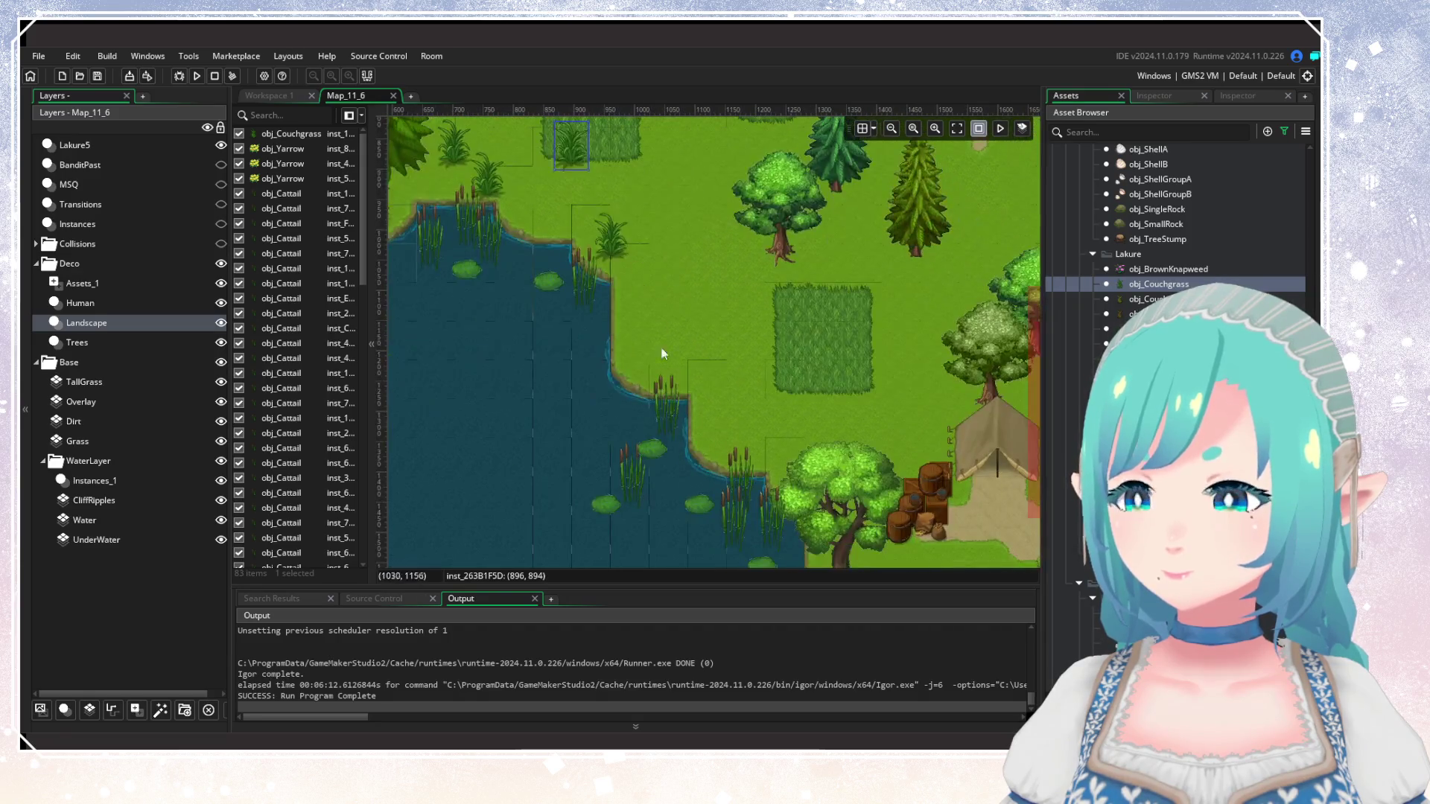
alt+click(675, 381)
alt+click(761, 349)
alt+click(736, 456)
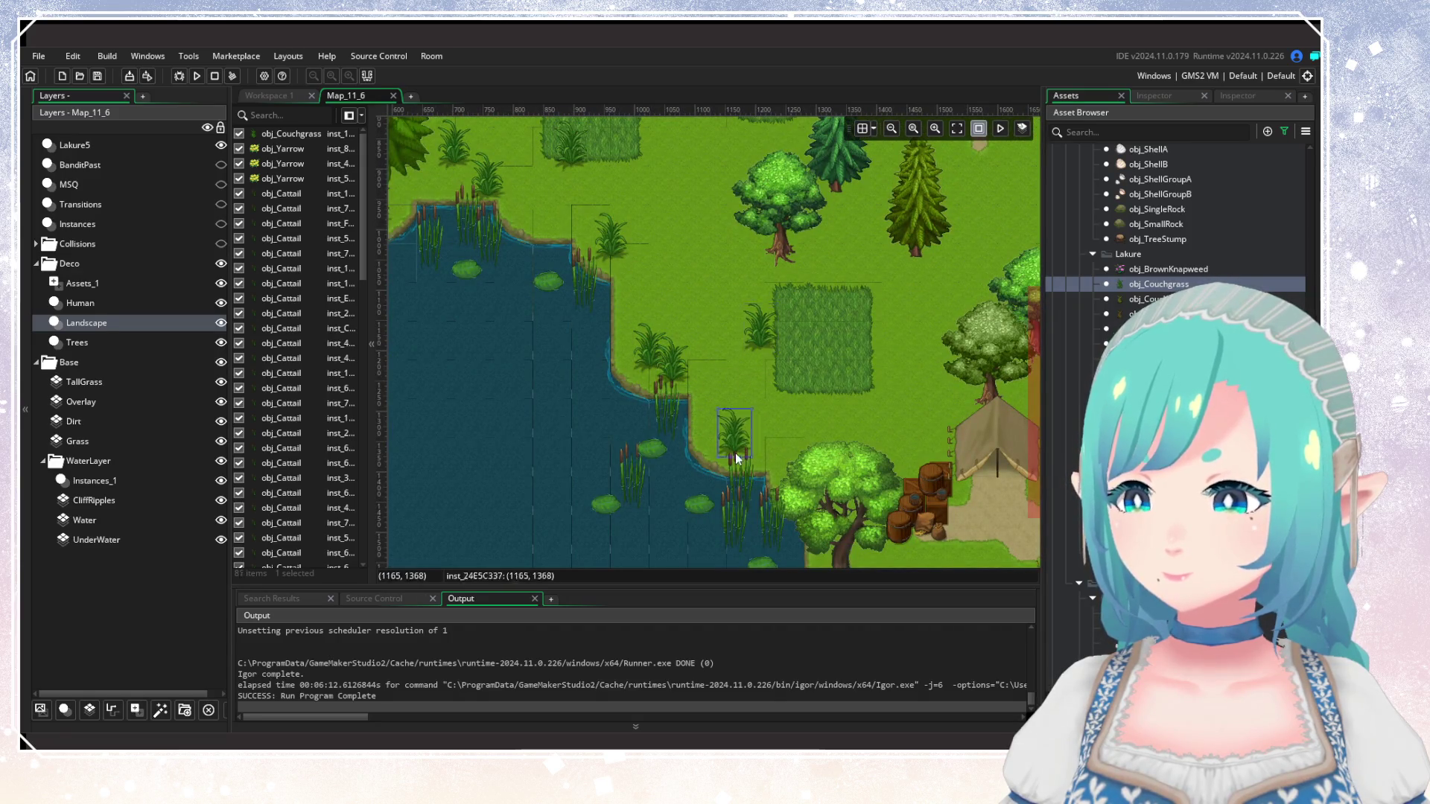
Plant couchgrass on the shore near the camp and boat, and east of the camp.
drag(847, 499, 615, 323)
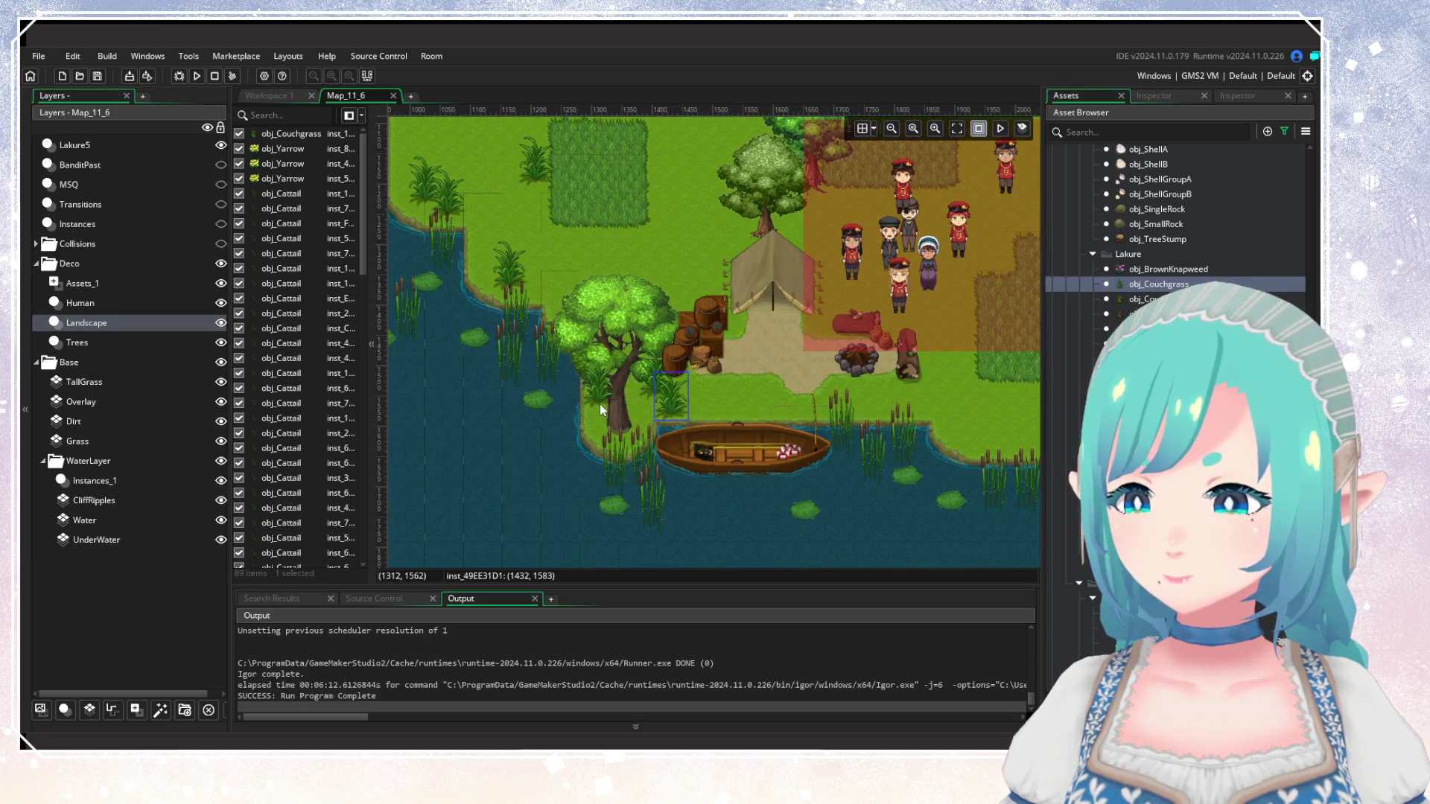
alt+click(887, 413)
alt+click(842, 420)
drag(936, 409, 646, 386)
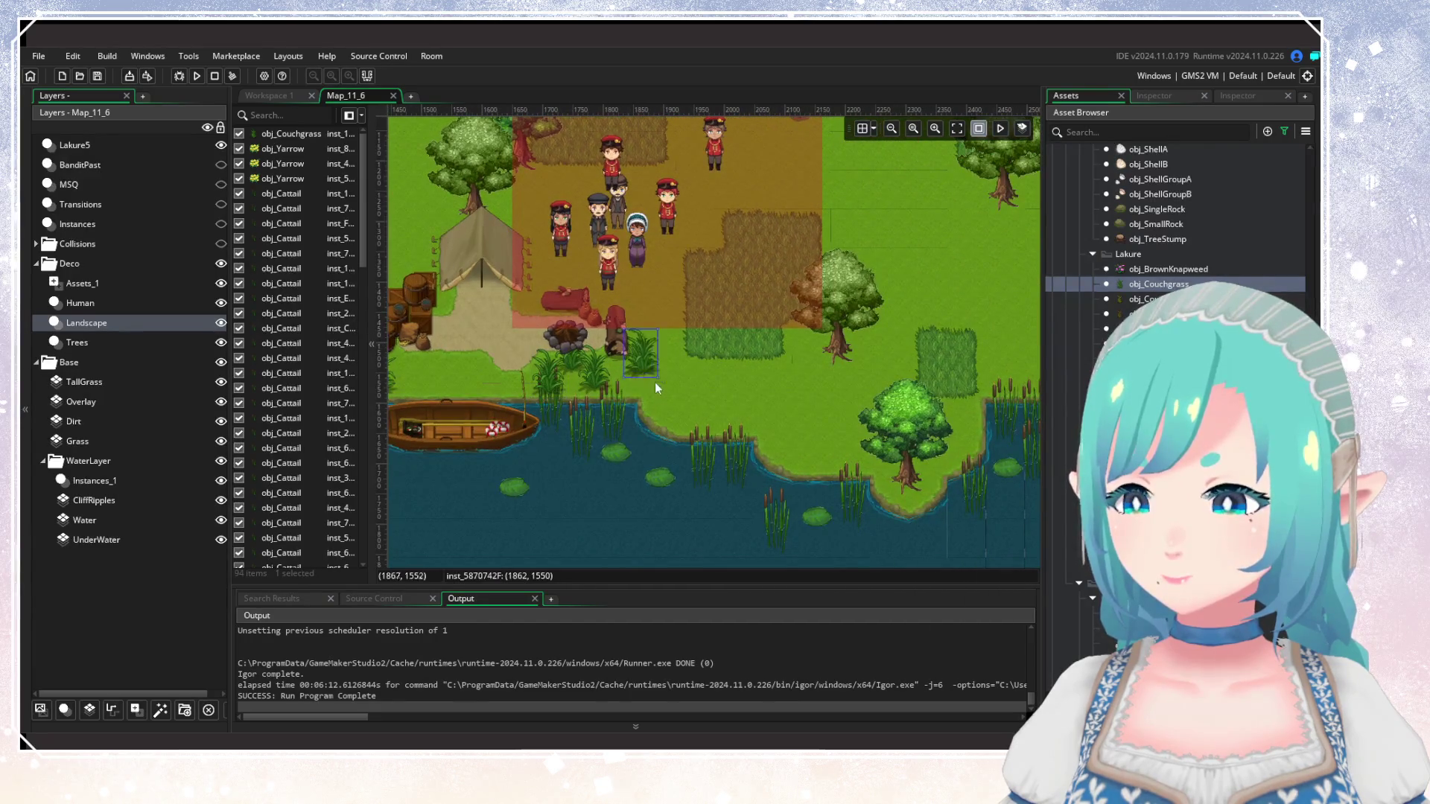
alt+click(711, 435)
alt+click(756, 429)
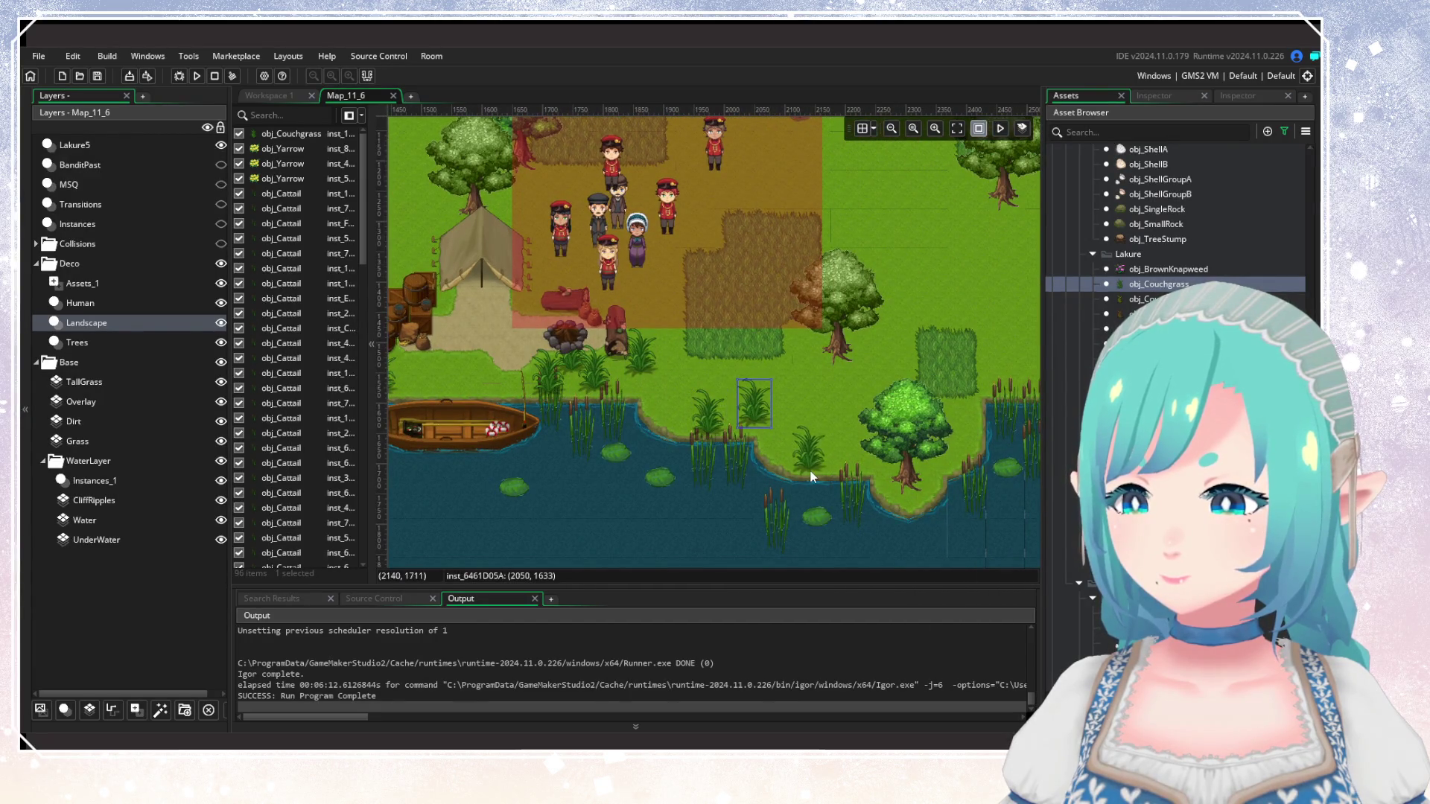
Scatter couchgrass clumps across the peninsula grass by the water.
drag(902, 465, 704, 503)
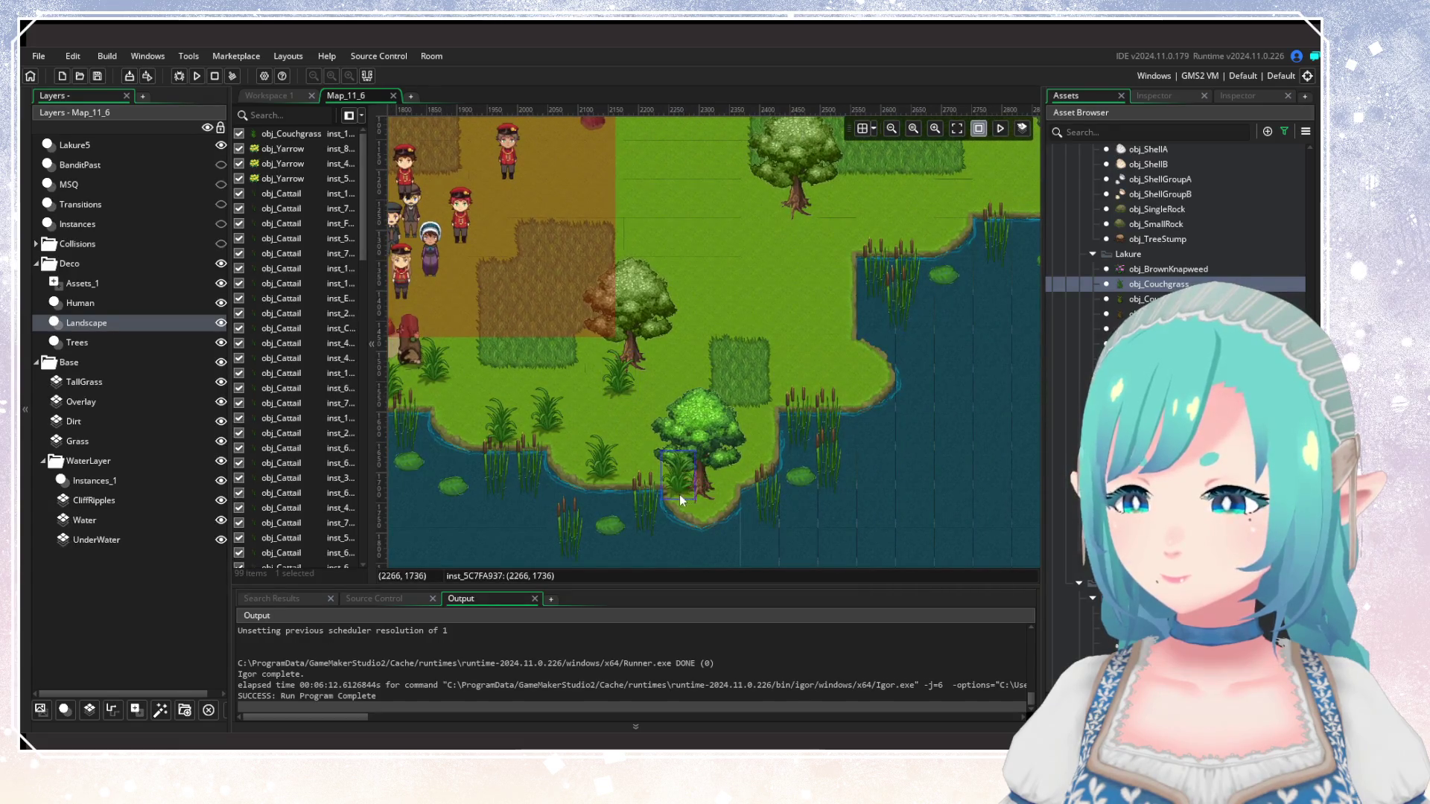
alt+click(738, 349)
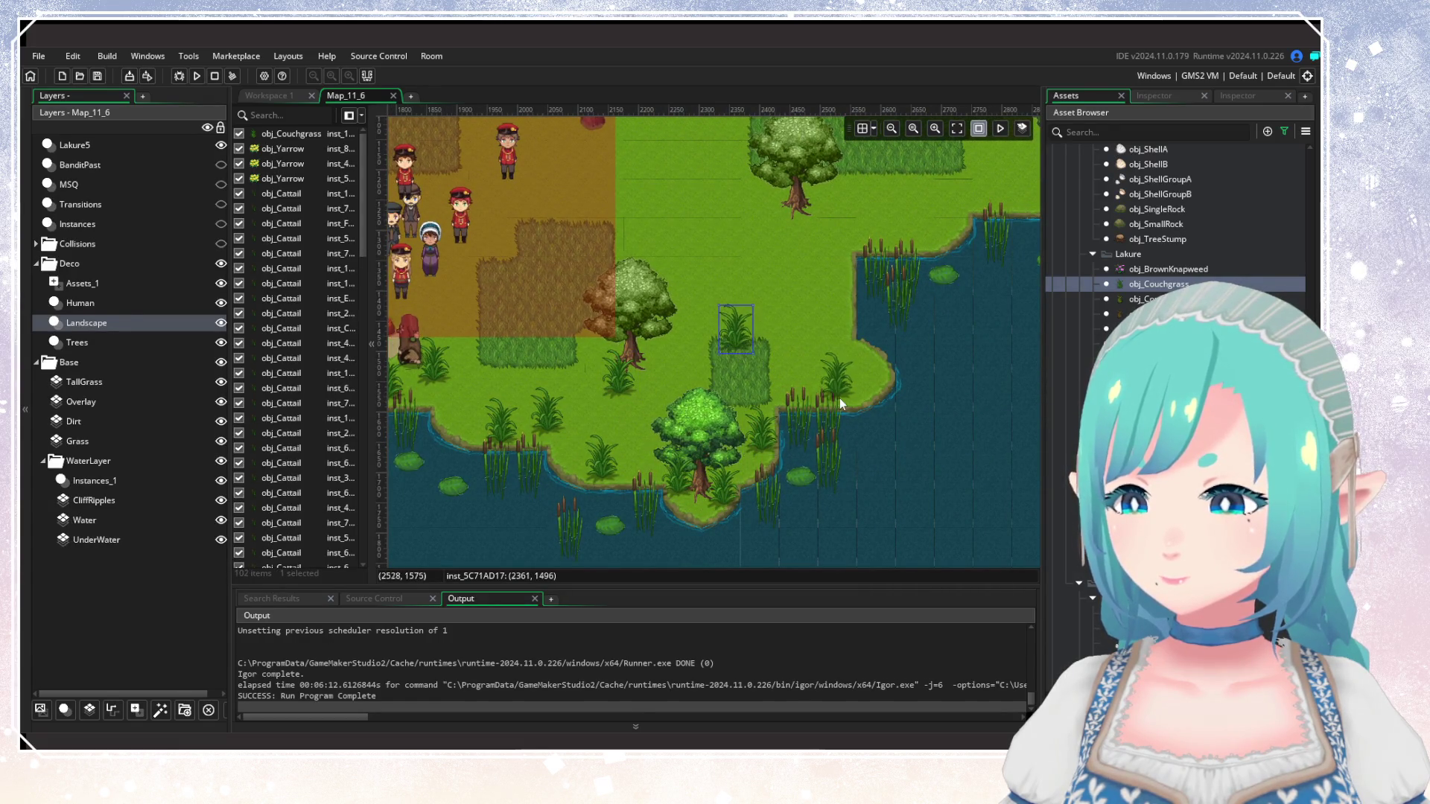
alt+click(864, 365)
alt+click(838, 393)
alt+click(831, 362)
drag(831, 362, 603, 417)
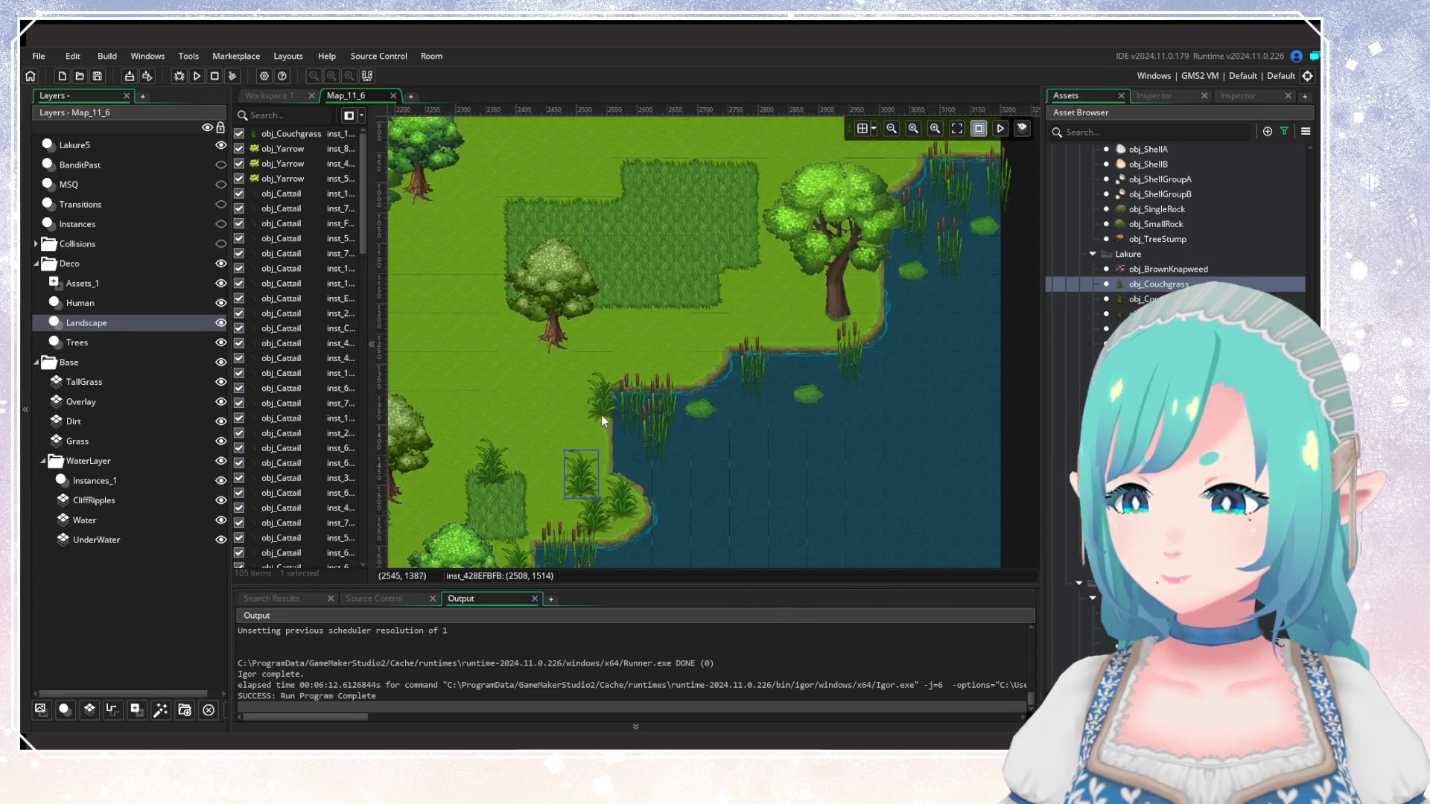
Line the eastern shore up to the room's east edge with couchgrass, then add a brownish grass tuft.
alt+click(709, 335)
mouse_move(792, 328)
mouse_down()
mouse_move(839, 395)
mouse_move(686, 425)
mouse_up()
alt+click(670, 420)
alt+click(627, 392)
alt+click(737, 310)
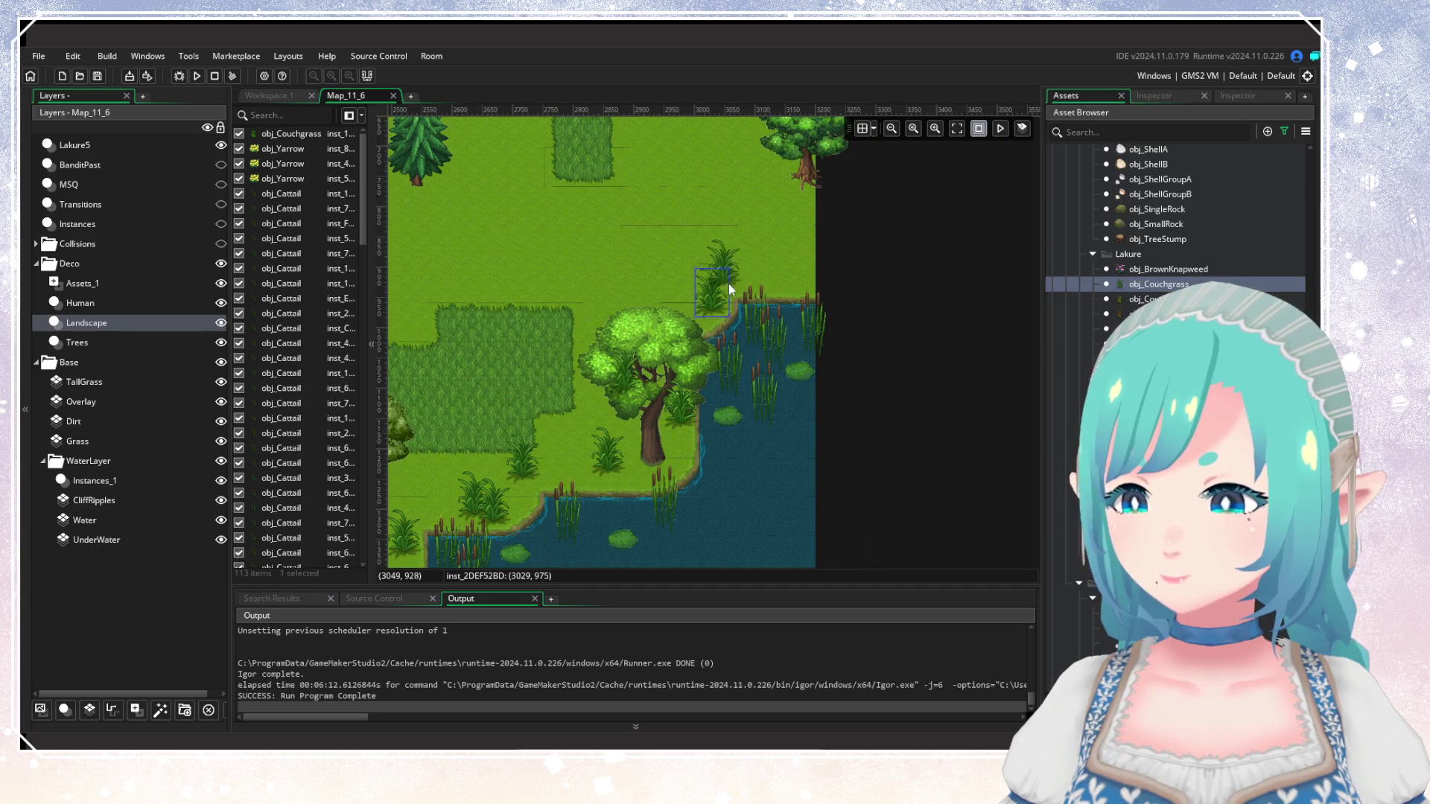
alt+click(629, 385)
alt+click(756, 281)
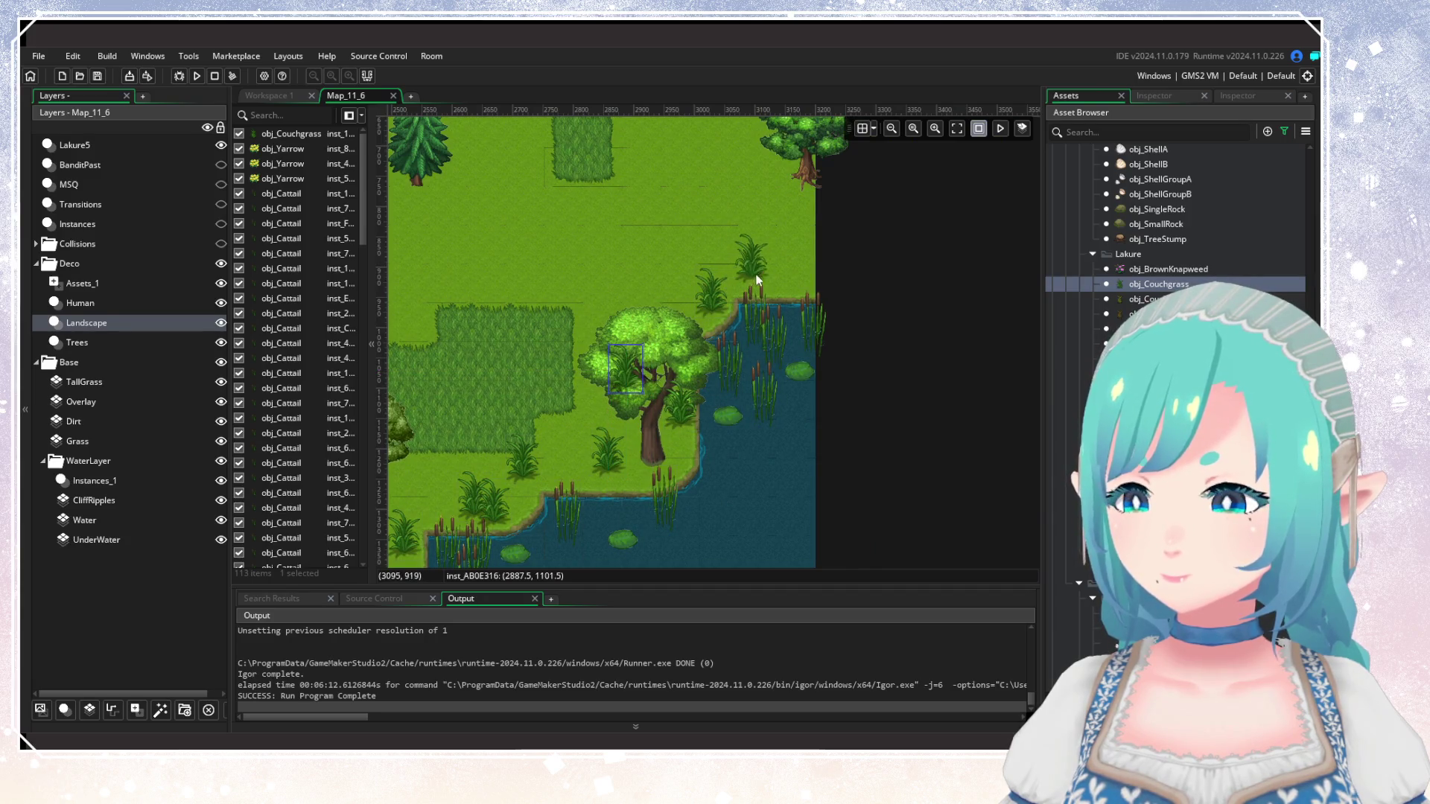
alt+click(792, 292)
alt+click(815, 228)
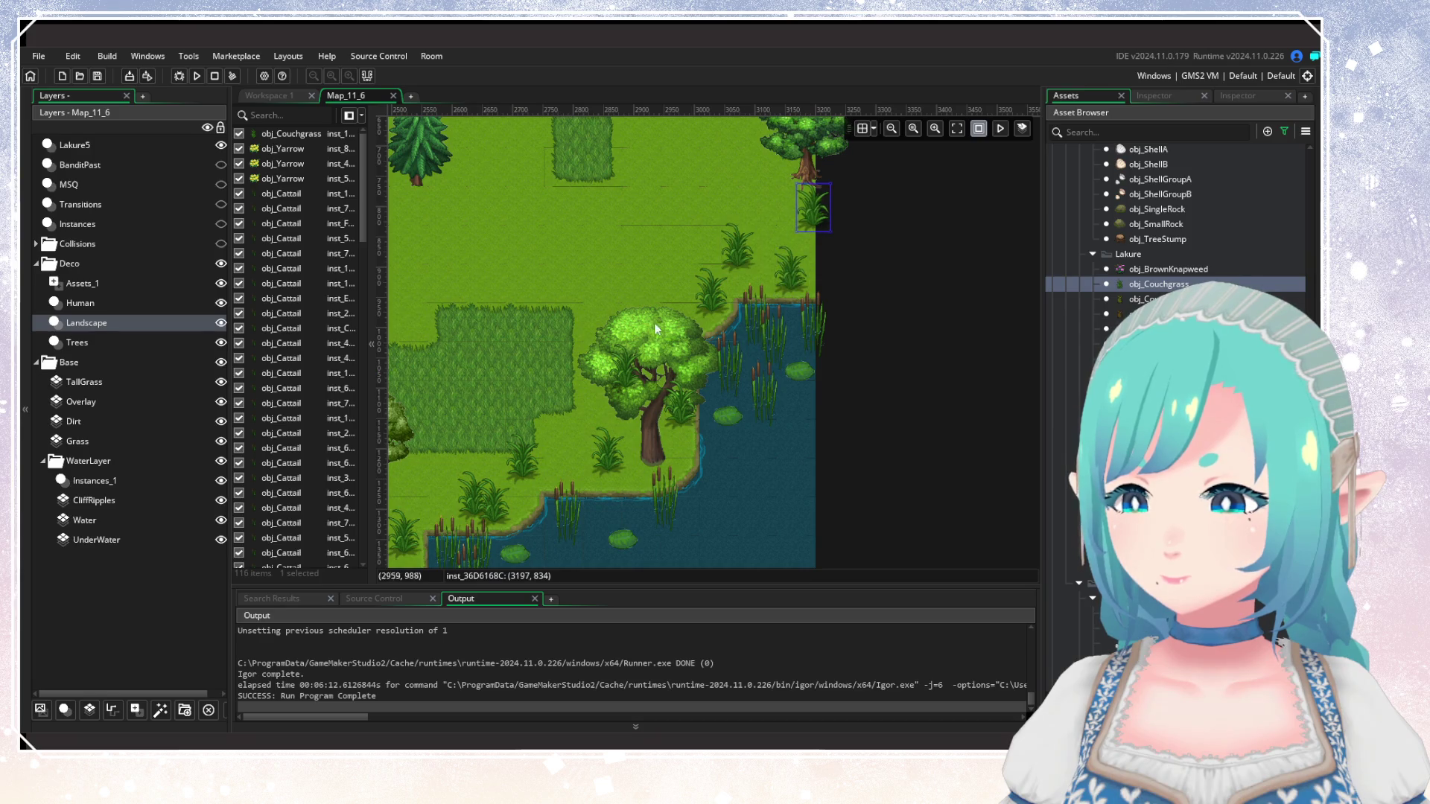
click(1118, 300)
alt+click(760, 285)
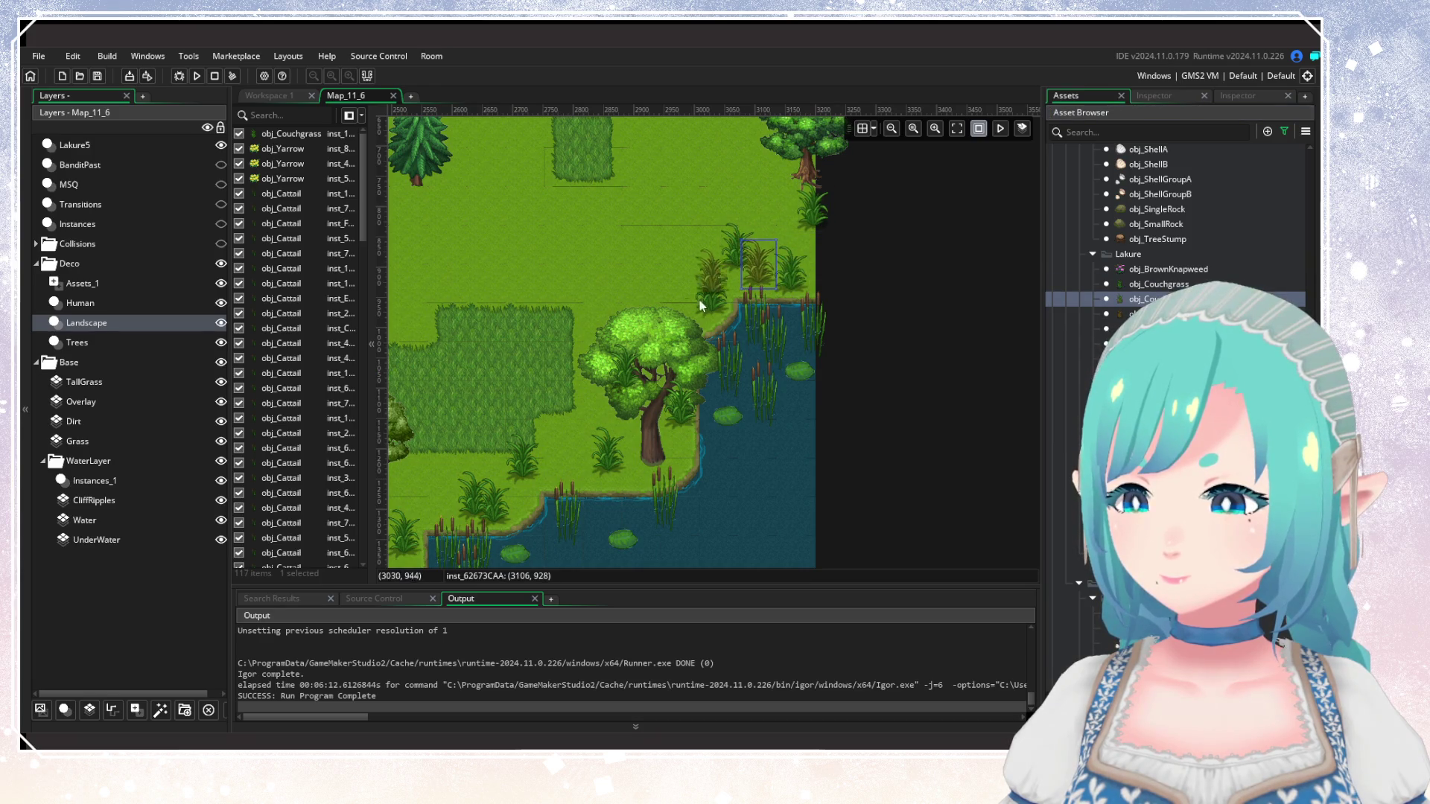
Scatter brownish couchgrass tufts on the grass near the eastern shore and peninsula.
alt+click(592, 342)
scroll(650, 408, down, 3)
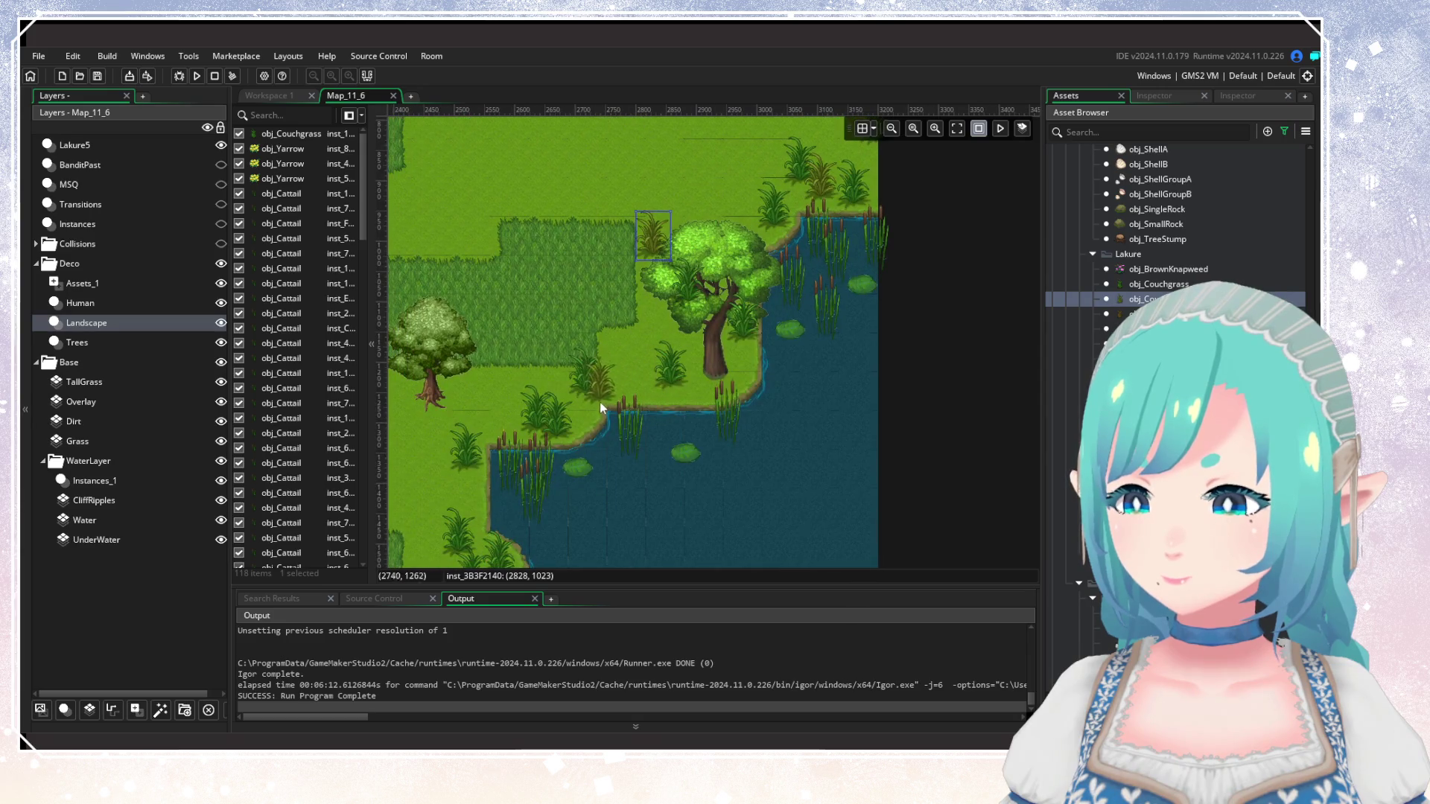
scroll(650, 449, left, 3)
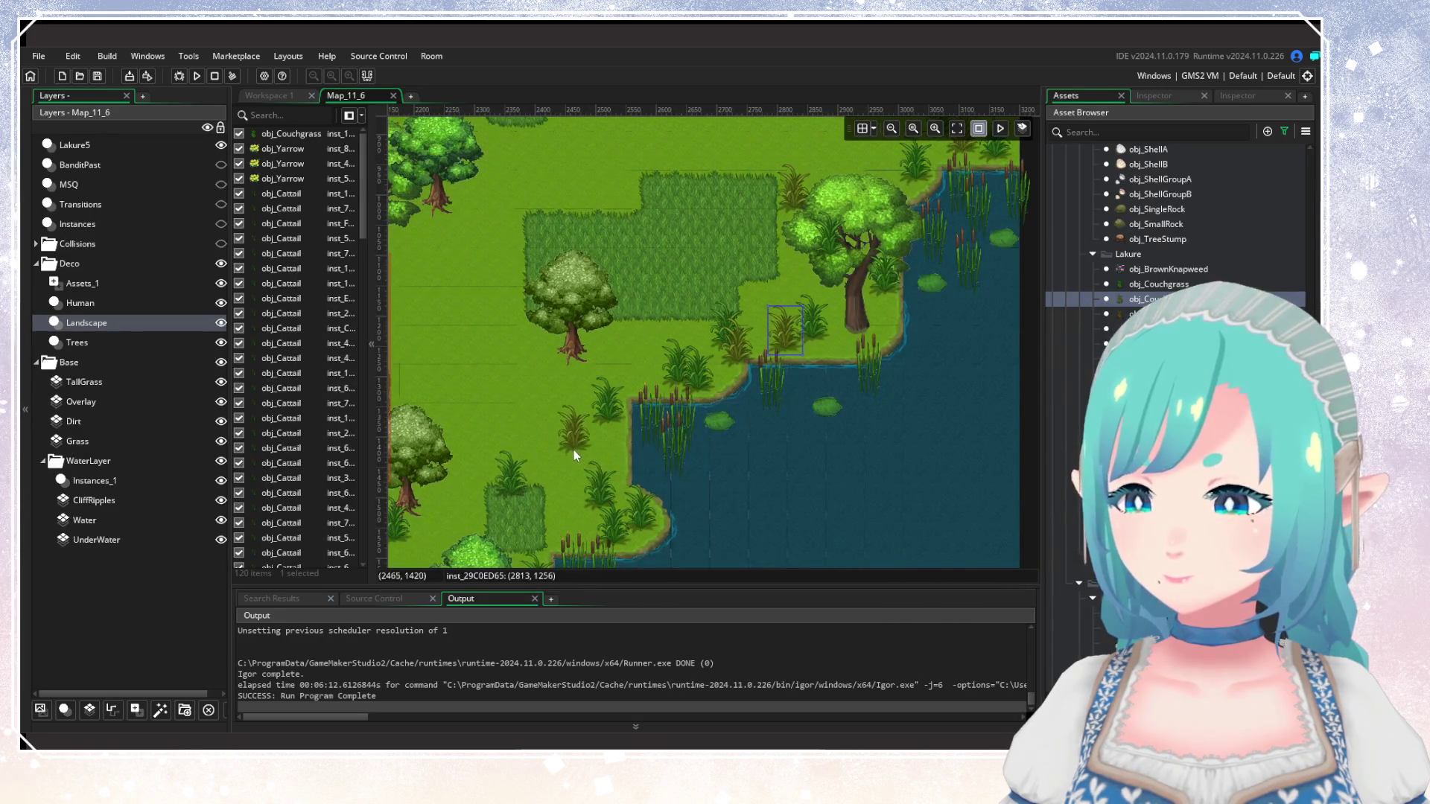
alt+click(625, 509)
scroll(583, 500, down, 3)
scroll(582, 501, left, 3)
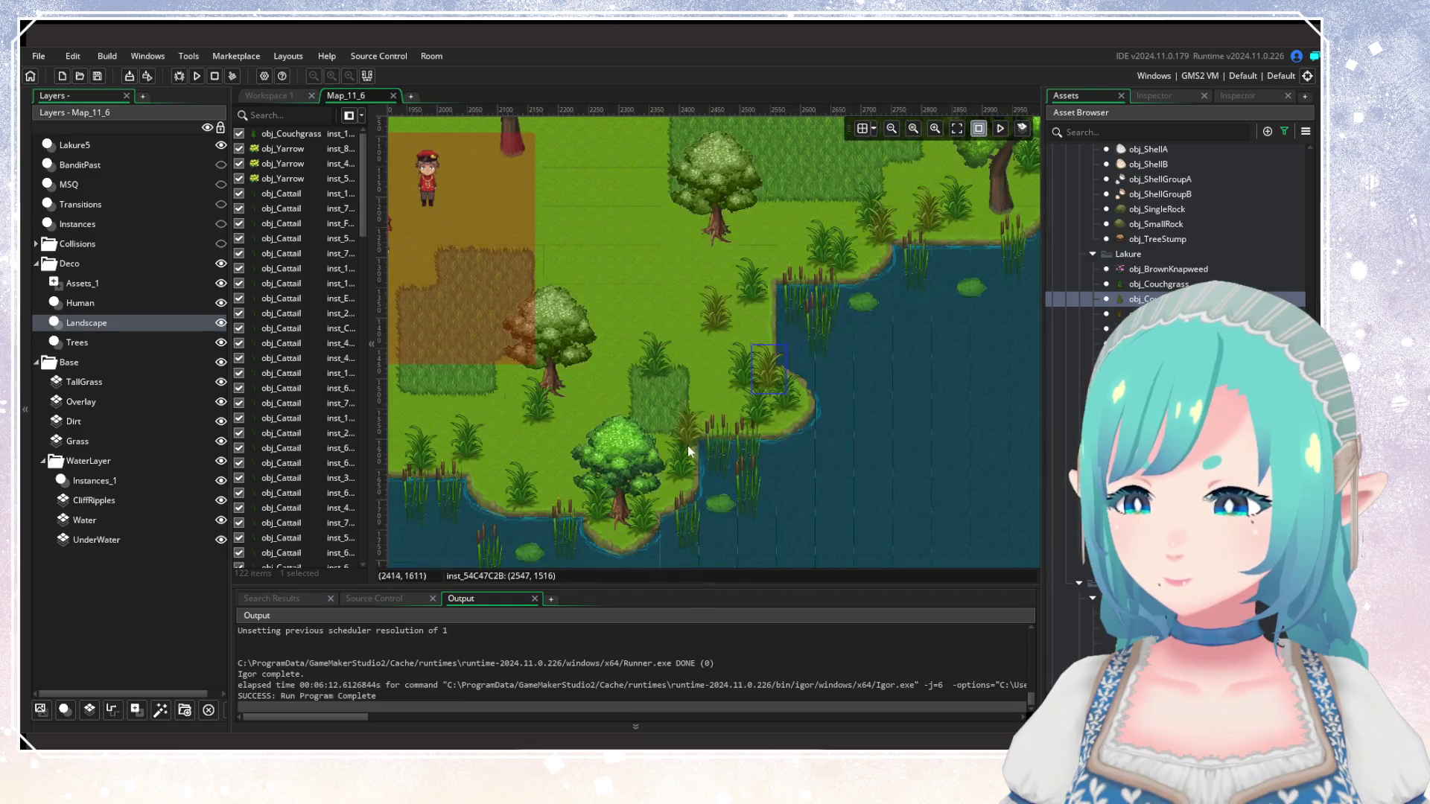
alt+click(695, 432)
scroll(671, 507, down, 2)
scroll(744, 469, left, 2)
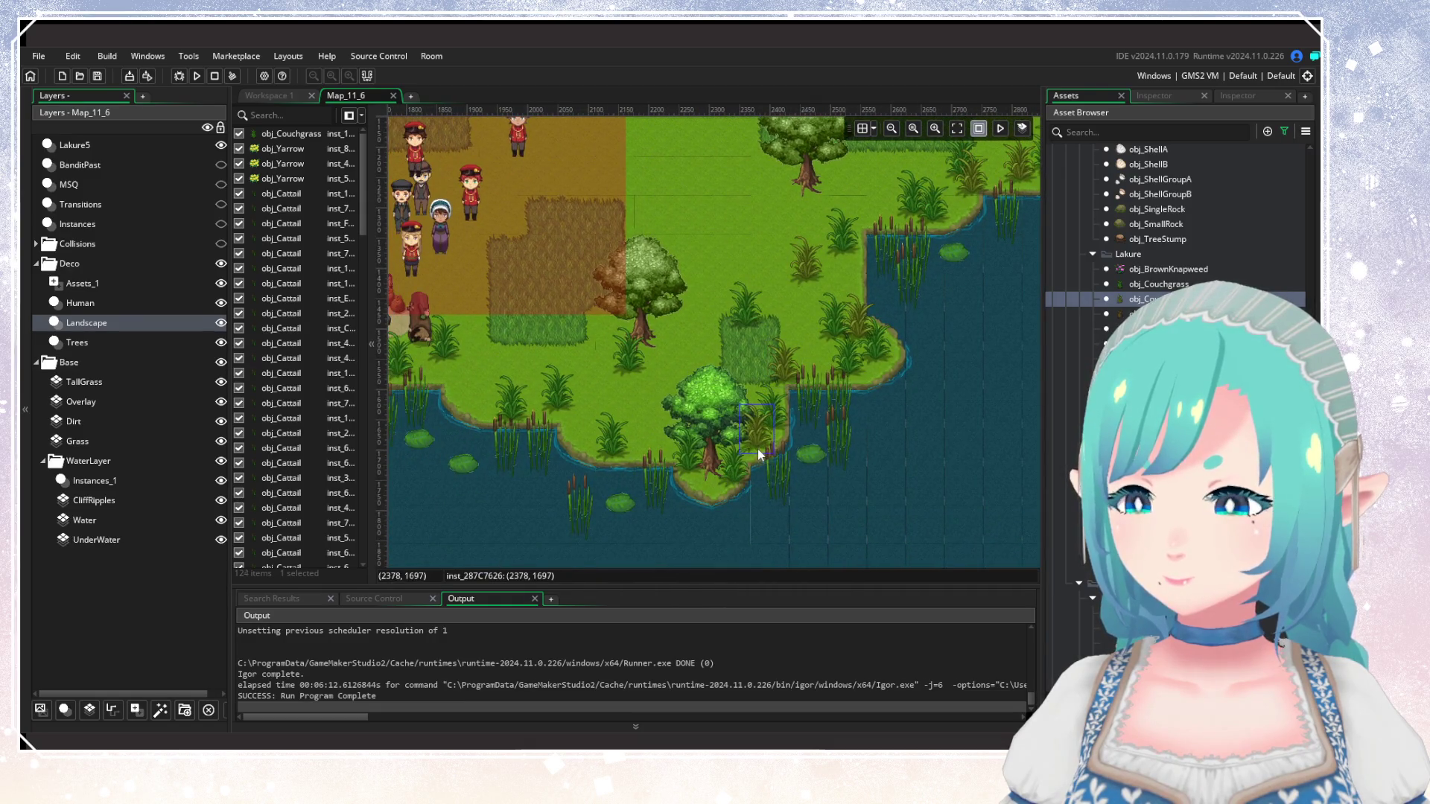
alt+click(648, 414)
alt+click(575, 431)
Add more brownish tufts by the camp barrels, lake edge, big tree, western shore and meadow.
scroll(615, 449, left, 5)
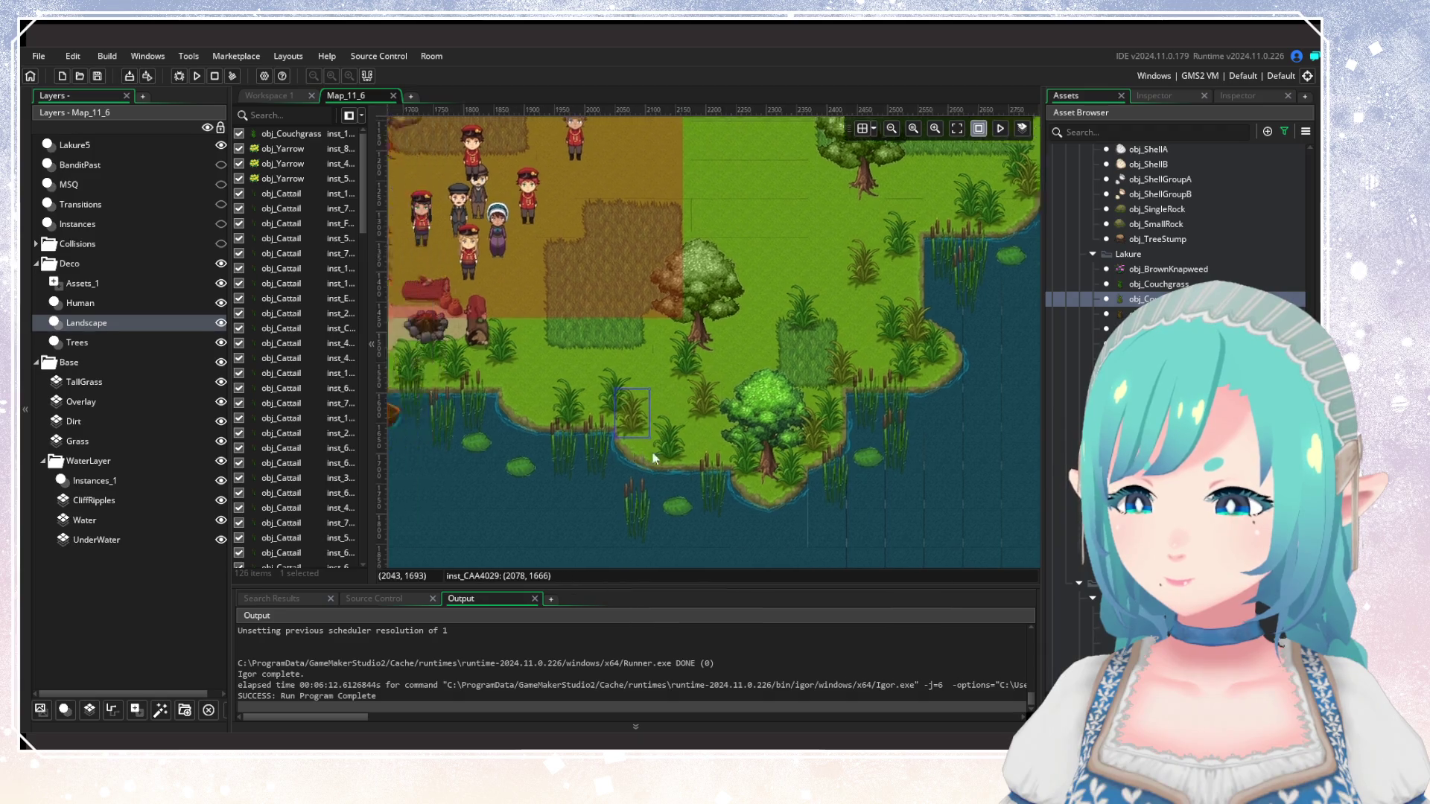
alt+click(659, 395)
scroll(754, 426, left, 5)
alt+click(699, 356)
alt+click(617, 408)
scroll(733, 373, up, 2)
scroll(733, 372, left, 3)
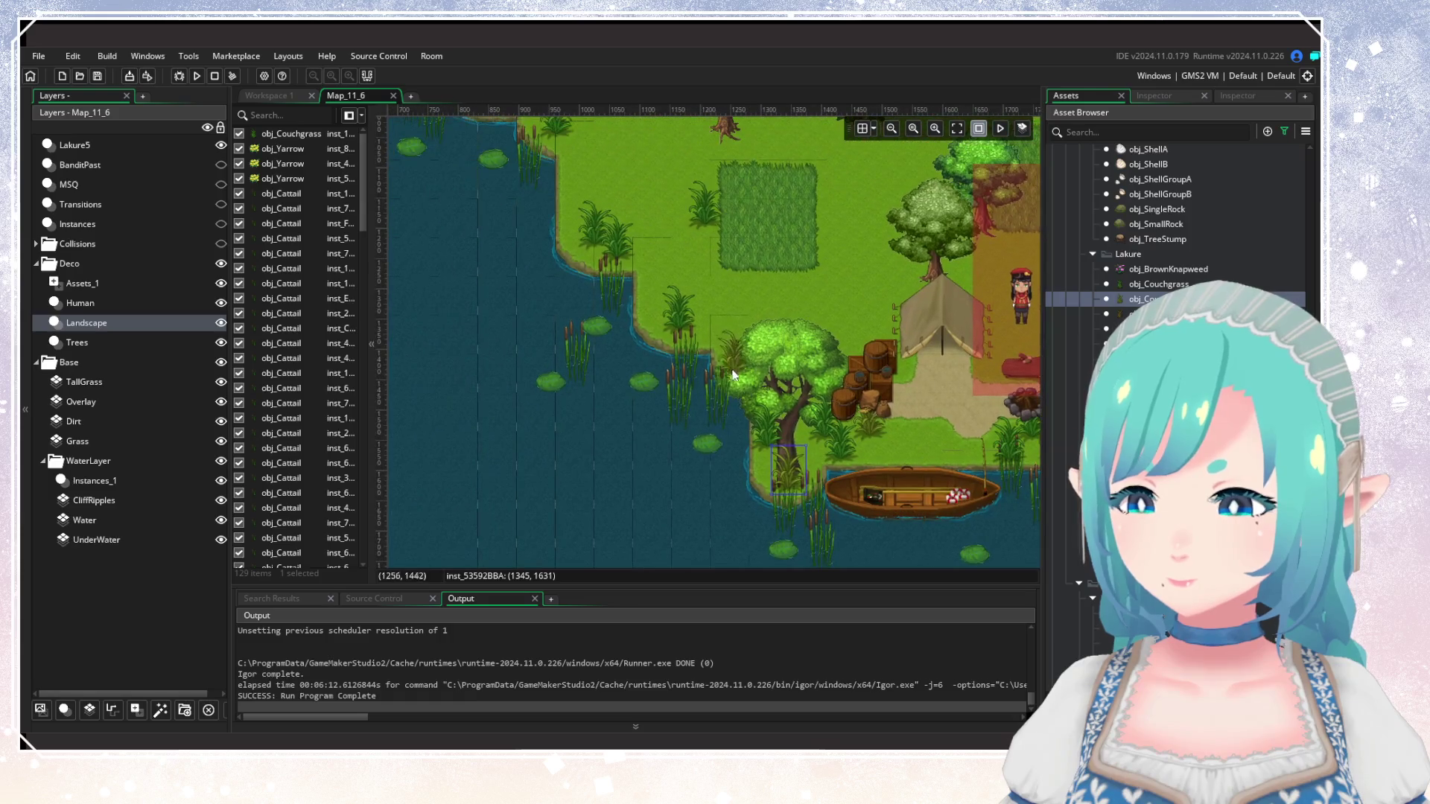
alt+click(746, 292)
scroll(776, 494, up, 3)
scroll(776, 494, left, 3)
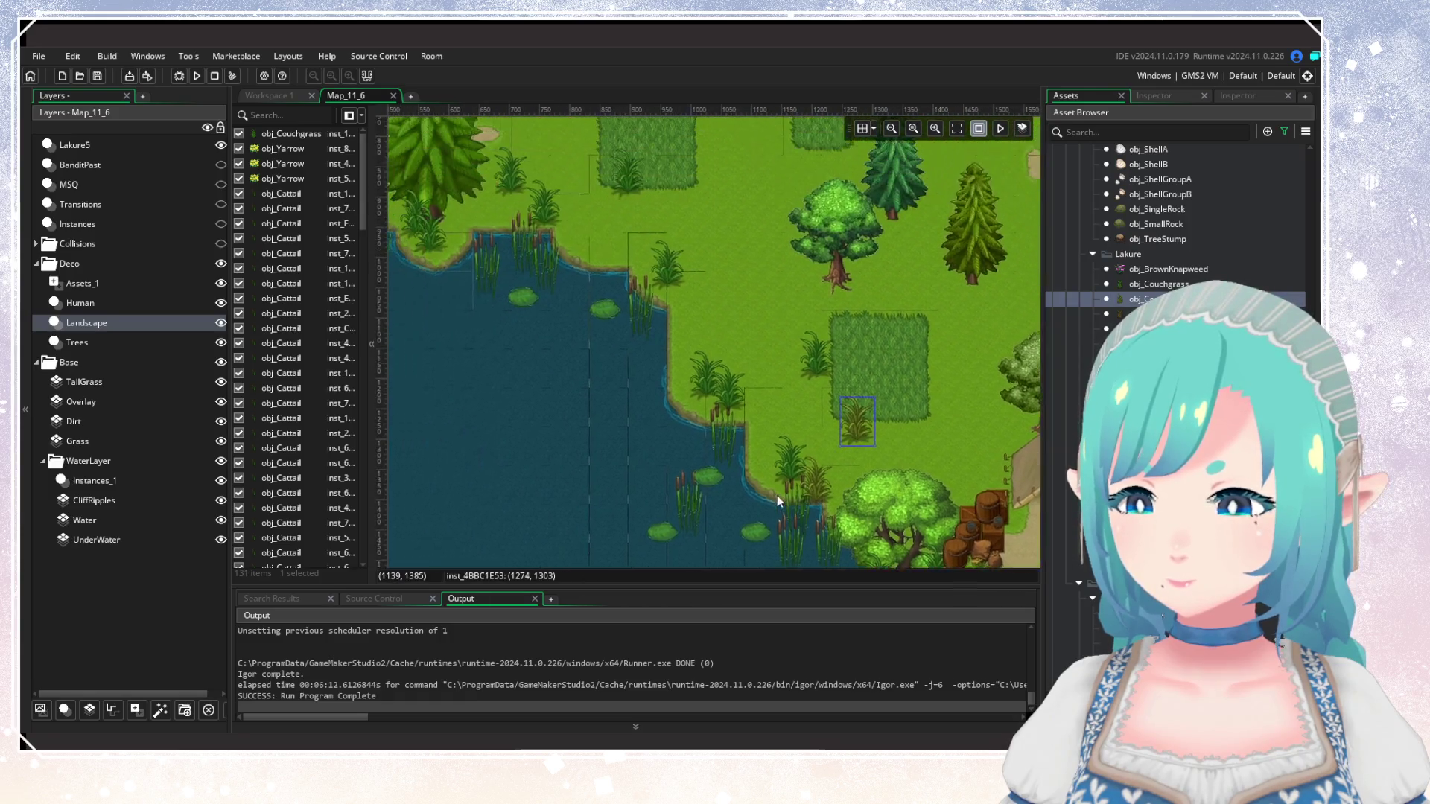
alt+click(691, 407)
alt+click(685, 320)
scroll(774, 436, up, 3)
scroll(775, 436, left, 2)
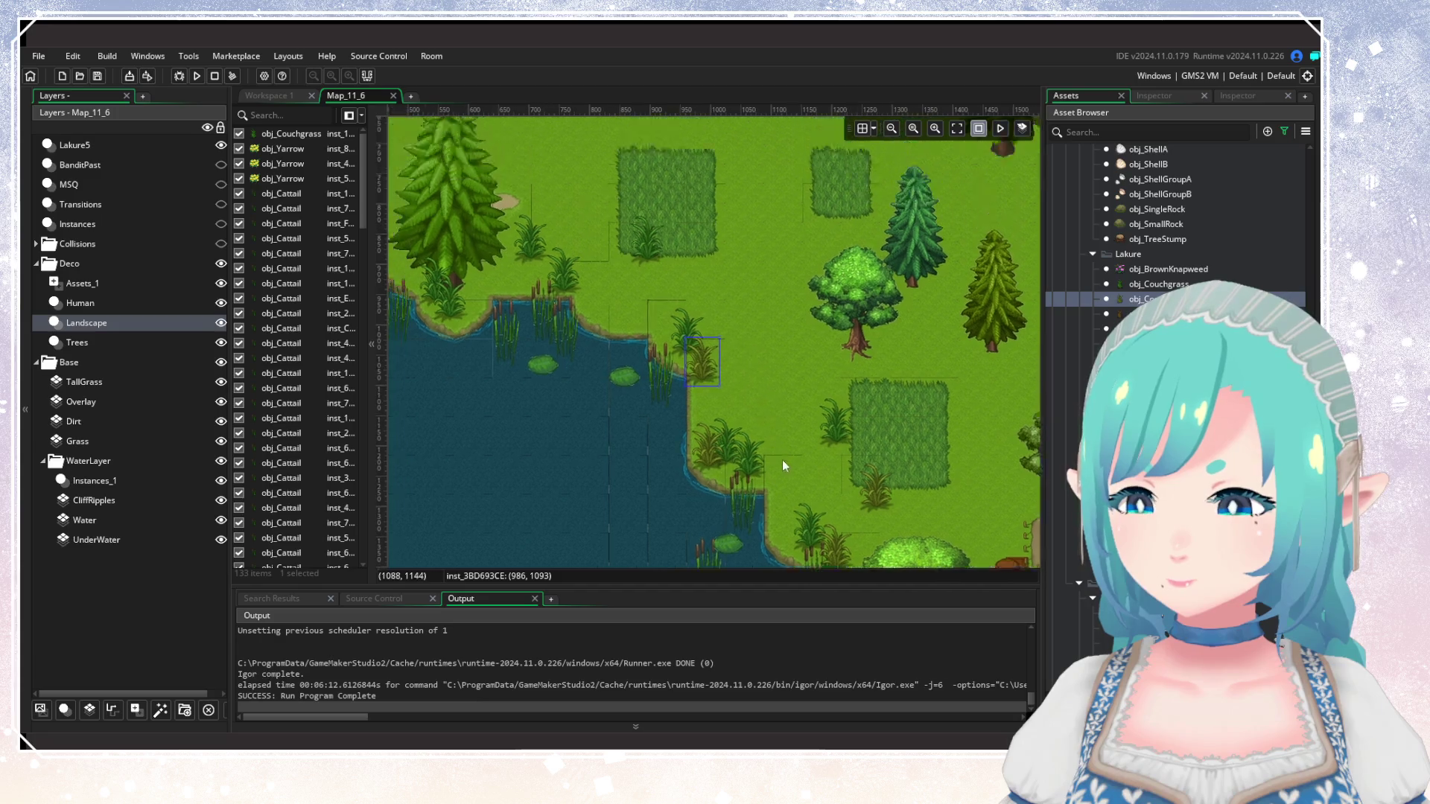
alt+click(652, 422)
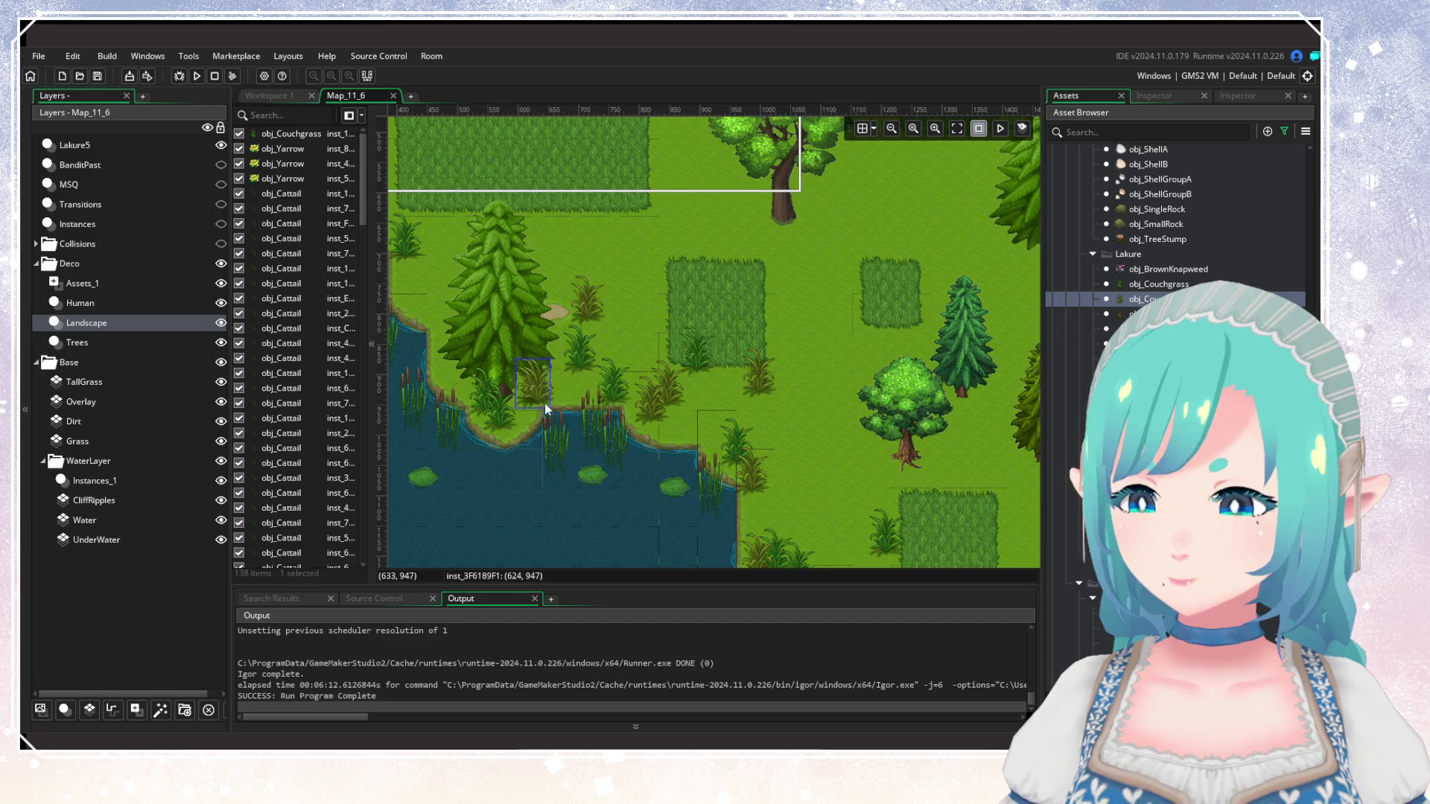
Place brownish tufts at the water-lily pond edge and its nearby grass patch.
drag(539, 403, 678, 417)
scroll(627, 382, up, 1)
scroll(633, 372, left, 2)
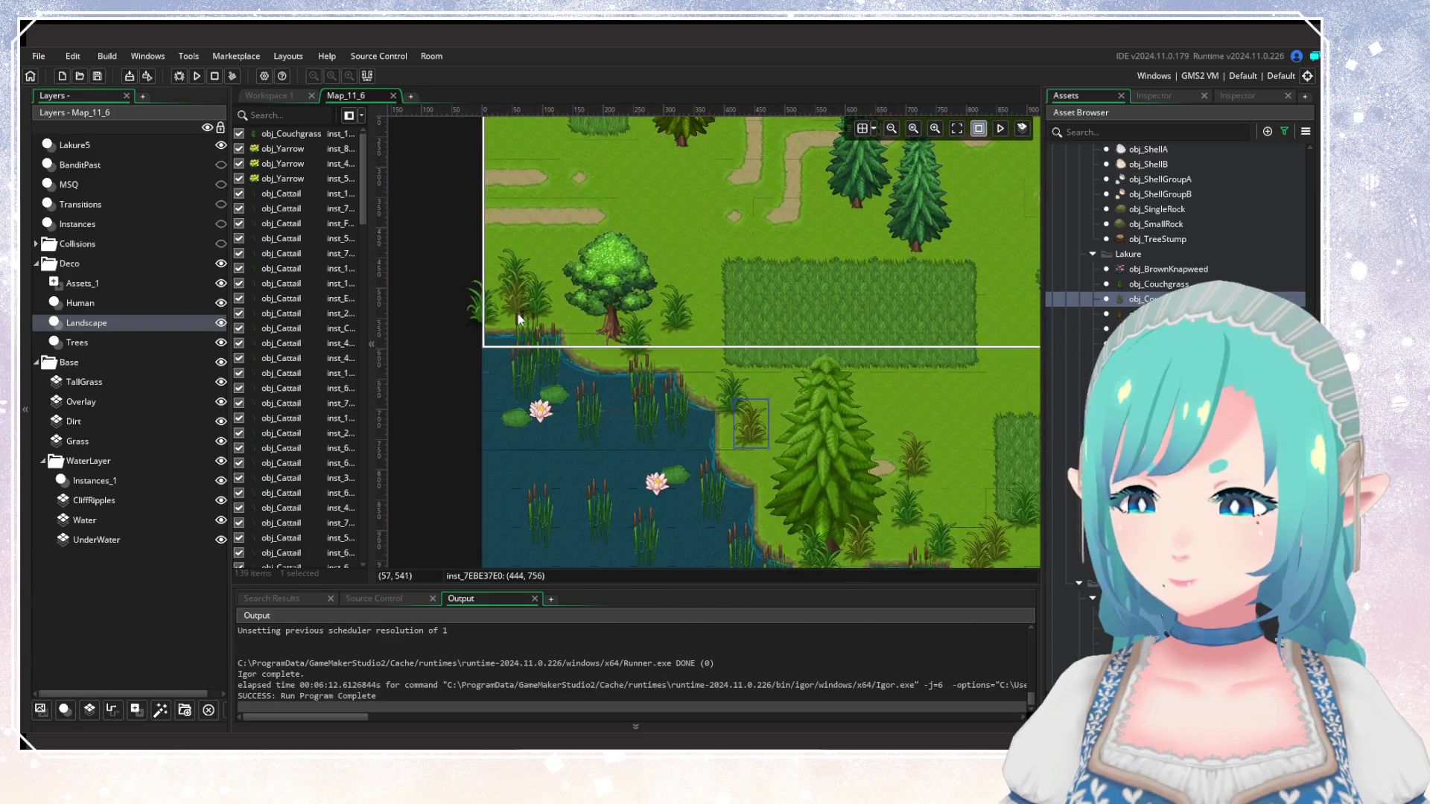
alt+click(583, 363)
alt+click(759, 445)
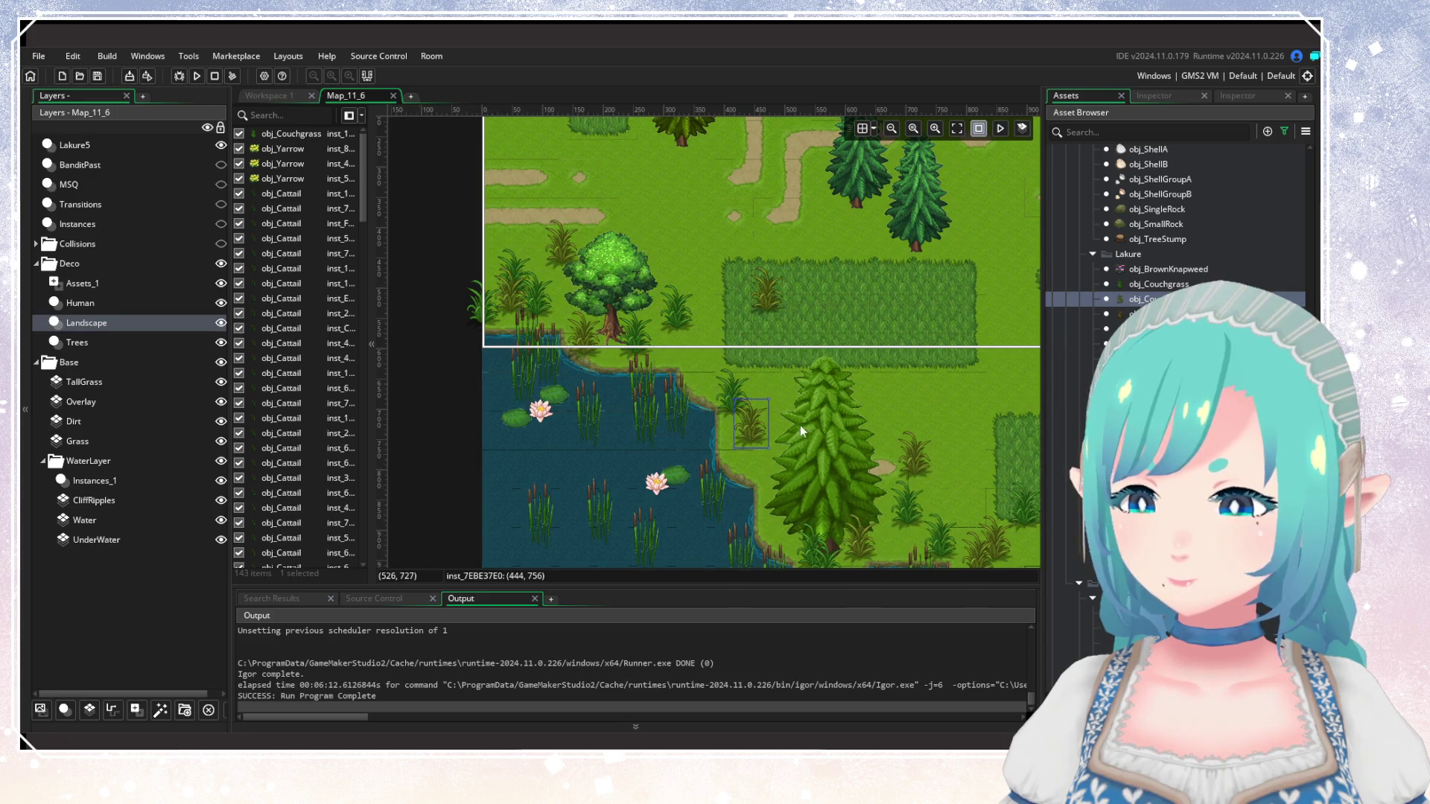
scroll(802, 426, down, 5)
scroll(644, 402, up, 3)
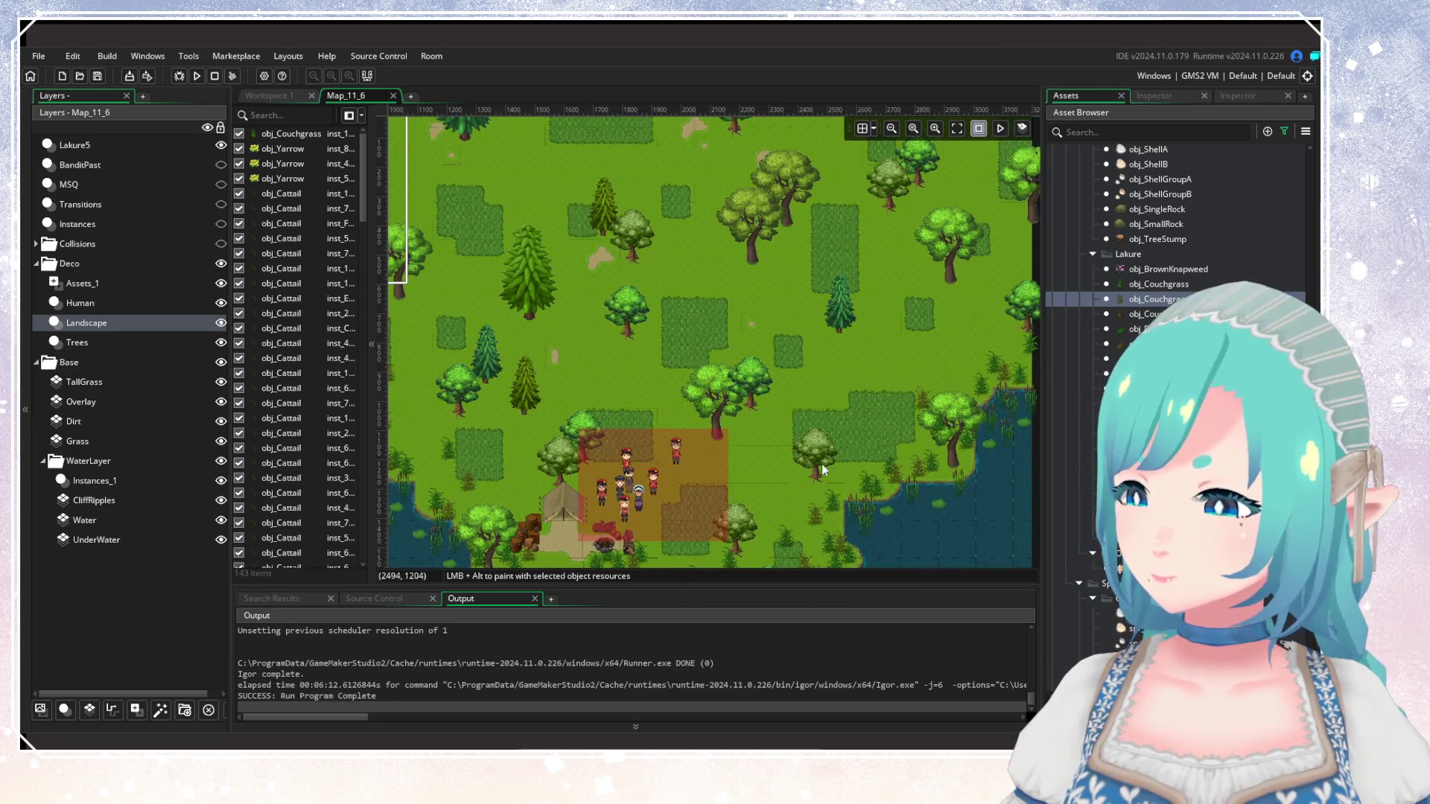
scroll(700, 411, down, 3)
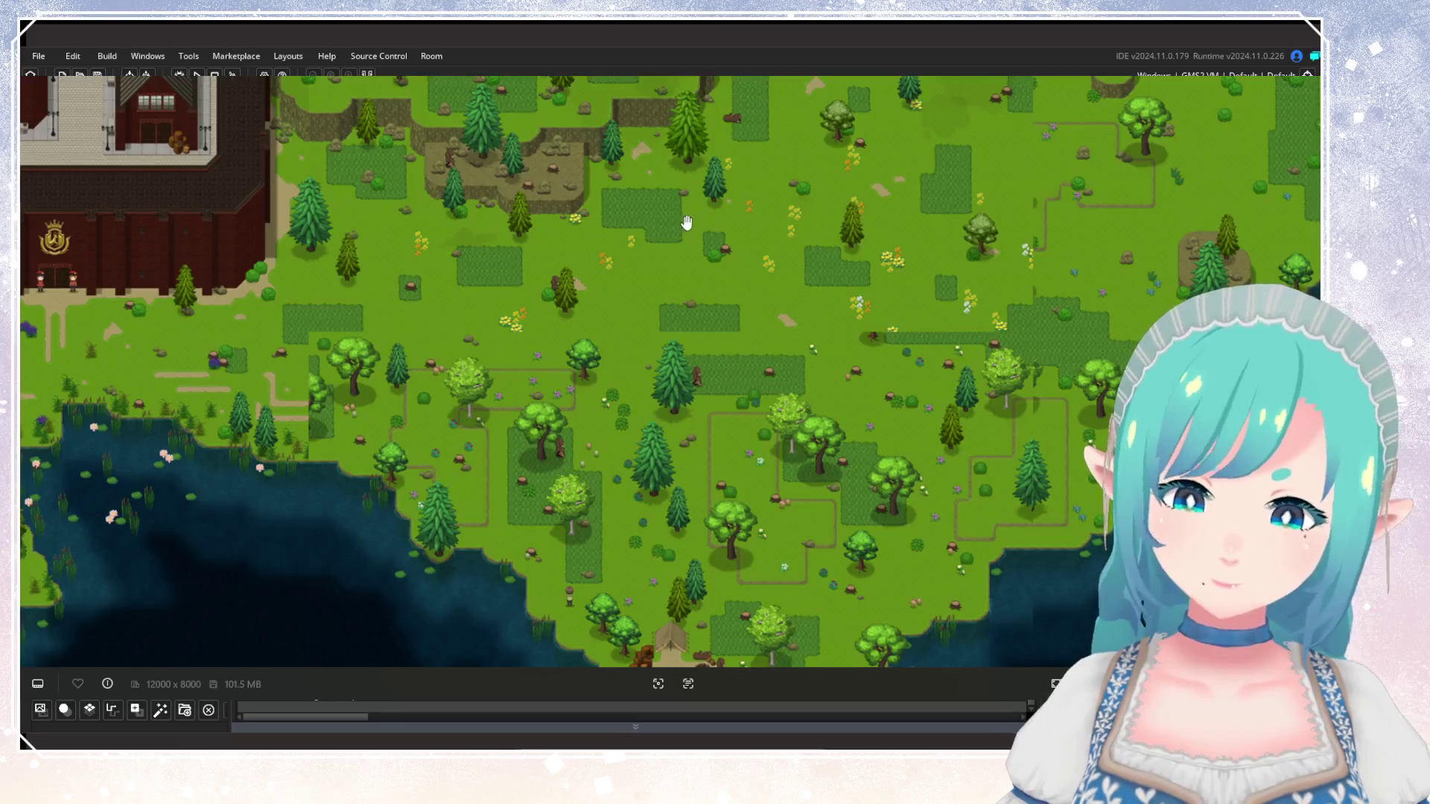
scroll(843, 336, down, 3)
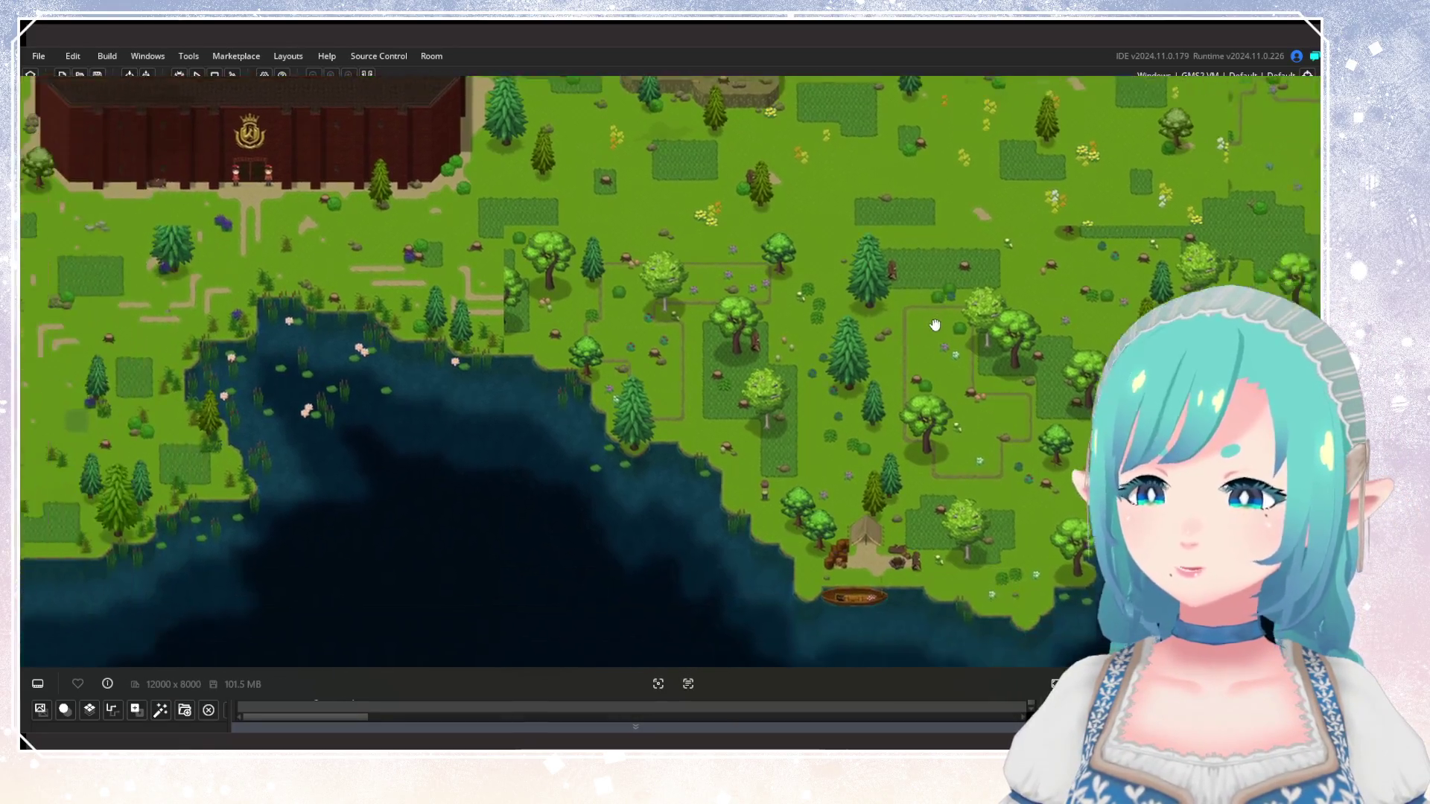
drag(554, 379, 280, 467)
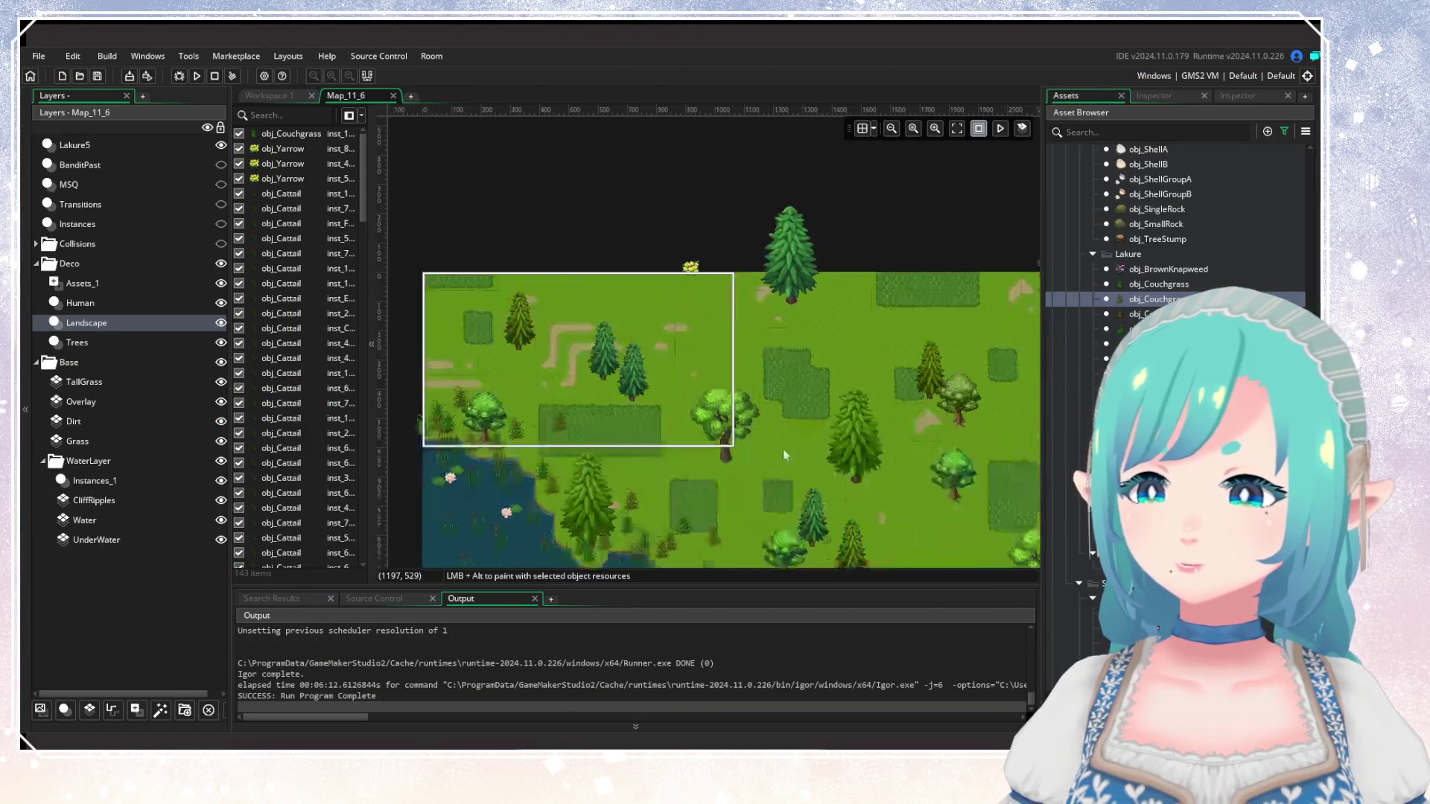
Place a final obj_CouchgrassB tuft in the clearing, then two obj_SmallRock rocks by the path.
scroll(784, 438, up, 2)
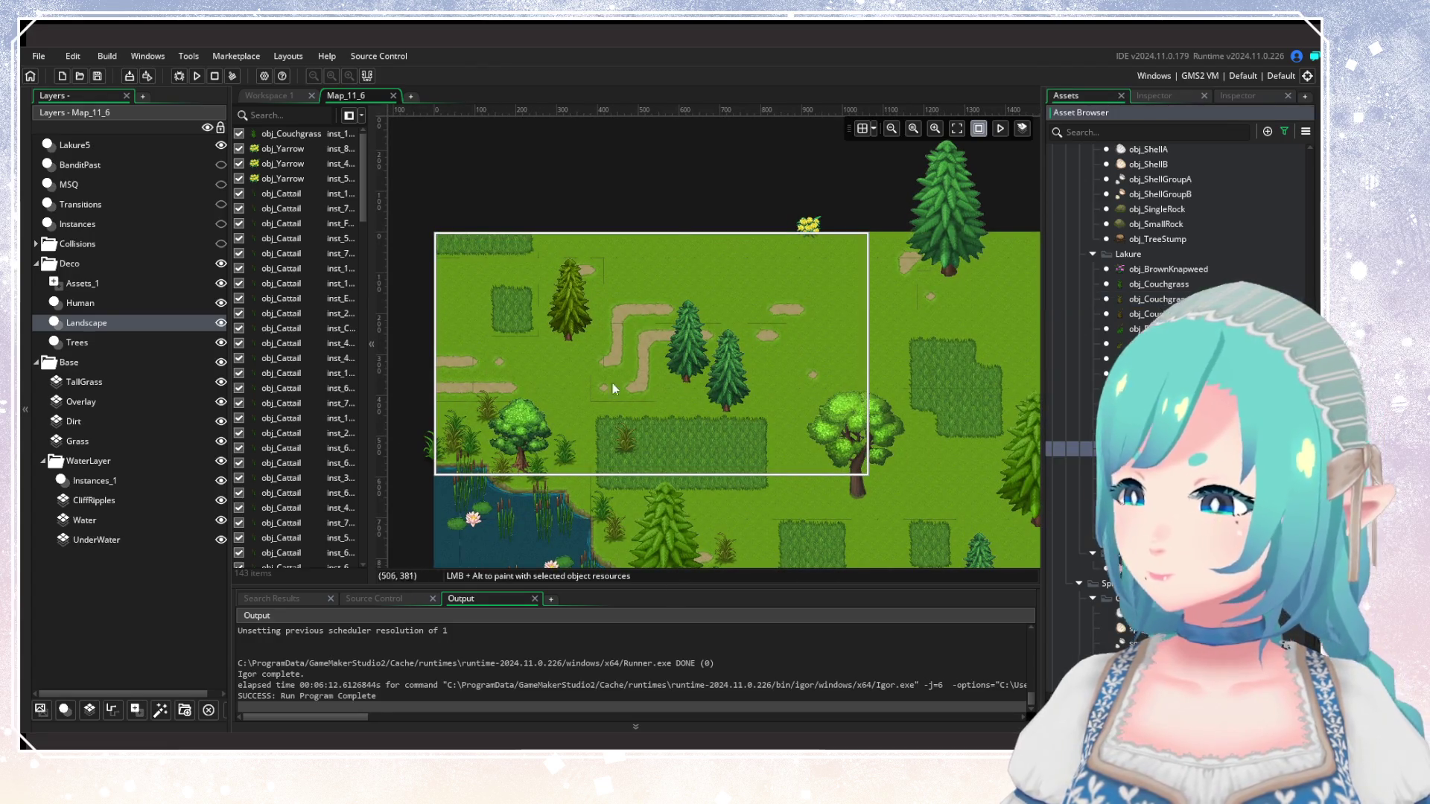
alt+click(714, 285)
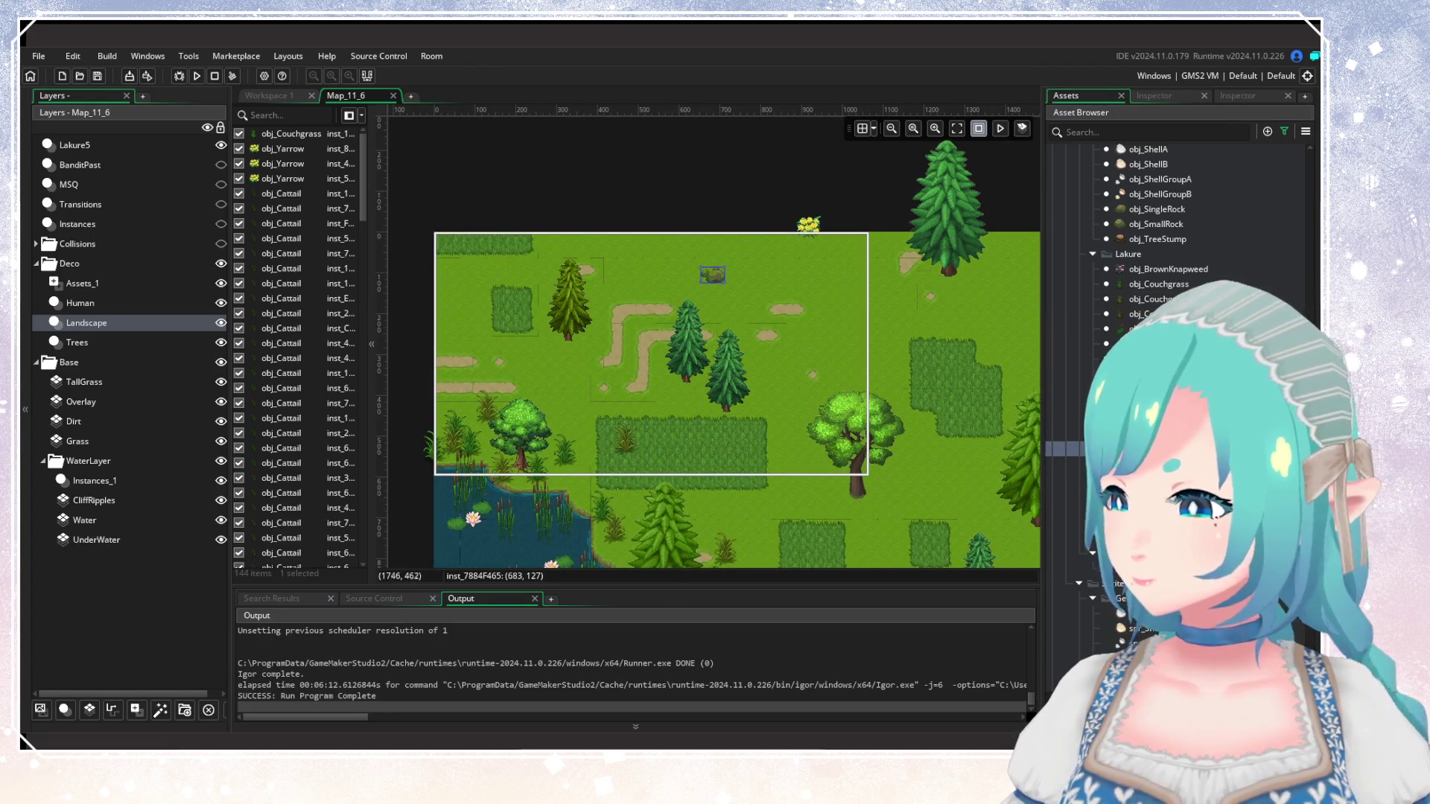
click(1137, 228)
alt+click(709, 287)
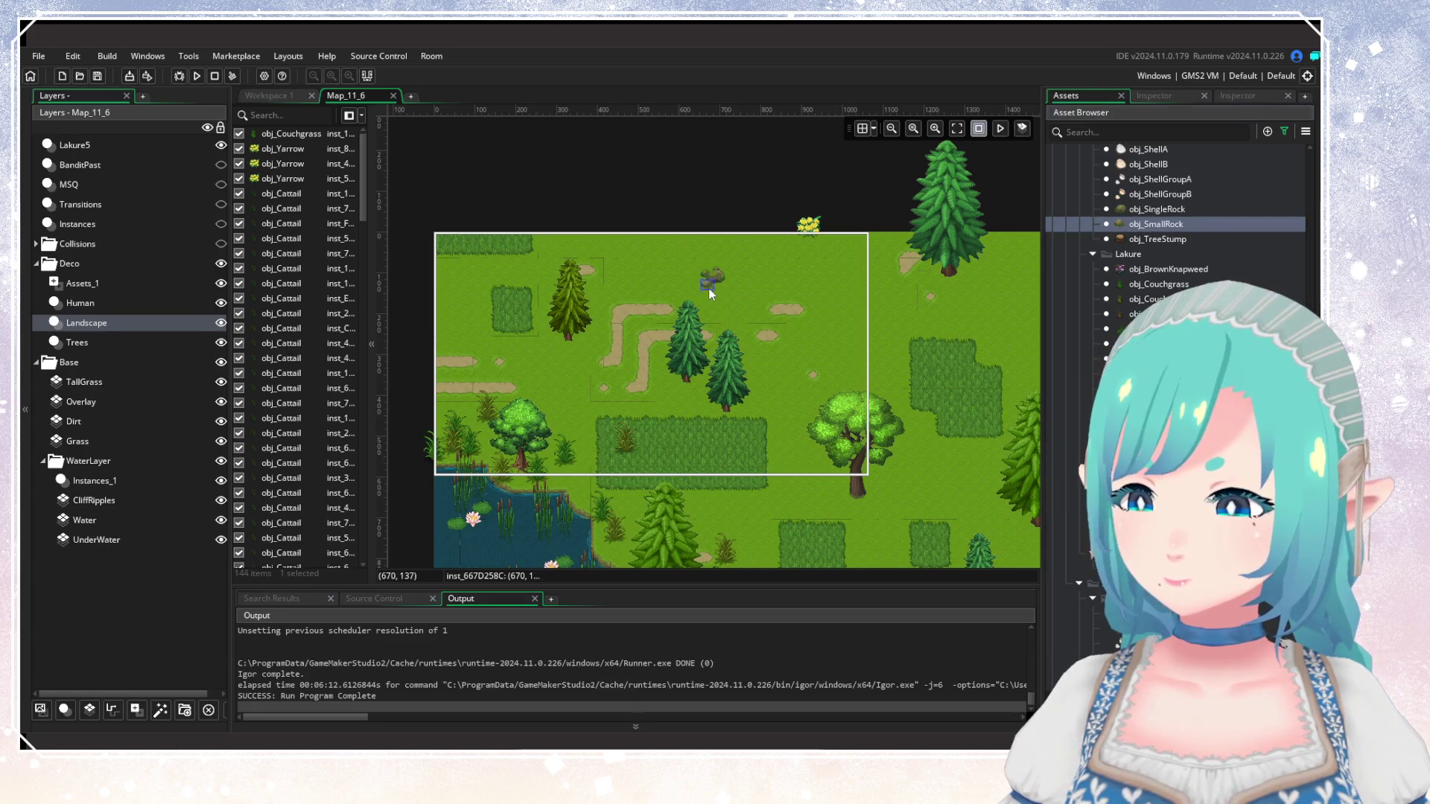
scroll(726, 326, right, 5)
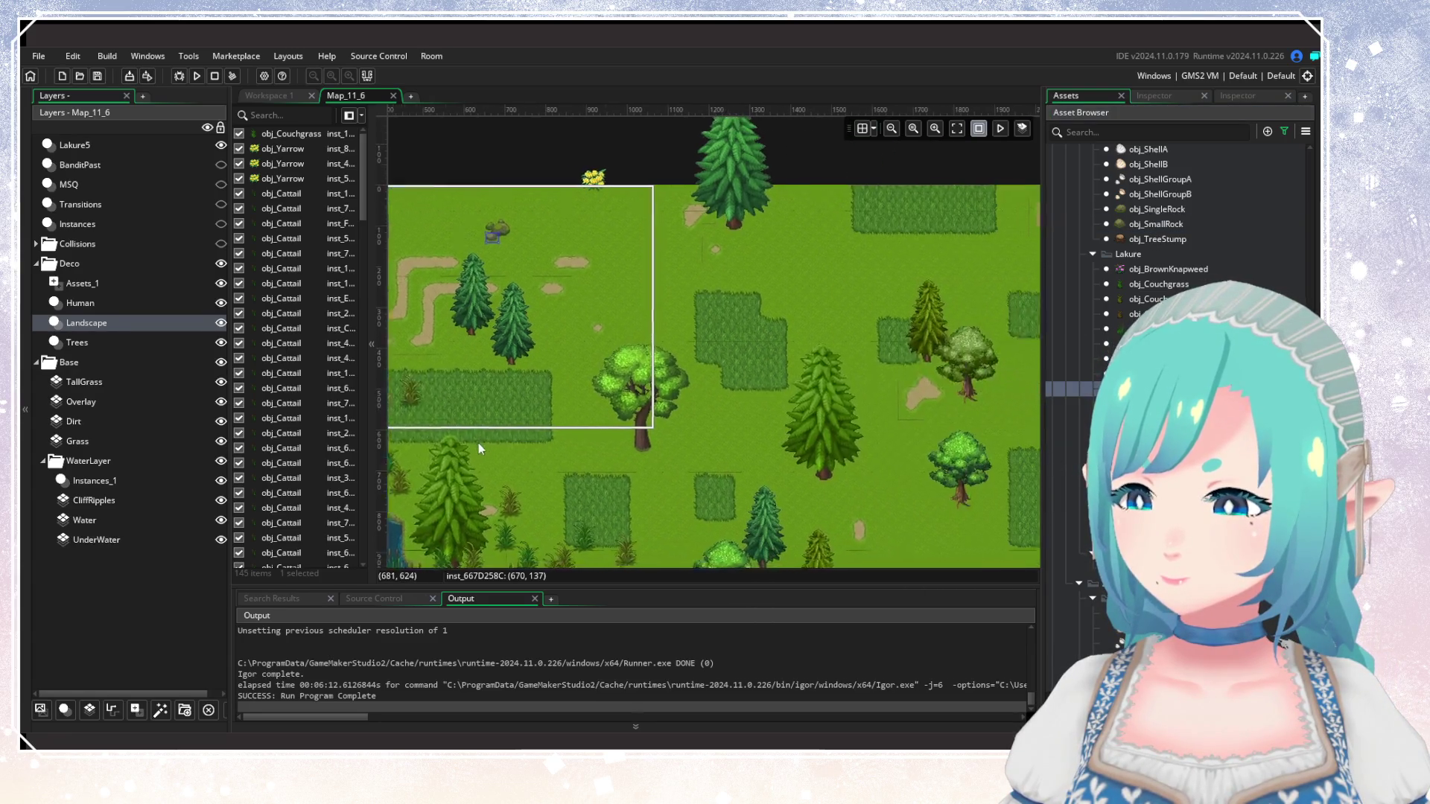
alt+click(708, 329)
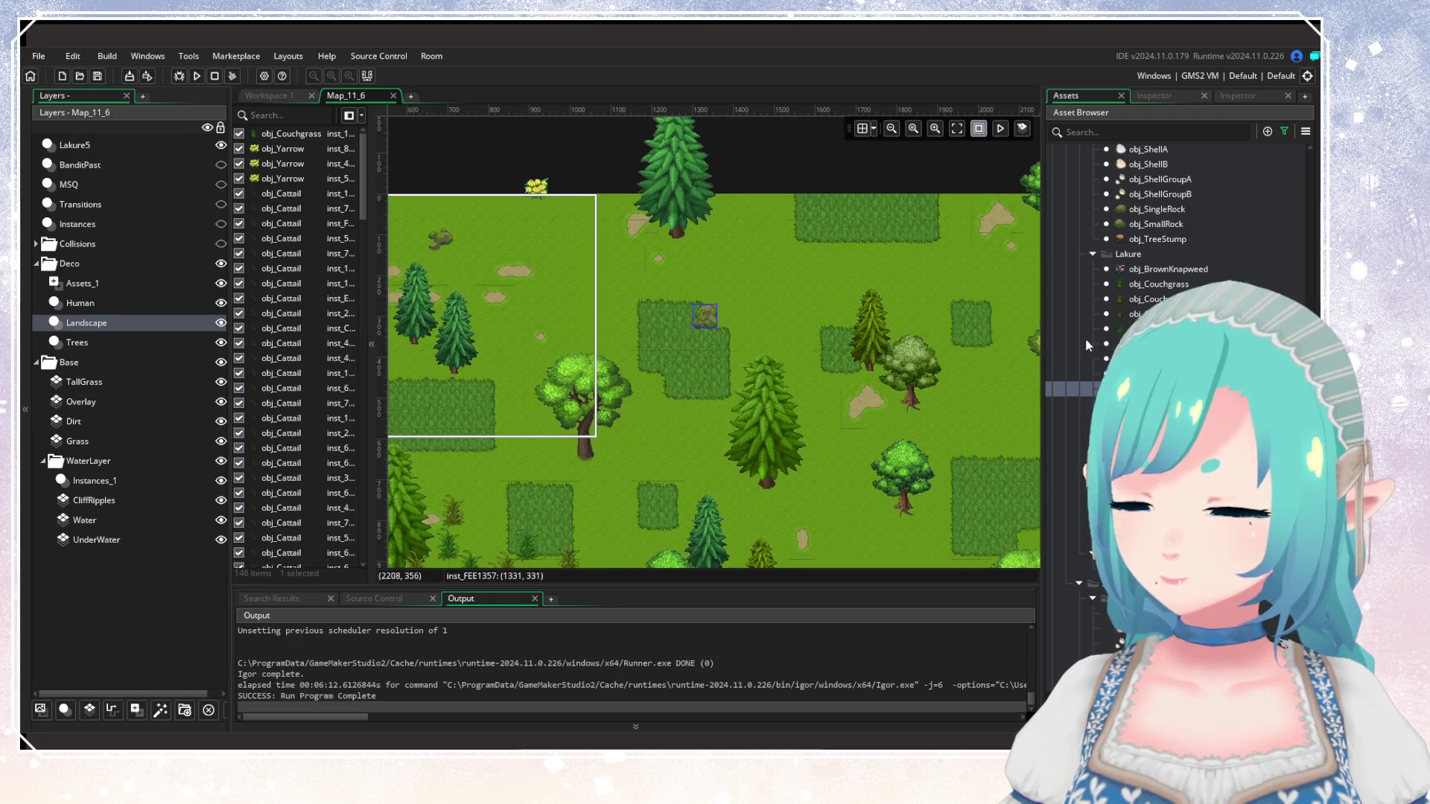
Add more rocks on the grass, including two just below an existing rock.
scroll(1137, 235, up, 3)
scroll(1137, 235, up, 3)
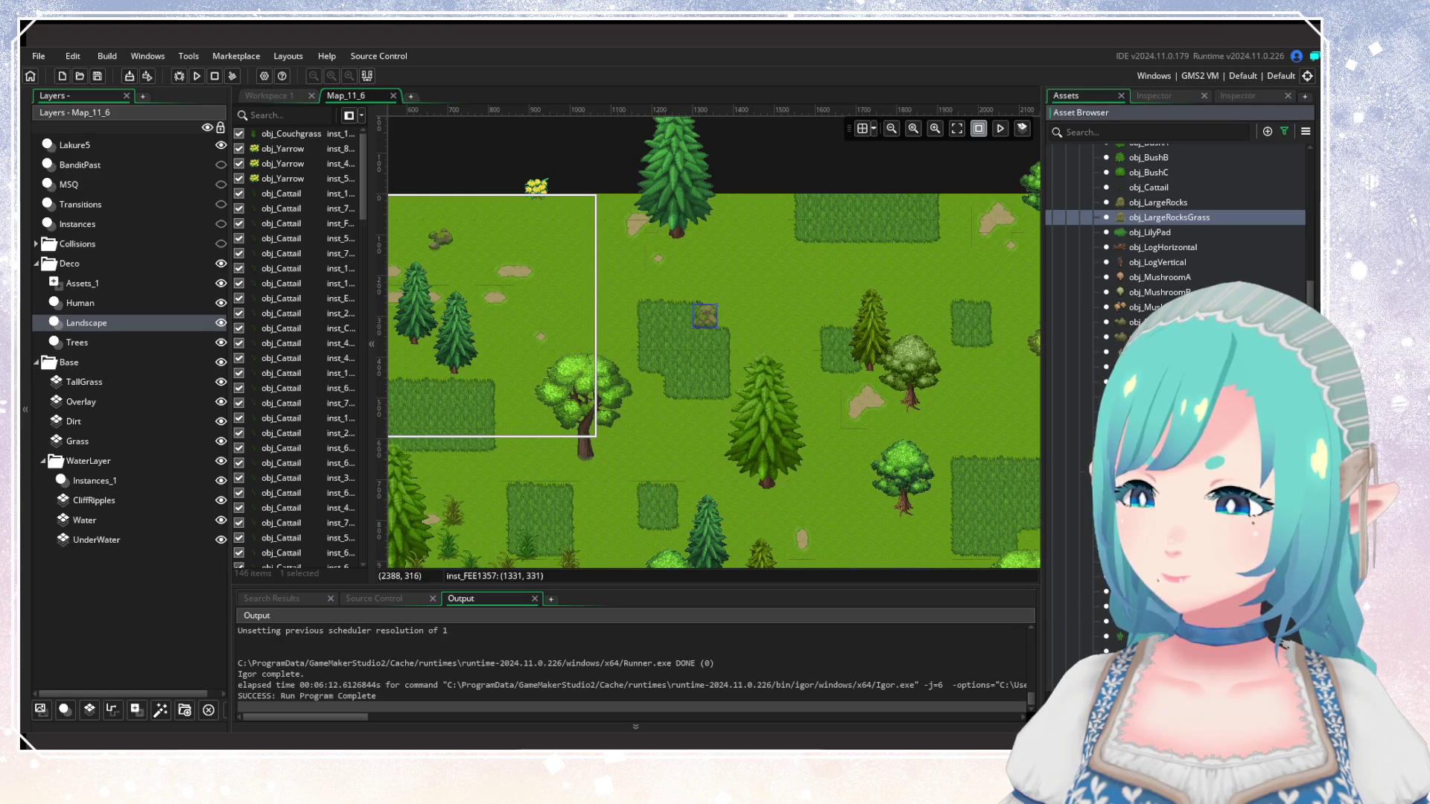
alt+click(721, 339)
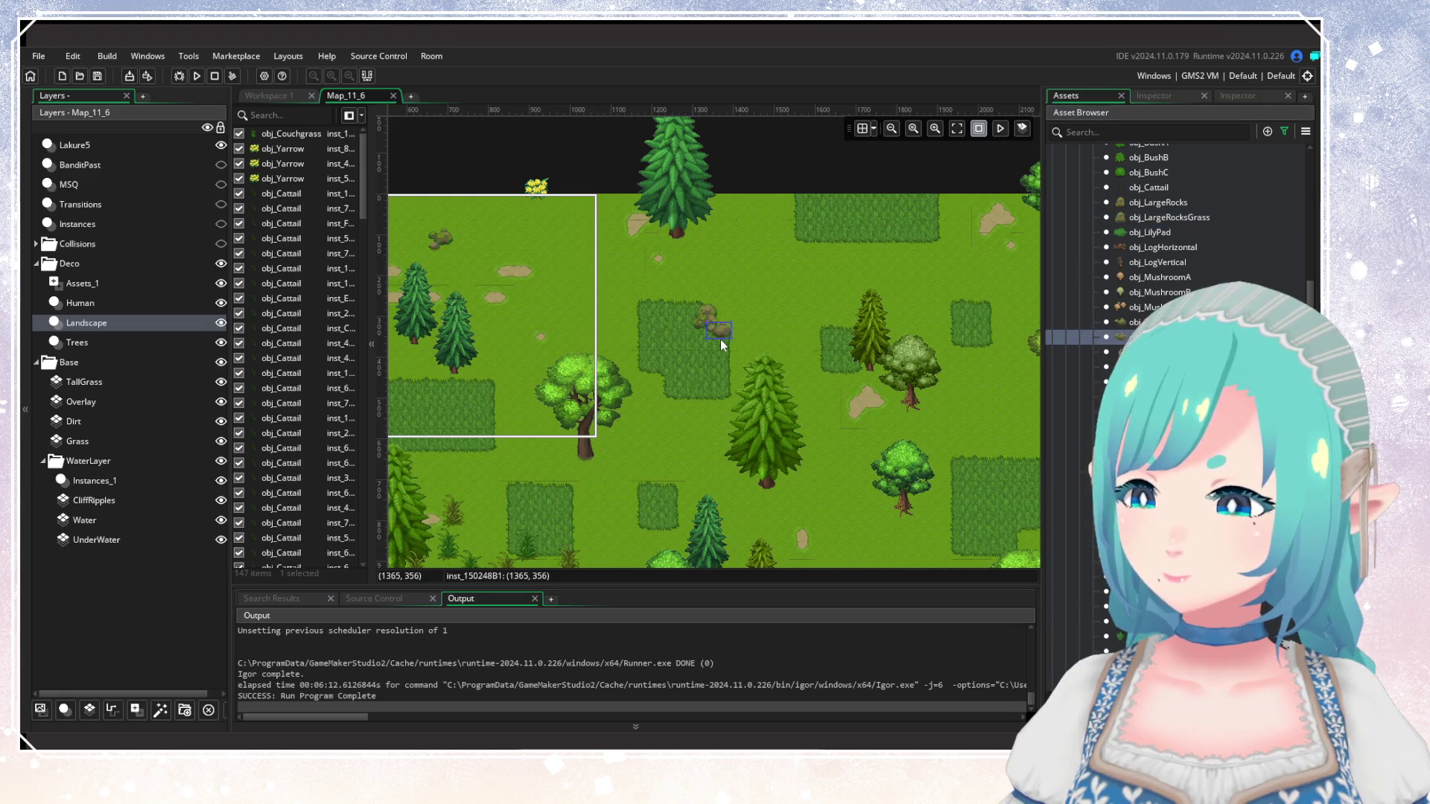
alt+click(878, 250)
scroll(692, 328, down, 5)
scroll(693, 328, right, 3)
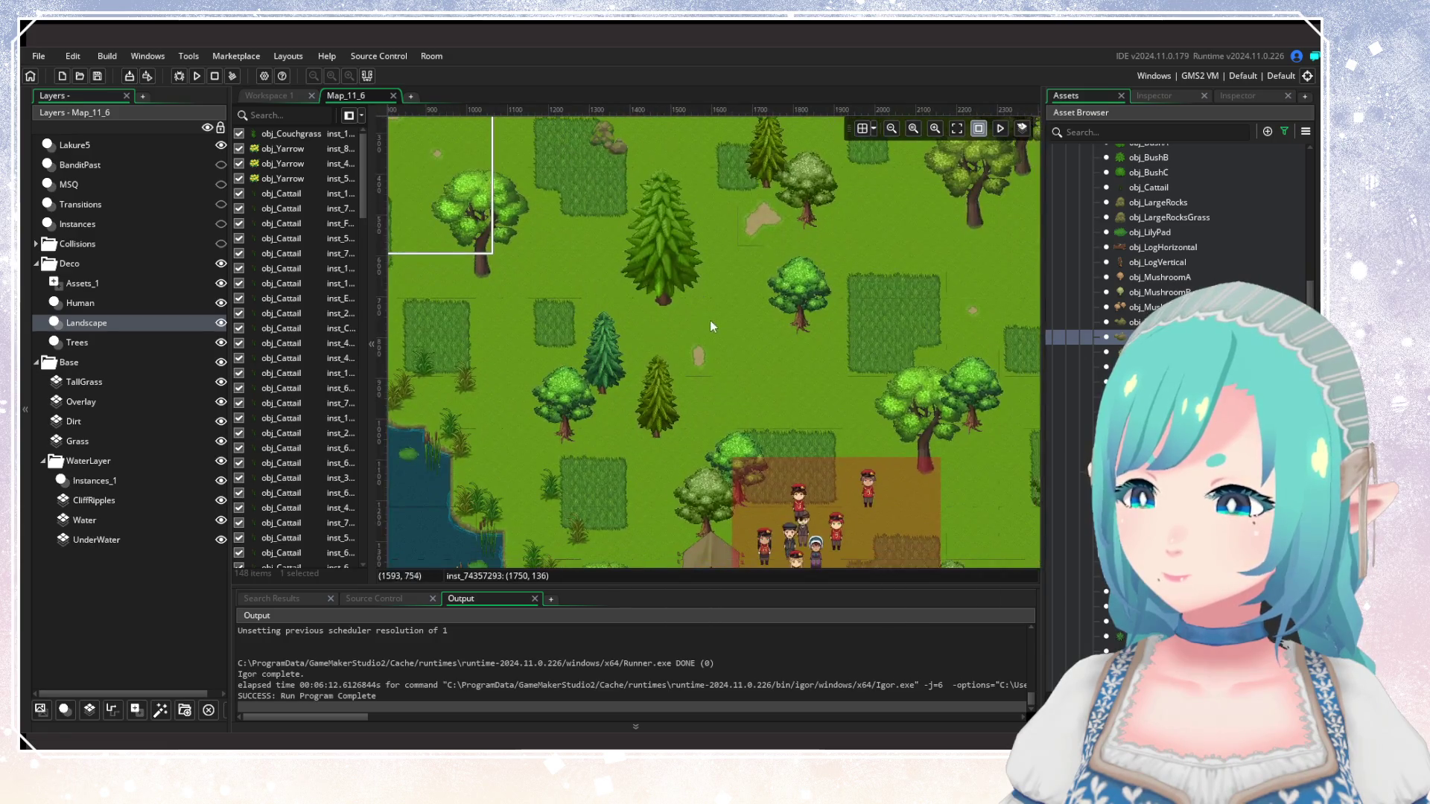
scroll(794, 248, down, 4)
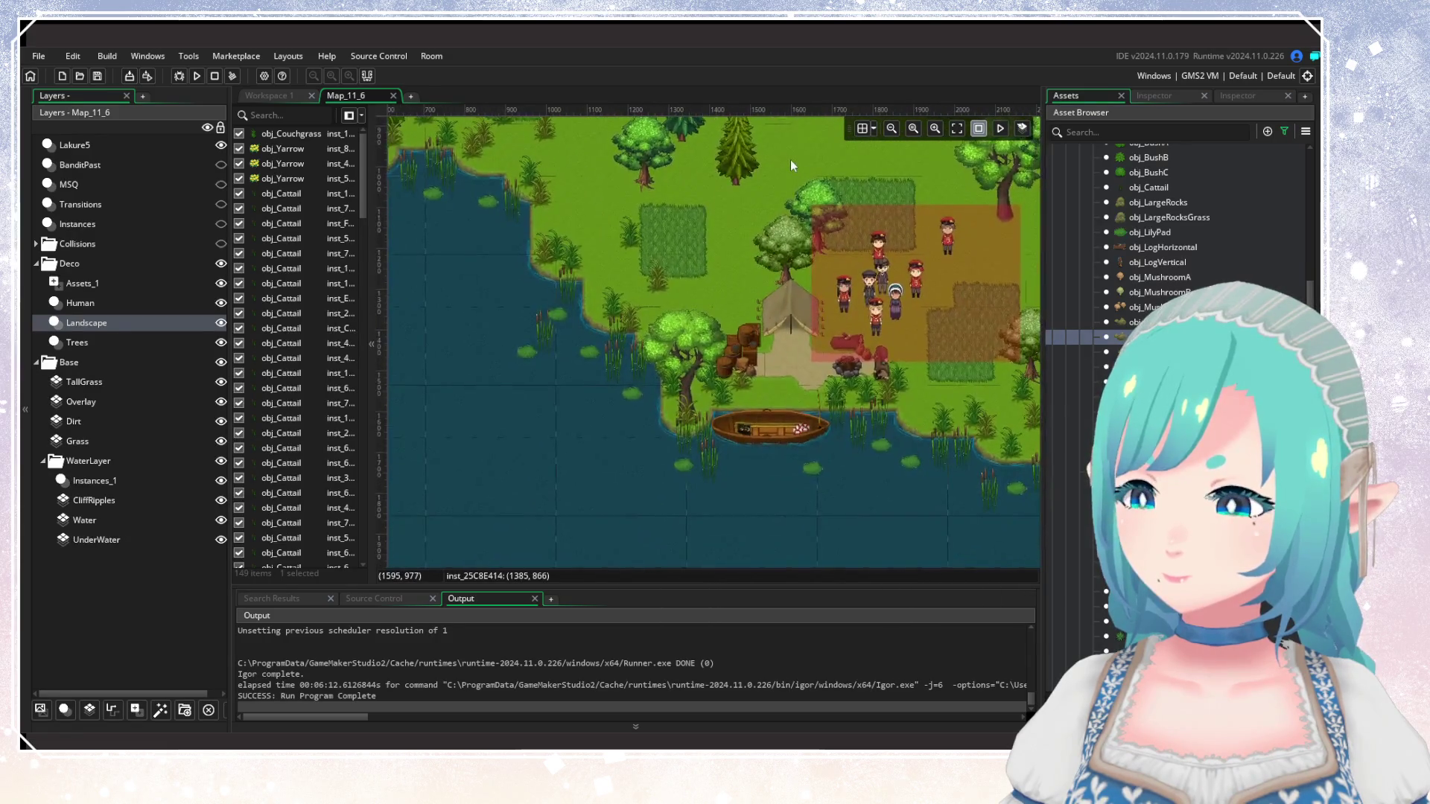
scroll(695, 348, up, 6)
scroll(753, 421, left, 6)
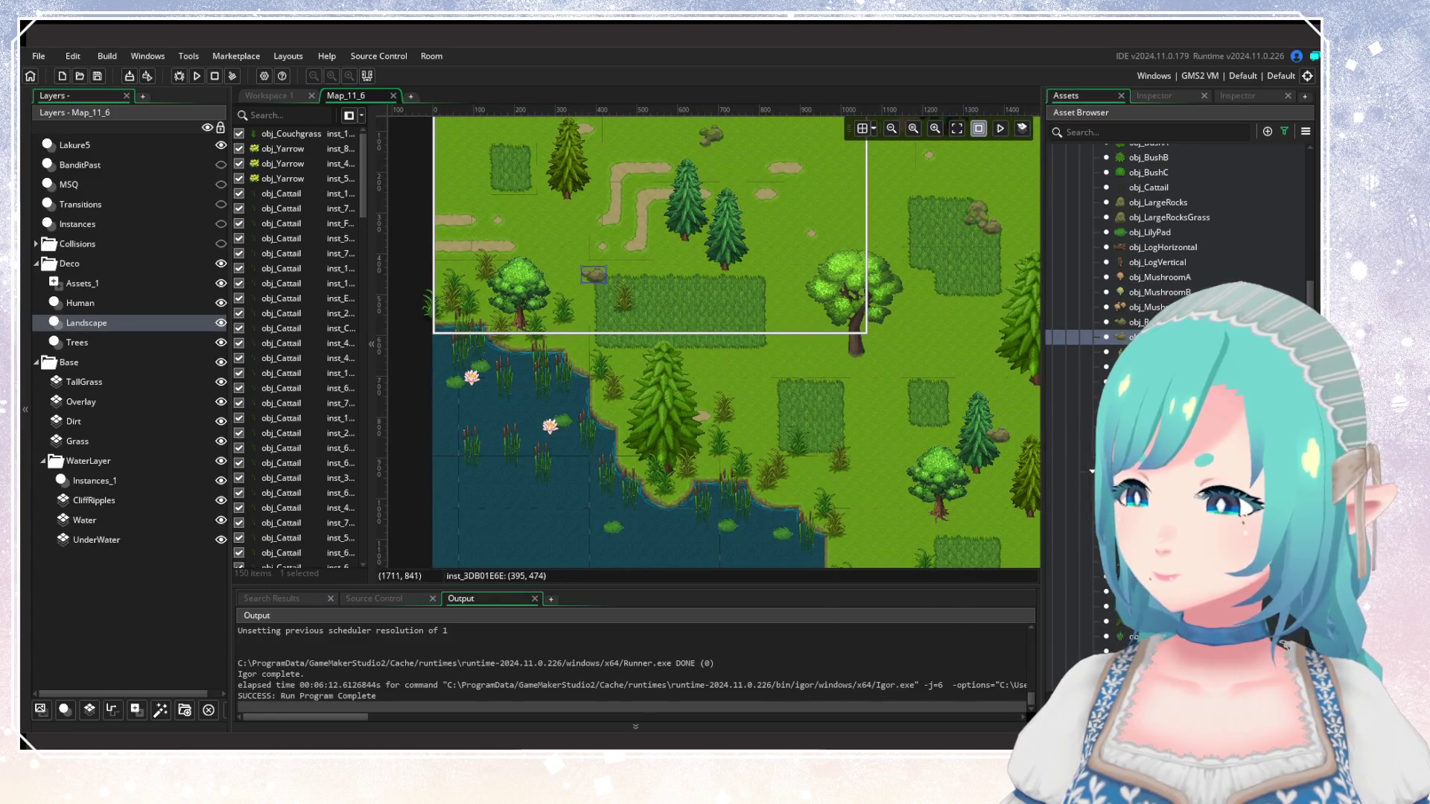
alt+click(589, 298)
alt+click(591, 297)
Place rocks near the room's top-left and in the open forest.
scroll(670, 372, up, 4)
scroll(670, 373, left, 1)
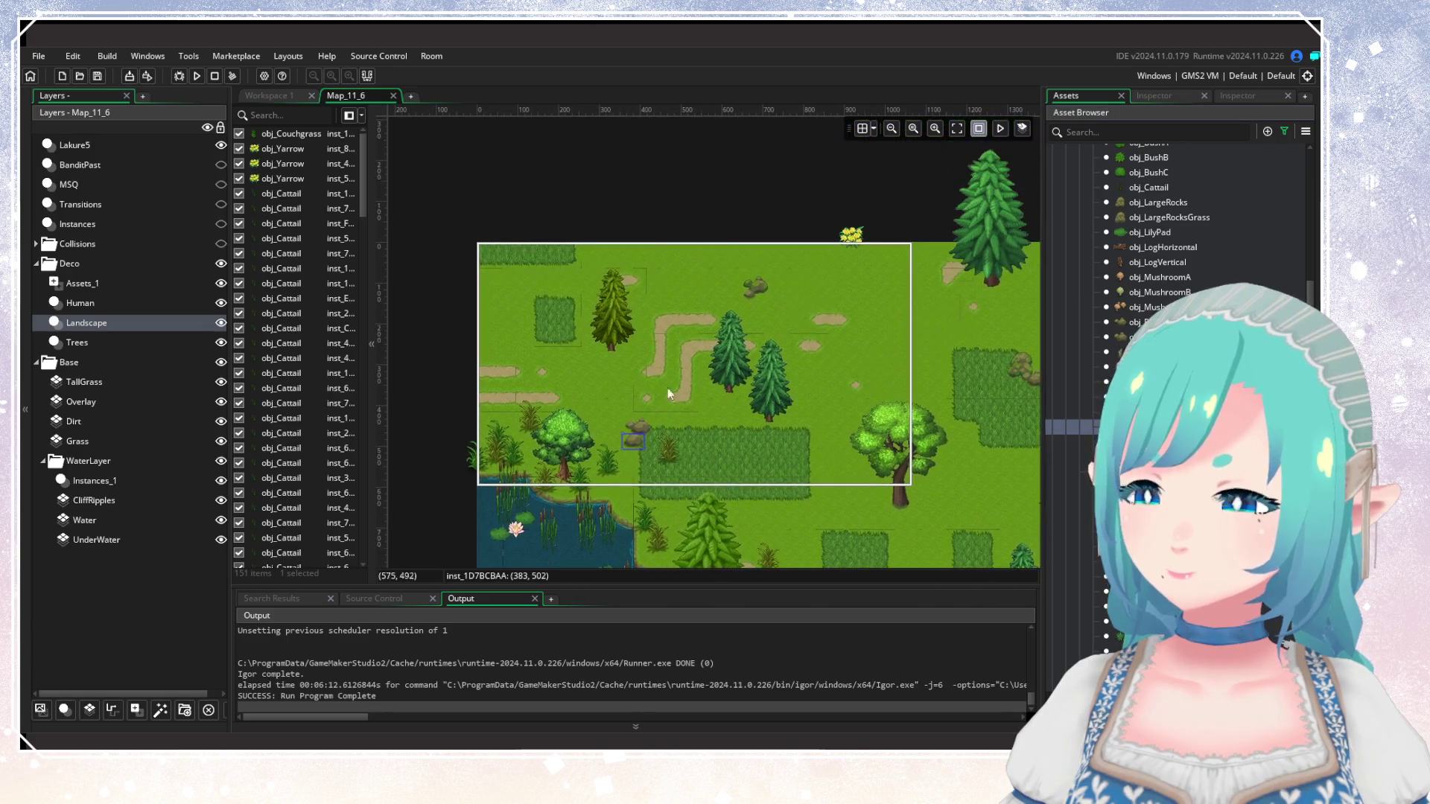
alt+click(540, 302)
scroll(943, 438, down, 4)
scroll(943, 438, right, 6)
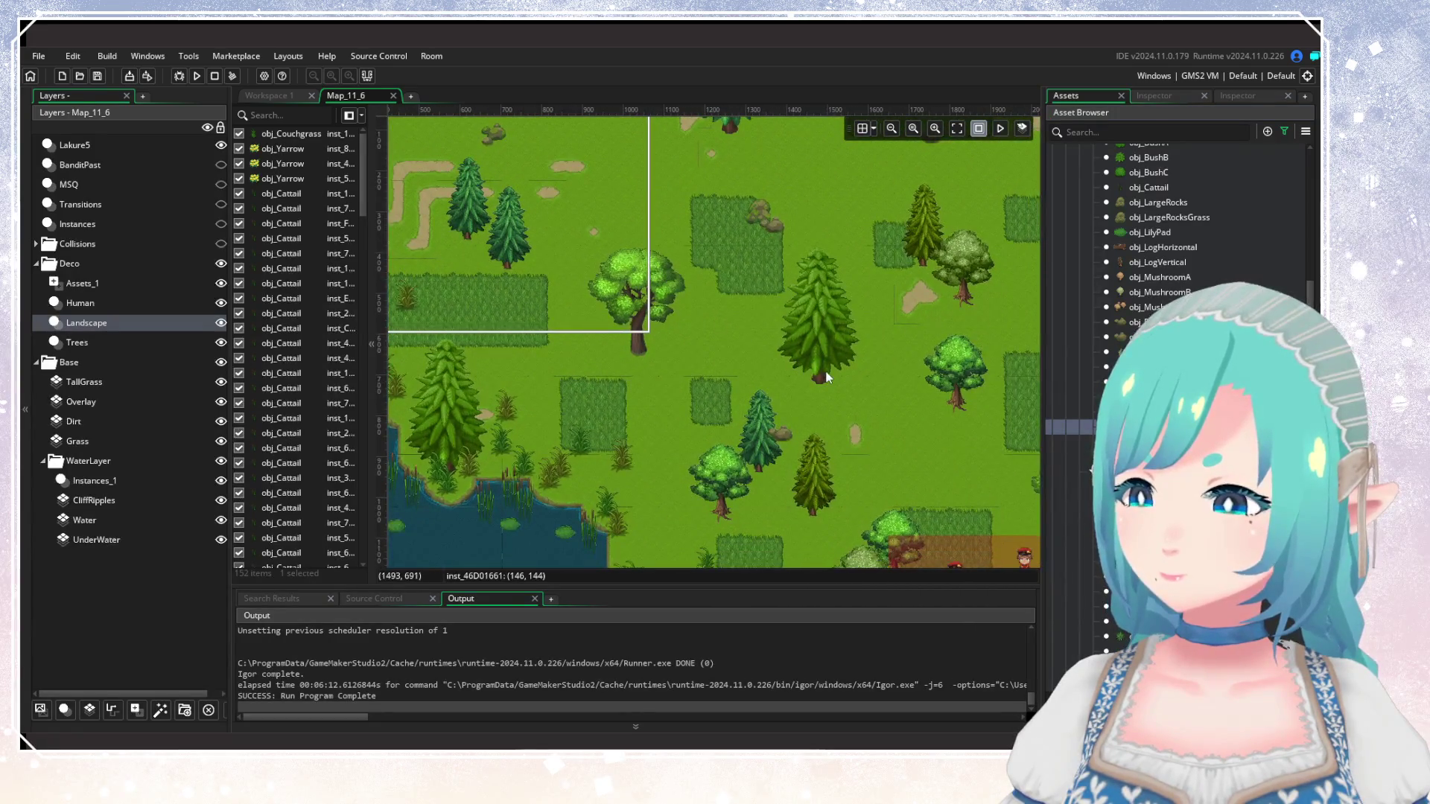
scroll(566, 409, right, 5)
scroll(566, 409, up, 2)
scroll(859, 463, down, 1)
scroll(860, 462, right, 5)
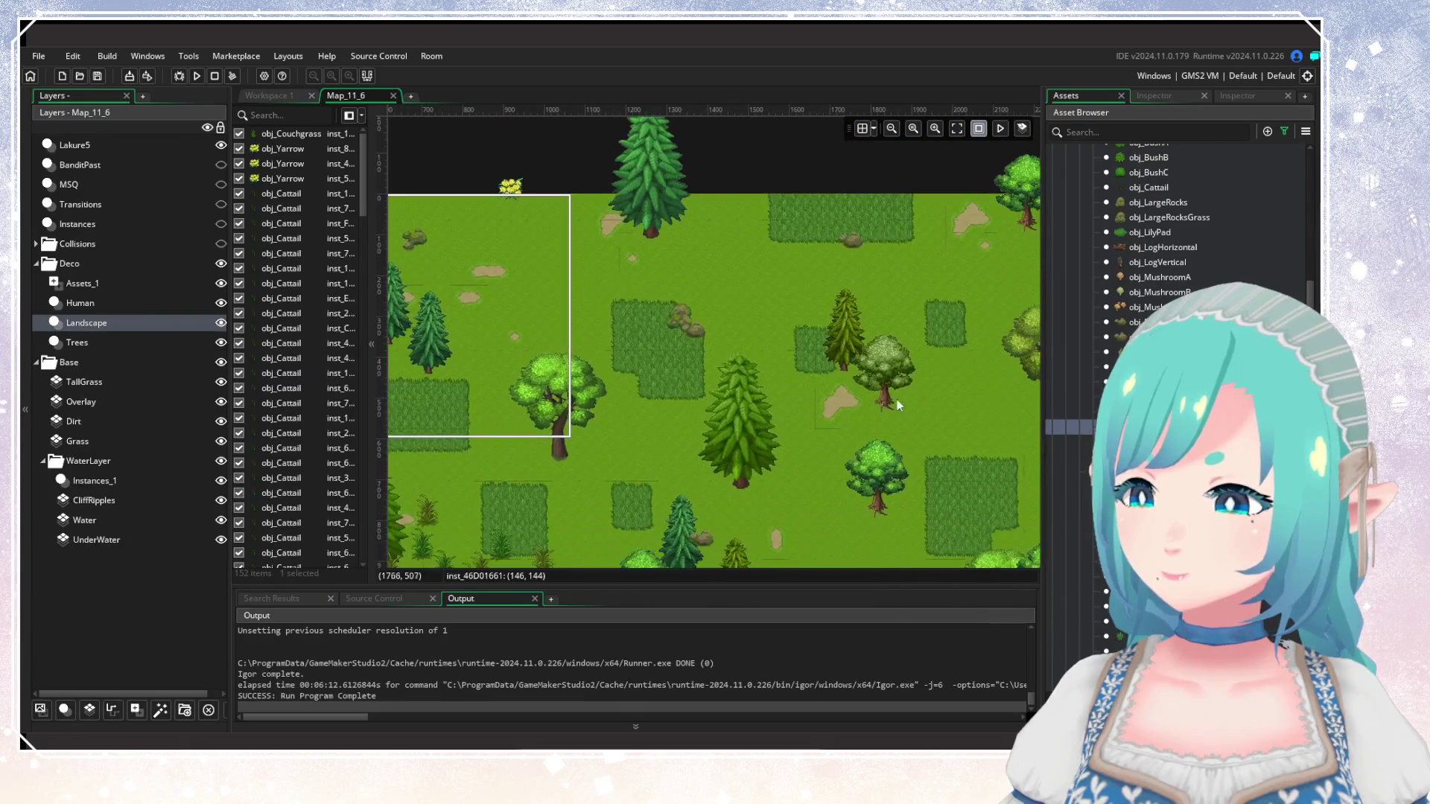
alt+click(675, 280)
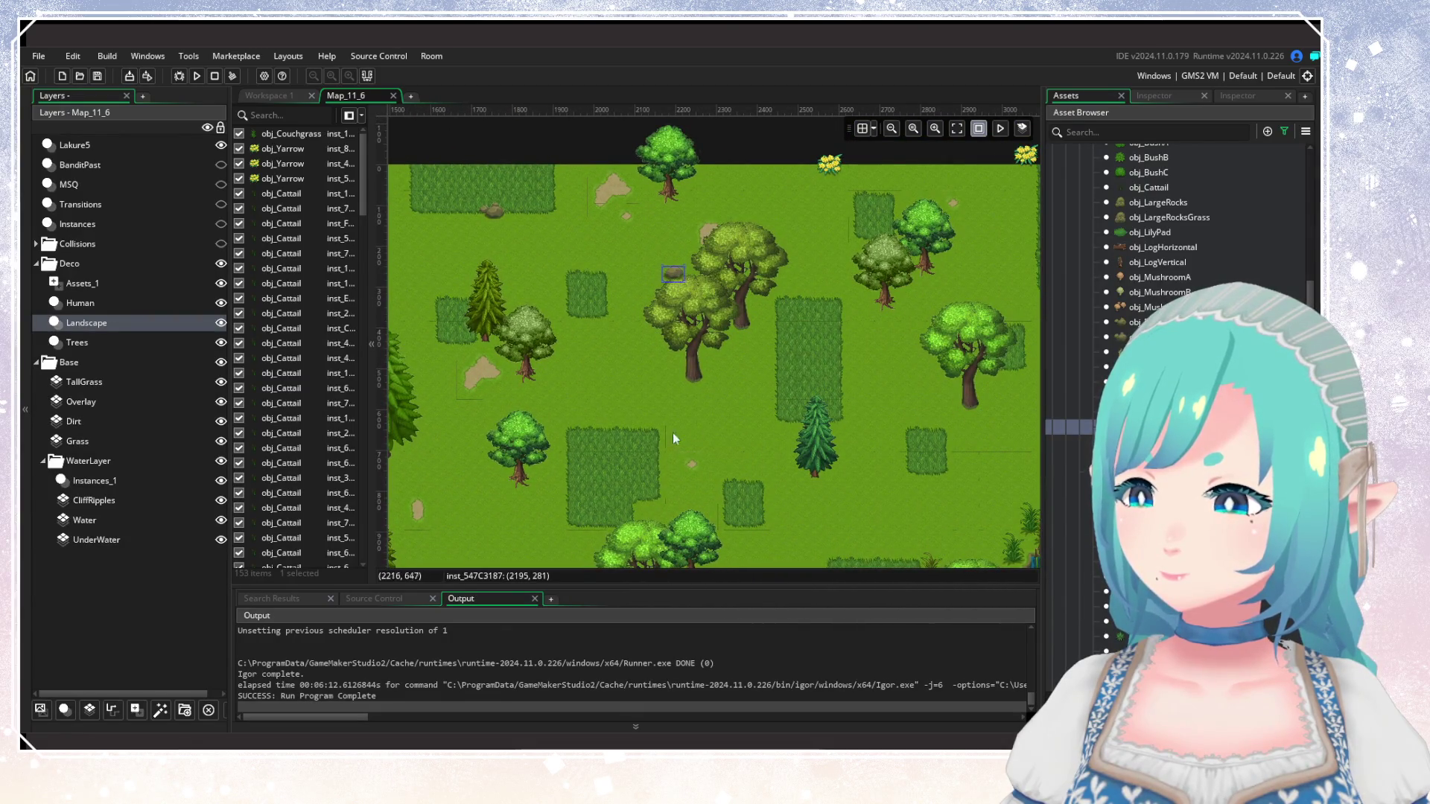
scroll(670, 432, down, 3)
scroll(762, 288, up, 2)
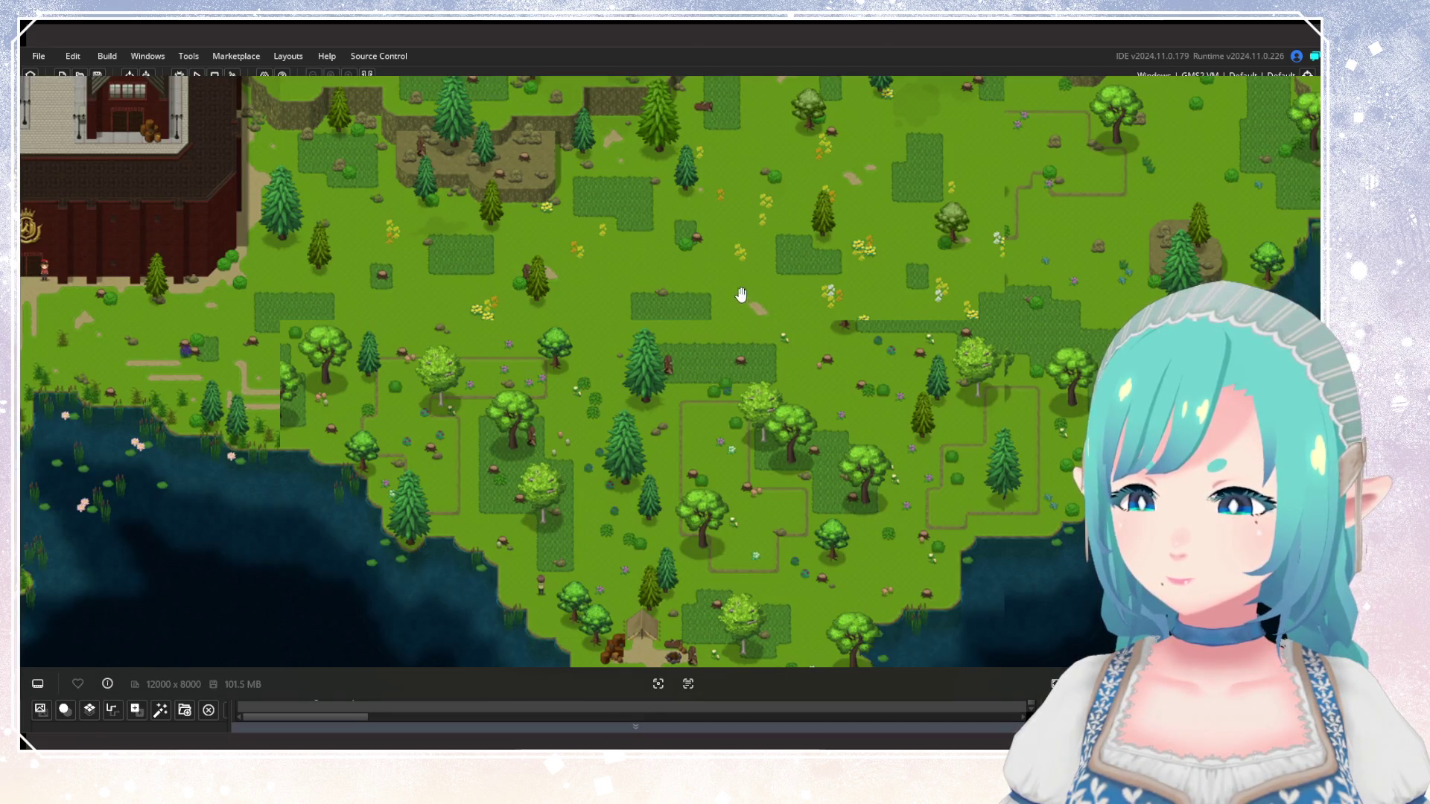
mouse_move(741, 295)
mouse_down()
mouse_move(832, 373)
mouse_move(921, 392)
mouse_up()
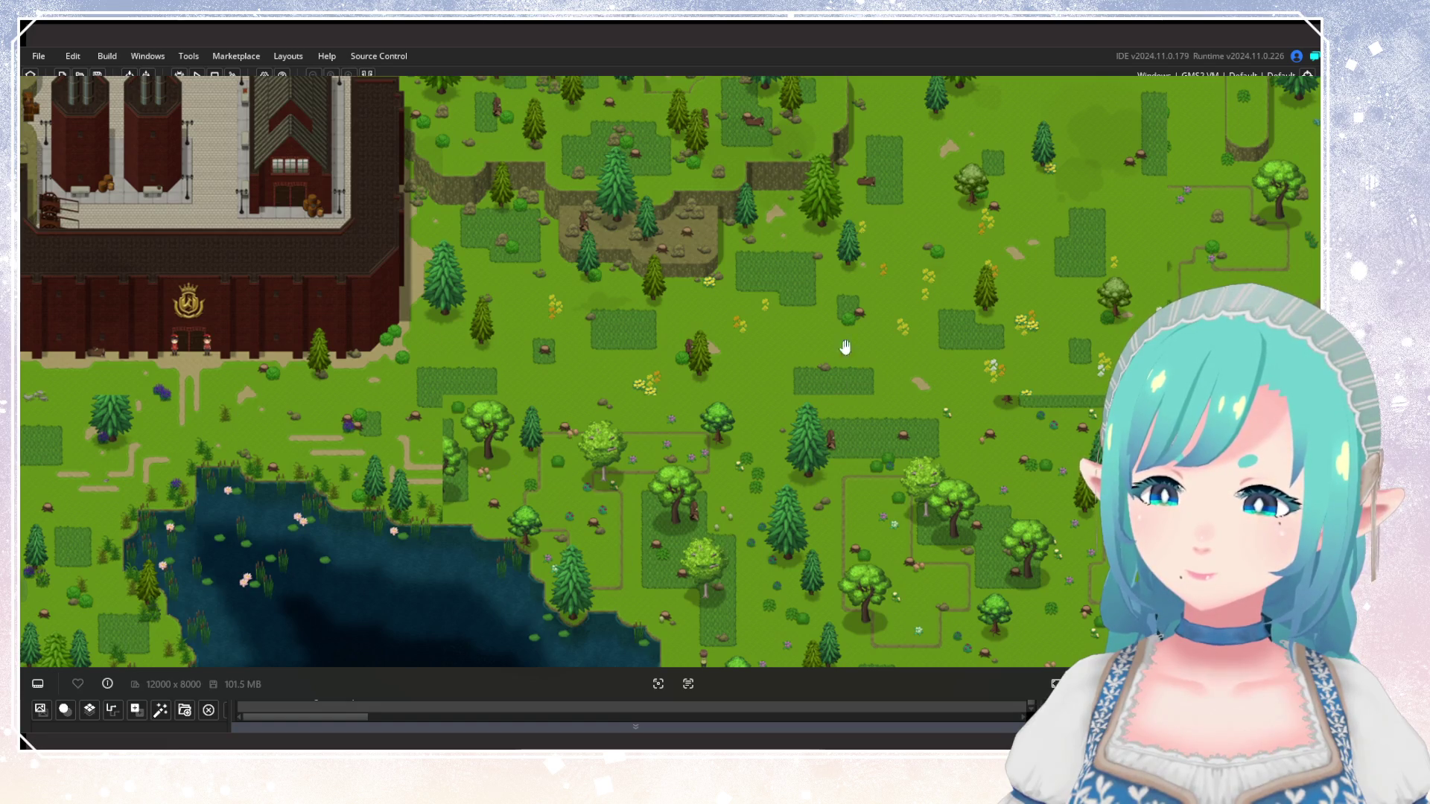
drag(765, 250, 778, 370)
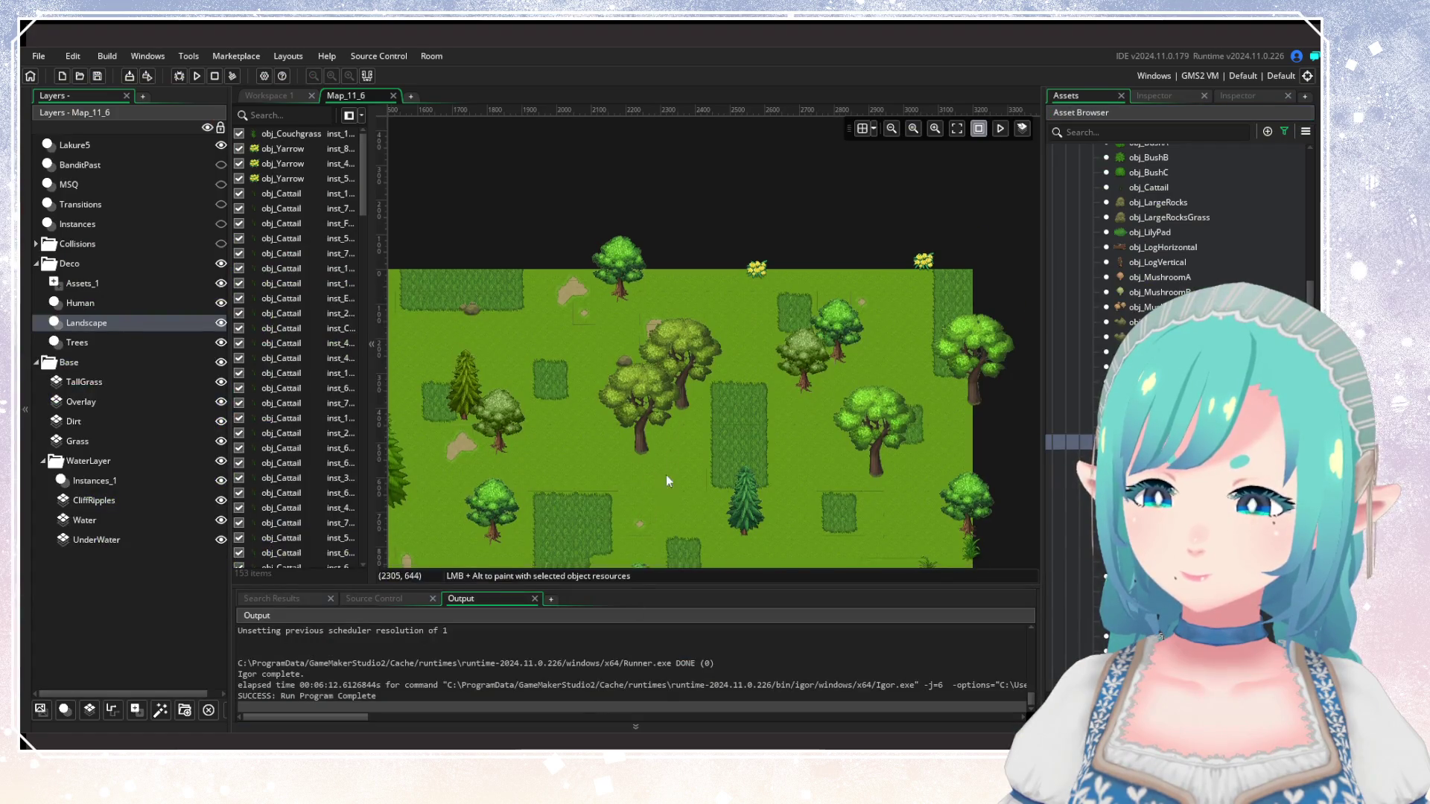
Place five obj_TreeStump stumps across the forest and grass.
mouse_move(732, 438)
mouse_down()
mouse_move(842, 379)
mouse_move(834, 429)
mouse_up()
drag(774, 337, 698, 457)
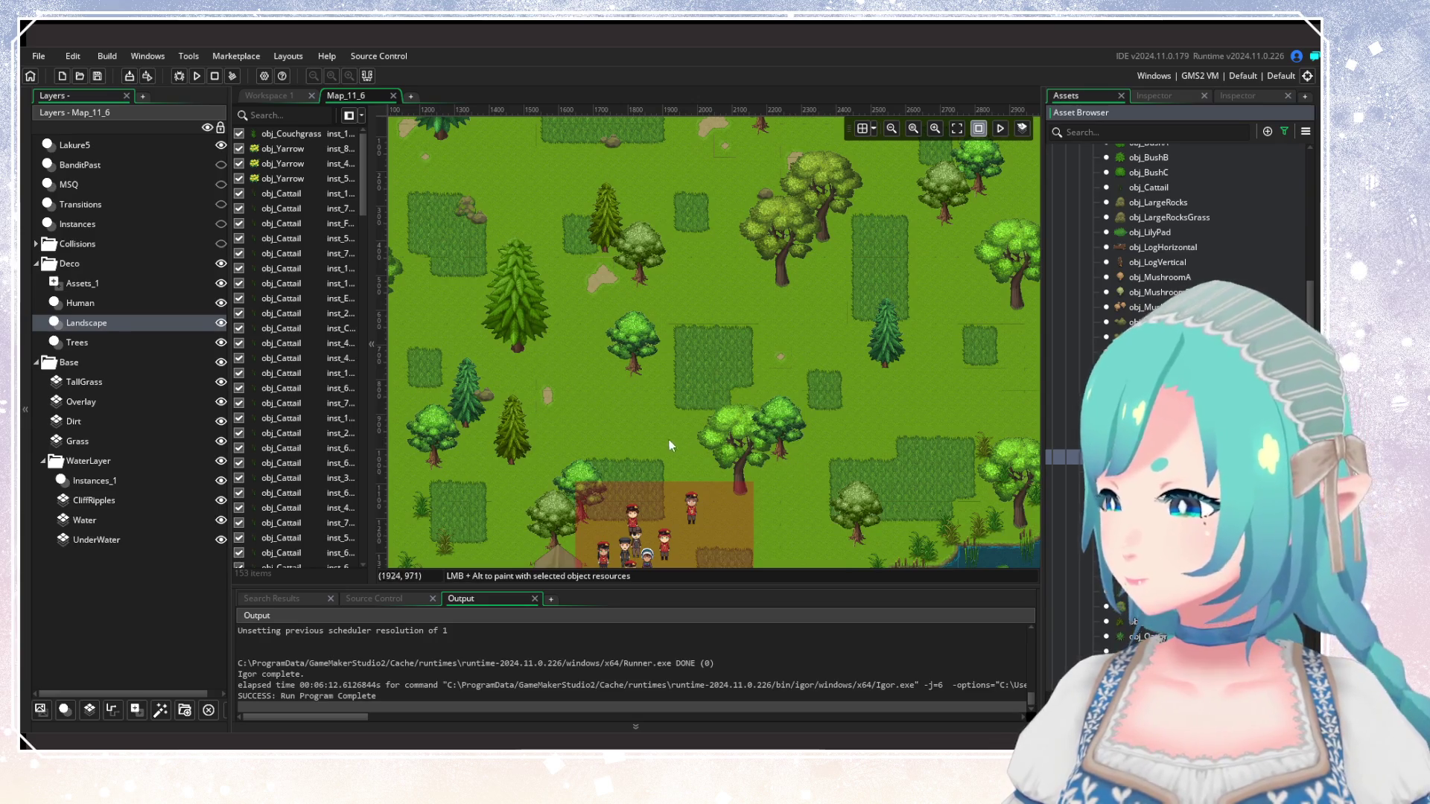
drag(672, 446, 659, 362)
scroll(659, 363, down, 3)
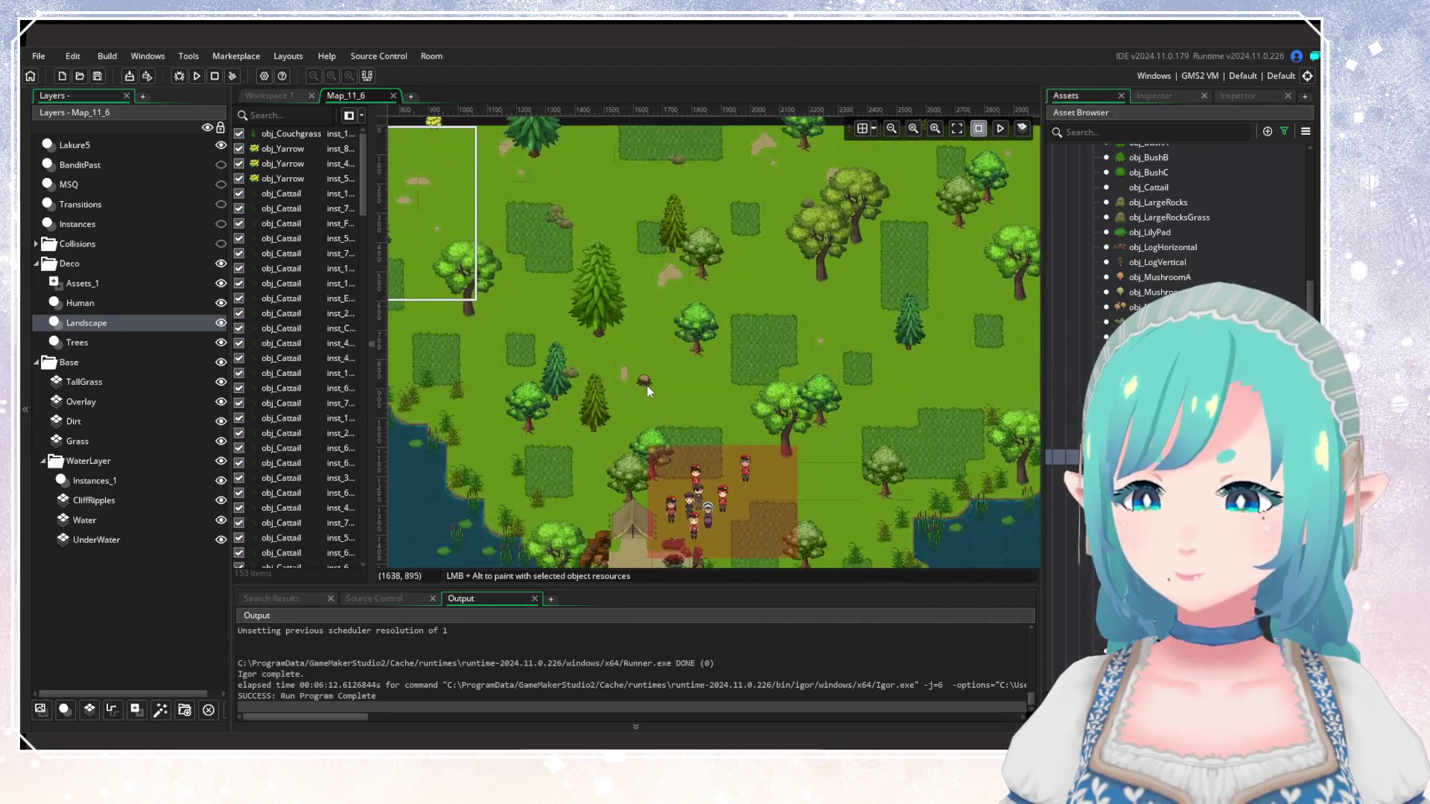
alt+click(672, 380)
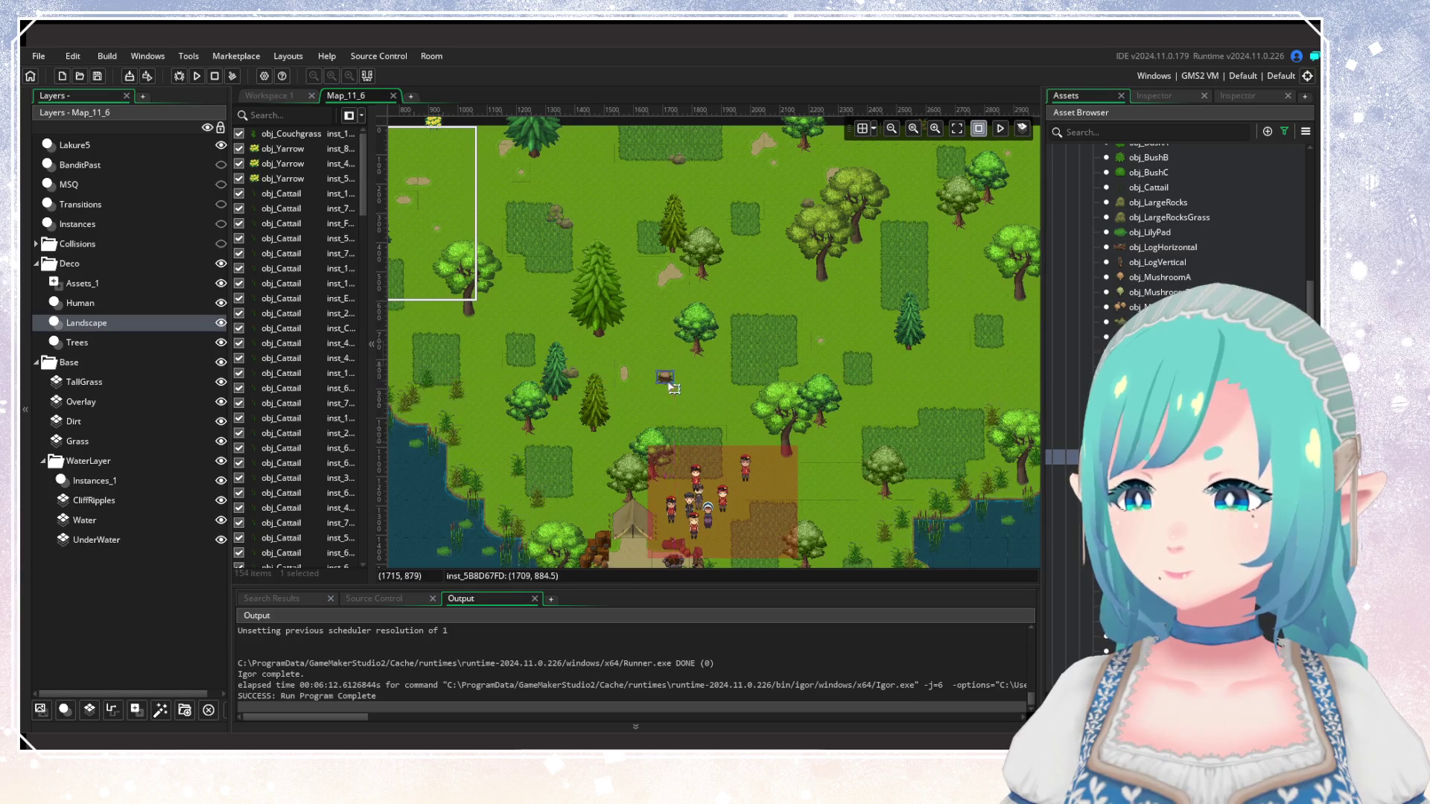
alt+click(783, 370)
alt+click(698, 349)
alt+click(821, 237)
alt+click(971, 404)
Add more stumps among the trees, near the camp, by the lake shore and top-left.
drag(896, 446, 878, 436)
alt+click(914, 406)
alt+click(767, 495)
drag(767, 495, 873, 418)
alt+click(872, 418)
drag(747, 495, 891, 406)
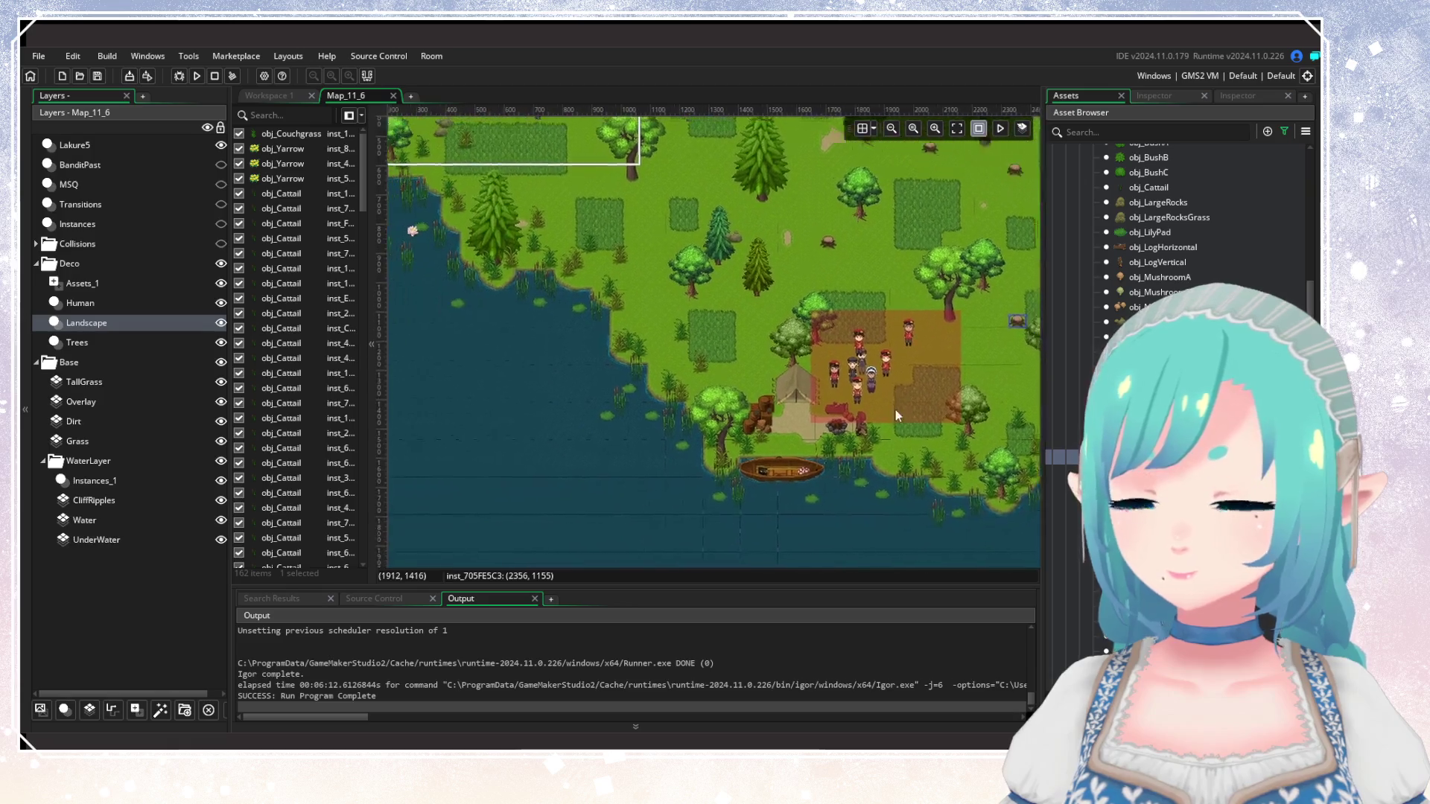
scroll(745, 395, up, 3)
alt+click(642, 331)
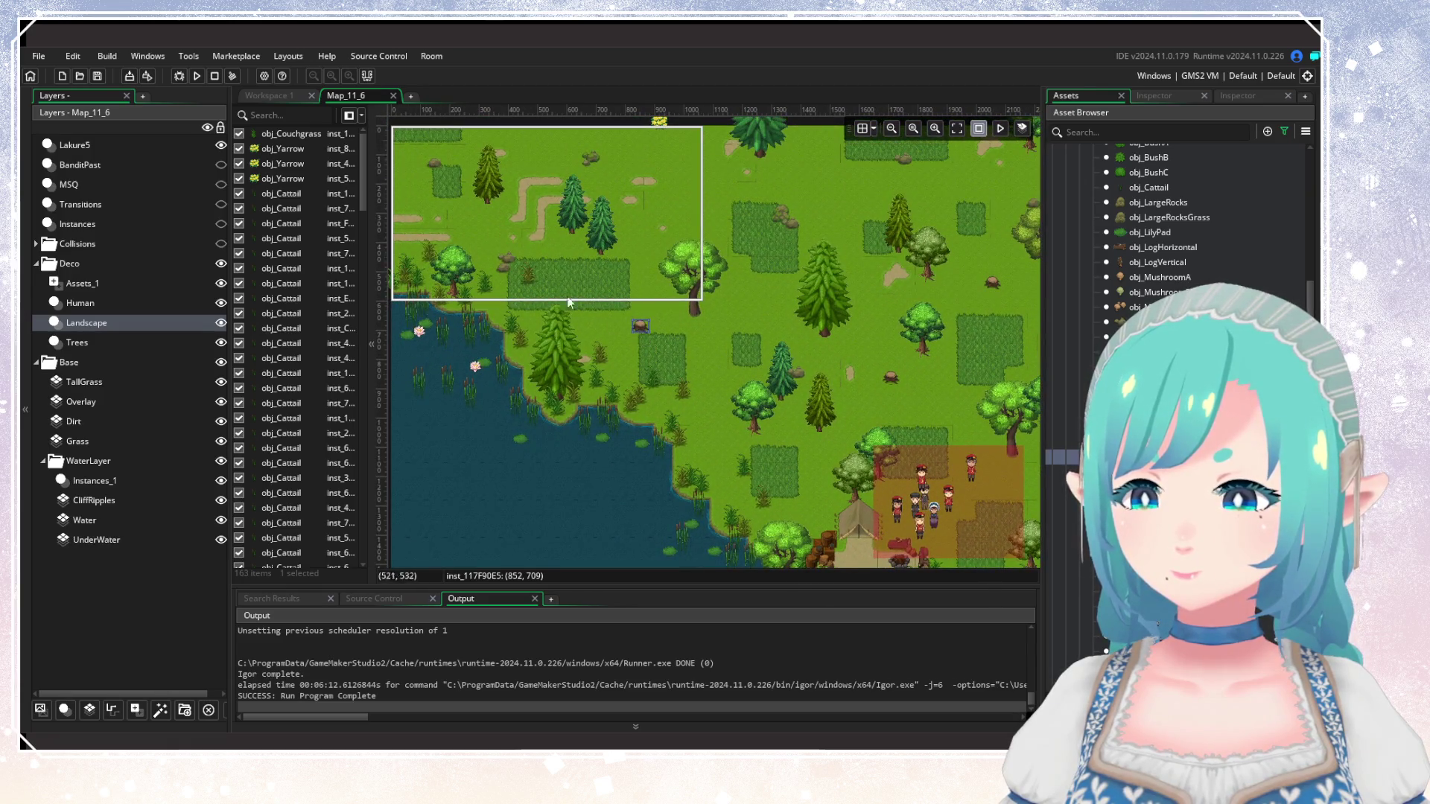
scroll(555, 294, up, 4)
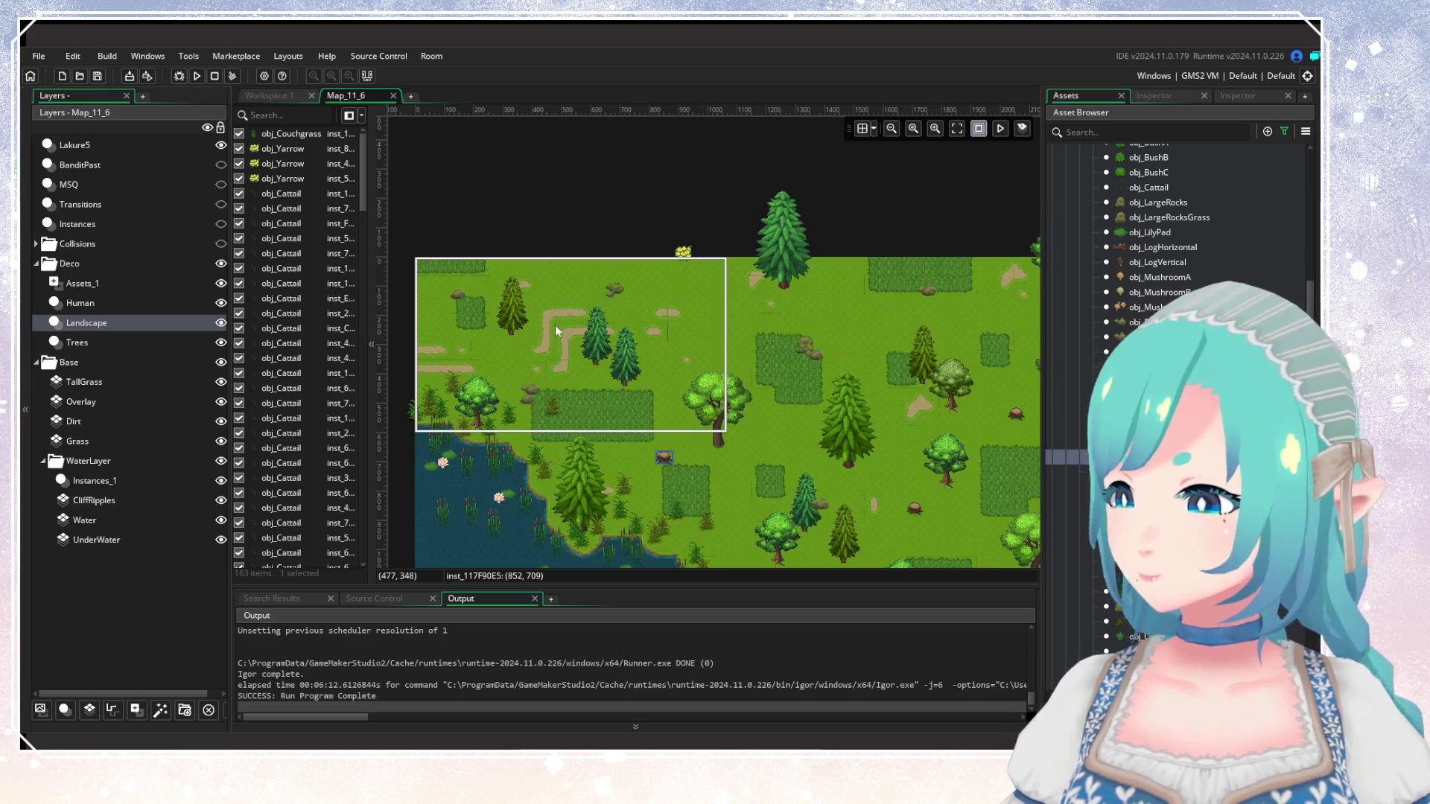
alt+click(596, 292)
alt+click(599, 294)
scroll(820, 402, down, 1)
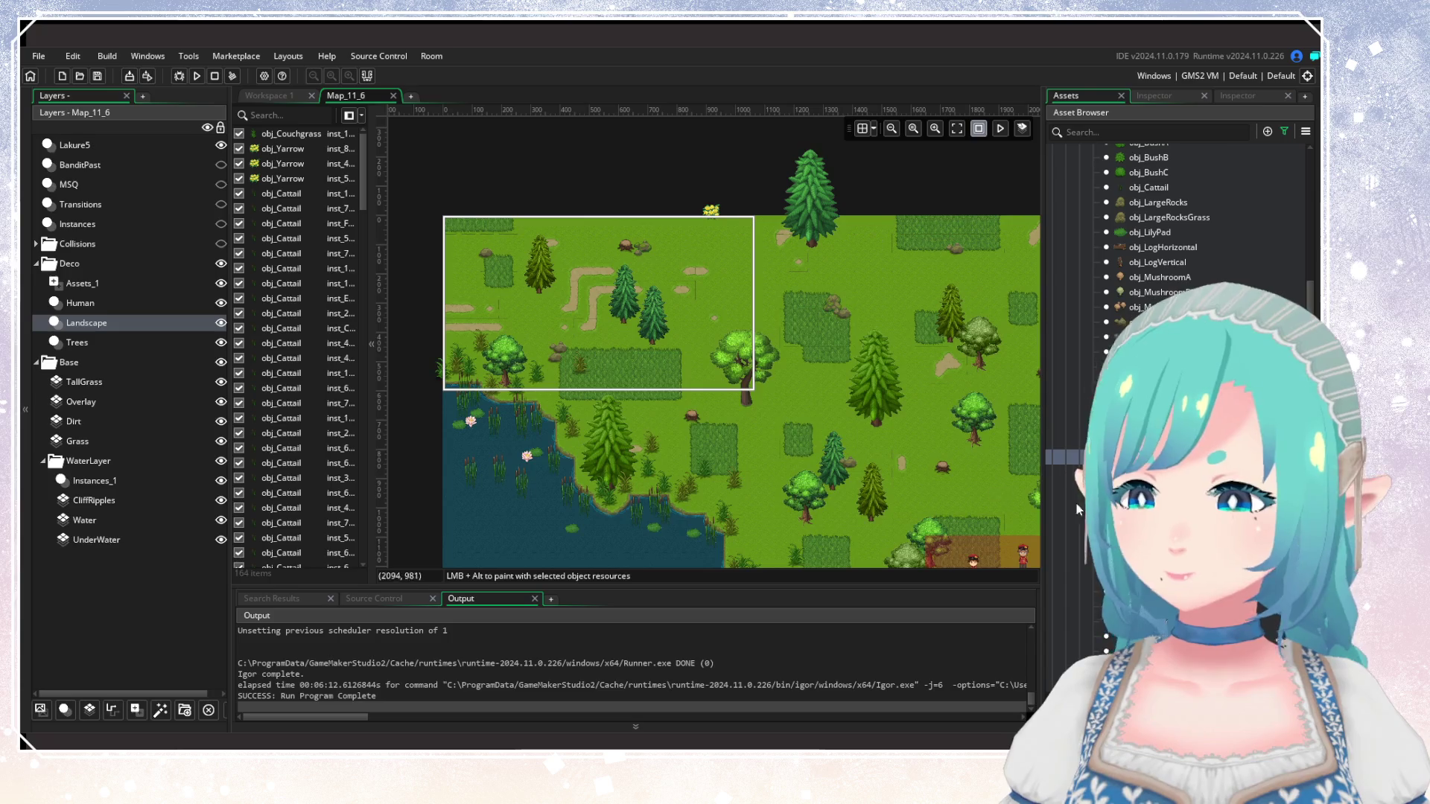
scroll(1065, 504, up, 2)
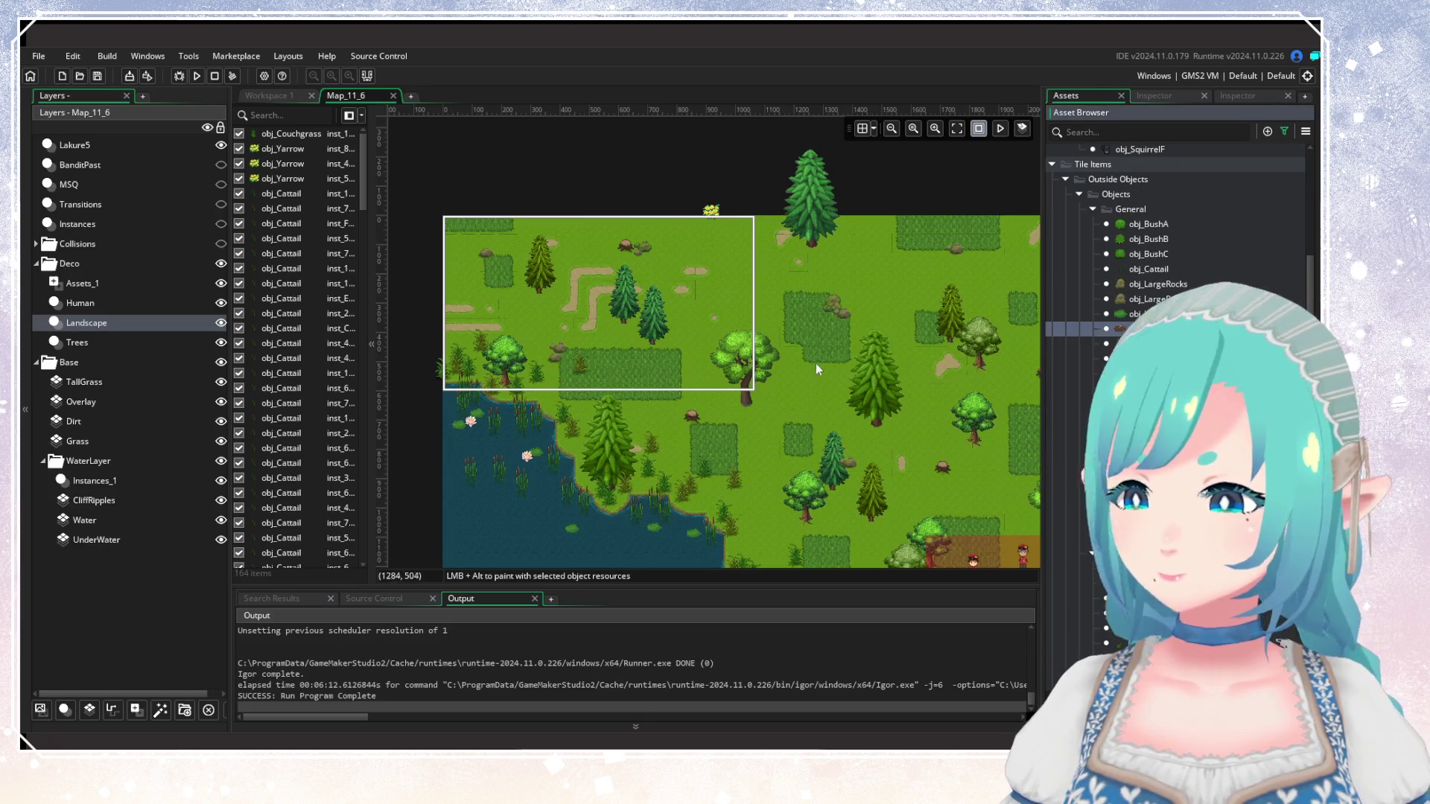
Place three more tree stumps in the forest and near the camp.
alt+click(825, 324)
scroll(487, 306, right, 5)
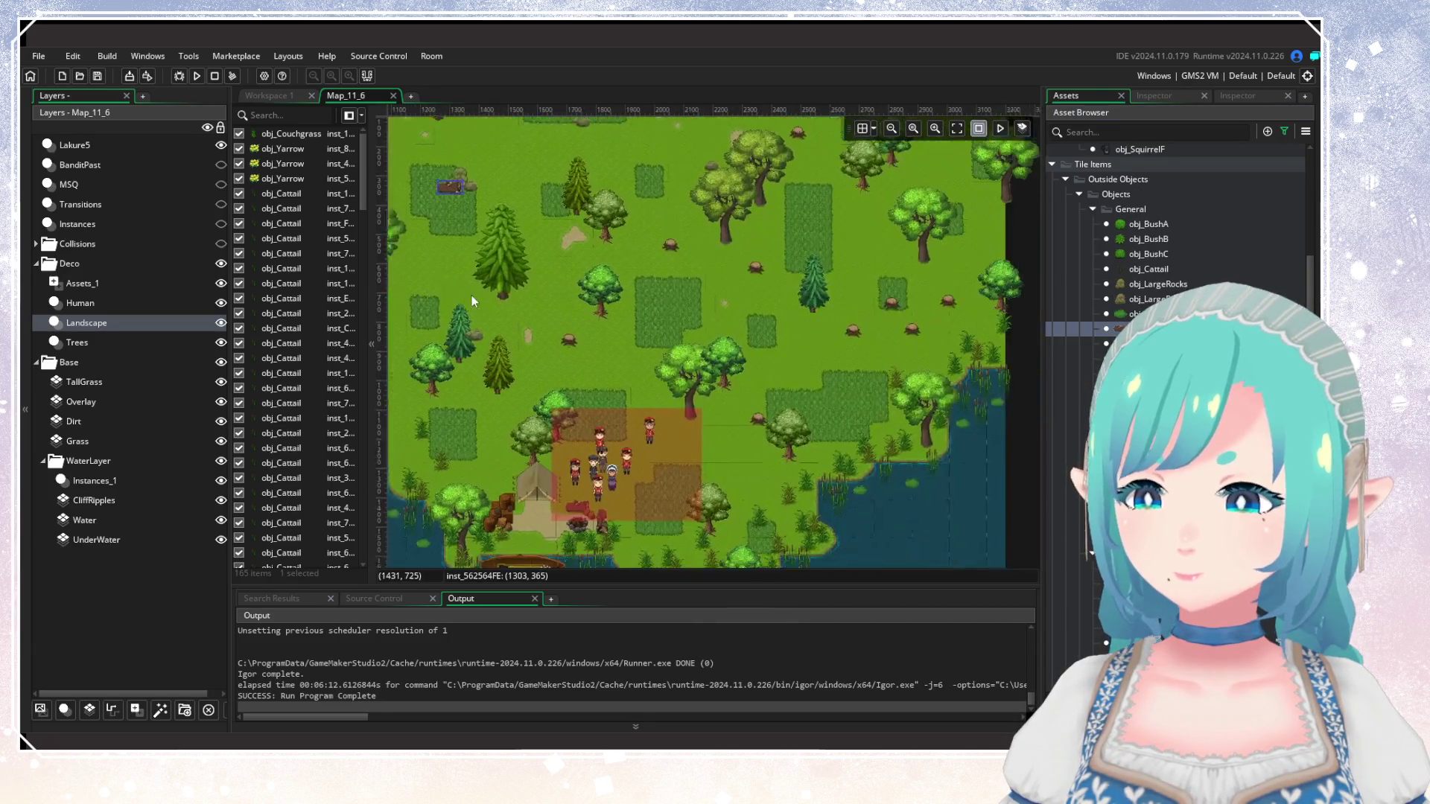
alt+click(849, 337)
scroll(909, 356, left, 5)
scroll(902, 380, down, 3)
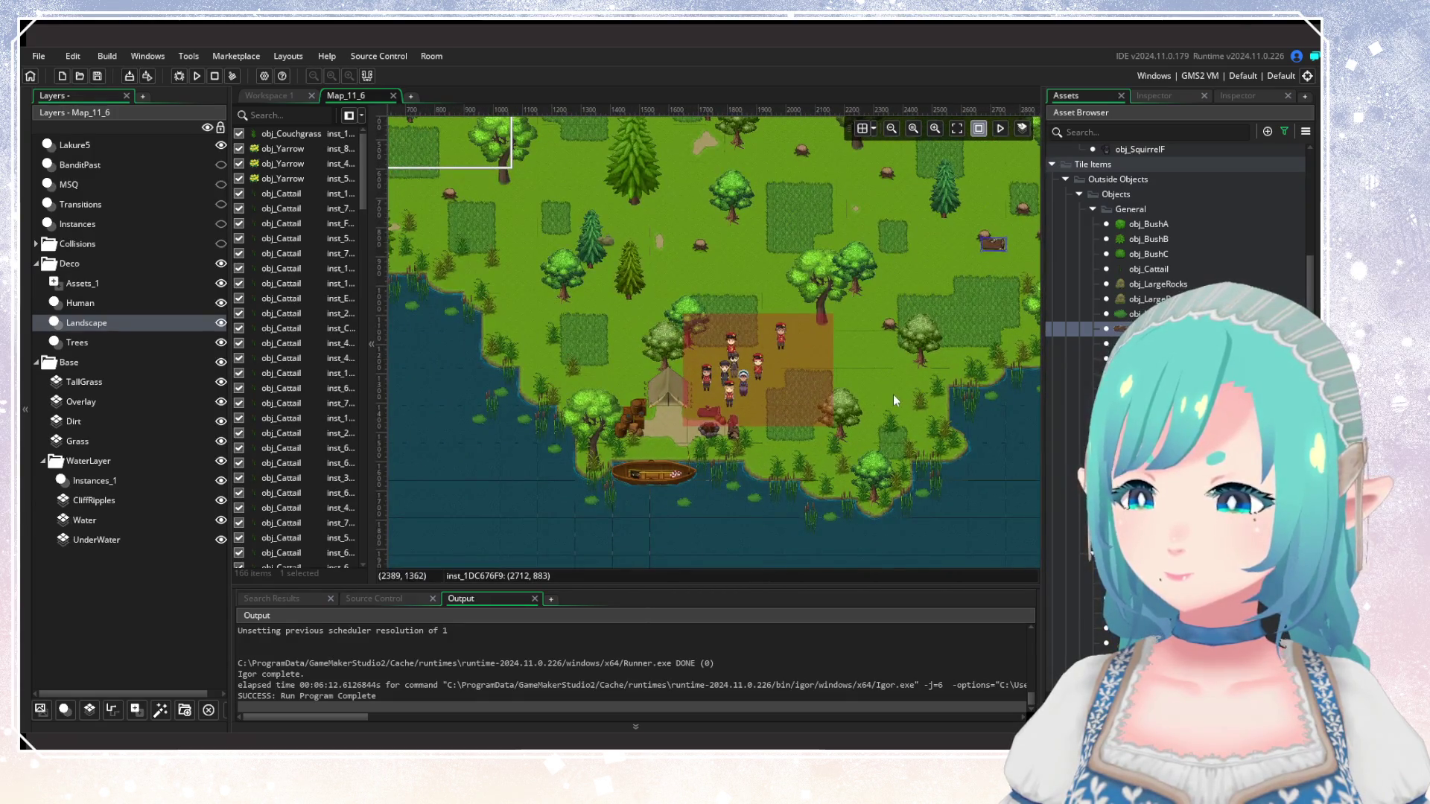
key(Down)
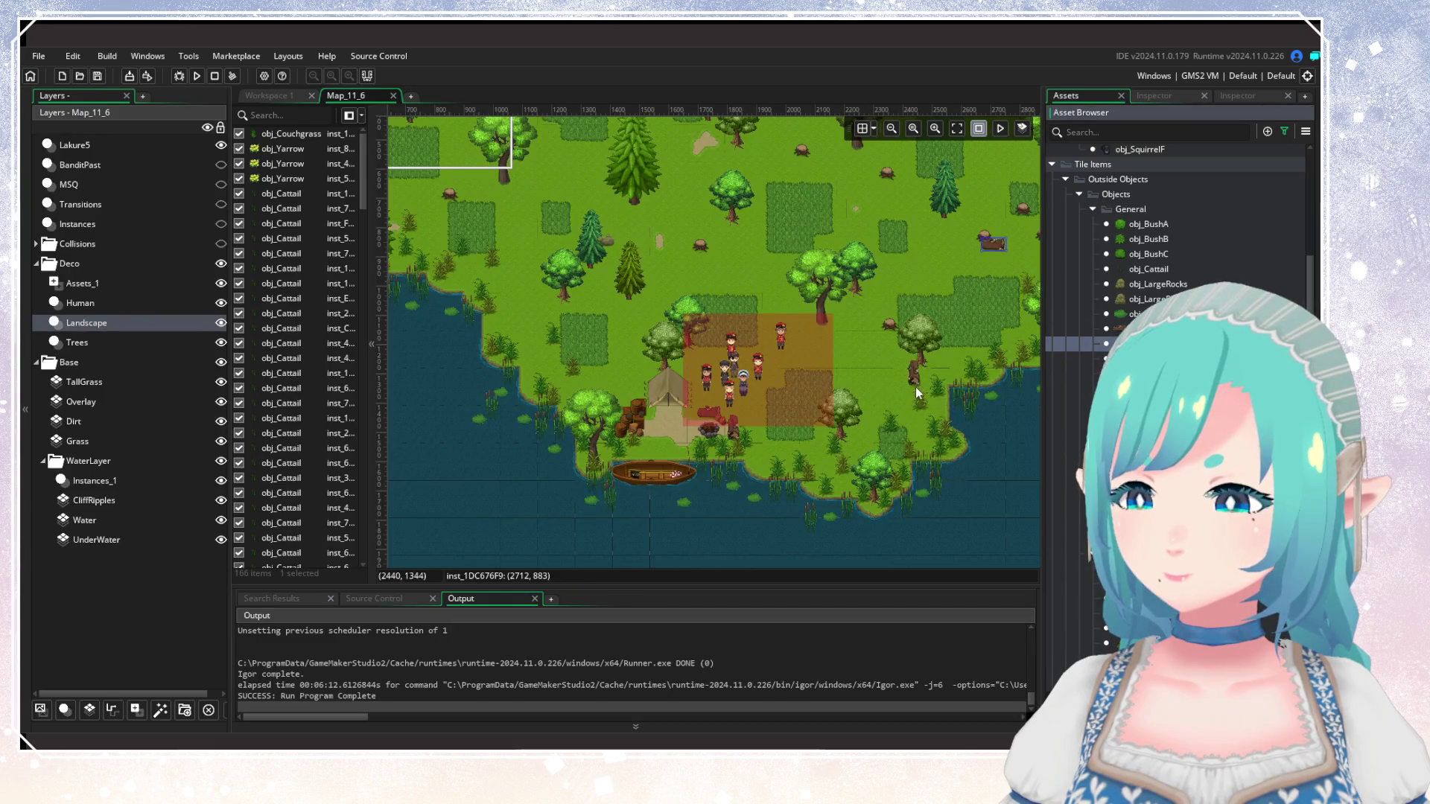
alt+click(925, 398)
drag(855, 356, 799, 448)
scroll(812, 426, down, 4)
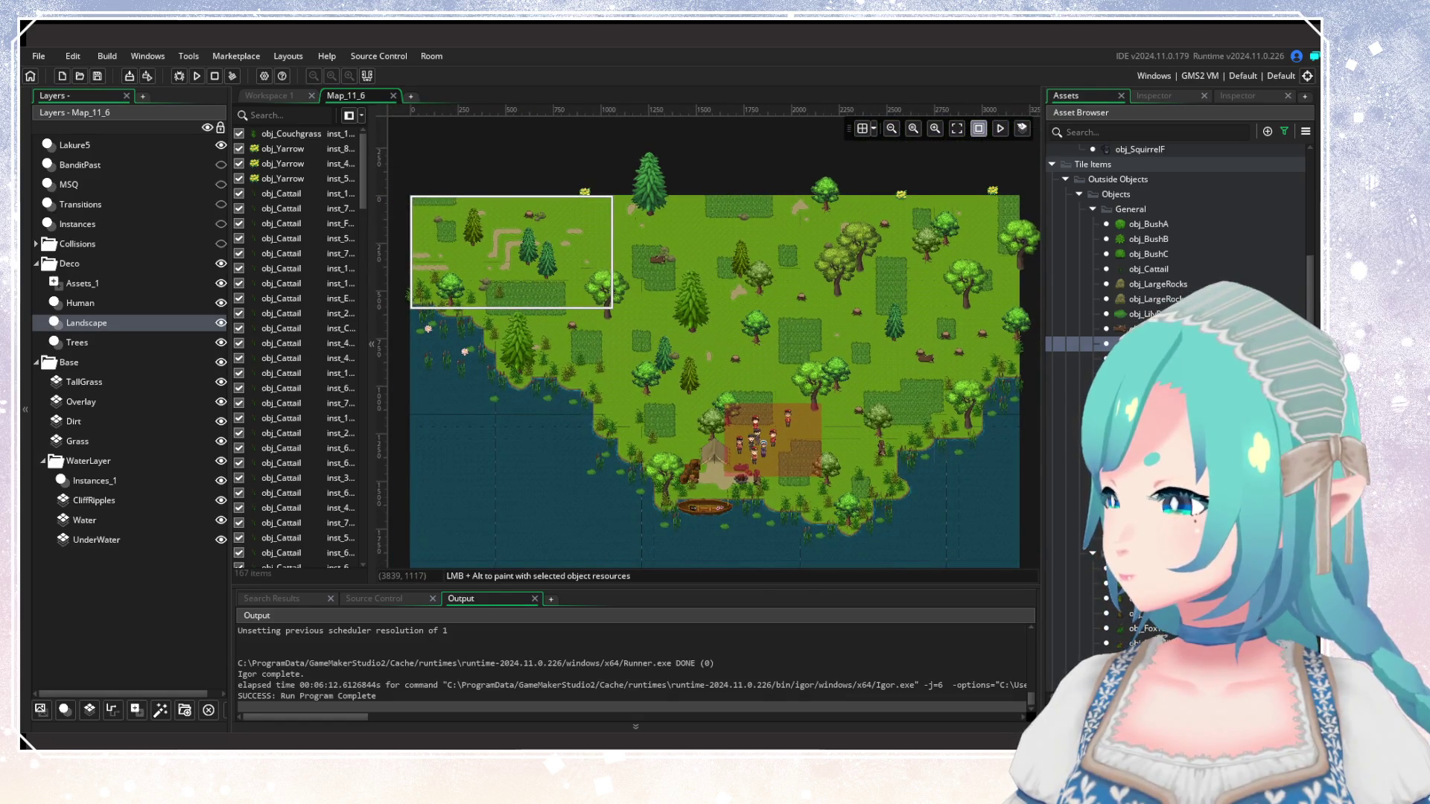
Switch to obj_BushA and place bushes among the forest trees and beside the camp.
click(1148, 225)
scroll(569, 391, up, 2)
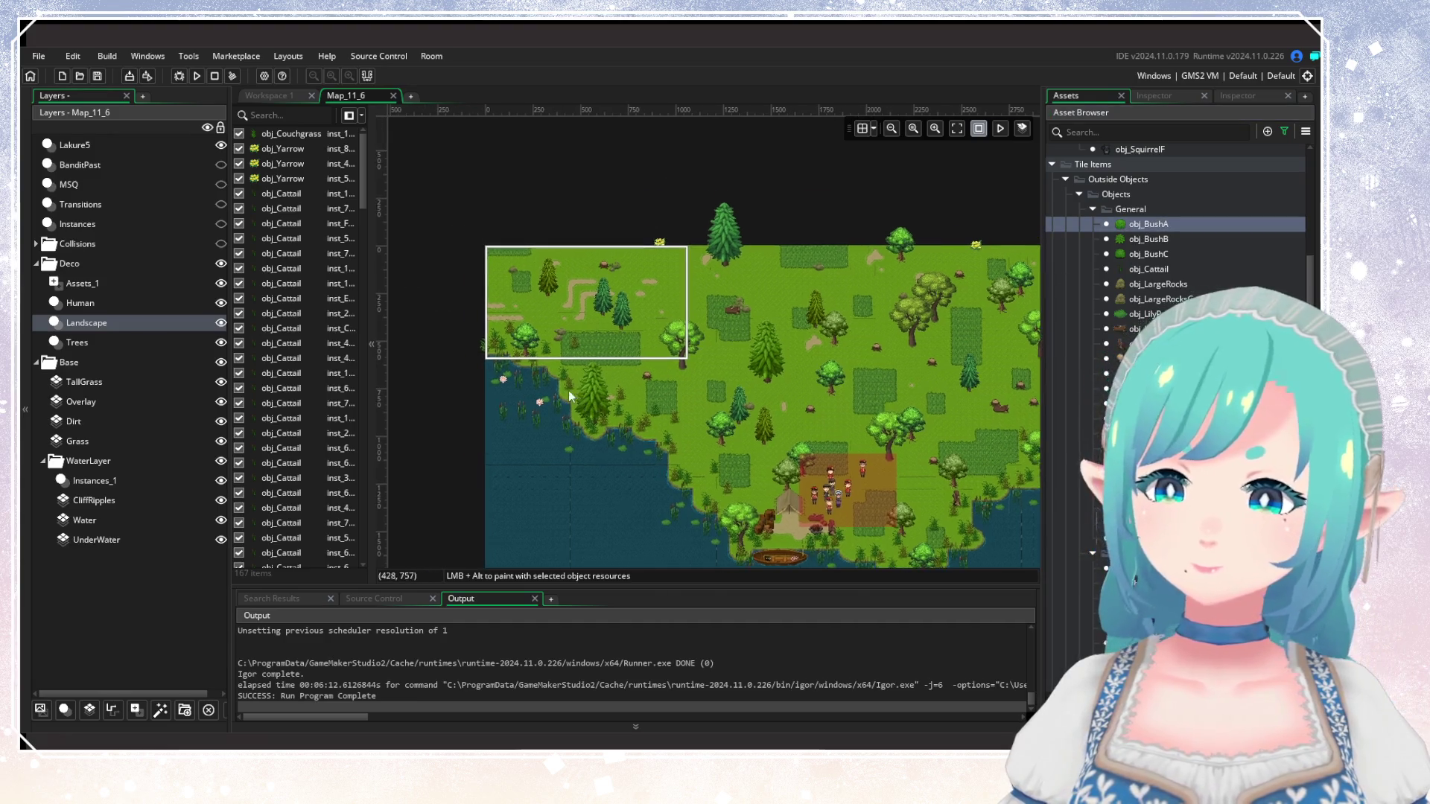
alt+click(583, 336)
drag(831, 336, 642, 382)
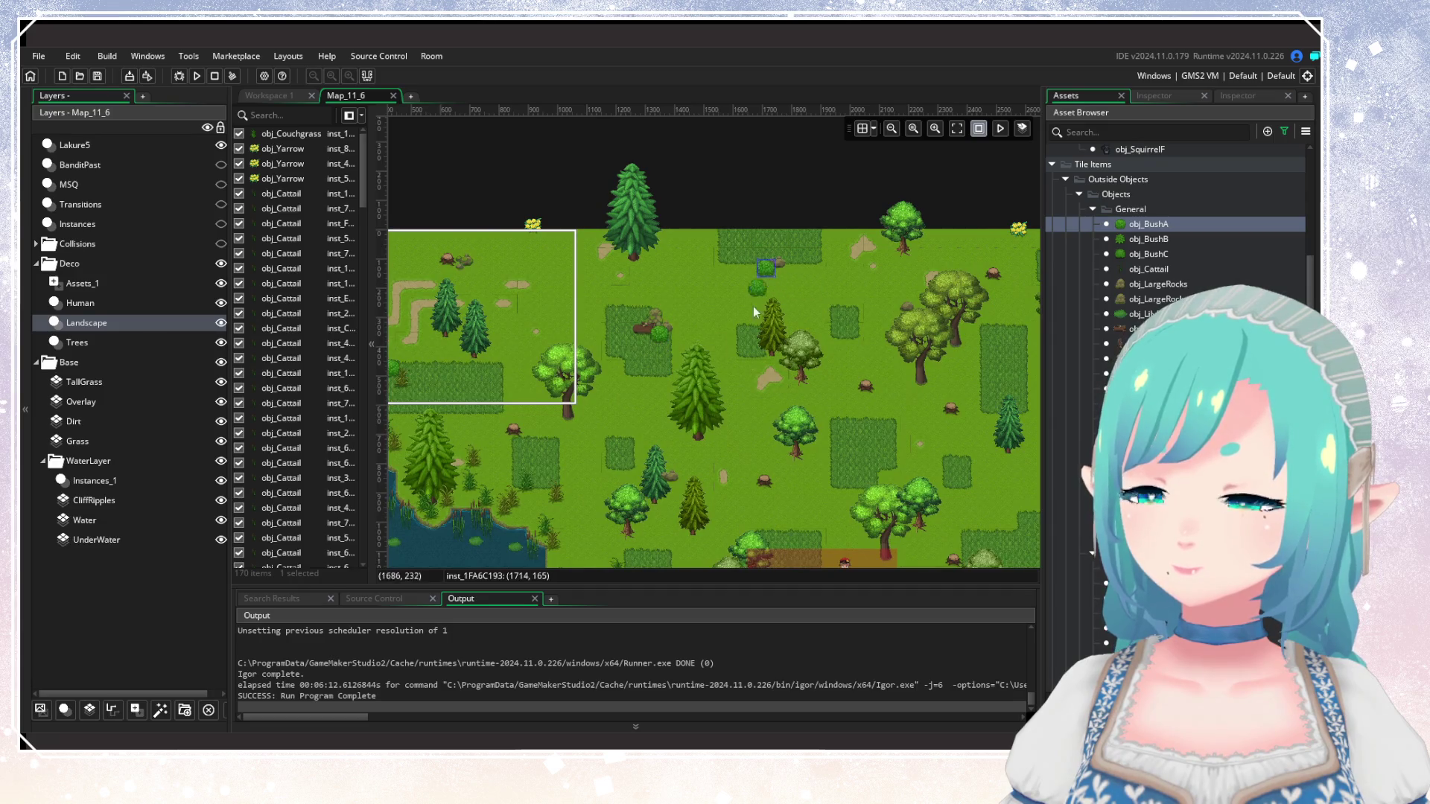
mouse_move(702, 404)
mouse_down()
mouse_move(663, 338)
mouse_move(476, 333)
mouse_up()
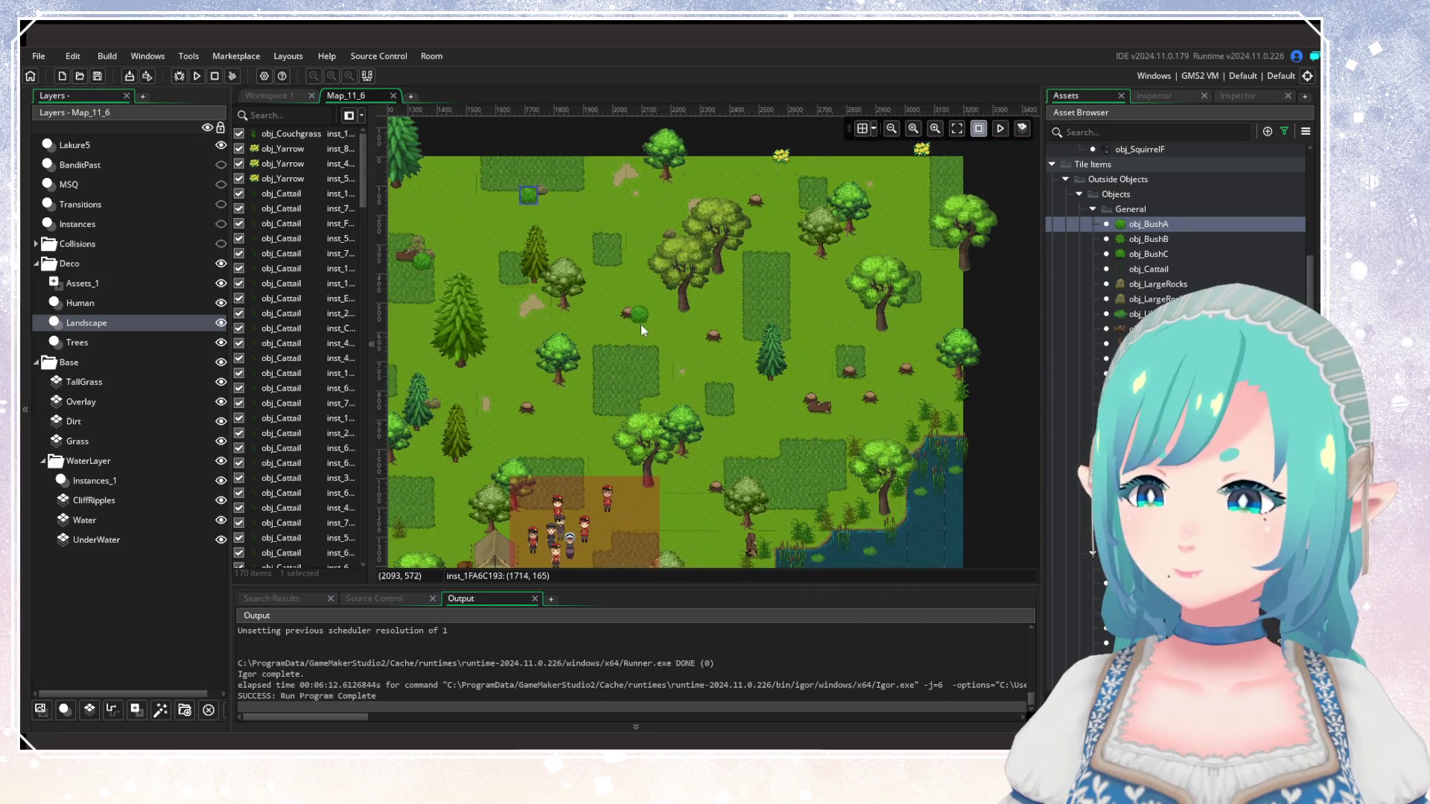
drag(643, 334, 734, 273)
alt+click(630, 368)
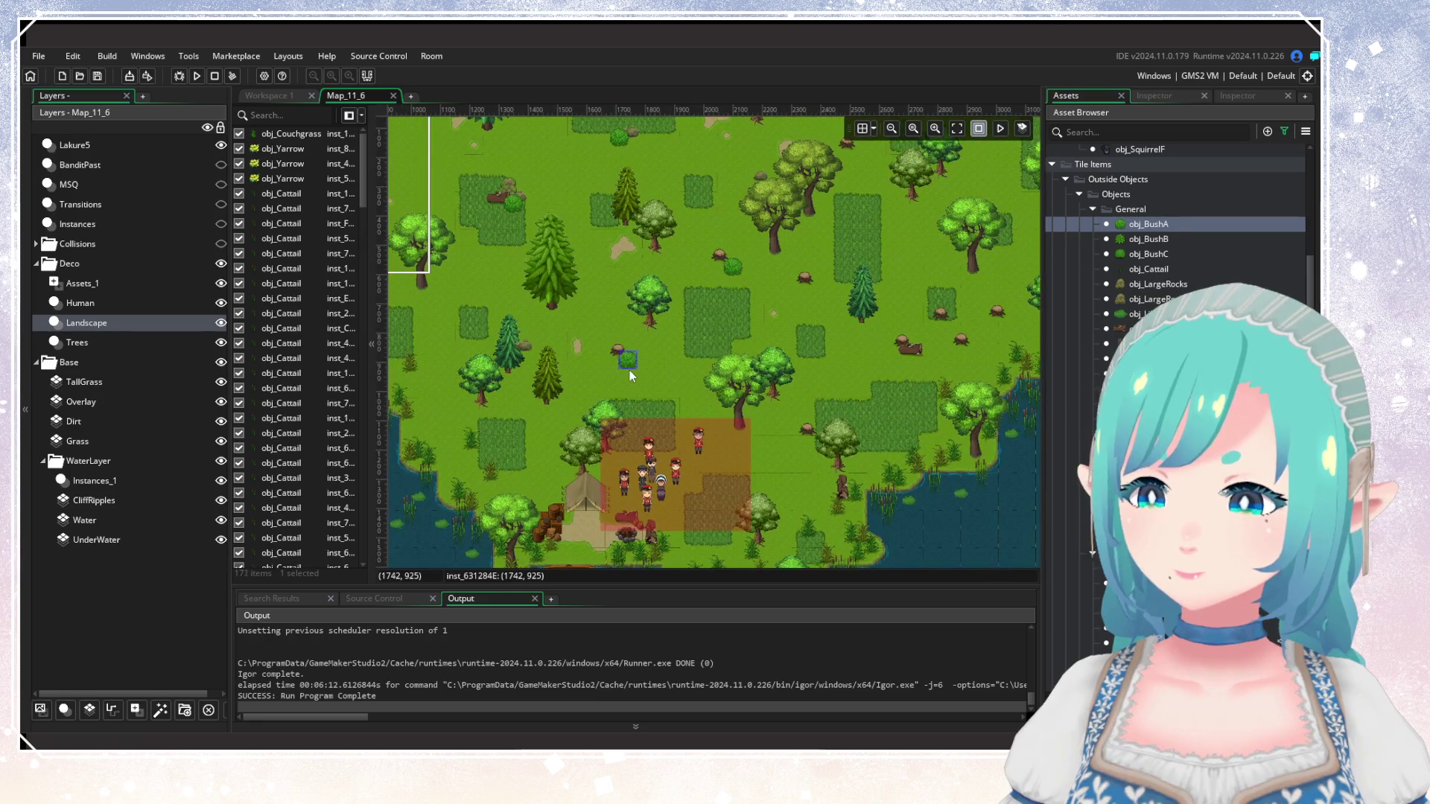
alt+click(544, 419)
scroll(522, 363, down, 2)
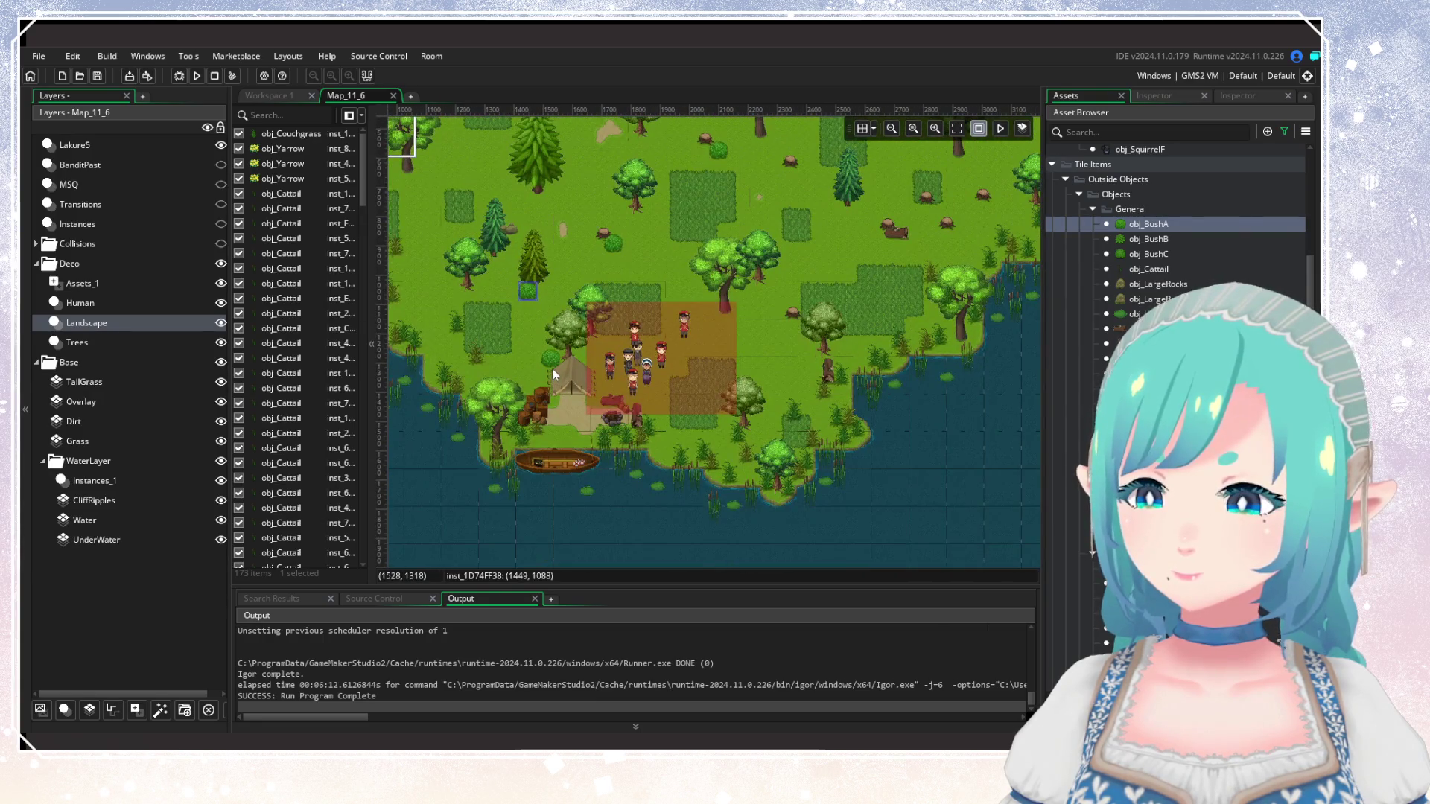
alt+click(557, 368)
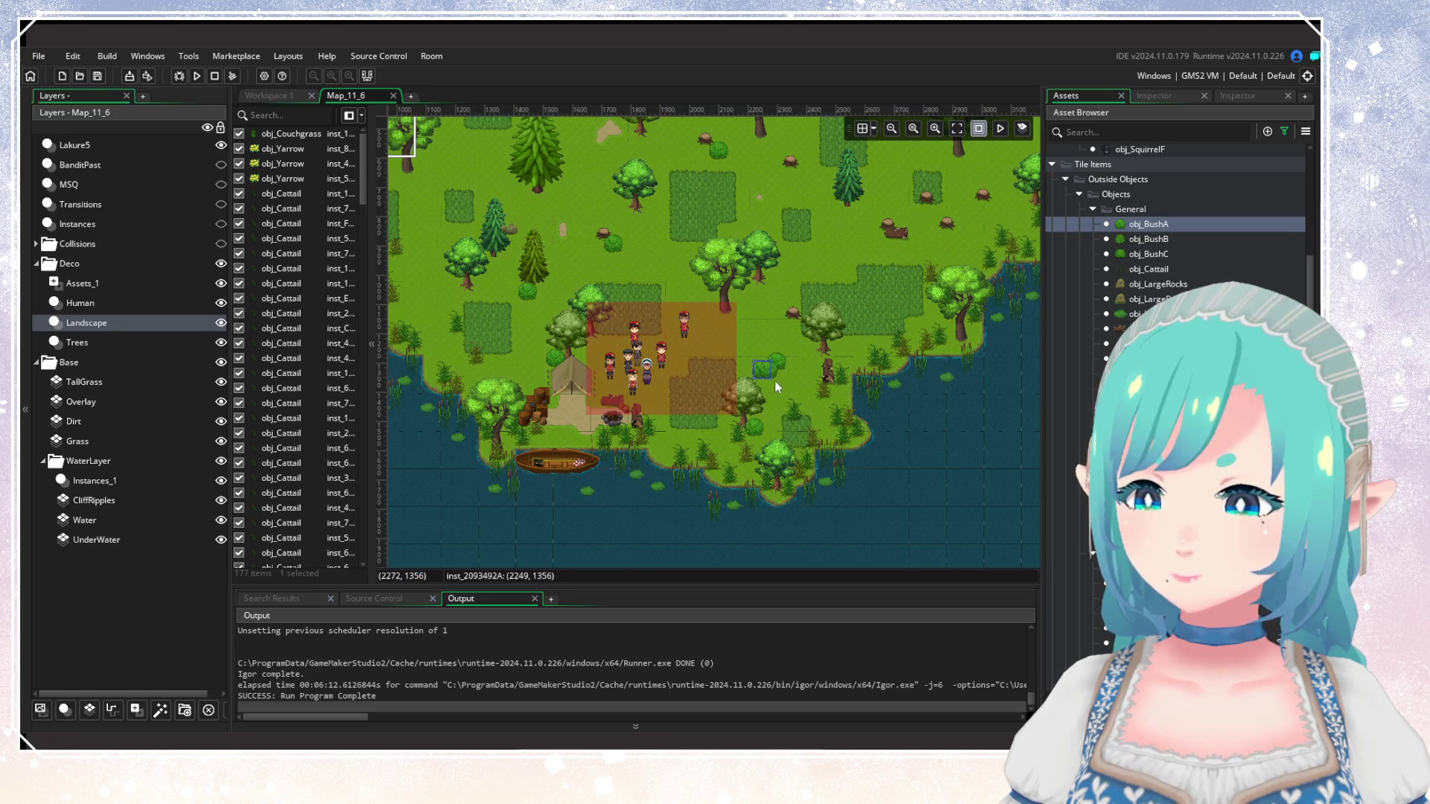
alt+click(783, 365)
alt+click(748, 294)
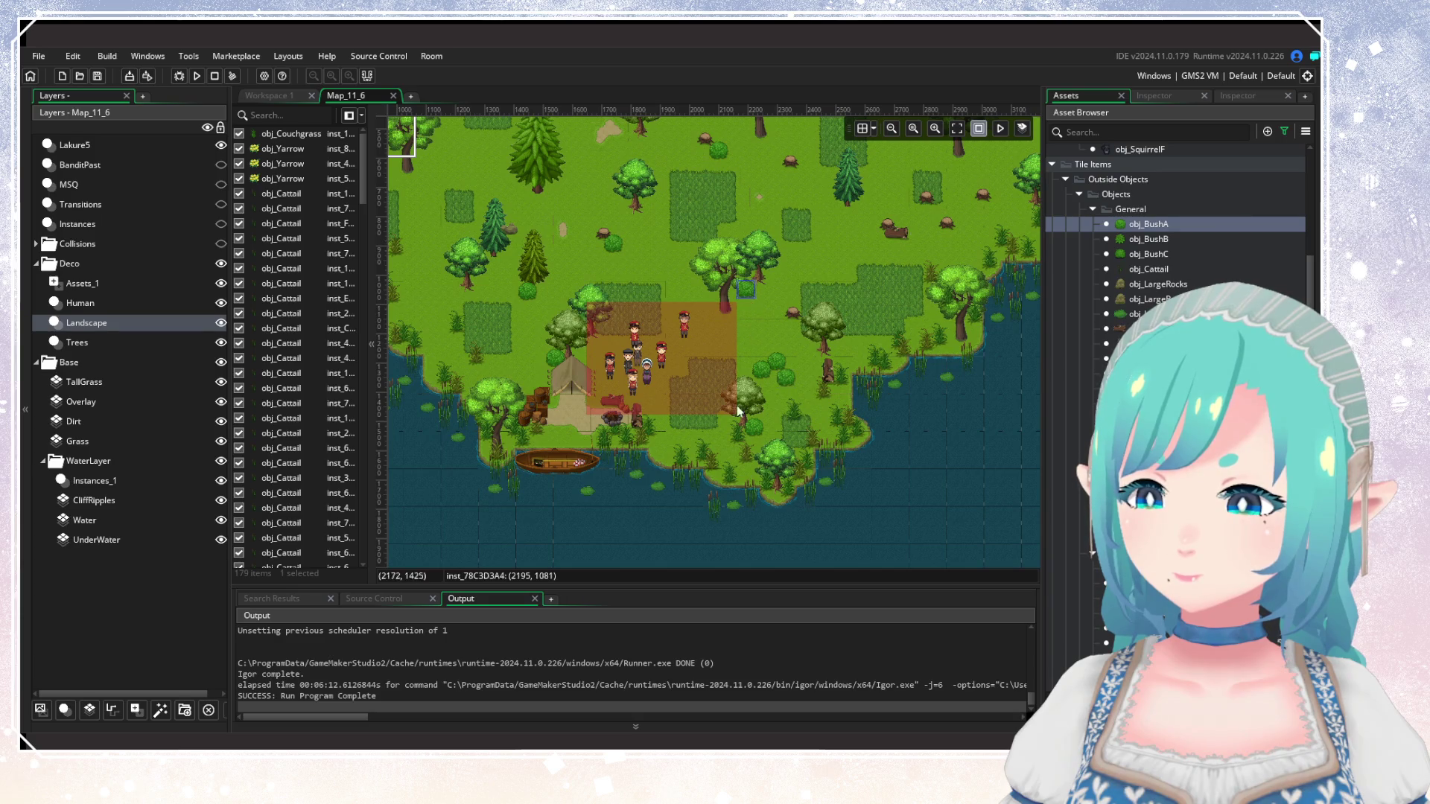
Scatter more bushes around the trees, out to the room's east edge.
scroll(845, 418, left, 2)
scroll(642, 428, up, 1)
scroll(641, 428, left, 1)
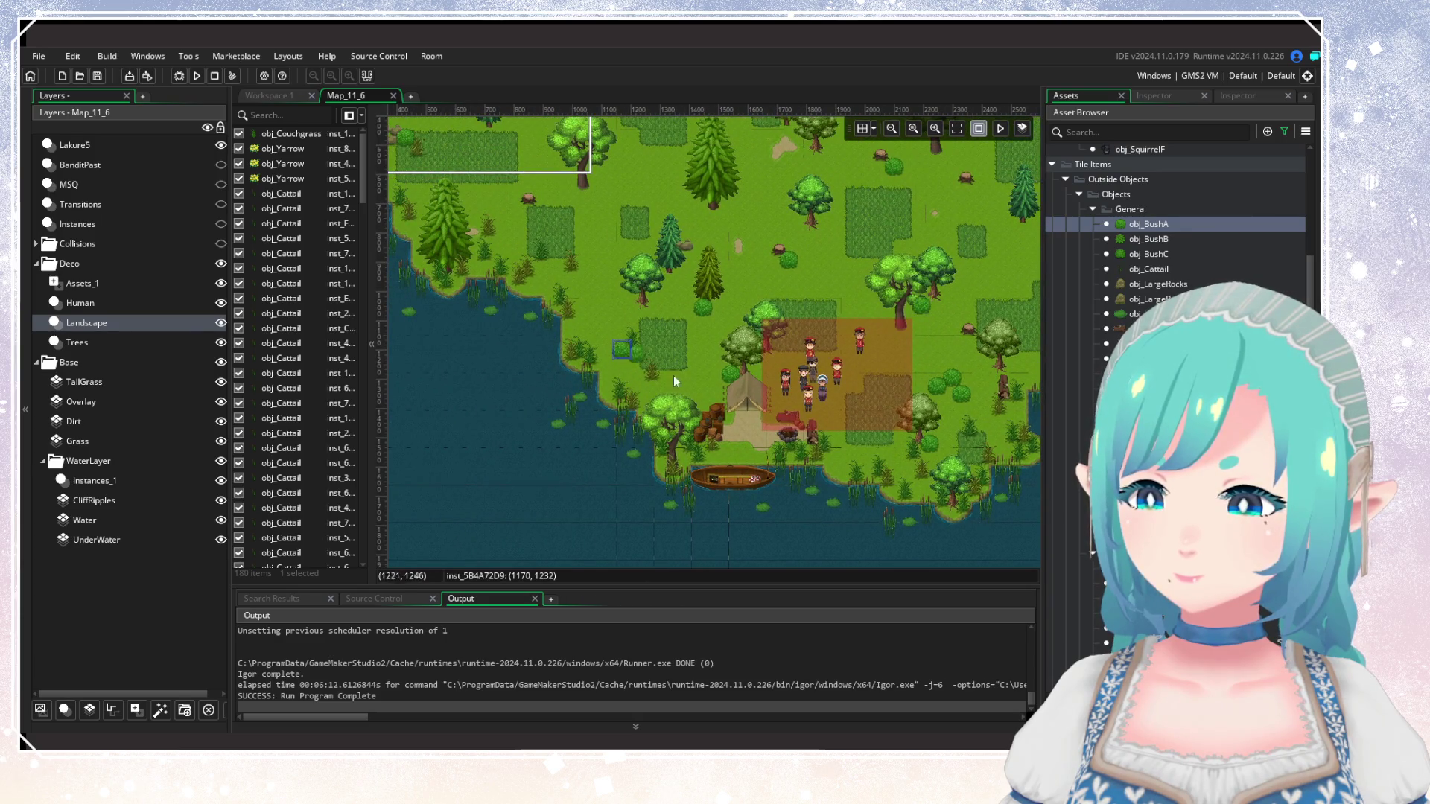
scroll(651, 384, up, 5)
scroll(652, 384, left, 1)
alt+click(653, 396)
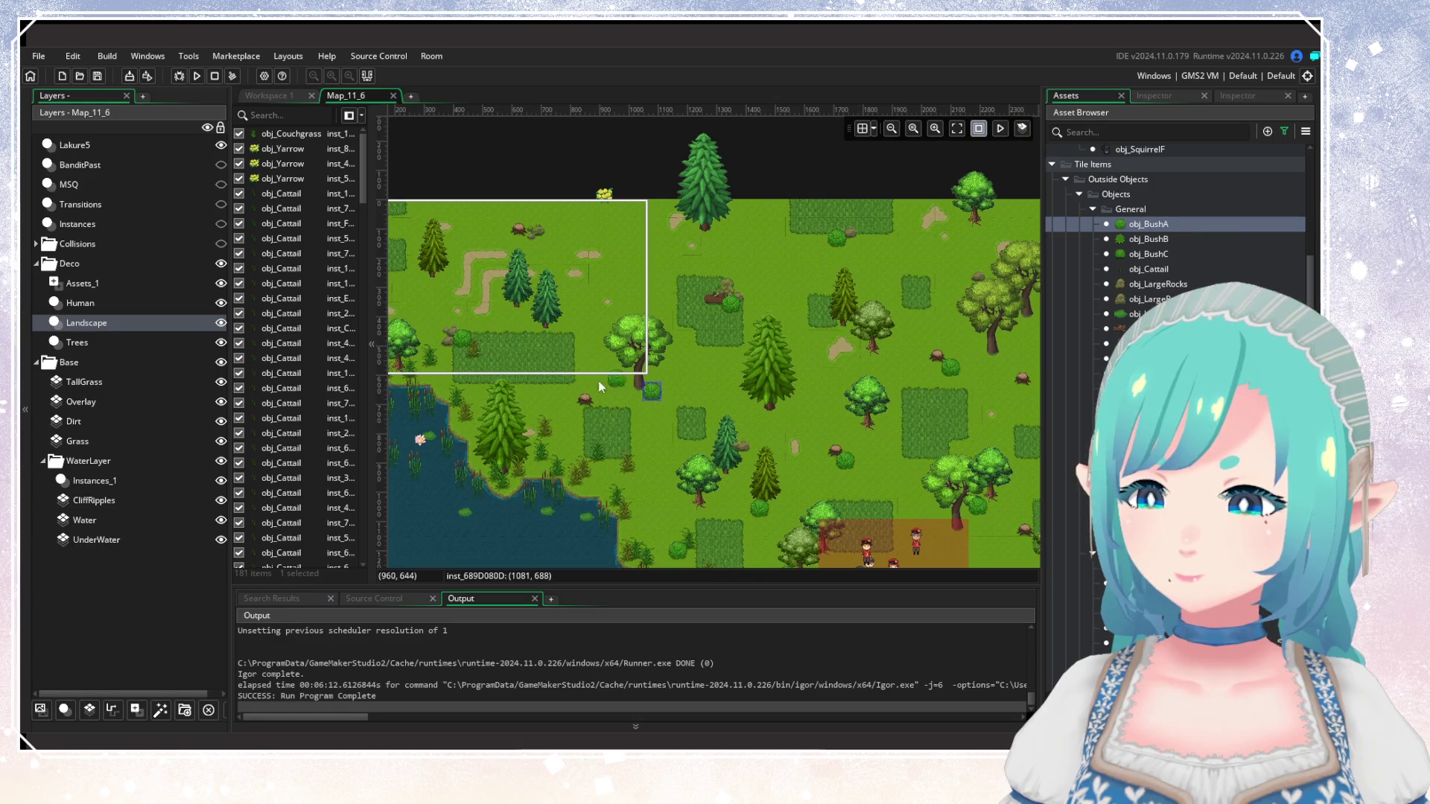
alt+click(527, 319)
alt+click(512, 324)
alt+click(537, 361)
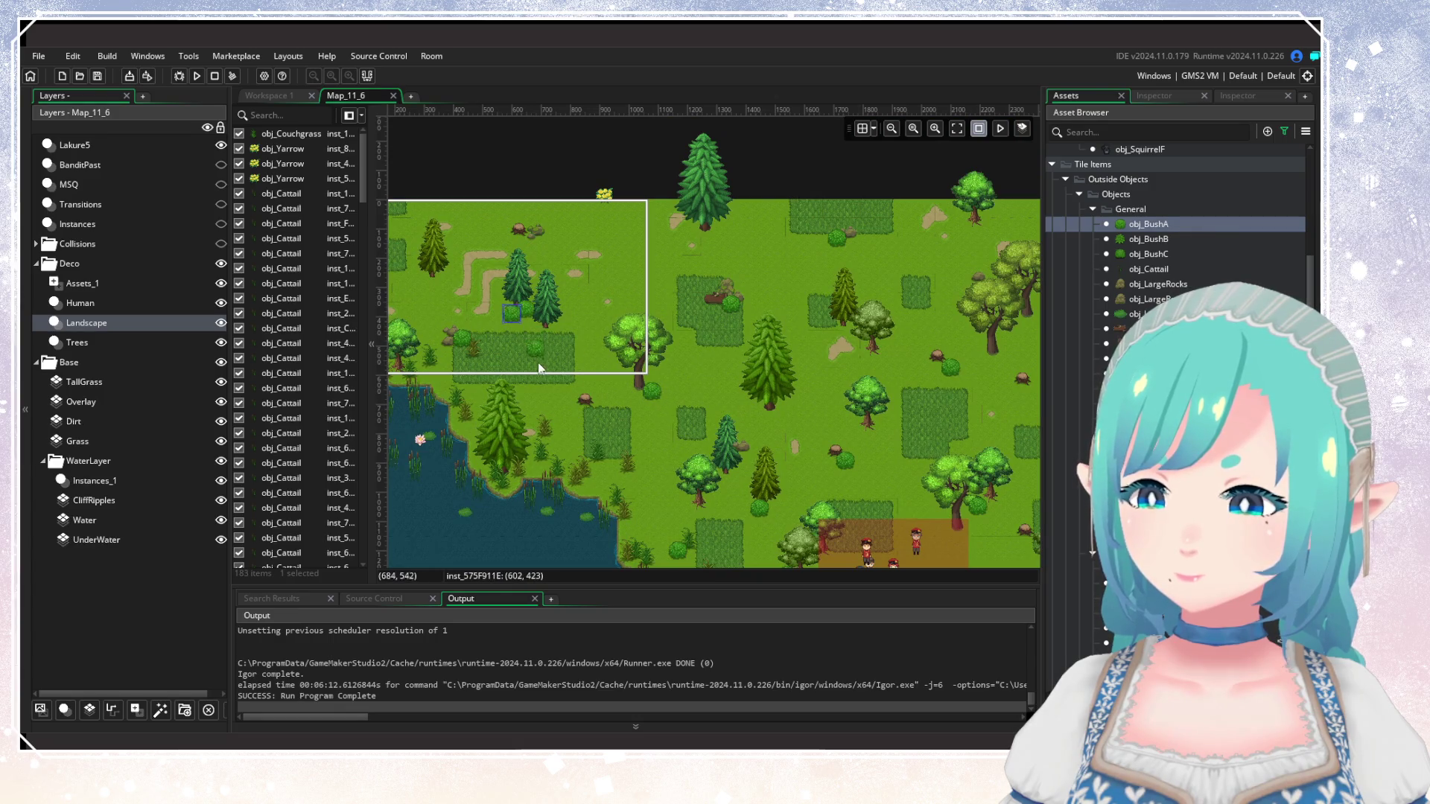
scroll(429, 455, right, 5)
alt+click(650, 449)
alt+click(742, 387)
alt+click(805, 334)
alt+click(873, 315)
alt+click(895, 408)
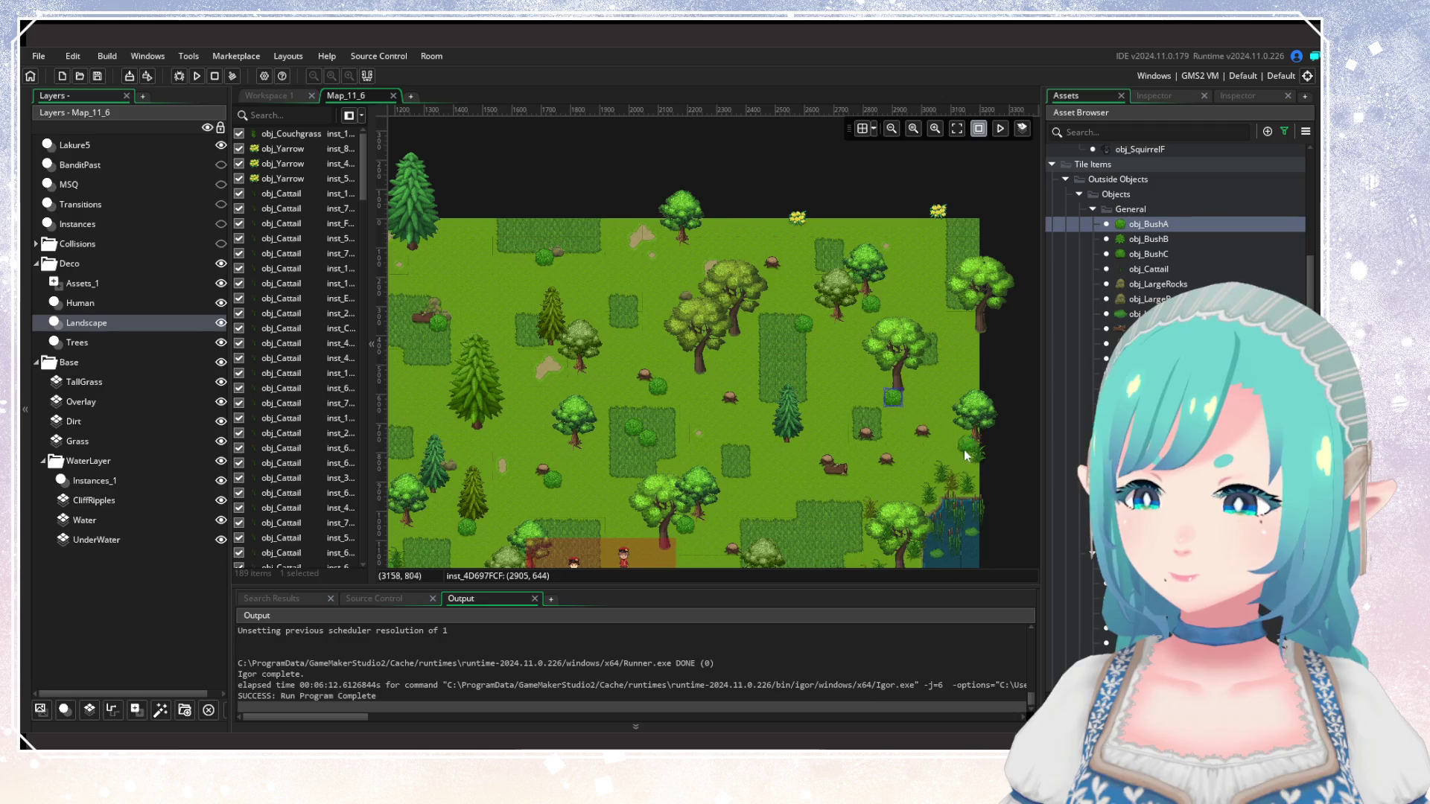
Survey the southern room and bring up the 12000 x 8000 world-map render for reference.
scroll(842, 459, down, 4)
scroll(786, 427, up, 3)
mouse_move(511, 275)
mouse_down()
mouse_move(749, 410)
mouse_move(702, 389)
mouse_move(628, 394)
mouse_up()
drag(850, 399, 812, 343)
scroll(892, 364, up, 3)
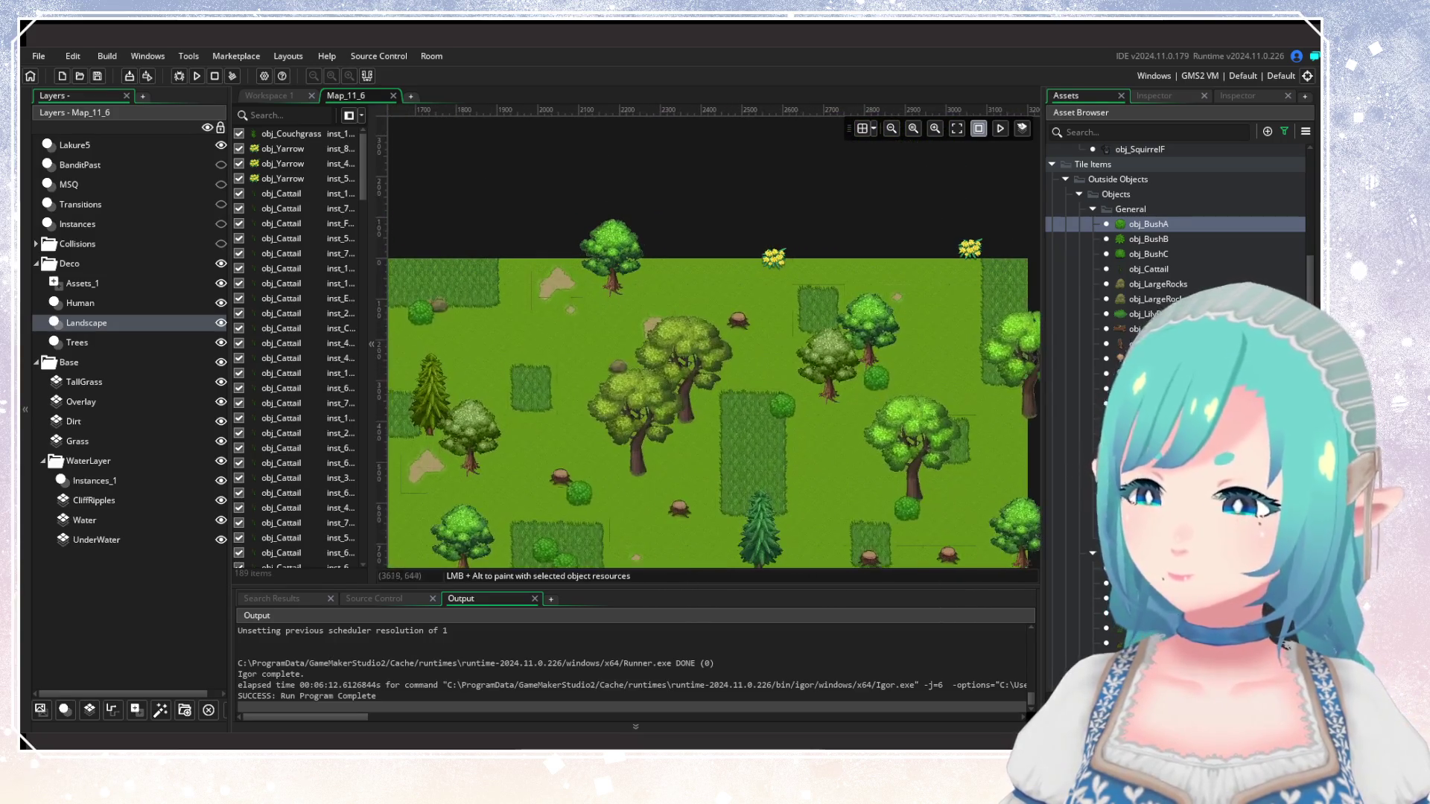
scroll(1177, 298, down, 5)
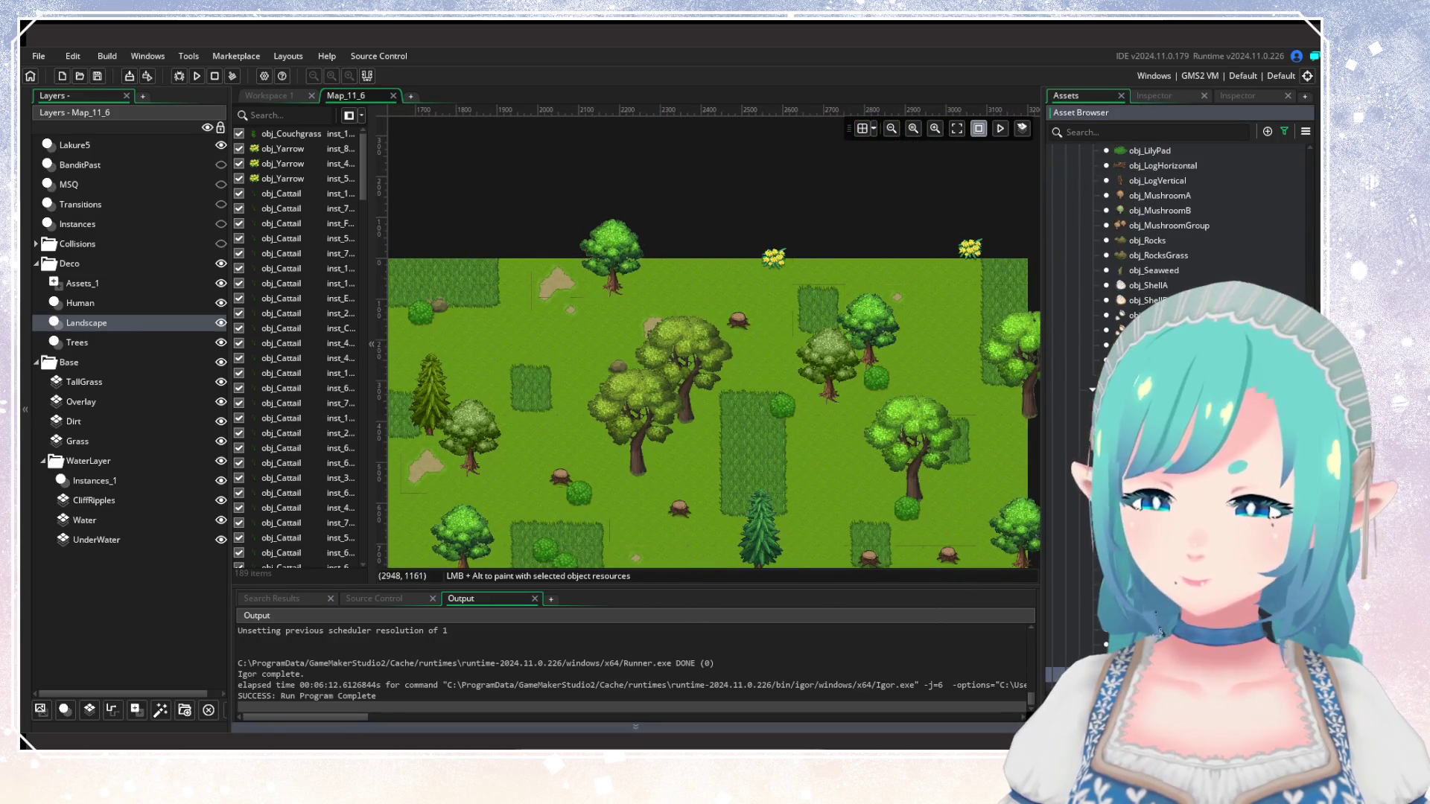
key(alt+Tab)
Scan the full world map image for reference before returning to the room editor.
scroll(743, 451, down, 2)
scroll(856, 439, up, 2)
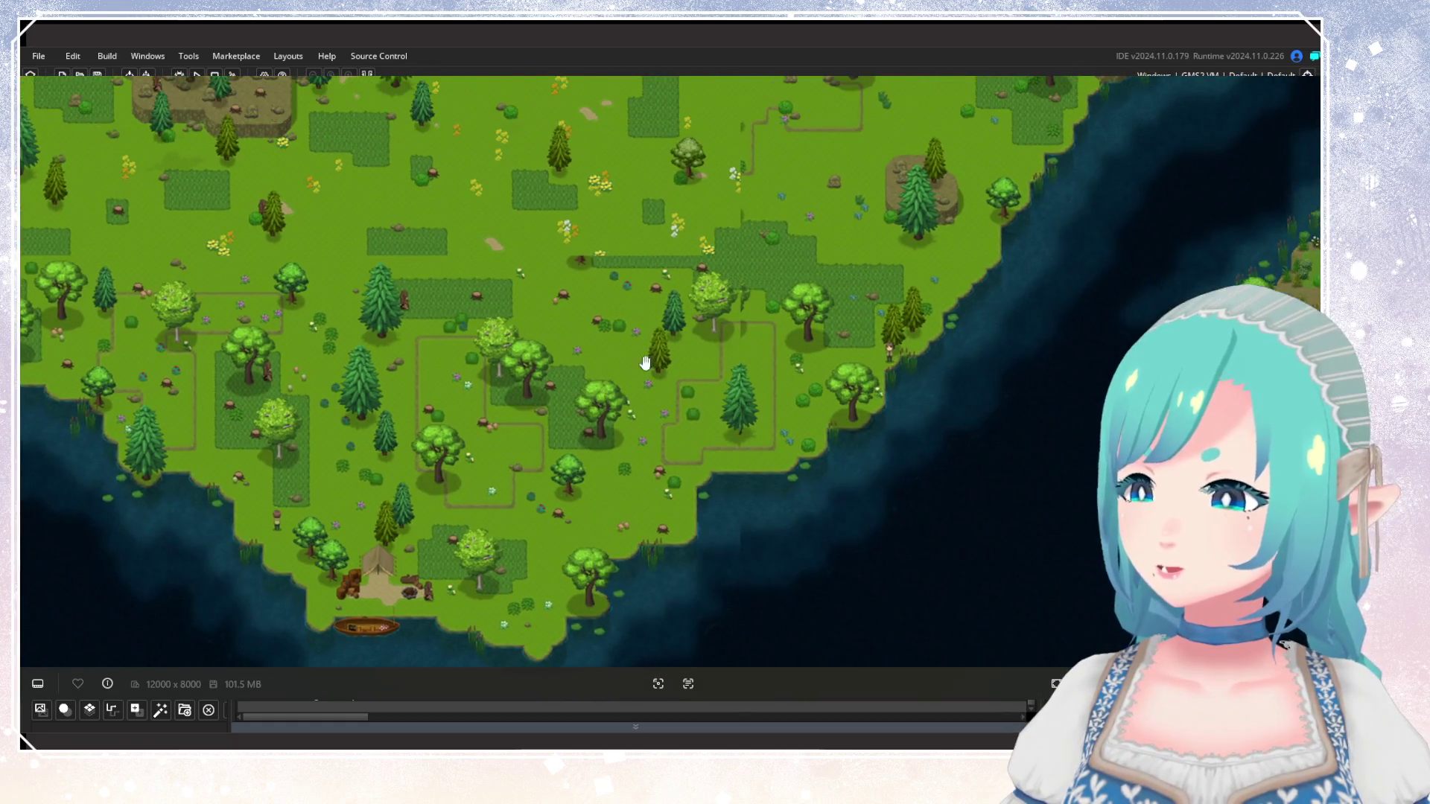
scroll(941, 428, up, 2)
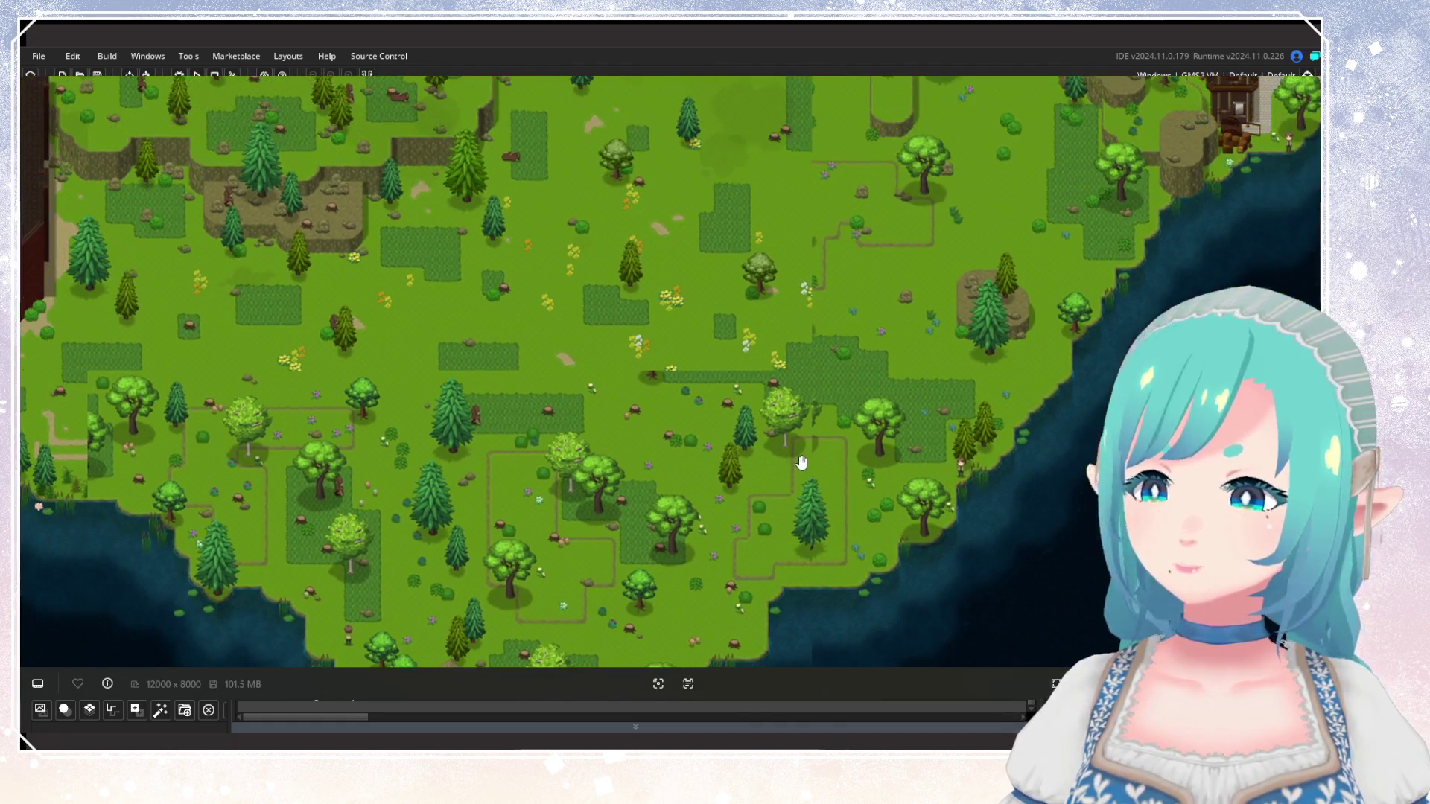
key(alt+Tab)
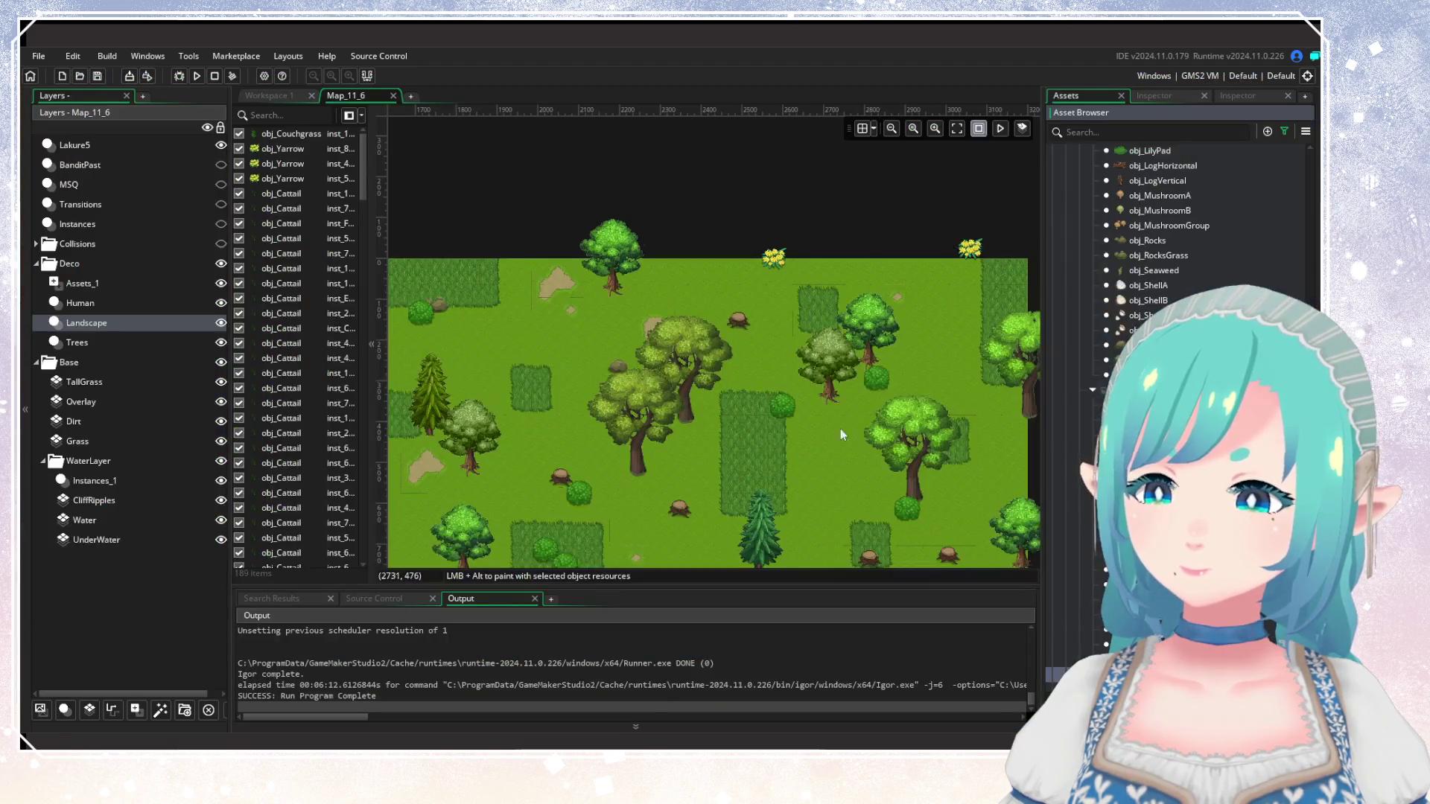
Place obj_Yarrow flower clumps around the trees in the forest.
scroll(837, 453, right, 2)
alt+click(677, 297)
alt+click(742, 326)
alt+click(585, 446)
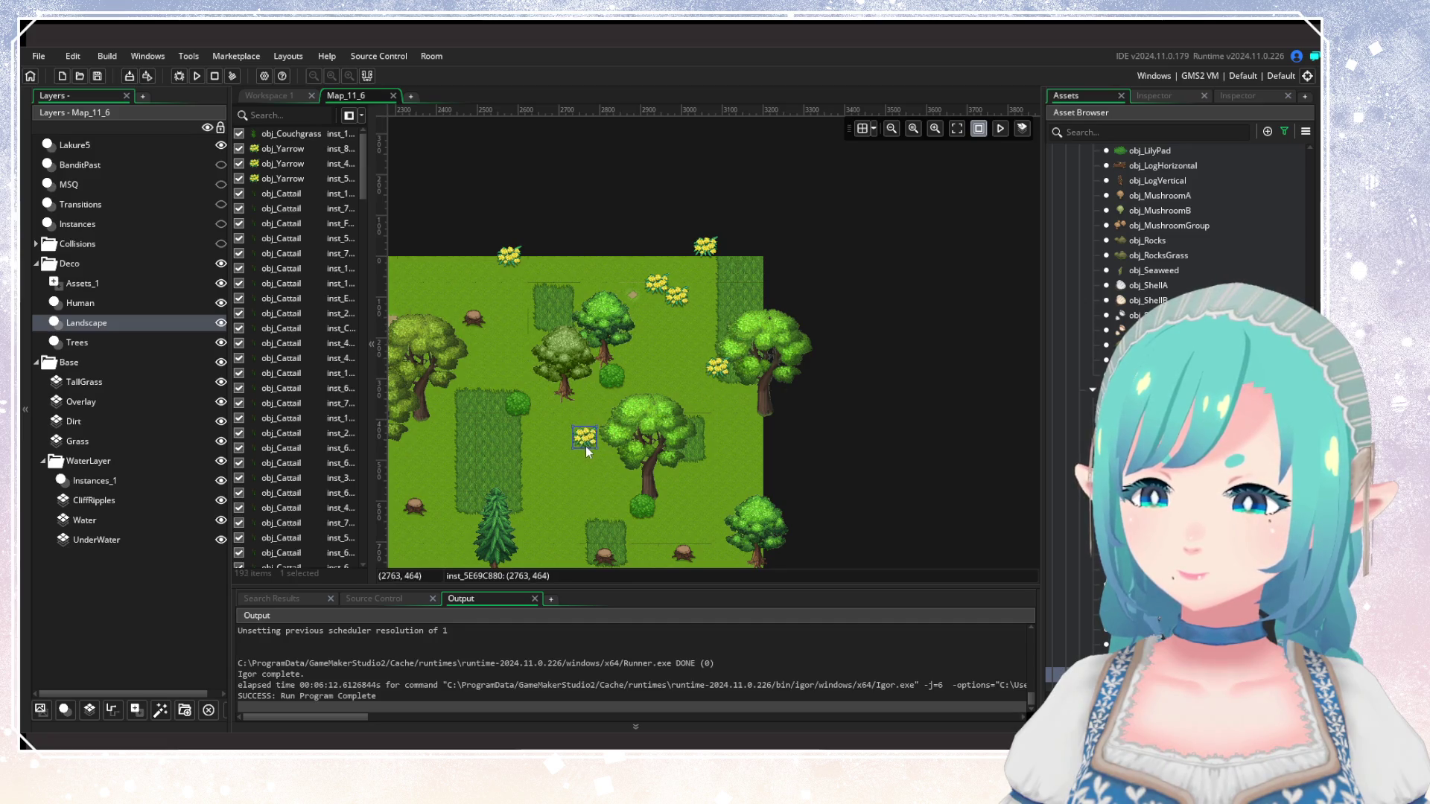
alt+click(597, 462)
alt+click(741, 473)
scroll(752, 402, down, 2)
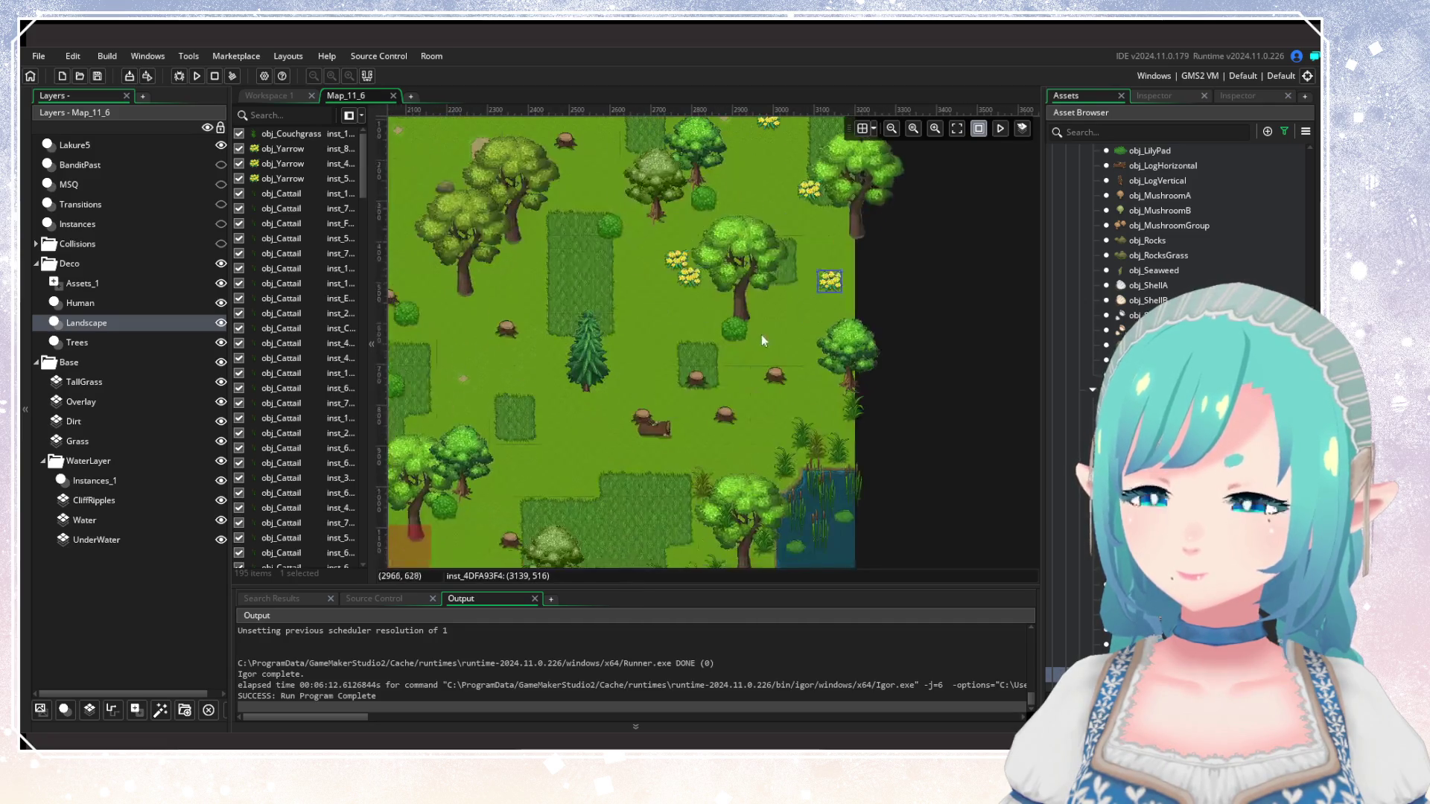
alt+click(750, 396)
scroll(757, 390, left, 2)
alt+click(730, 397)
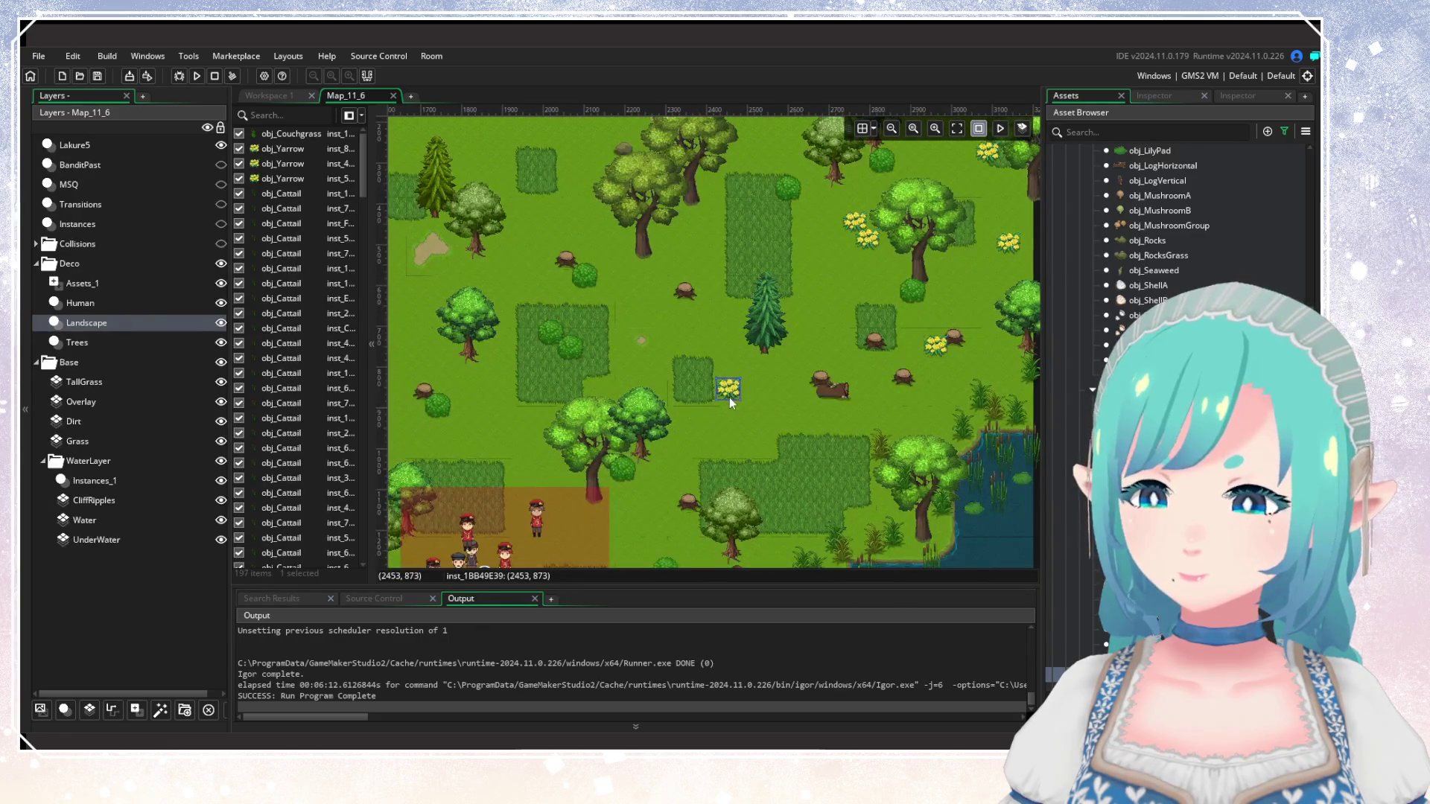
scroll(745, 387, left, 2)
Add more Yarrow flowers among the trees of the western forest.
scroll(744, 373, left, 3)
scroll(709, 381, down, 1)
alt+click(706, 363)
scroll(696, 413, left, 2)
alt+click(651, 408)
scroll(776, 373, up, 2)
alt+click(760, 385)
scroll(567, 320, right, 7)
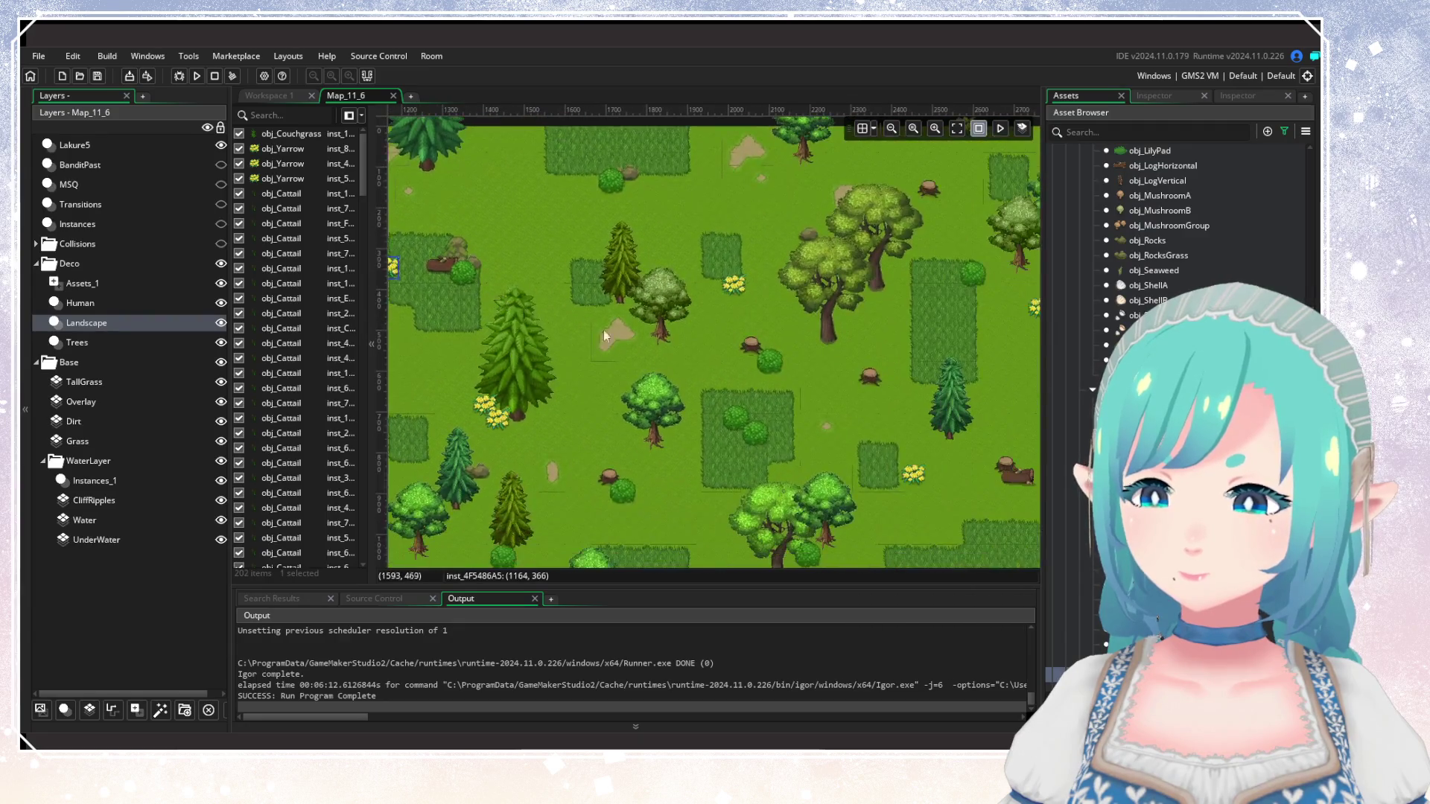
alt+click(646, 360)
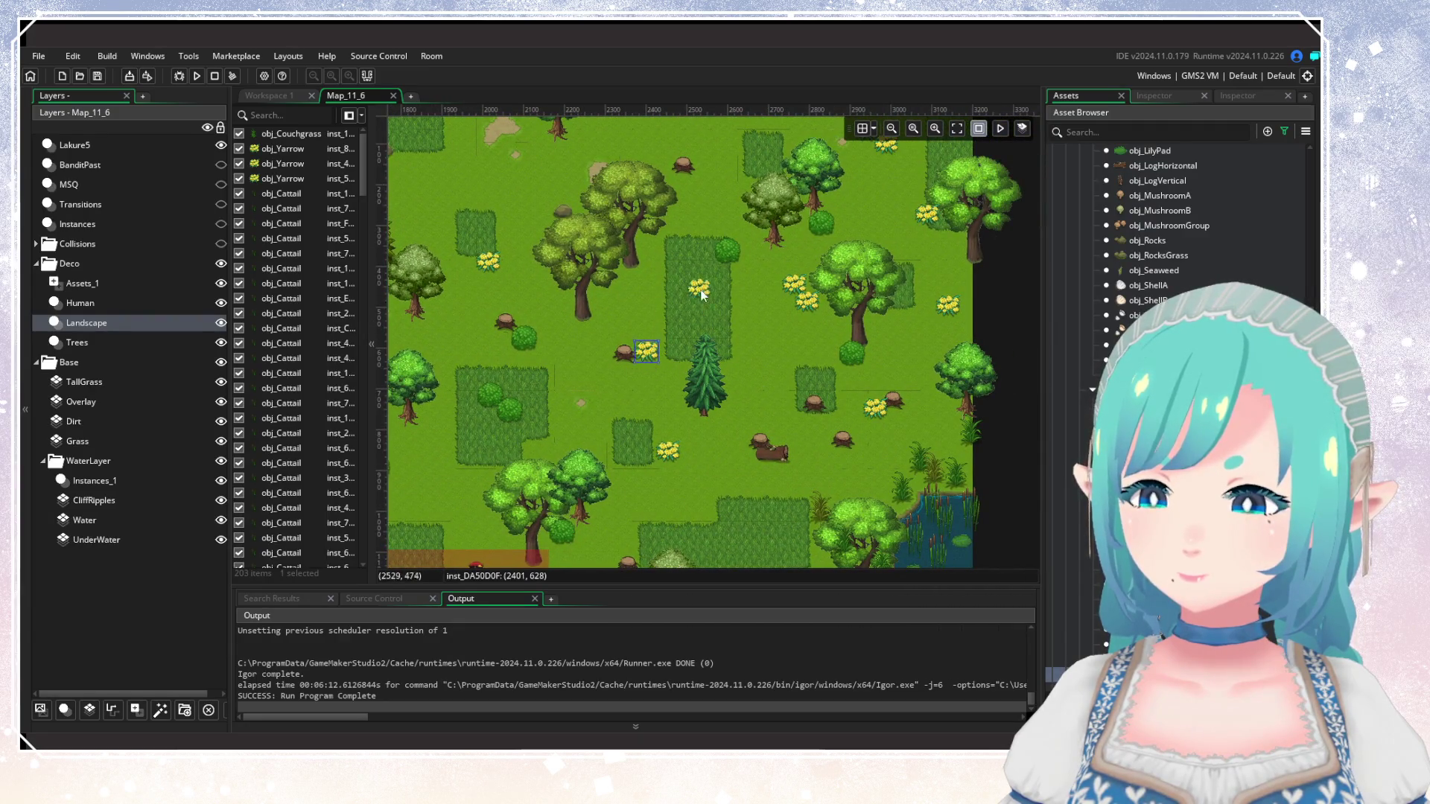
scroll(713, 230, up, 2)
alt+click(700, 266)
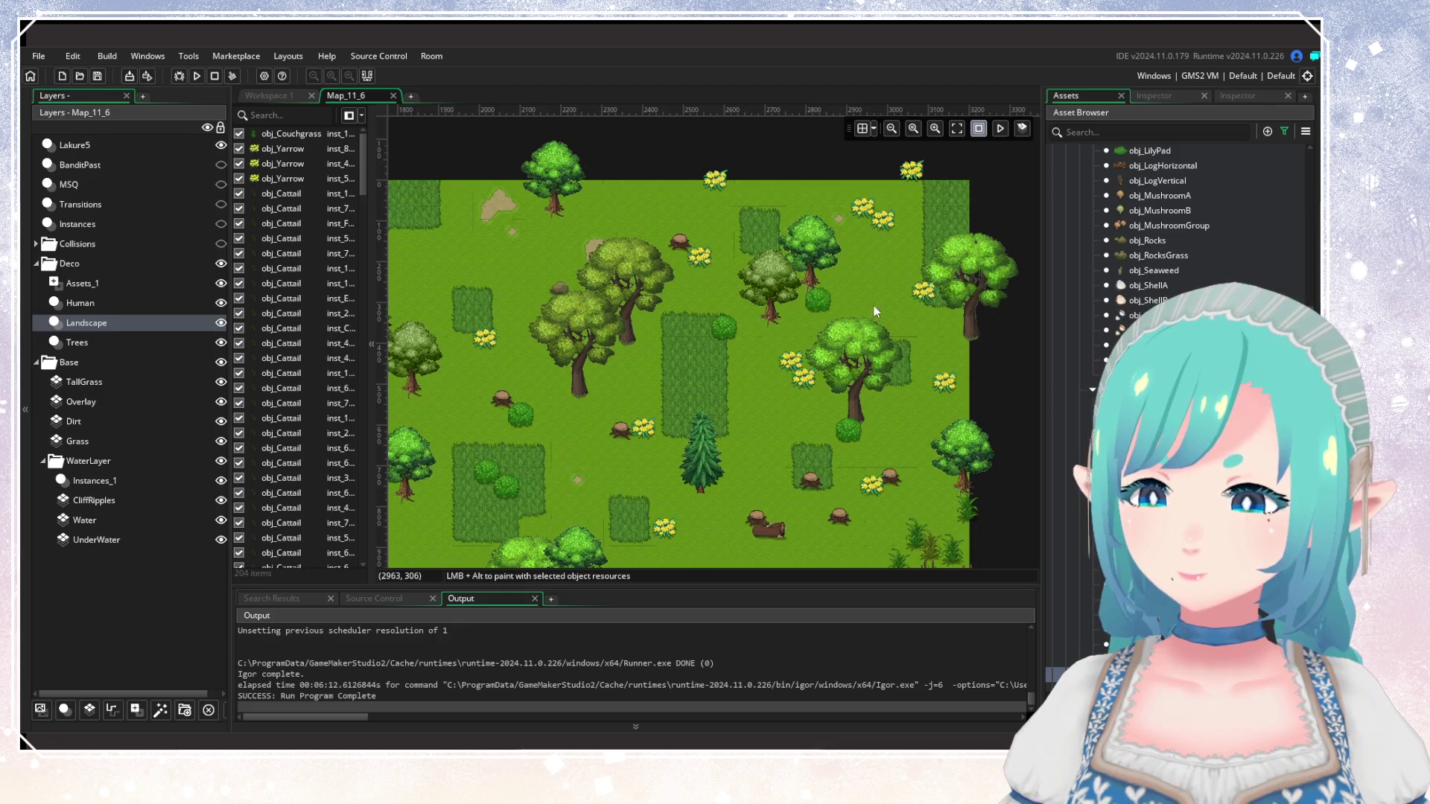
scroll(873, 305, down, 5)
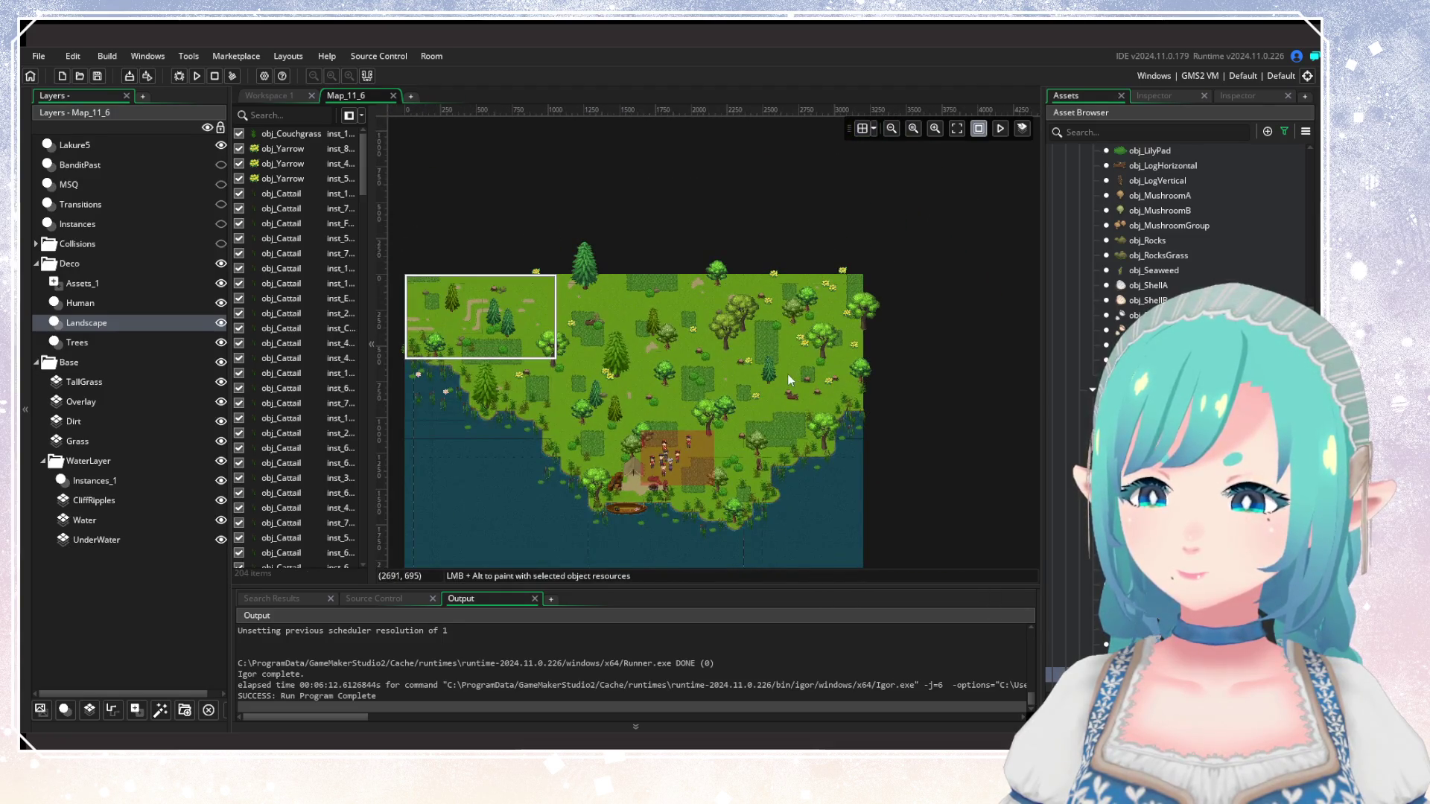
Create the Assets_2 asset layer and move it into the Deco group below Trees.
scroll(791, 375, up, 1)
scroll(865, 262, up, 2)
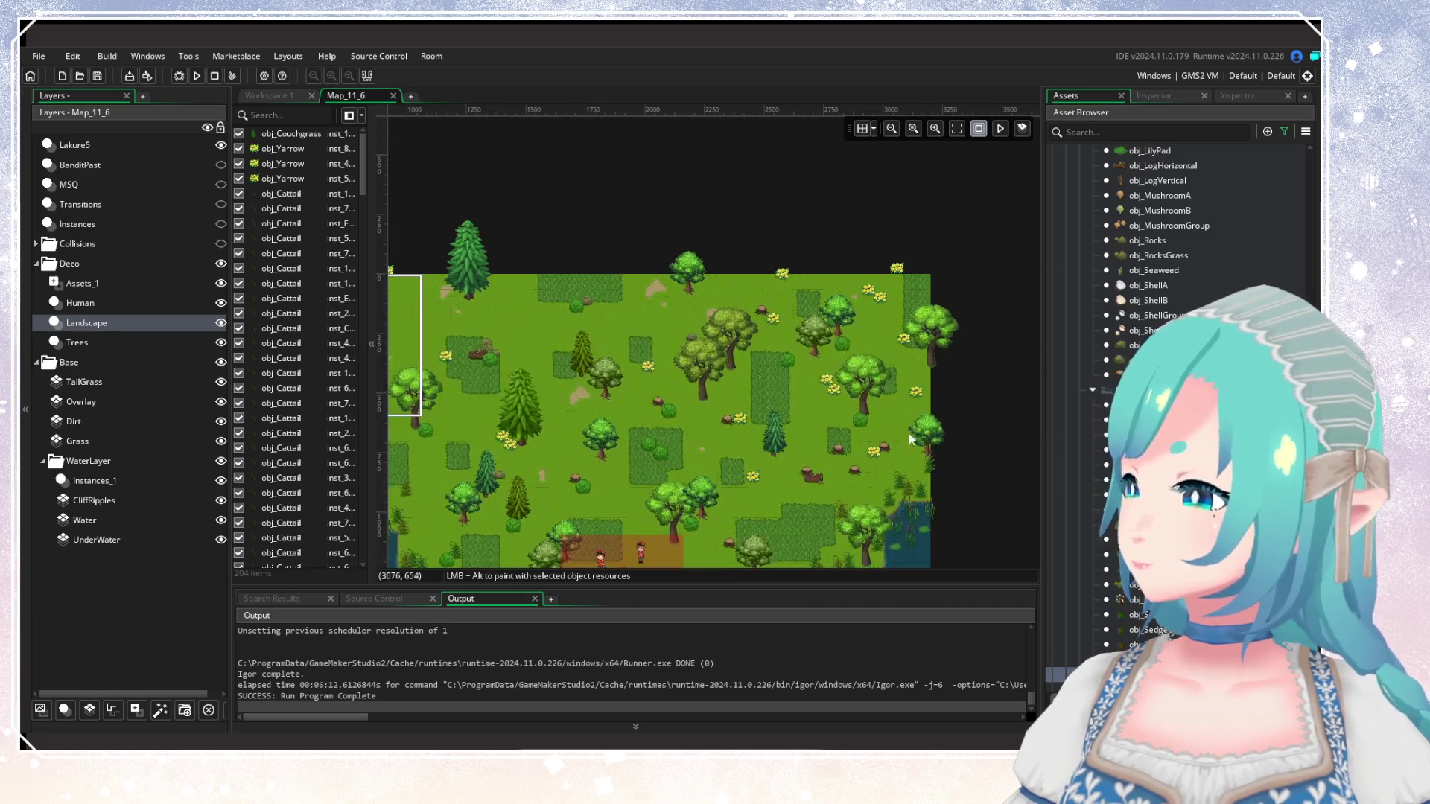
scroll(1162, 372, down, 10)
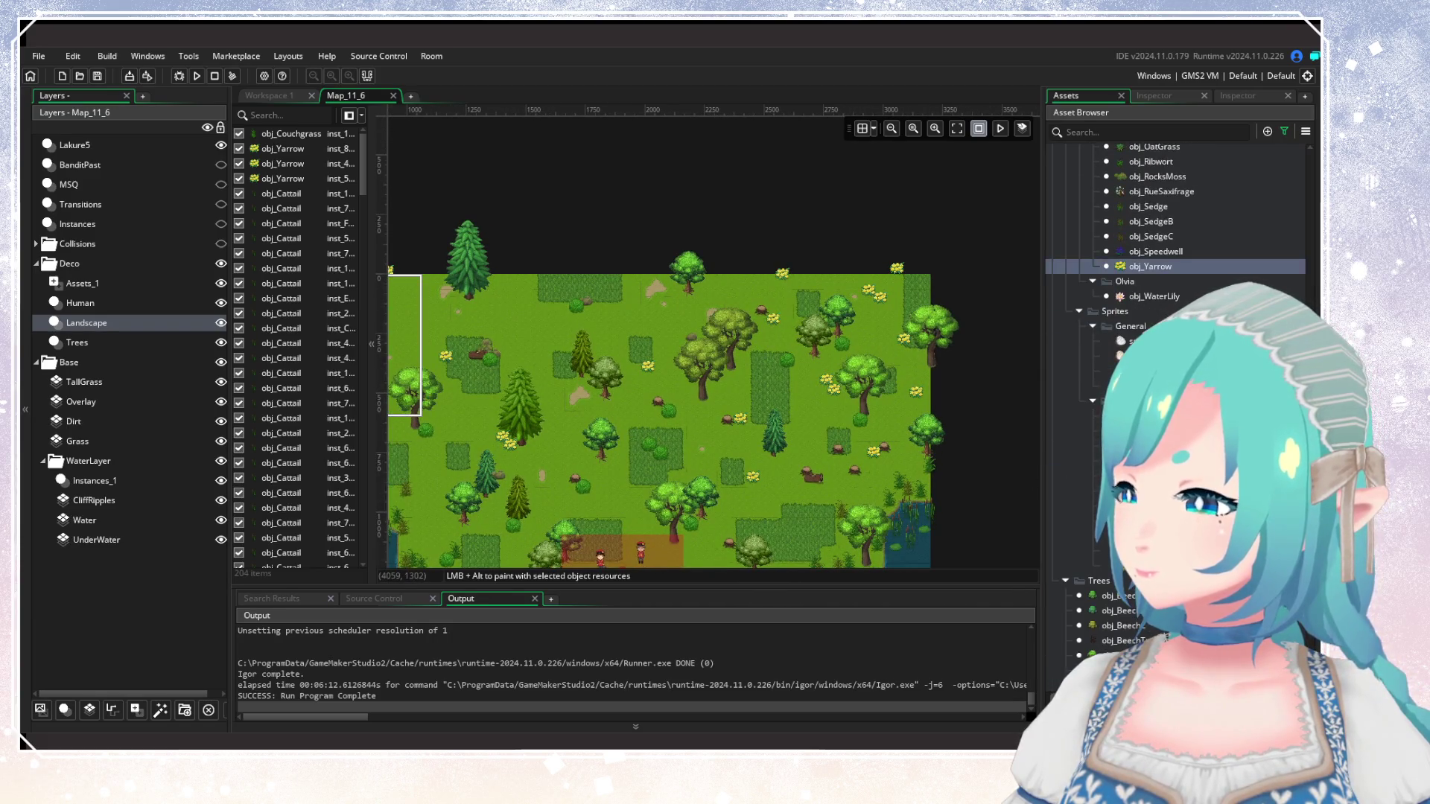
click(76, 343)
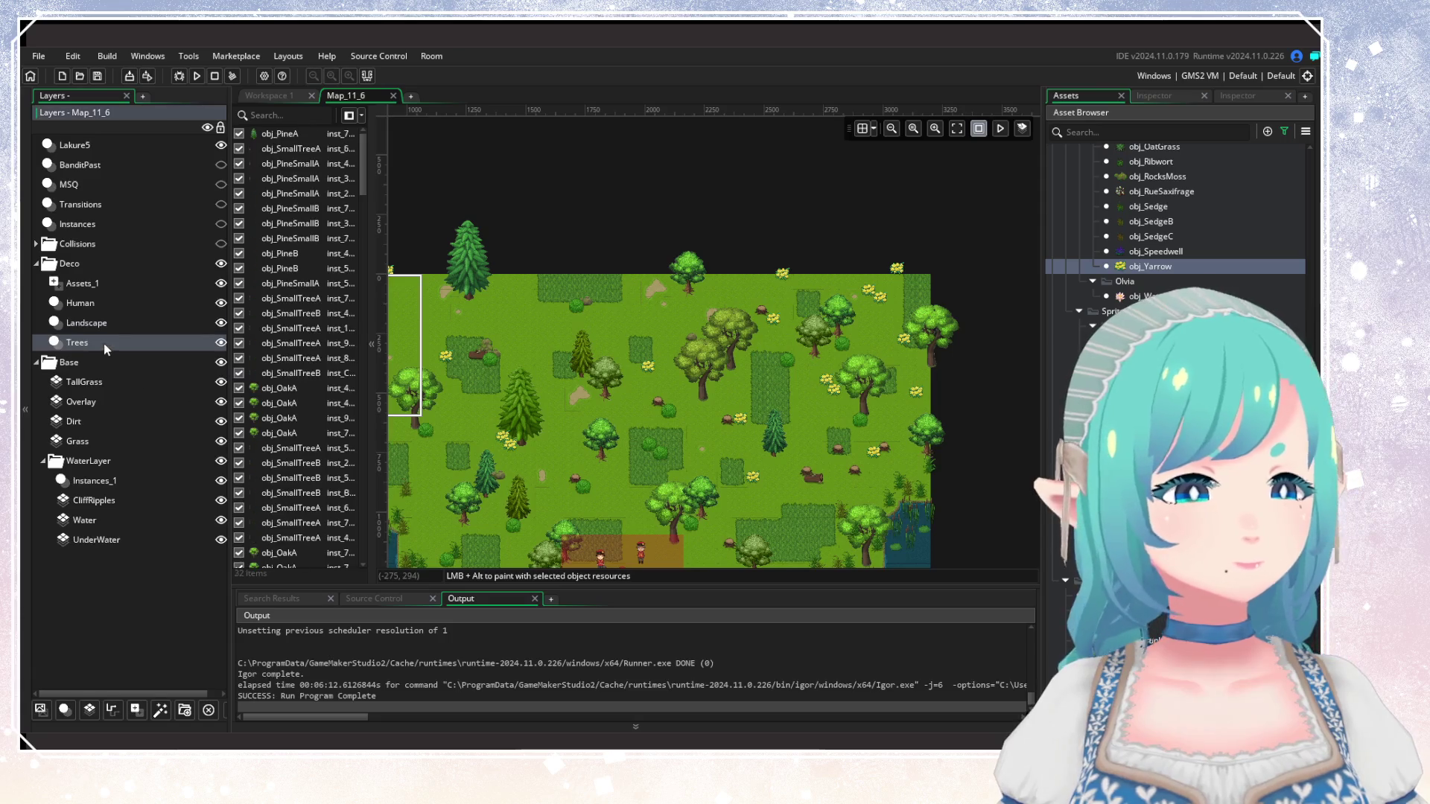
click(137, 710)
drag(88, 347, 87, 370)
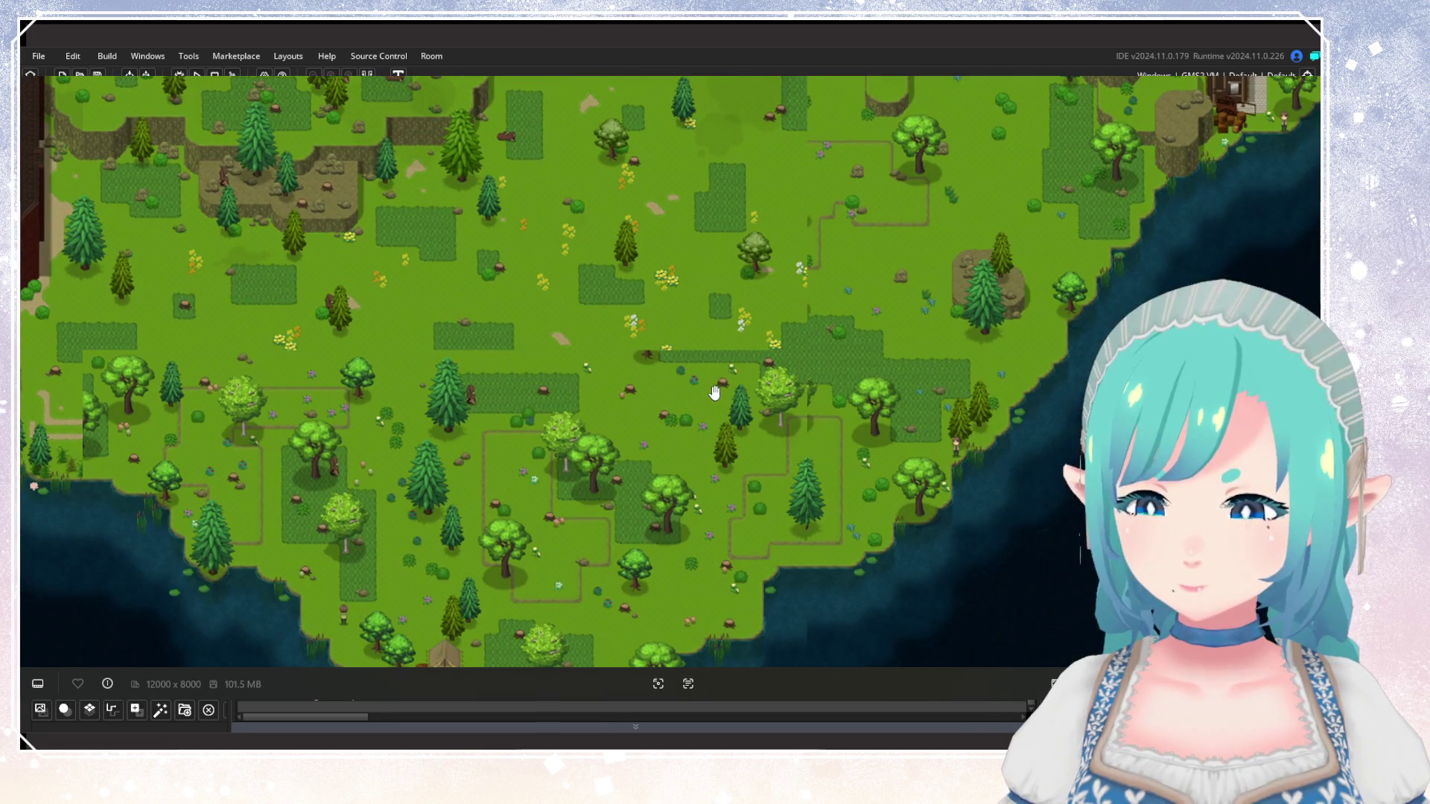
Check another area of the world map, then place a first flower graphic on Assets_2.
drag(459, 455, 545, 462)
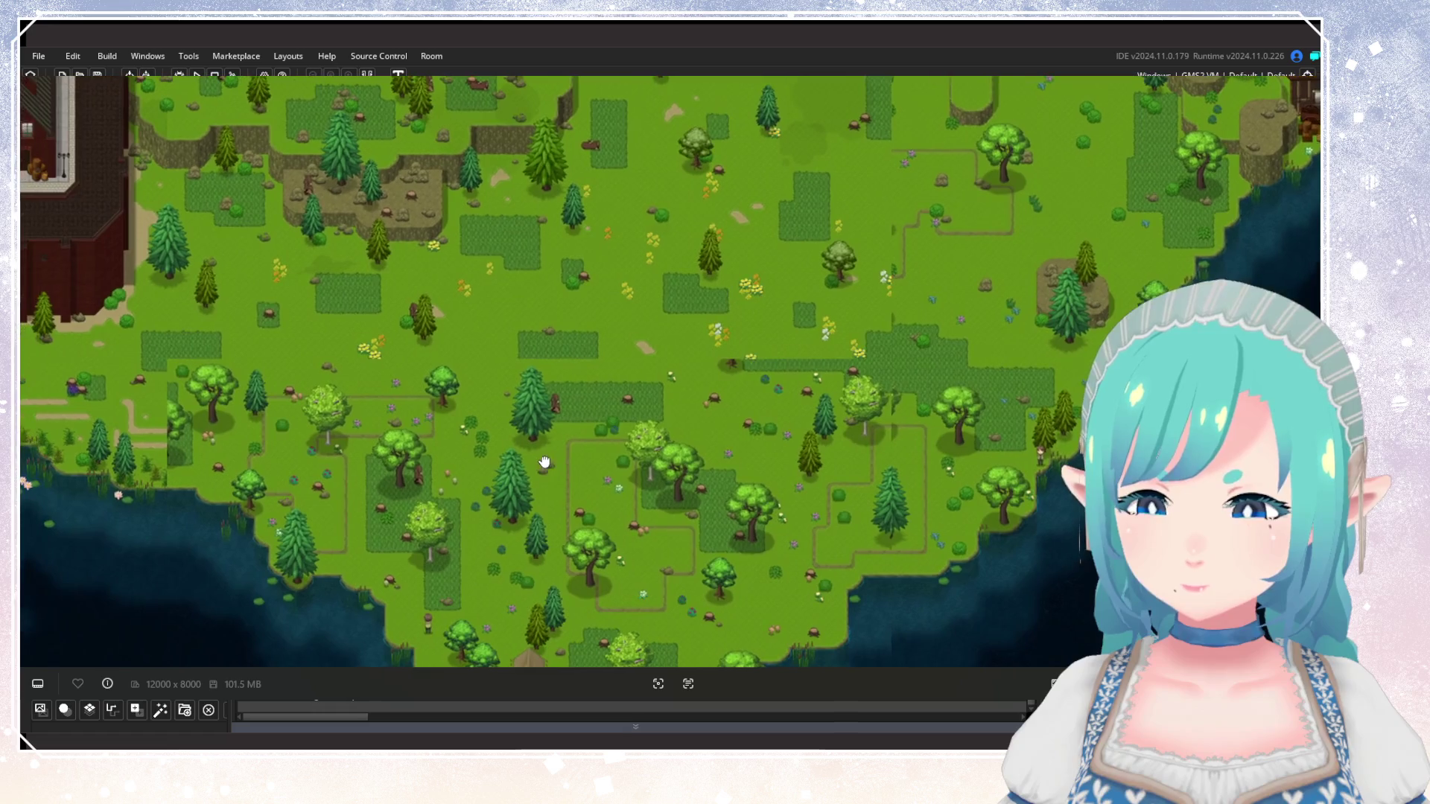
key(Escape)
scroll(698, 424, down, 3)
scroll(676, 338, up, 3)
scroll(781, 290, up, 2)
click(788, 295)
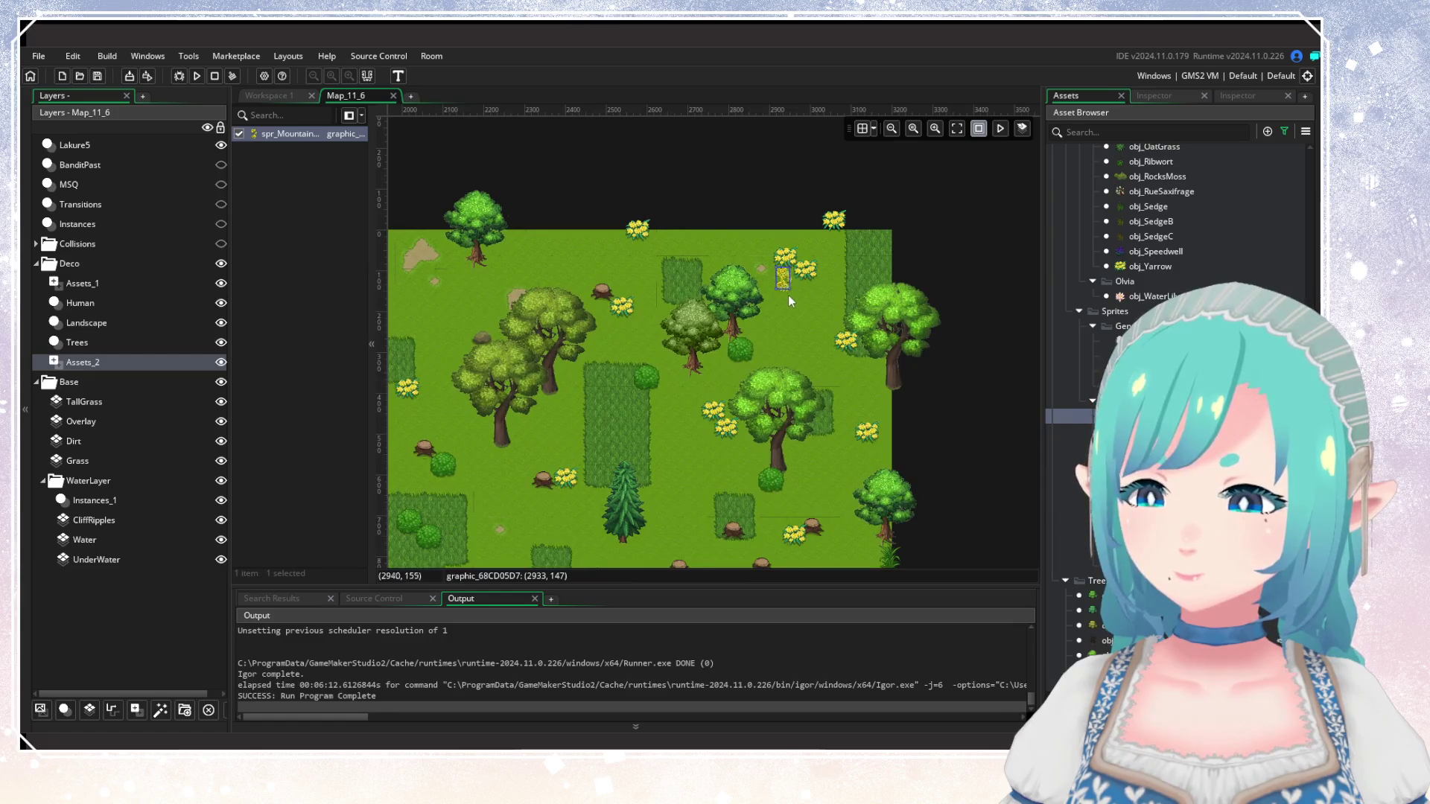
Scatter spr_Mountain flower graphics near the east edge and around the central trees.
click(835, 257)
click(846, 380)
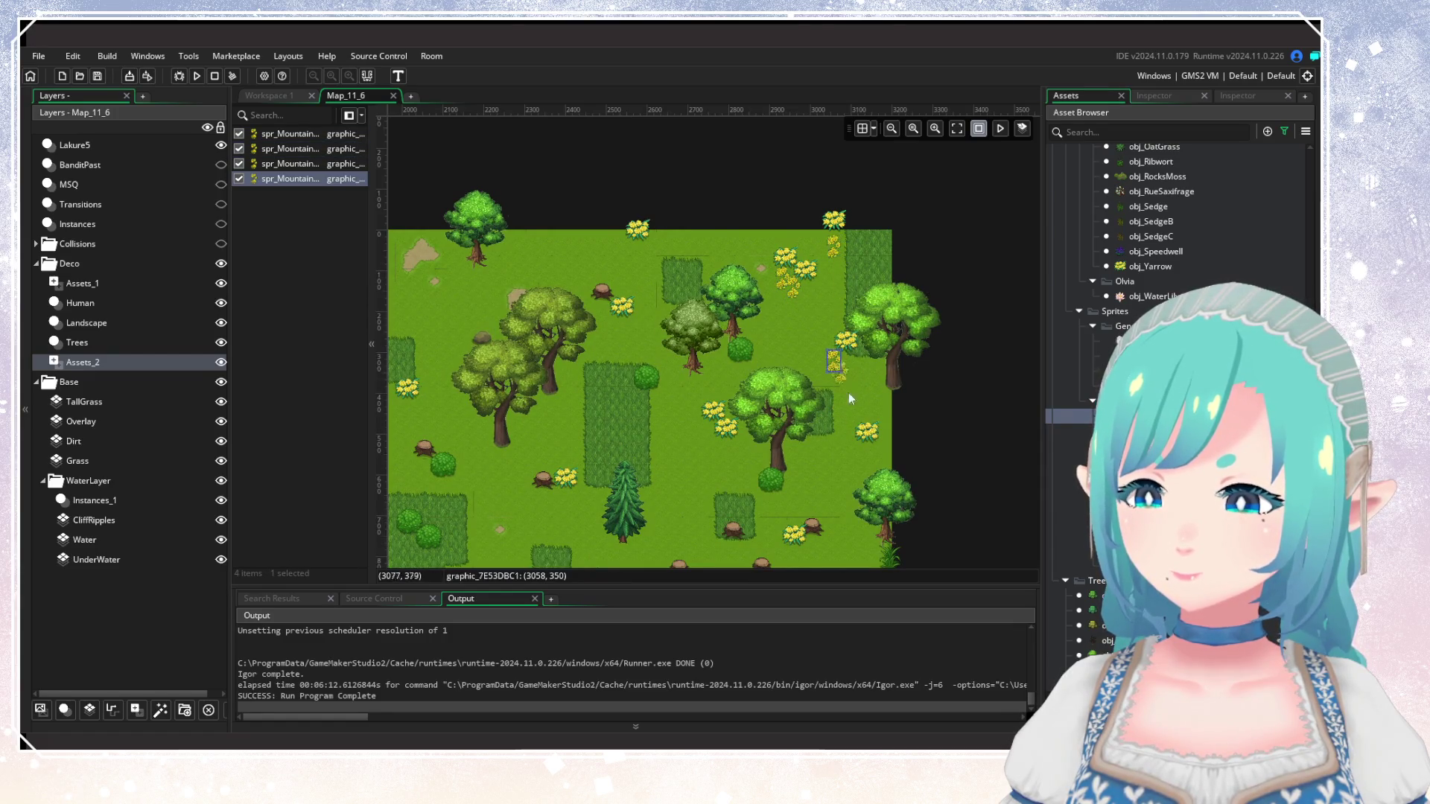
click(861, 461)
scroll(766, 459, down, 2)
click(891, 351)
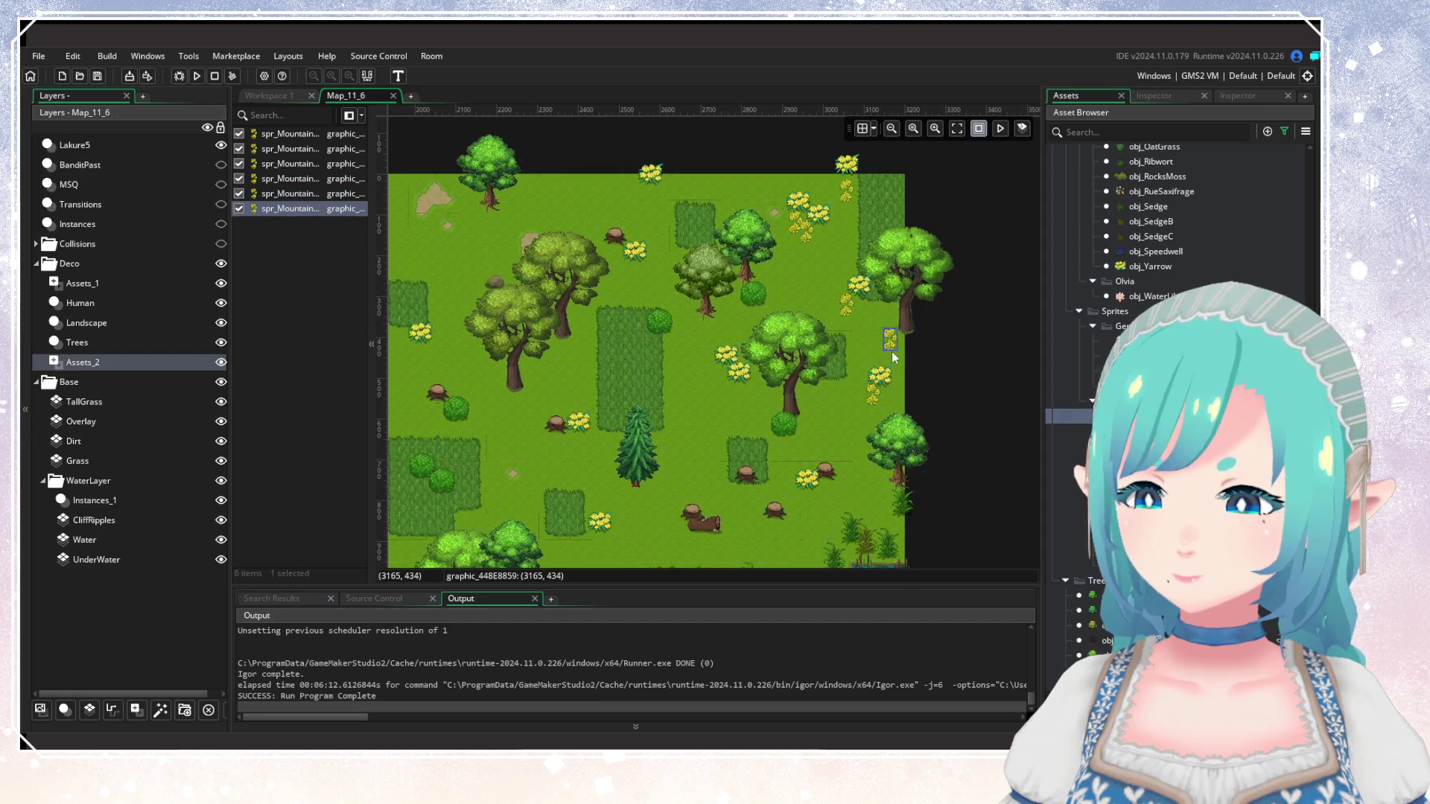
click(815, 411)
click(820, 421)
click(717, 391)
scroll(618, 443, left, 4)
scroll(741, 326, up, 1)
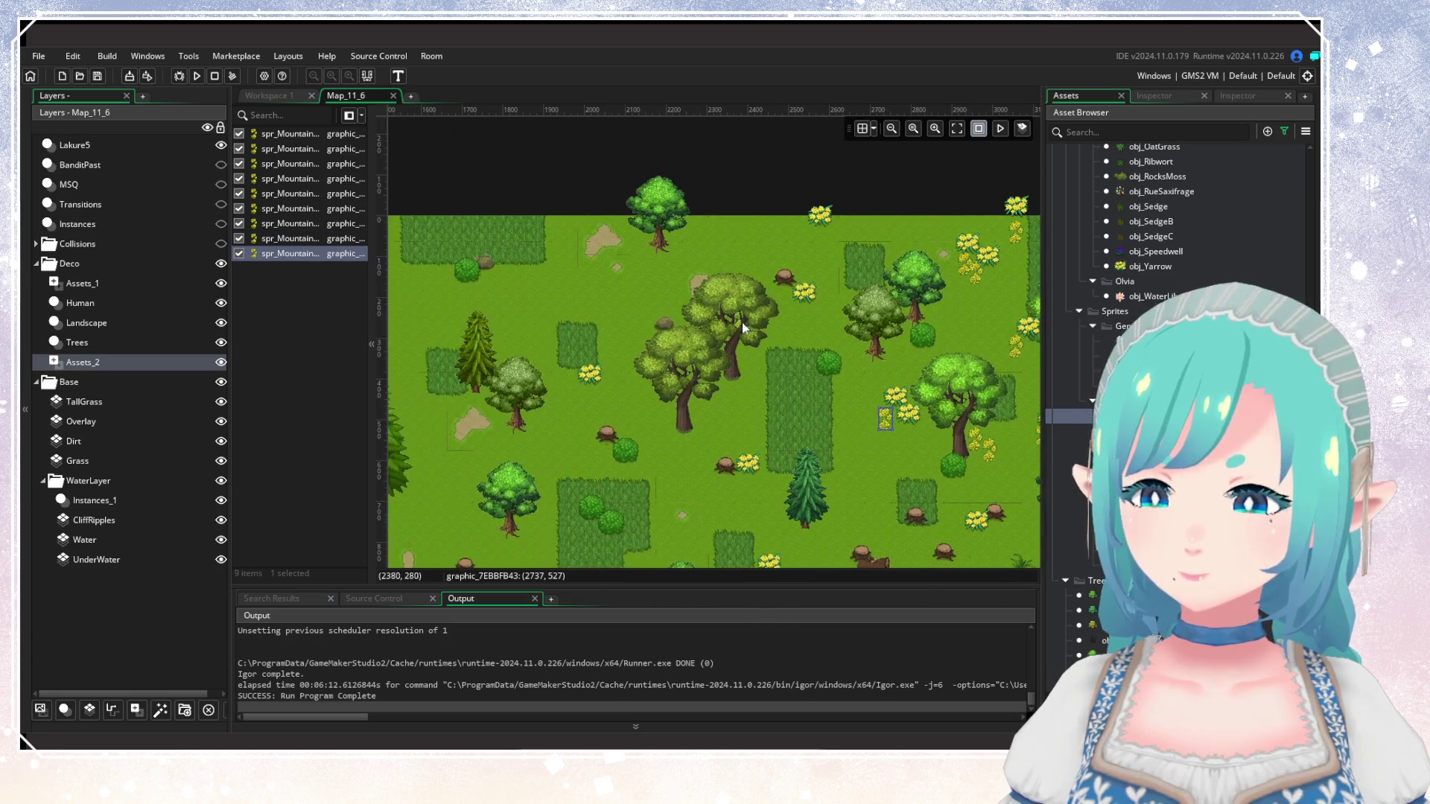
click(788, 319)
click(797, 326)
click(714, 393)
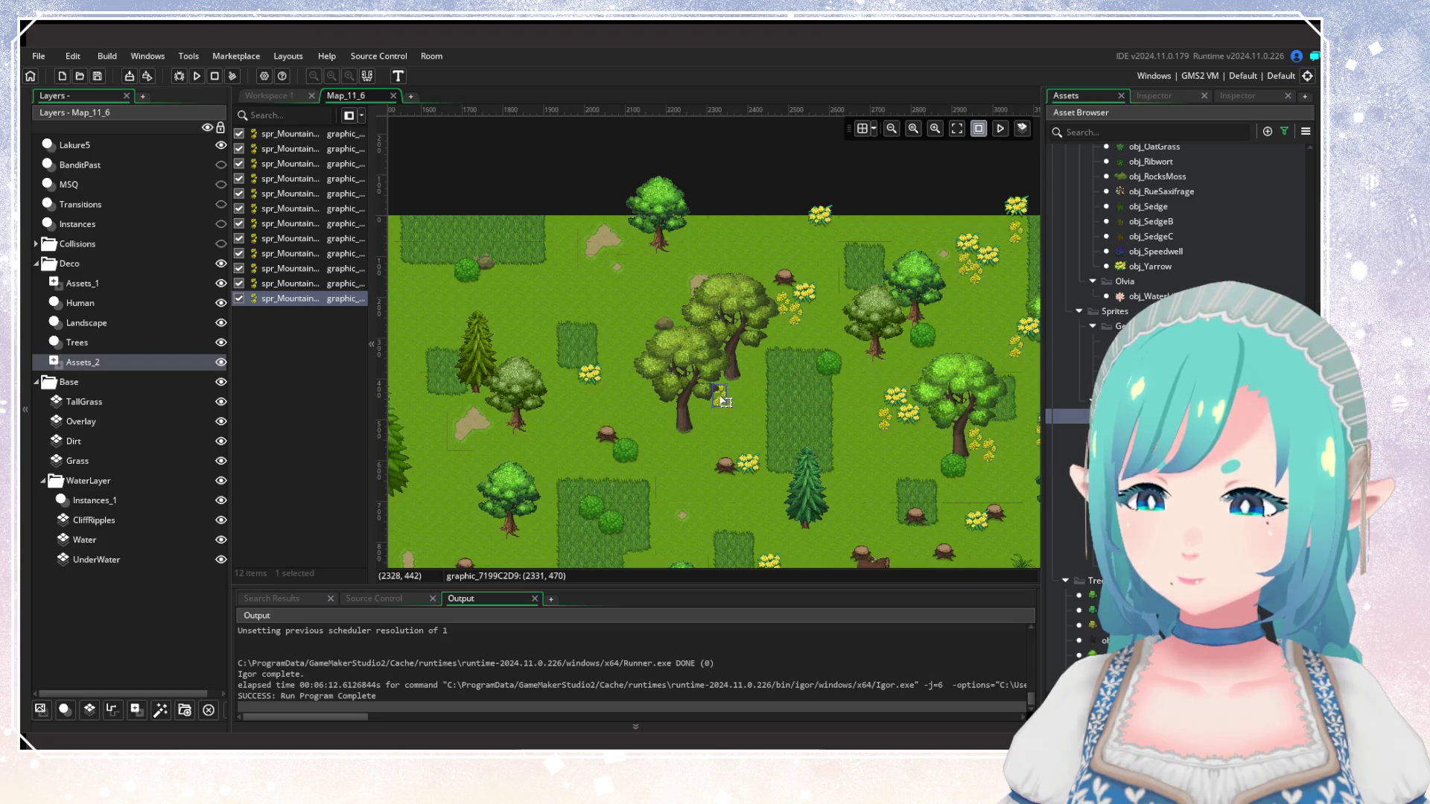
click(734, 419)
click(527, 327)
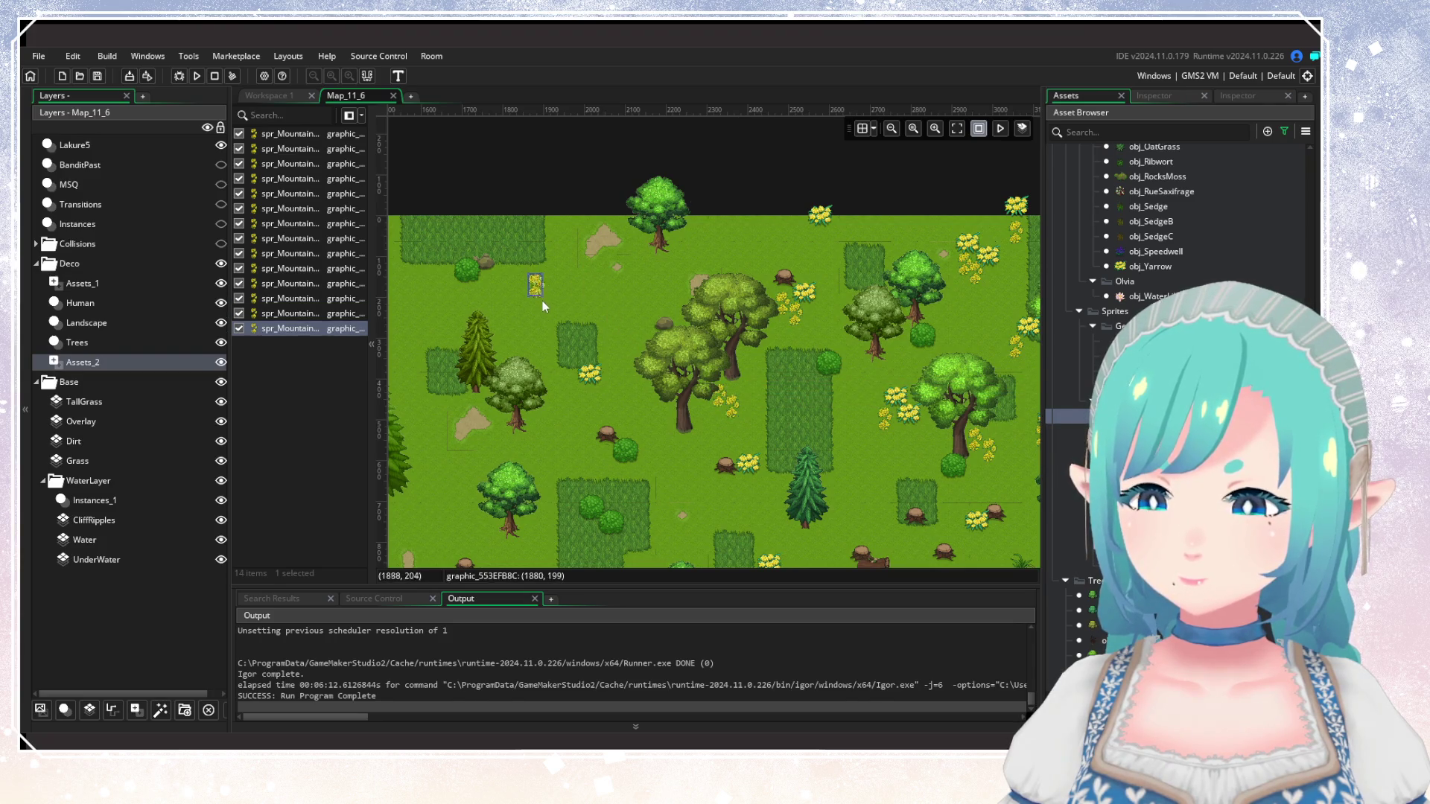
click(542, 294)
Add flower clumps beside the trees of the western and eastern forests.
drag(506, 359, 791, 356)
drag(555, 337, 642, 360)
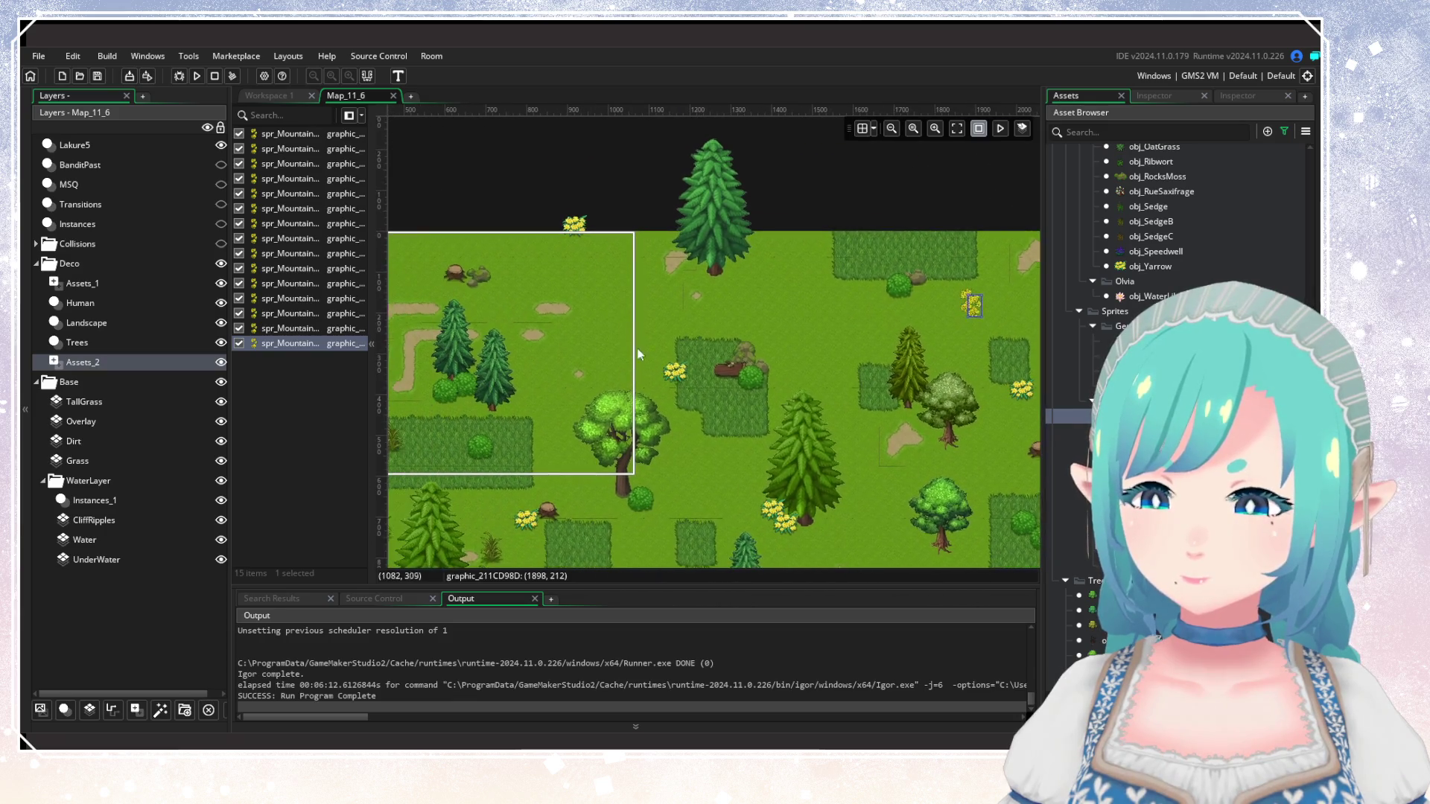
click(624, 359)
click(624, 359)
mouse_move(778, 505)
mouse_down()
mouse_move(649, 408)
mouse_move(667, 357)
mouse_move(529, 346)
mouse_move(718, 437)
mouse_up()
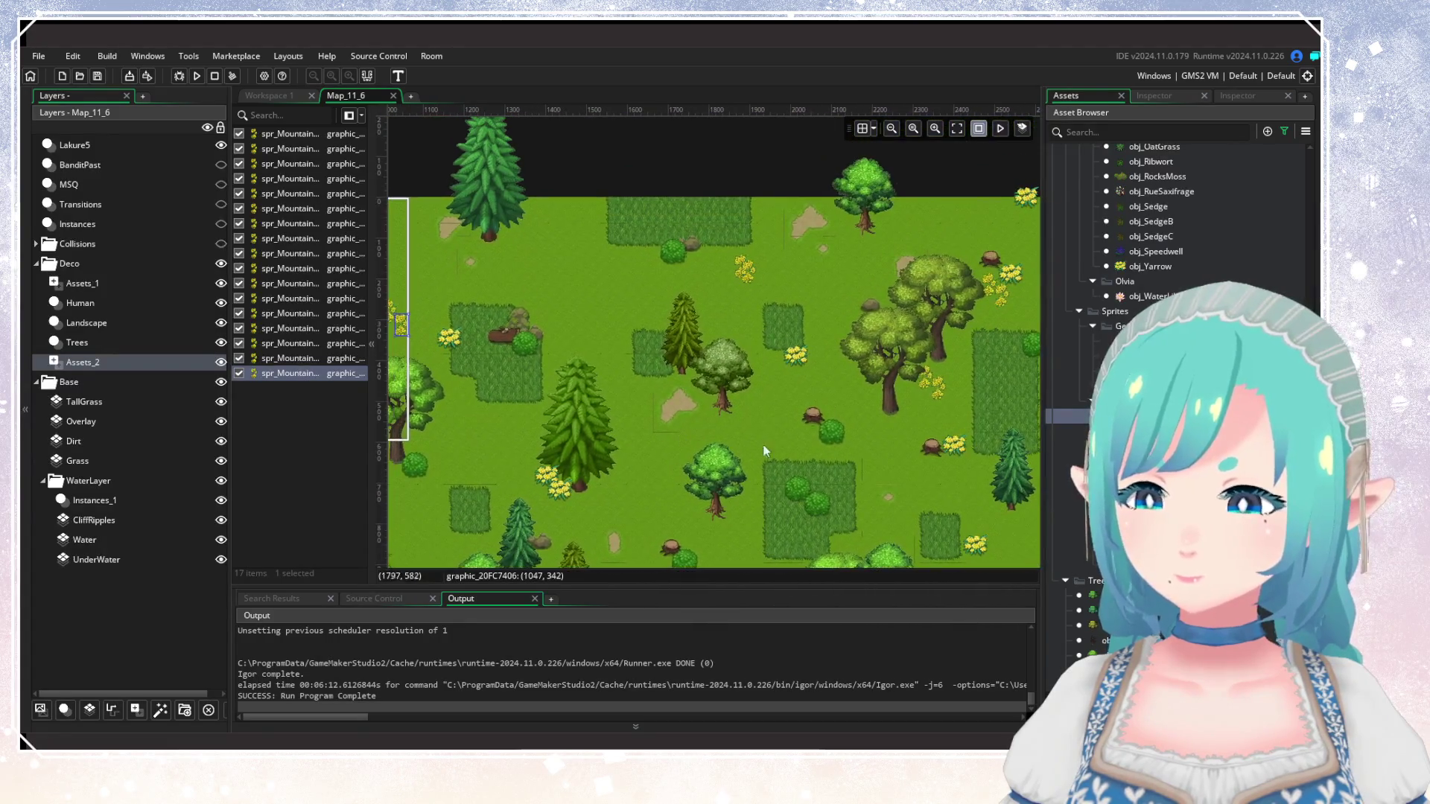
click(730, 289)
drag(1028, 347, 782, 359)
click(750, 332)
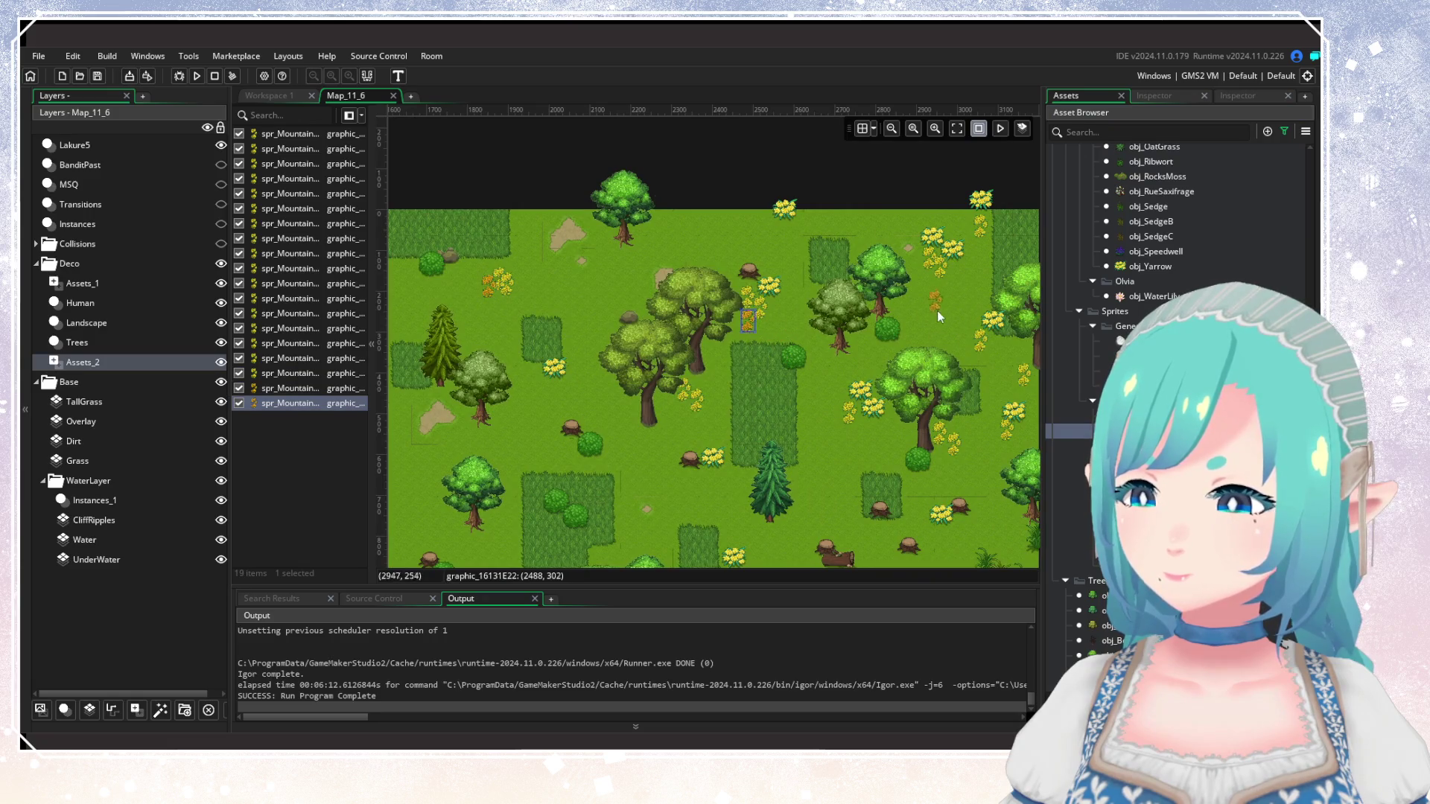
click(935, 297)
click(918, 340)
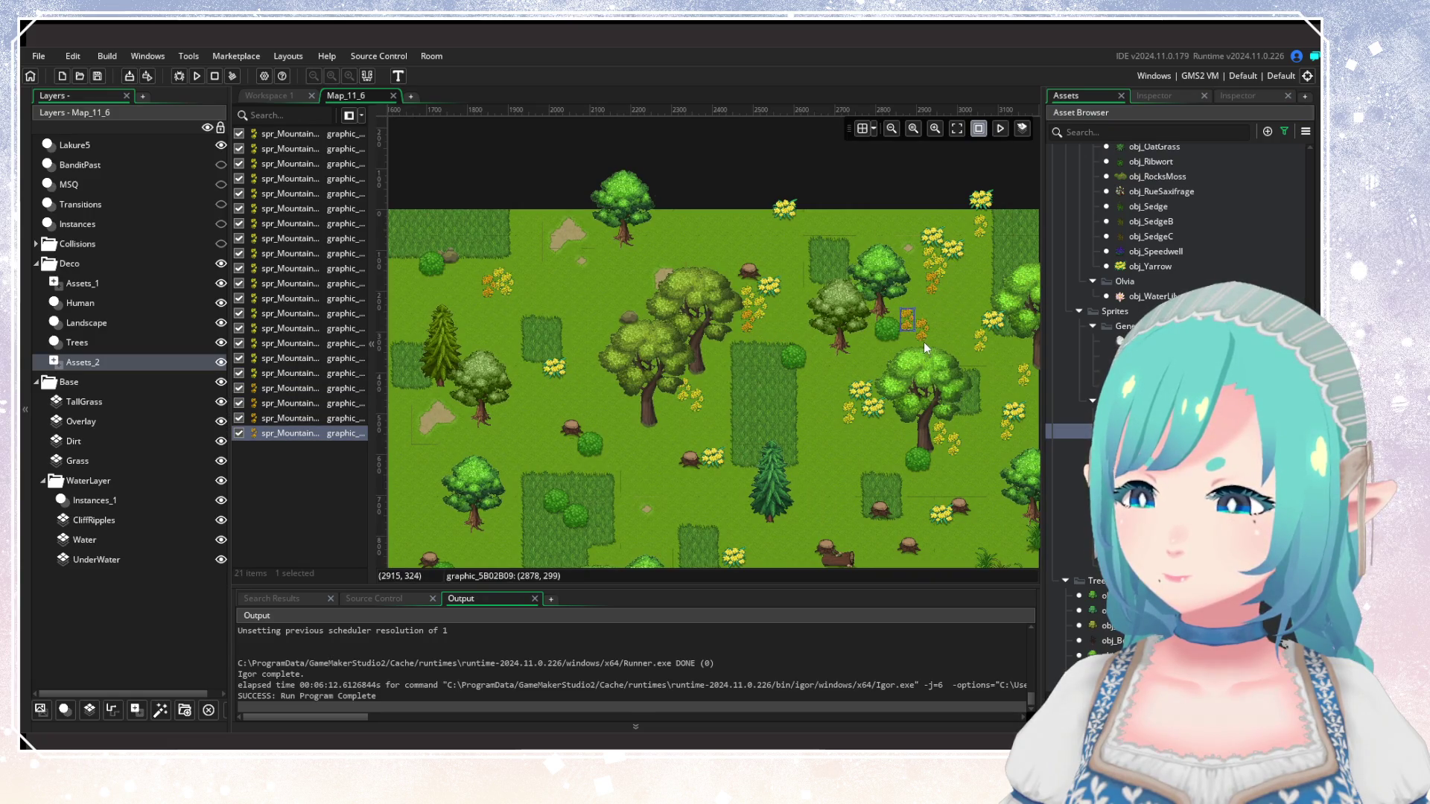
click(944, 467)
click(944, 469)
drag(971, 478, 775, 441)
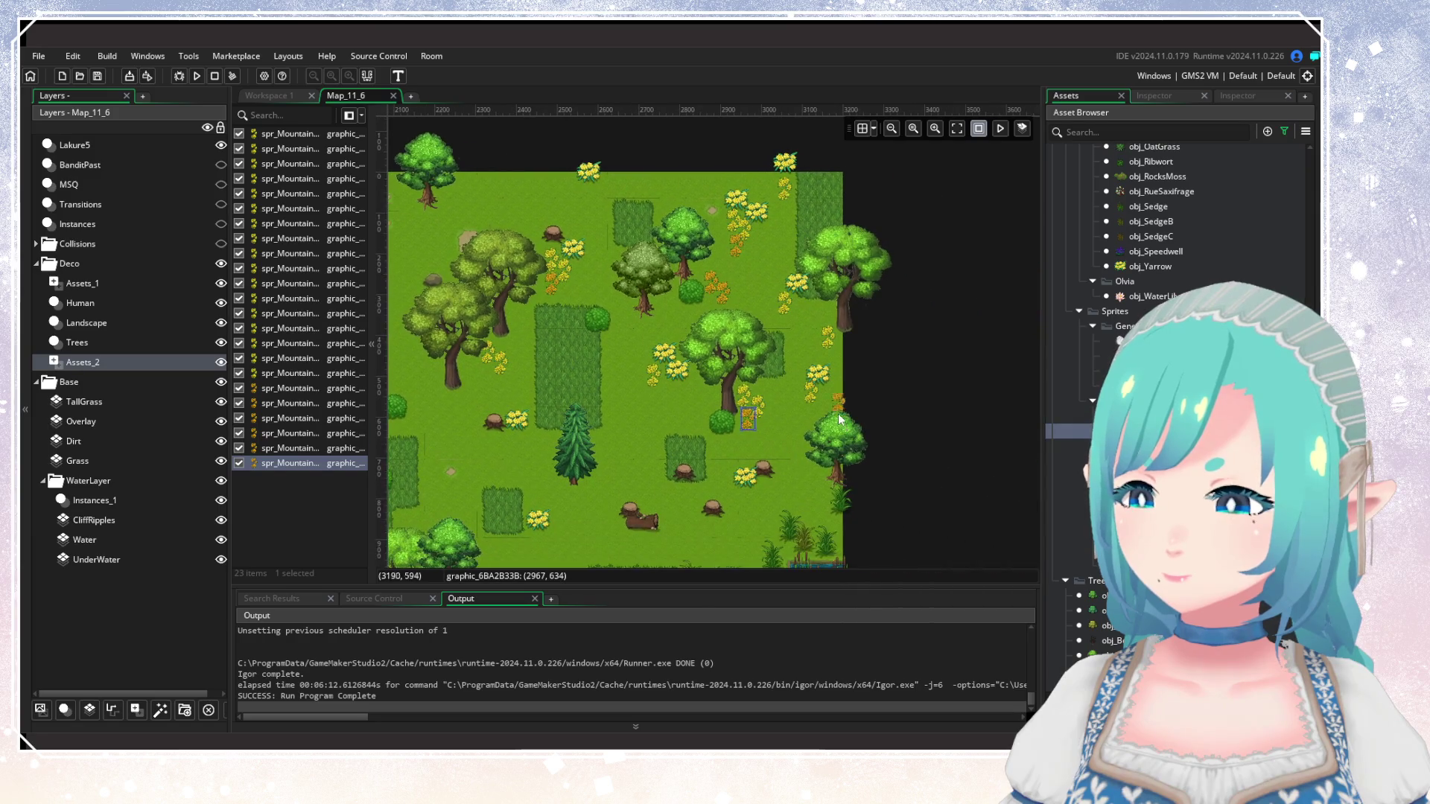
Place more flowers in the meadow, the upper-left area and beside the large central tree.
click(820, 360)
scroll(782, 435, down, 3)
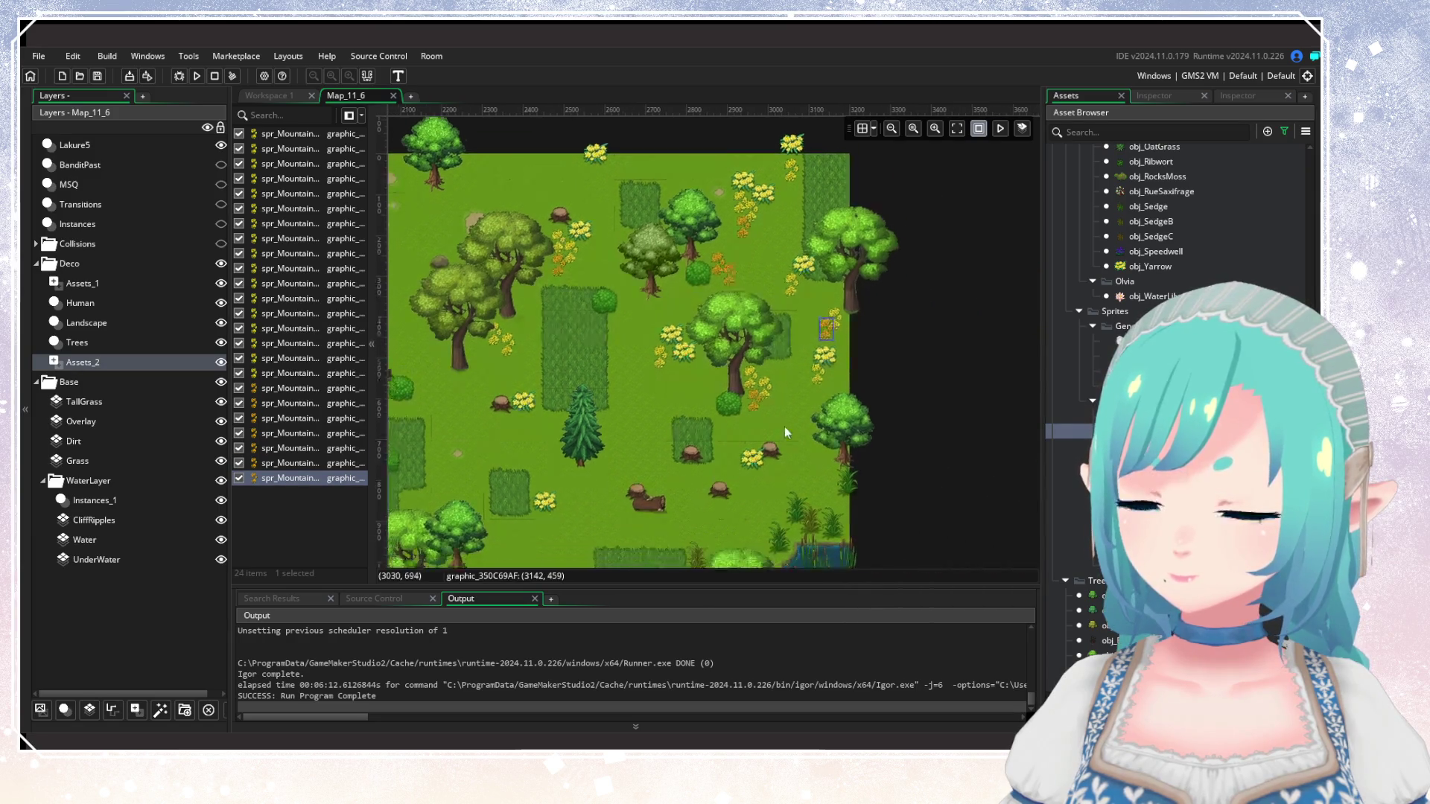
click(788, 435)
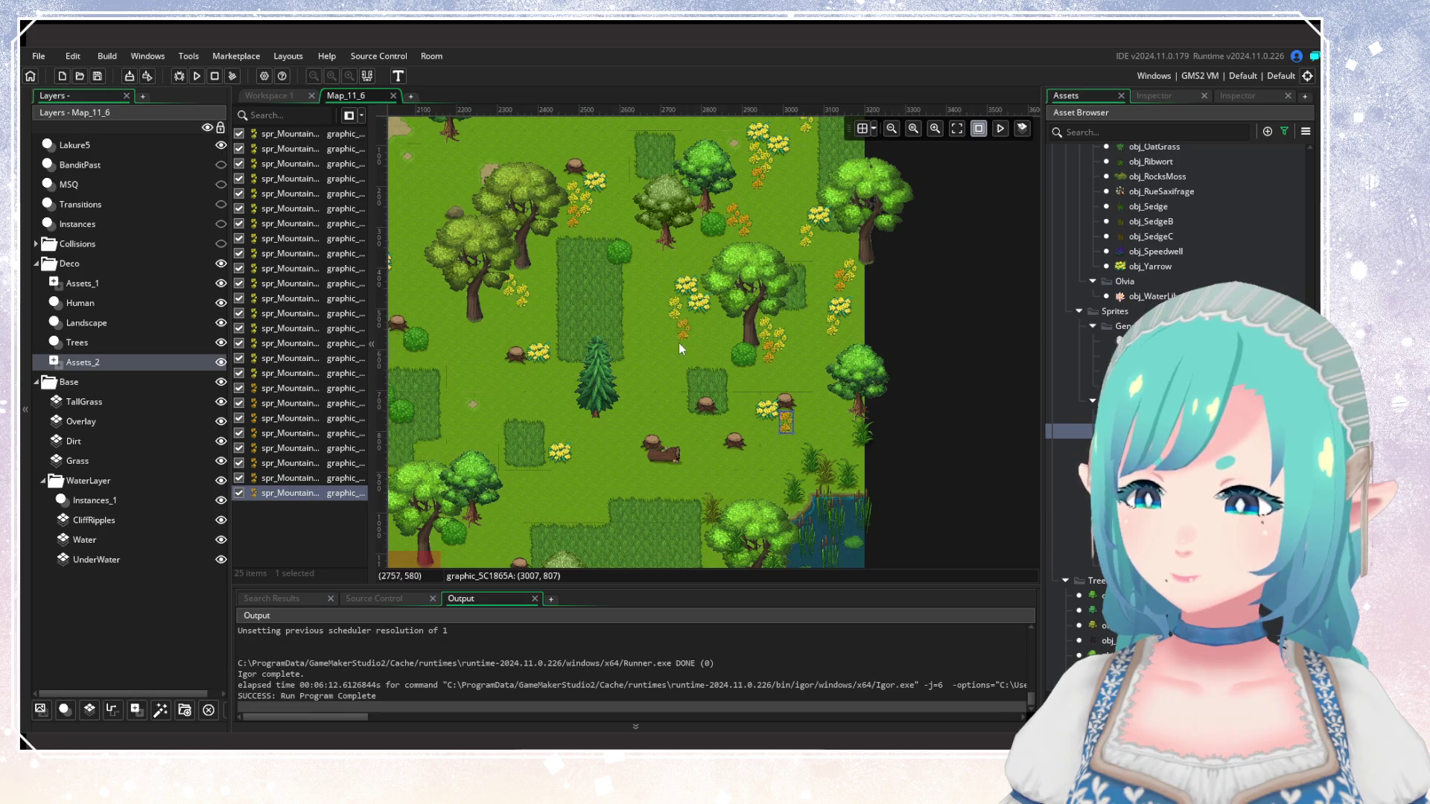
scroll(820, 440, left, 5)
scroll(656, 361, left, 5)
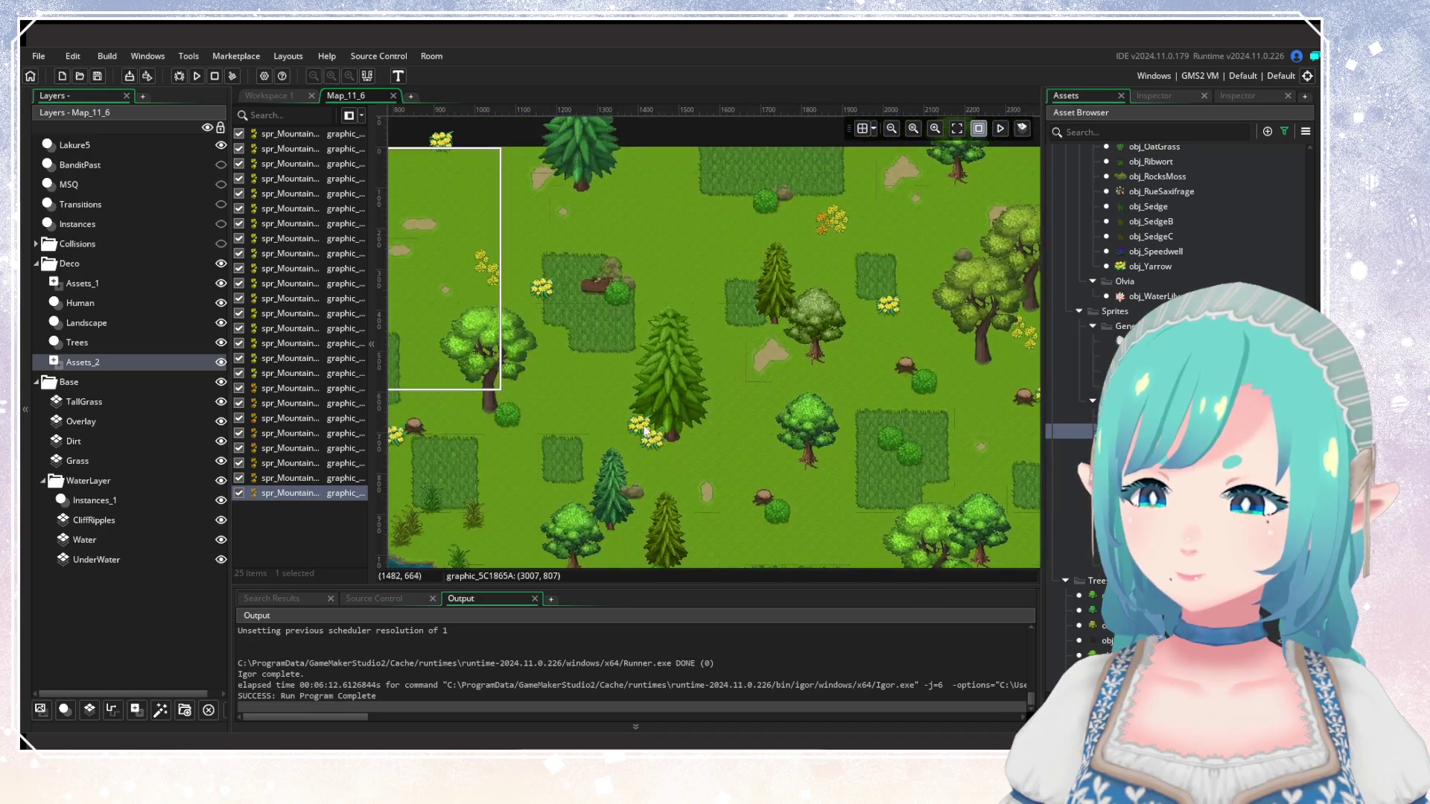
scroll(745, 417, up, 2)
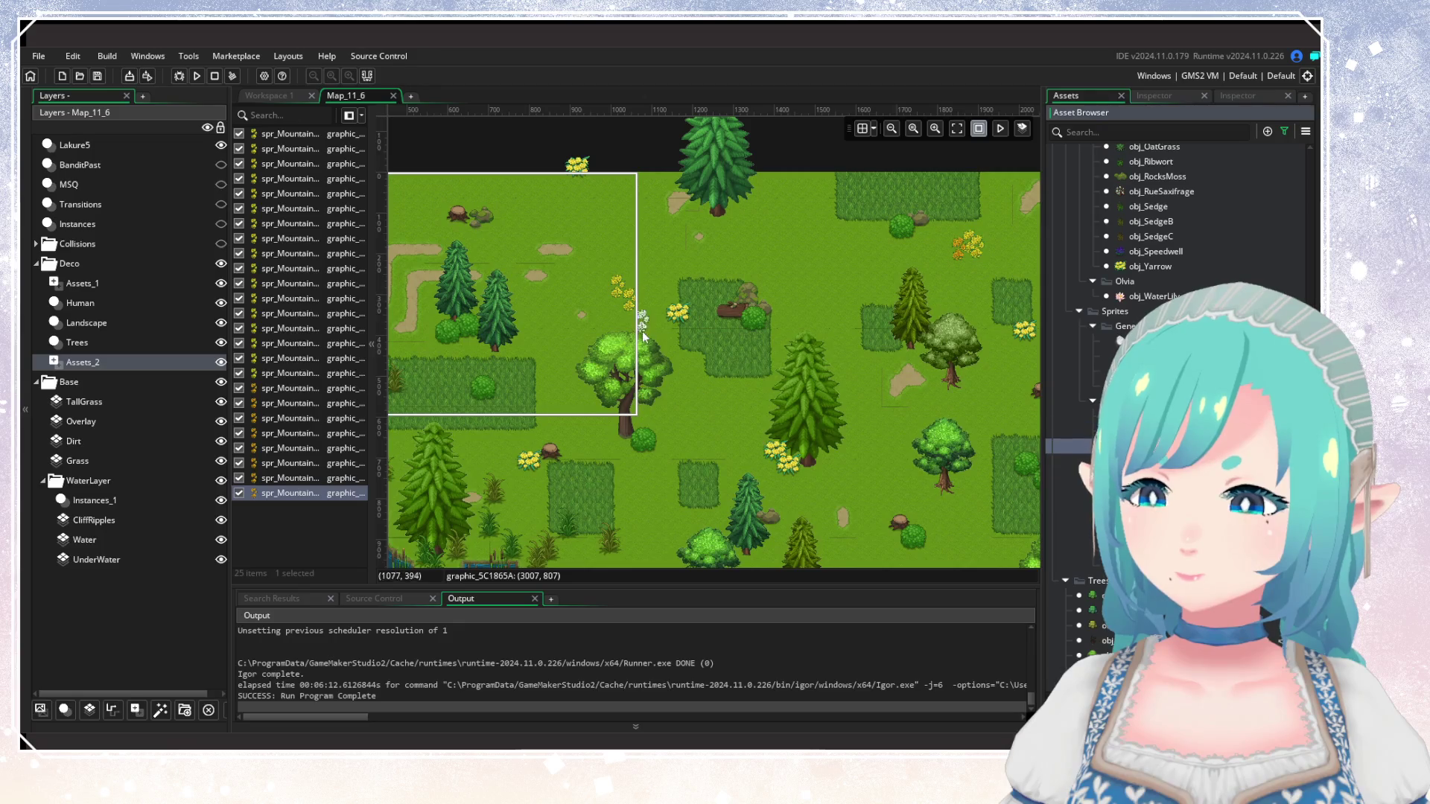
click(616, 322)
scroll(677, 346, right, 5)
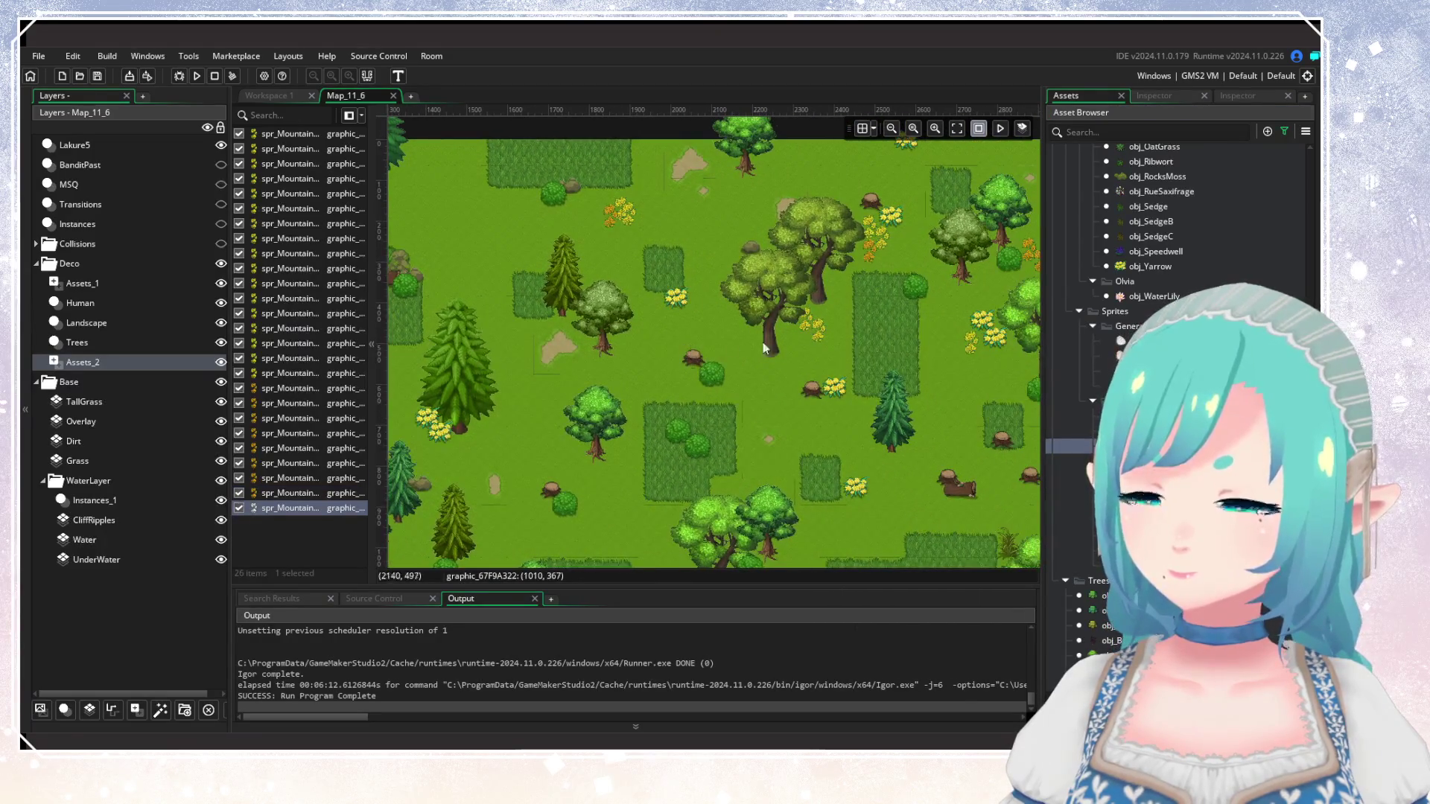
scroll(661, 408, right, 5)
click(638, 420)
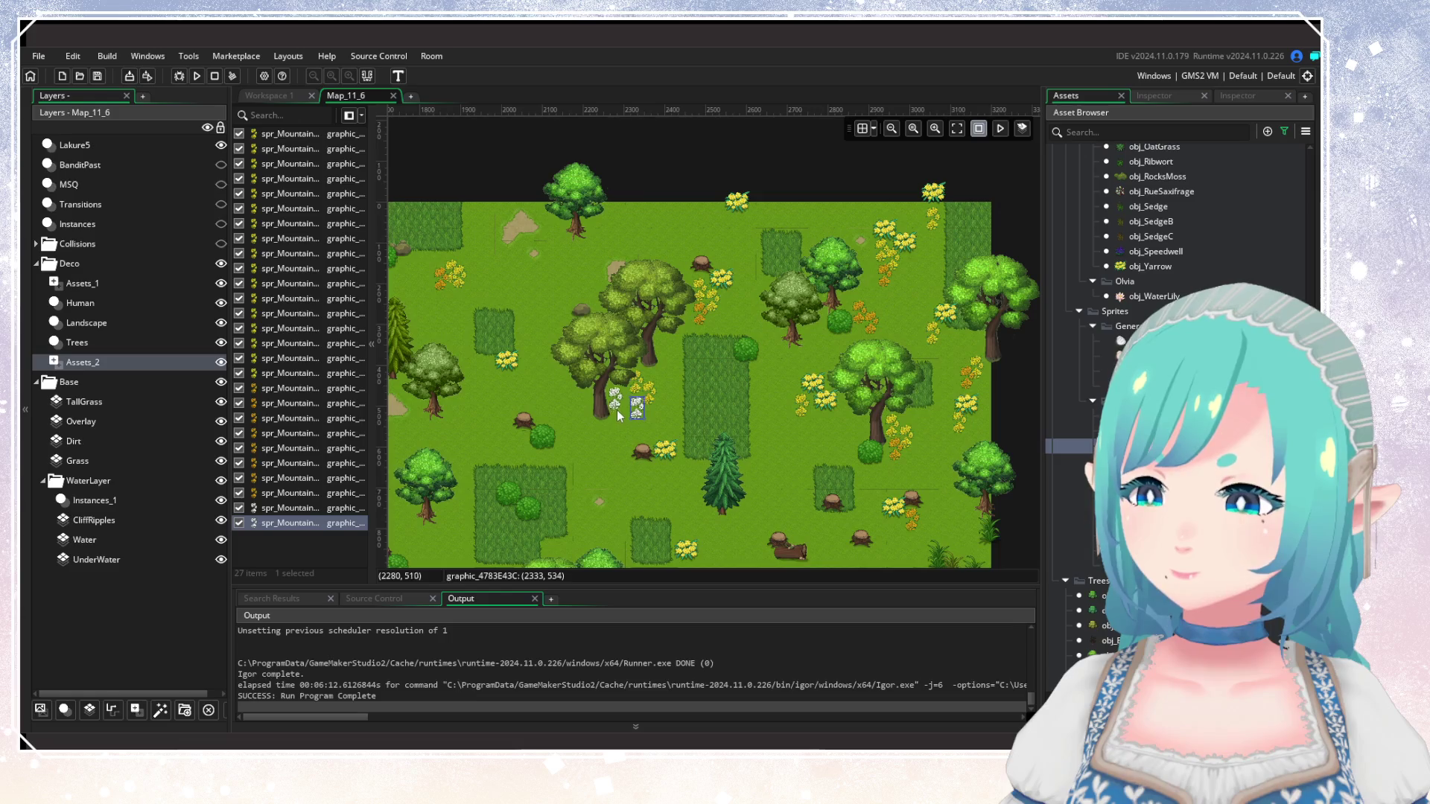
click(616, 404)
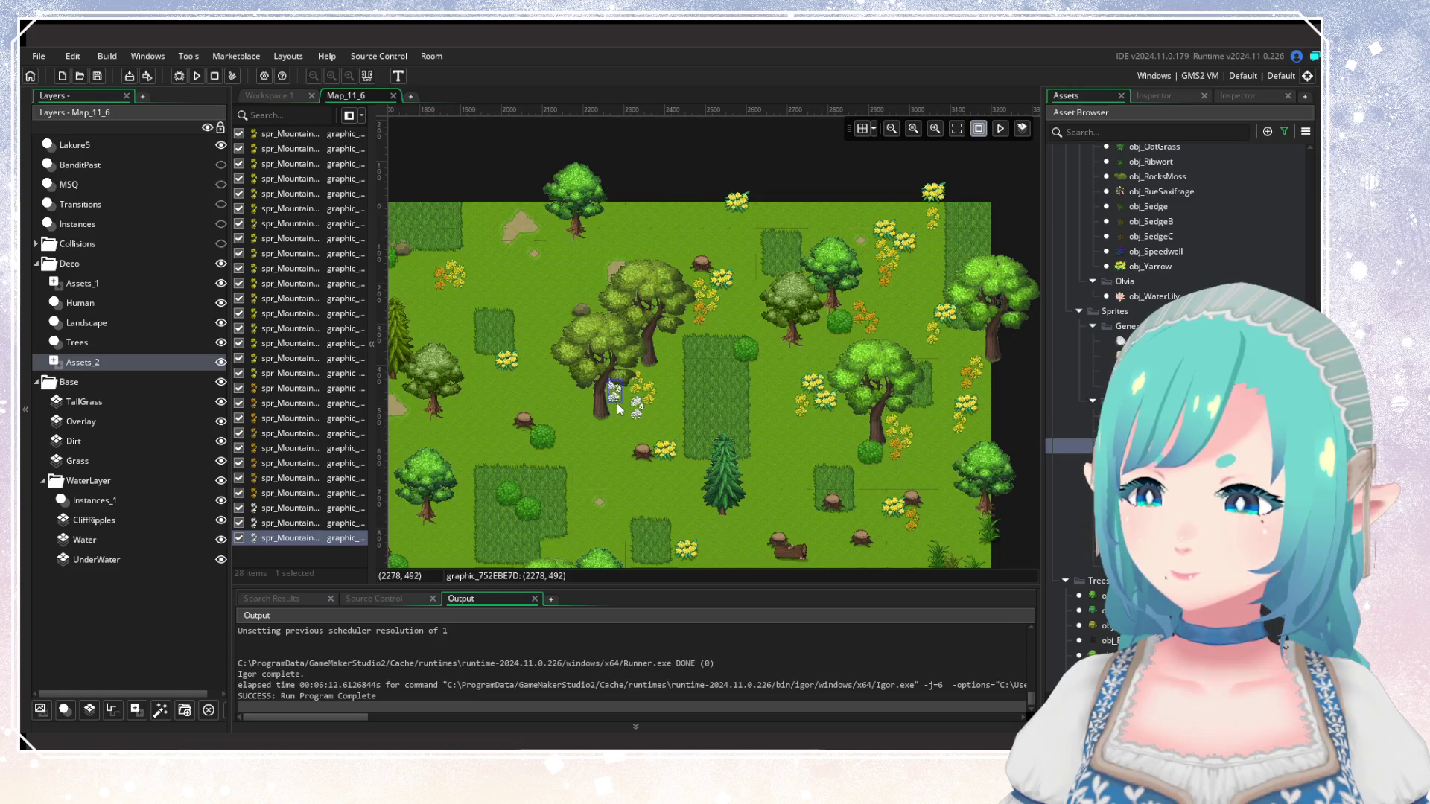
click(868, 279)
Switch to a different flower sprite and place it around the meadow's right side and top edge.
click(1132, 416)
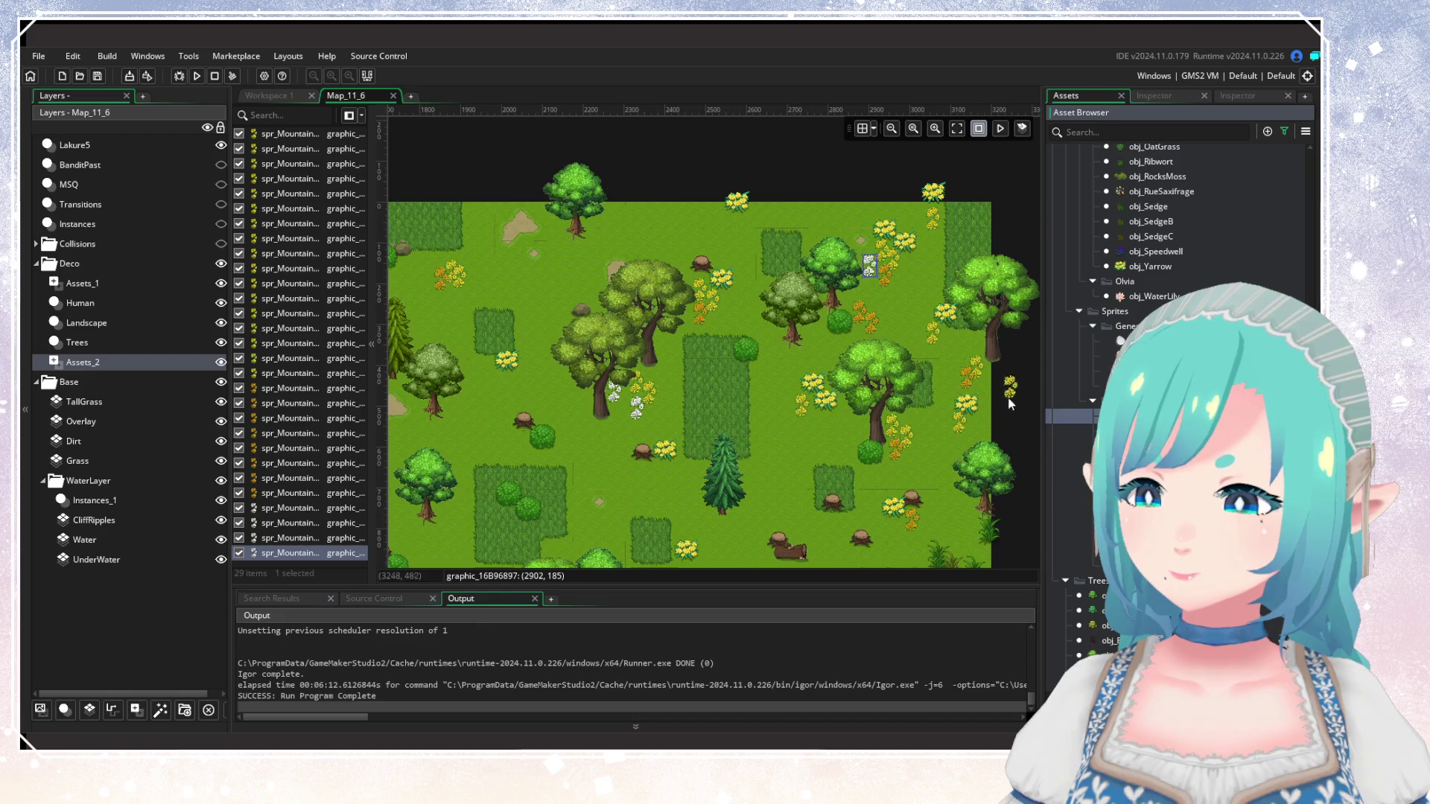
click(945, 404)
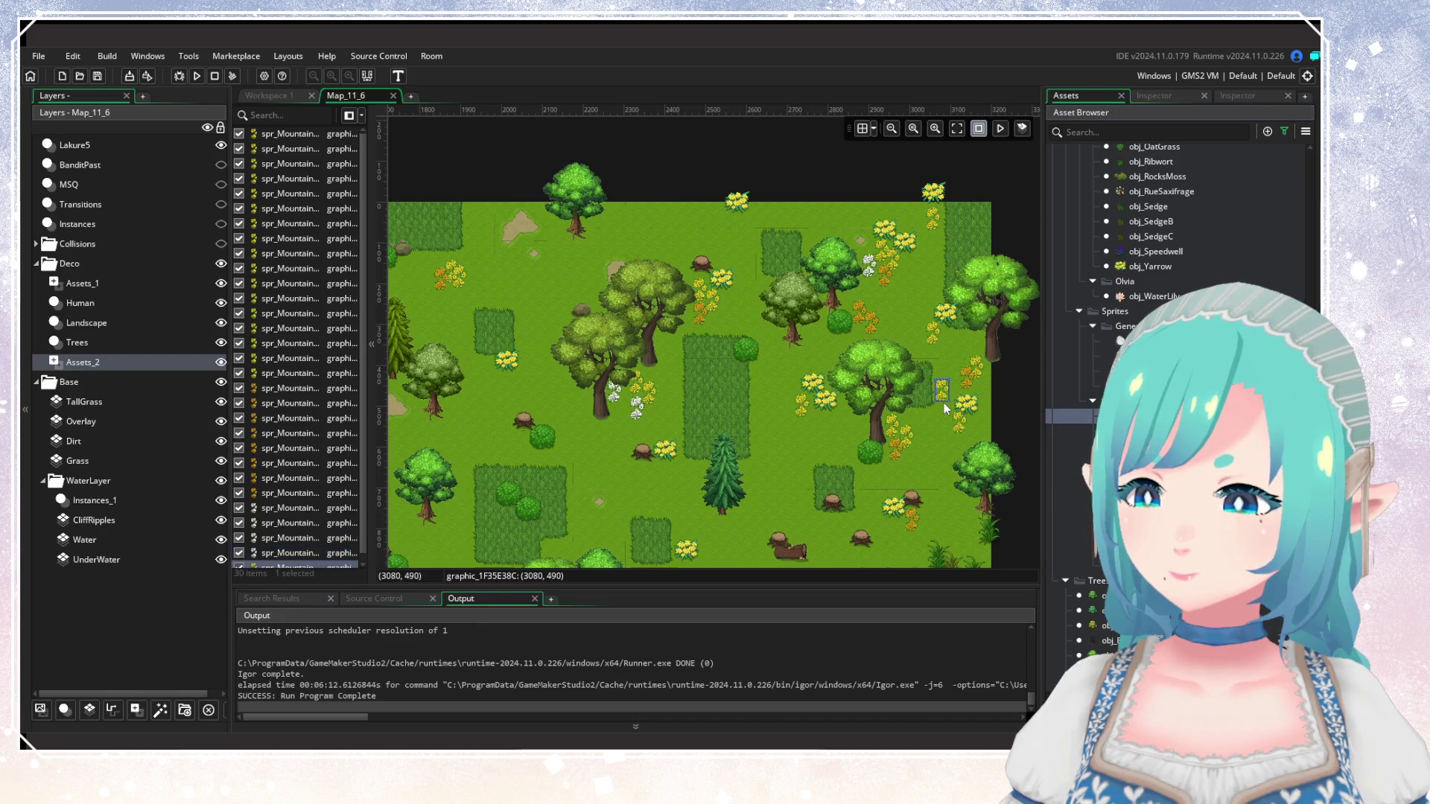
click(921, 295)
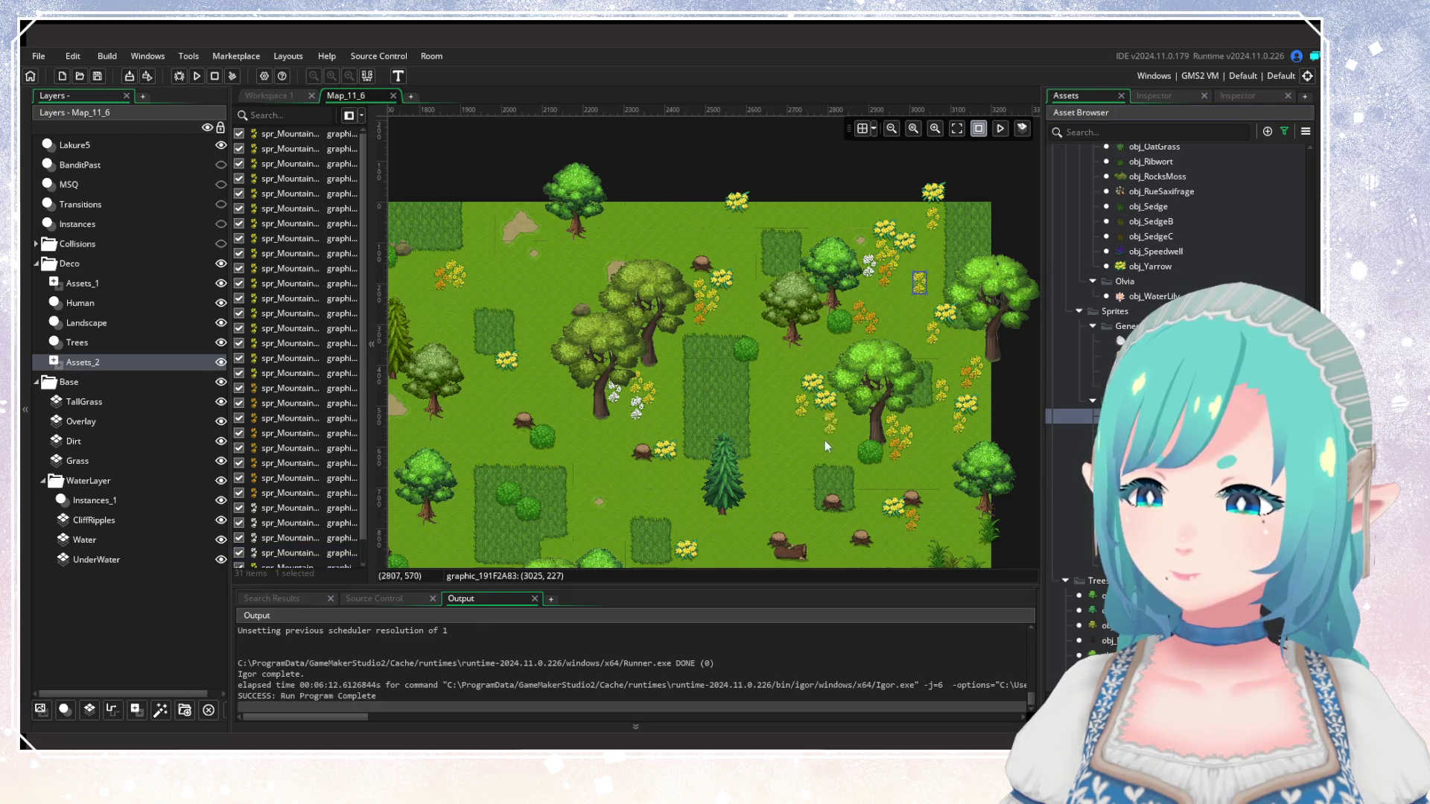
scroll(736, 455, down, 3)
scroll(828, 334, left, 3)
scroll(833, 397, left, 2)
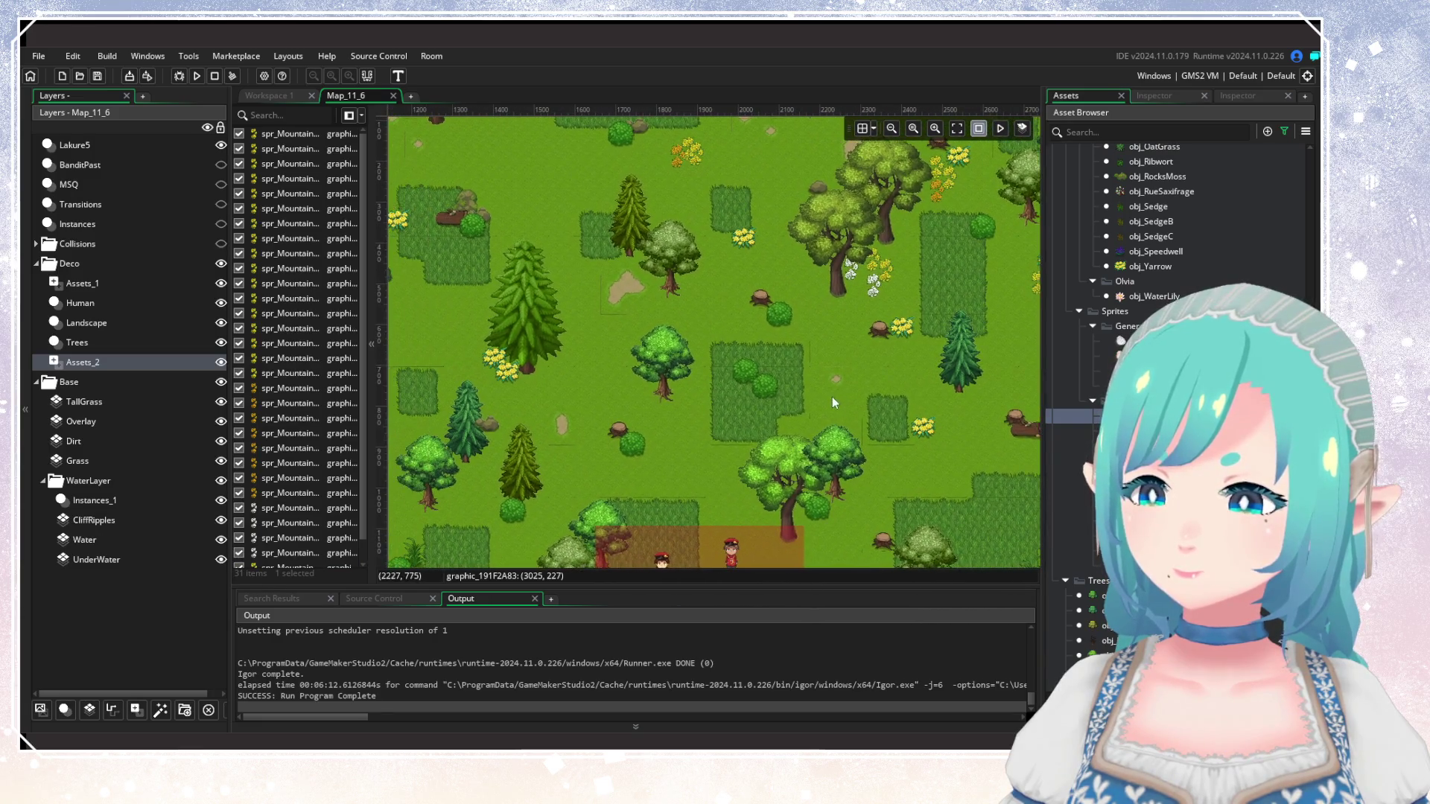
click(870, 386)
scroll(762, 359, up, 3)
scroll(762, 359, left, 8)
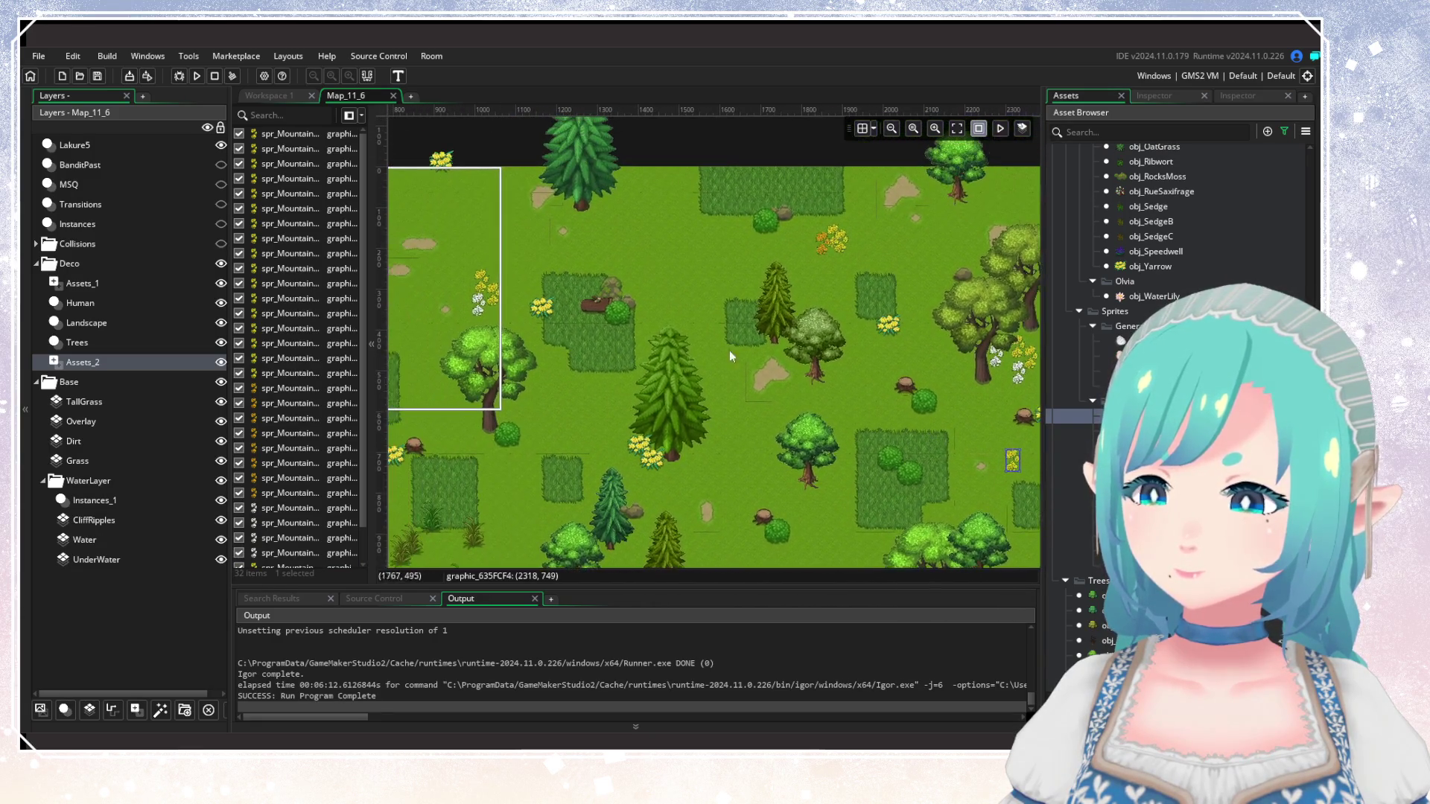
scroll(588, 272, down, 4)
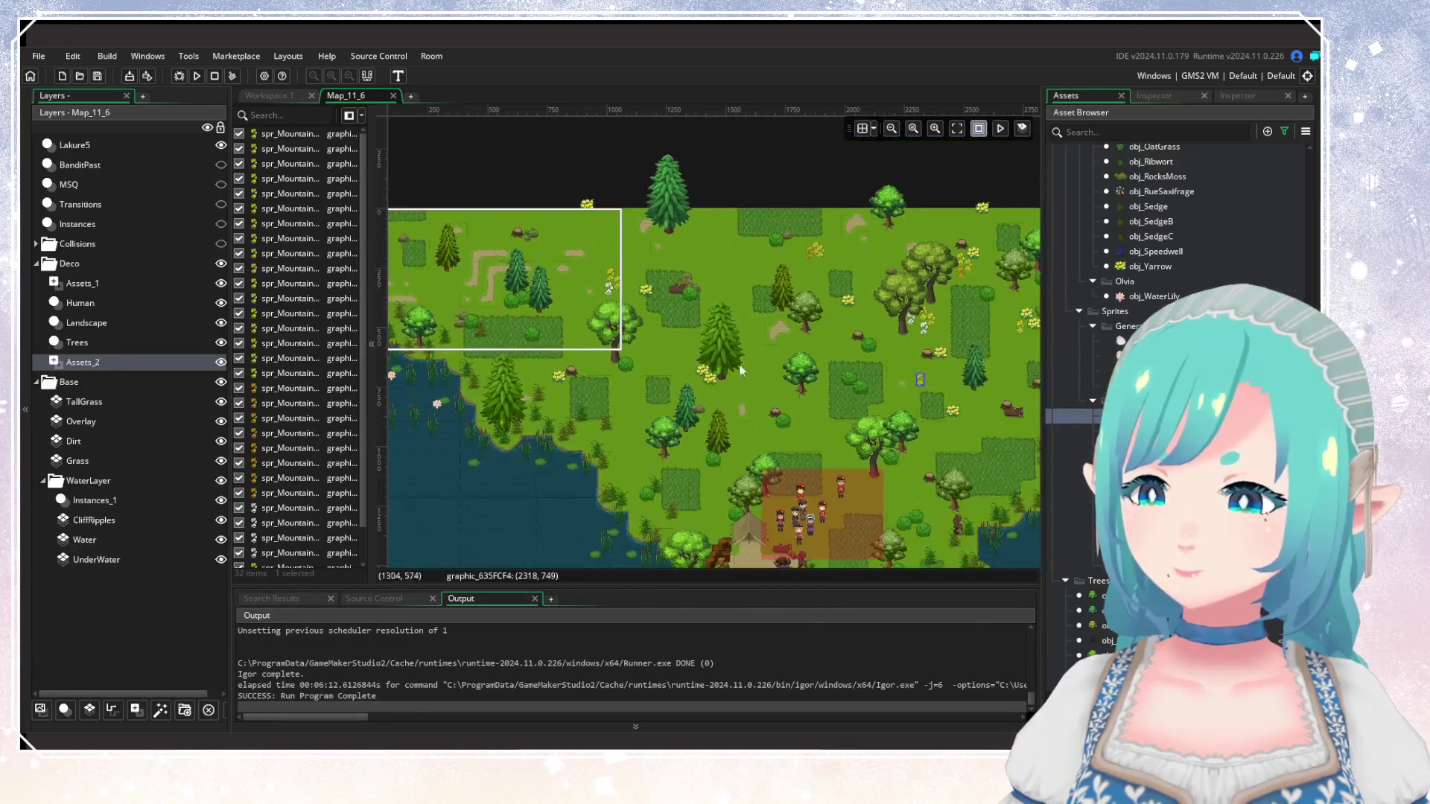
scroll(730, 388, up, 2)
click(700, 236)
Pan and zoom across the room to review the flowers over the whole map.
scroll(753, 408, down, 4)
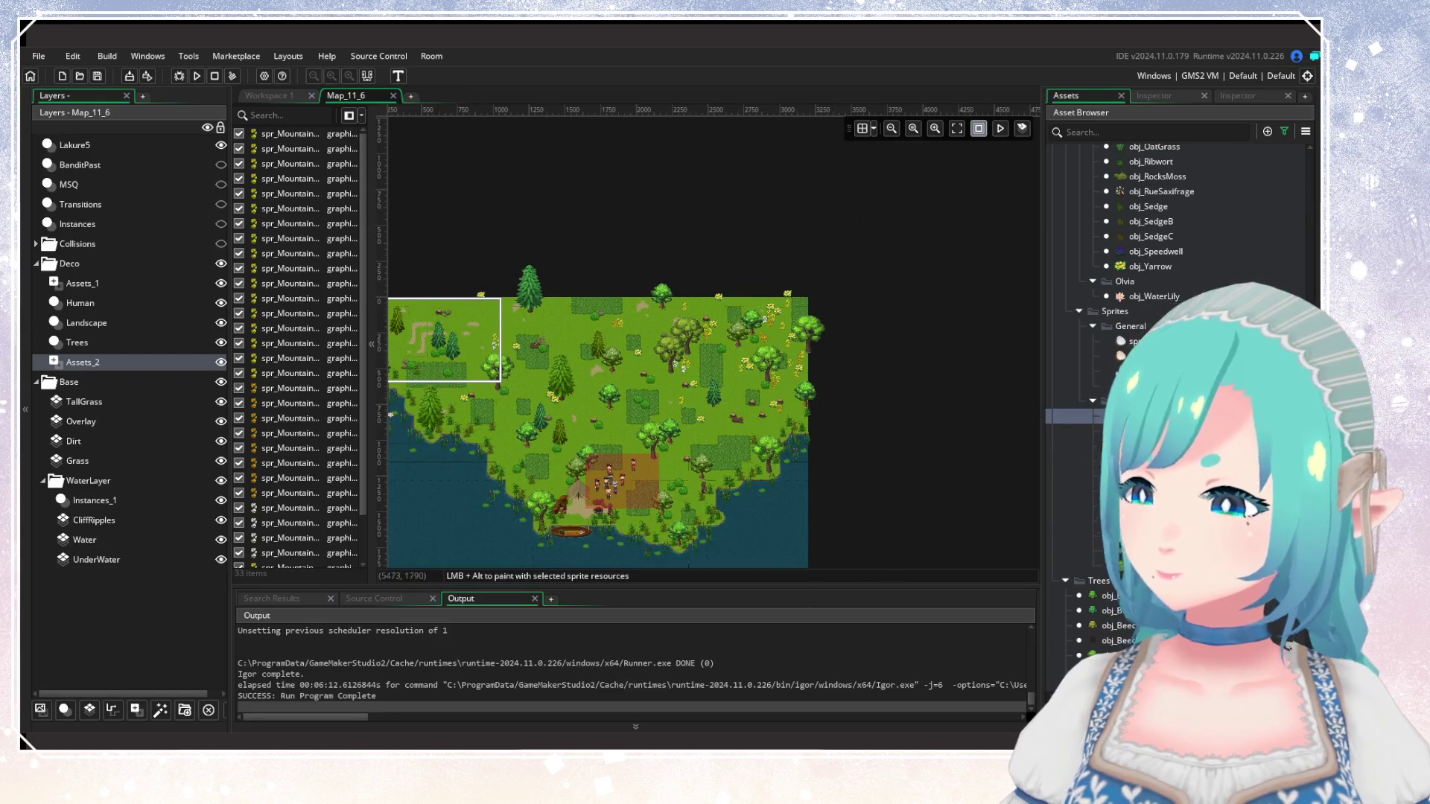
scroll(703, 364, up, 6)
scroll(700, 365, down, 1)
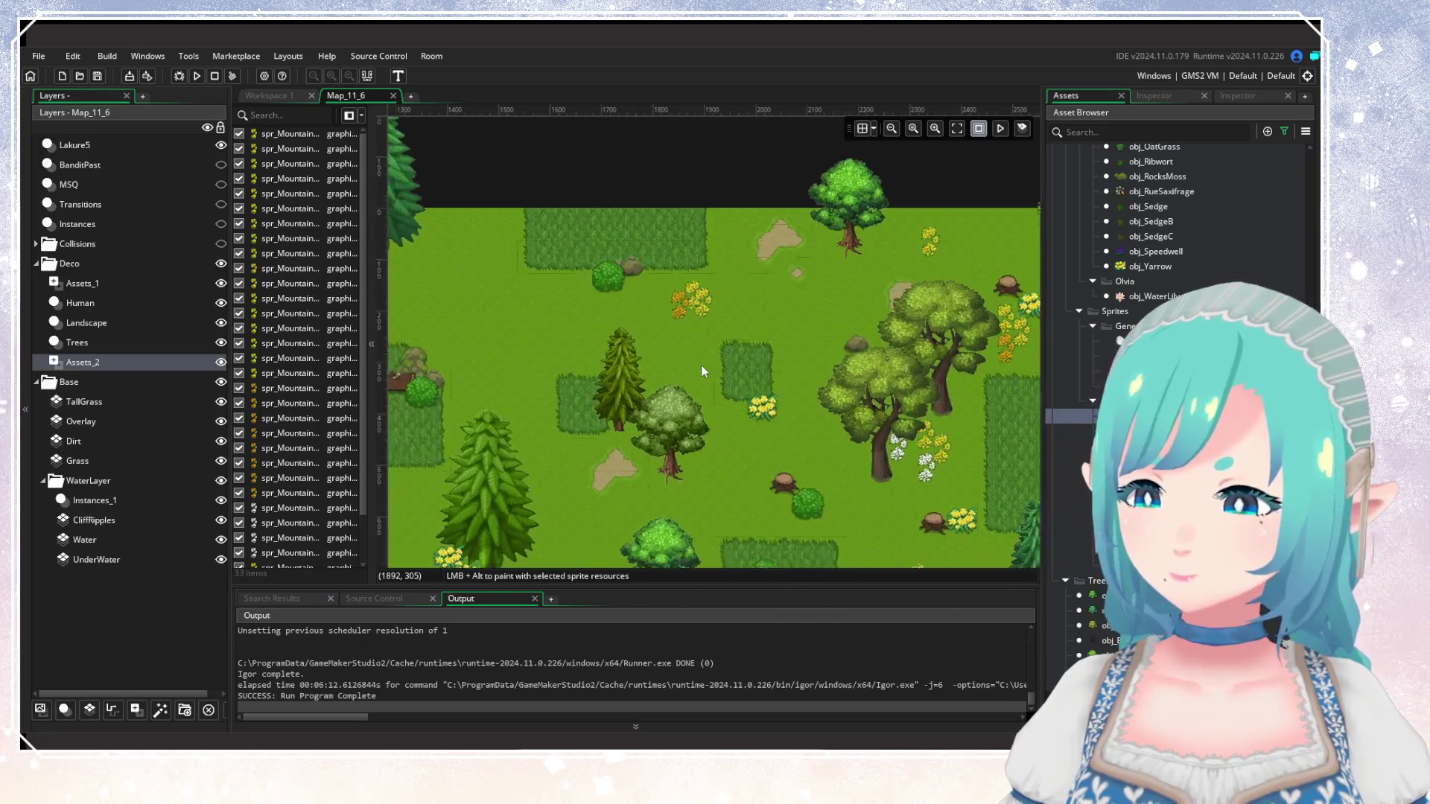
mouse_move(723, 427)
mouse_down()
mouse_move(595, 427)
mouse_move(459, 396)
mouse_up()
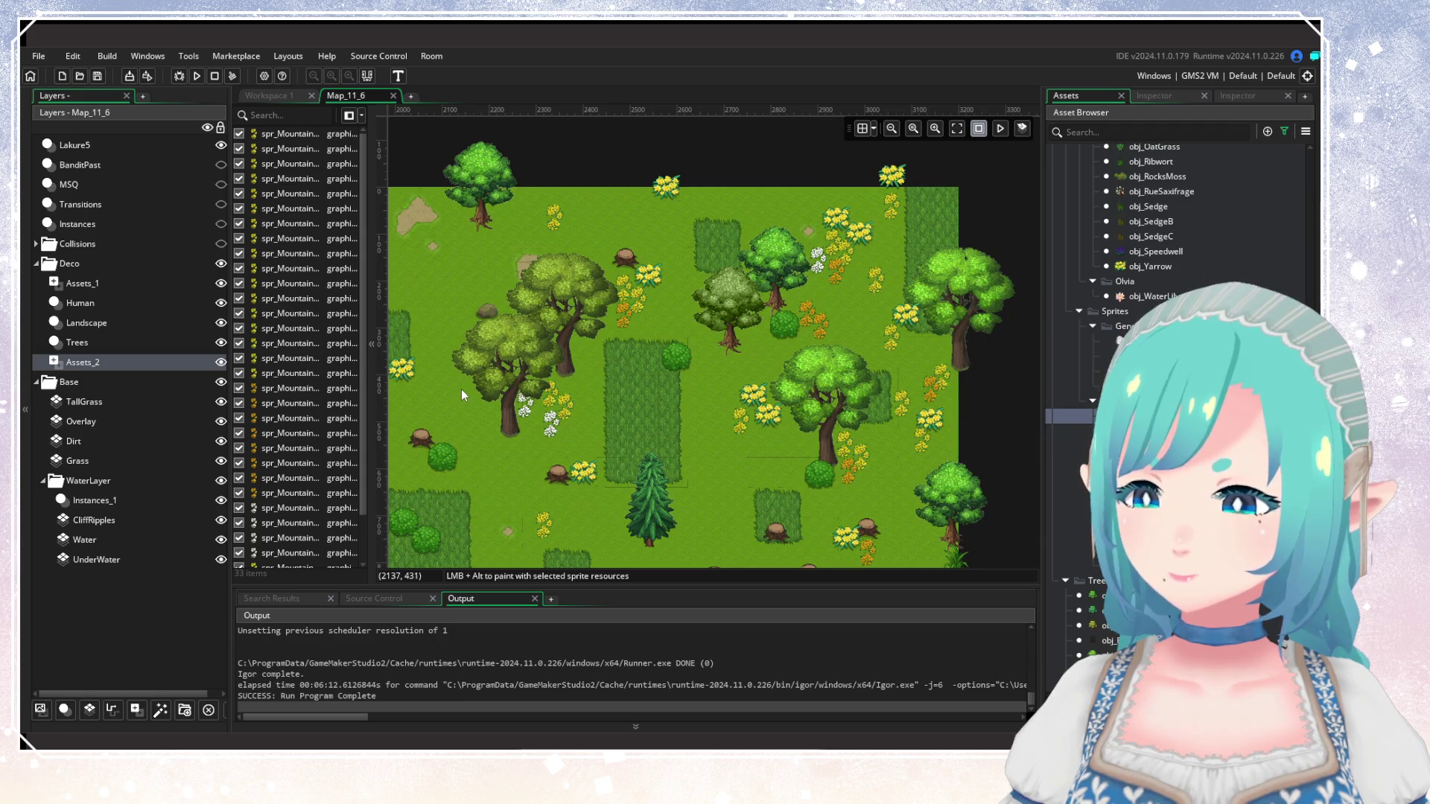
scroll(462, 388, down, 3)
drag(484, 405, 793, 394)
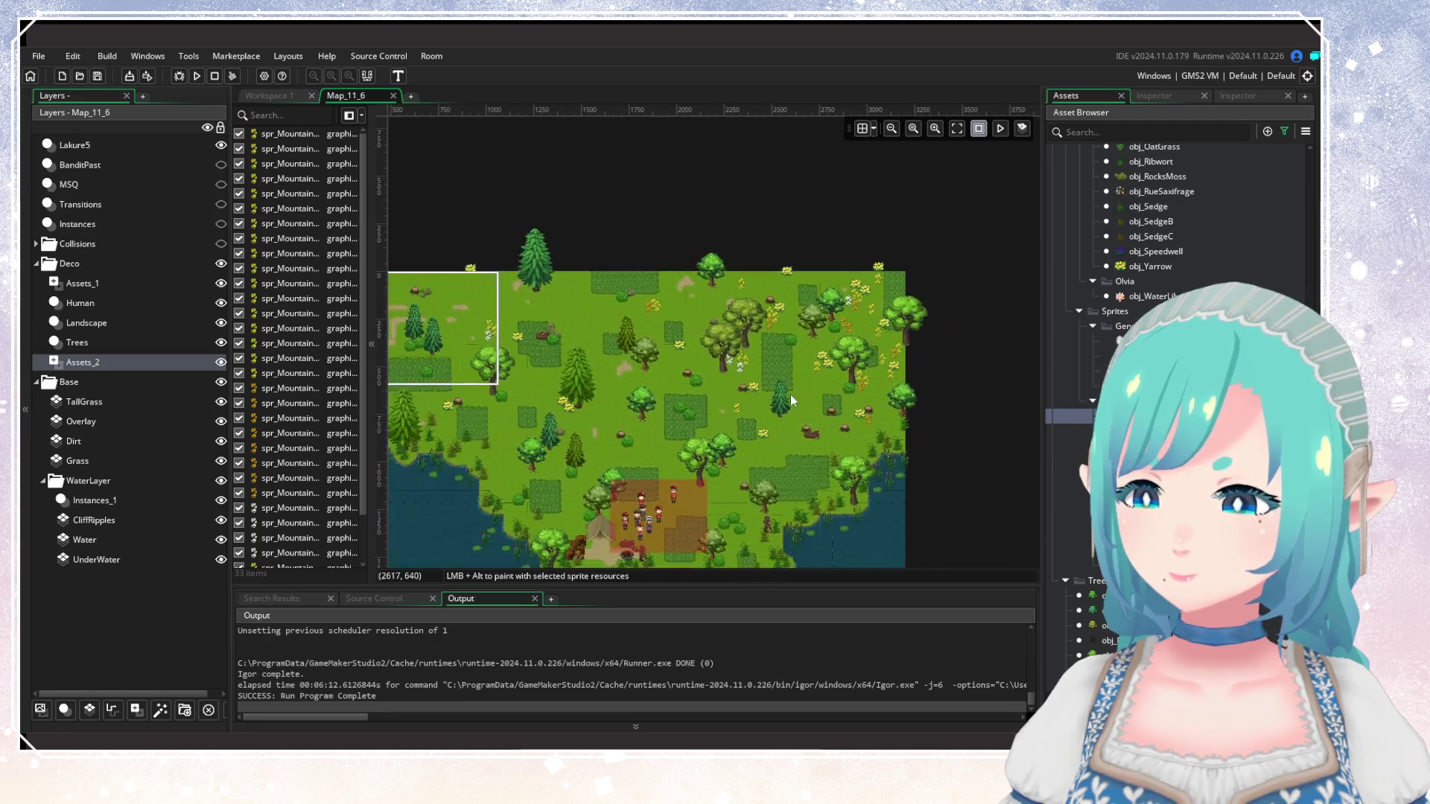
scroll(789, 401, up, 1)
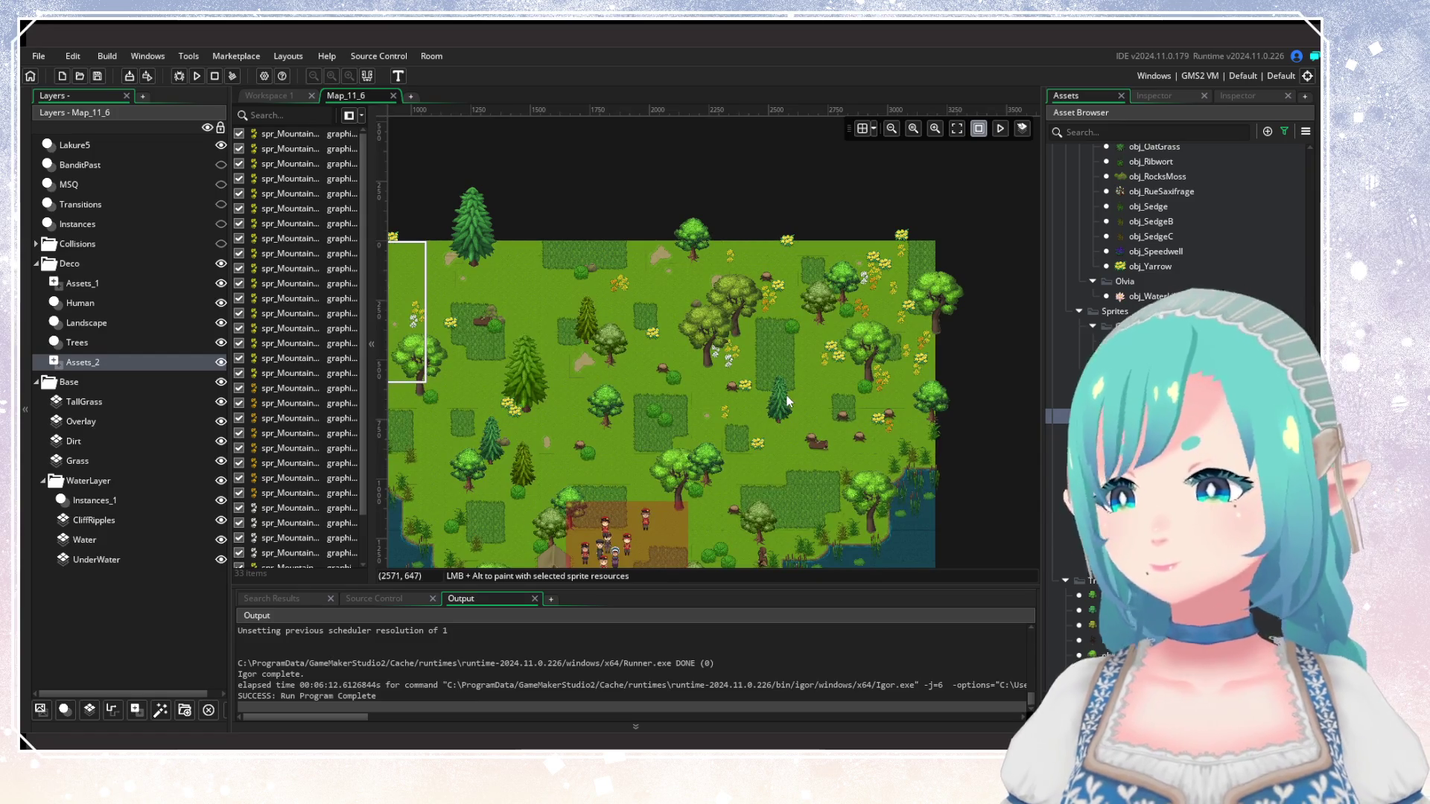
drag(788, 395, 870, 342)
scroll(868, 344, down, 1)
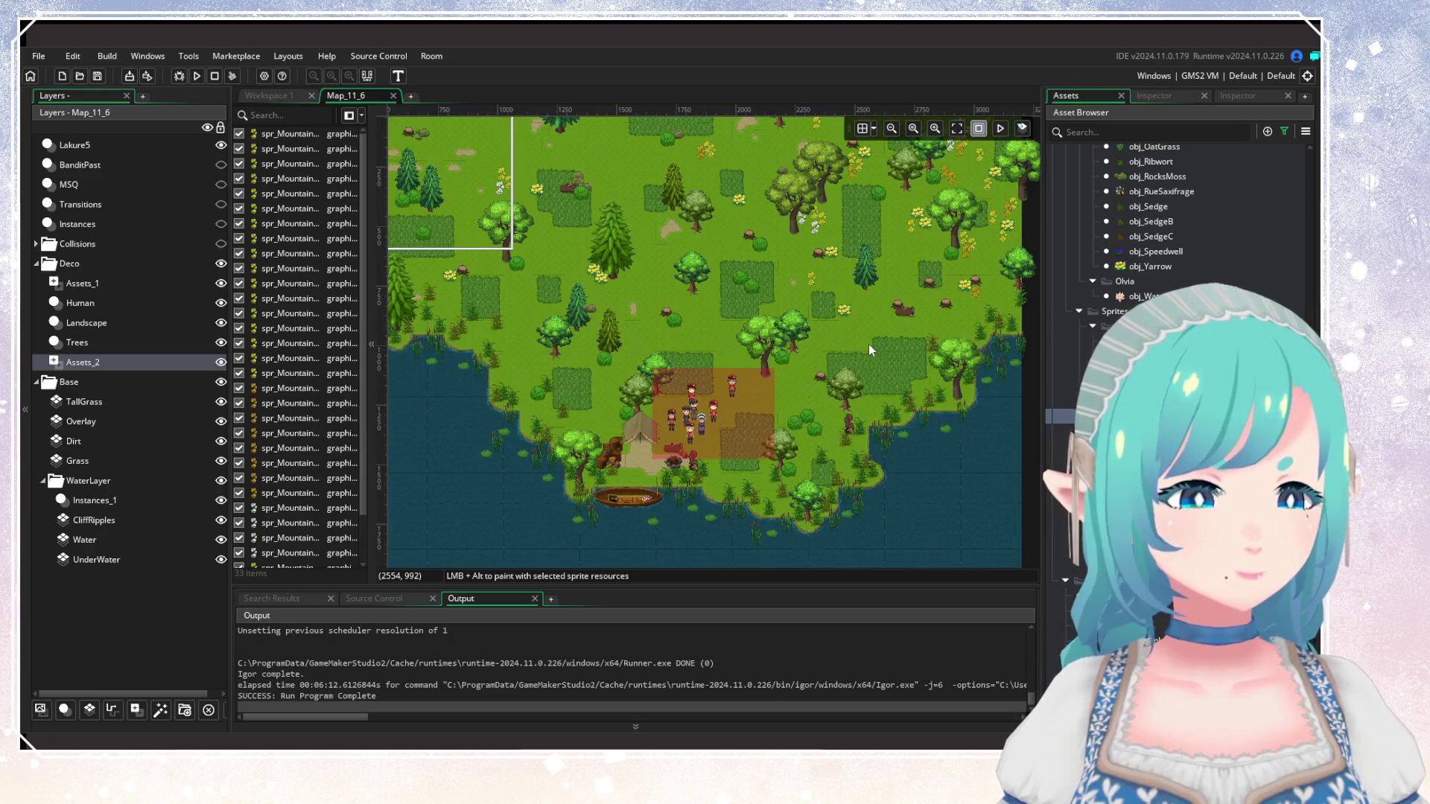
scroll(866, 356, down, 1)
mouse_move(866, 355)
mouse_down()
mouse_move(749, 334)
mouse_move(807, 326)
mouse_move(773, 388)
mouse_up()
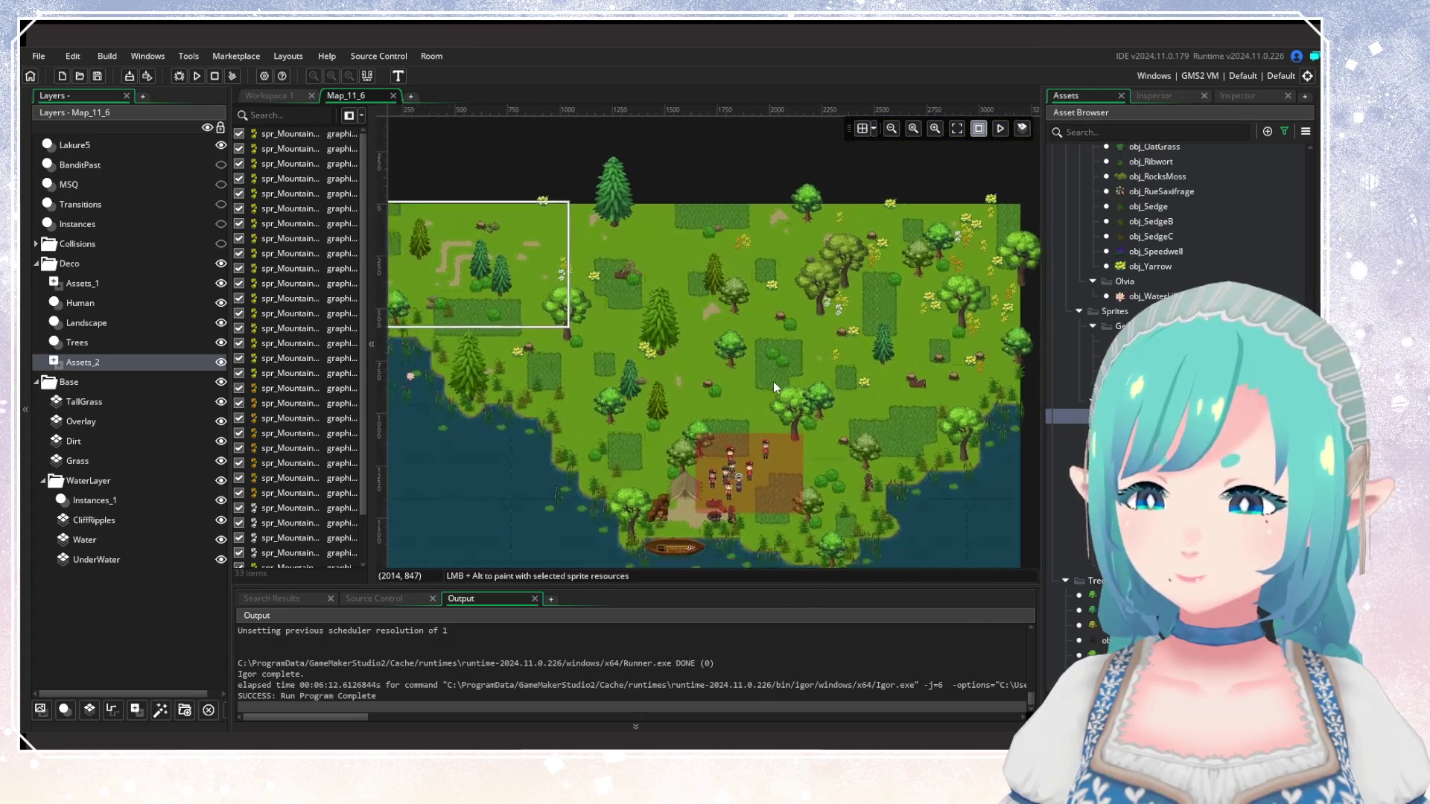
scroll(773, 381, down, 1)
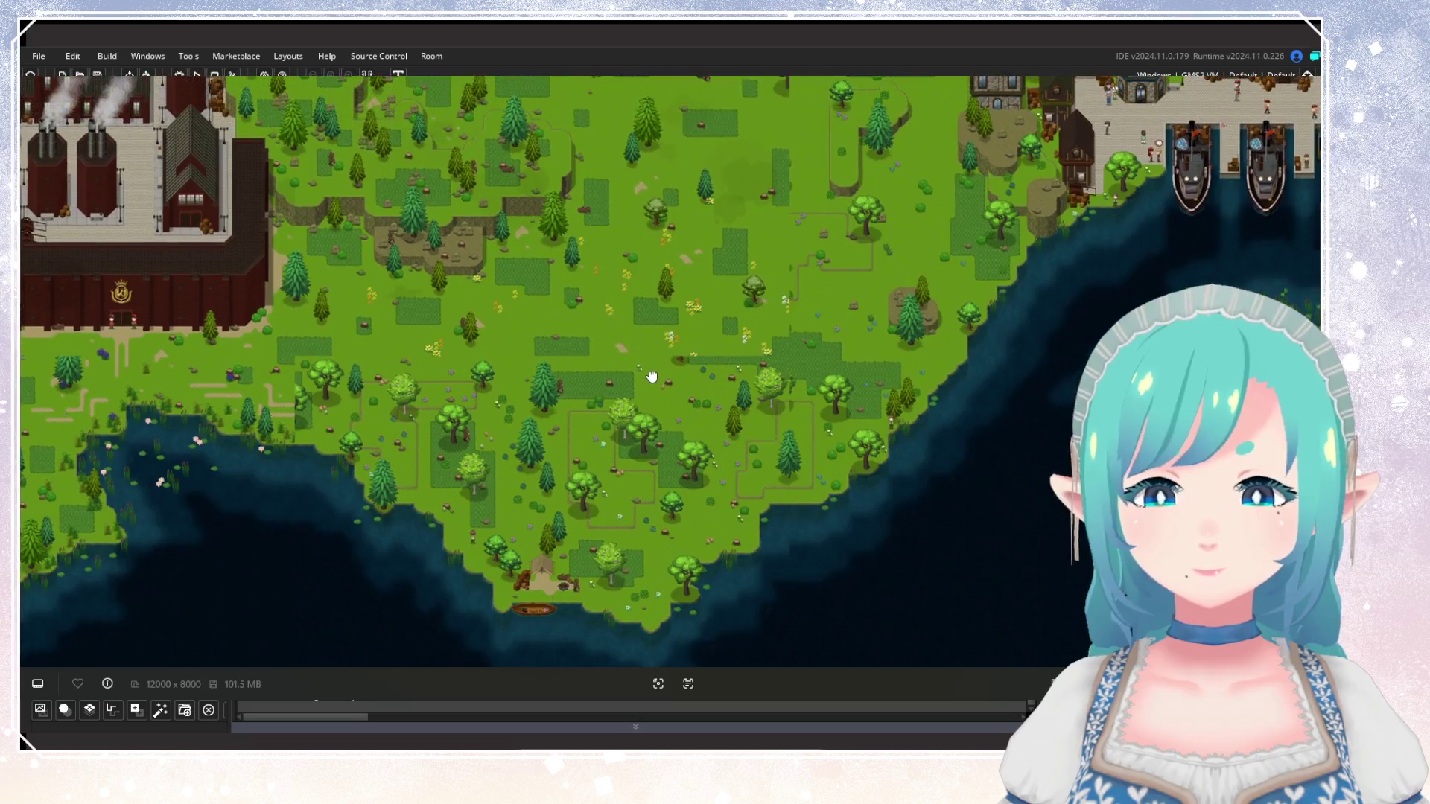
Pan the world map from the coastal forest up to the factory and northern forest.
drag(651, 376, 768, 585)
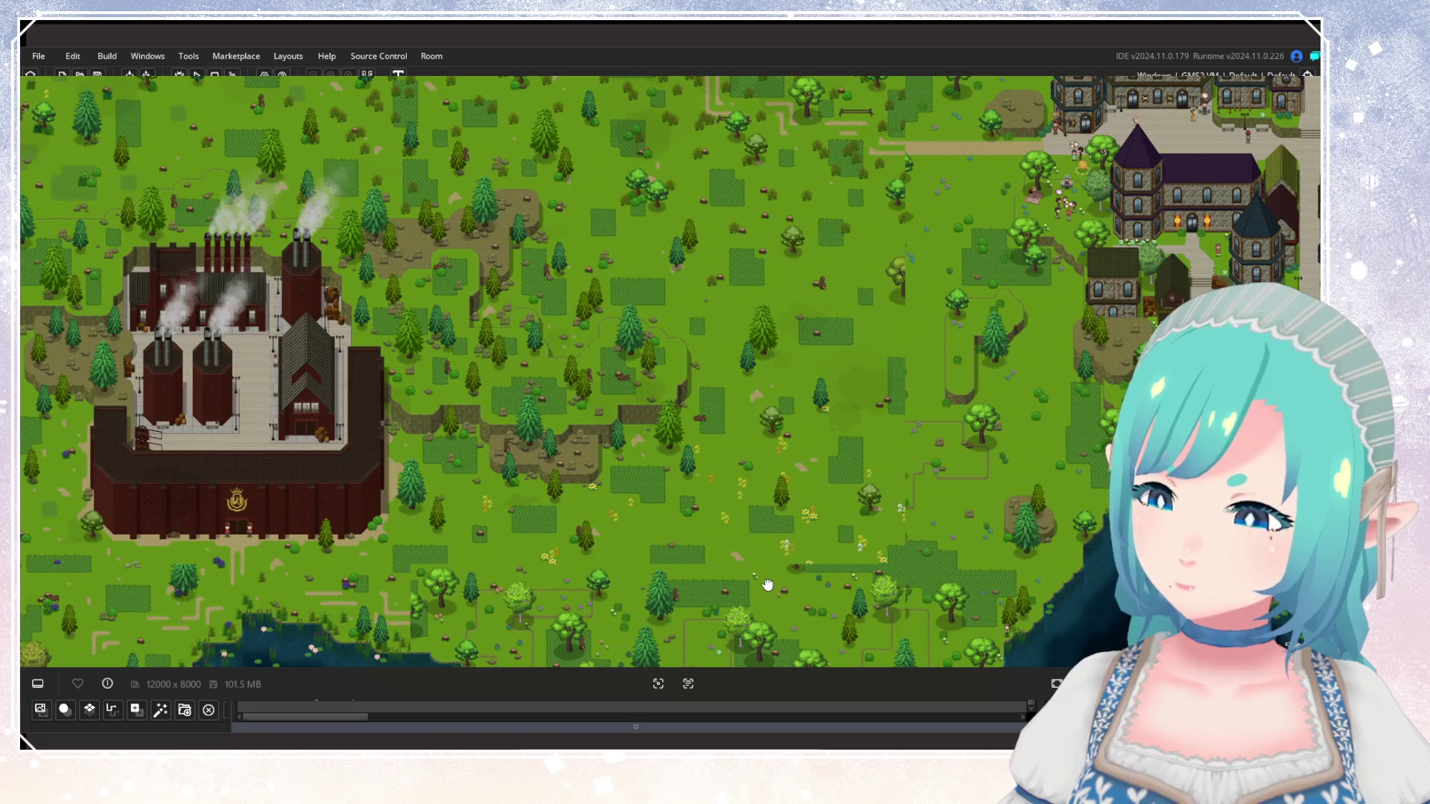
drag(768, 584, 800, 303)
scroll(804, 360, up, 5)
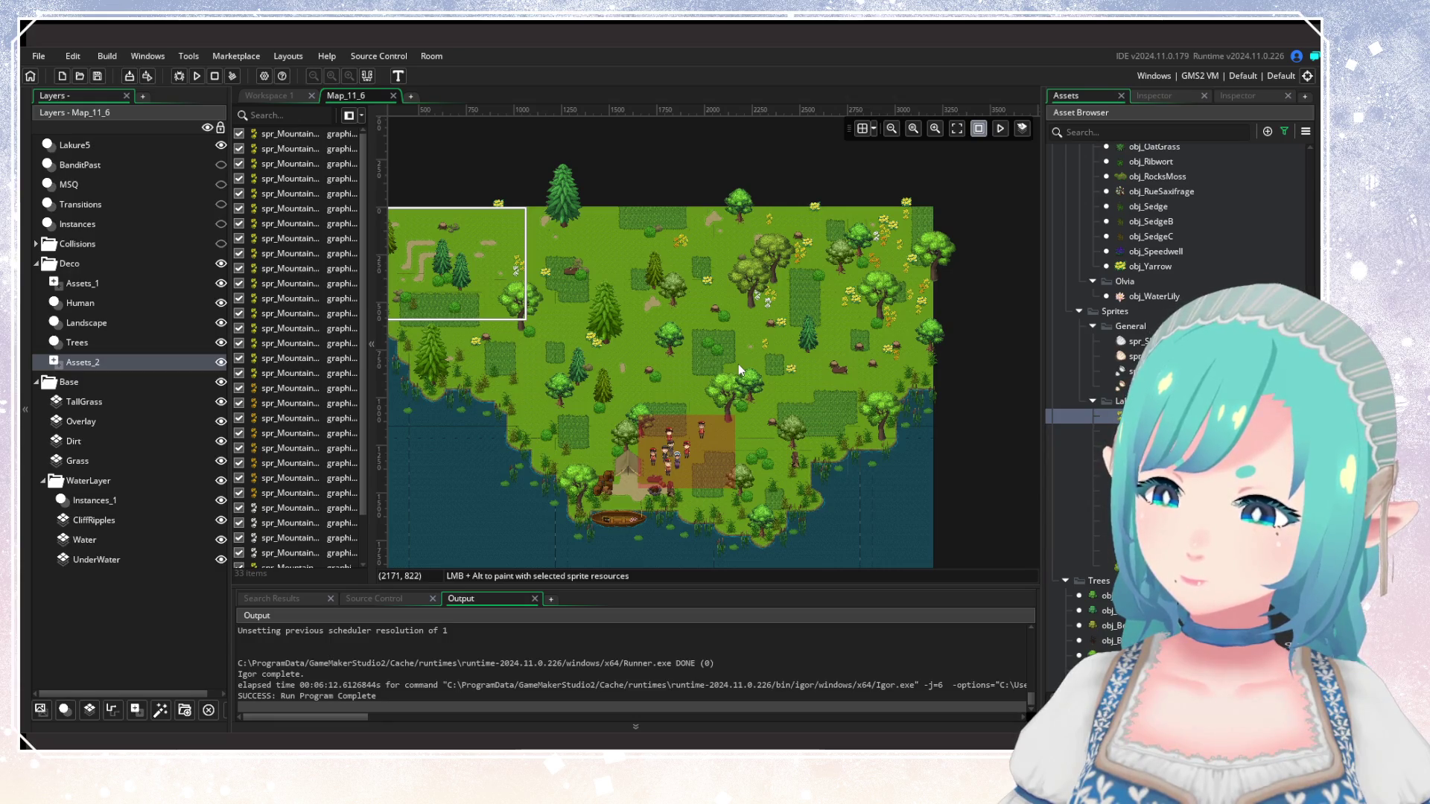
Add a tall-grass tuft by the pond on the Landscape layer and look over the camp and boat.
scroll(843, 397, up, 5)
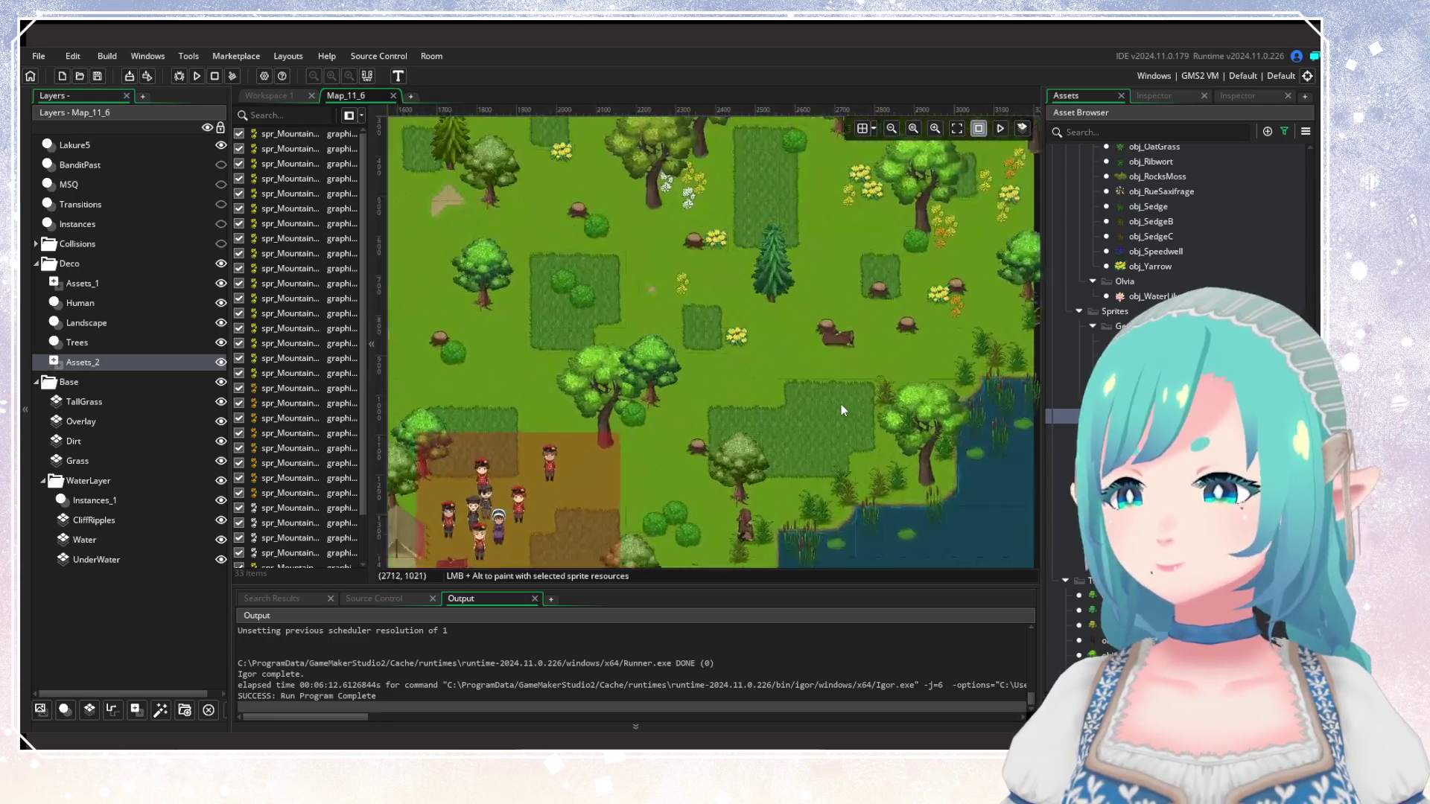
click(107, 326)
scroll(1177, 223, down, 3)
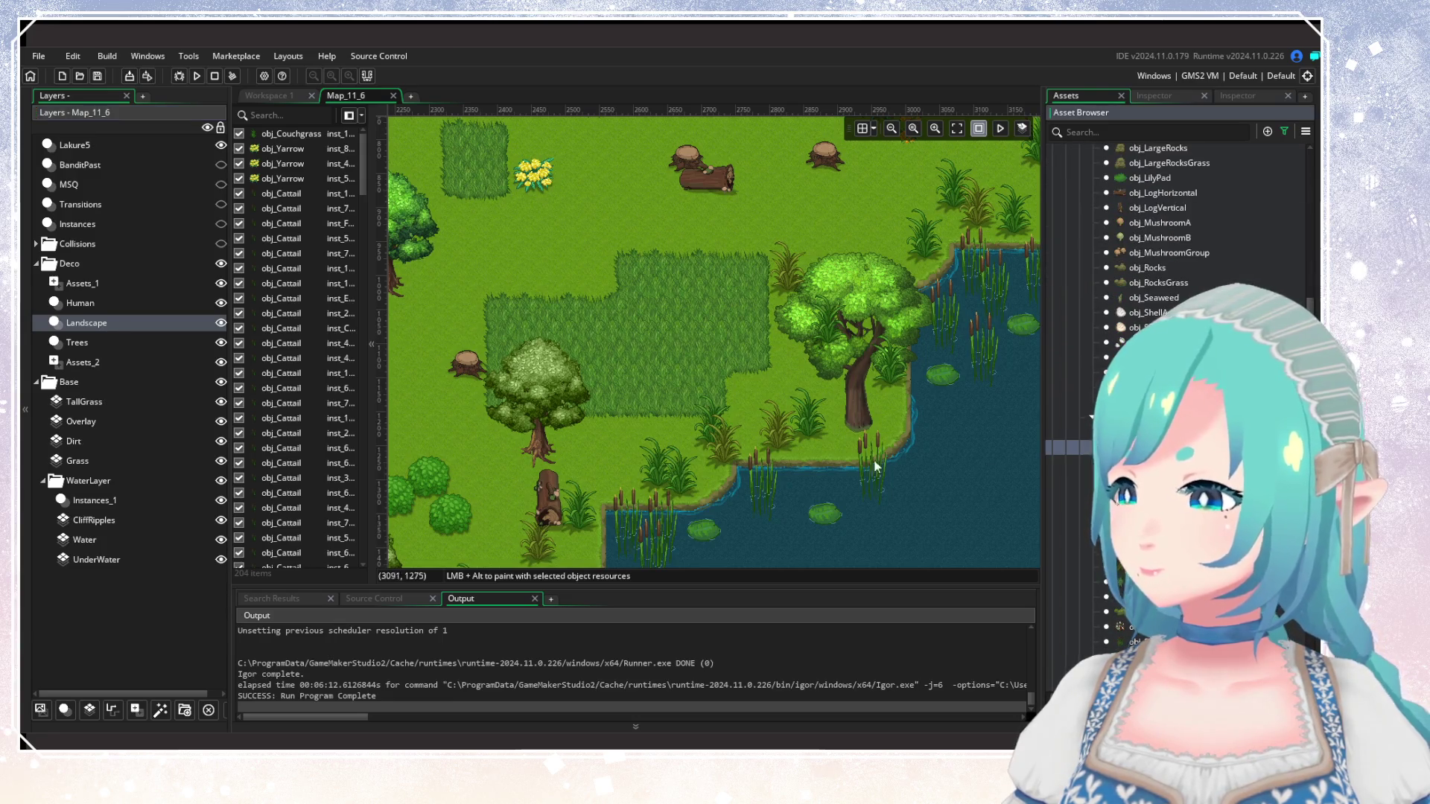
click(672, 379)
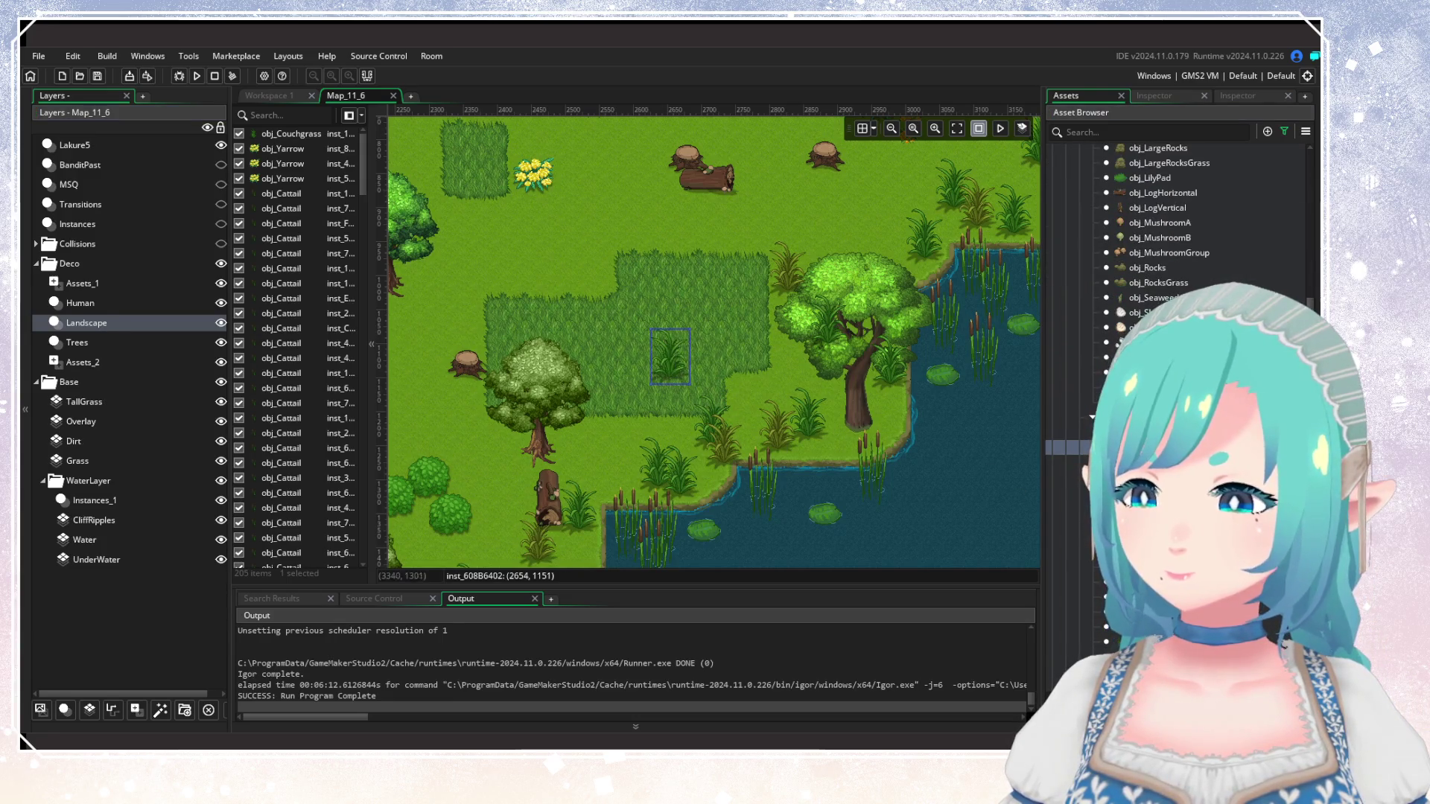
scroll(717, 484, down, 2)
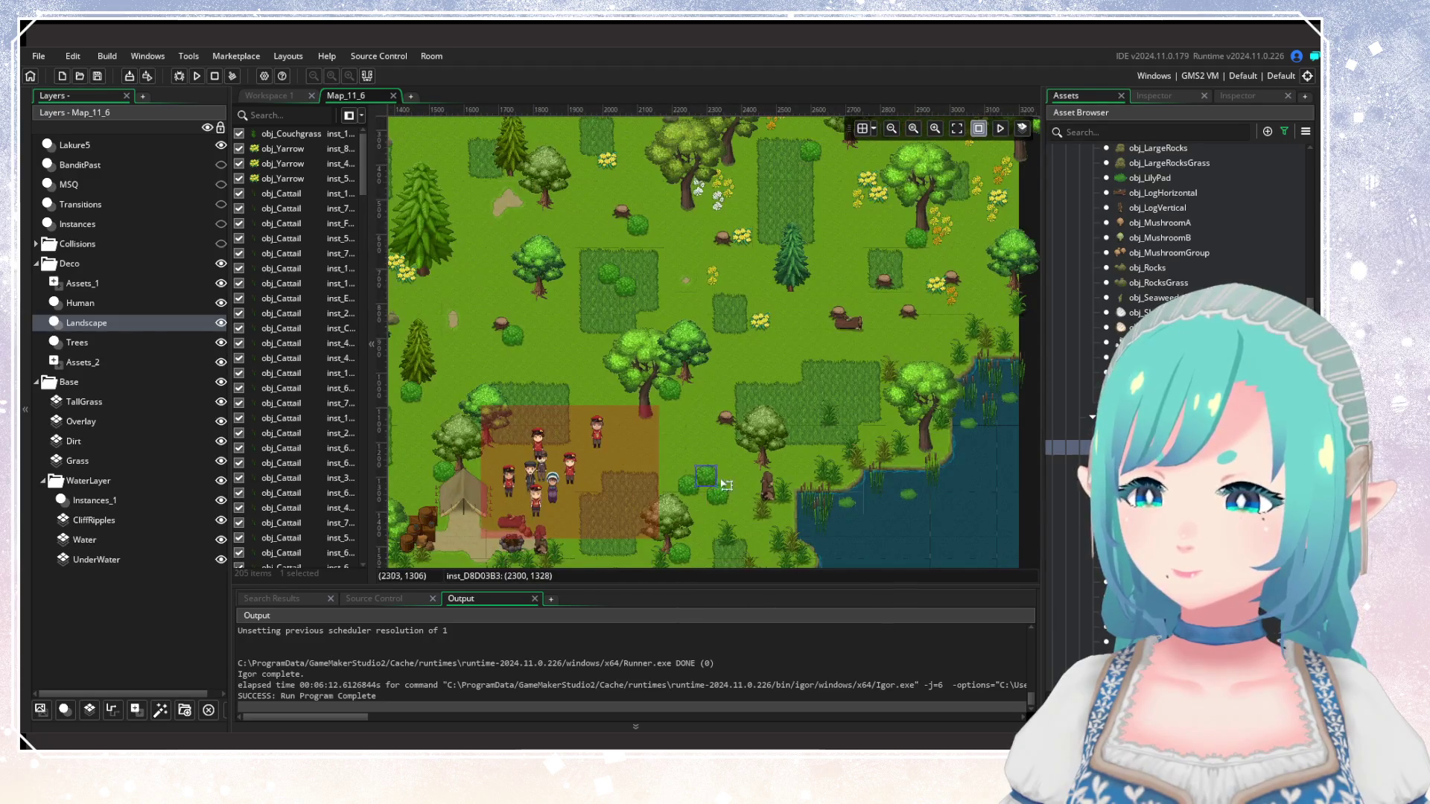
drag(717, 484, 839, 355)
mouse_move(669, 476)
mouse_down()
mouse_move(767, 409)
mouse_move(864, 432)
mouse_up()
scroll(864, 432, down, 2)
scroll(877, 440, up, 1)
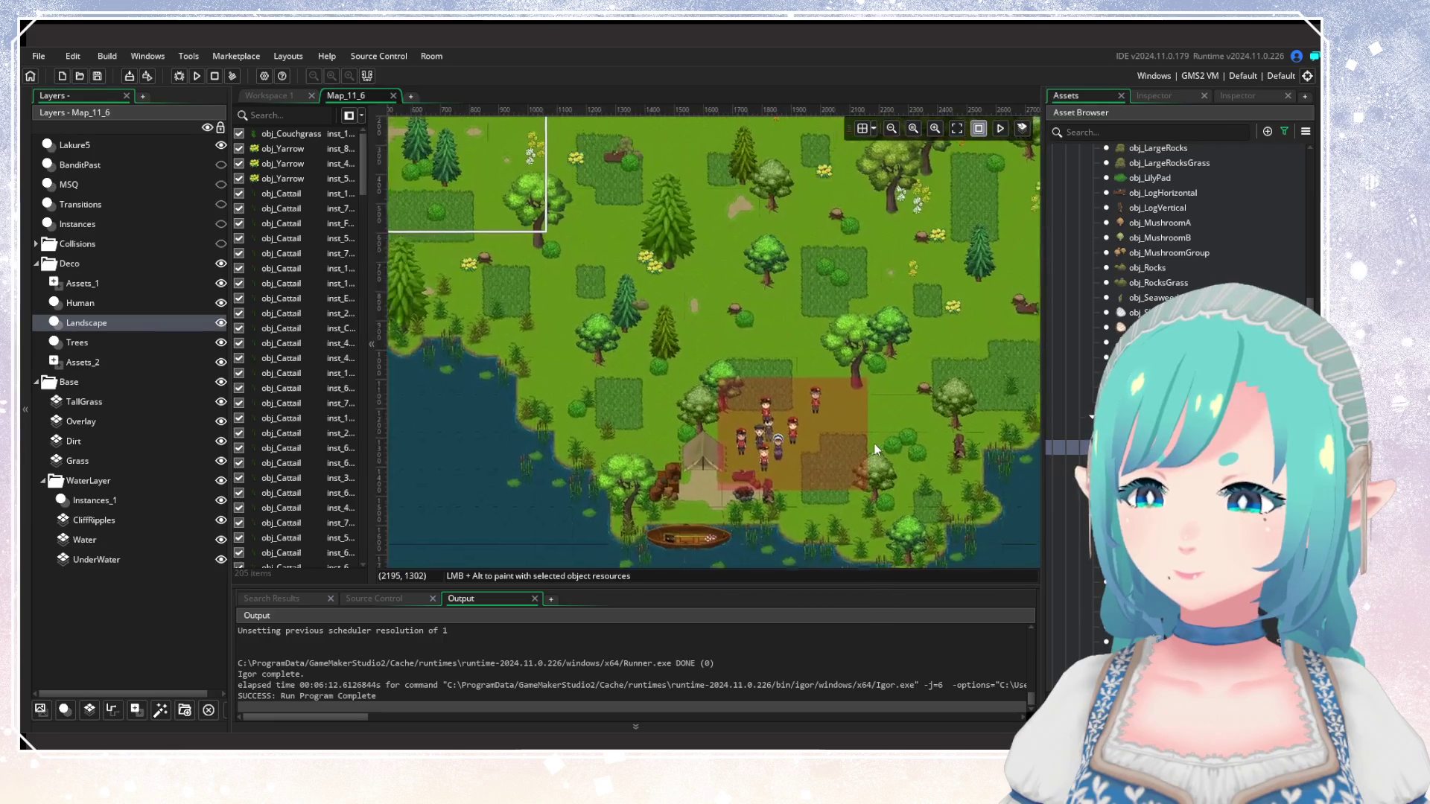
scroll(877, 440, up, 3)
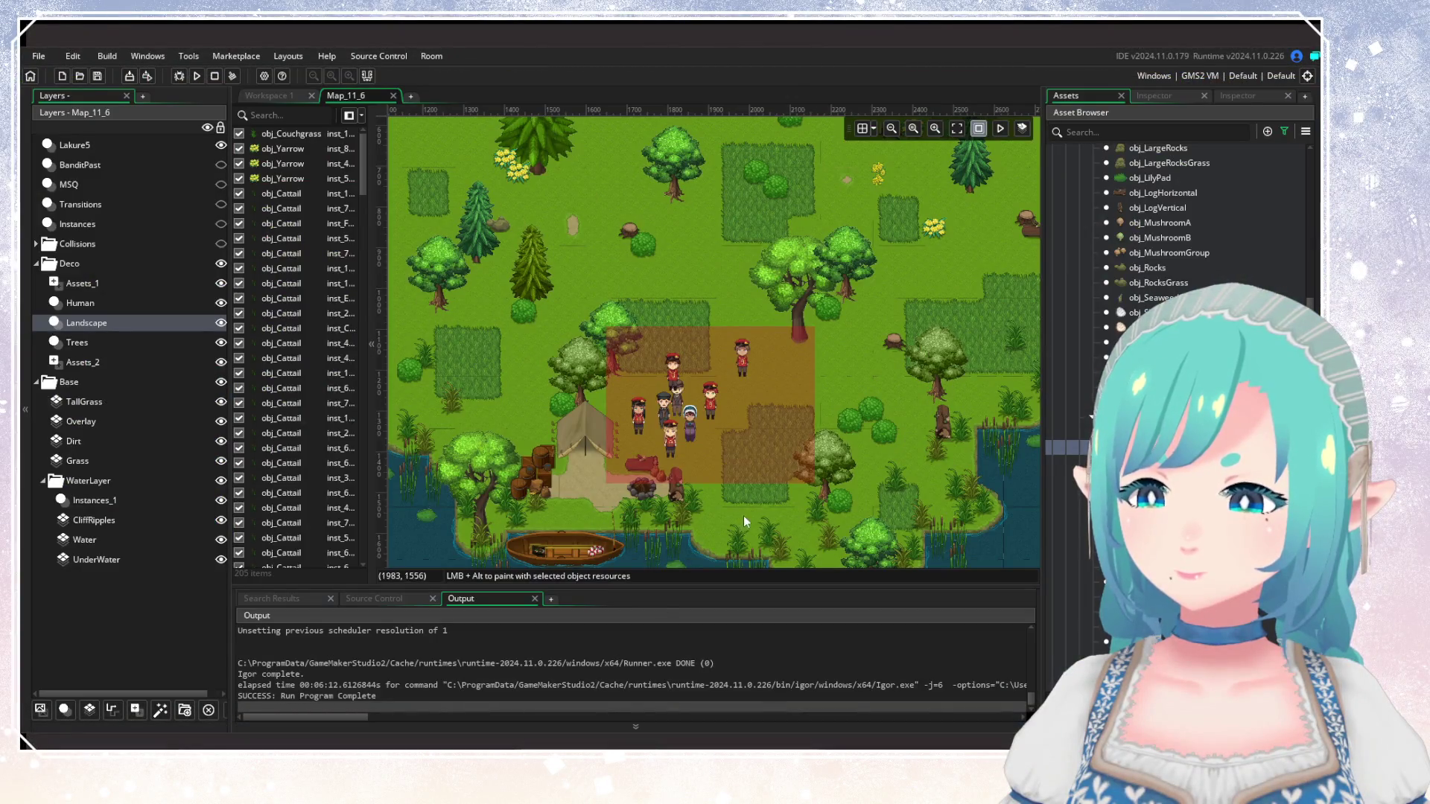
mouse_move(743, 516)
mouse_down()
mouse_move(704, 410)
mouse_move(752, 525)
mouse_up()
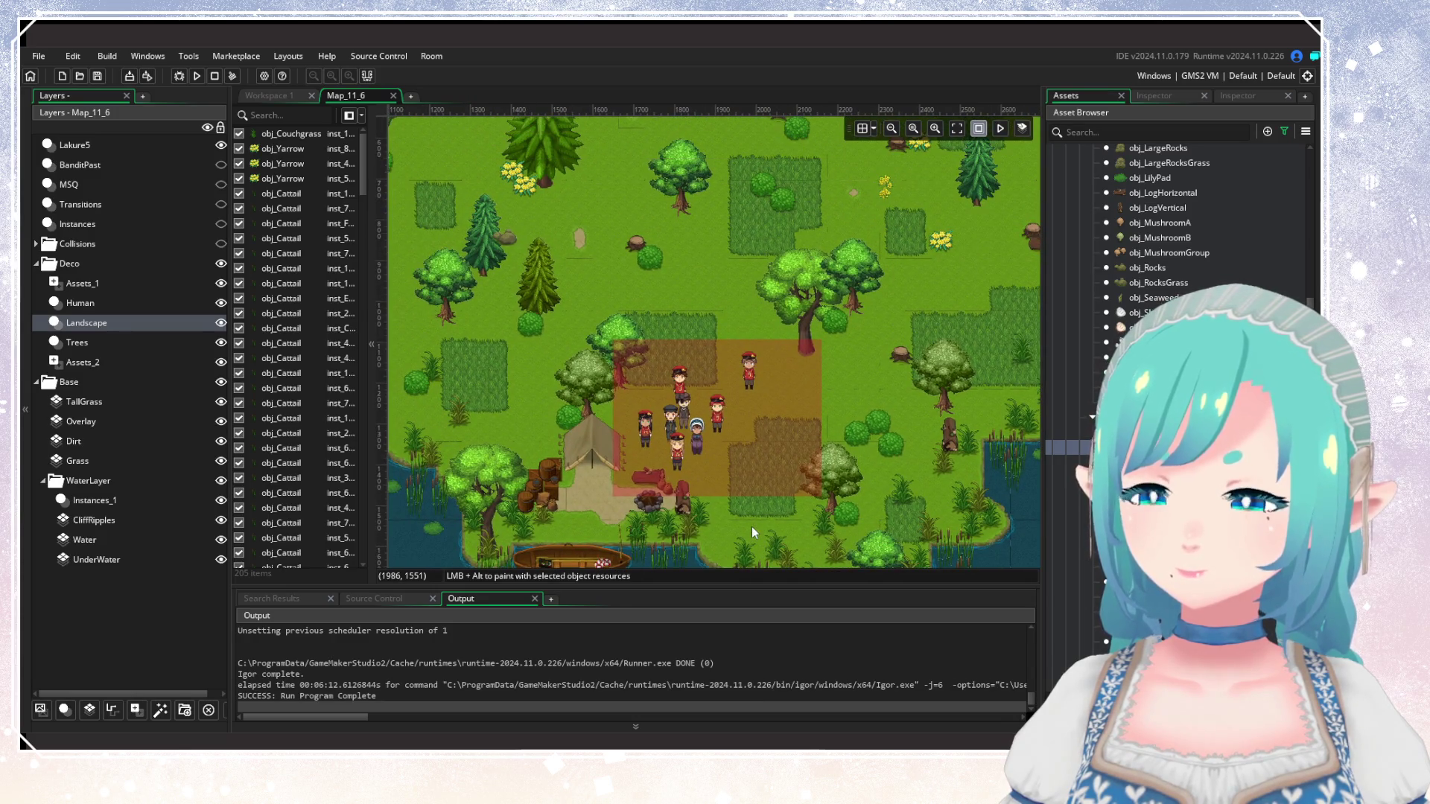
Drag a red mushroom onto the camp's dirt patch.
scroll(754, 529, down, 3)
scroll(763, 489, up, 3)
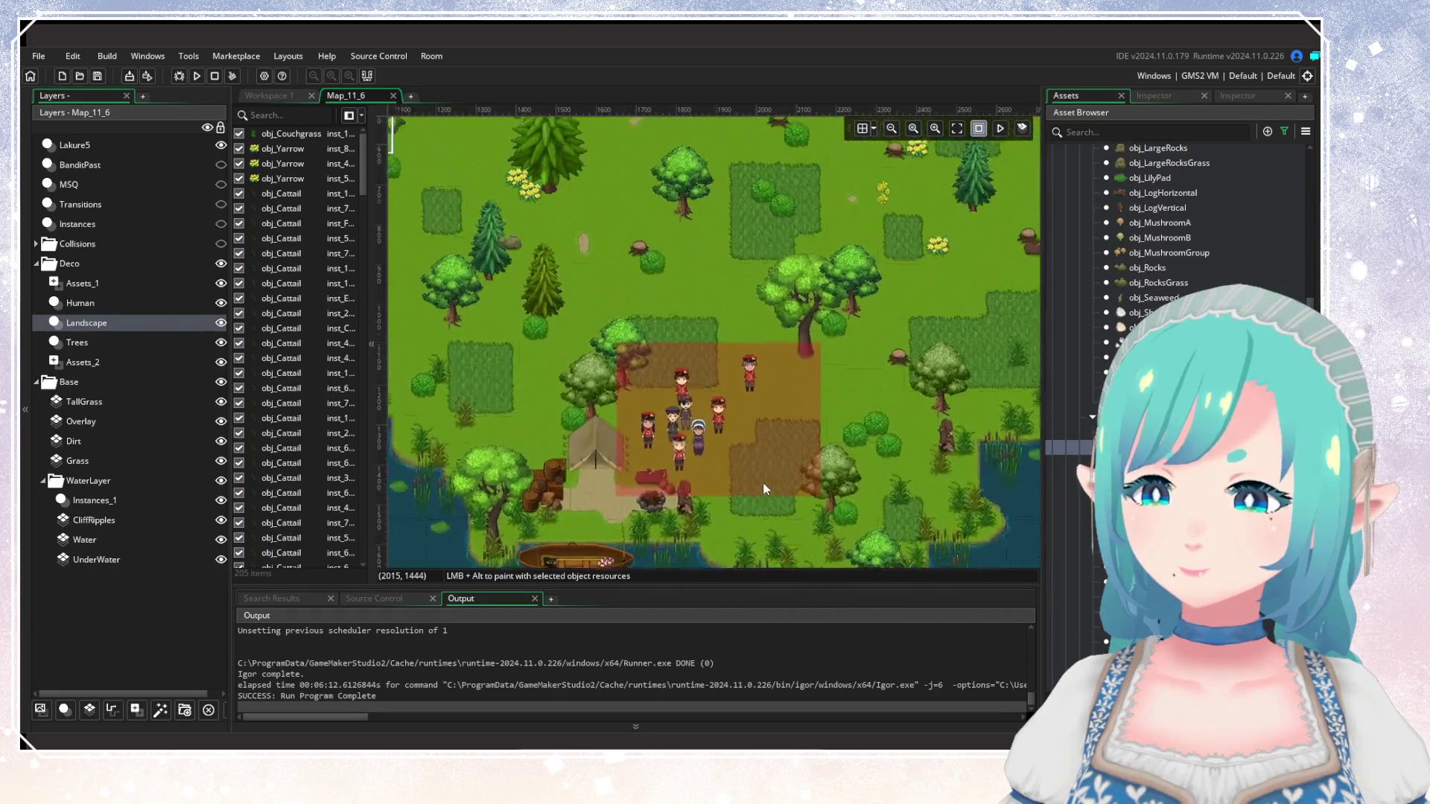
scroll(764, 489, up, 2)
drag(1069, 409, 779, 447)
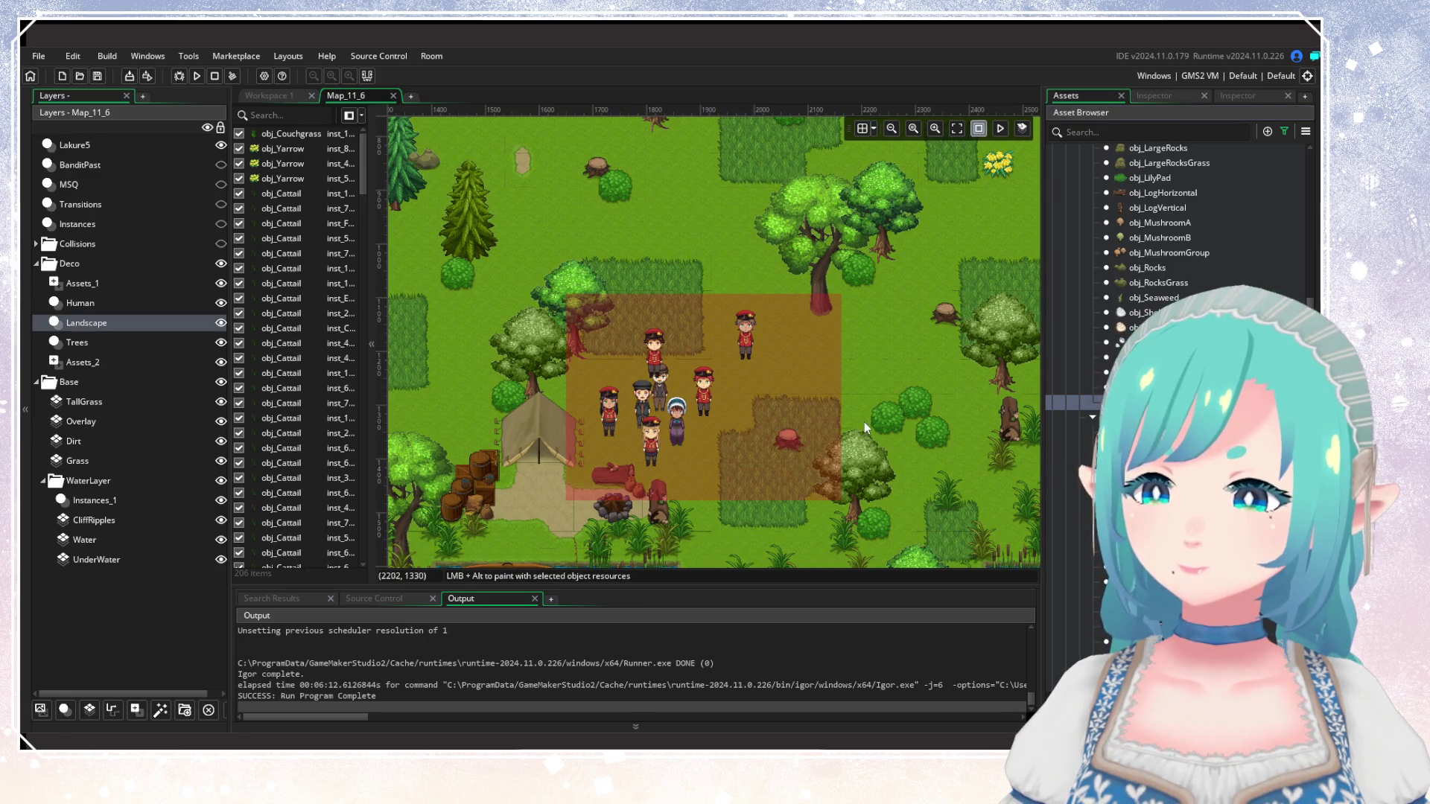
drag(864, 422, 888, 409)
scroll(886, 410, down, 1)
scroll(886, 409, down, 1)
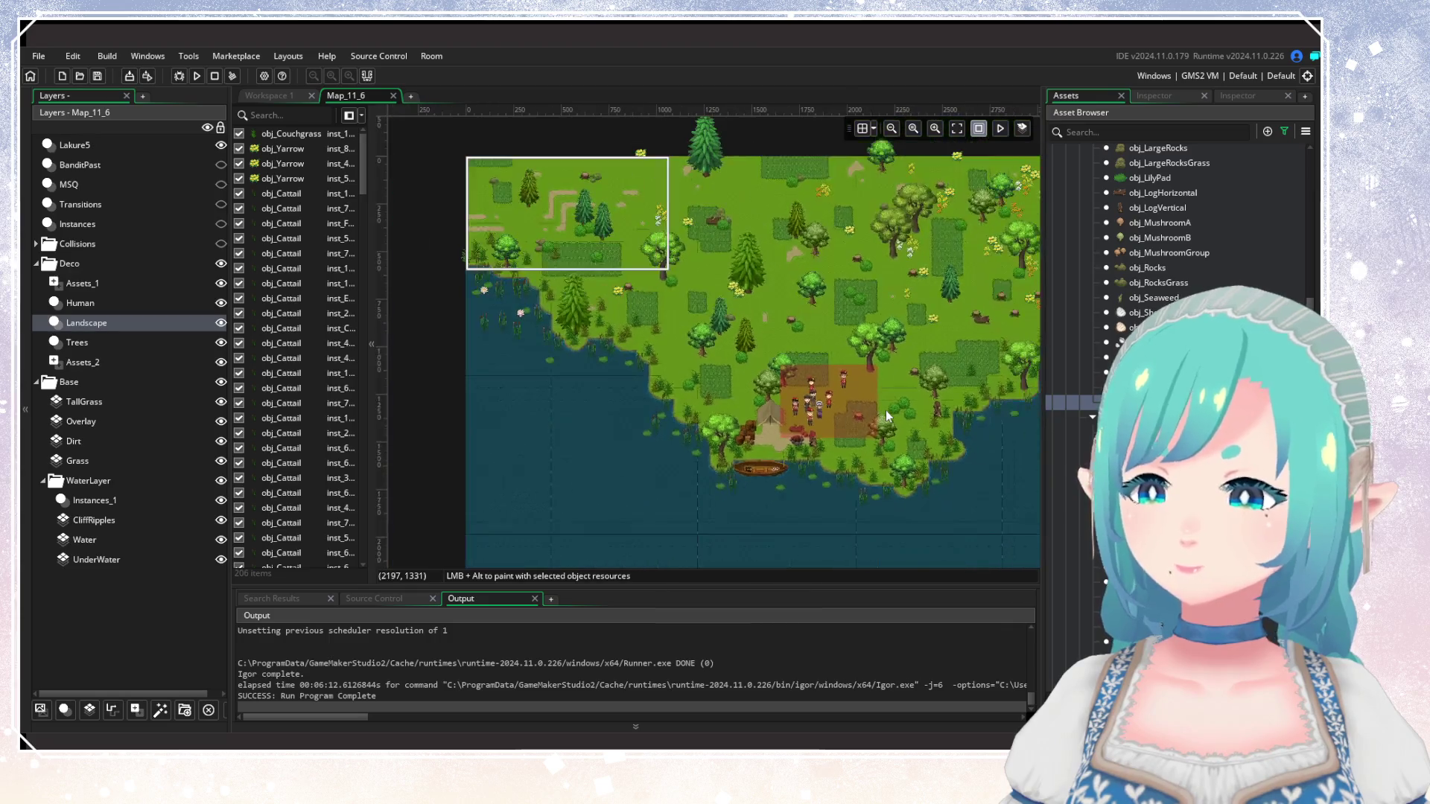
scroll(886, 410, up, 1)
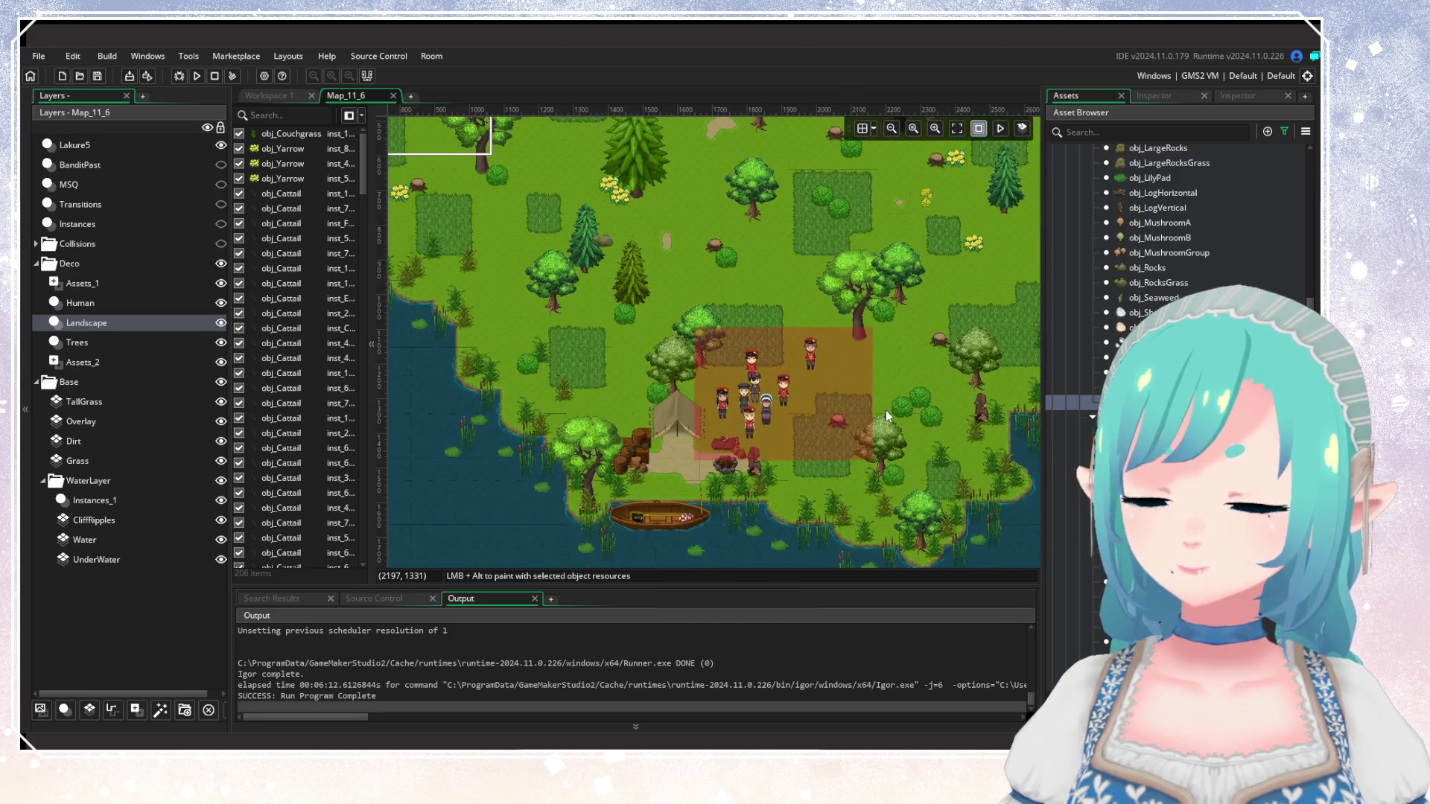
scroll(408, 335, up, 1)
Hide the Lakure5 soldier layer and toggle the BanditPast layer's visibility.
click(221, 145)
drag(689, 370, 655, 399)
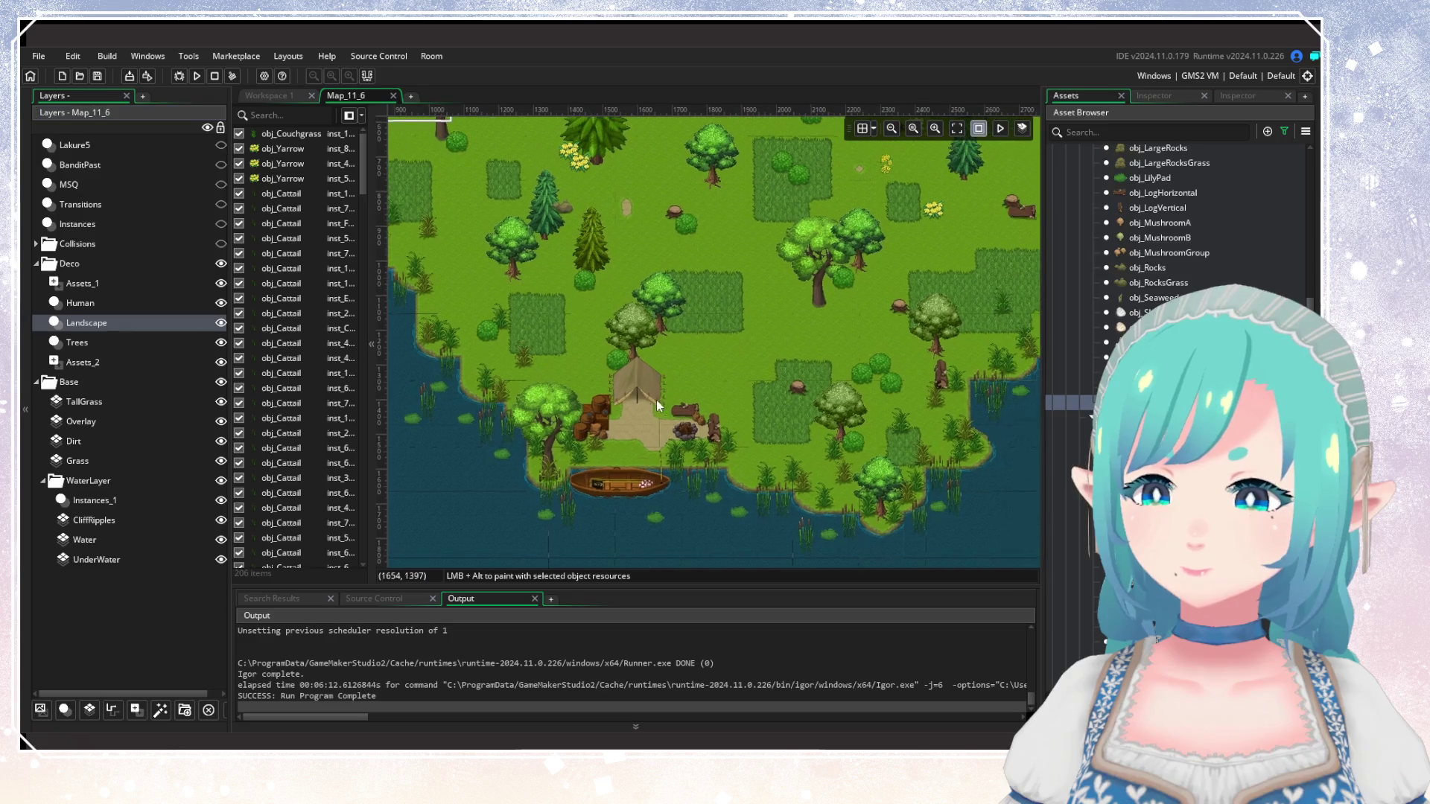
scroll(726, 386, down, 3)
scroll(712, 417, up, 2)
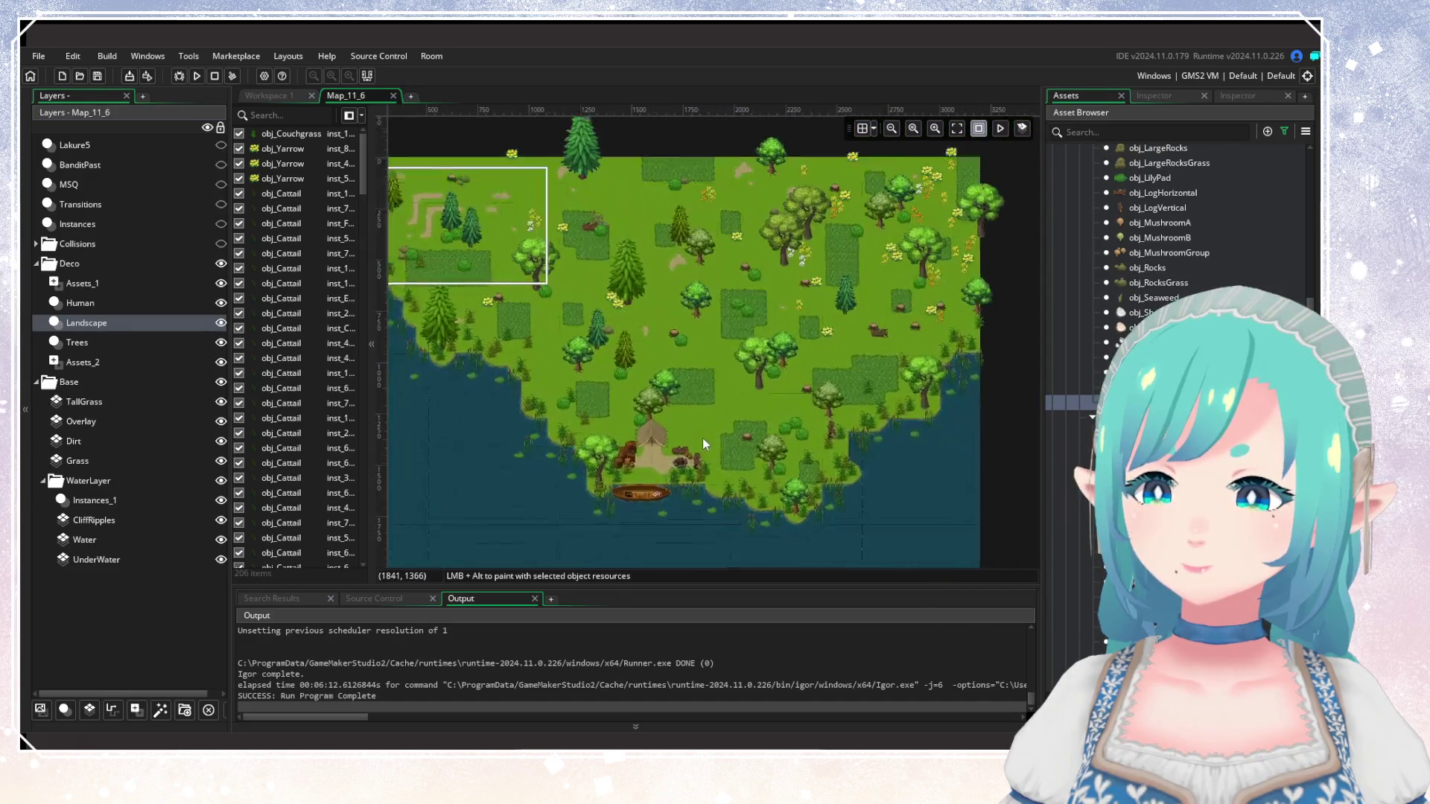
click(221, 165)
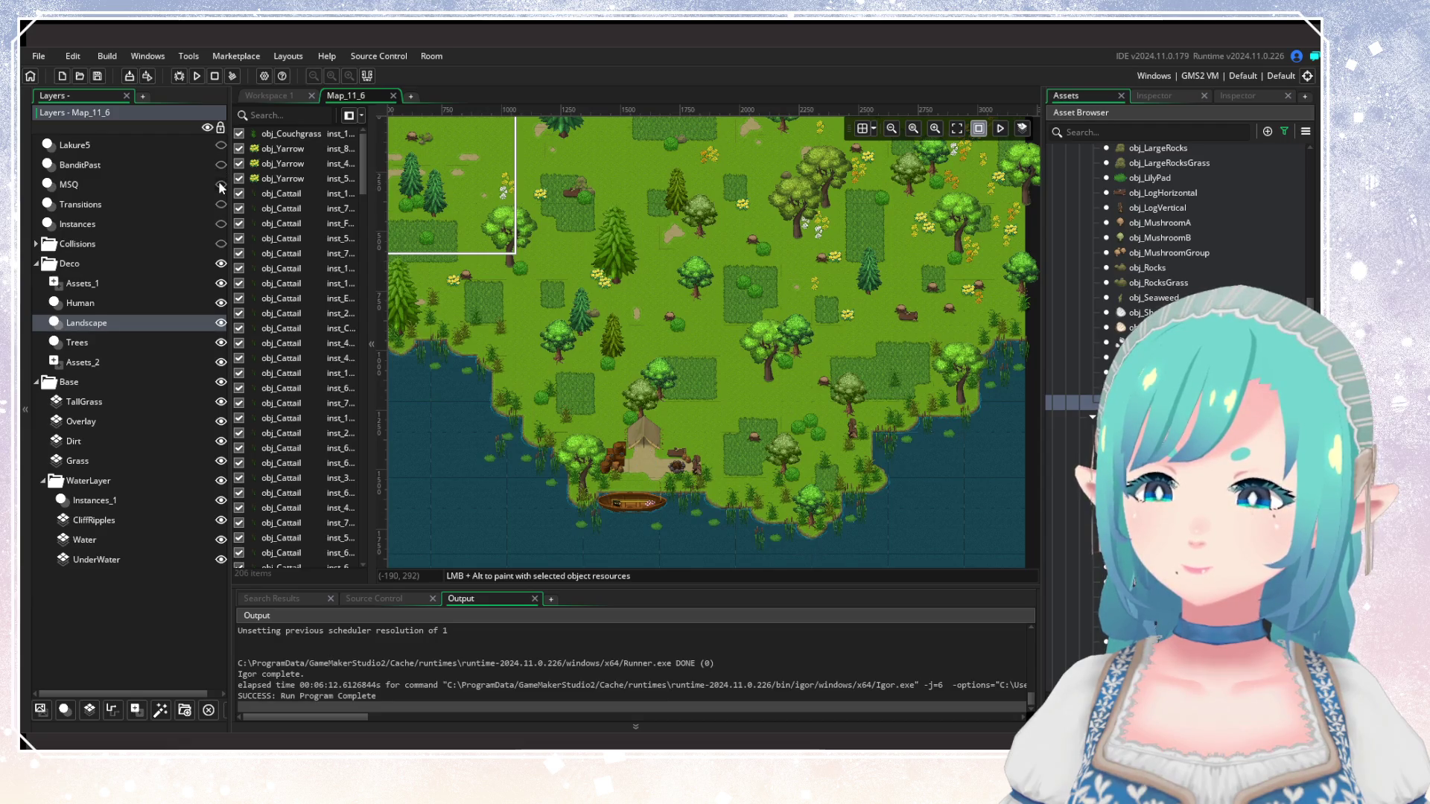
click(220, 184)
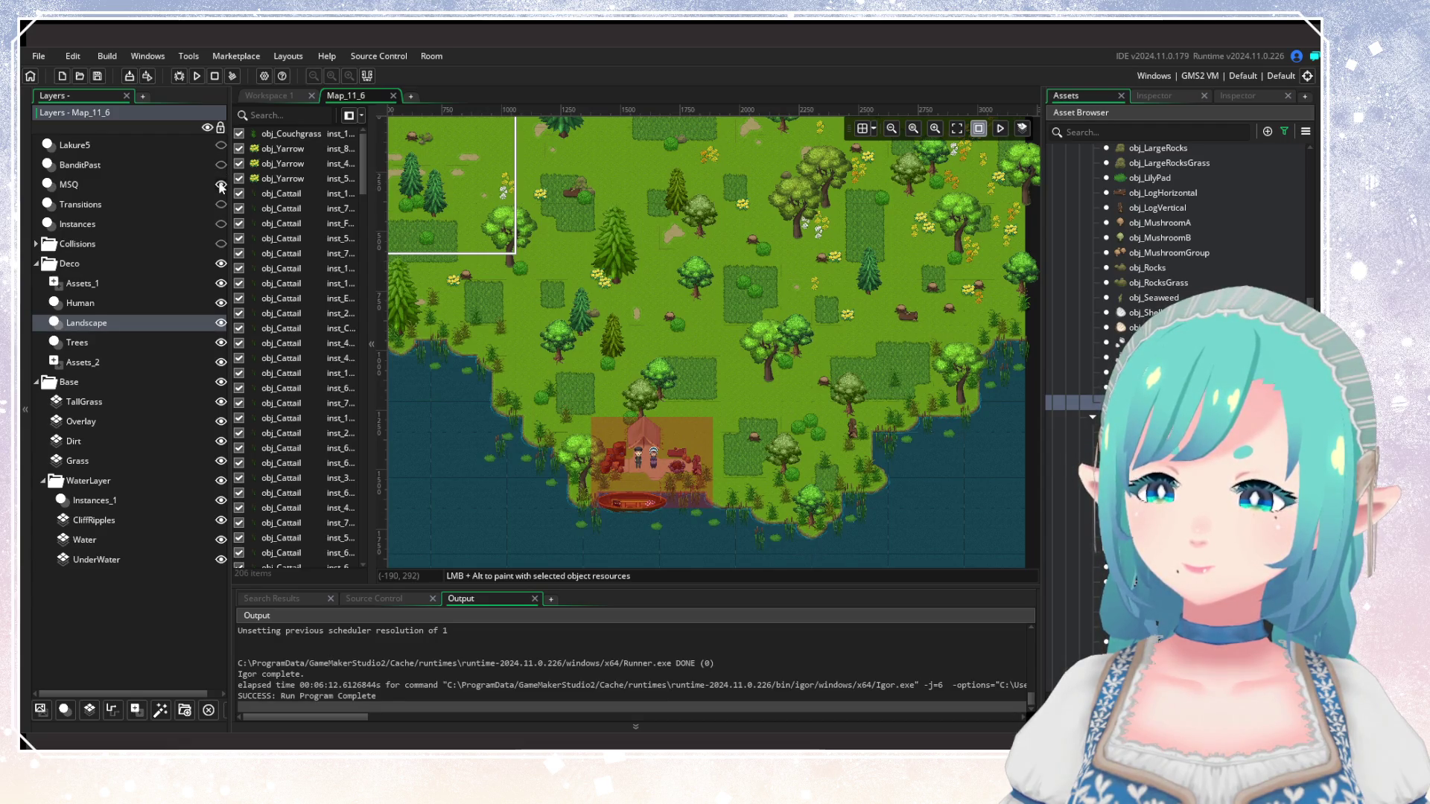
click(220, 184)
click(219, 184)
click(220, 184)
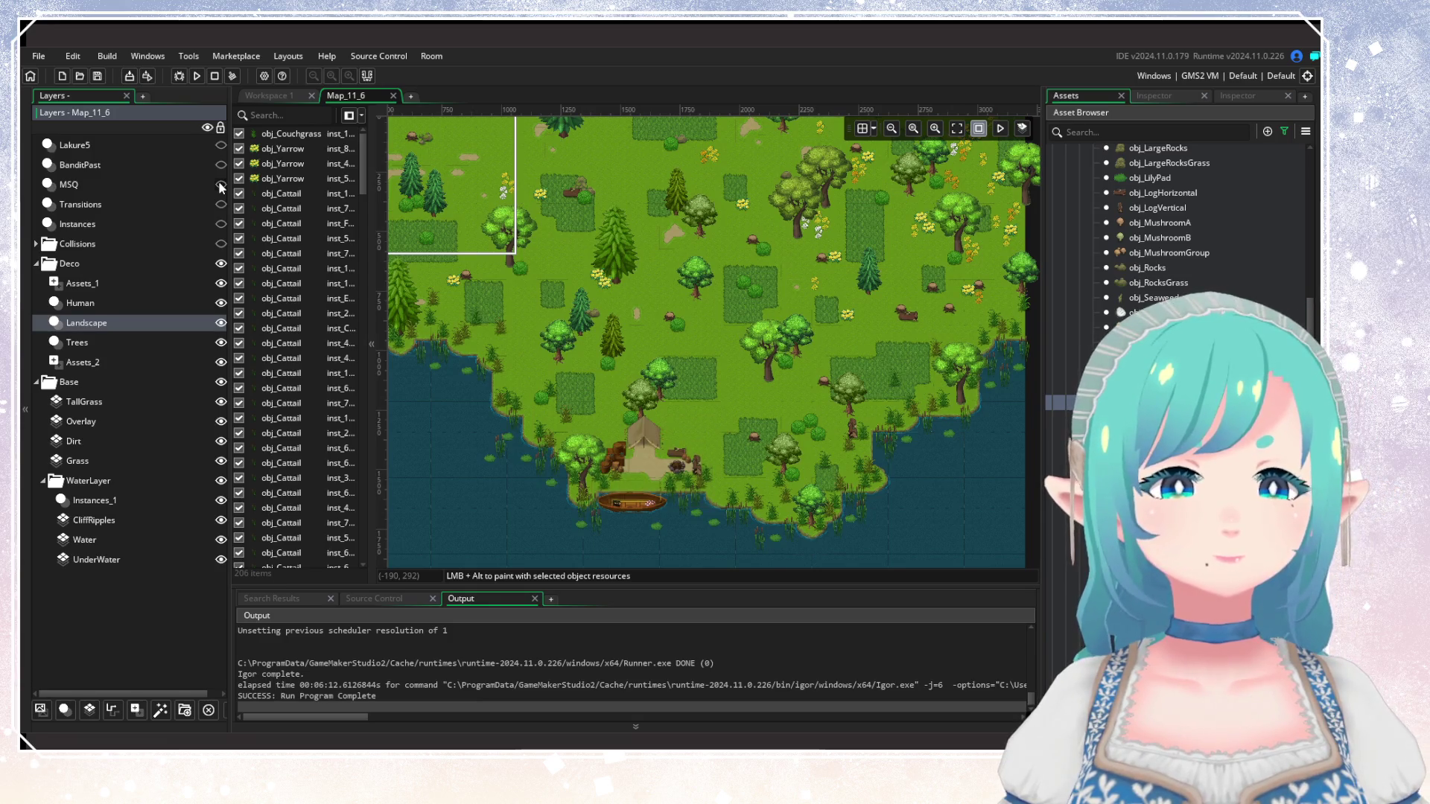
click(669, 318)
scroll(737, 357, up, 3)
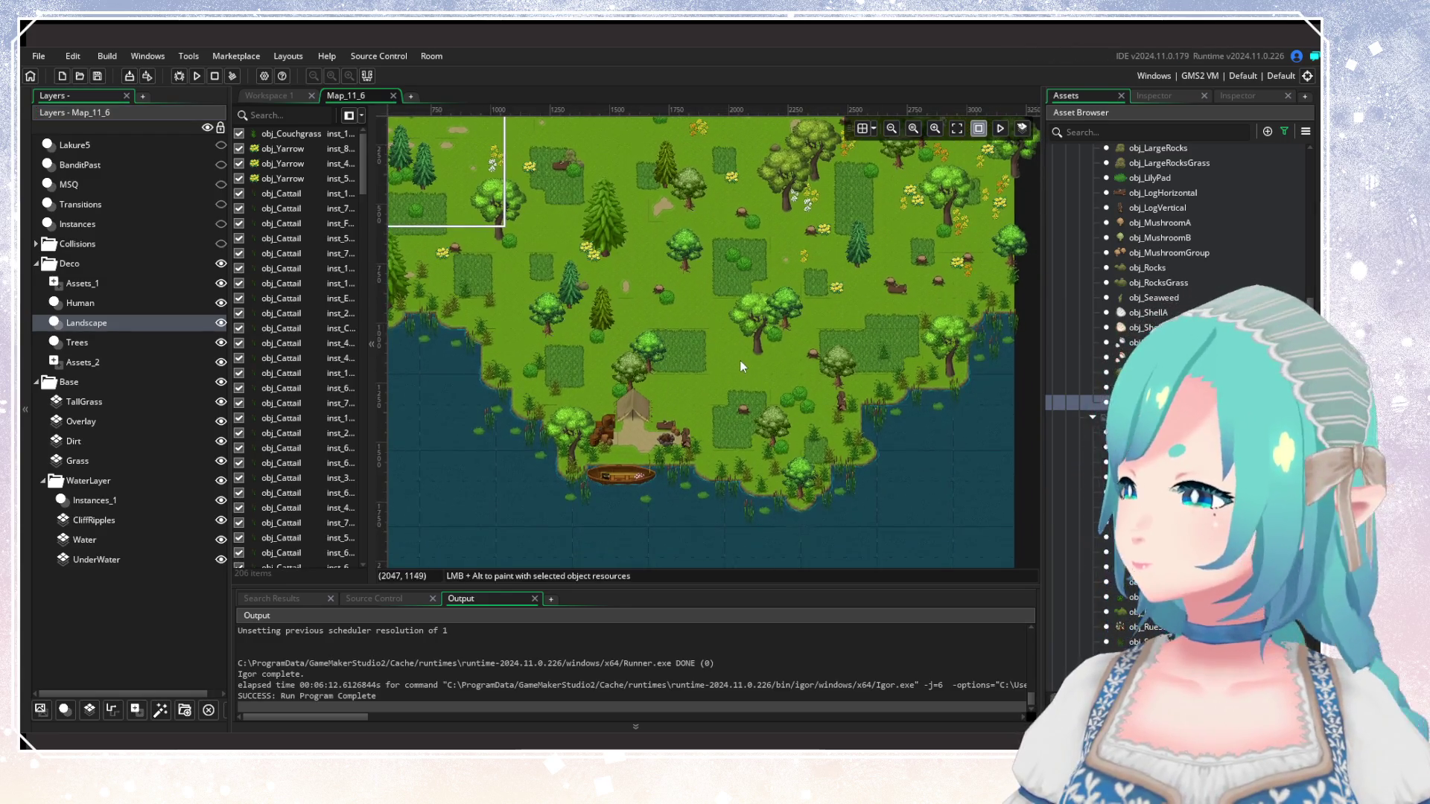
scroll(722, 395, down, 3)
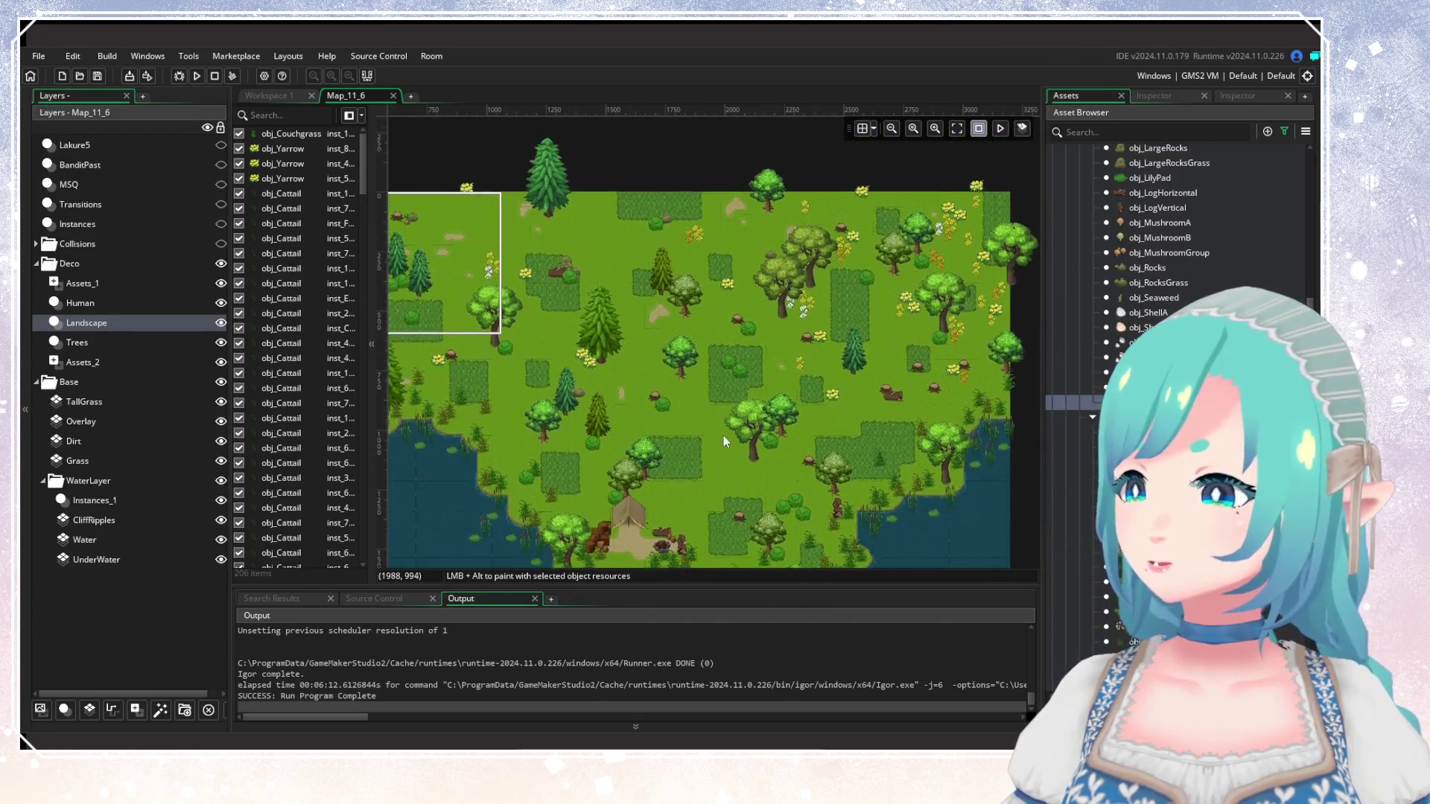
scroll(815, 387, down, 2)
scroll(798, 387, up, 1)
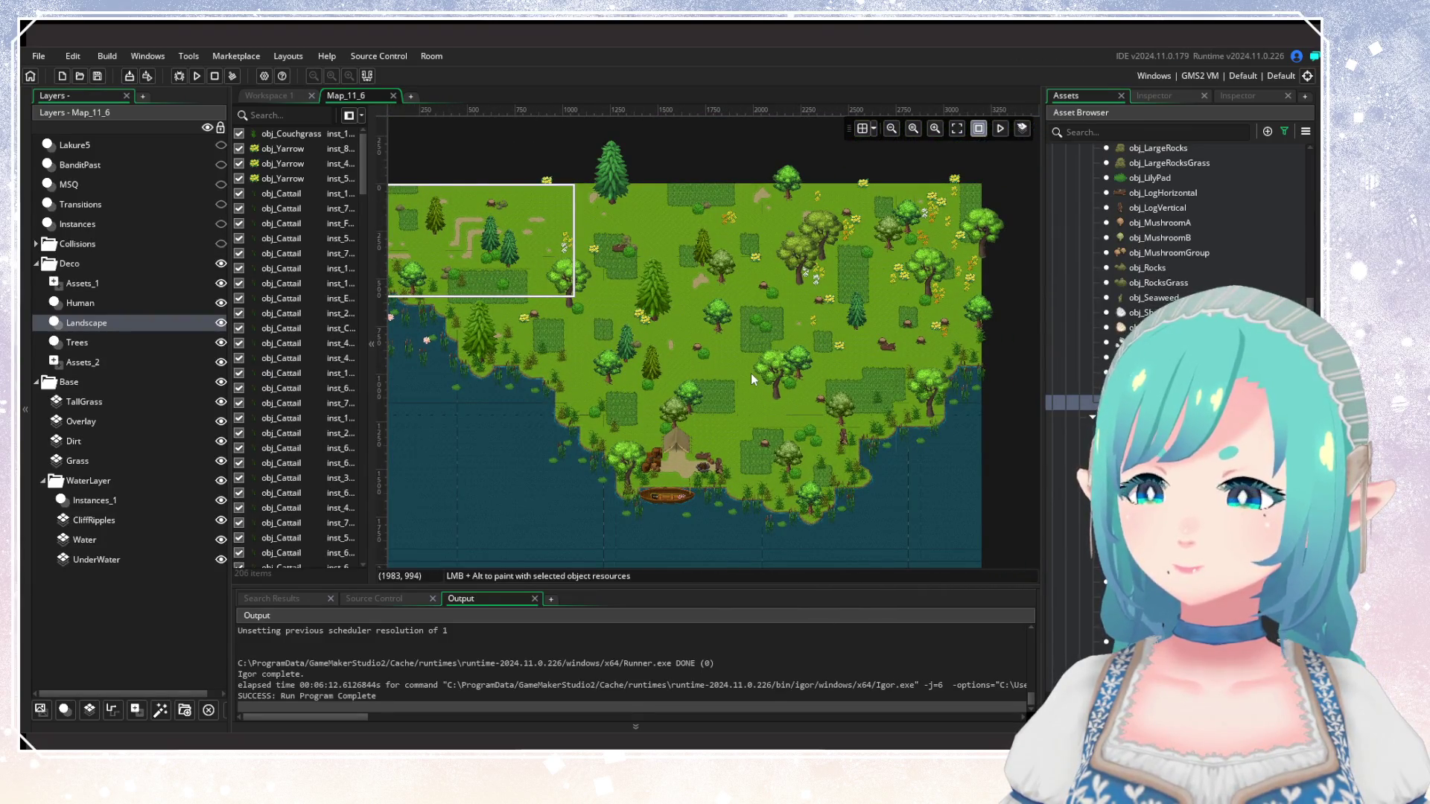
scroll(752, 376, up, 1)
scroll(751, 376, down, 1)
scroll(751, 377, down, 1)
scroll(751, 373, up, 1)
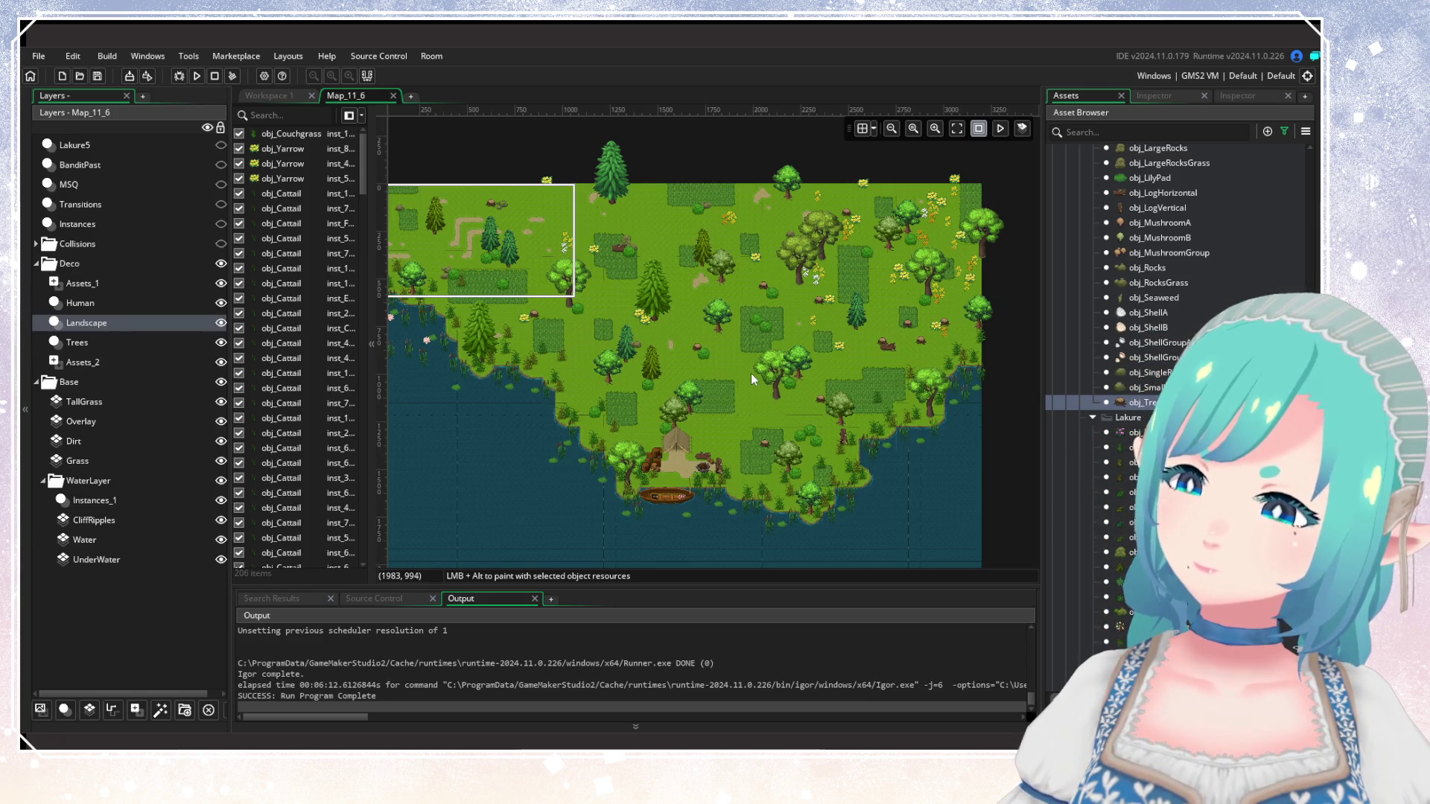
scroll(725, 376, up, 3)
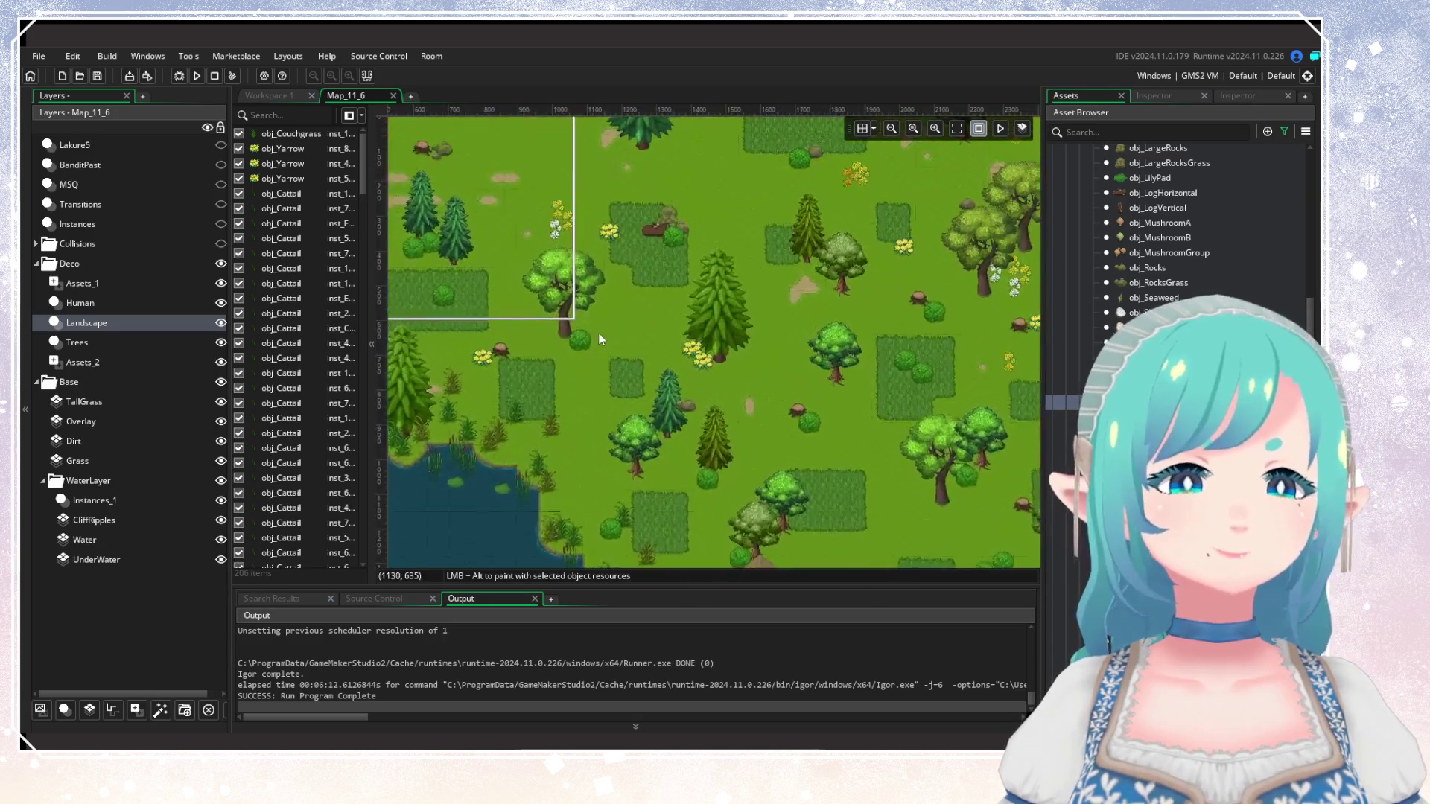
drag(712, 384, 818, 429)
scroll(693, 409, up, 5)
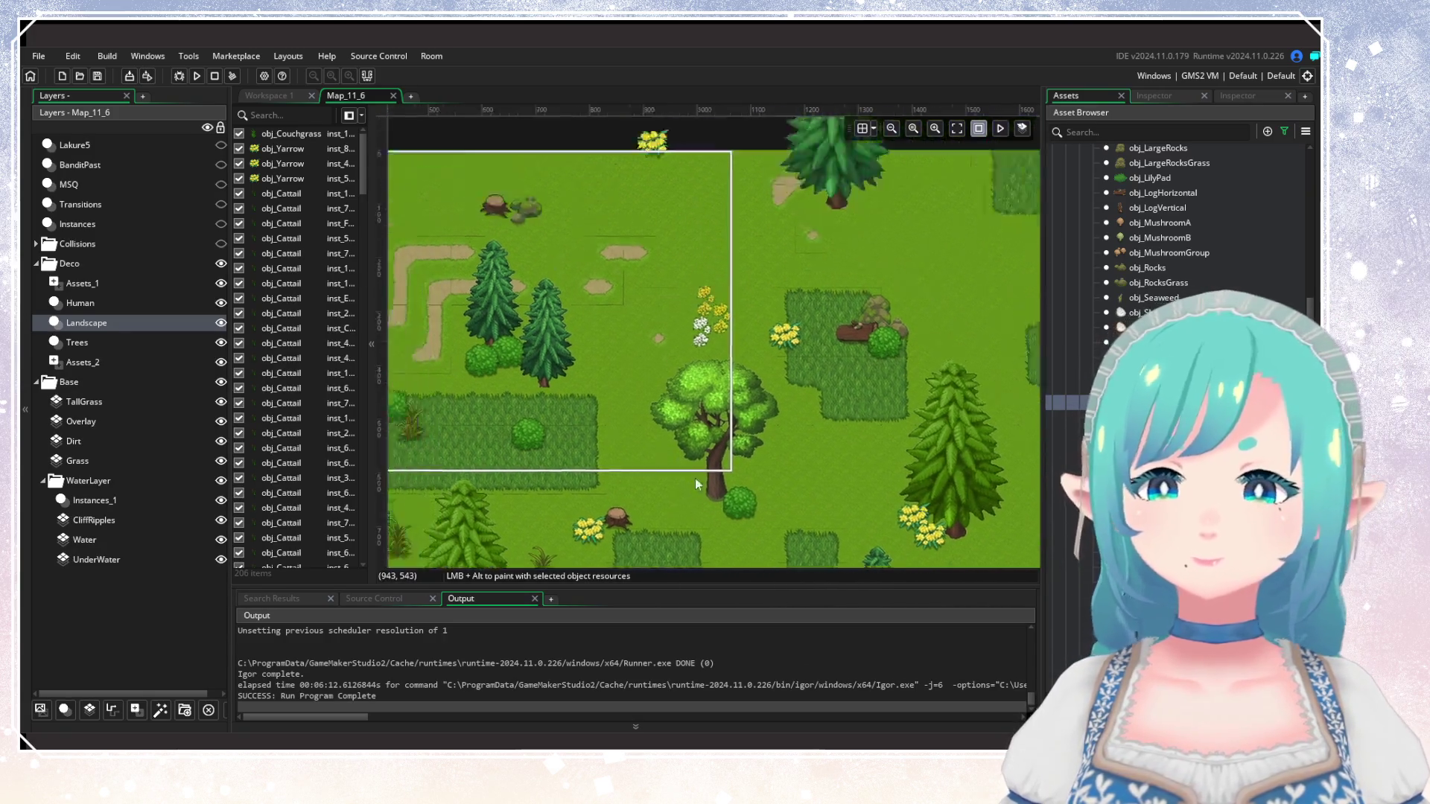
scroll(702, 430, up, 2)
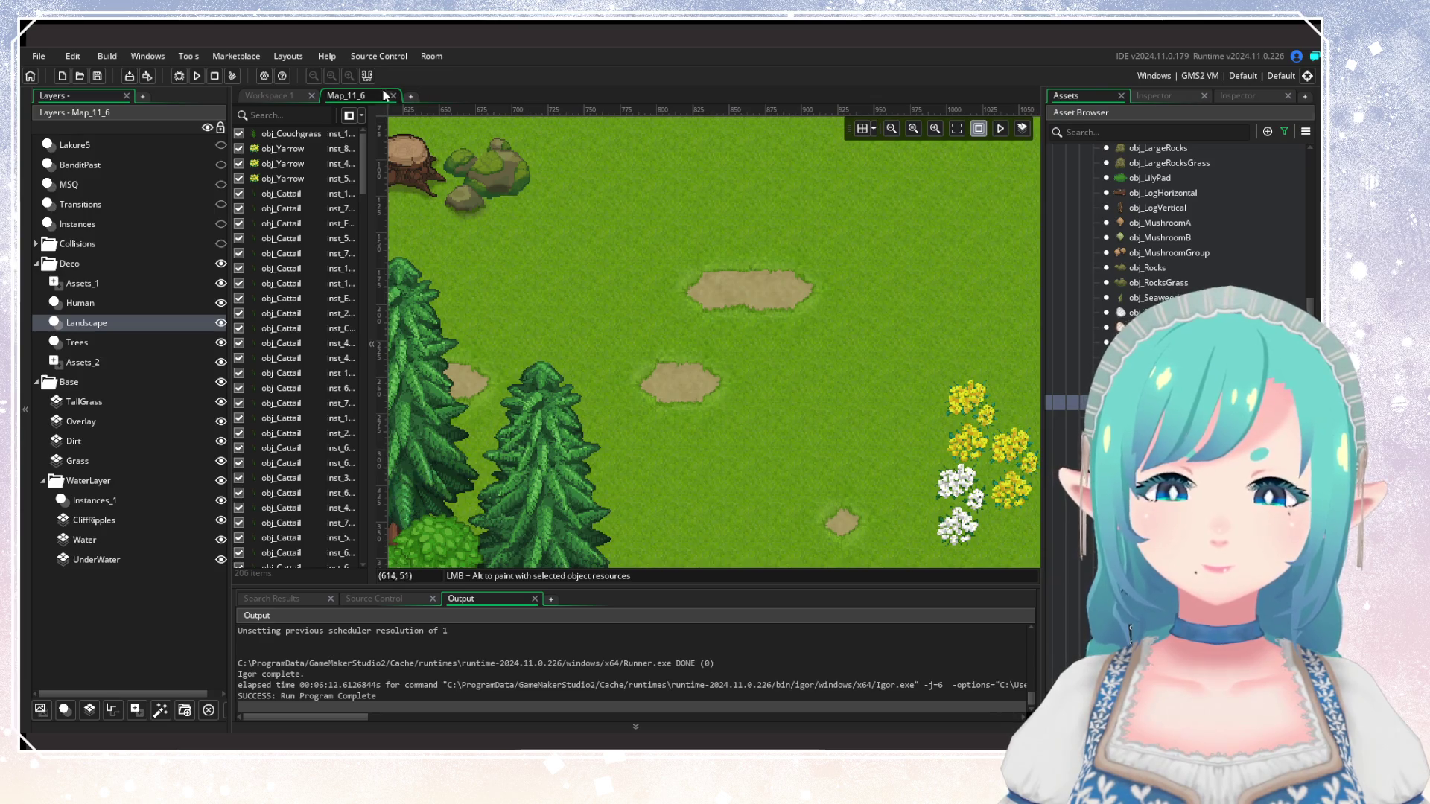
In scr_ContinueGame set roomID to Map_11_6 and starting X to 782, then save and run.
click(287, 96)
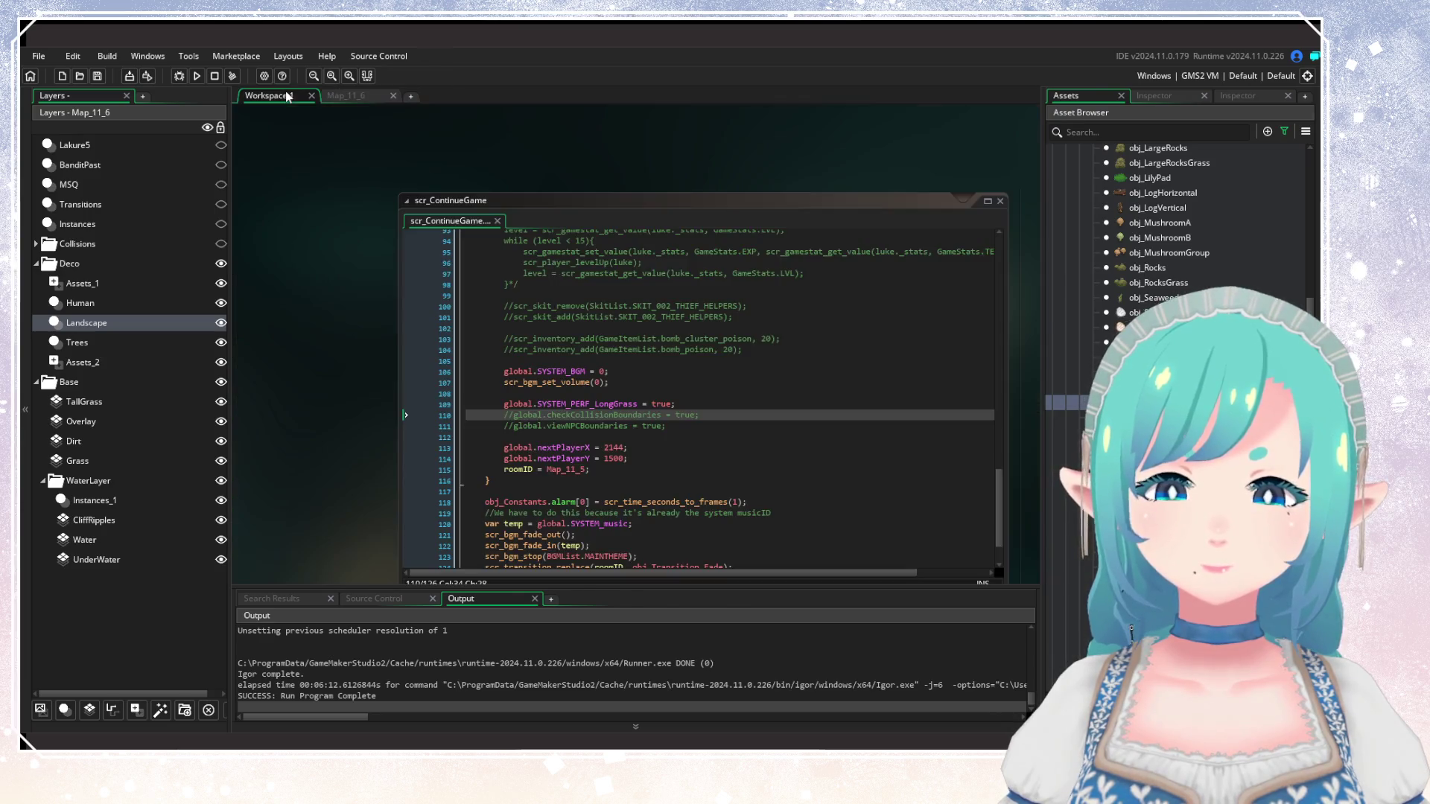
click(588, 470)
key(BackSpace)
text(6)
double_click(615, 447)
text(78)
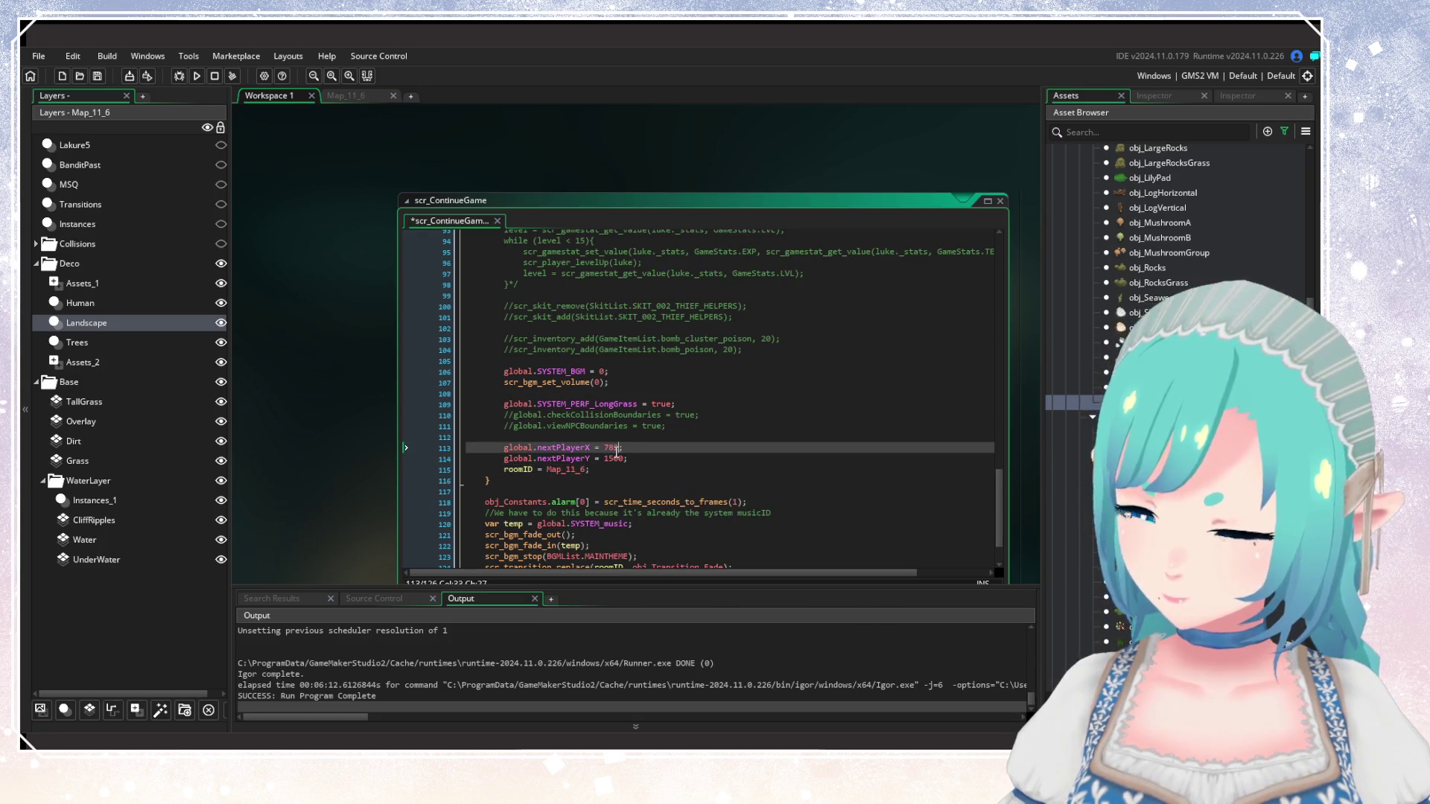
text(82)
double_click(615, 459)
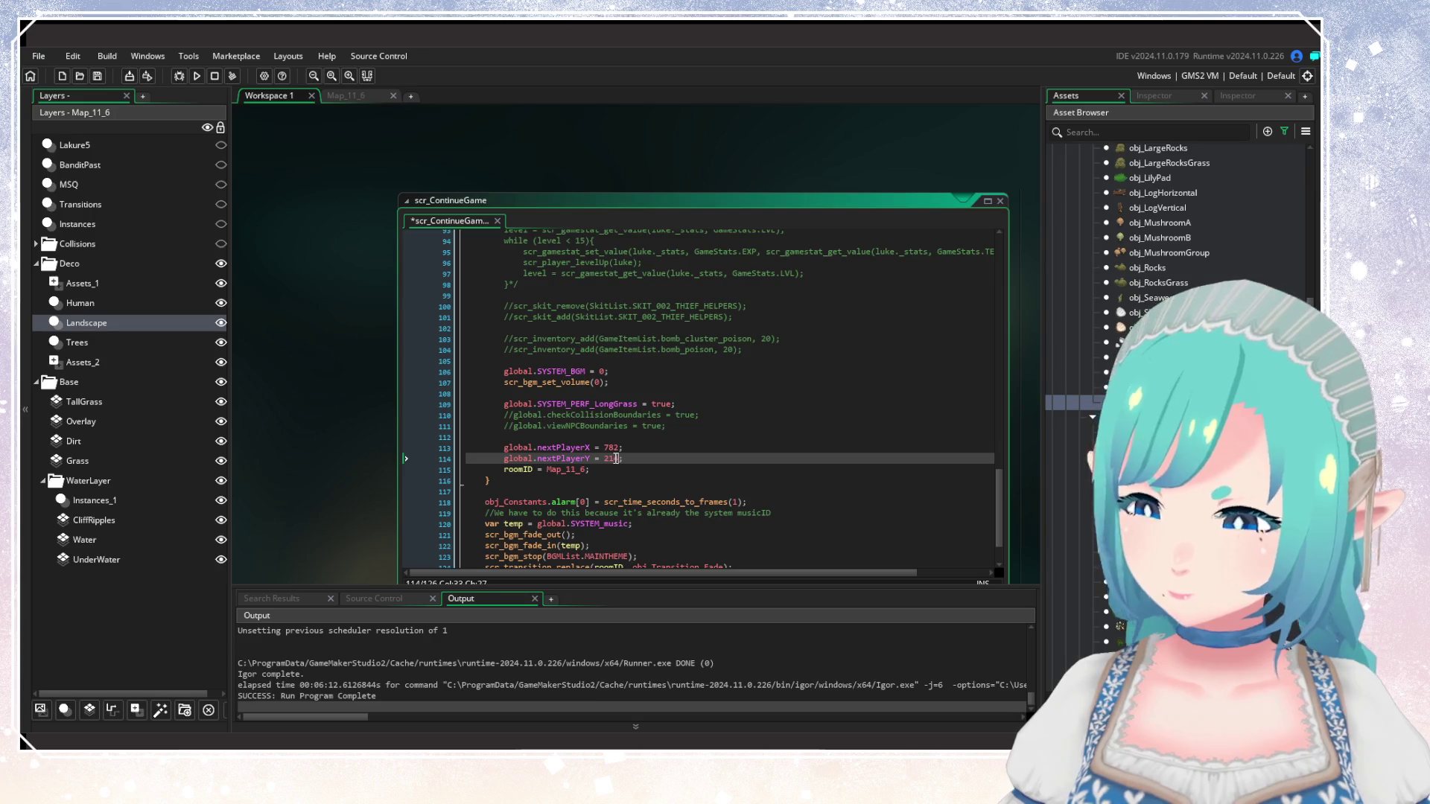
click(654, 447)
click(180, 75)
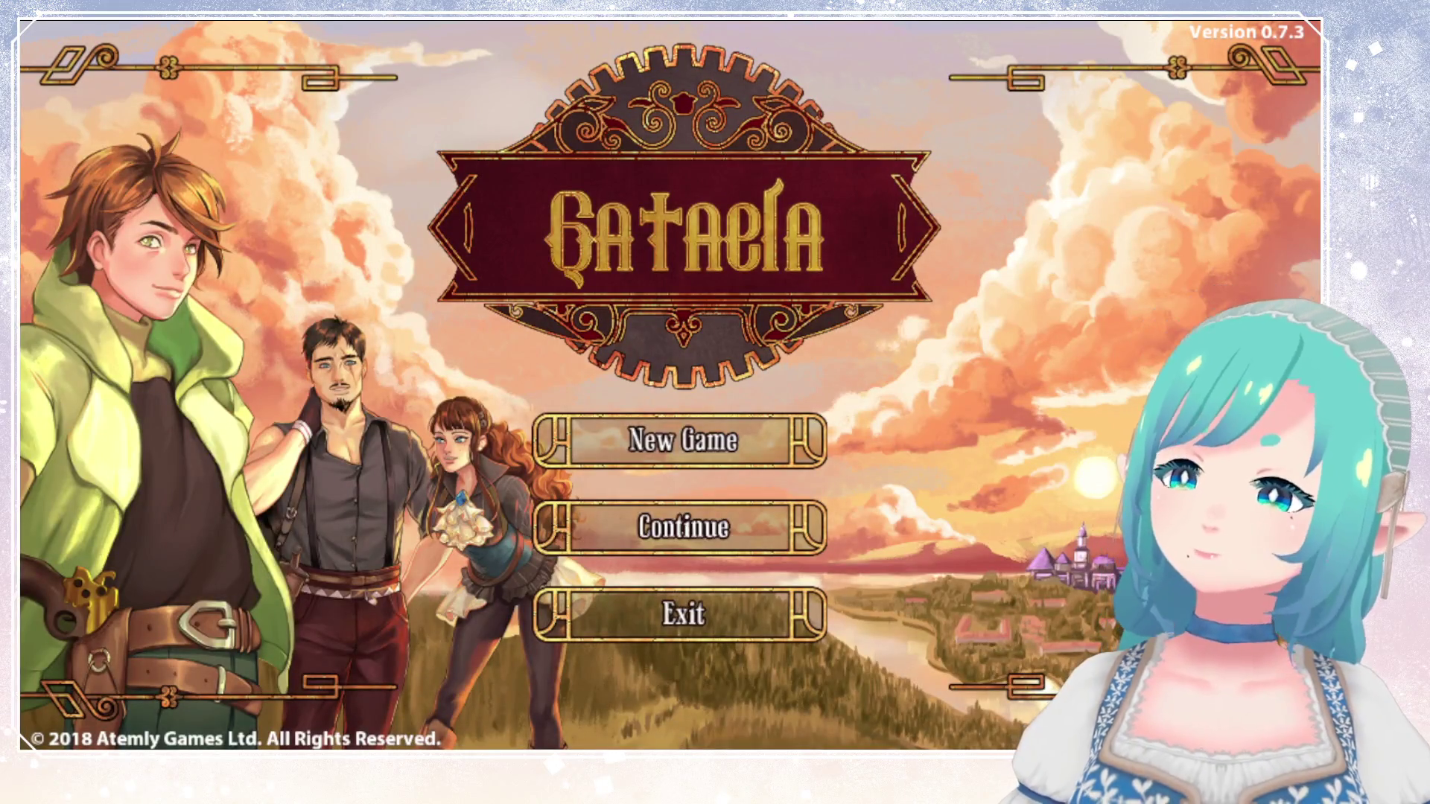
Continue a saved game by loading the first save slot.
key(Down)
key(Return)
key(Return)
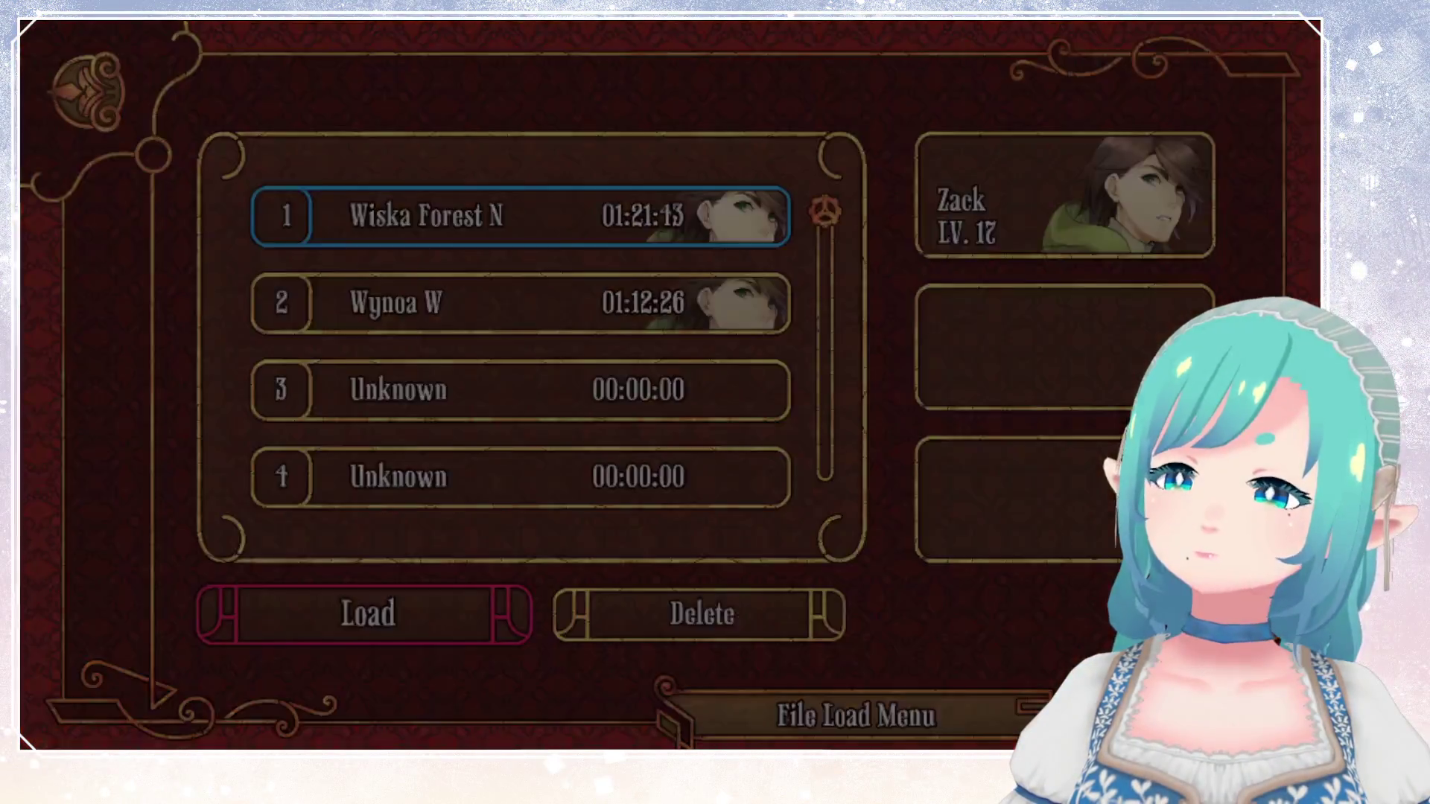
key(Return)
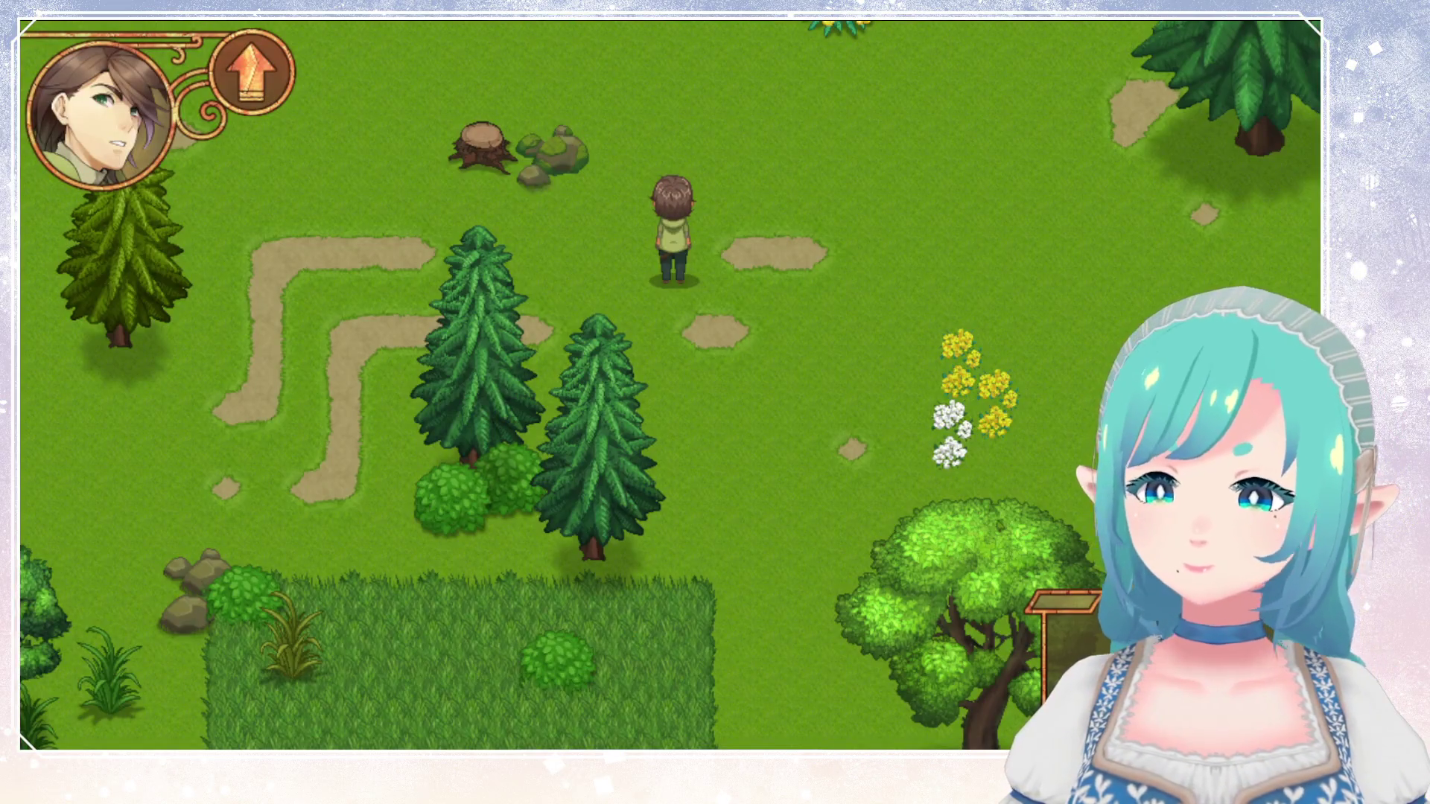
Run left toward the pond, through the tall grass, then right past the flowers.
key(Left)
key(Down)
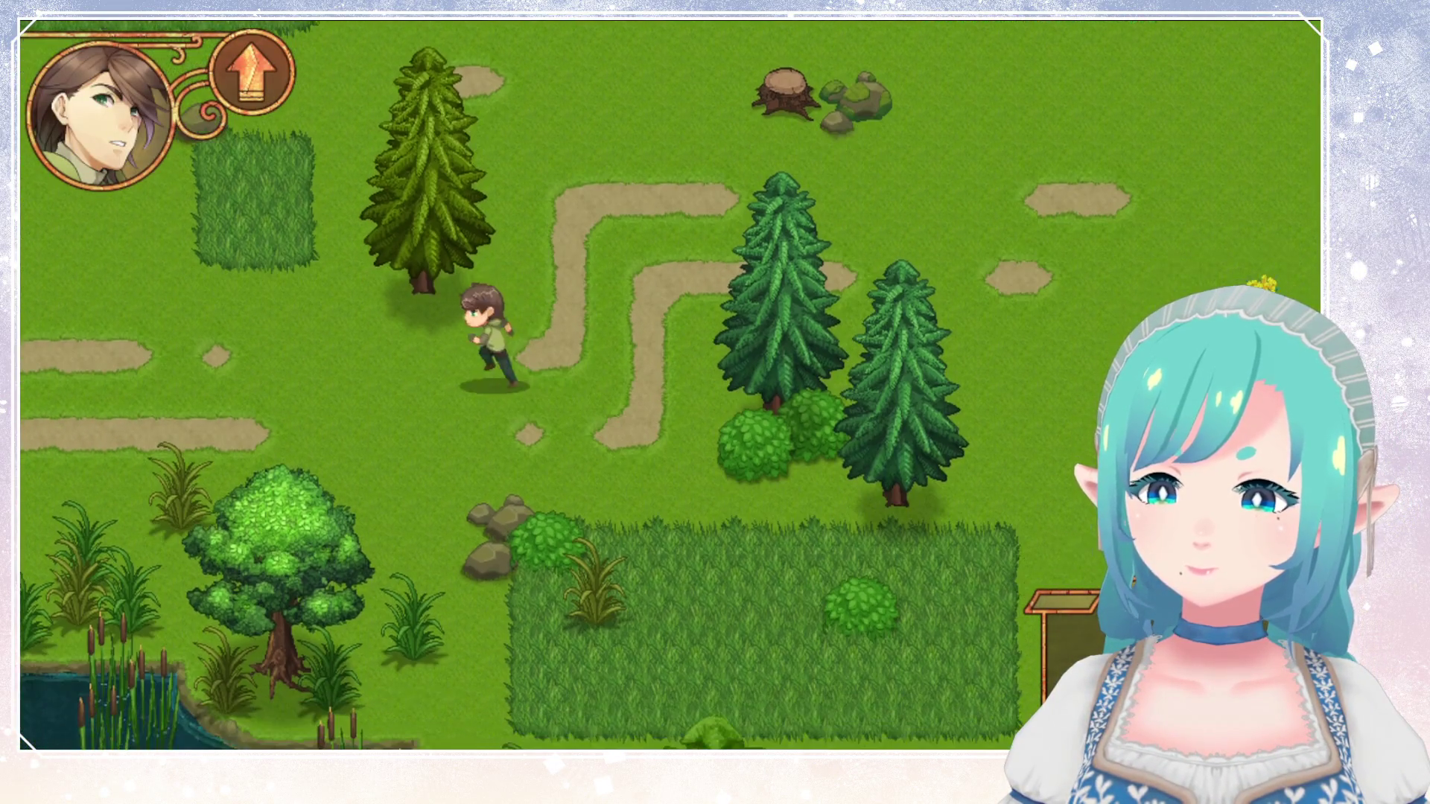
key(Left)
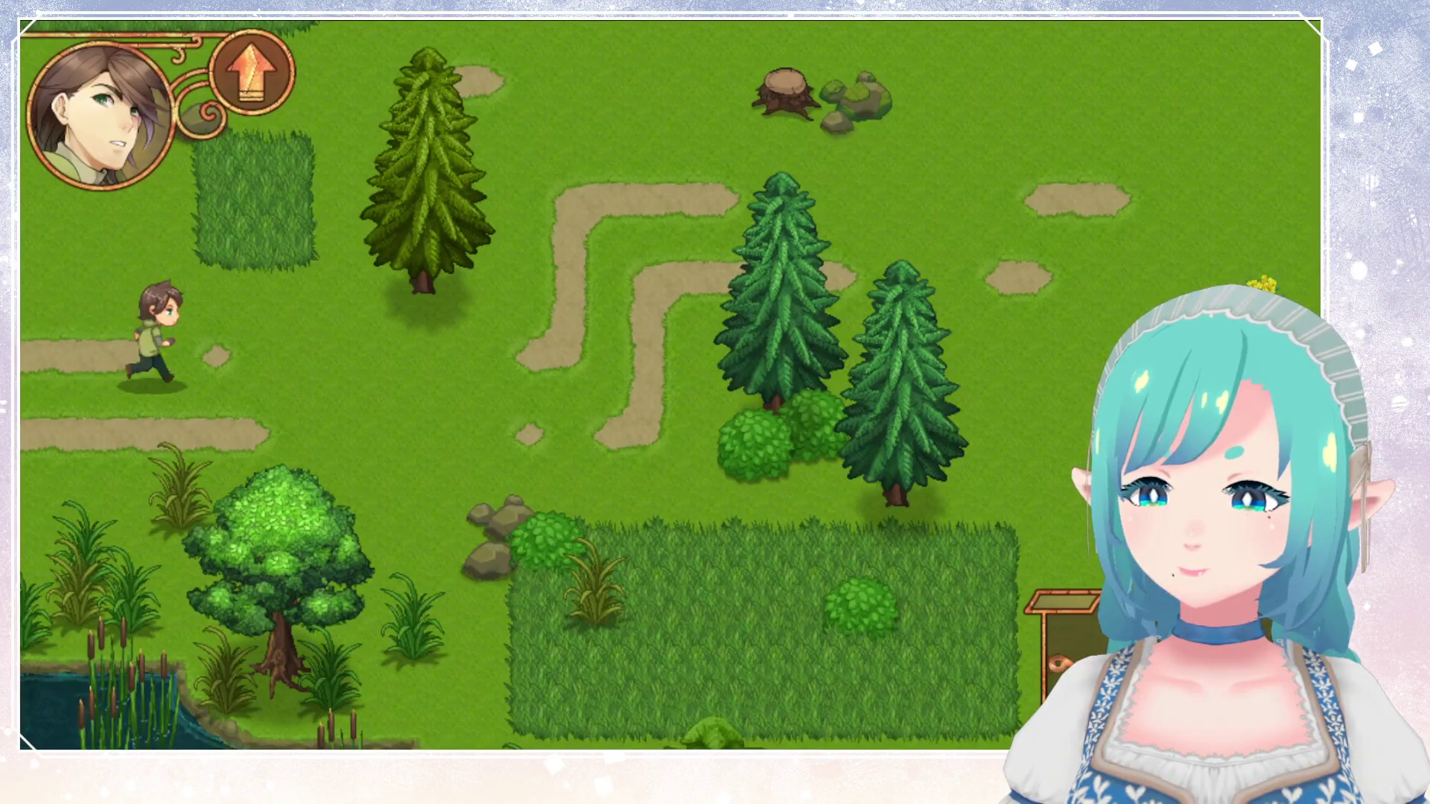
key(Down)
key(Right)
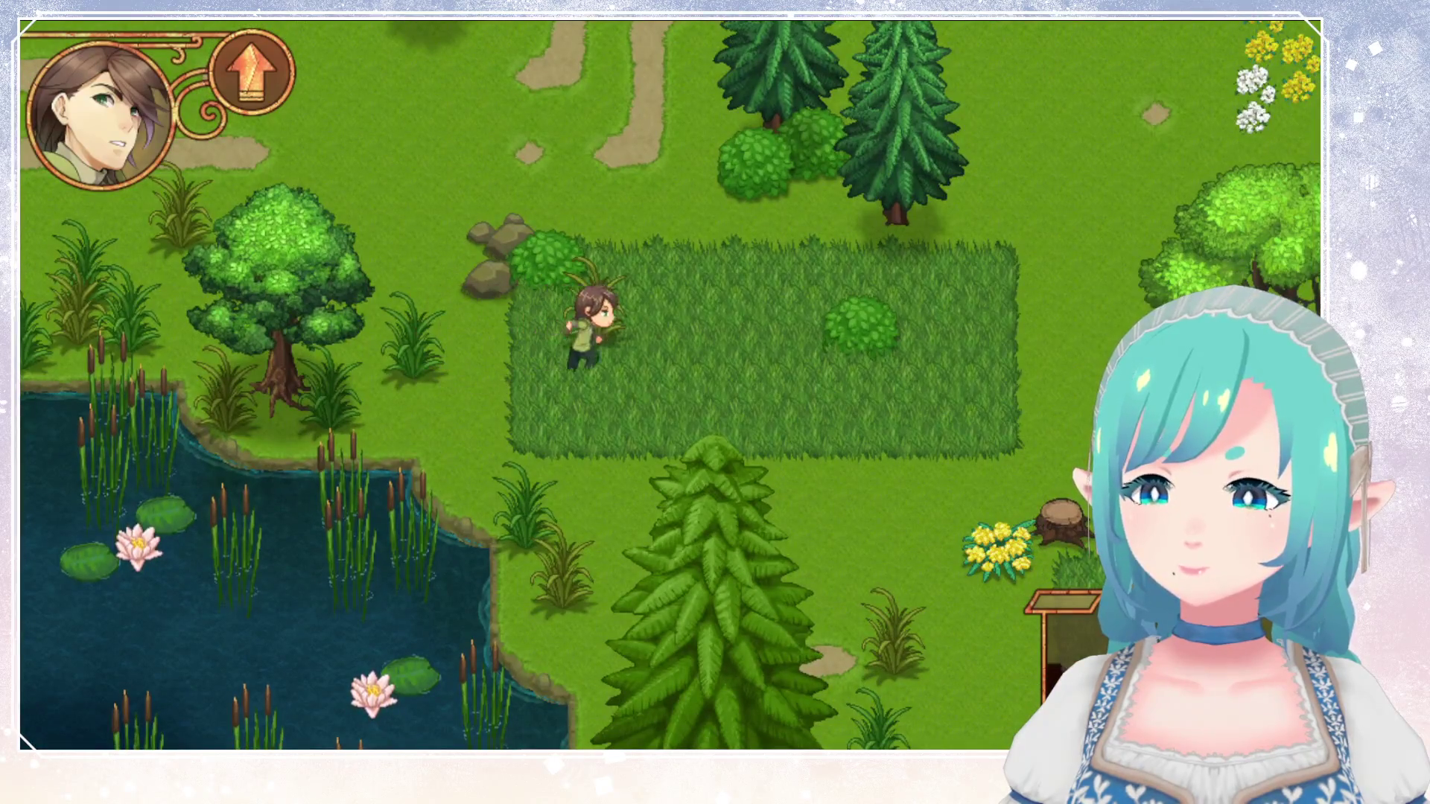
key(Up)
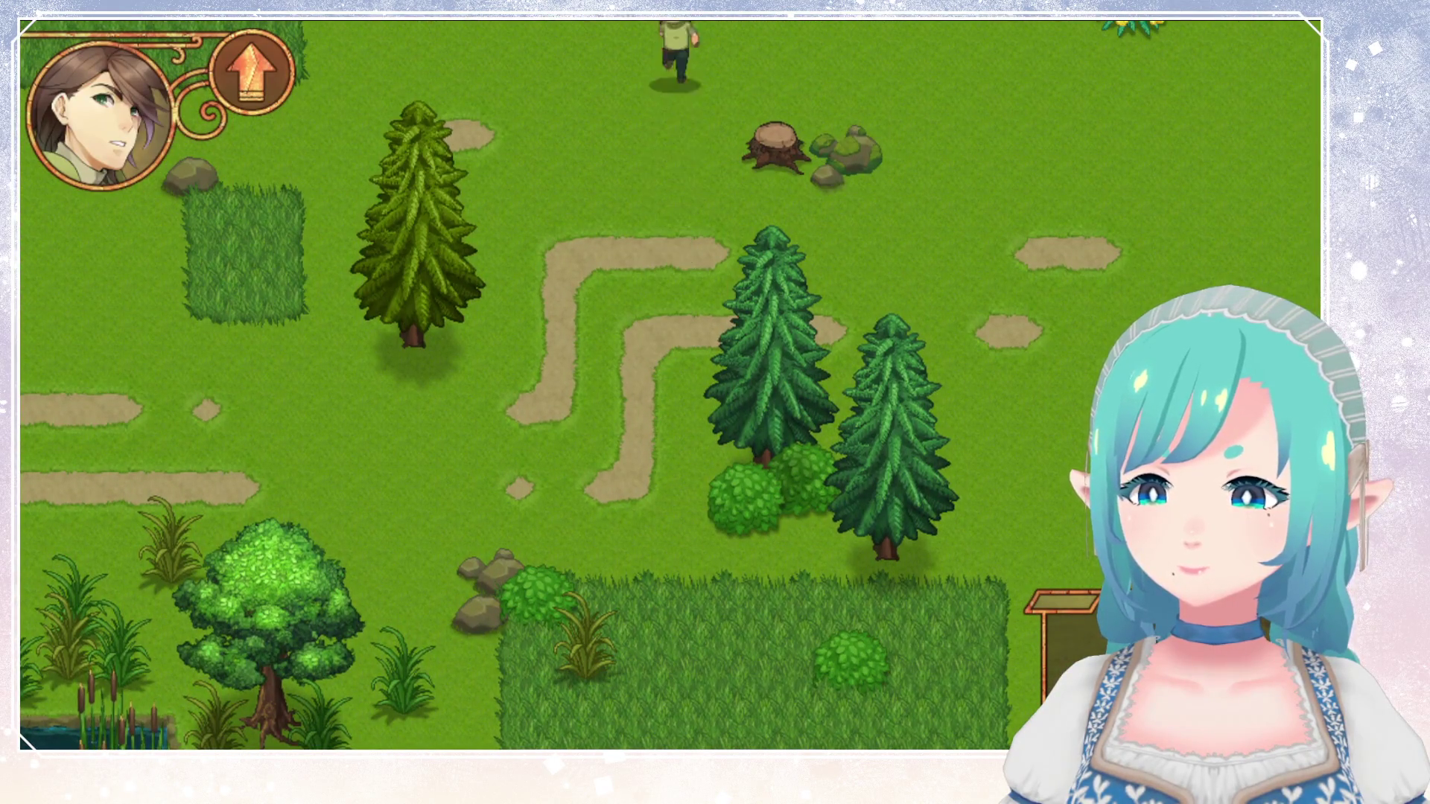
key(Right)
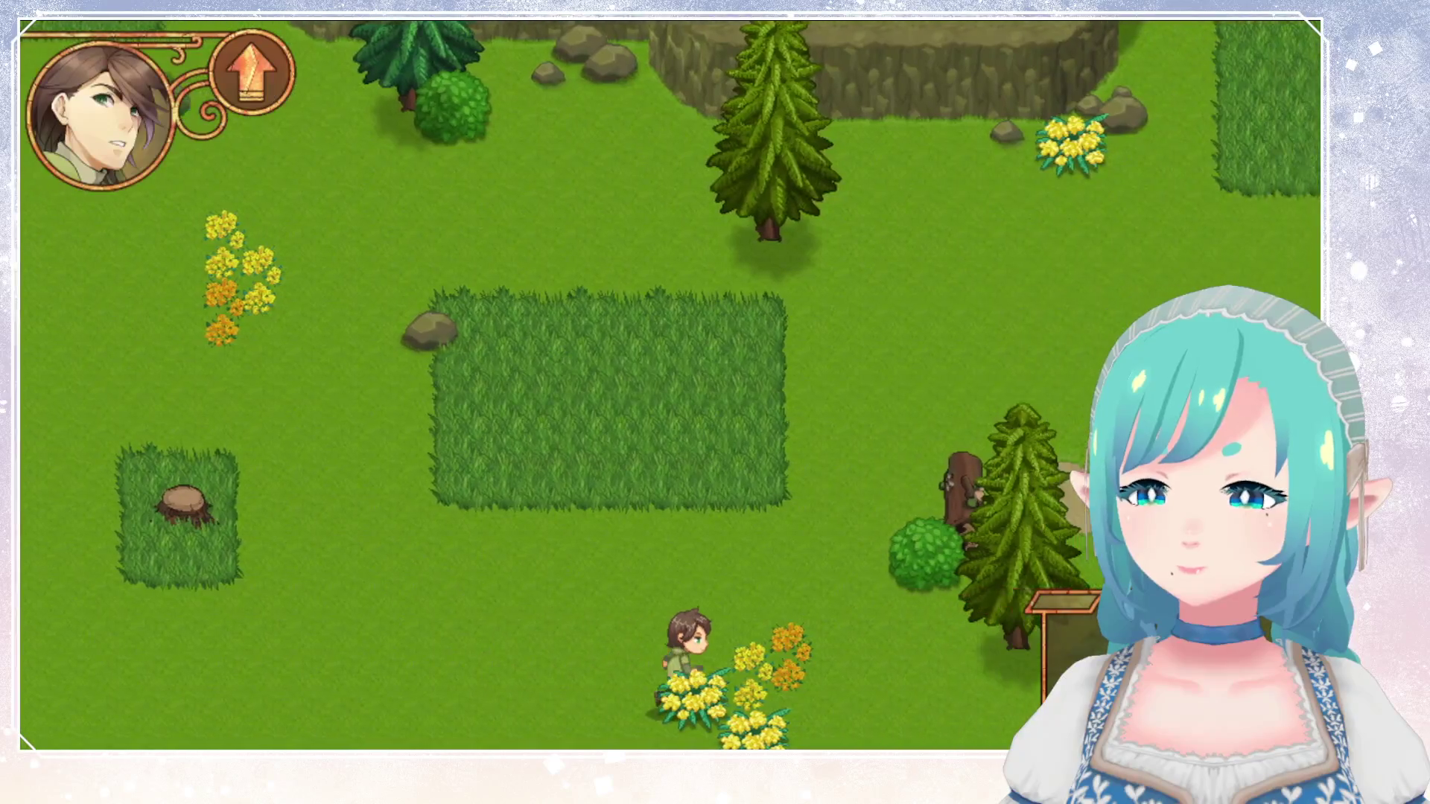
key(Right)
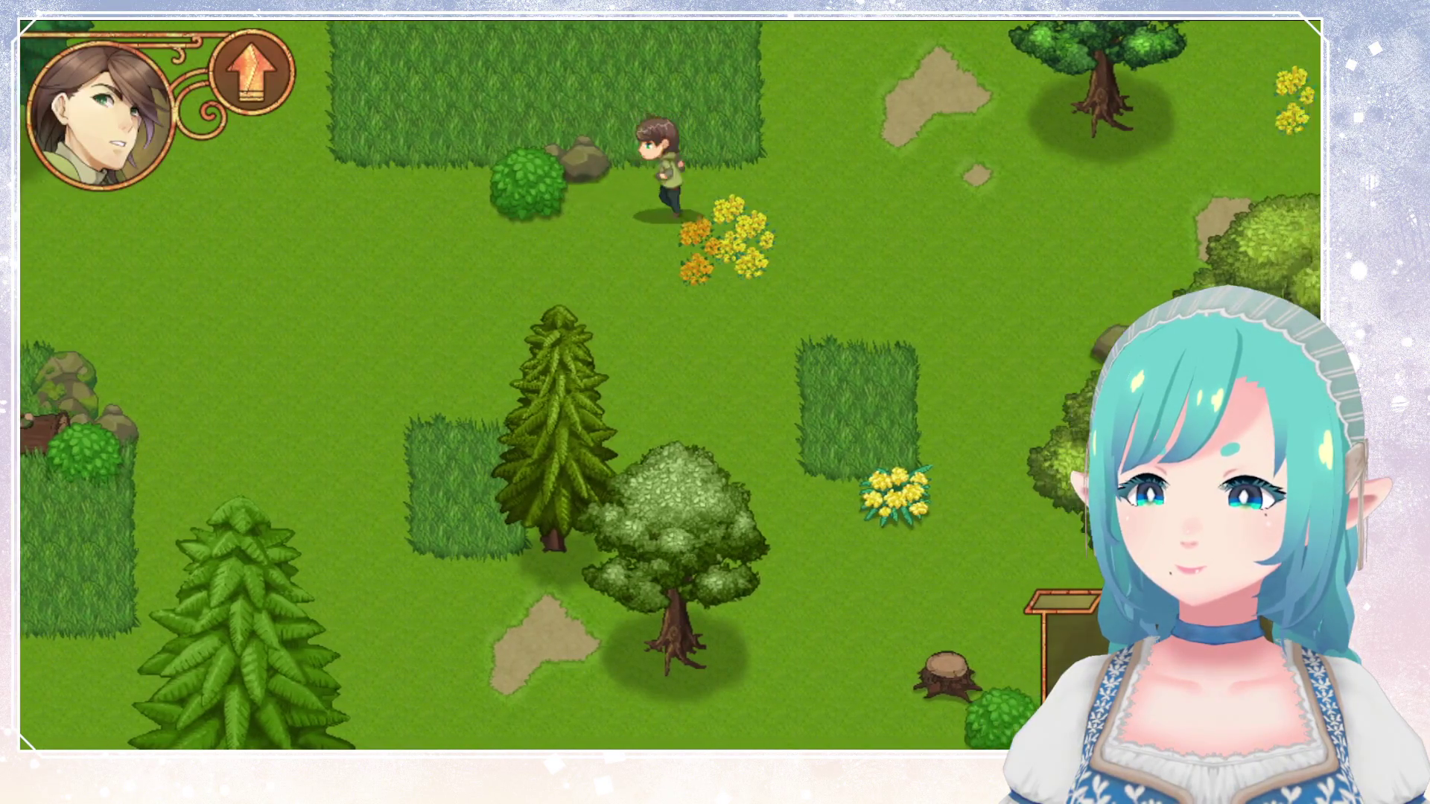
Cross the meadow east past the trees, then head back to the camp and lakeshore.
key(Left)
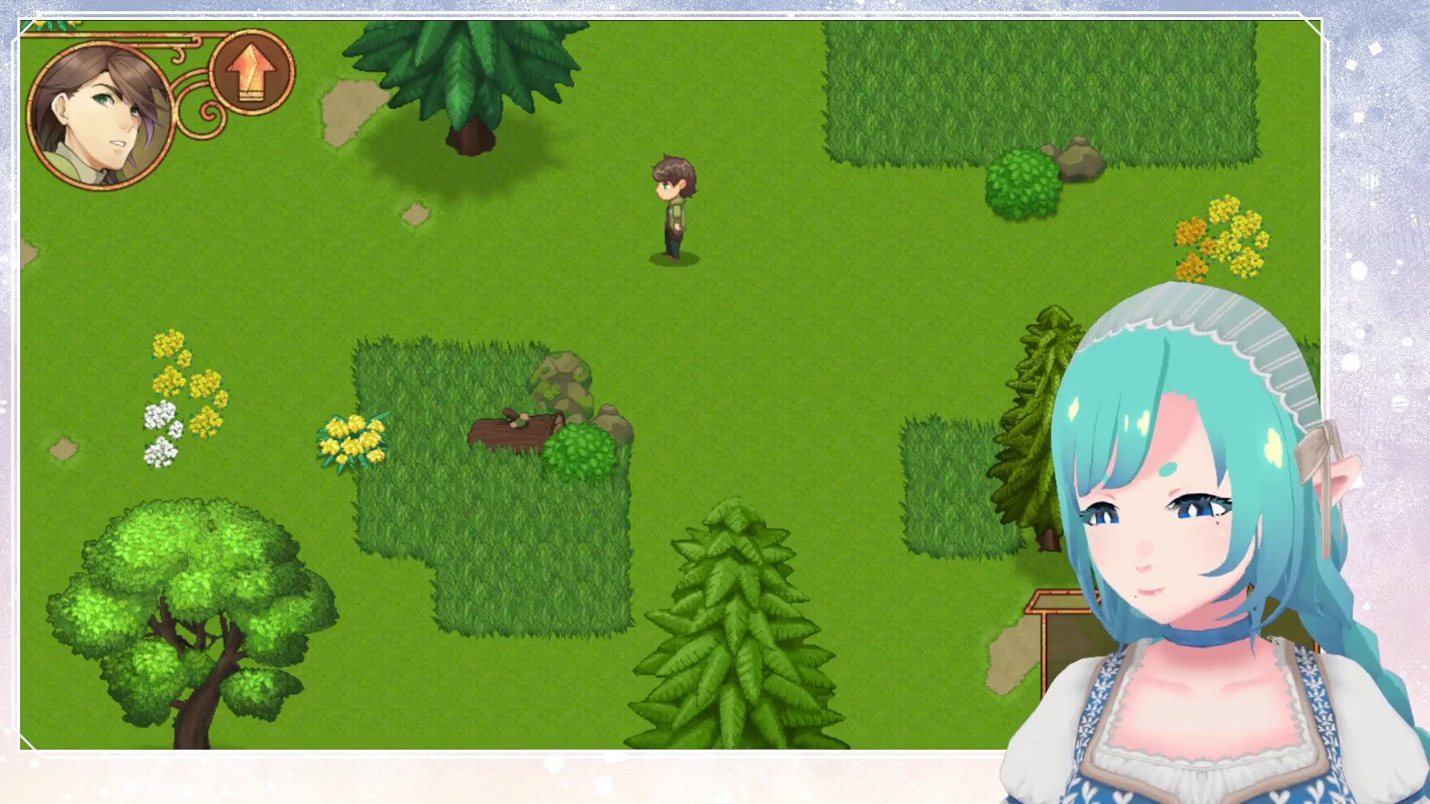
key(Down)
key(Right)
key(Right)
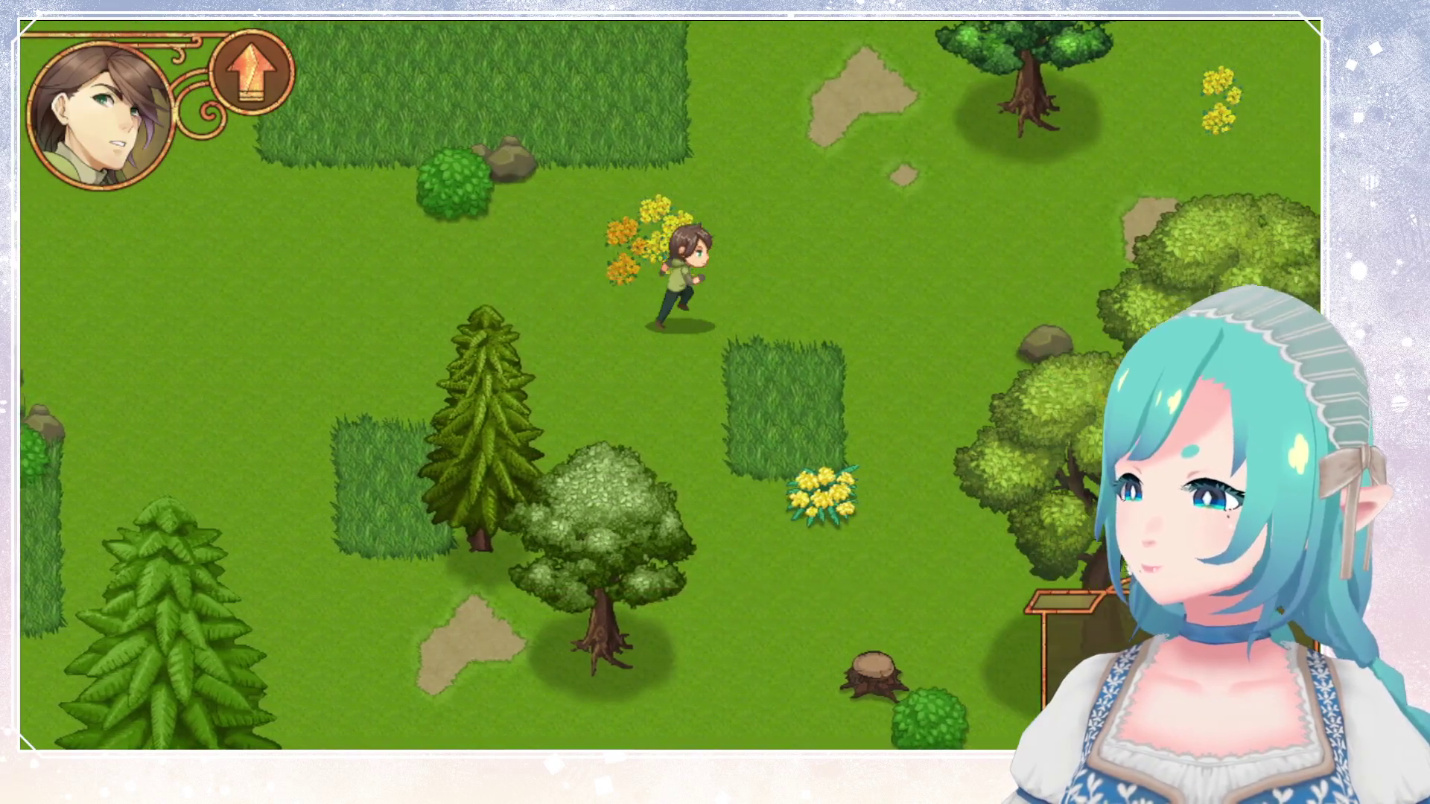
key(Right)
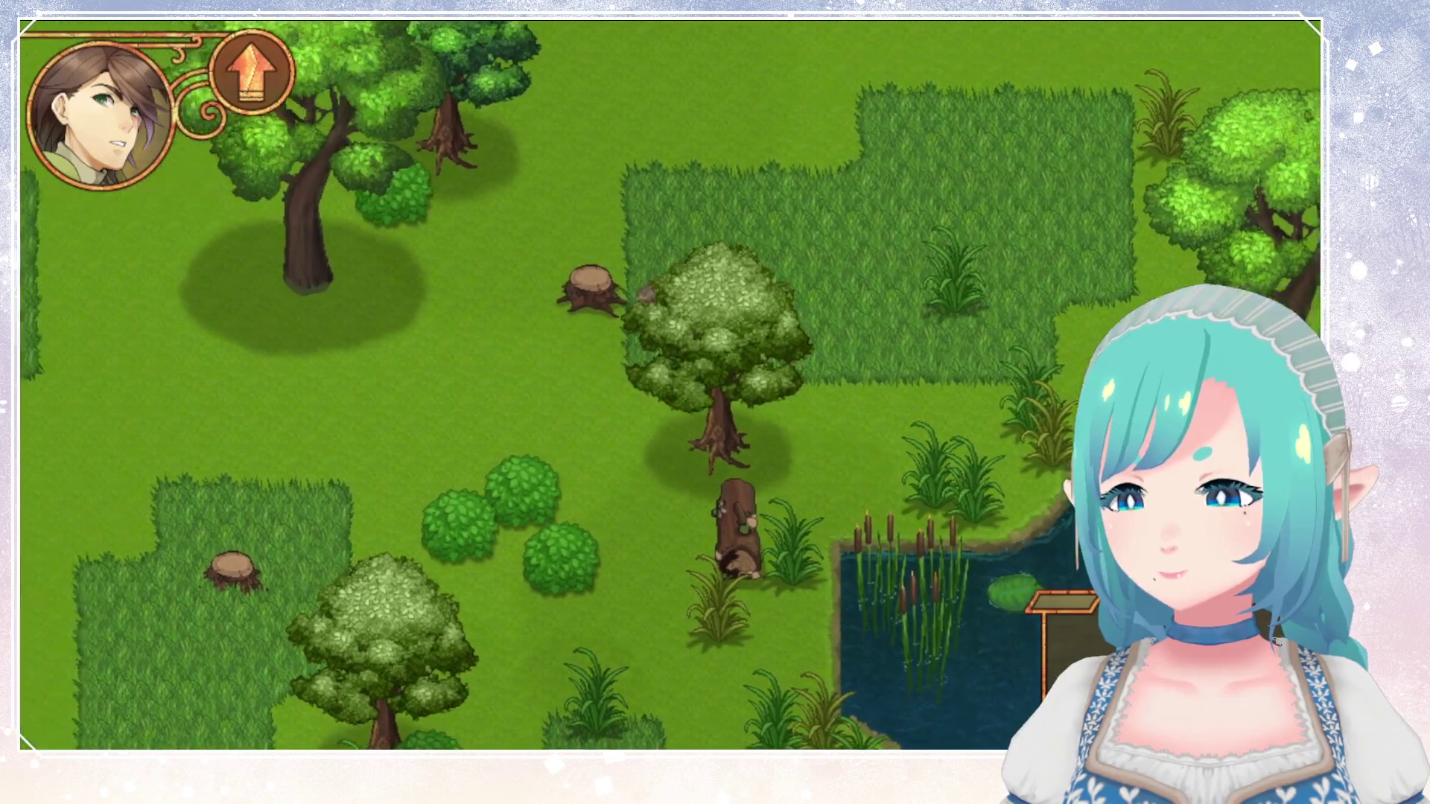
key(Left)
key(Down)
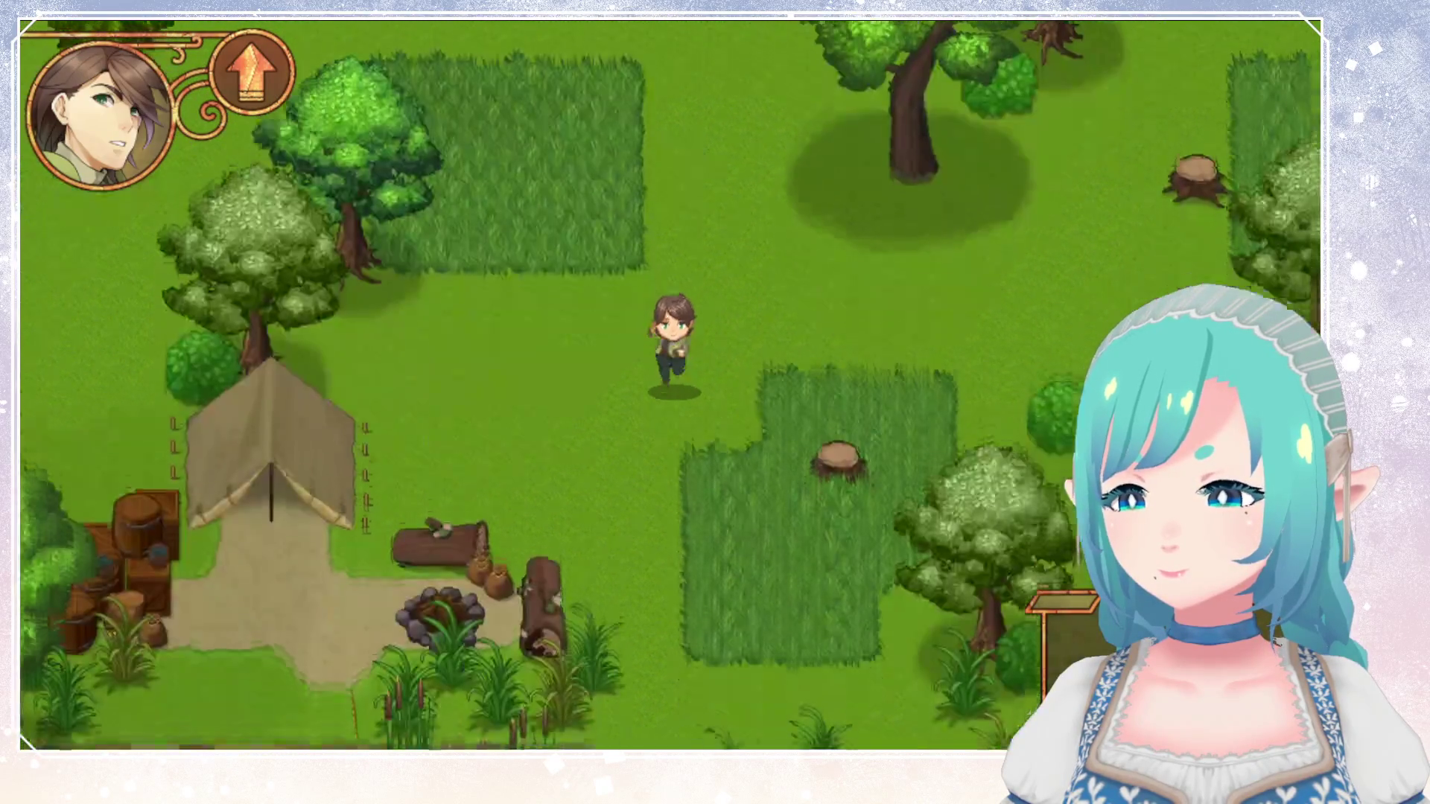
key(Up)
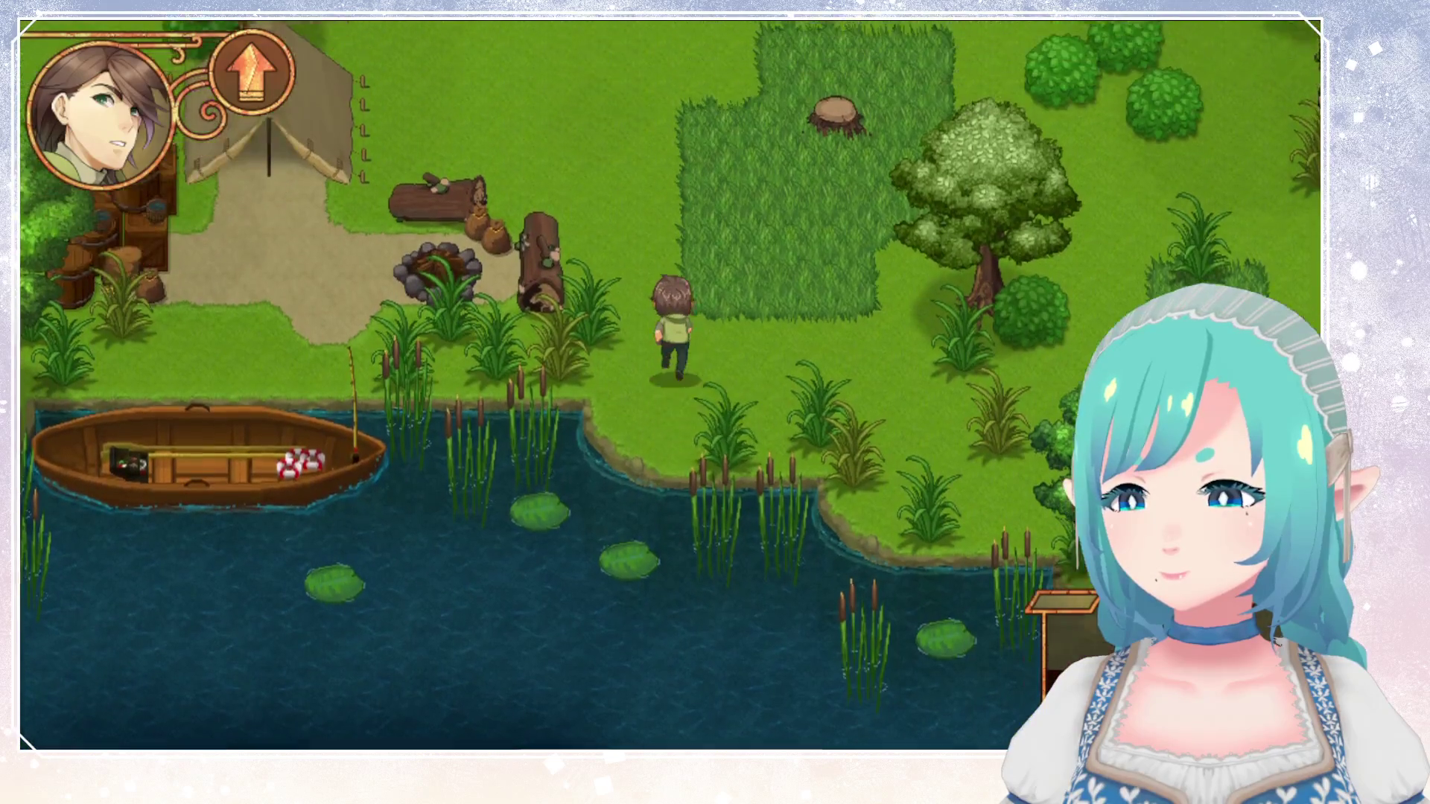
Walk north through the forest, then steer east and back down.
key(Up)
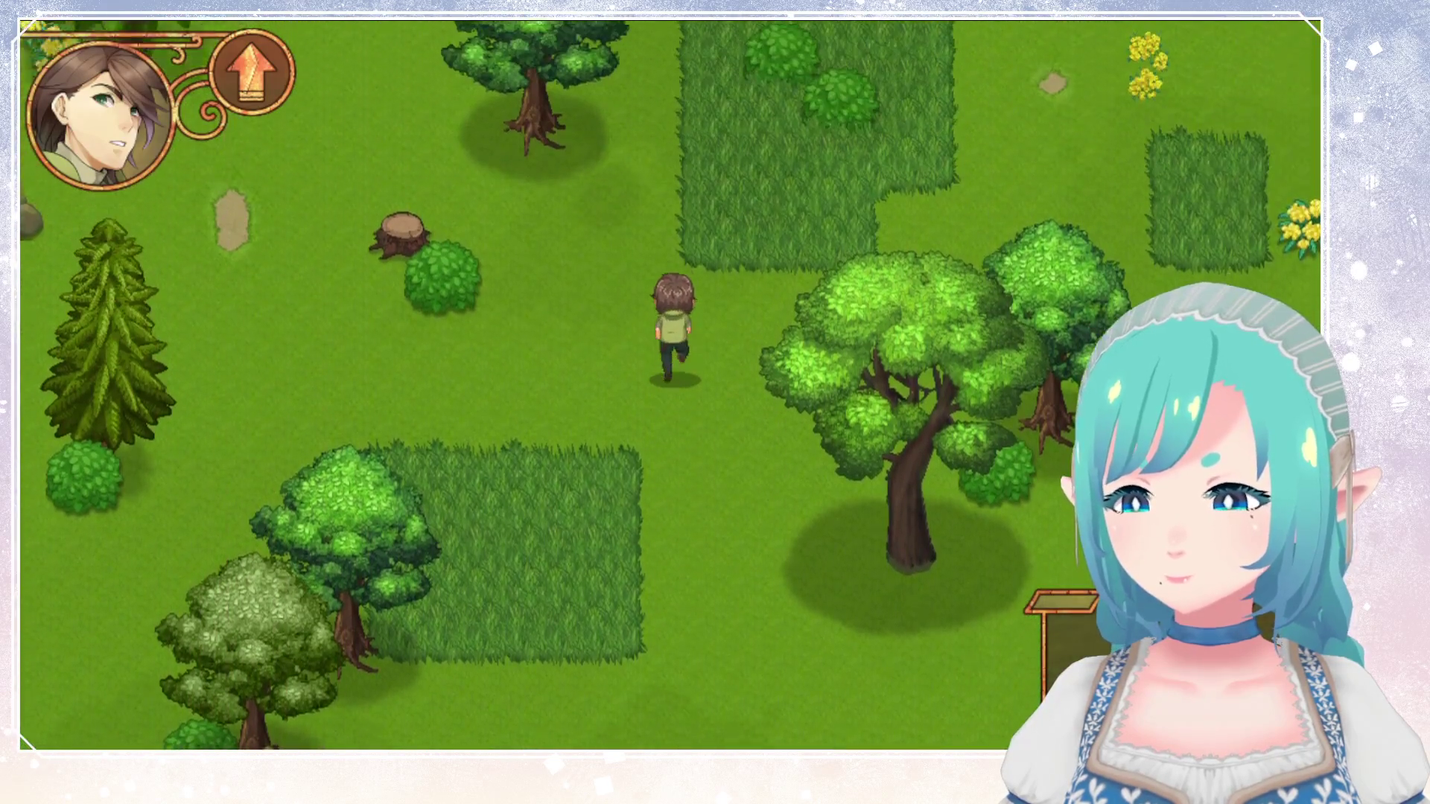
key(Up)
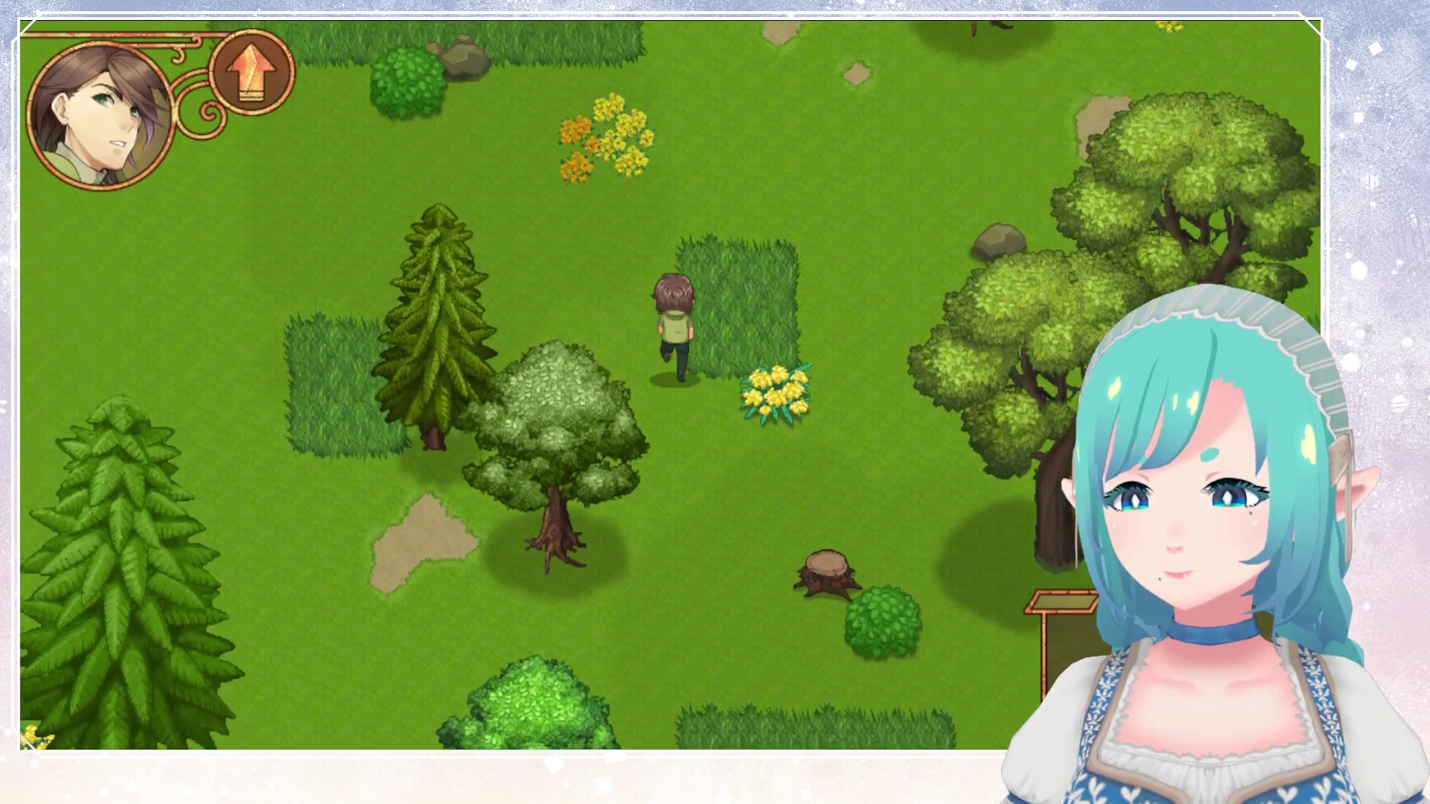
key(Right)
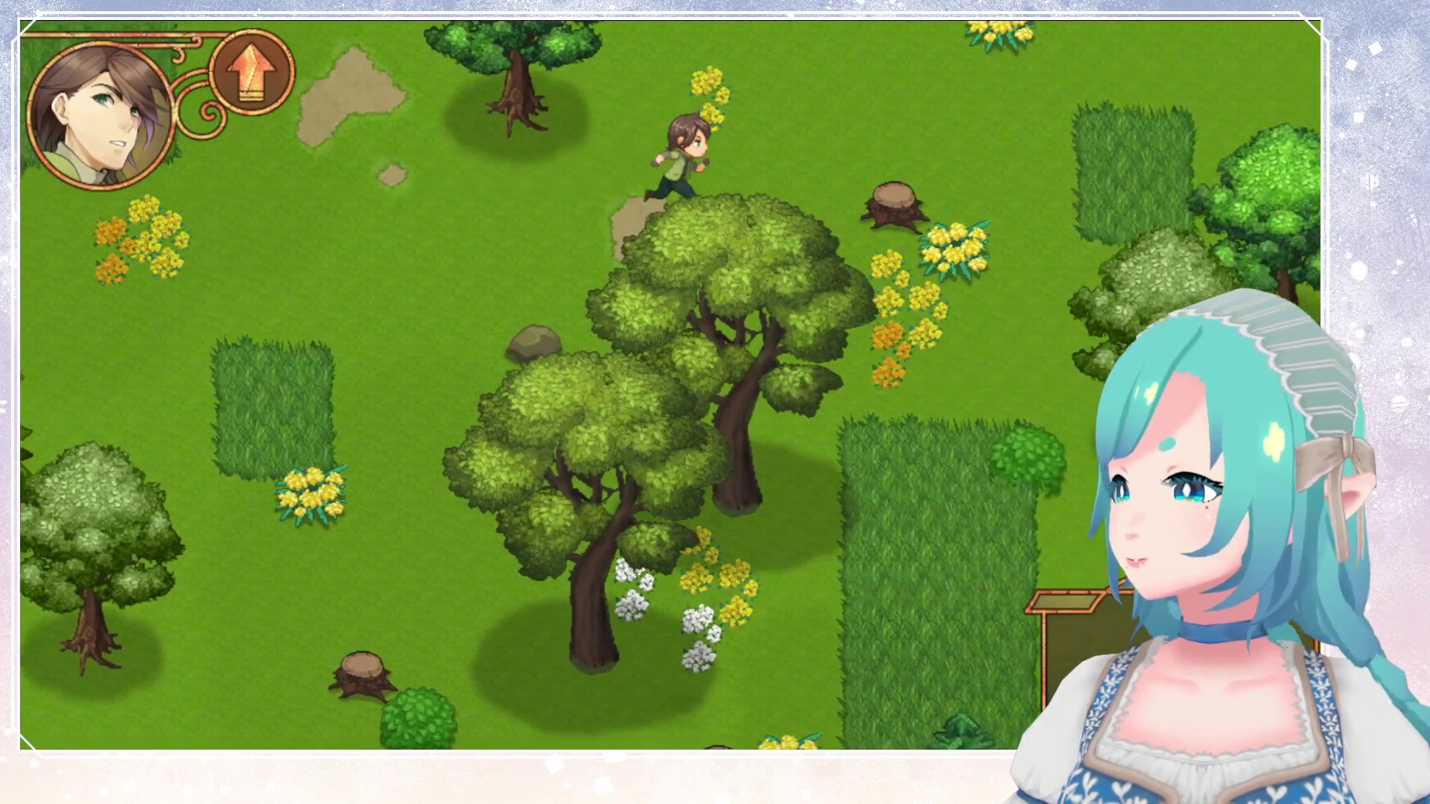
key(Up)
key(Right)
key(Down)
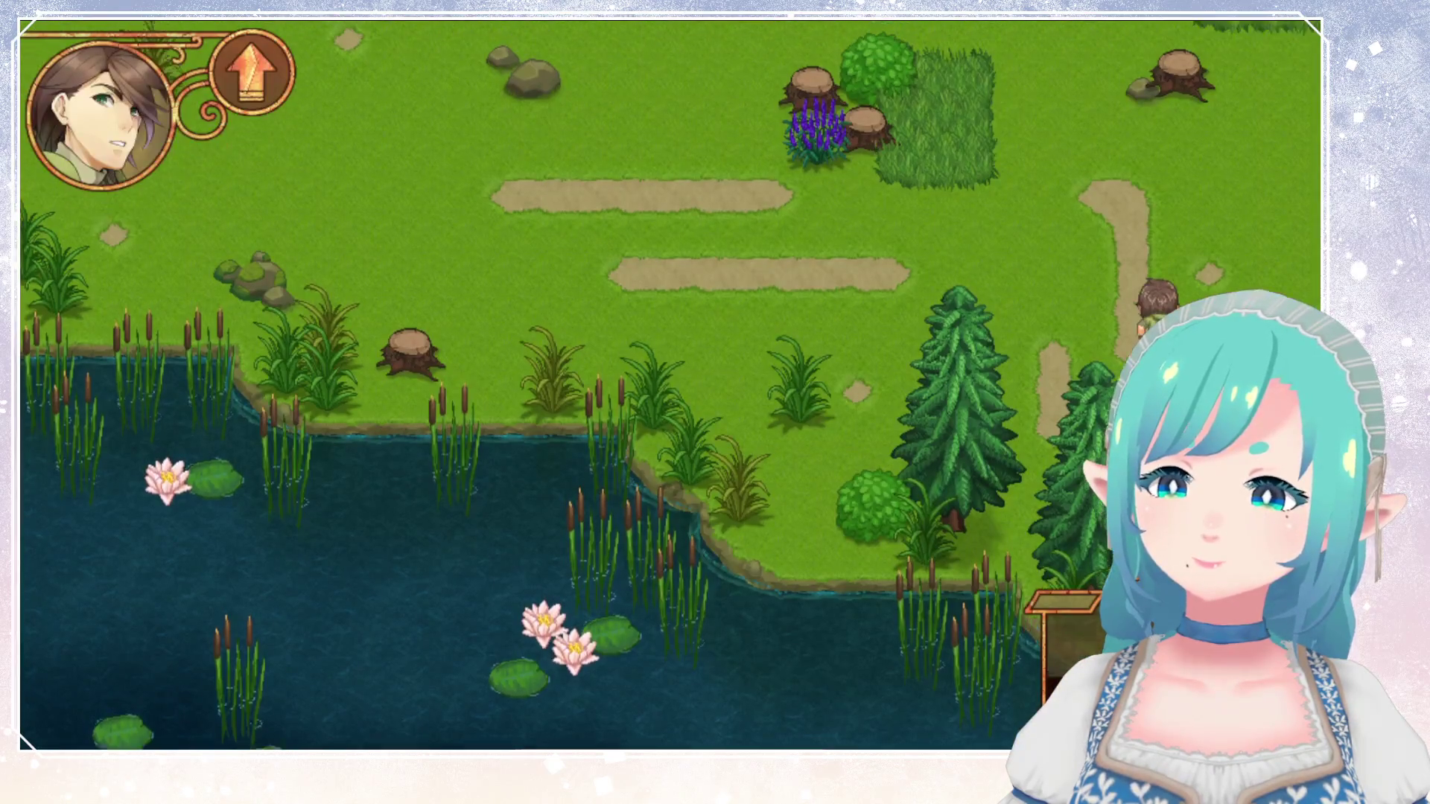
Run west along the cattail pond, north to the castle gate, then back south.
key(Left)
key(Up)
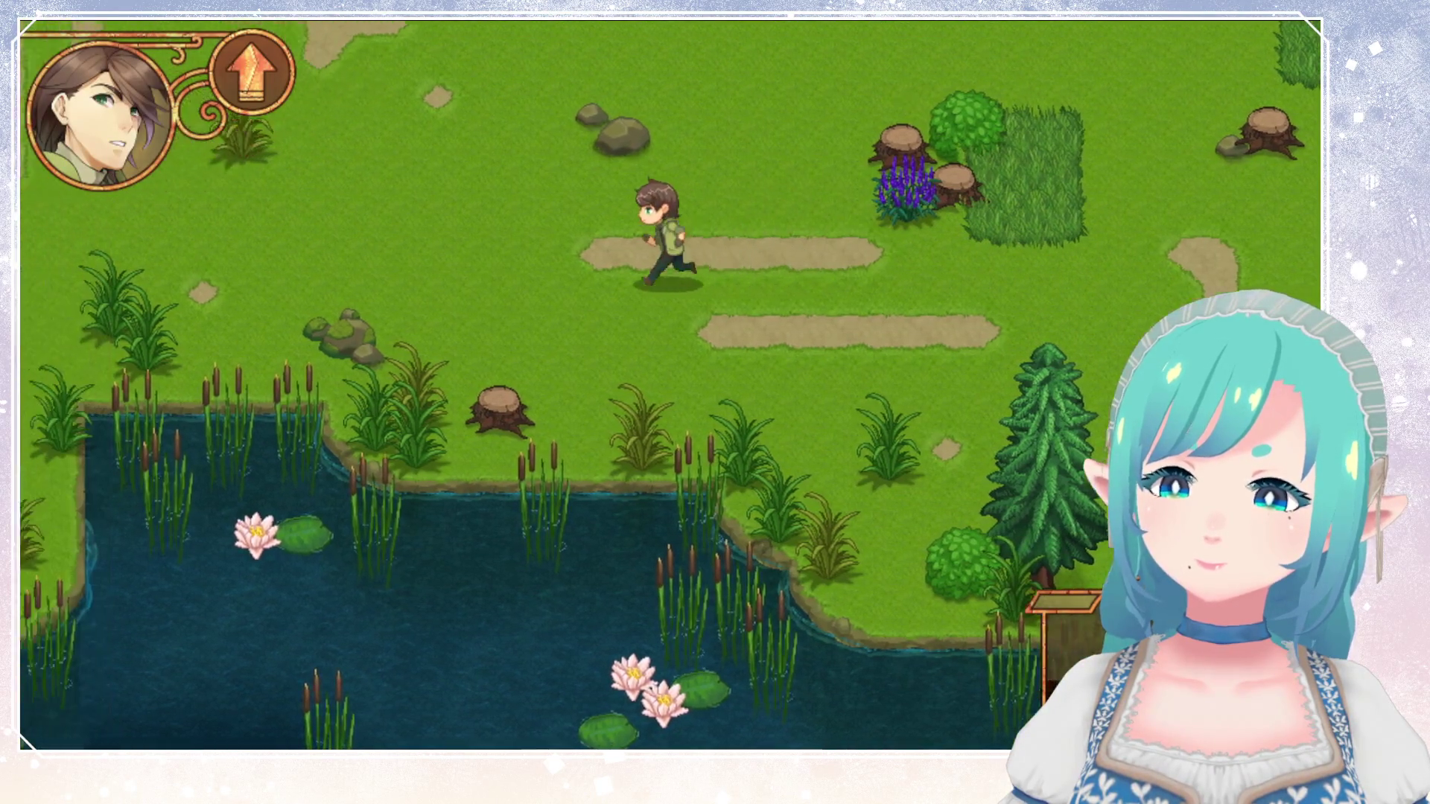
key(Up)
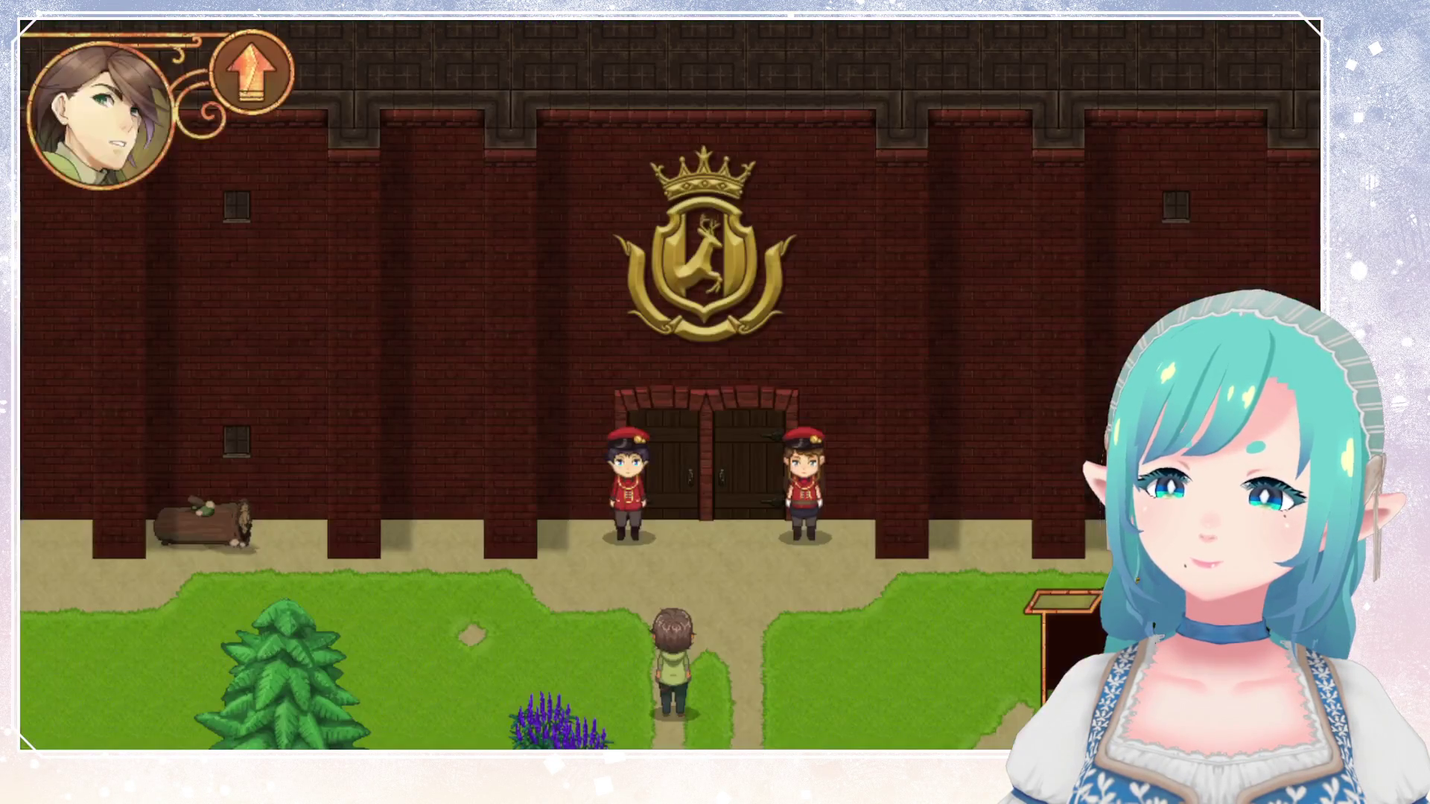
key(Down)
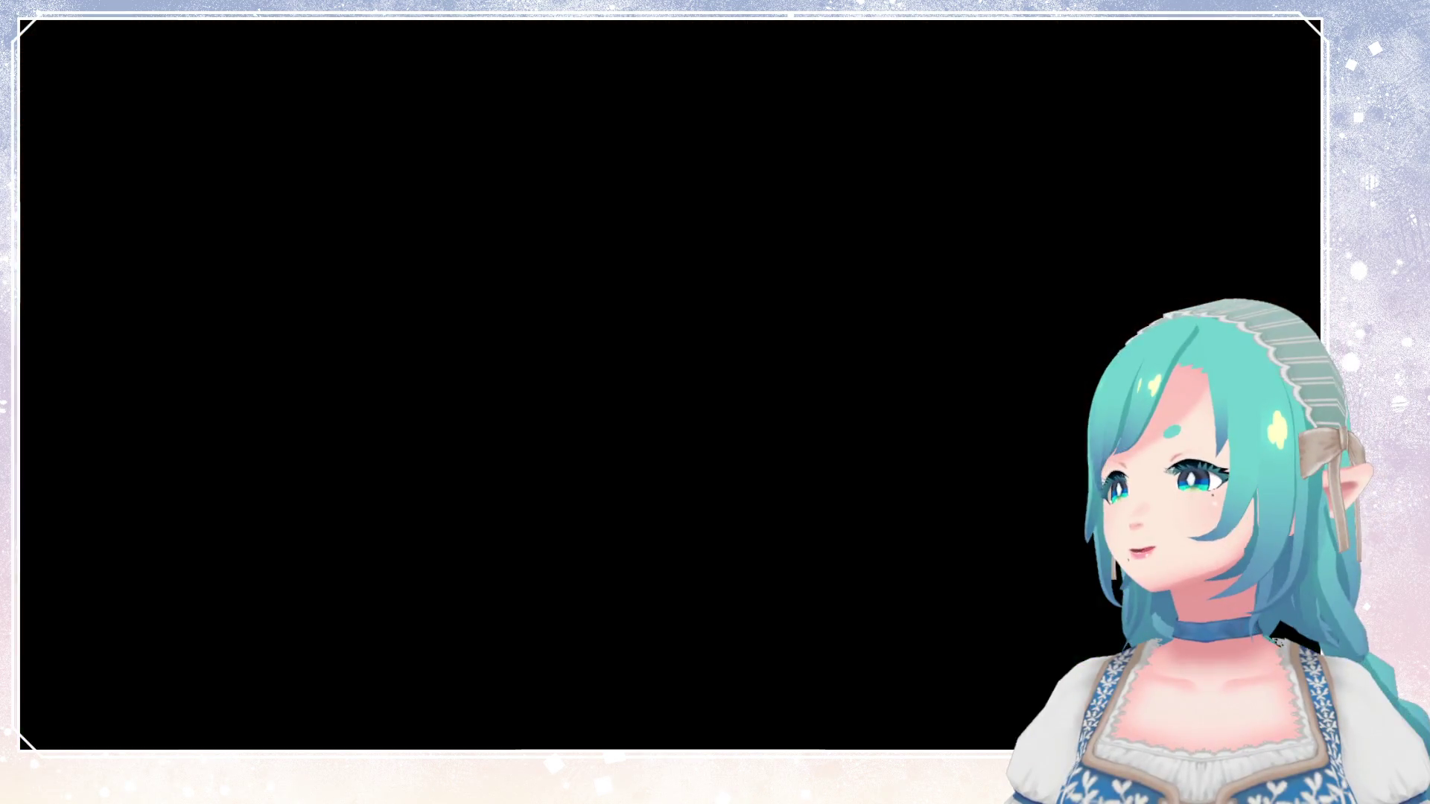
Walk west across the meadow into the neighbouring pond map and back out.
key(Left)
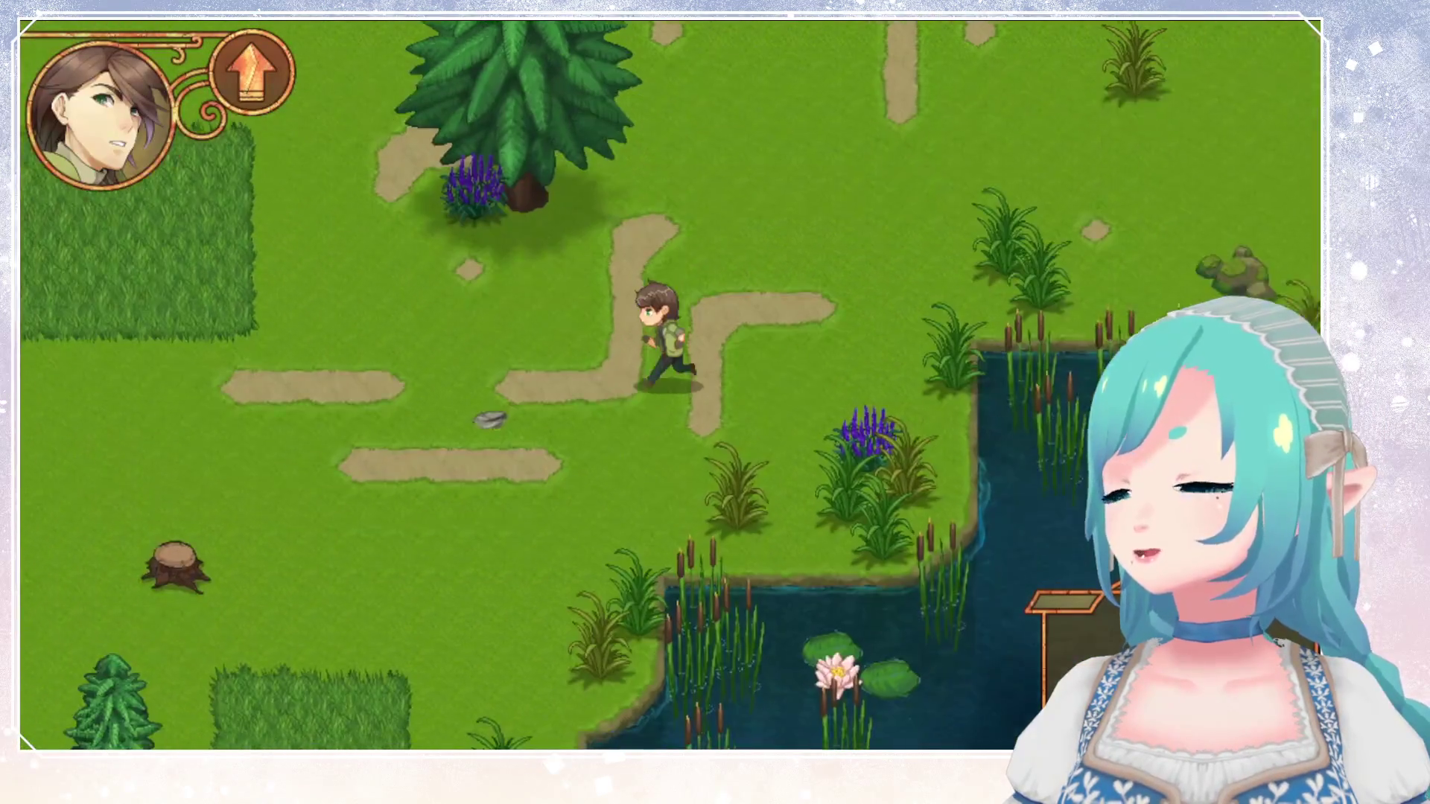
key(Down)
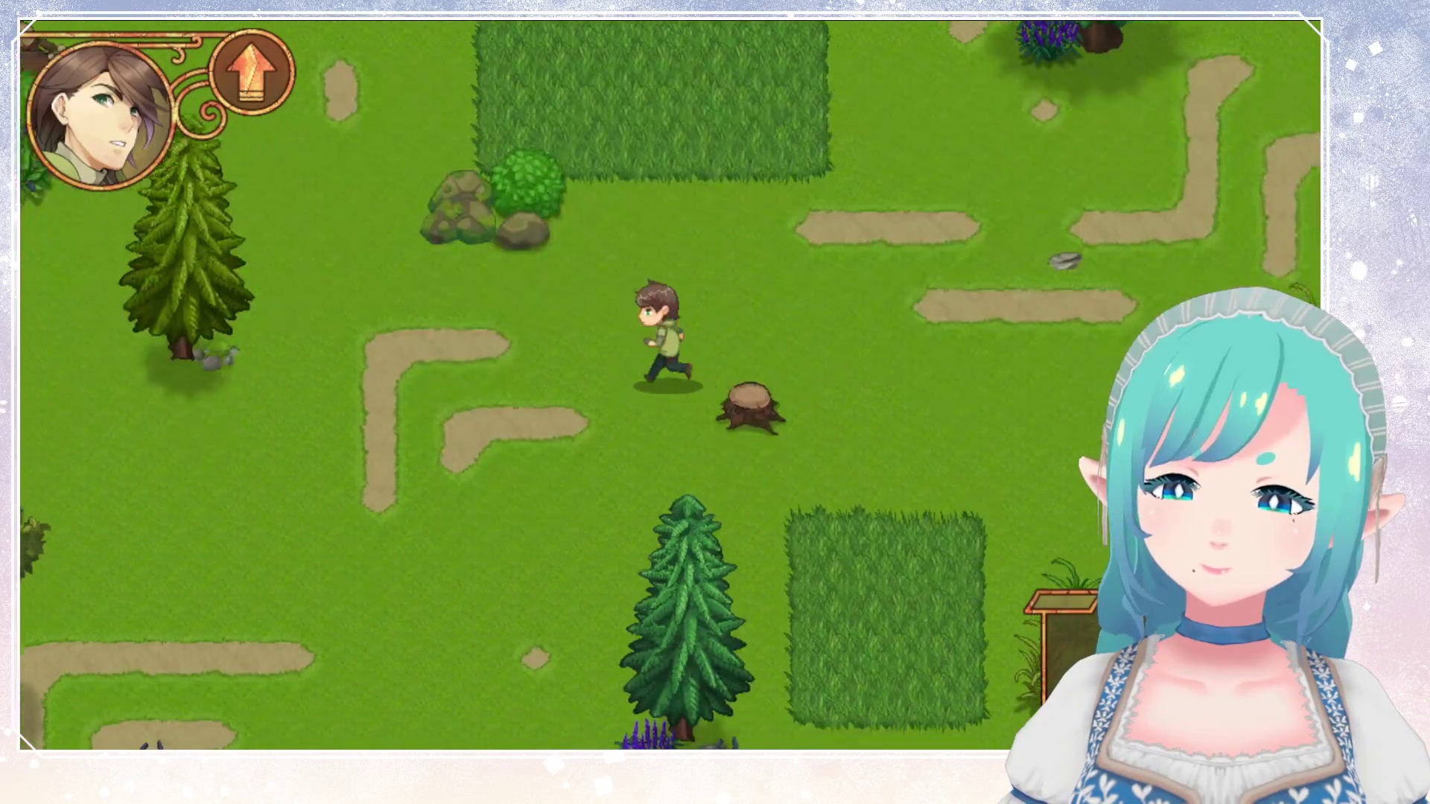
key(Down)
key(Down)
key(Left)
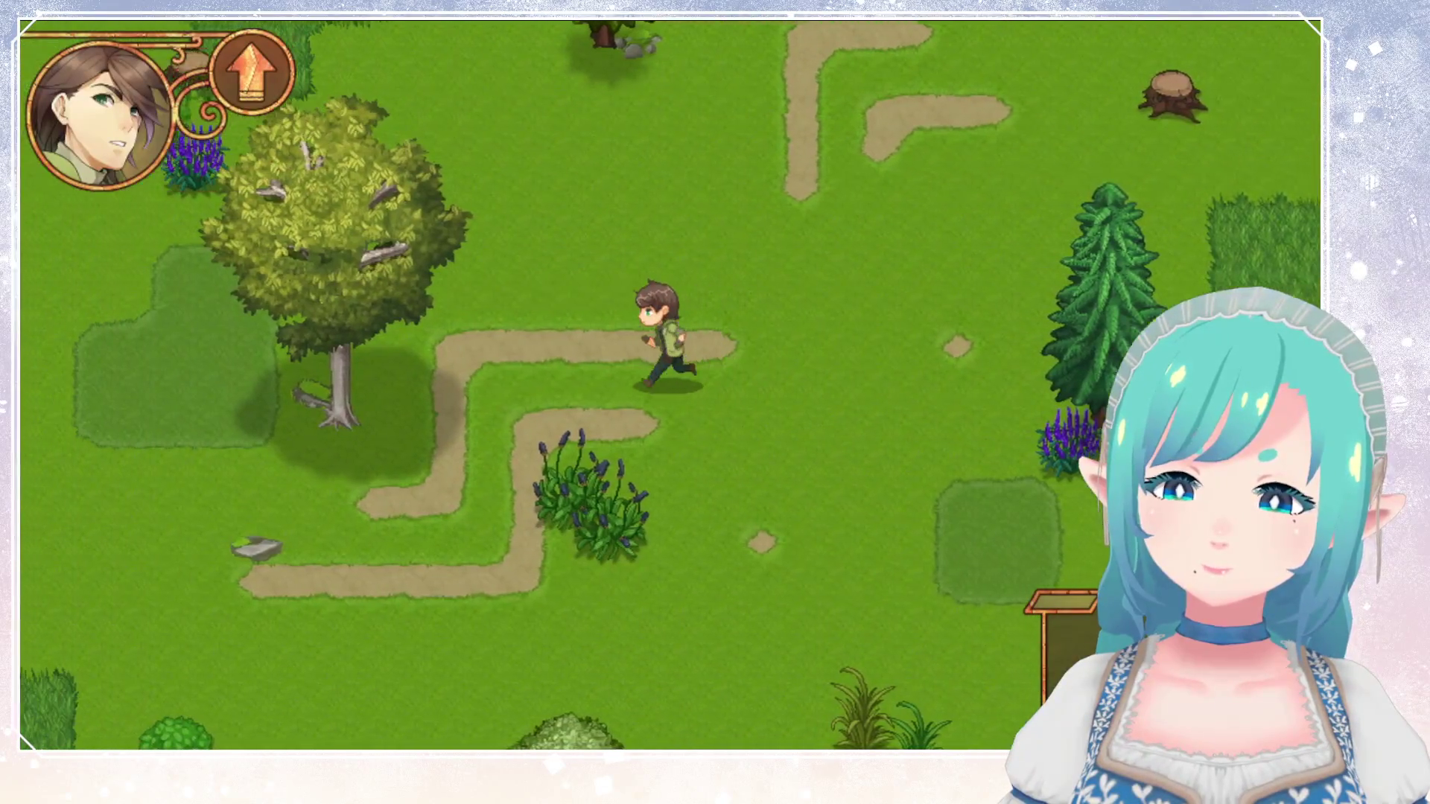
key(Left)
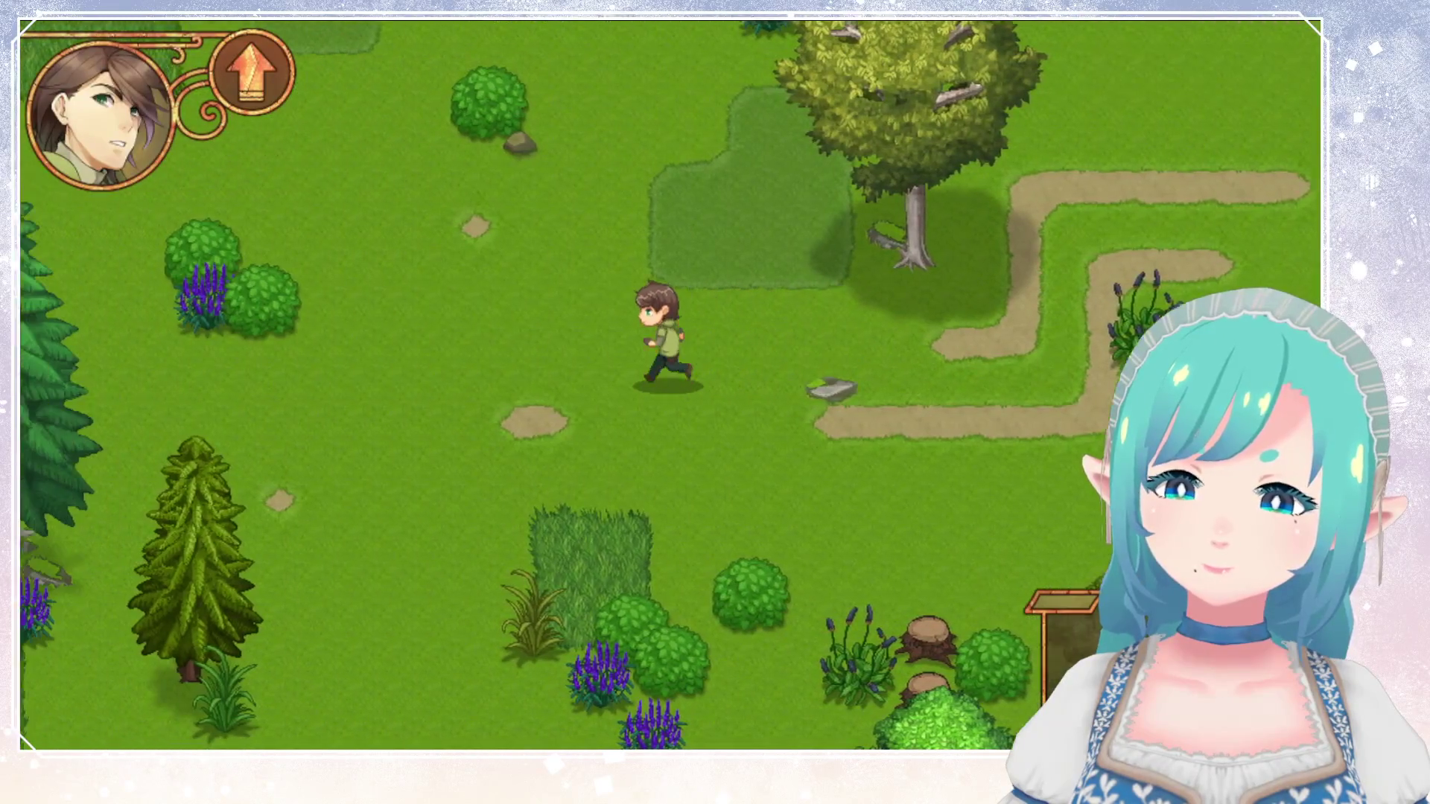
key(Left)
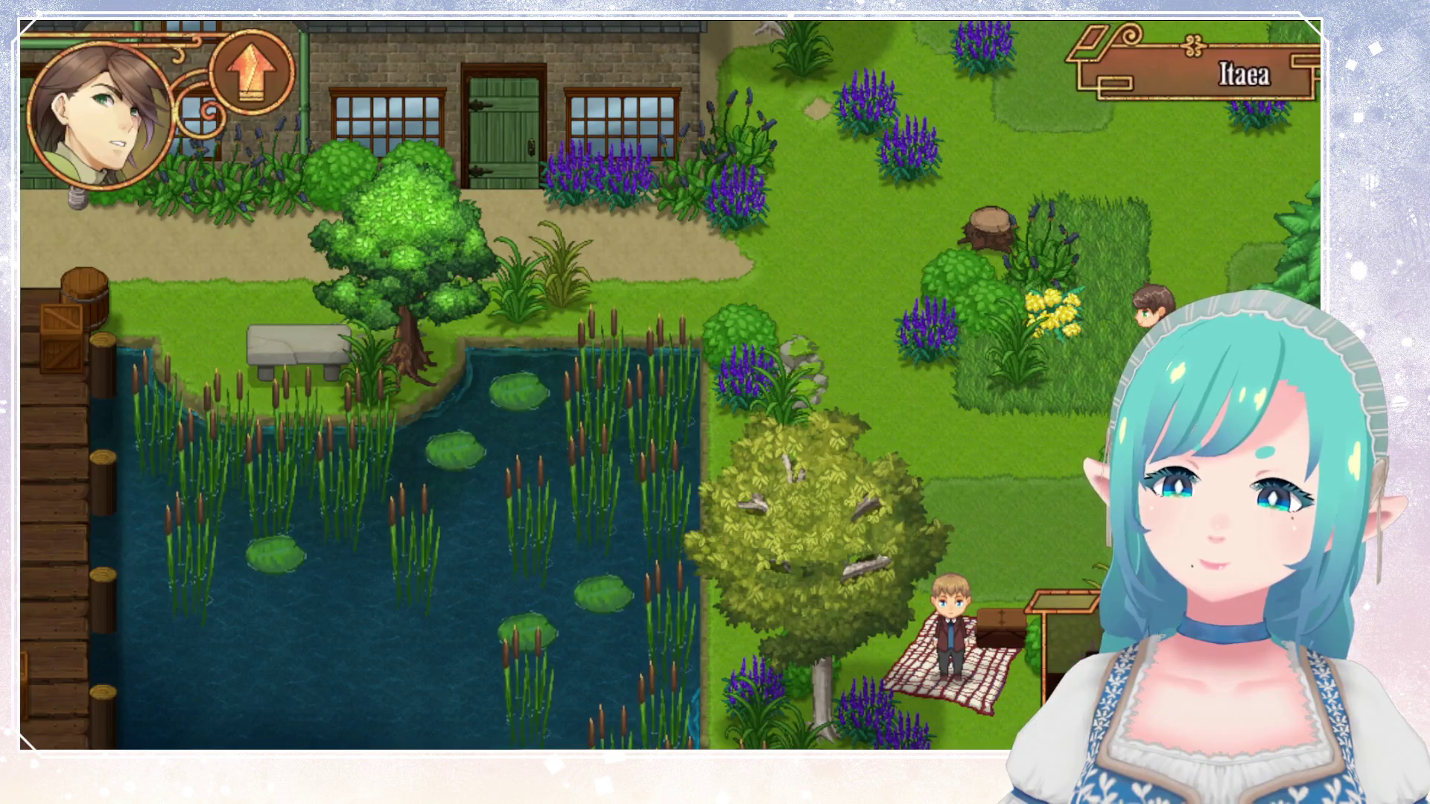
key(Right)
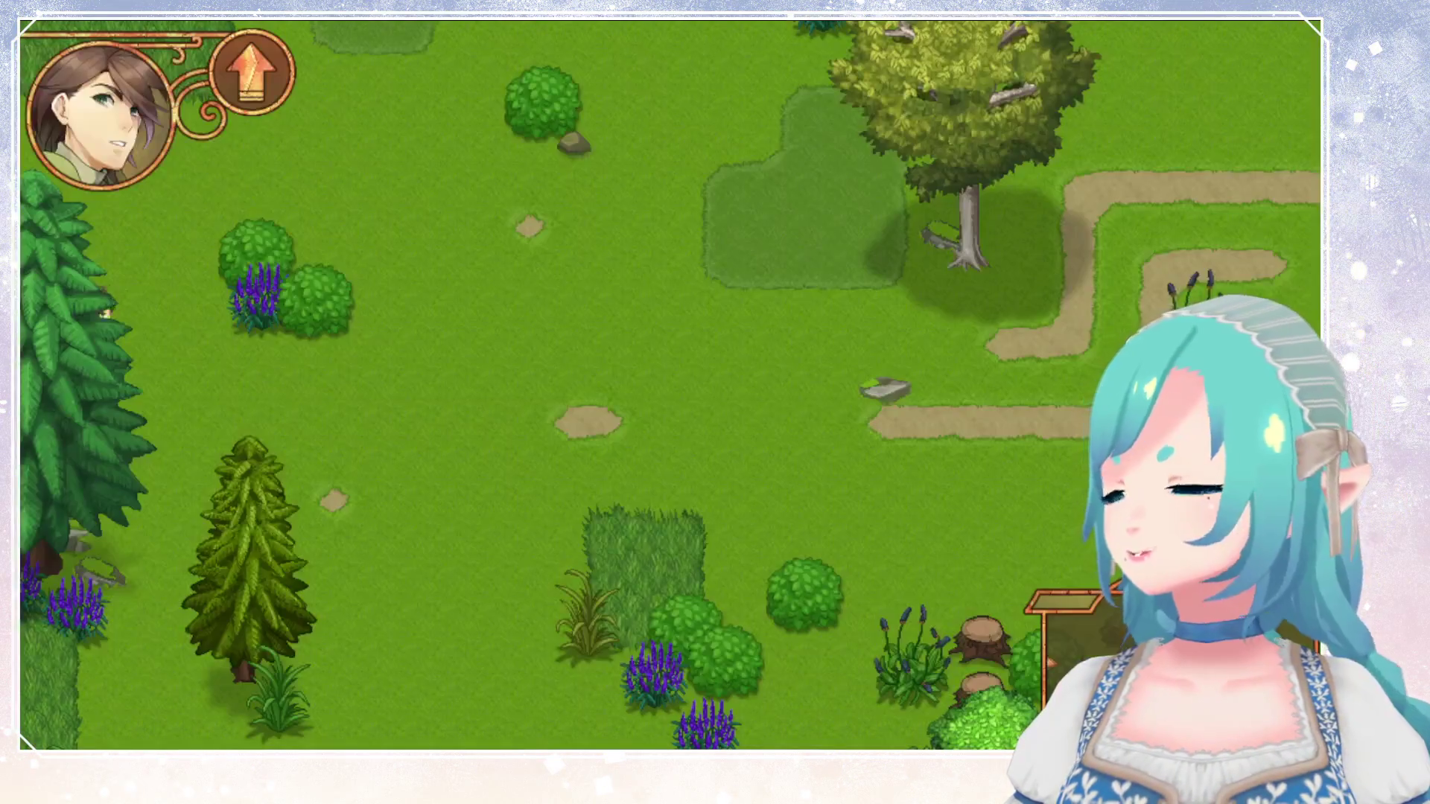
Run east along the dirt path past the pond into the next forest map.
key(Right)
key(Right)
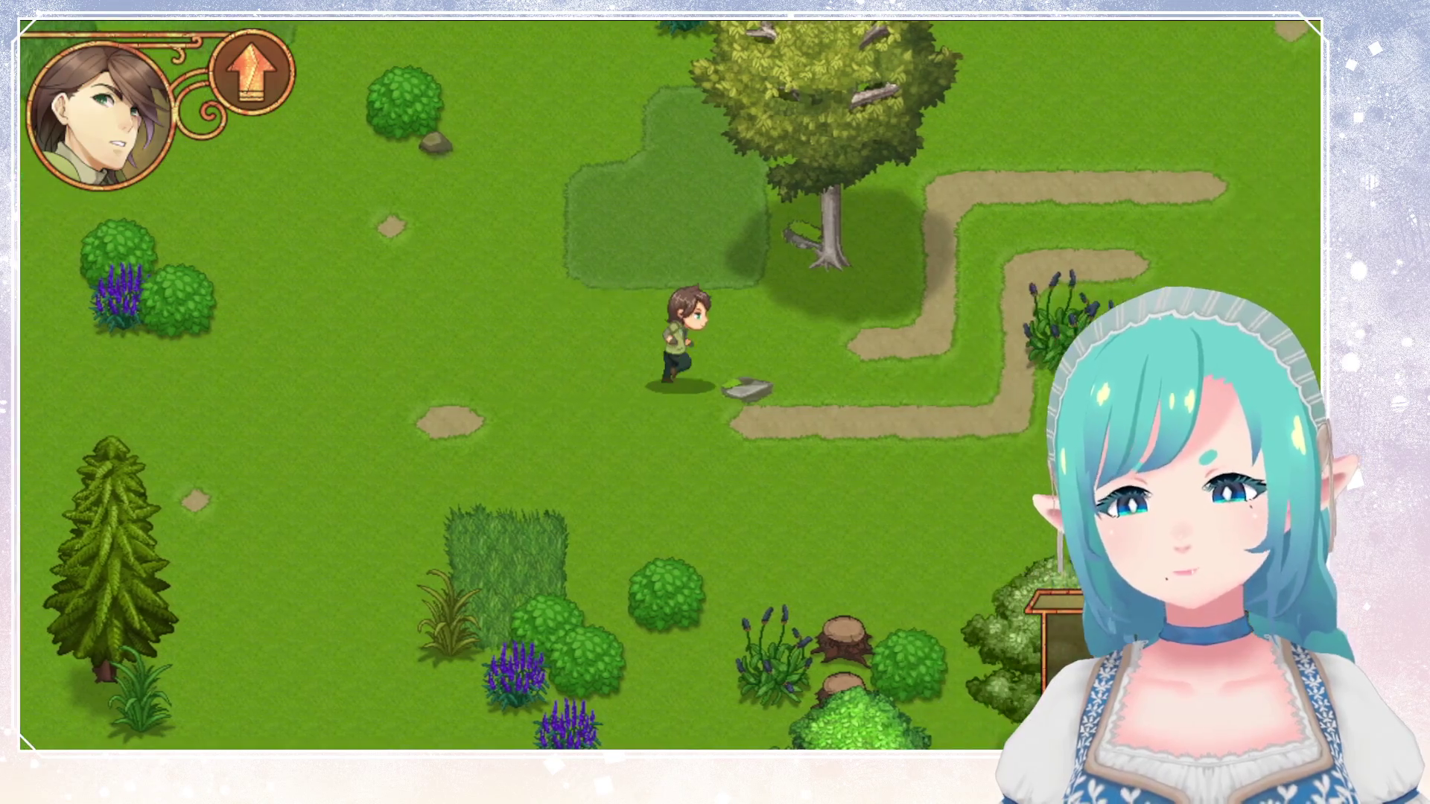
key(Right)
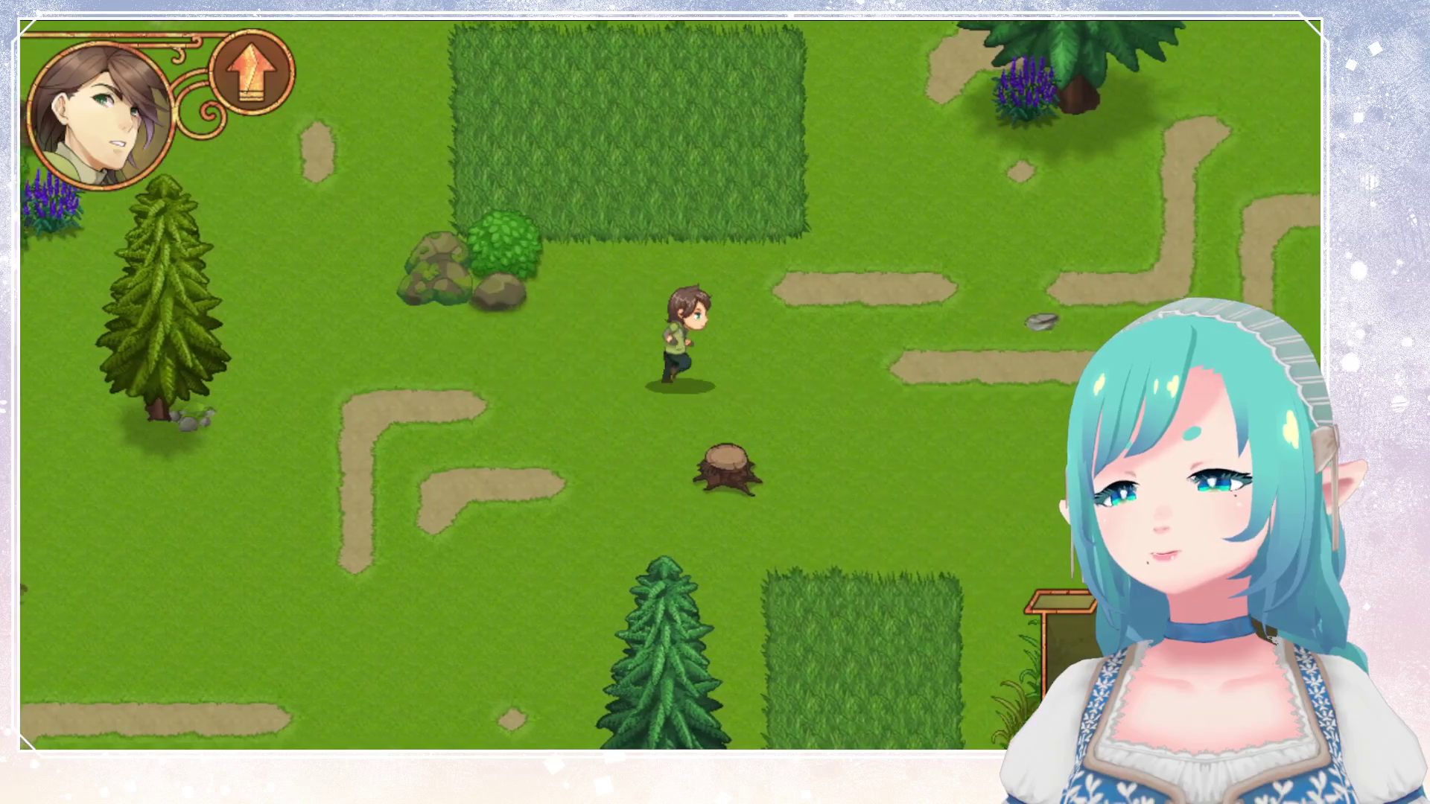
key(Up)
key(Right)
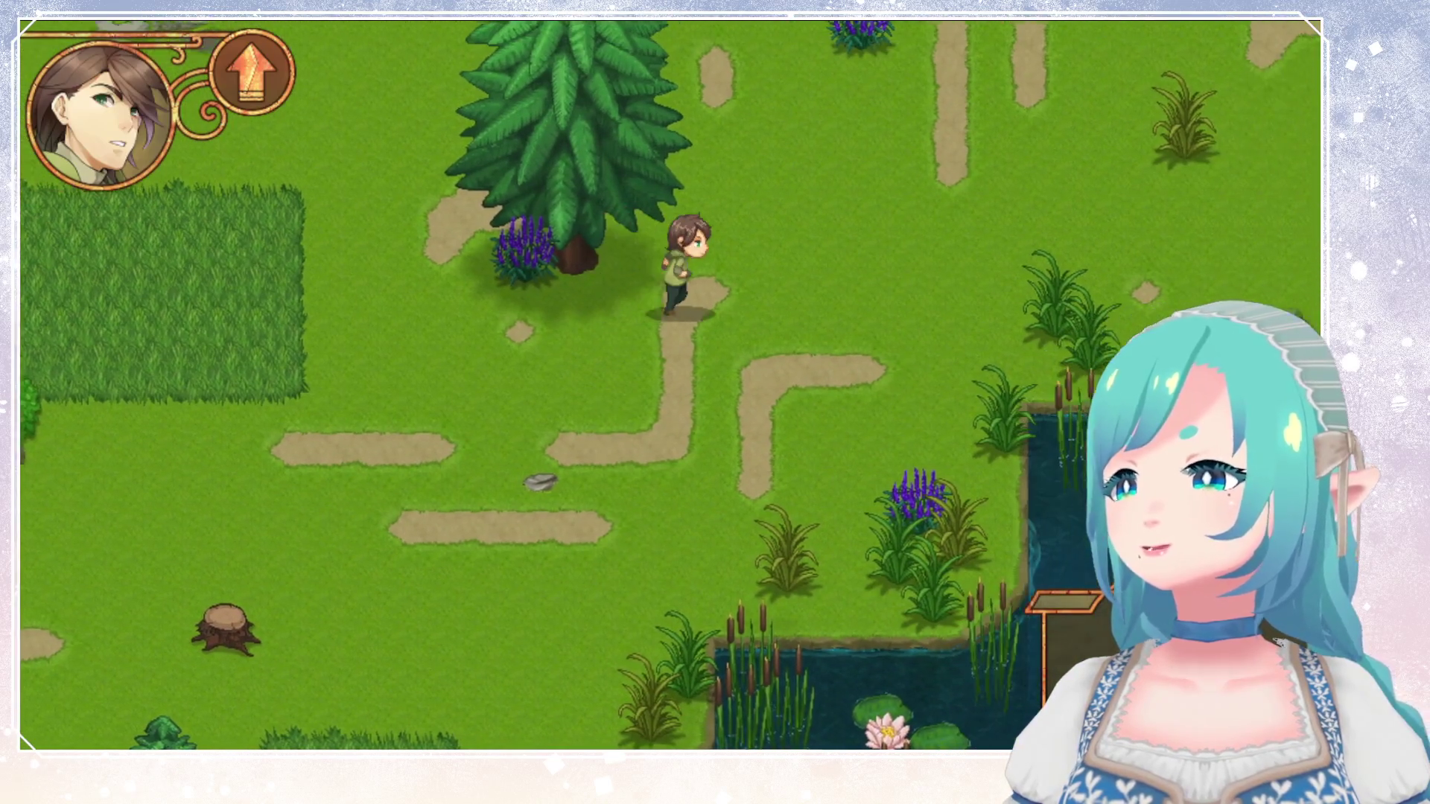
key(Down)
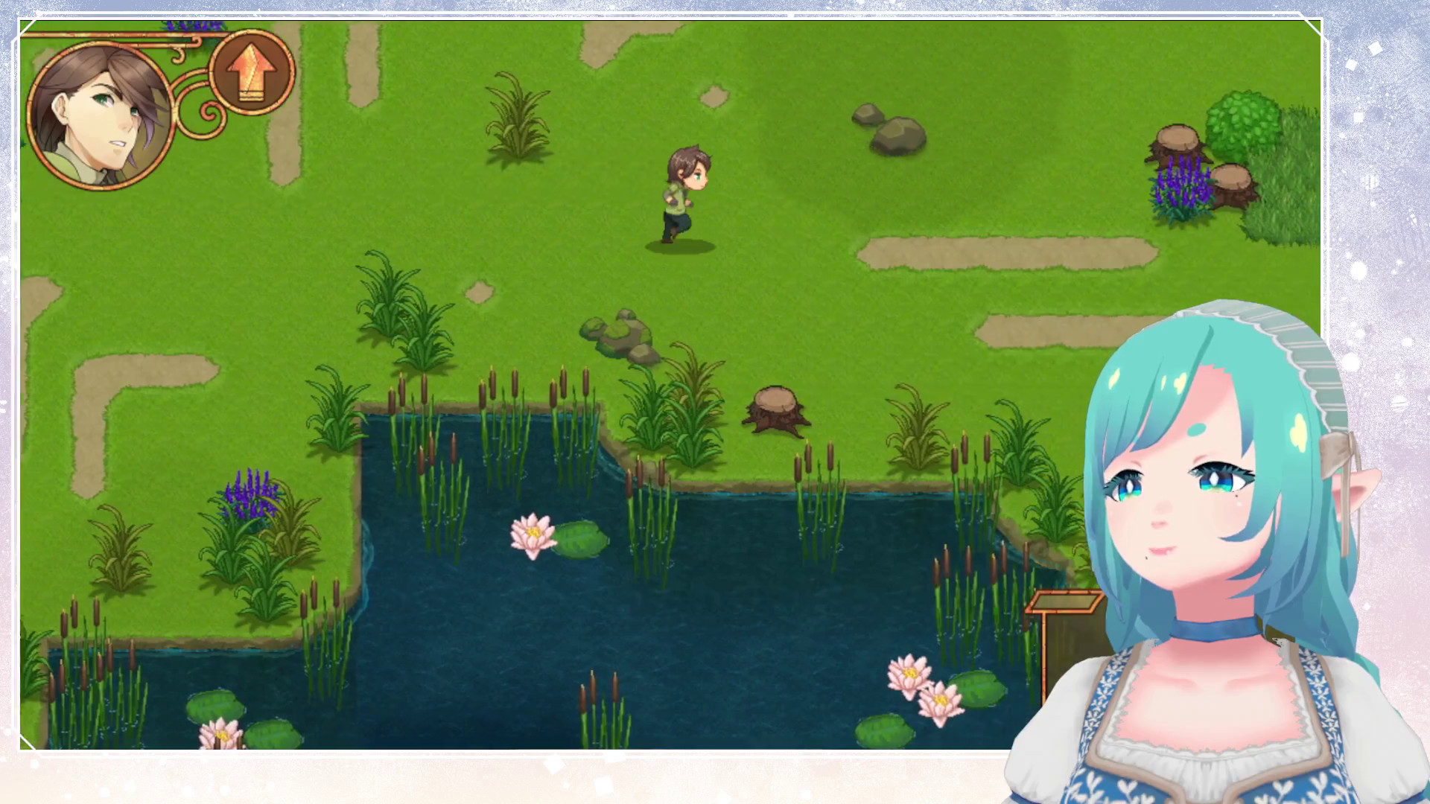
key(Down)
key(Right)
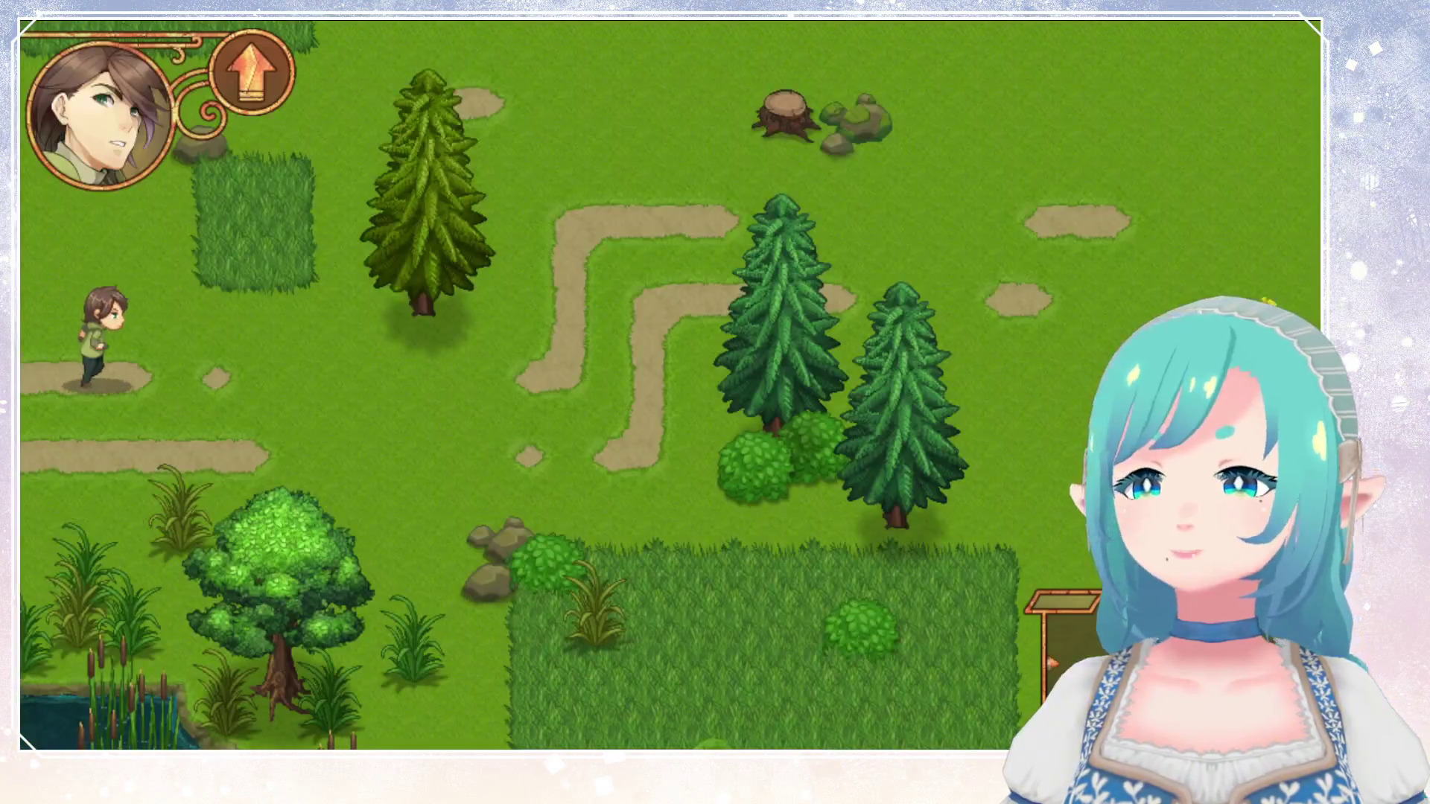
Run east and south behind the forest trees, then show the zoomed-out map overview with M.
key(Down)
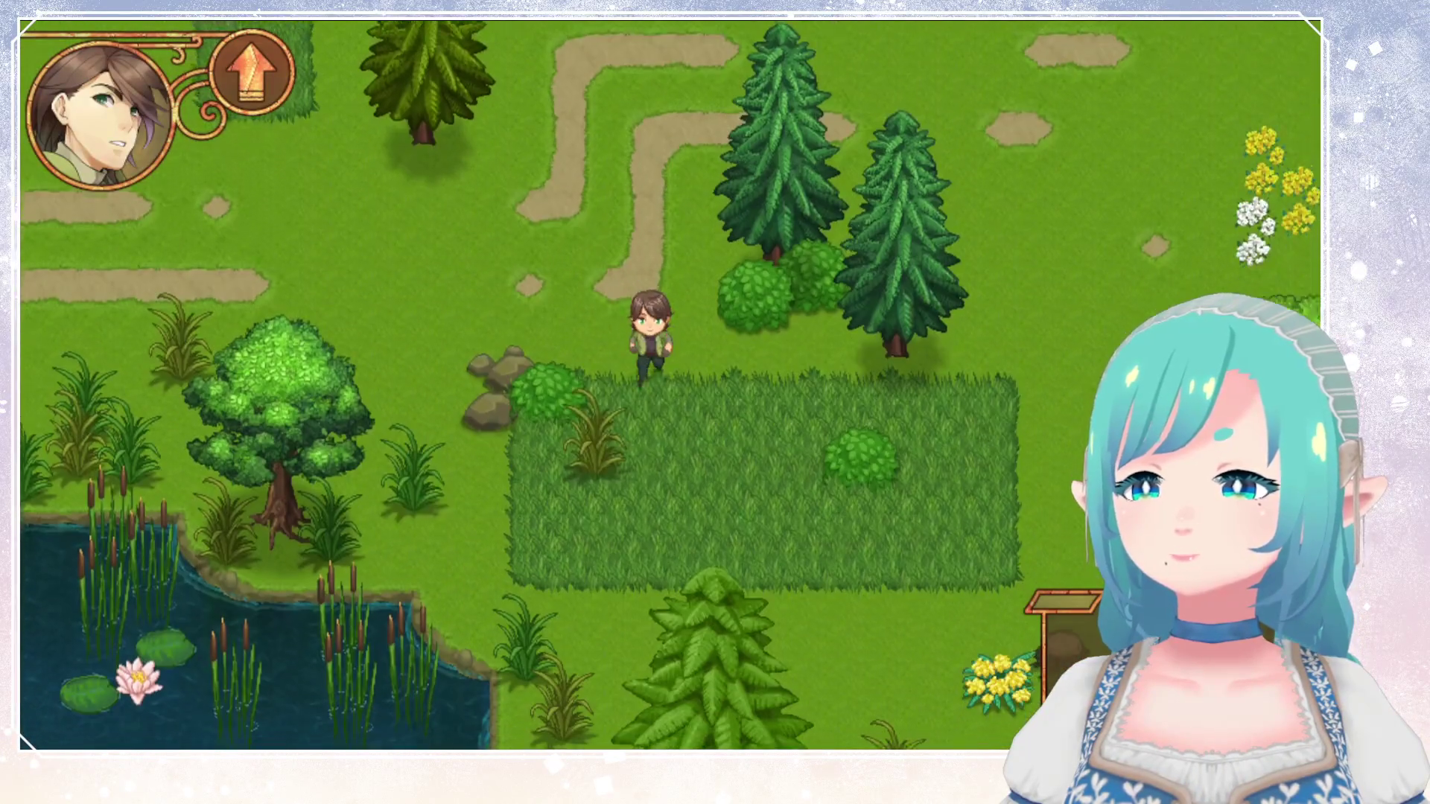
key(Down)
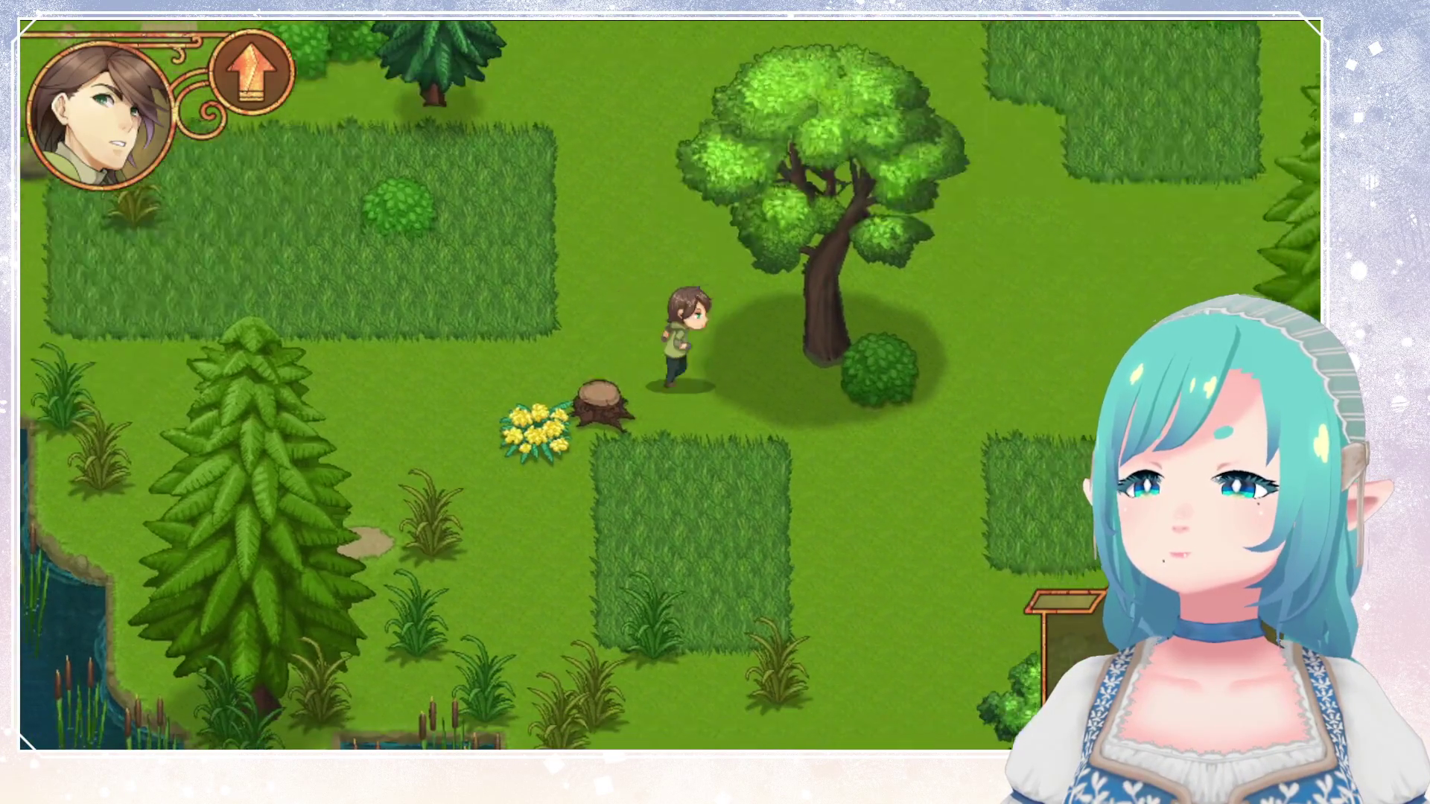
key(Right)
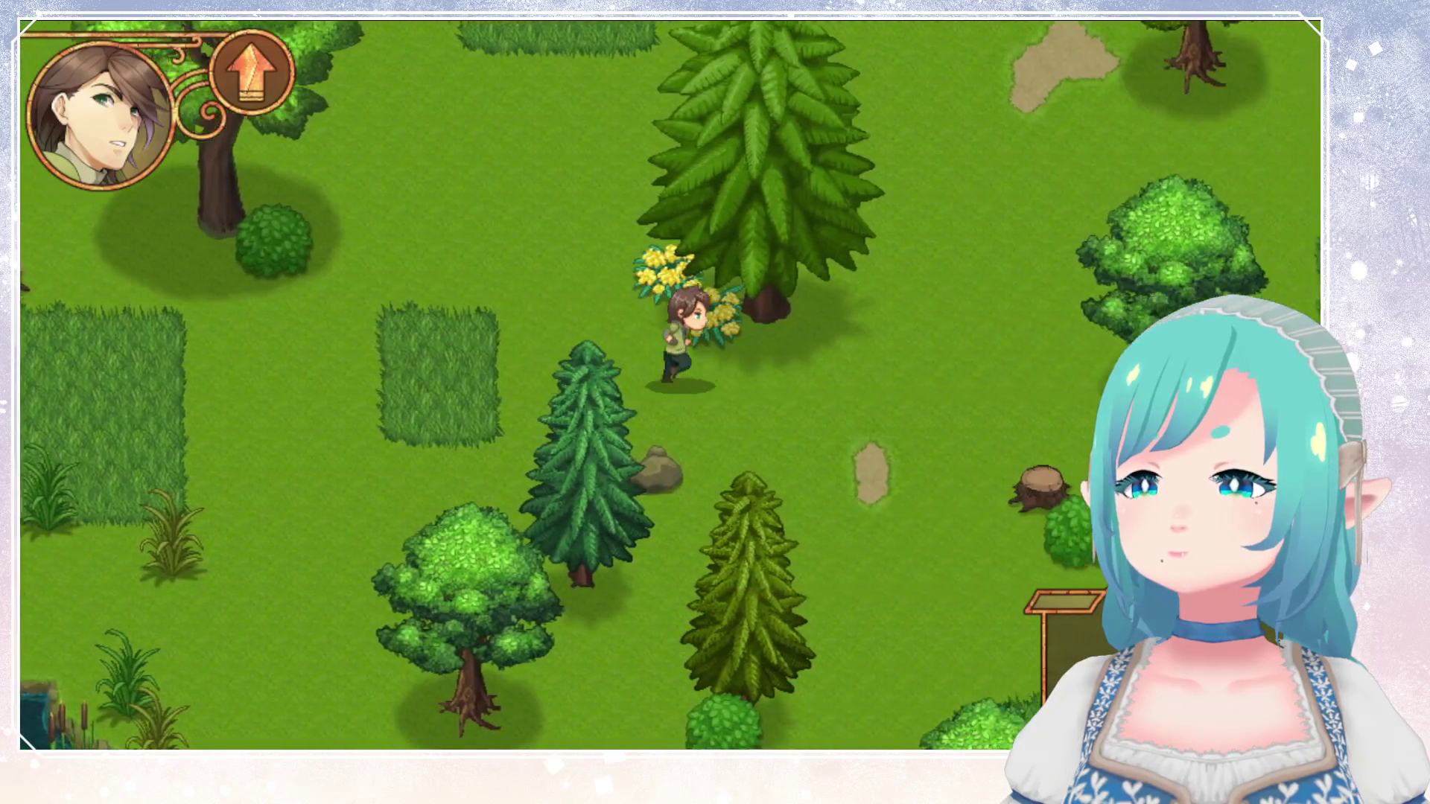
key(Down)
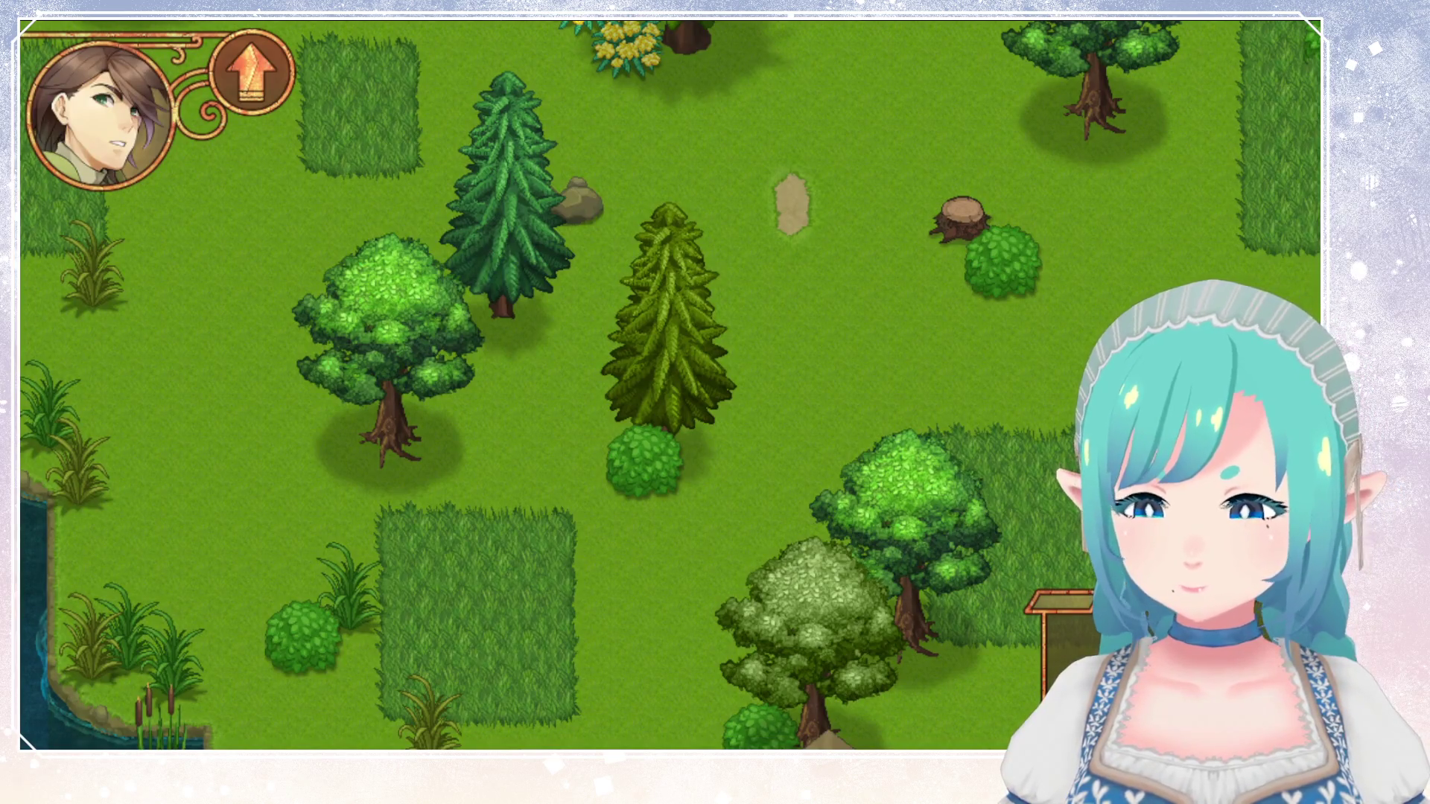
key(m)
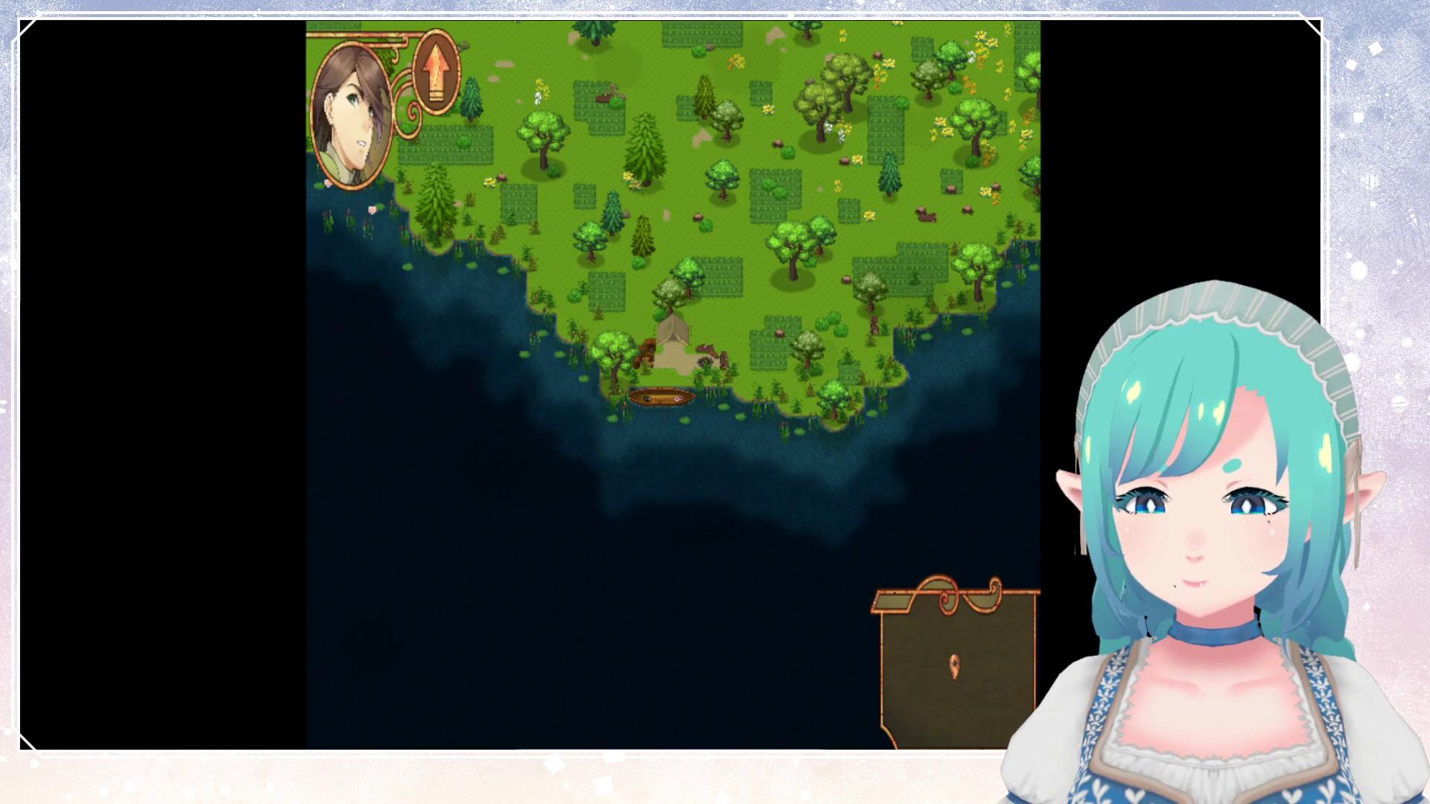
Close the running game with Escape and zoom into the world map image.
key(Escape)
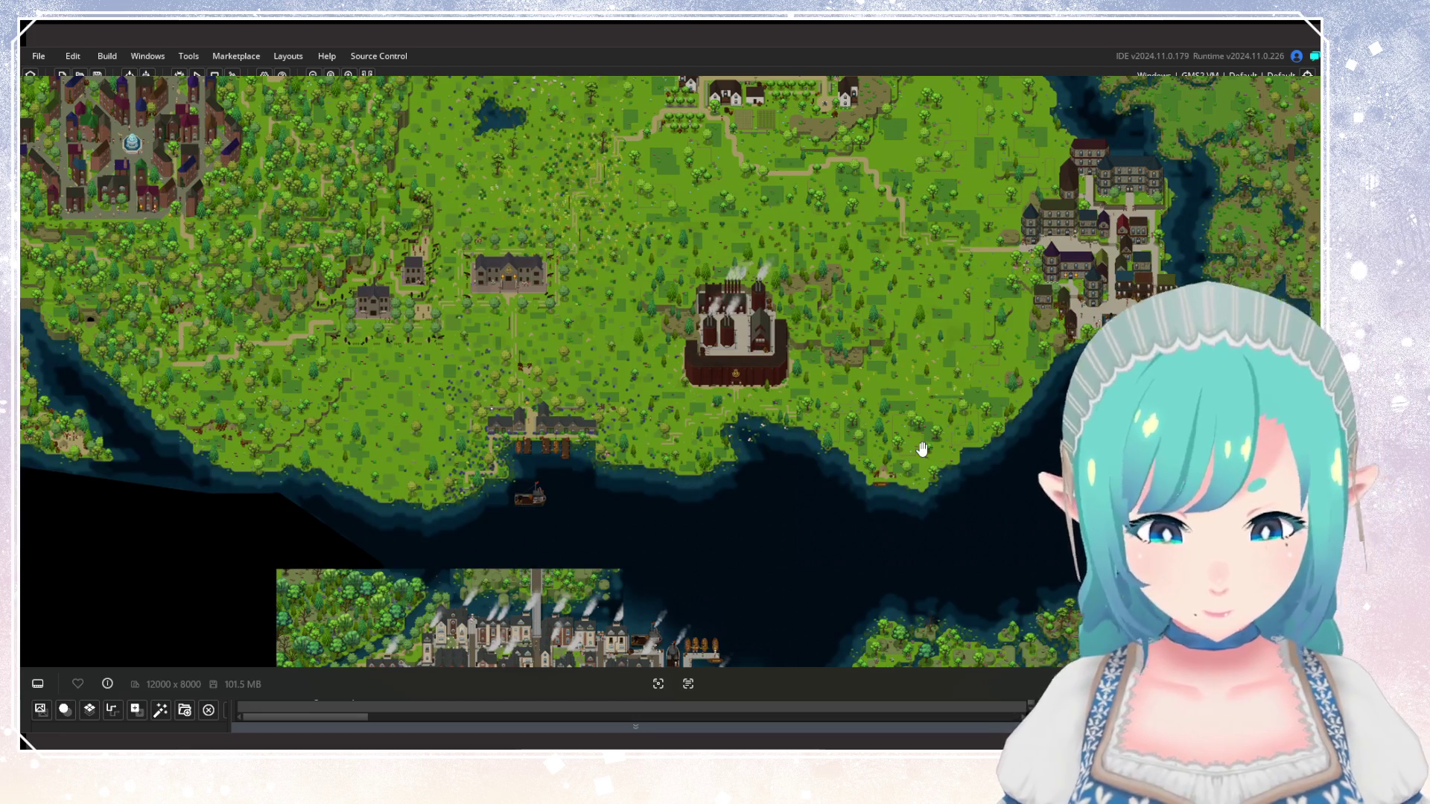
scroll(922, 443, up, 1)
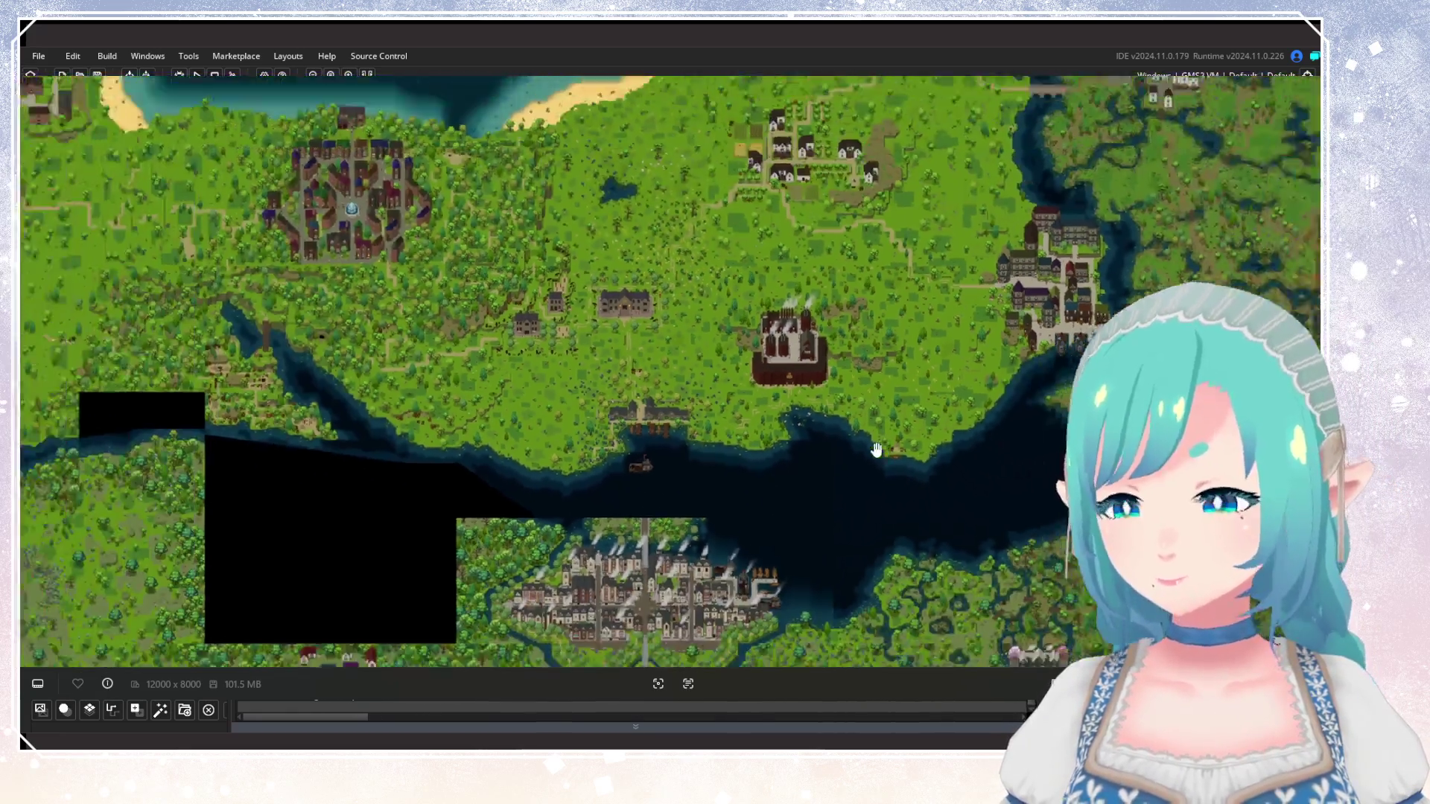
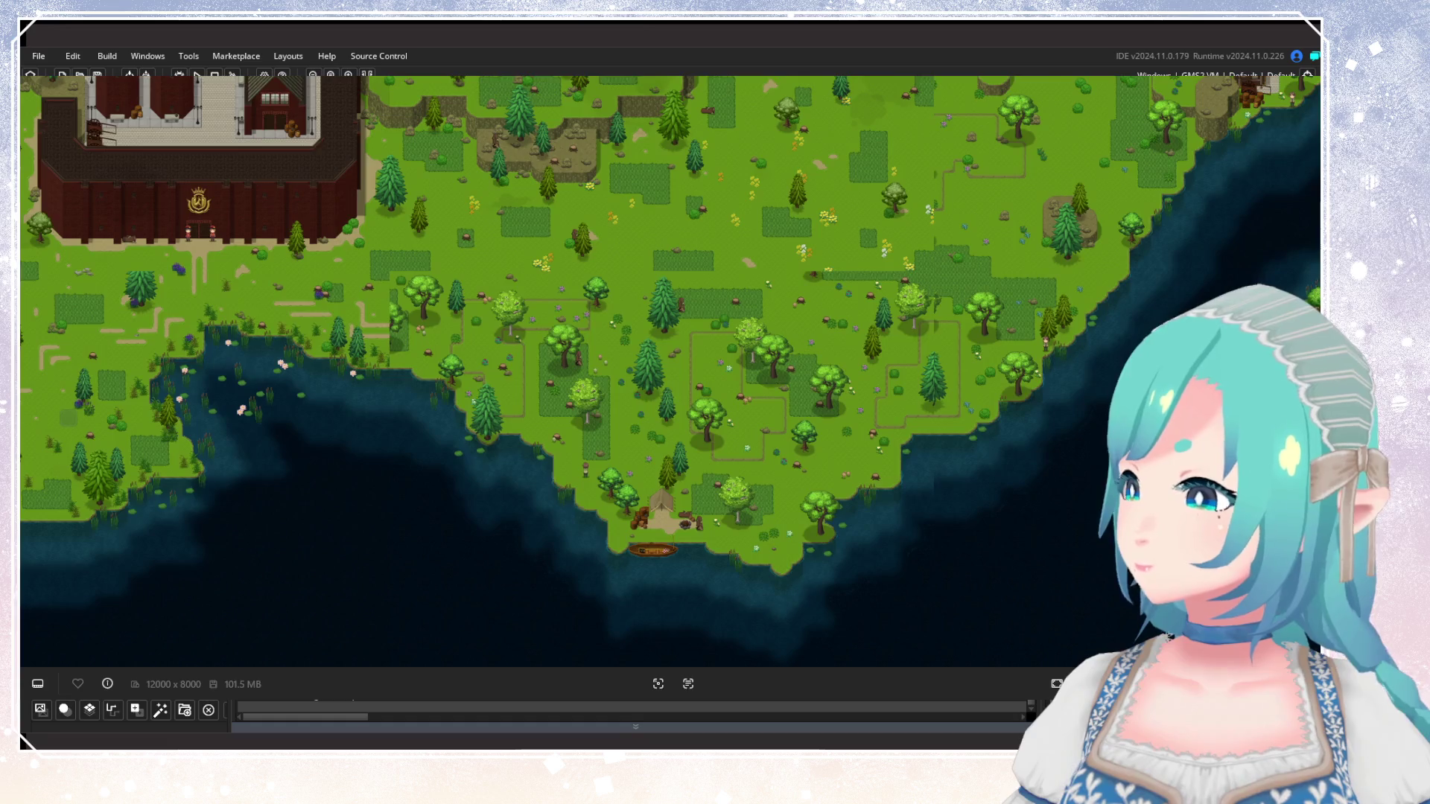
Close the running game and bring the lakeshore camp and boat into view.
key(Escape)
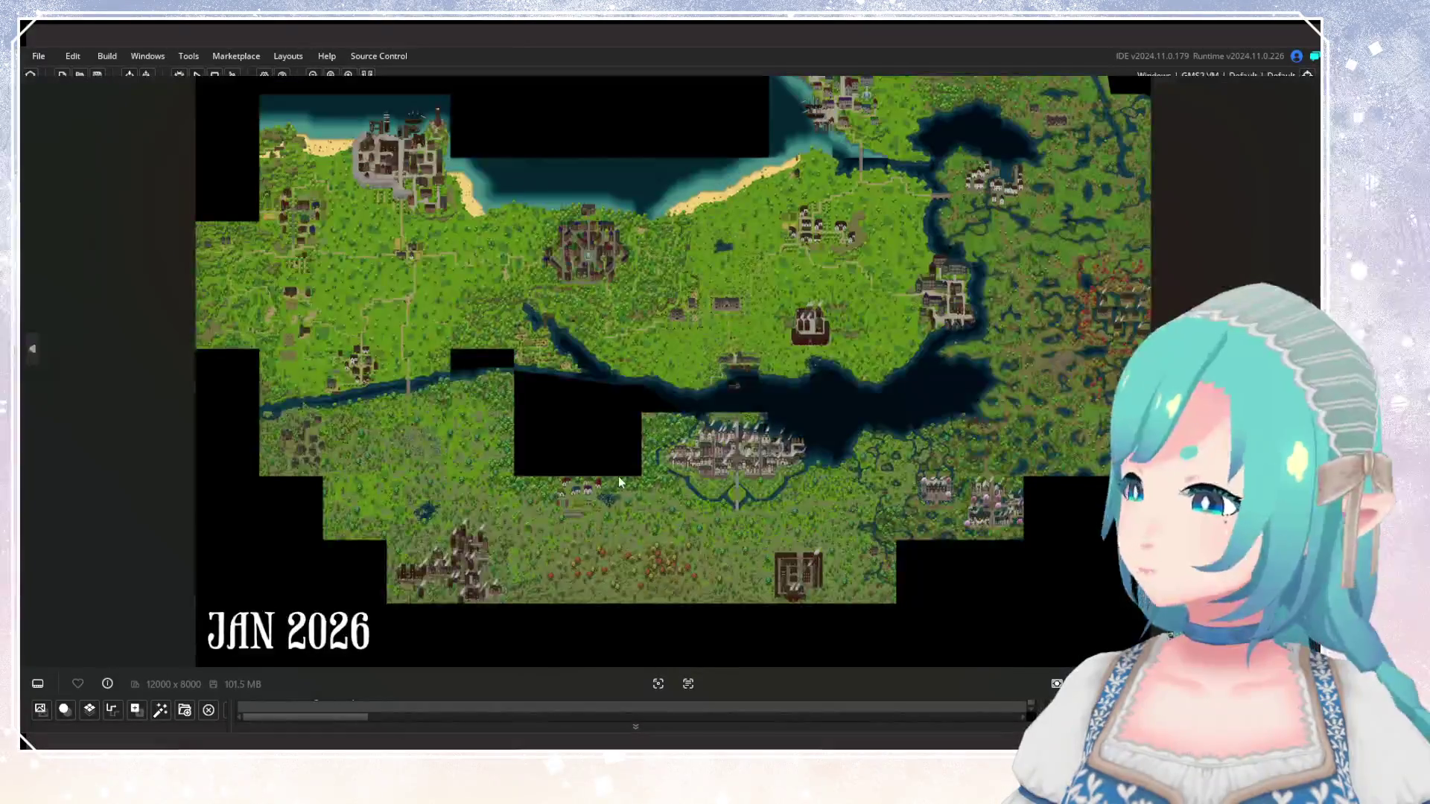
scroll(909, 320, up, 8)
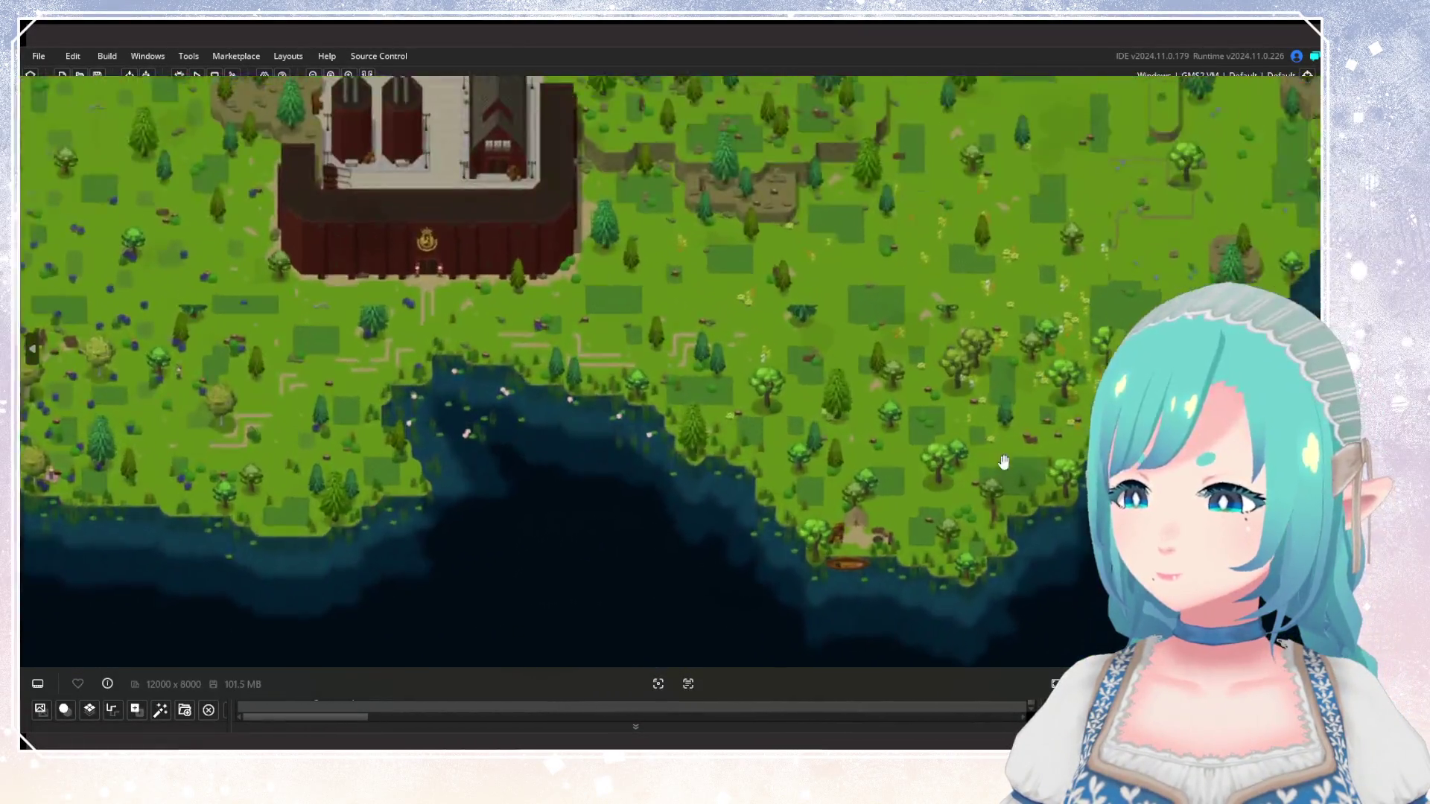
mouse_move(1004, 462)
mouse_down()
mouse_move(719, 377)
mouse_move(718, 364)
mouse_move(757, 366)
mouse_up()
Pan and zoom the room view across the coast region of the map.
scroll(721, 380, up, 2)
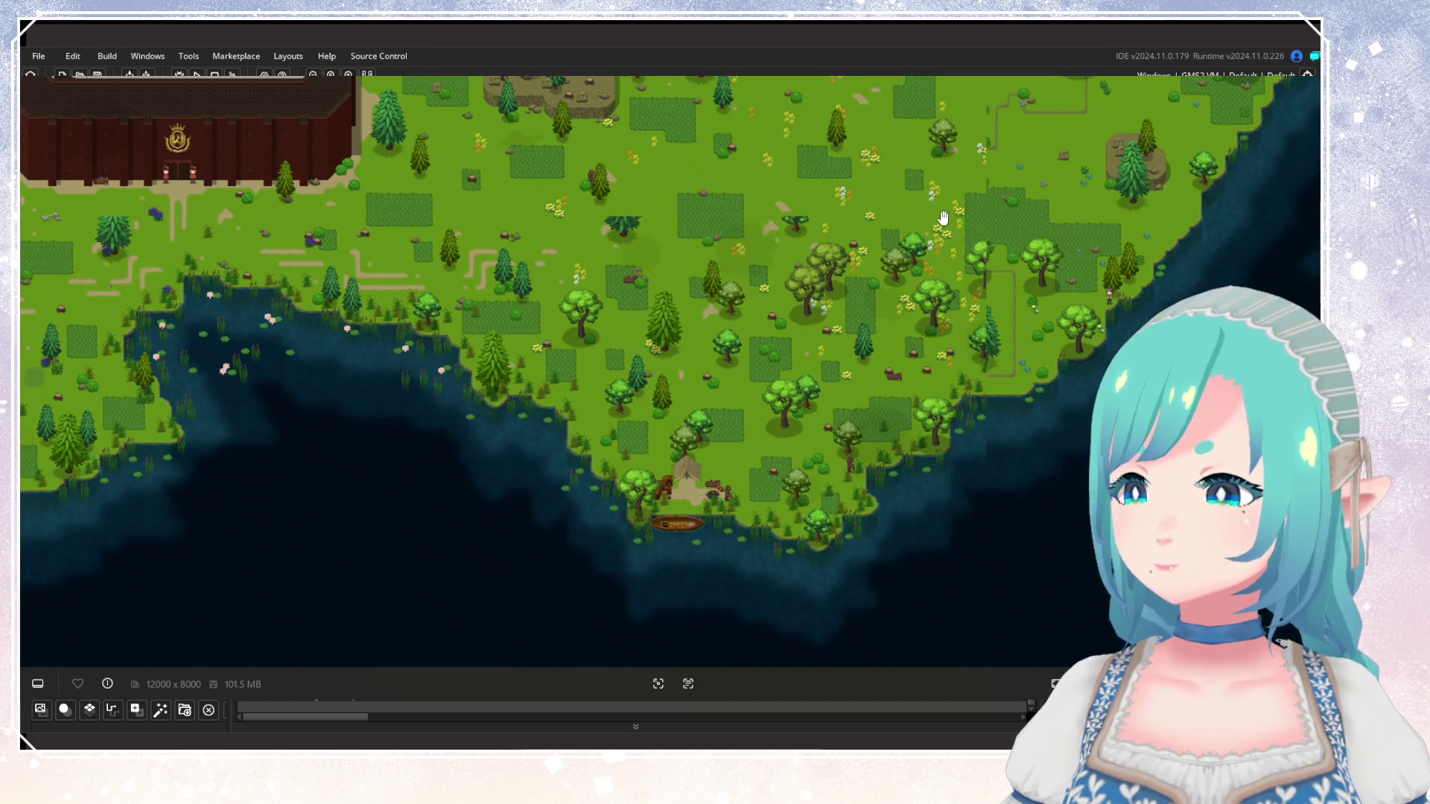
scroll(672, 210, up, 2)
scroll(672, 210, down, 5)
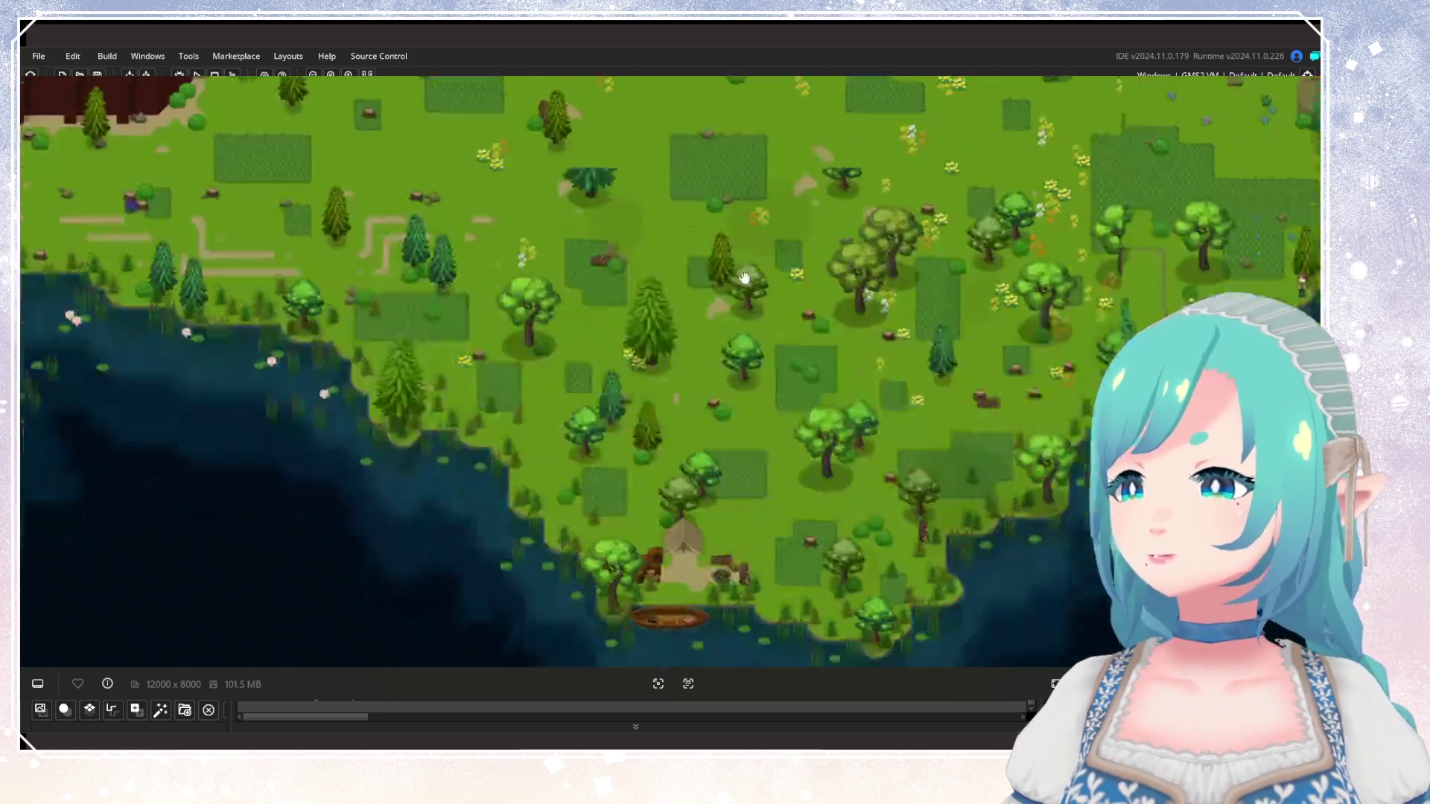
scroll(673, 288, up, 4)
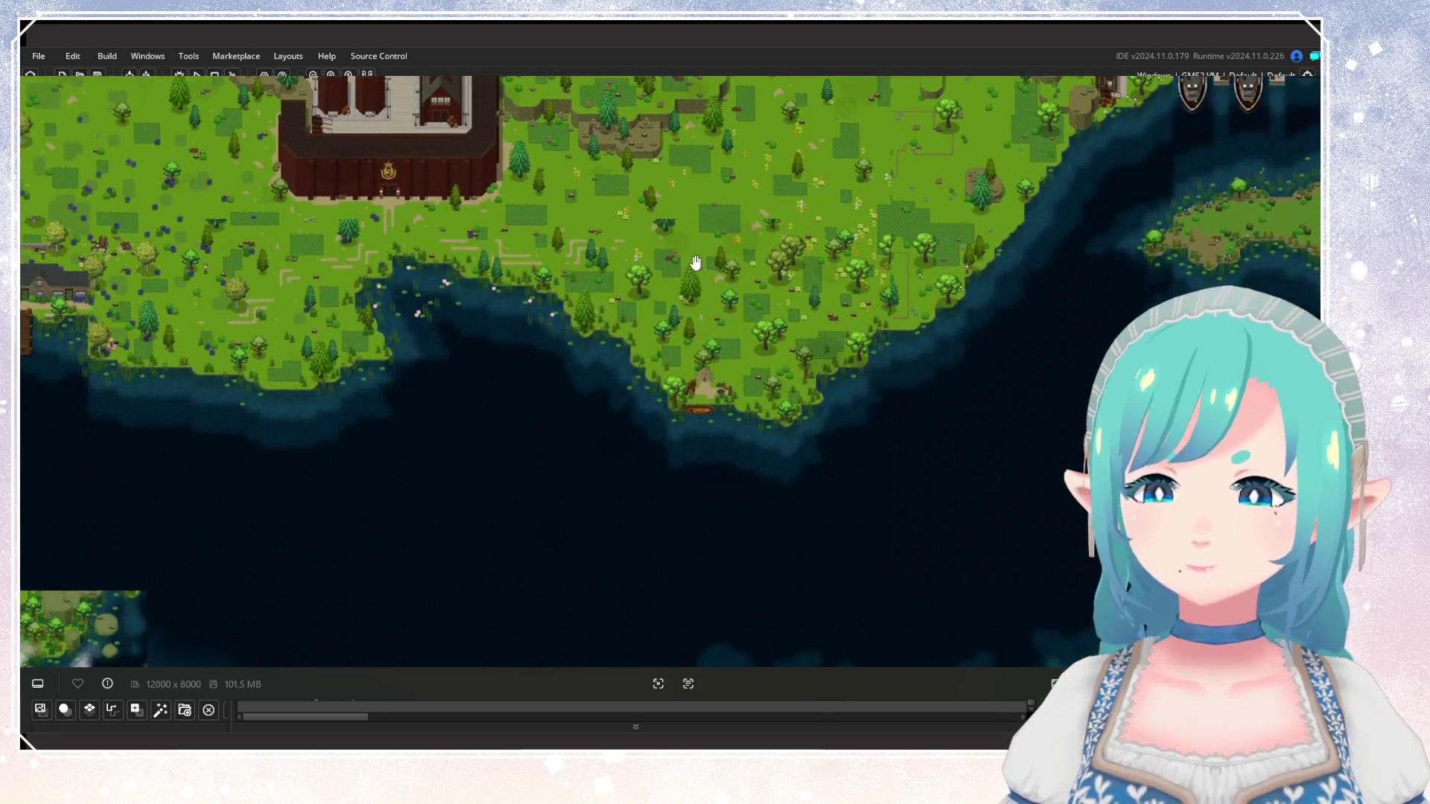
scroll(709, 252, right, 3)
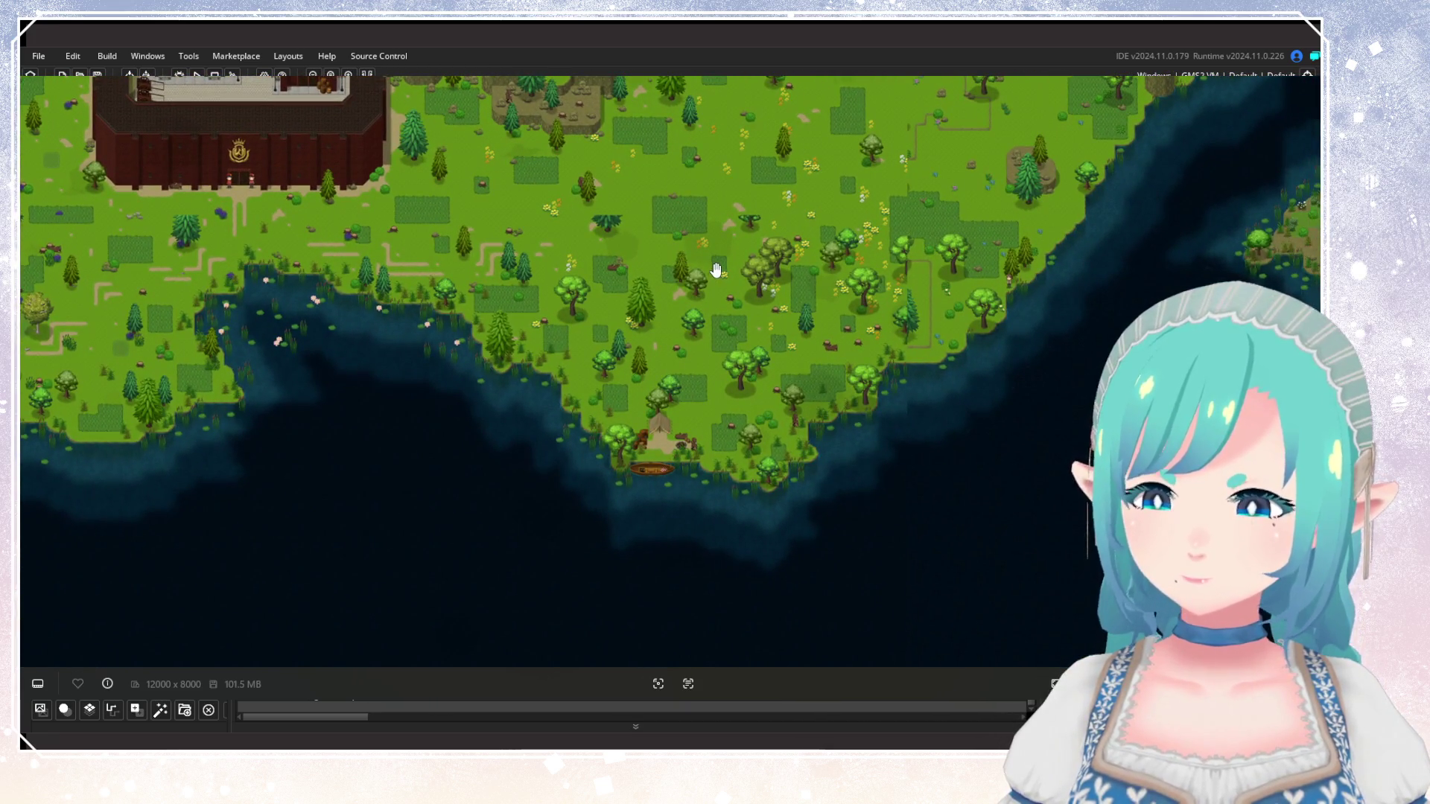
drag(720, 298, 766, 294)
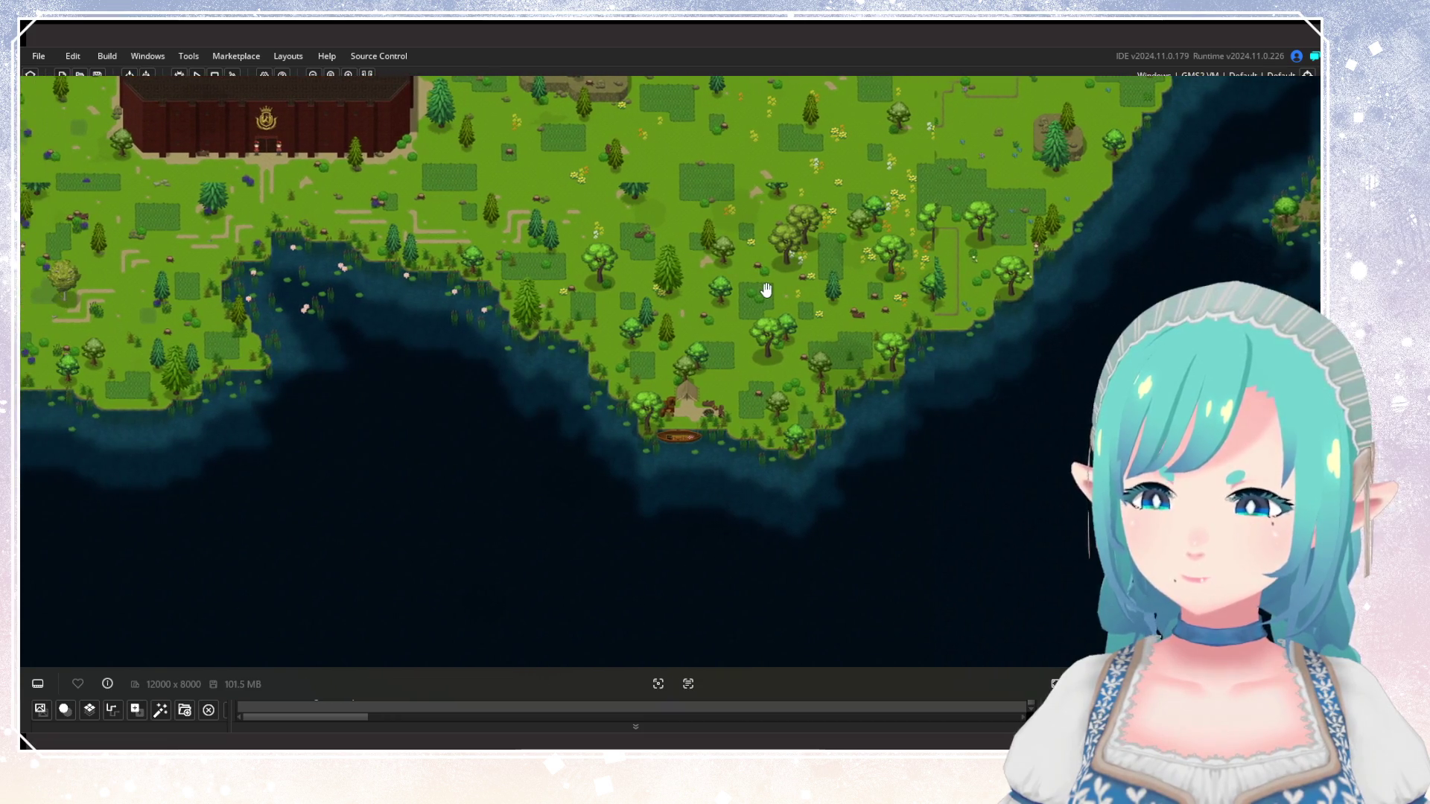
scroll(765, 290, down, 5)
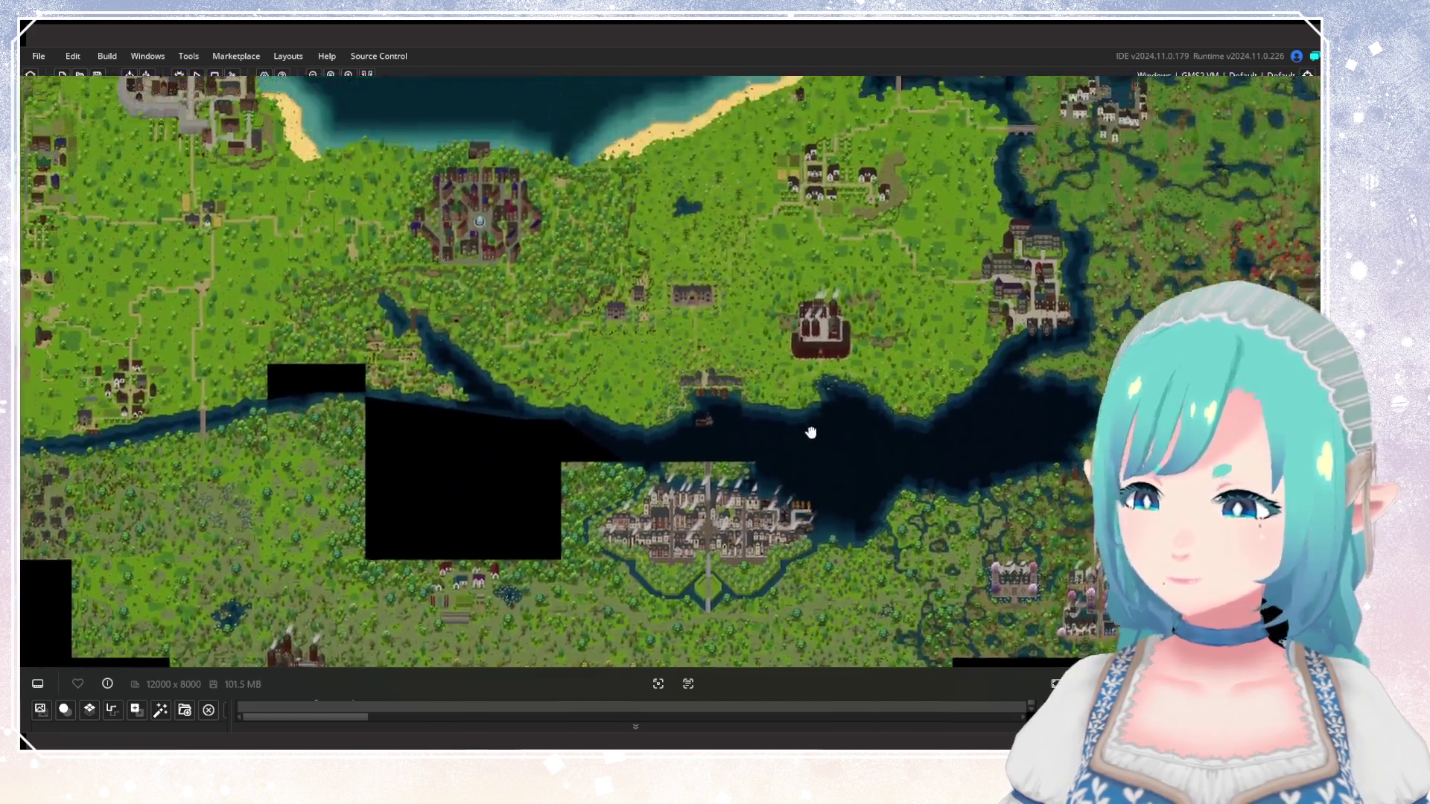
drag(811, 432, 808, 459)
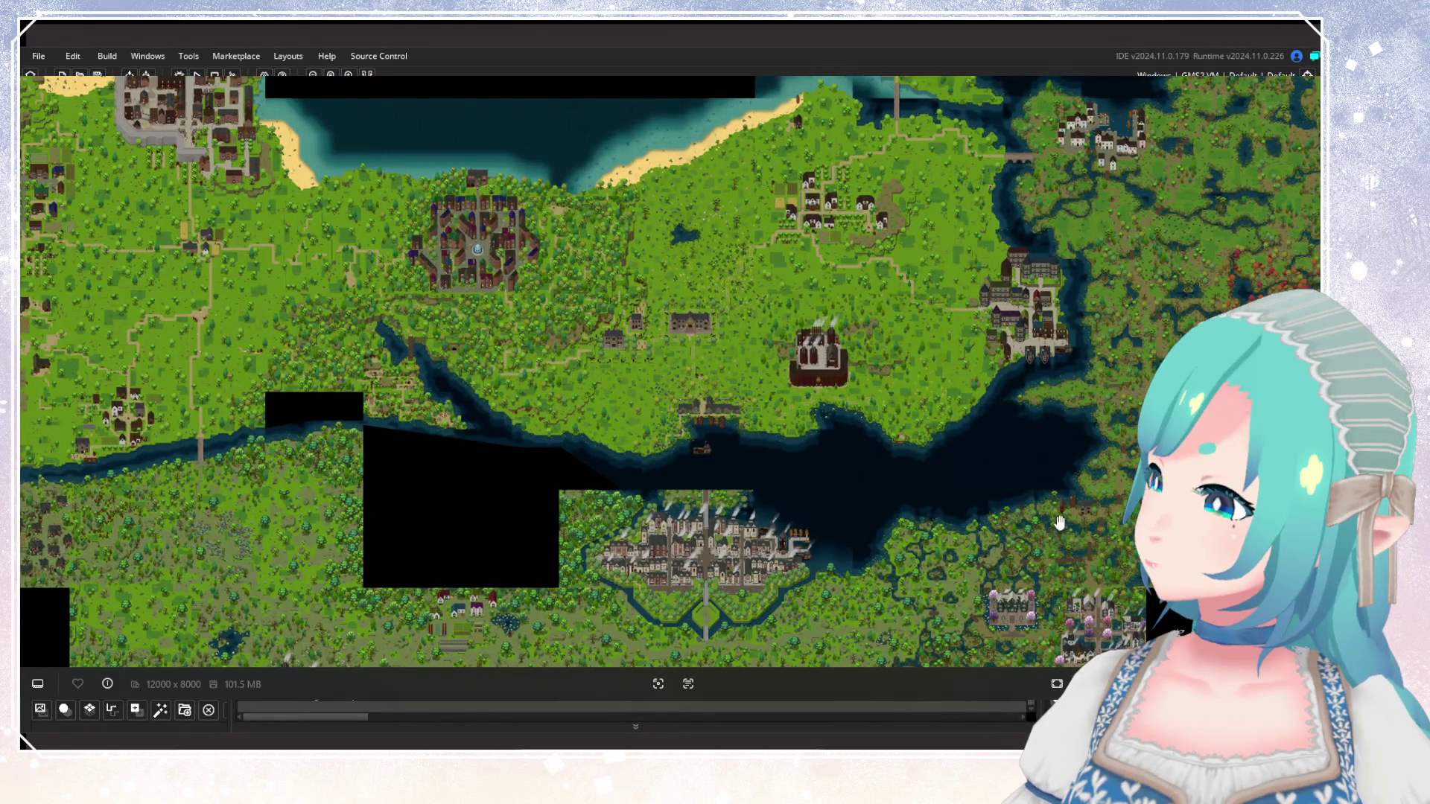
scroll(980, 472, up, 4)
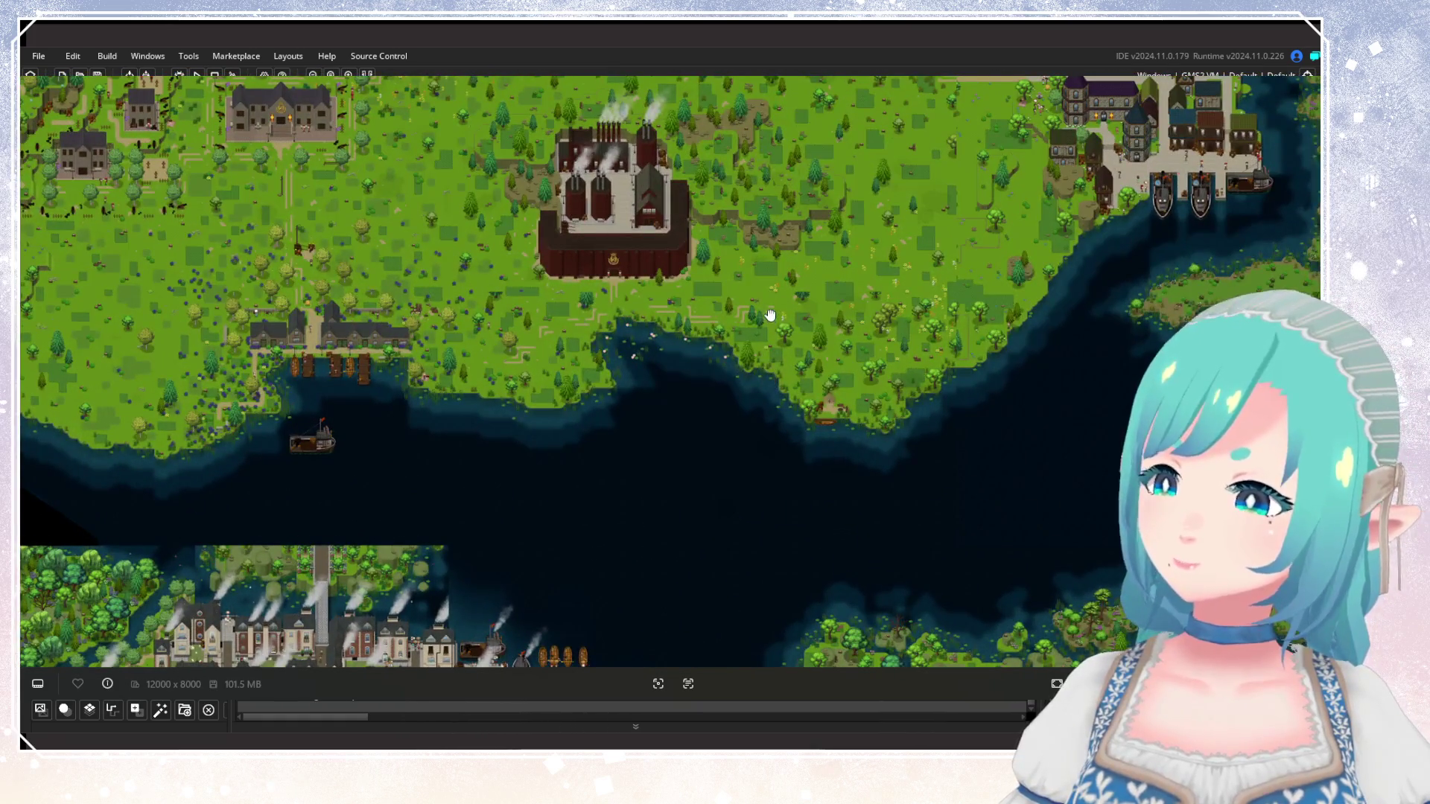
drag(769, 320, 930, 474)
scroll(878, 414, down, 2)
drag(879, 415, 857, 479)
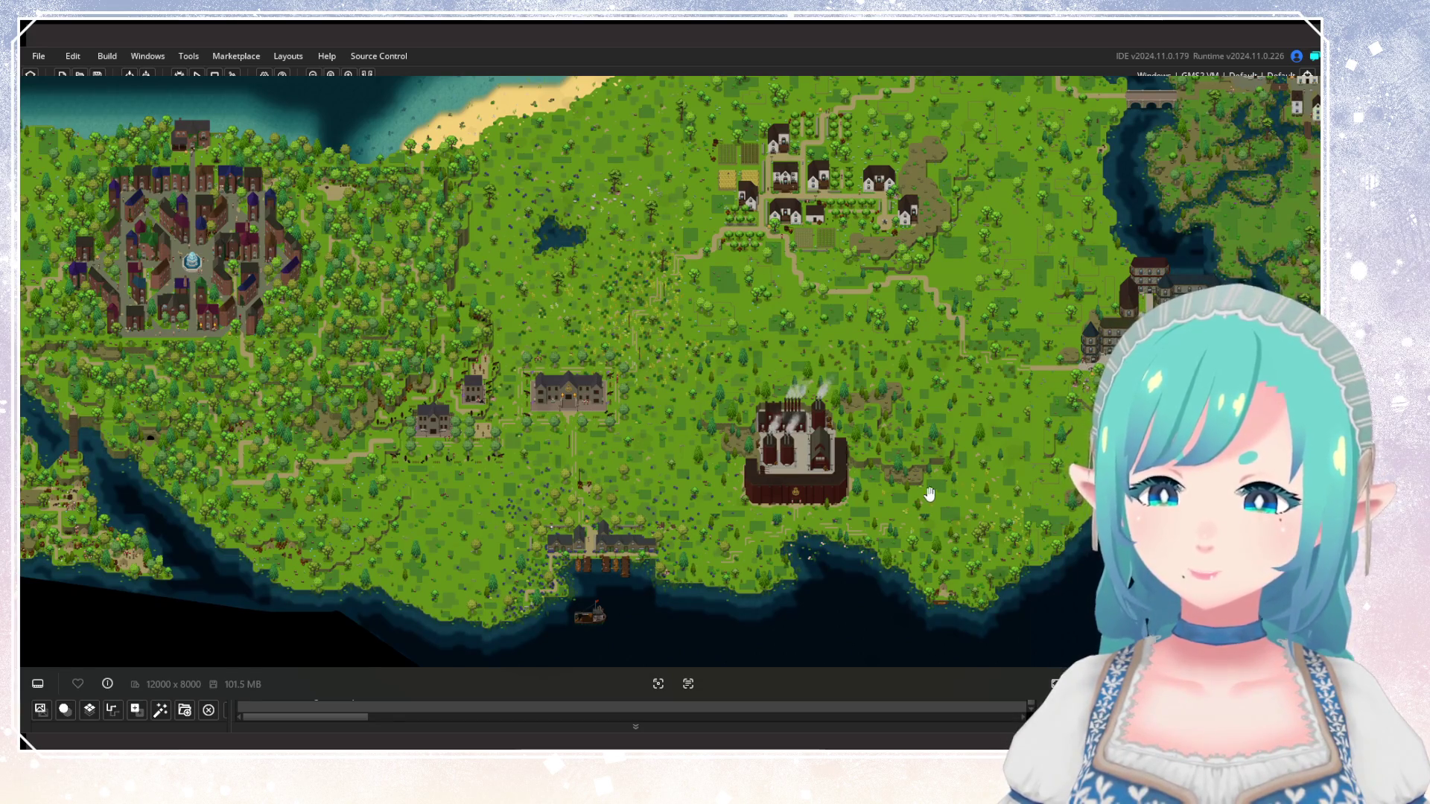
scroll(926, 486, up, 5)
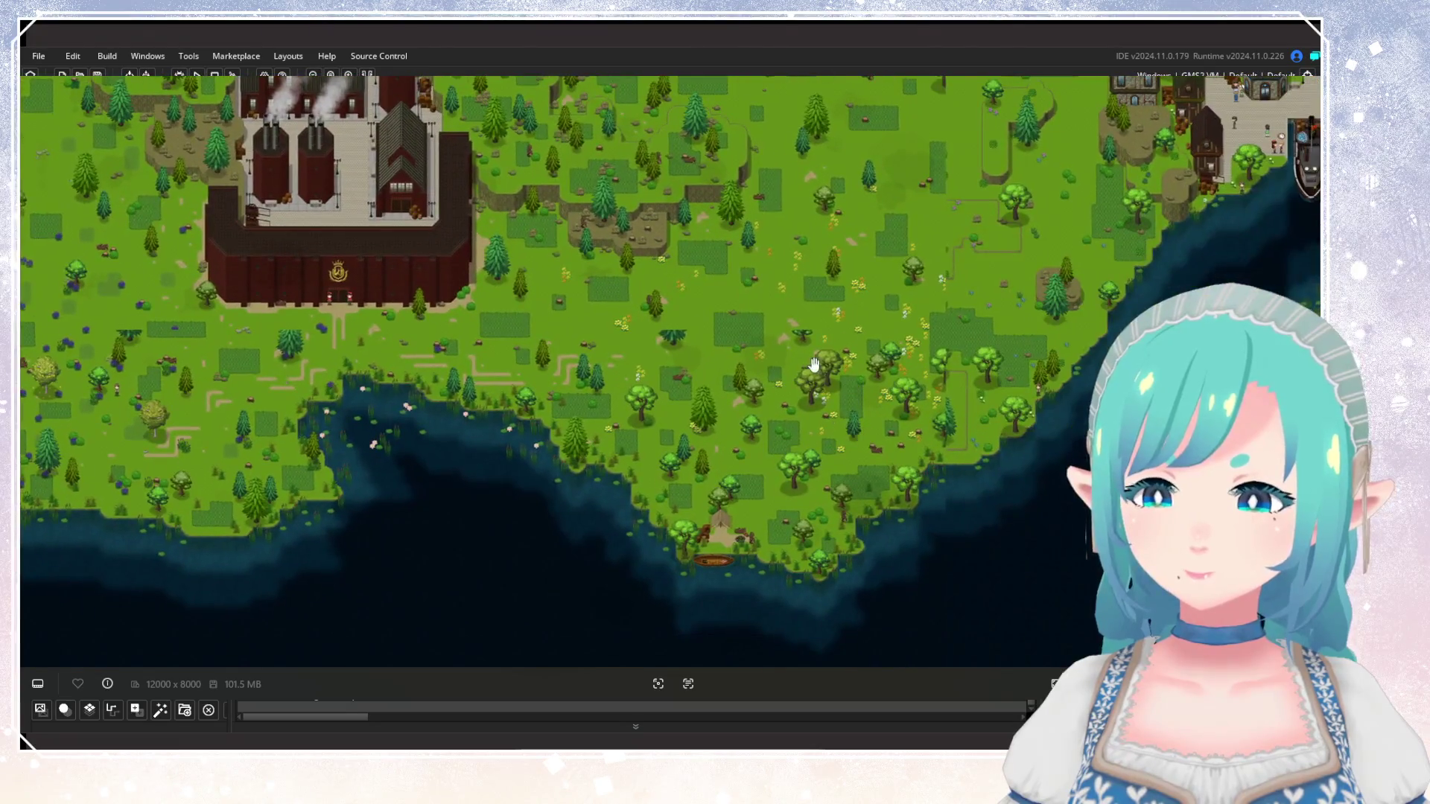
mouse_move(834, 451)
mouse_down()
mouse_move(780, 524)
mouse_move(768, 464)
mouse_move(694, 429)
mouse_up()
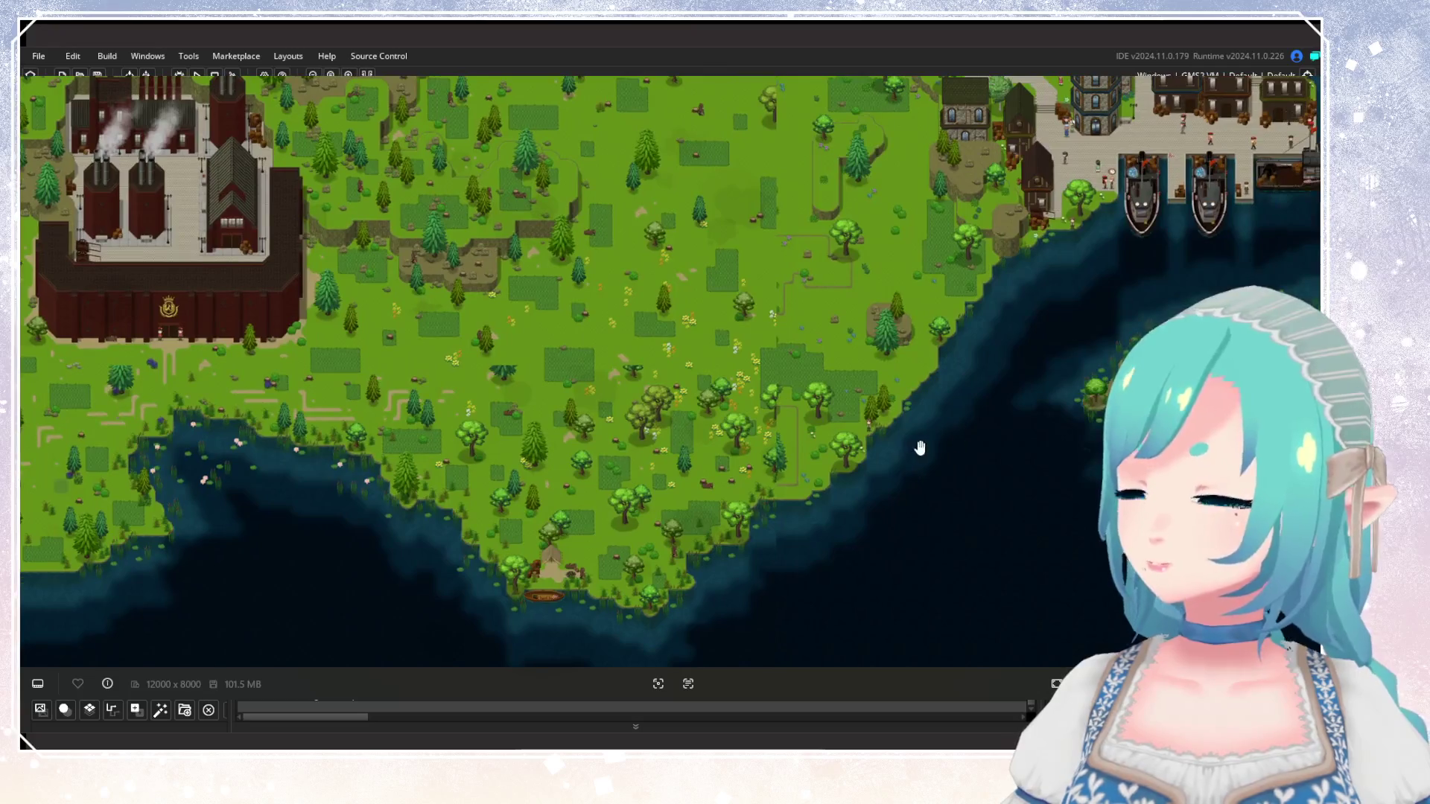
drag(926, 447, 734, 437)
scroll(747, 433, up, 2)
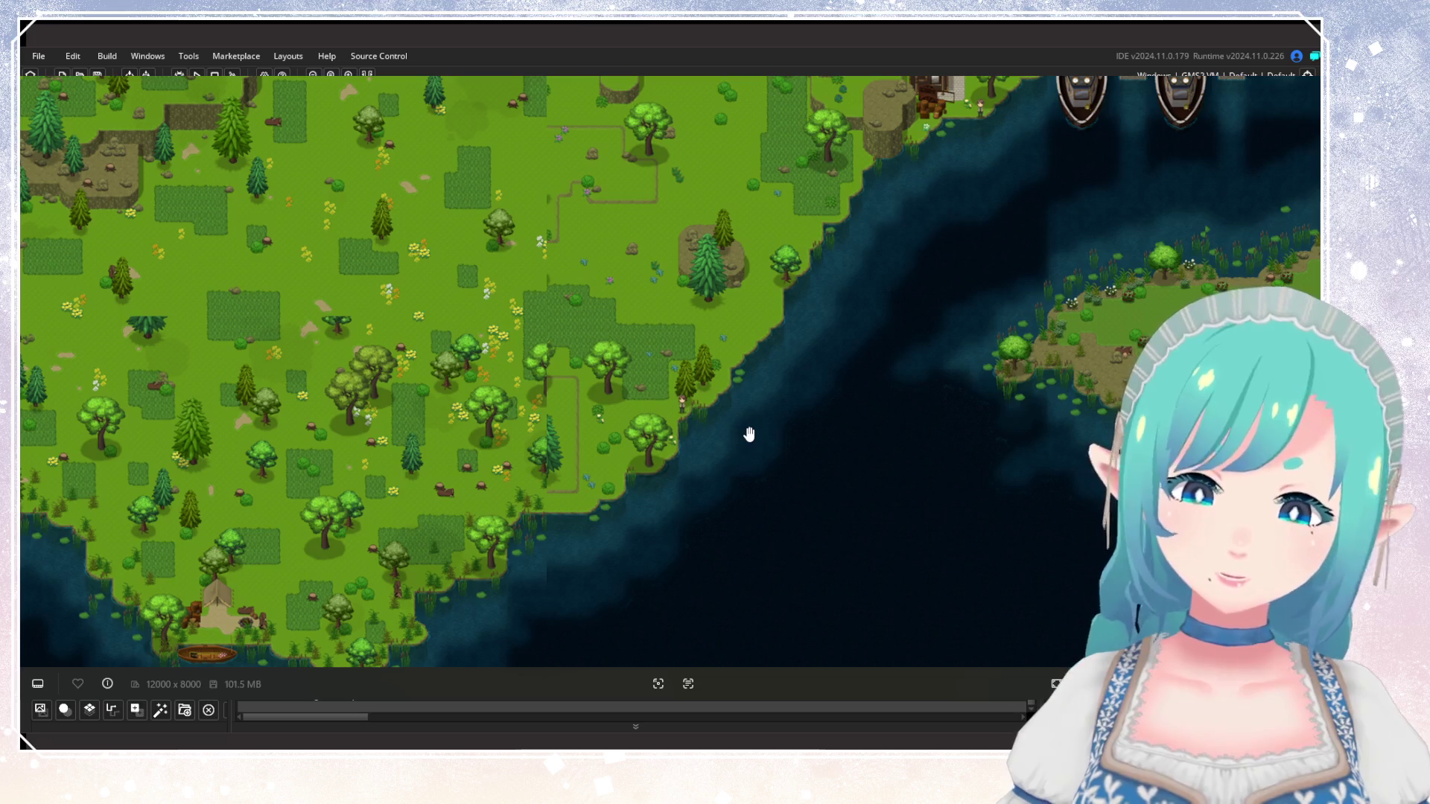
scroll(749, 435, up, 2)
mouse_move(540, 293)
mouse_down()
mouse_move(854, 325)
mouse_move(566, 294)
mouse_up()
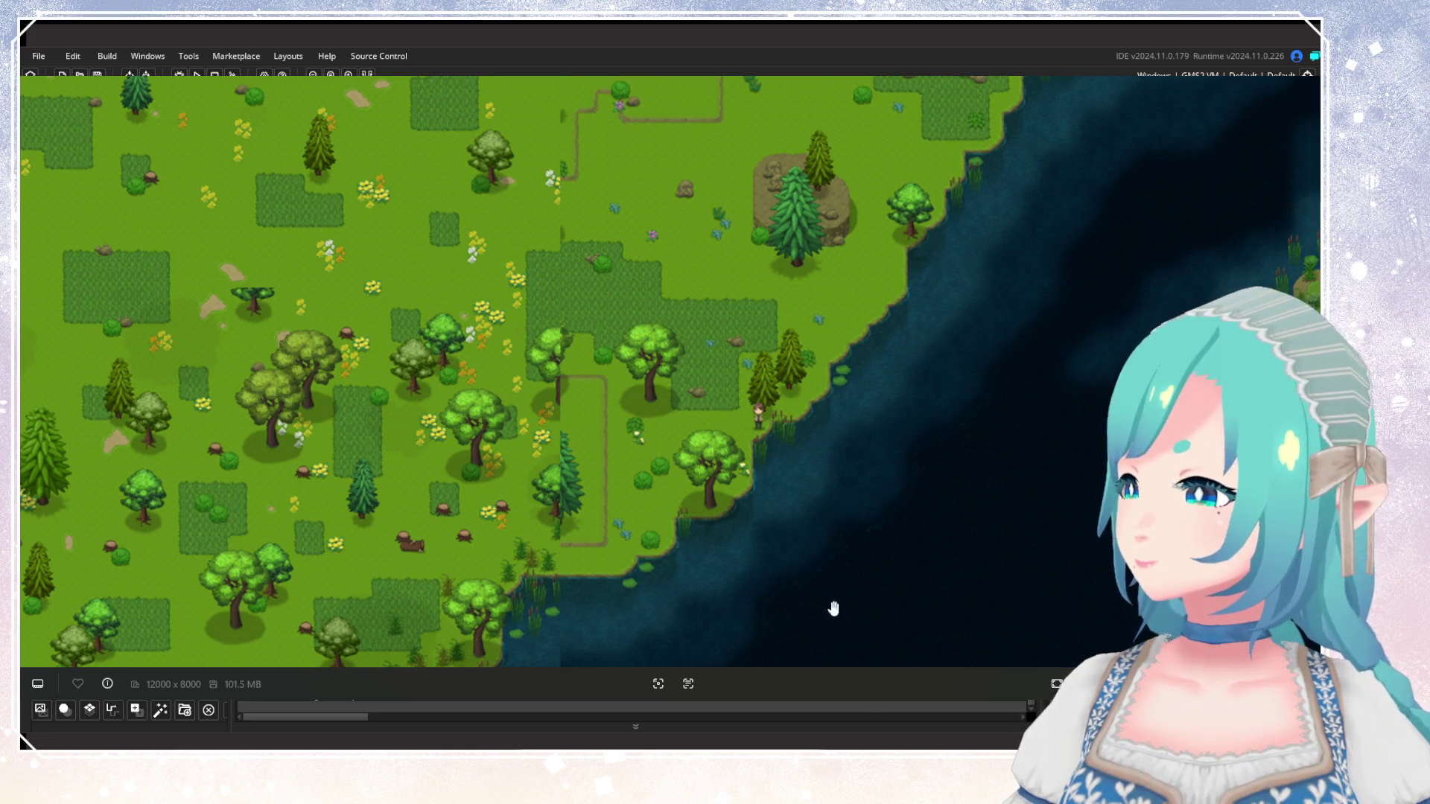
drag(663, 295, 961, 362)
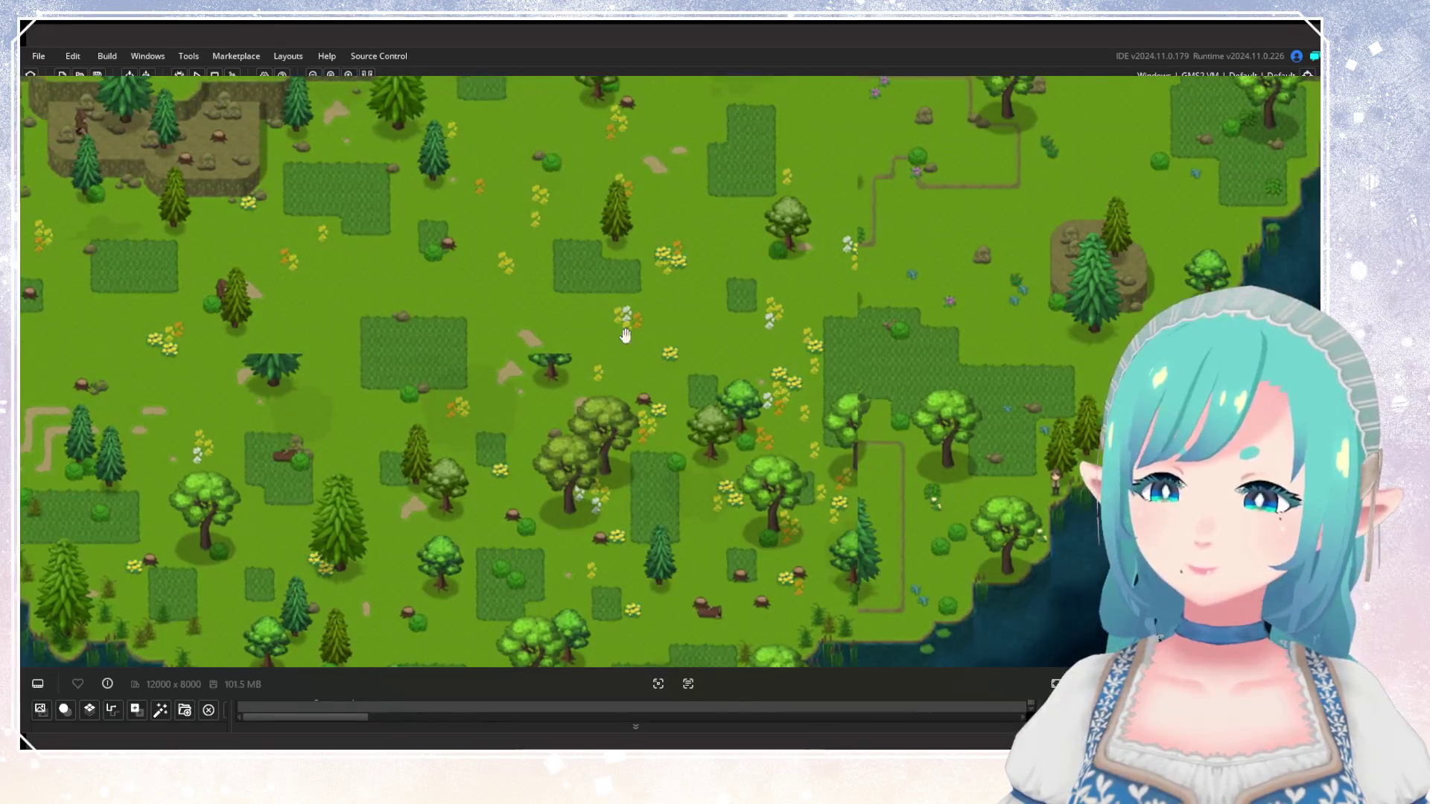
scroll(665, 532, down, 2)
scroll(699, 415, down, 3)
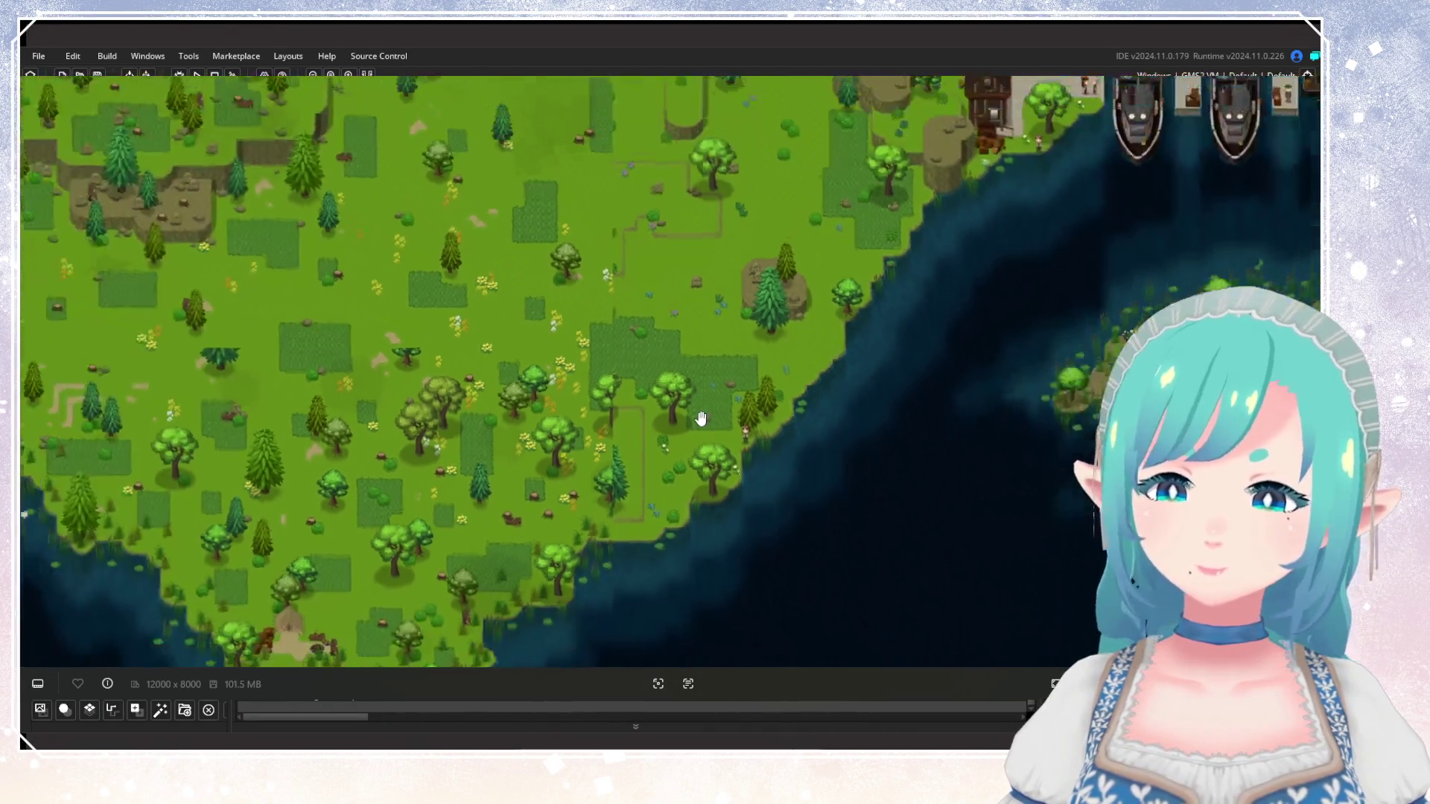
scroll(819, 451, down, 3)
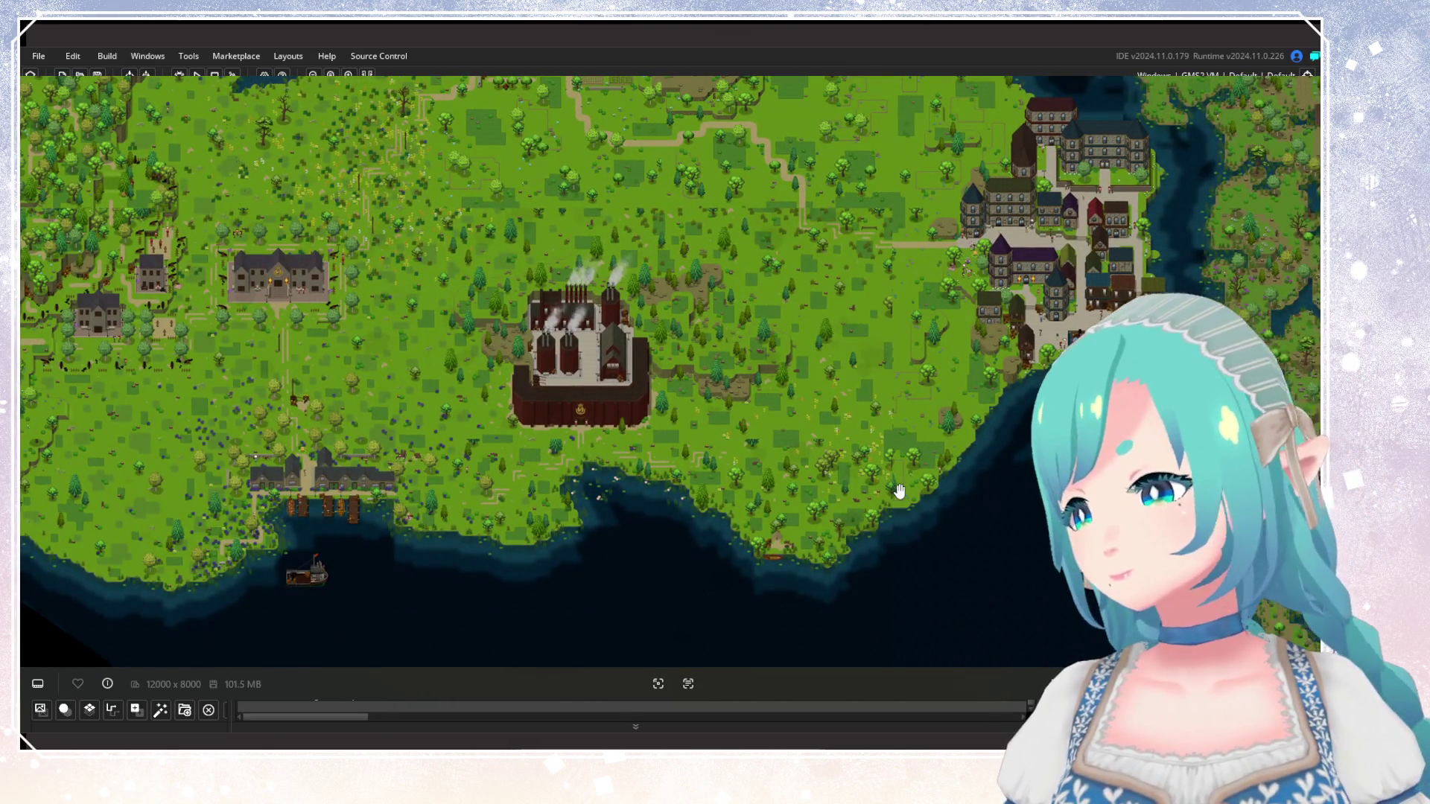
scroll(894, 514, up, 4)
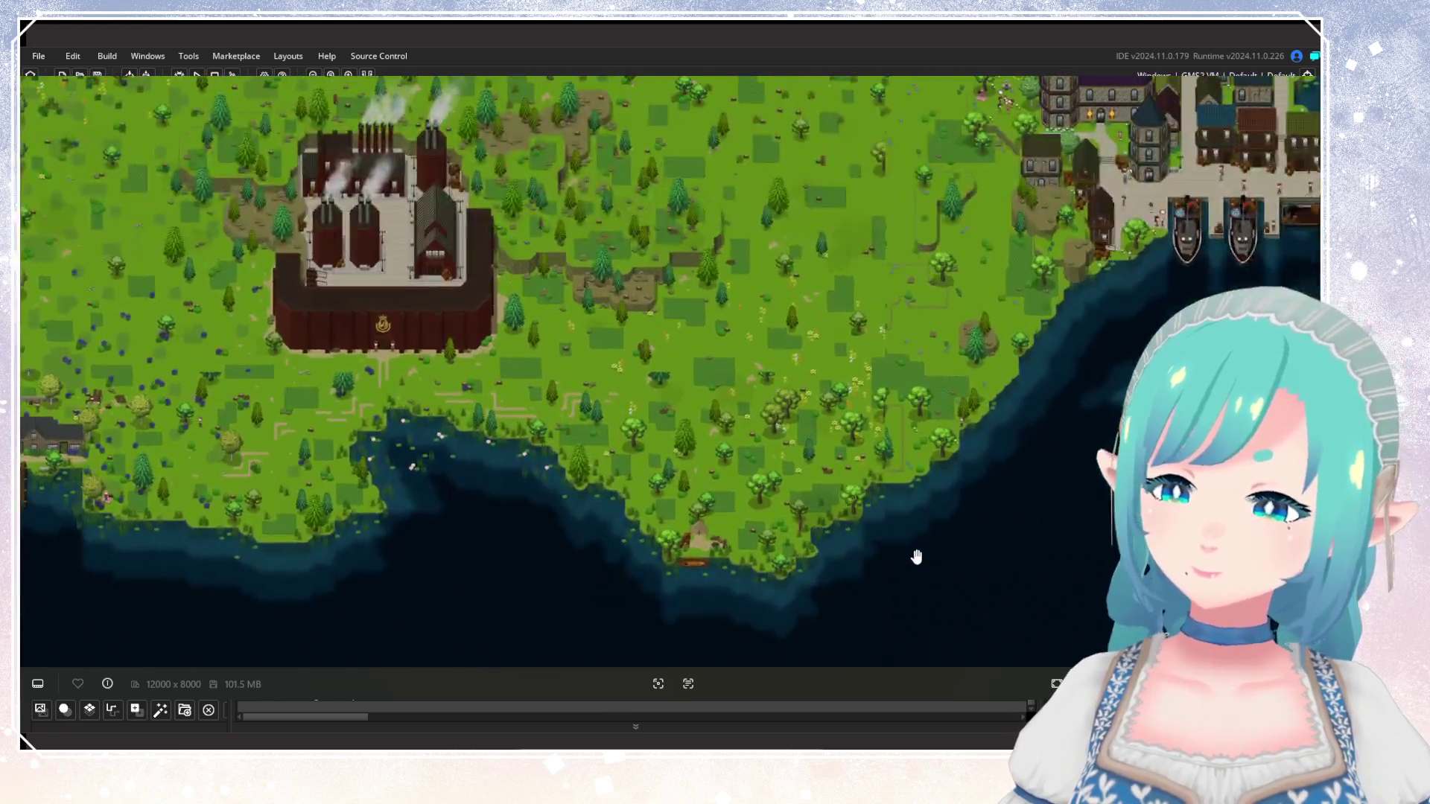
scroll(858, 528, up, 4)
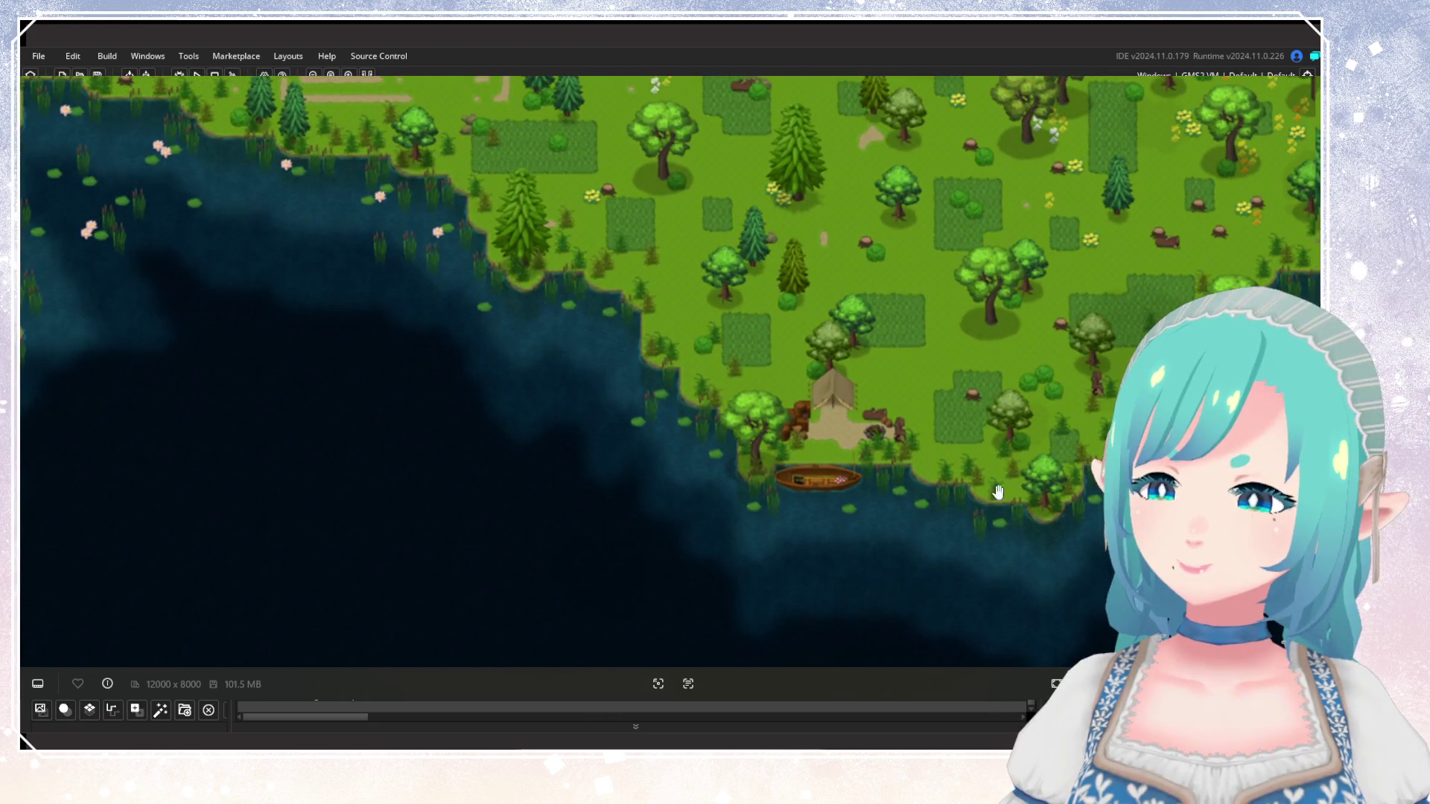
drag(973, 501, 260, 497)
mouse_move(610, 380)
mouse_down()
mouse_move(533, 527)
mouse_move(484, 440)
mouse_up()
scroll(910, 494, down, 5)
drag(909, 526, 780, 265)
scroll(760, 456, up, 4)
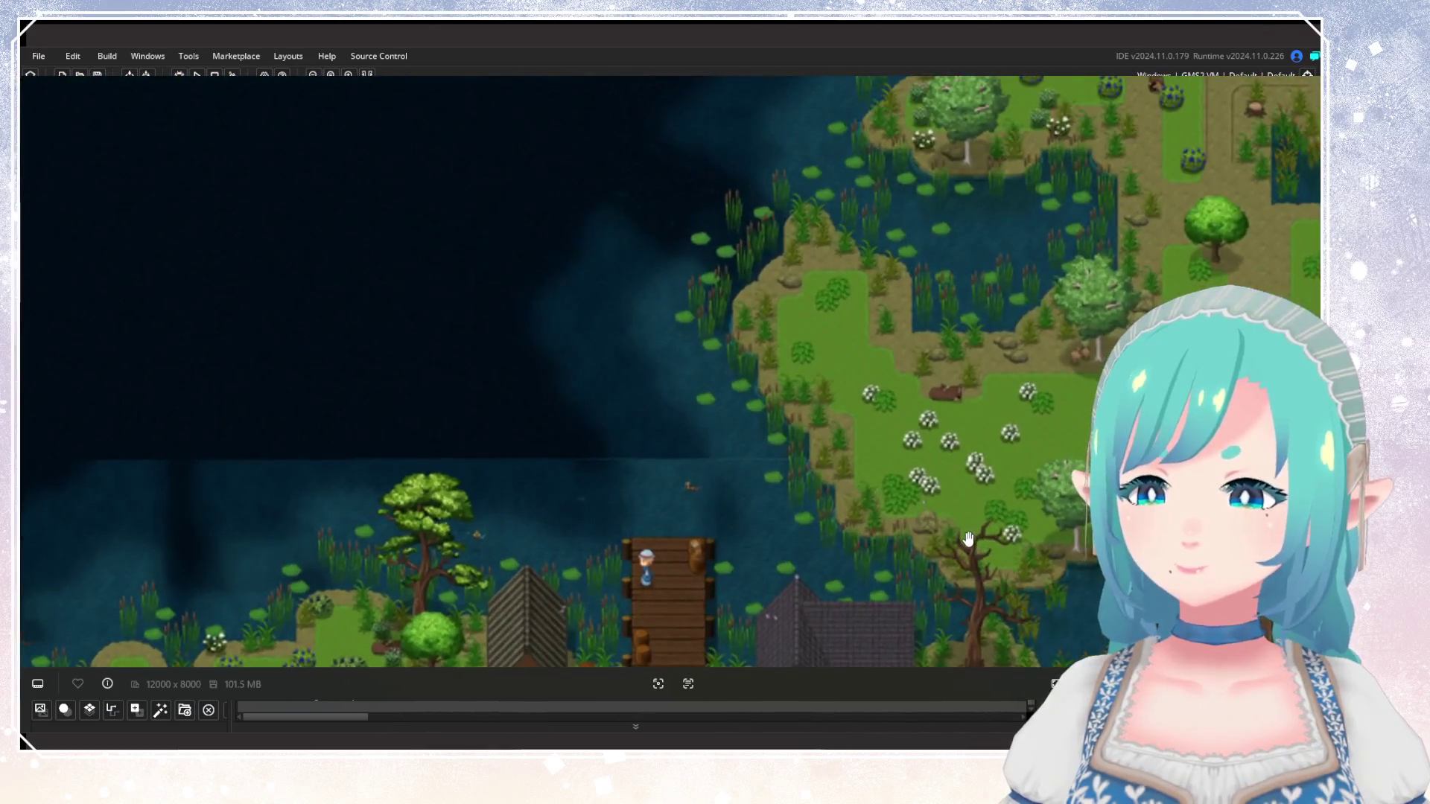
scroll(966, 538, down, 4)
drag(923, 514, 884, 469)
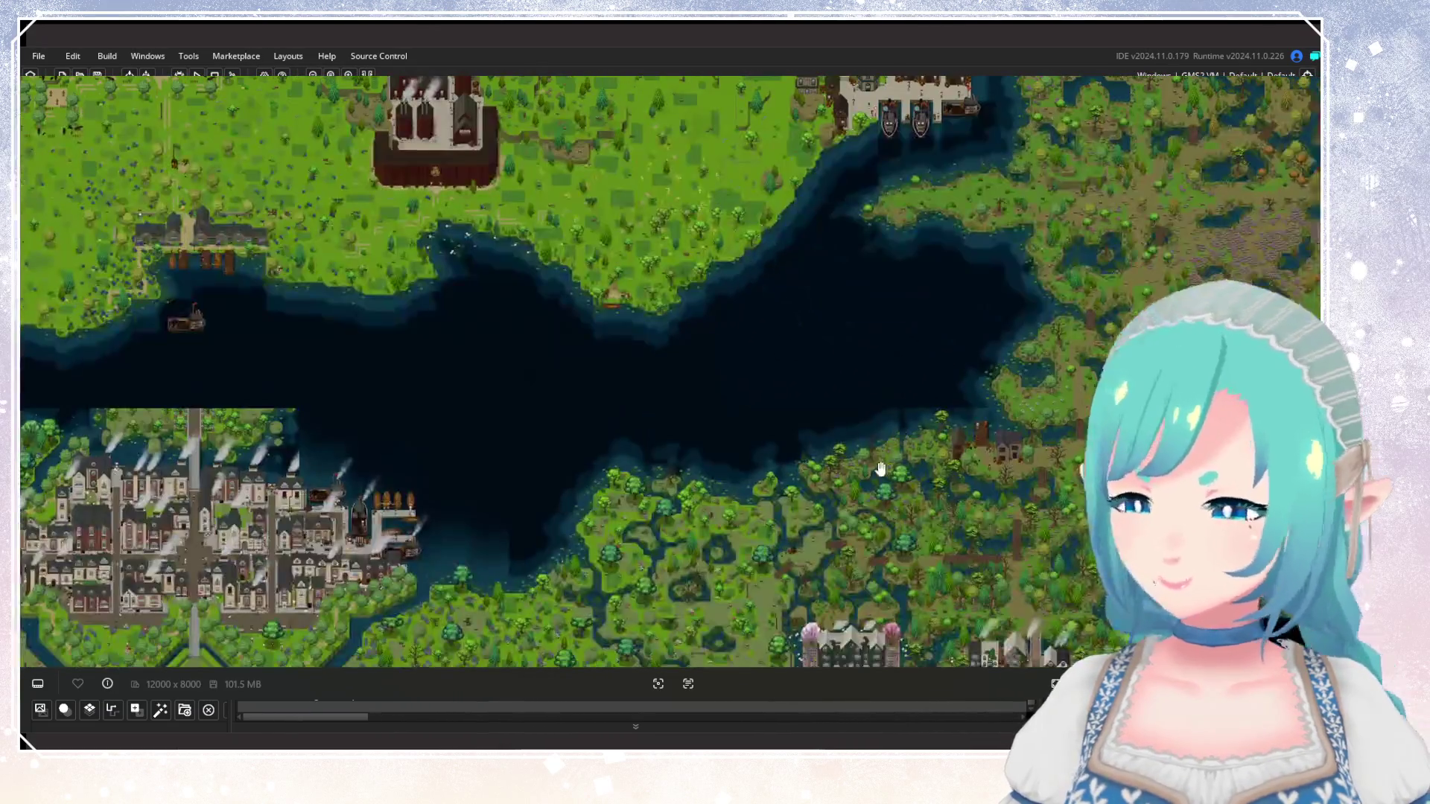
scroll(872, 476, up, 4)
mouse_move(571, 405)
mouse_down()
mouse_move(1021, 240)
mouse_move(1040, 219)
mouse_move(1031, 204)
mouse_move(539, 351)
mouse_move(700, 565)
mouse_up()
scroll(753, 438, down, 3)
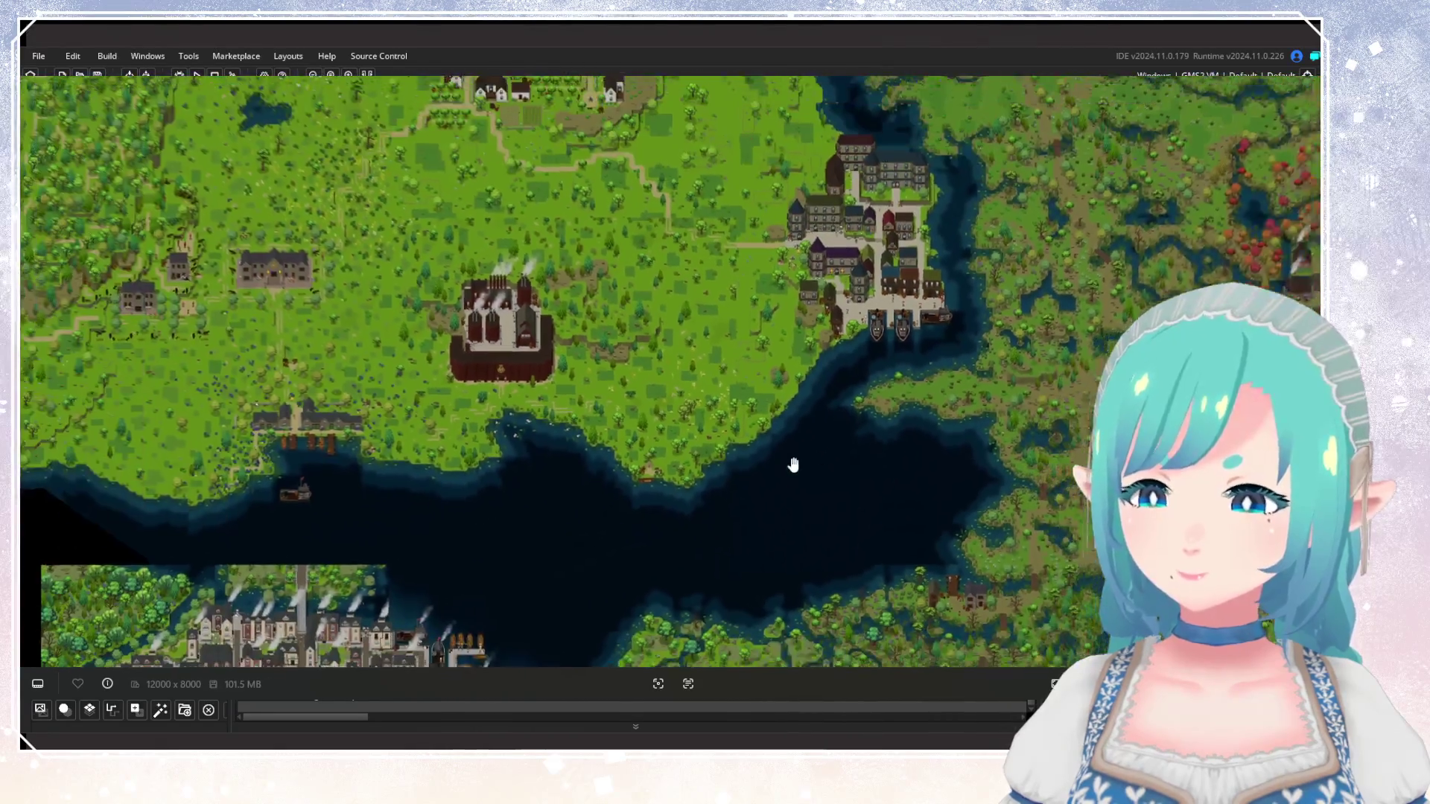
scroll(793, 443, up, 5)
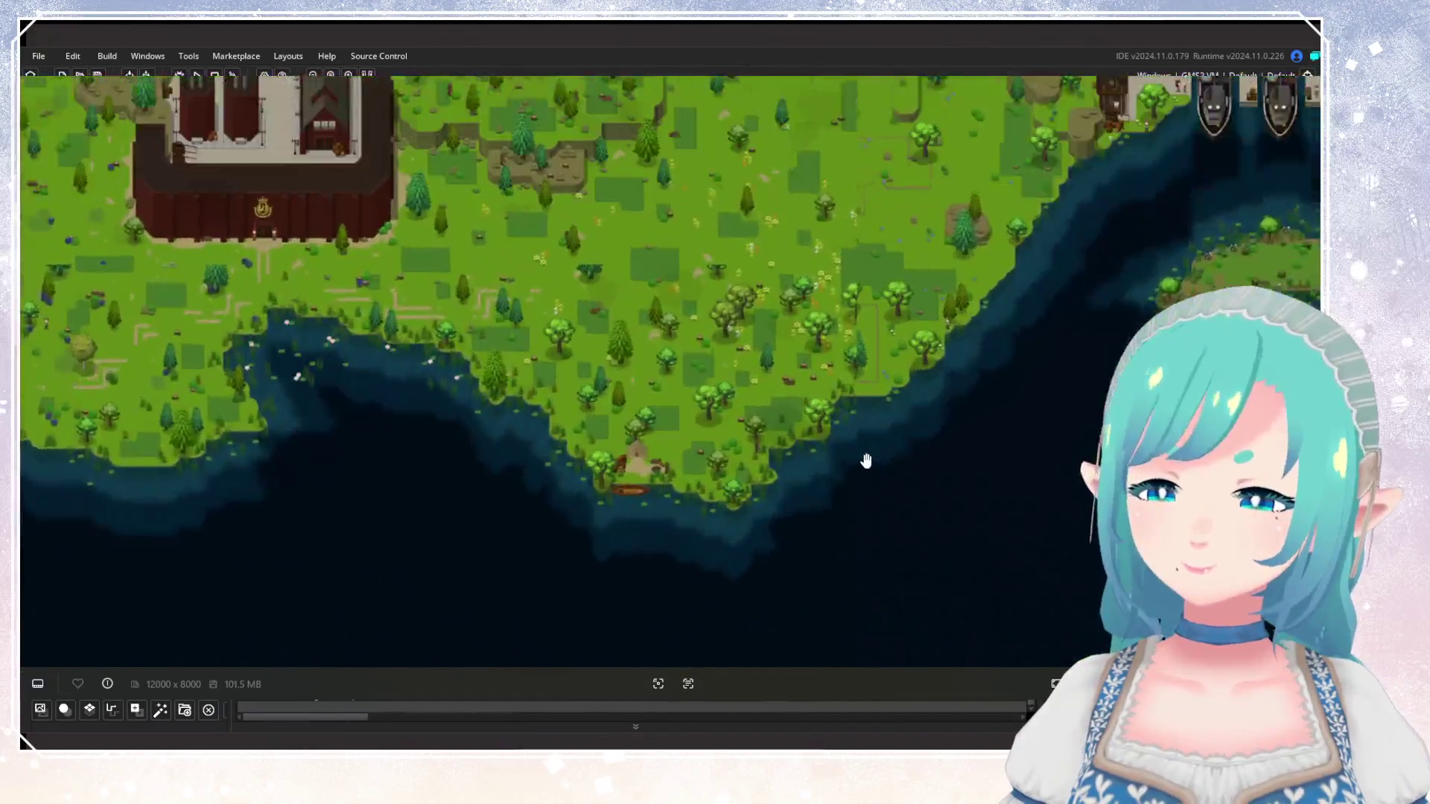
scroll(1024, 442, down, 3)
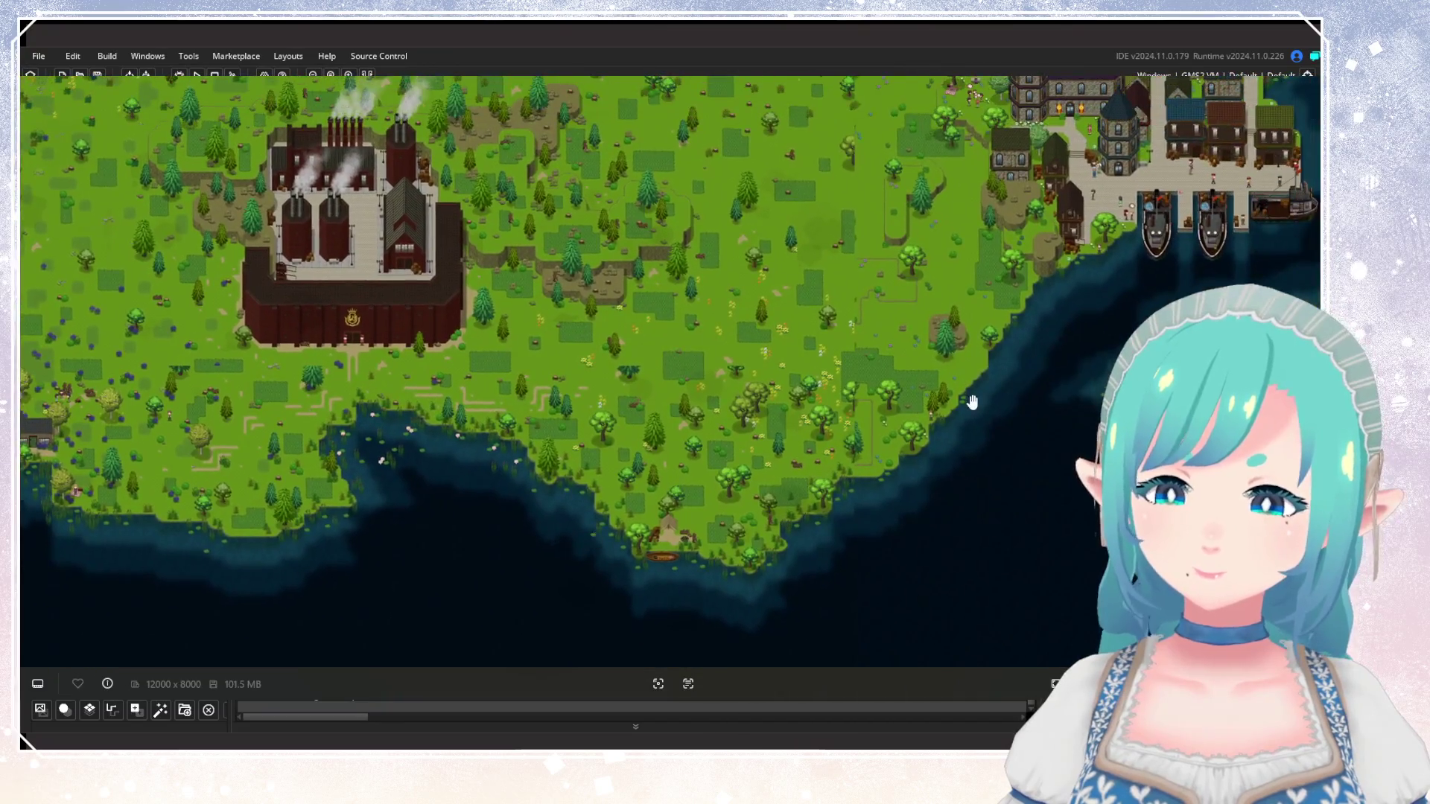
scroll(974, 405, up, 2)
scroll(961, 412, down, 3)
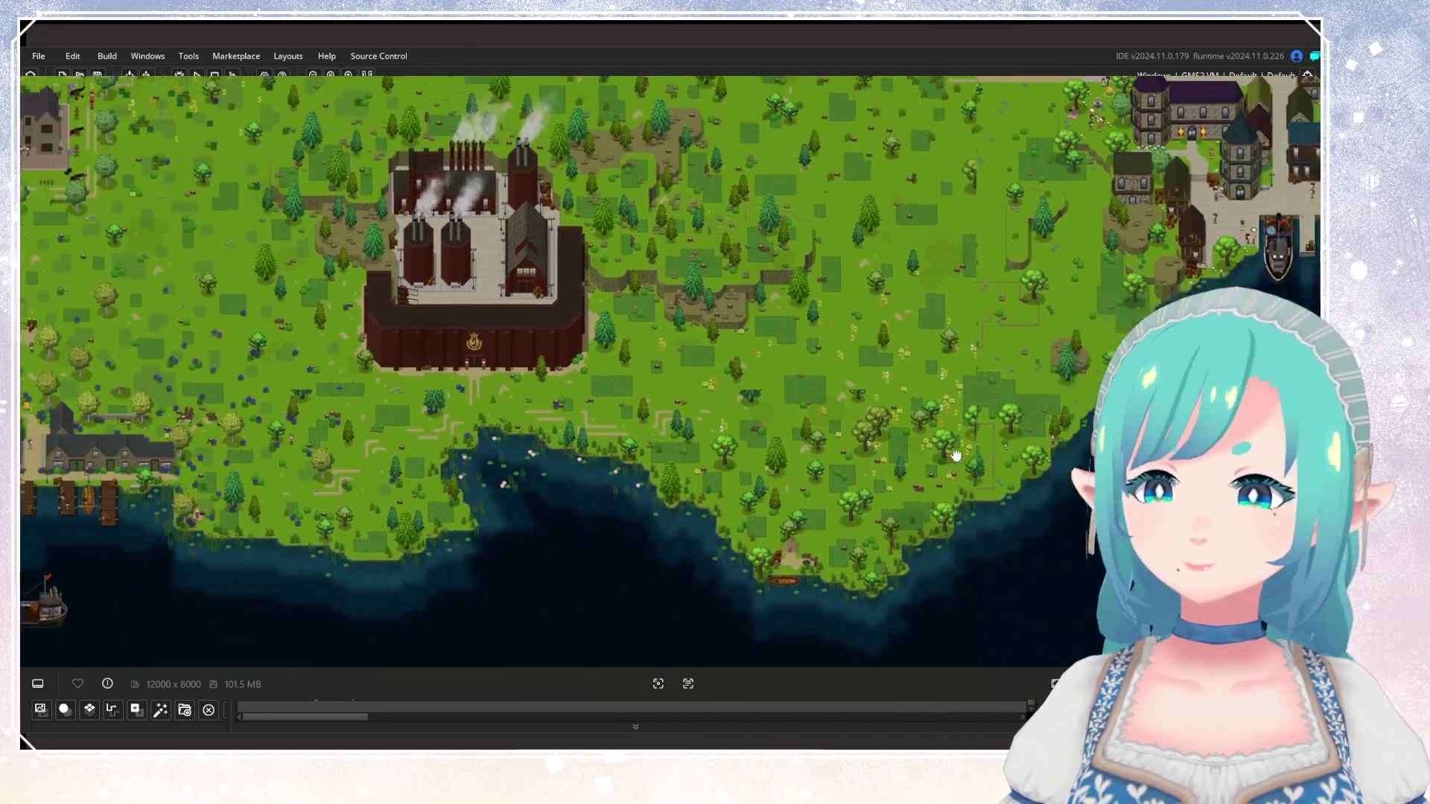
drag(957, 455, 900, 459)
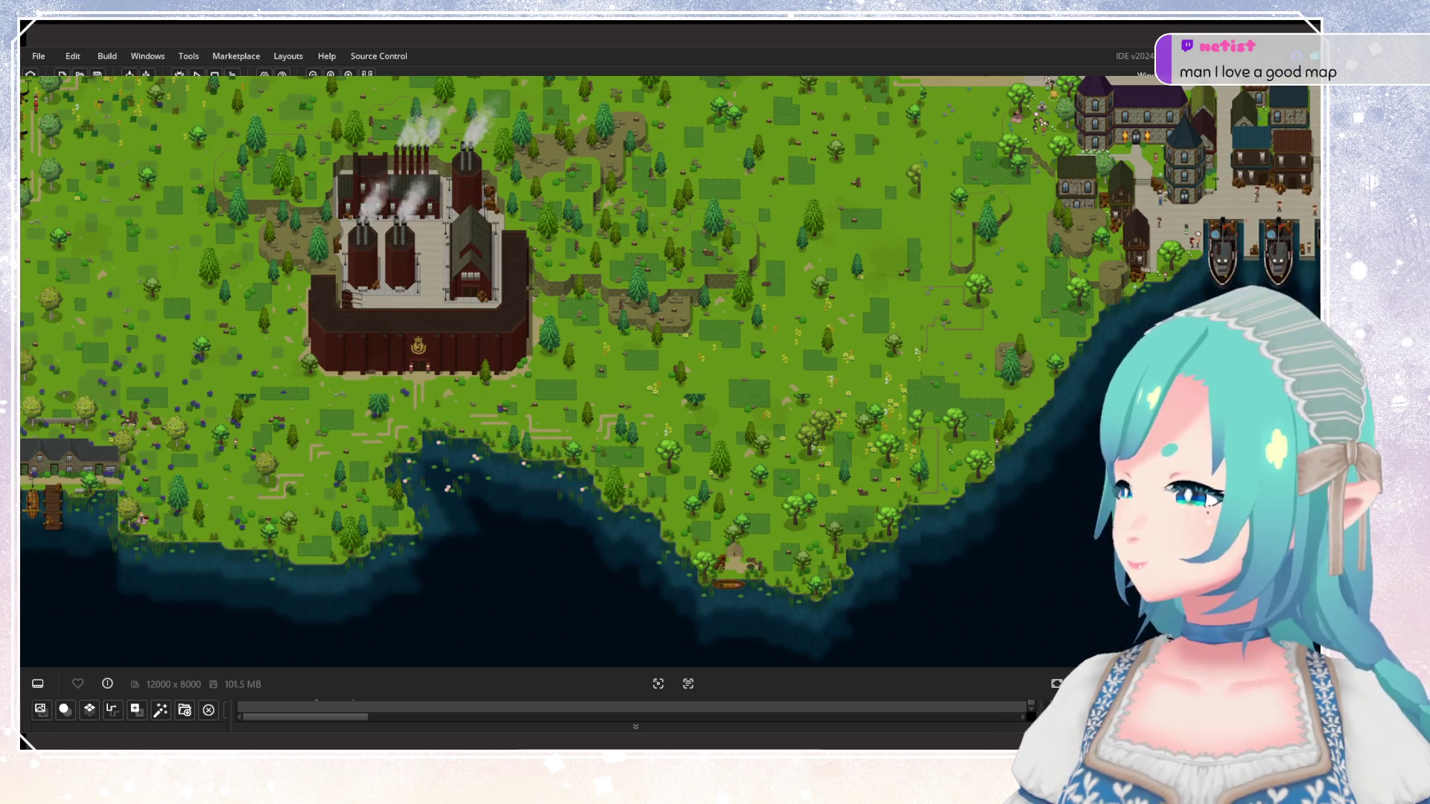
drag(674, 395, 722, 454)
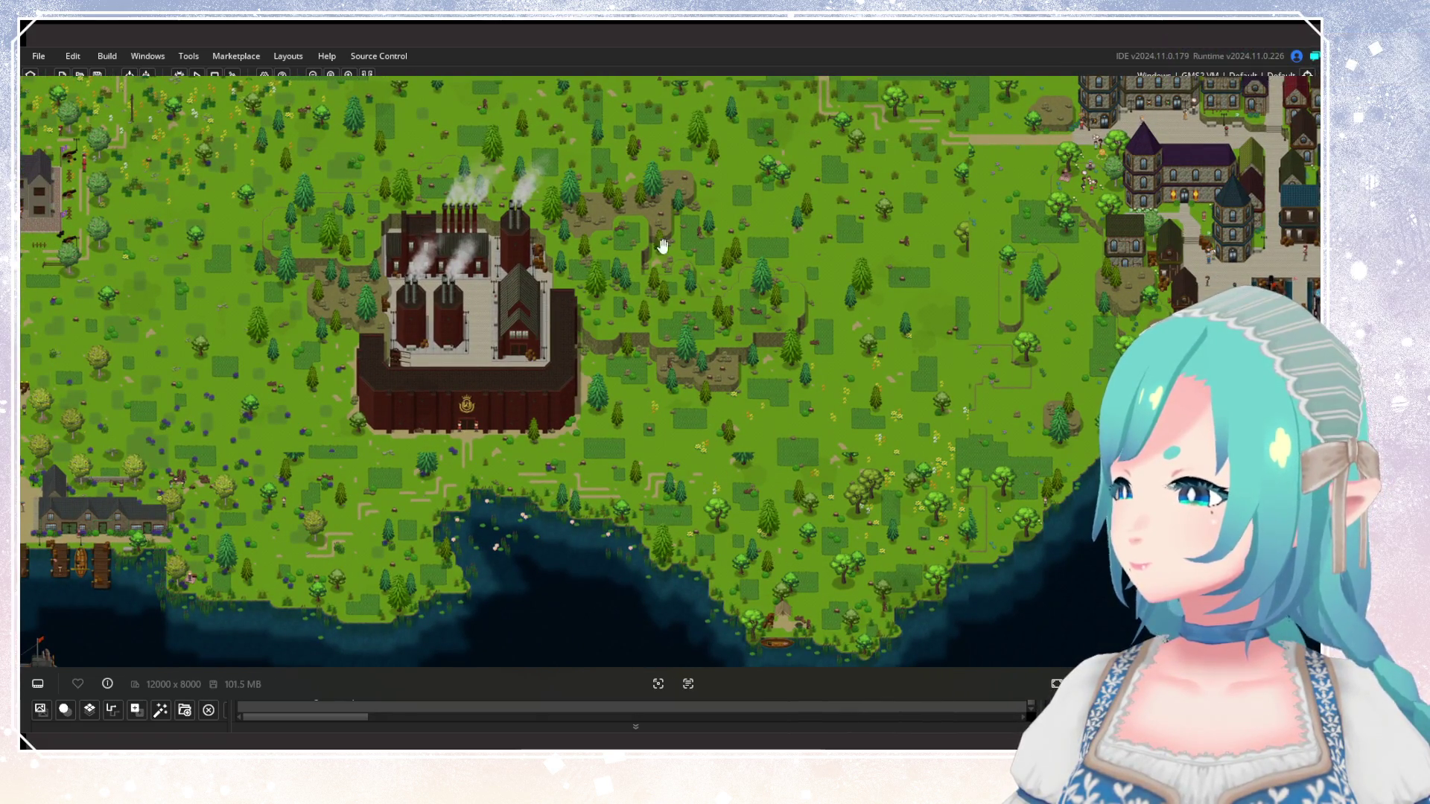
mouse_move(710, 578)
mouse_down()
mouse_move(683, 501)
mouse_move(628, 484)
mouse_up()
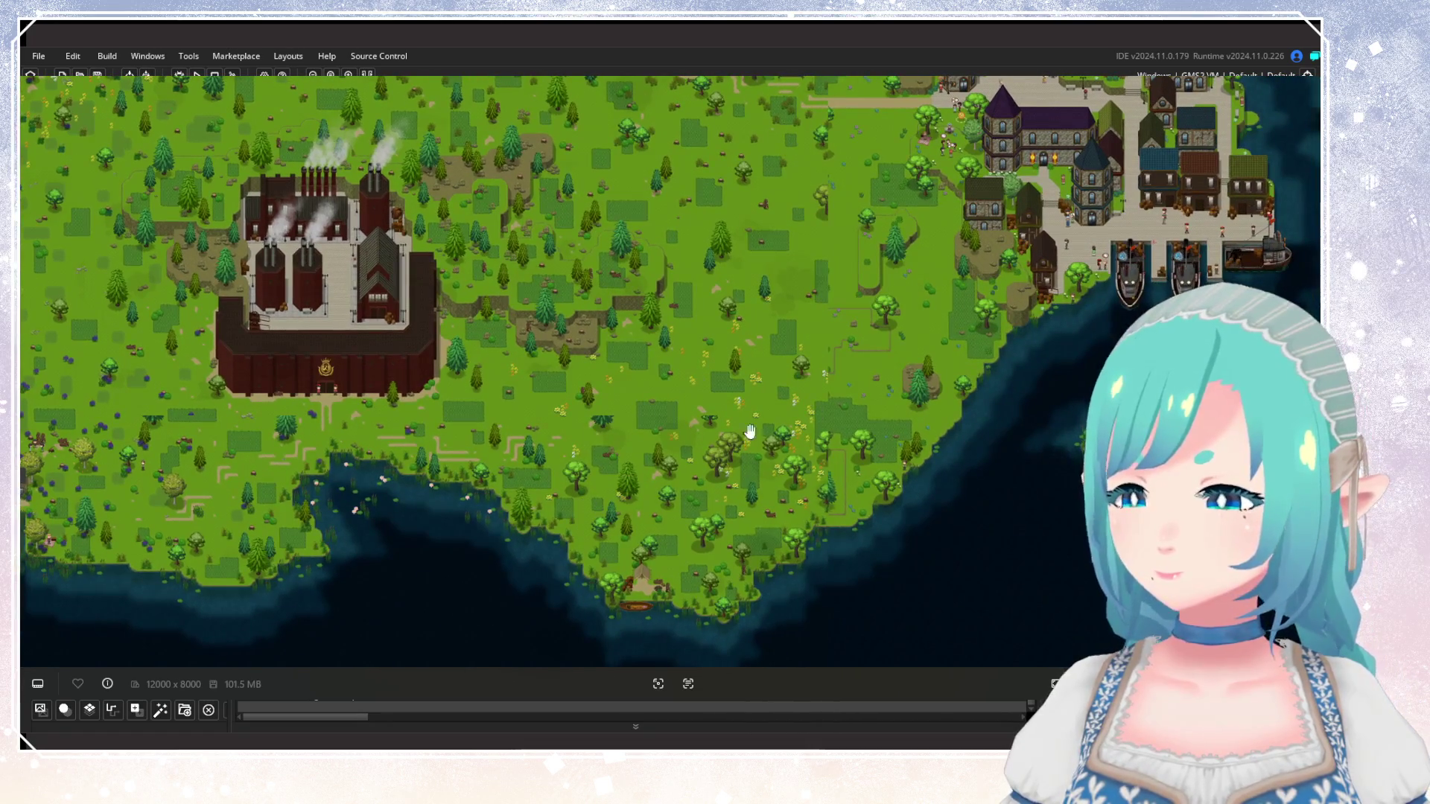
scroll(872, 445, down, 3)
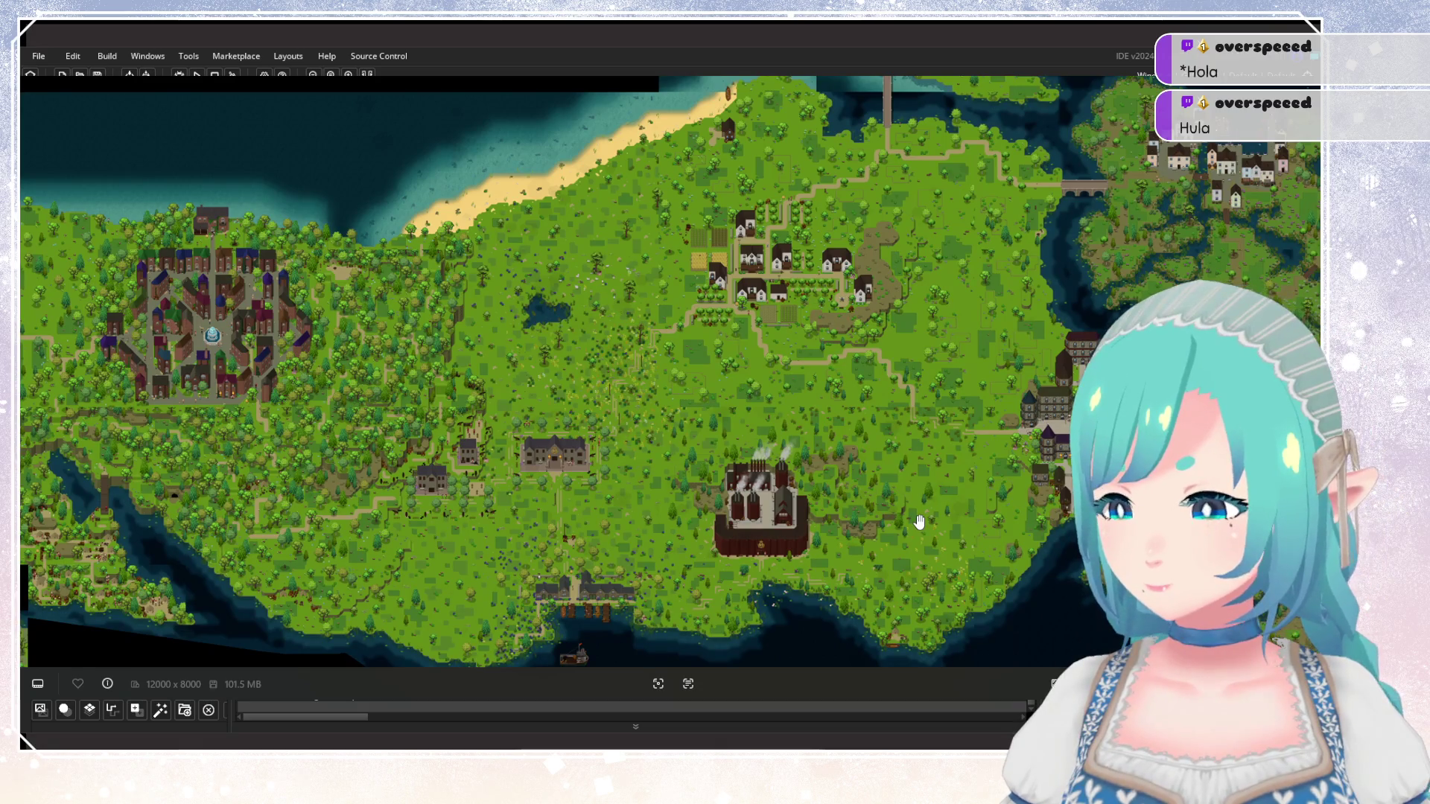
scroll(919, 522, up, 5)
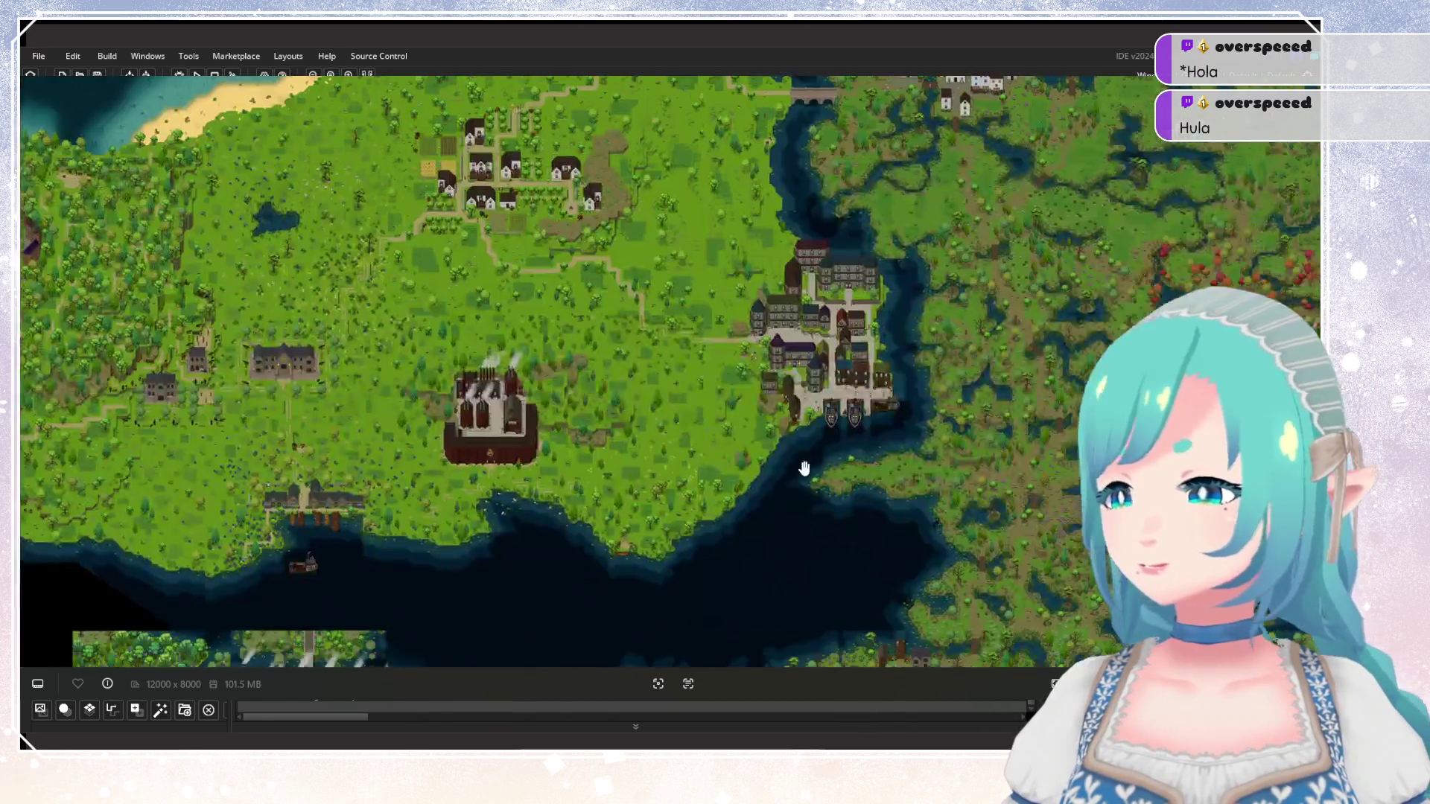
scroll(682, 557, down, 5)
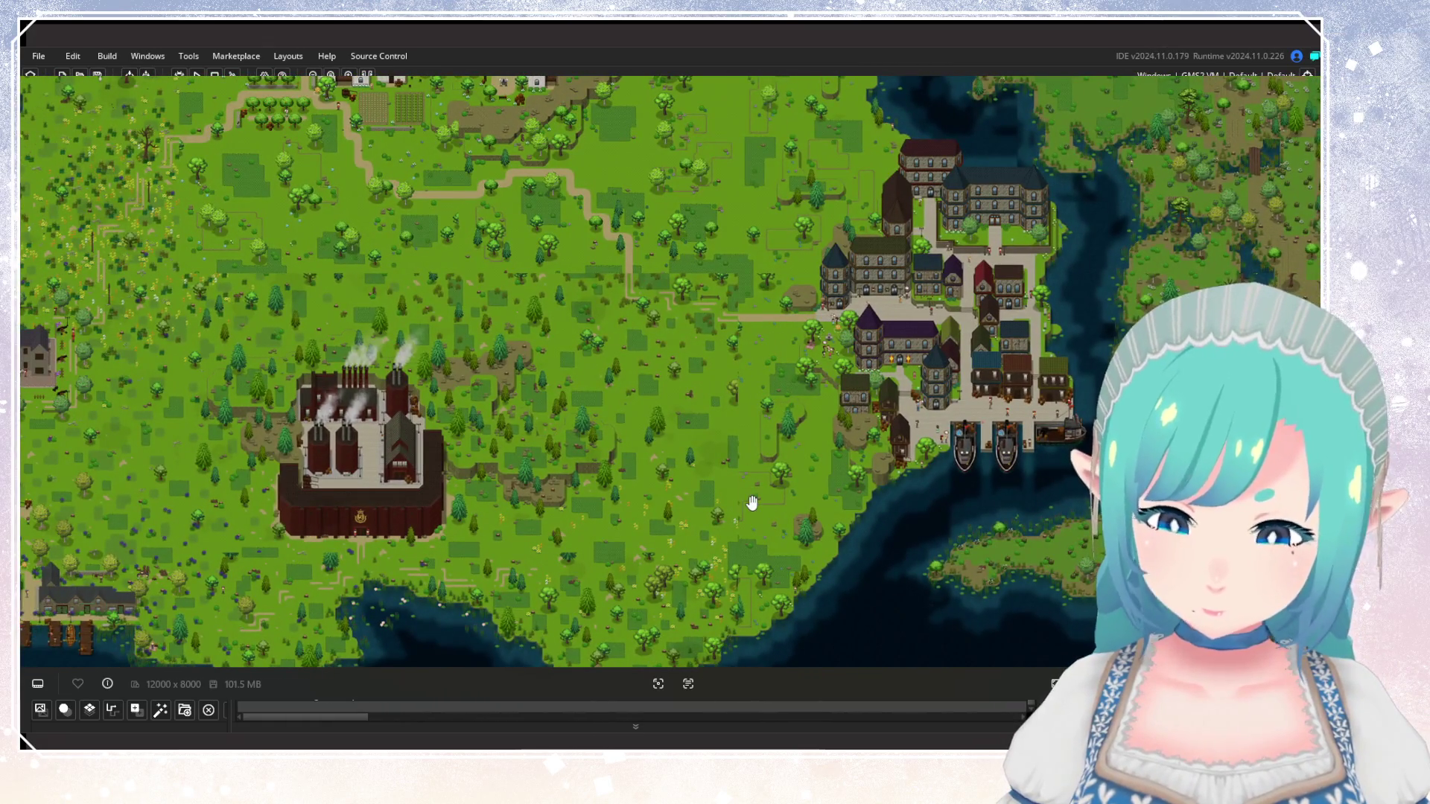
Pan and zoom the Map_11_6 view over the harbour coastline and docks.
drag(753, 502, 743, 415)
scroll(832, 477, up, 3)
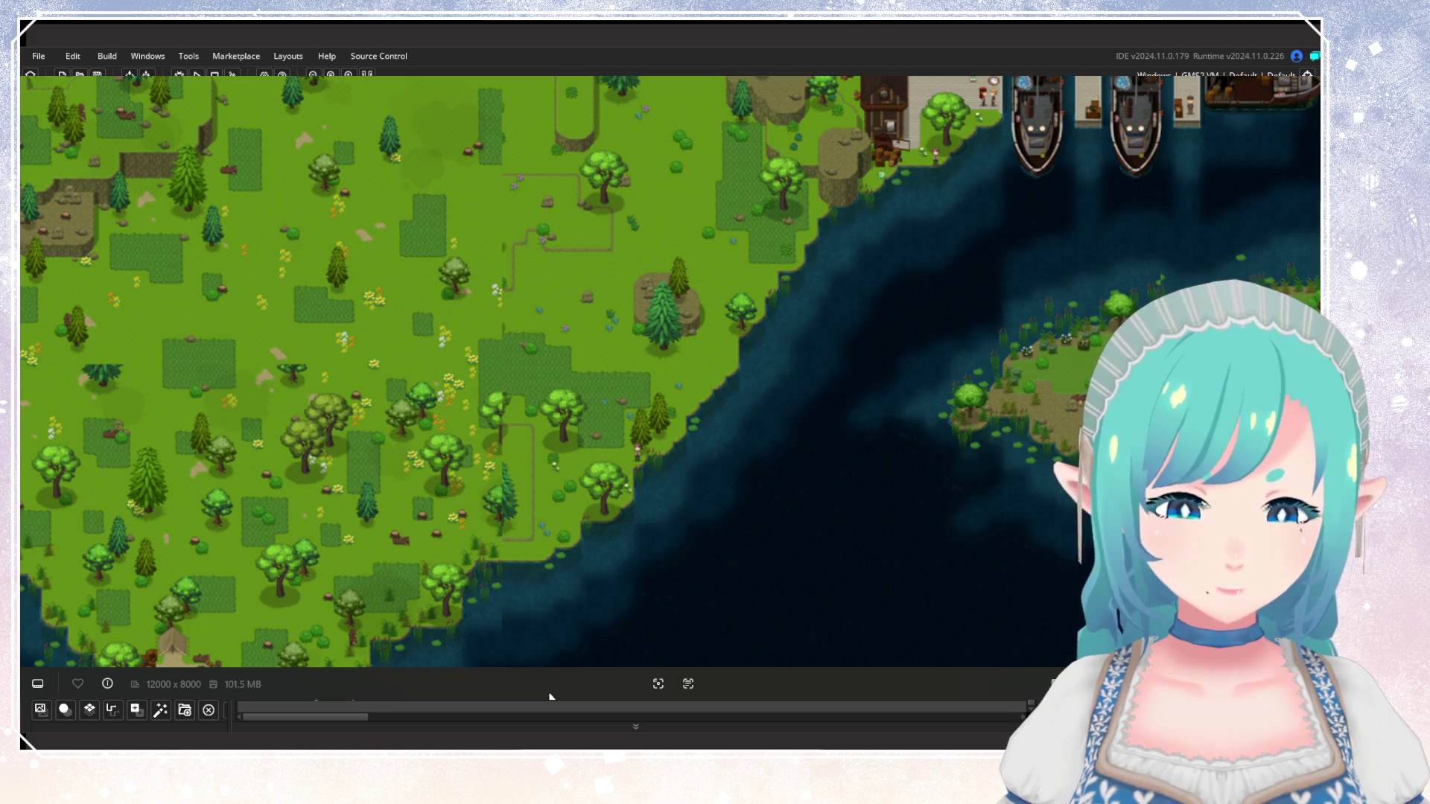
drag(554, 562, 577, 548)
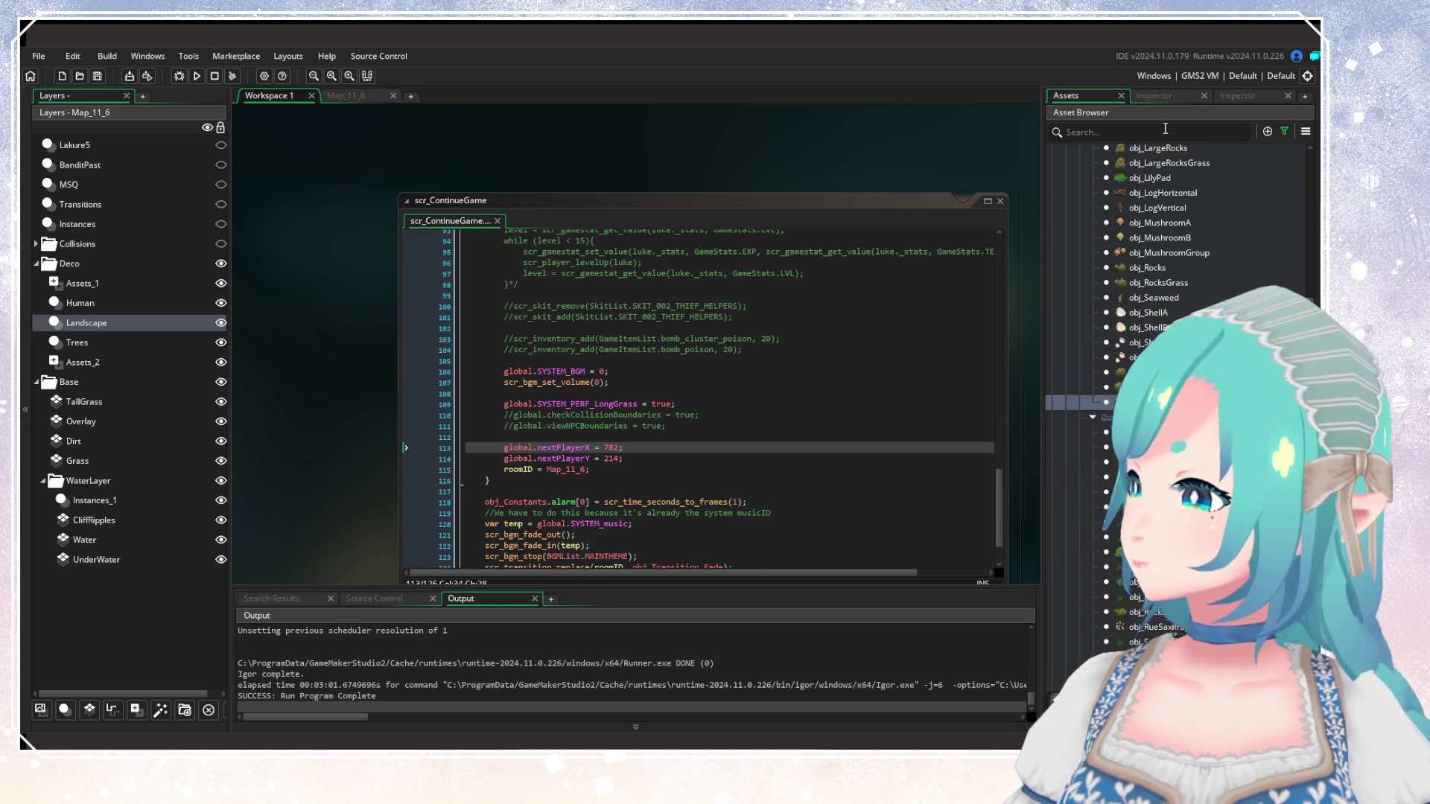
Filter the asset list to Map_12_6 and open that room for editing.
click(1284, 130)
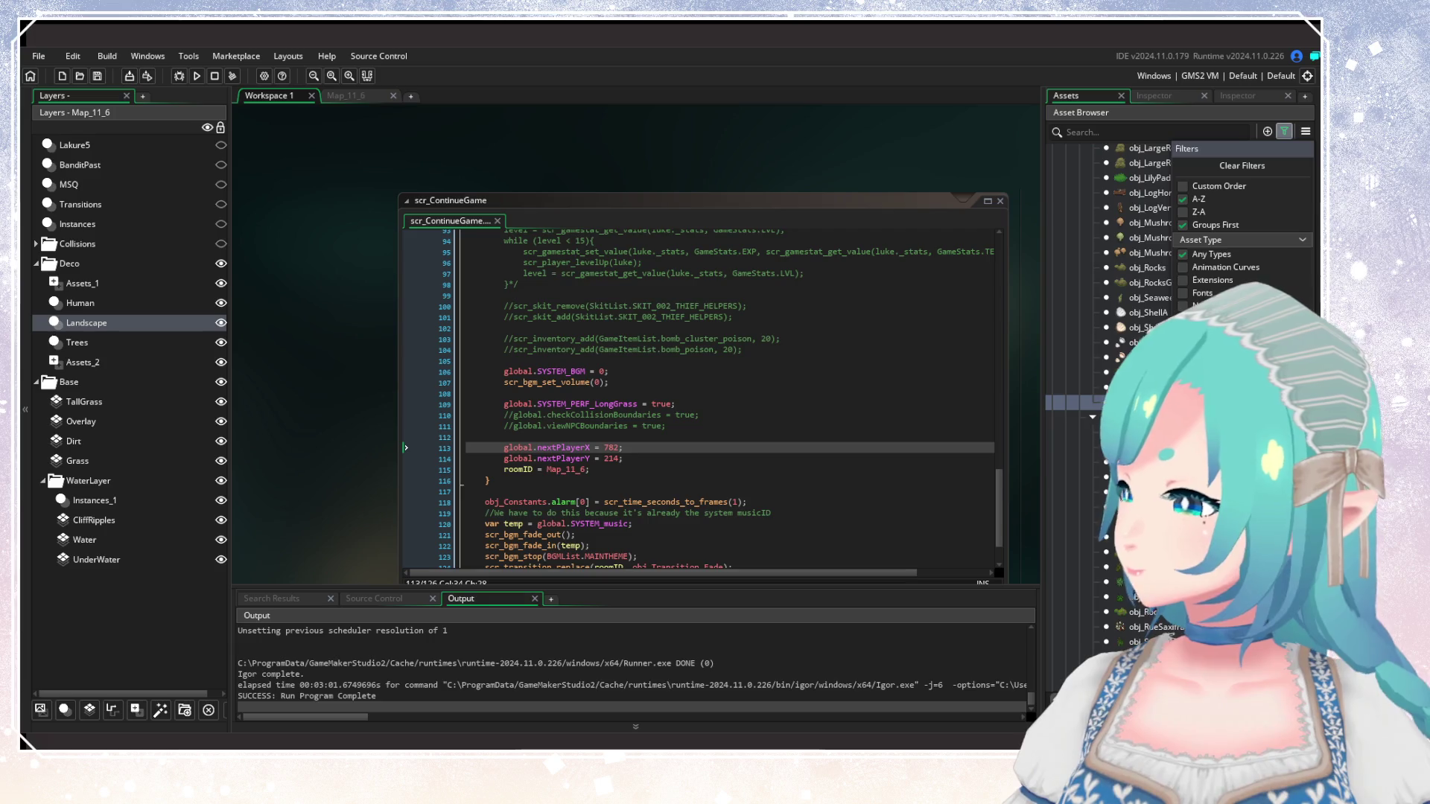
click(1108, 131)
text(Map_12_6)
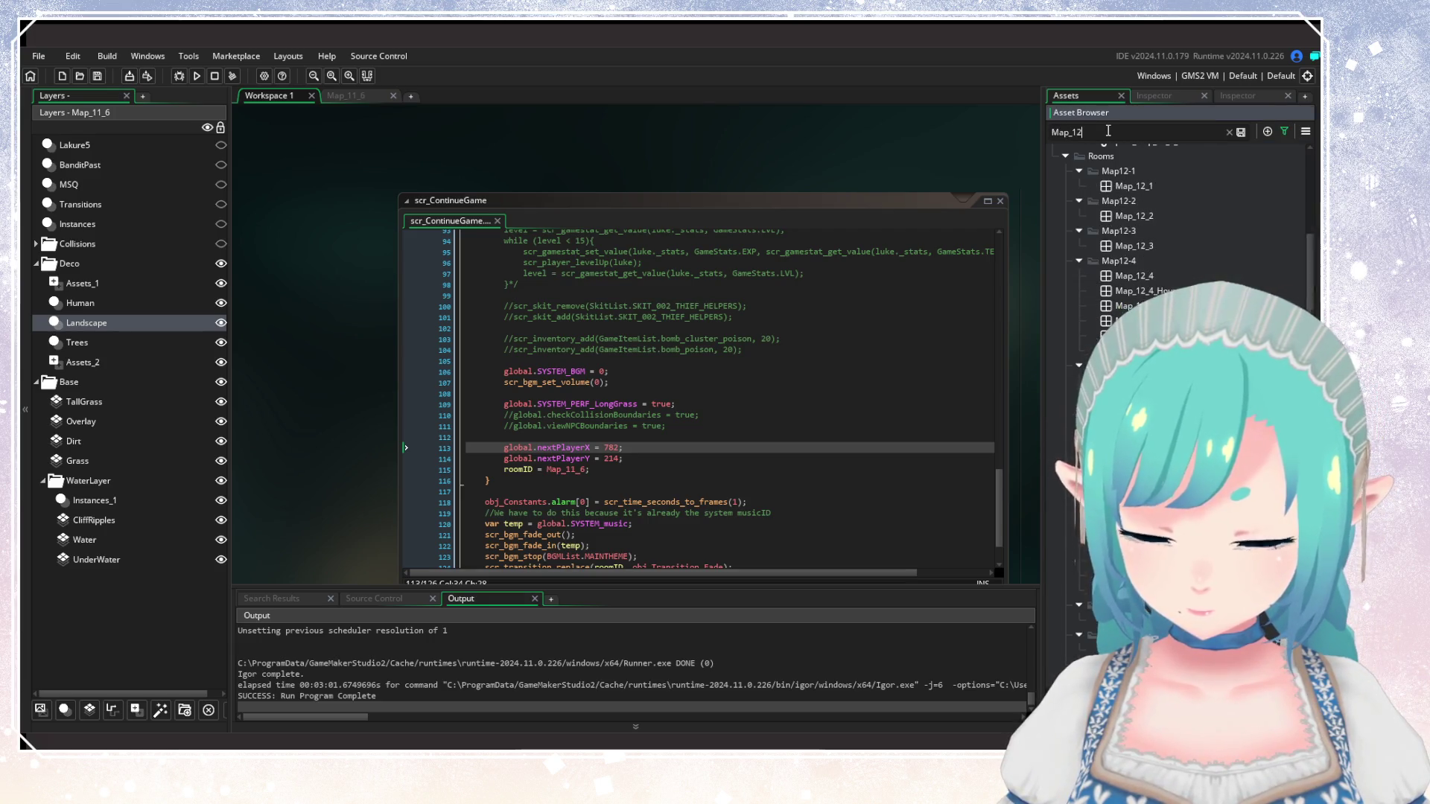
double_click(1135, 216)
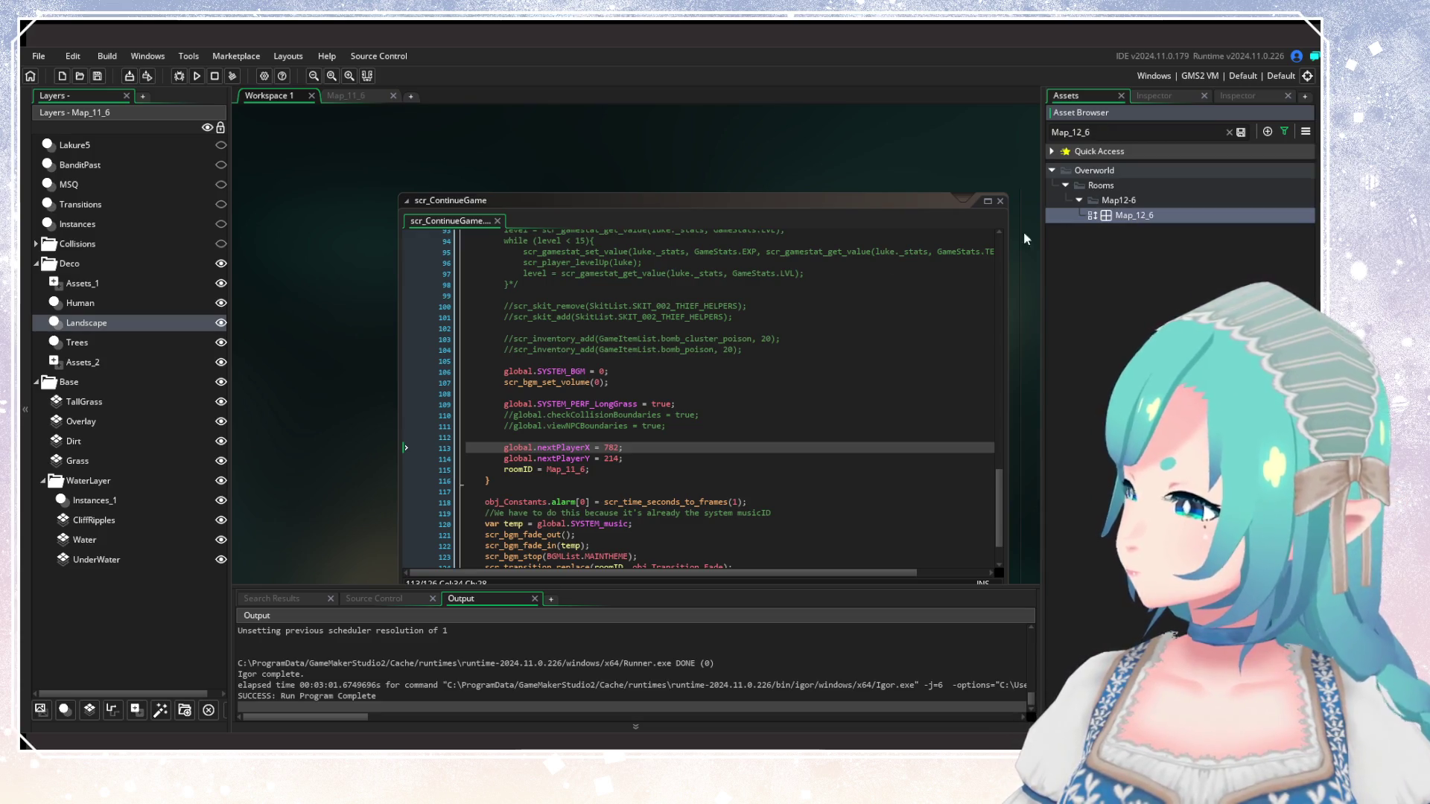
On the WaterLandscape layer, delete eight lily pads and cattails.
scroll(627, 308, down, 2)
scroll(630, 290, up, 4)
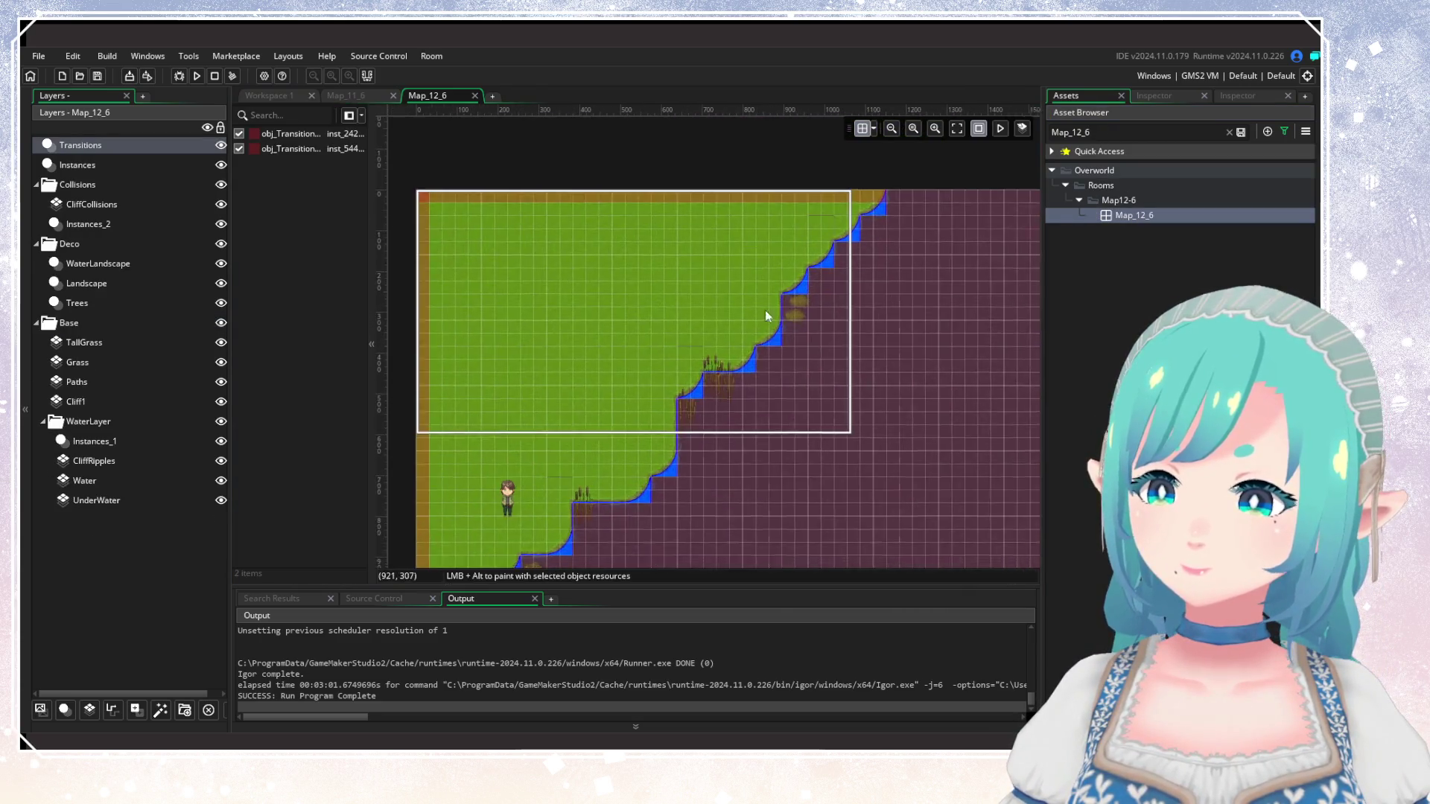
scroll(718, 298, down, 2)
scroll(669, 323, up, 1)
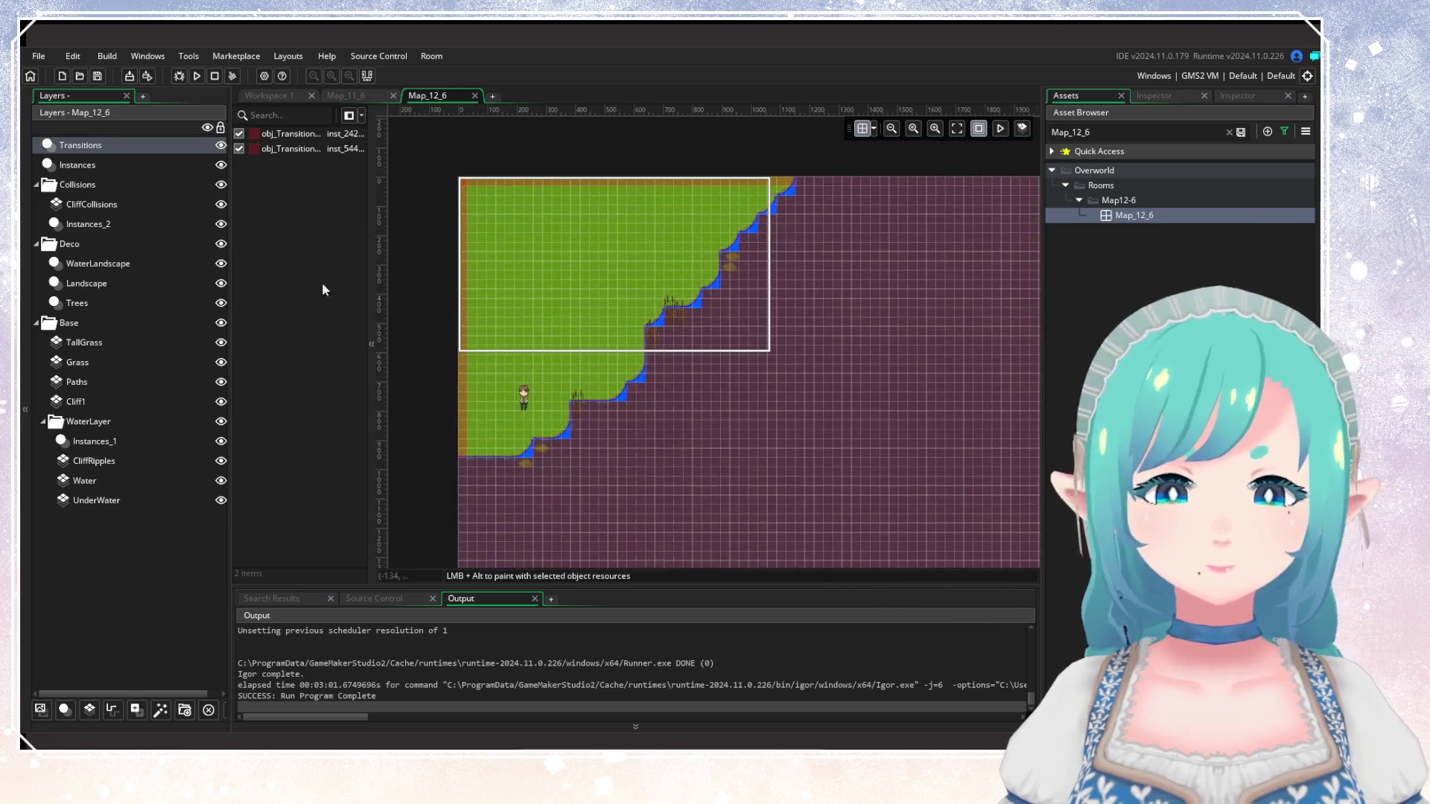
click(87, 283)
scroll(741, 332, down, 1)
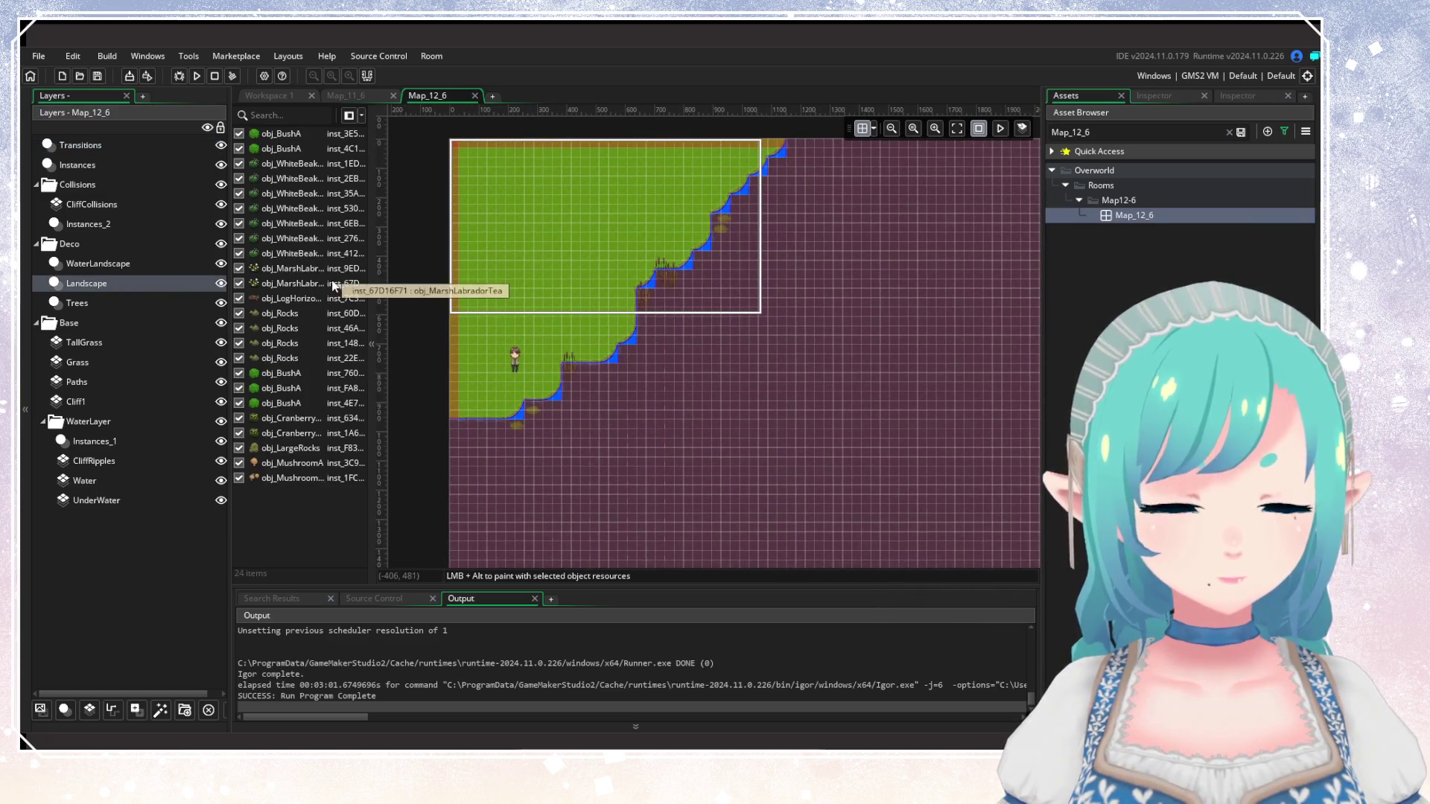
click(144, 268)
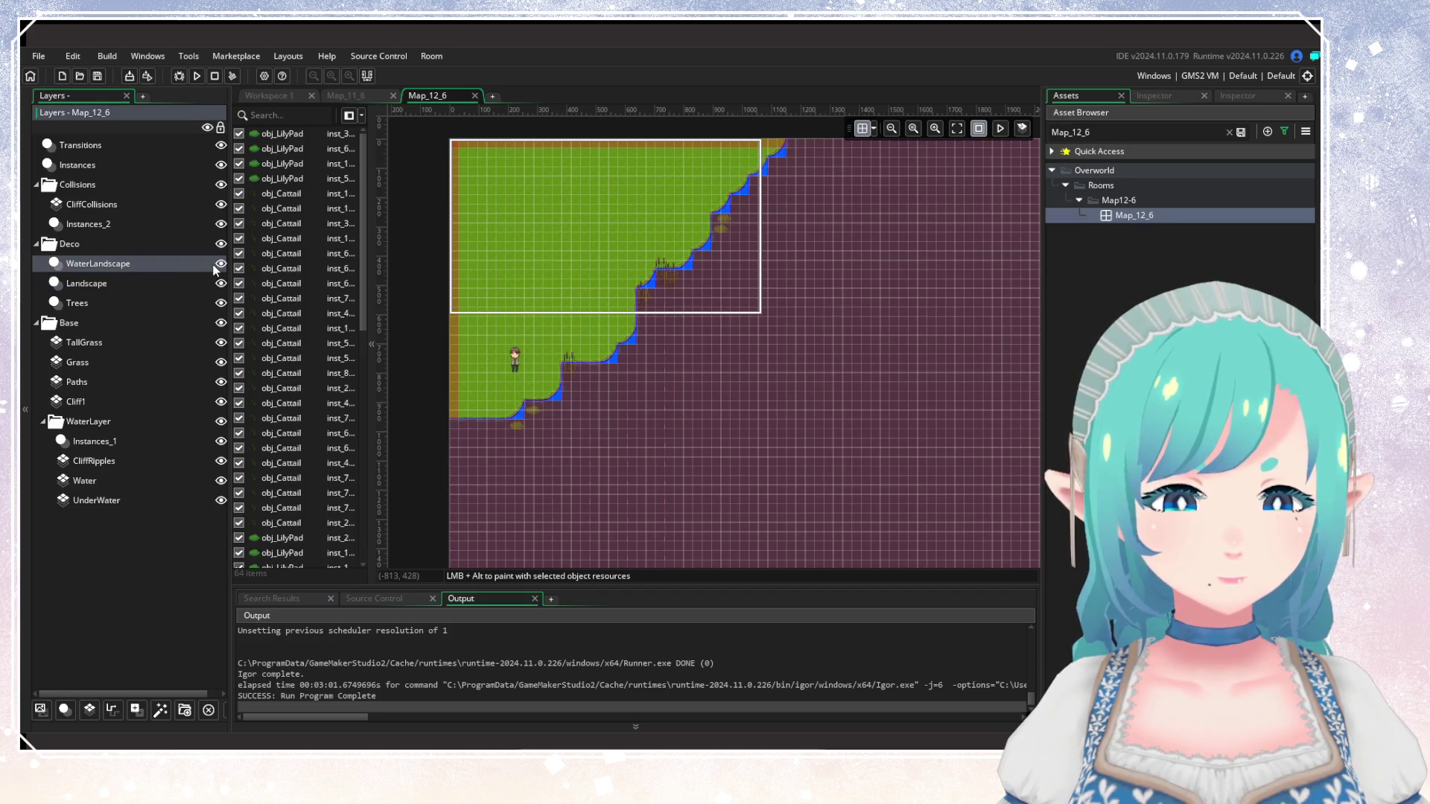
scroll(497, 313, down, 1)
drag(528, 283, 641, 390)
key(Delete)
Hide the Transitions, Instances and Collisions layers.
scroll(587, 327, up, 4)
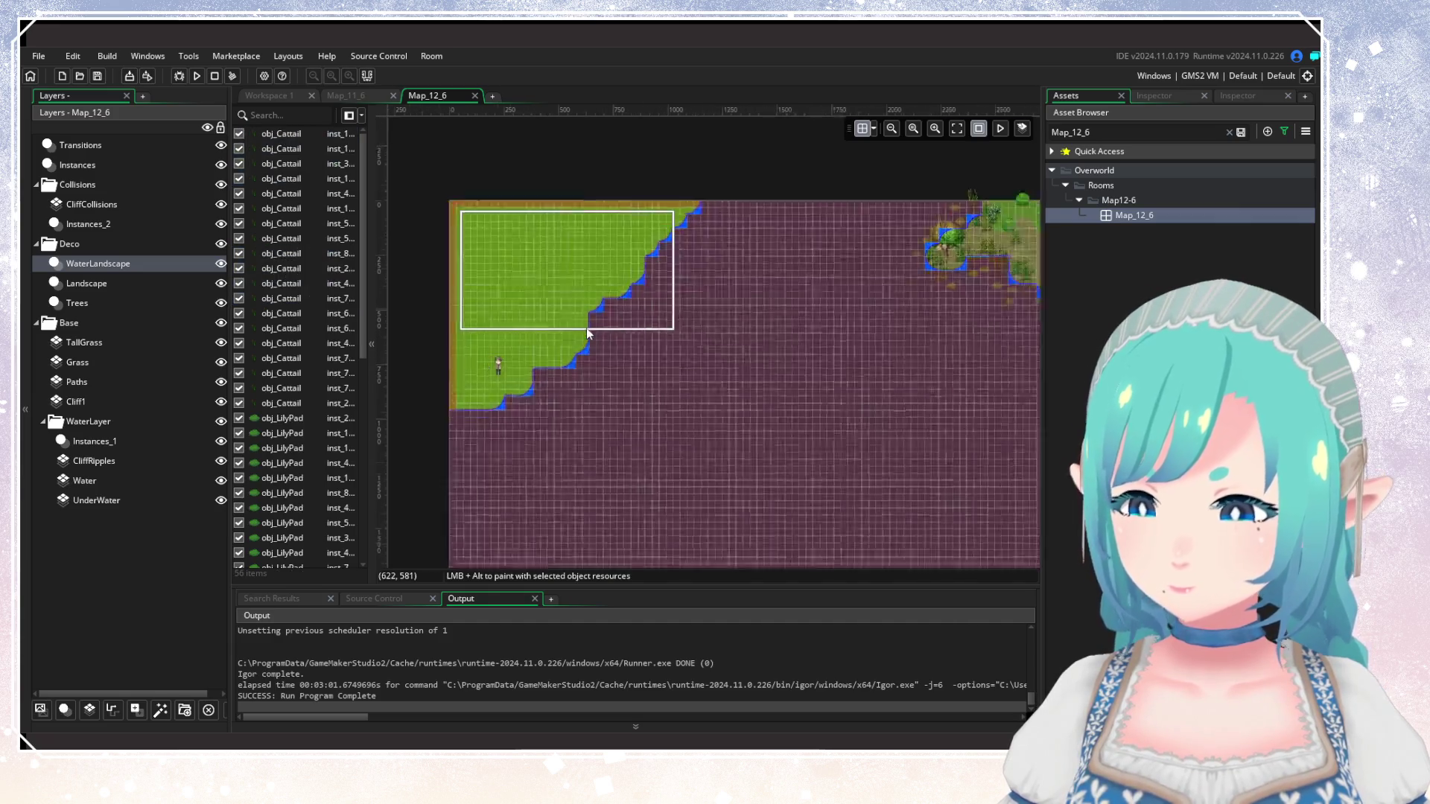
click(222, 145)
click(221, 165)
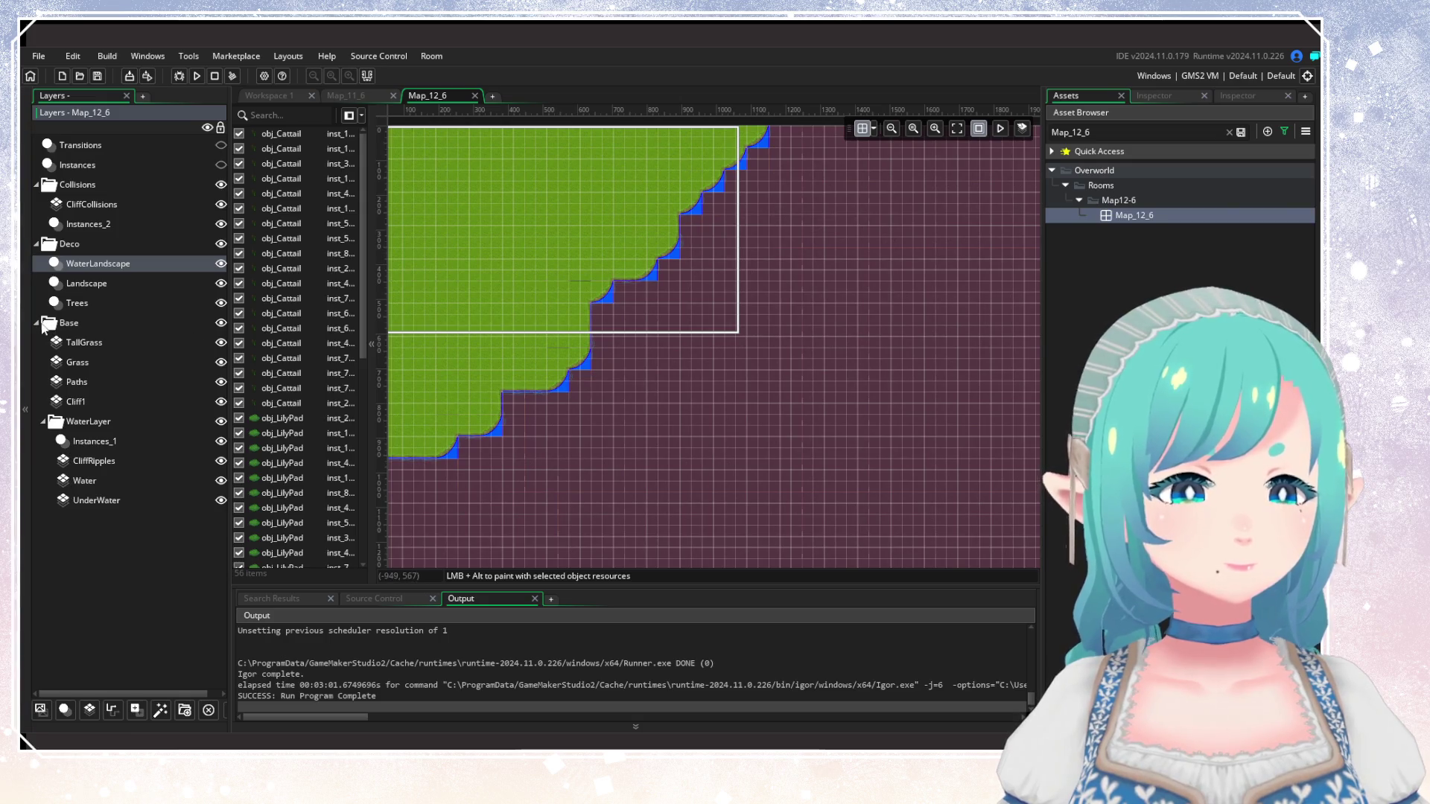
click(221, 186)
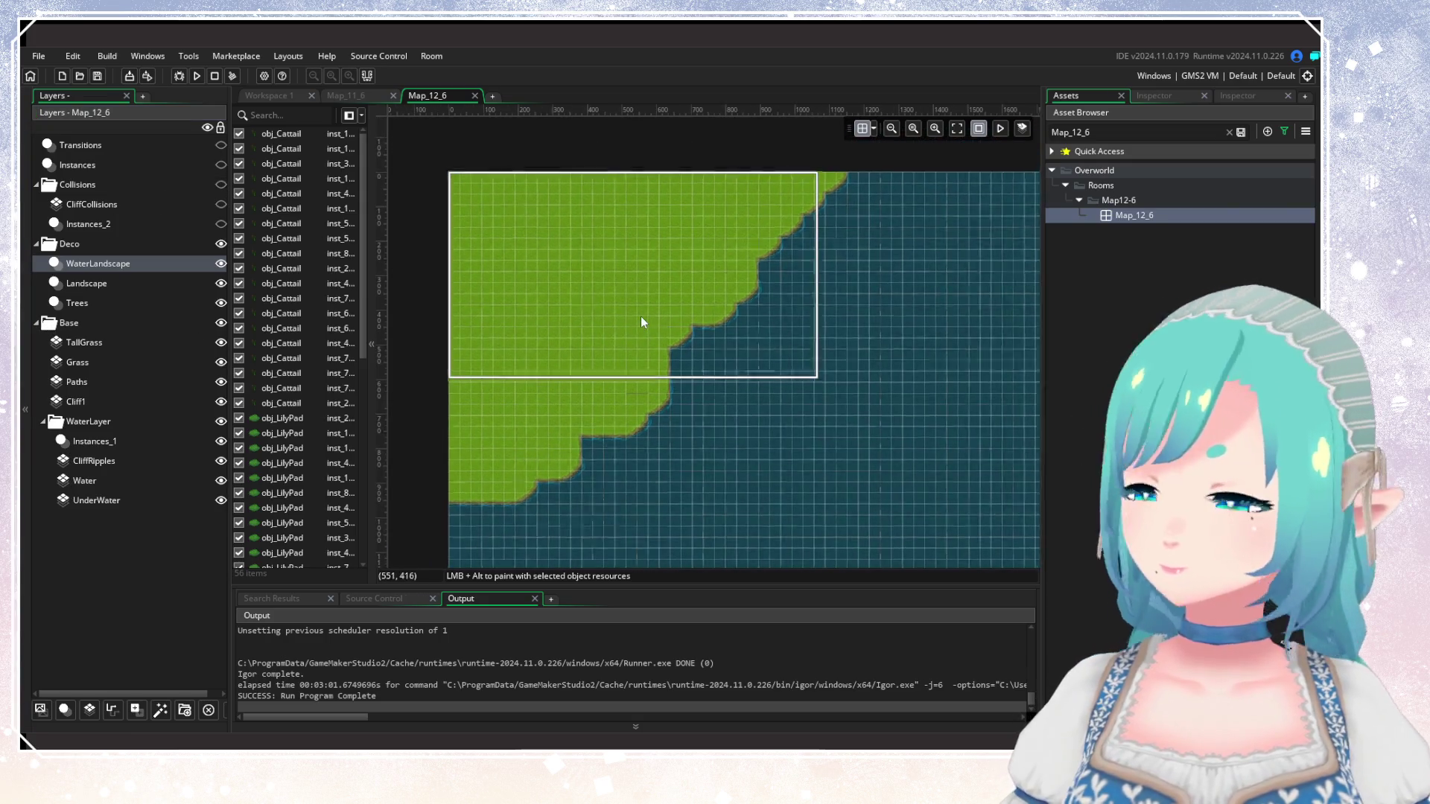
Pan around Map_12_6, then bring the Map_11_6 room back to the front.
scroll(641, 321, down, 2)
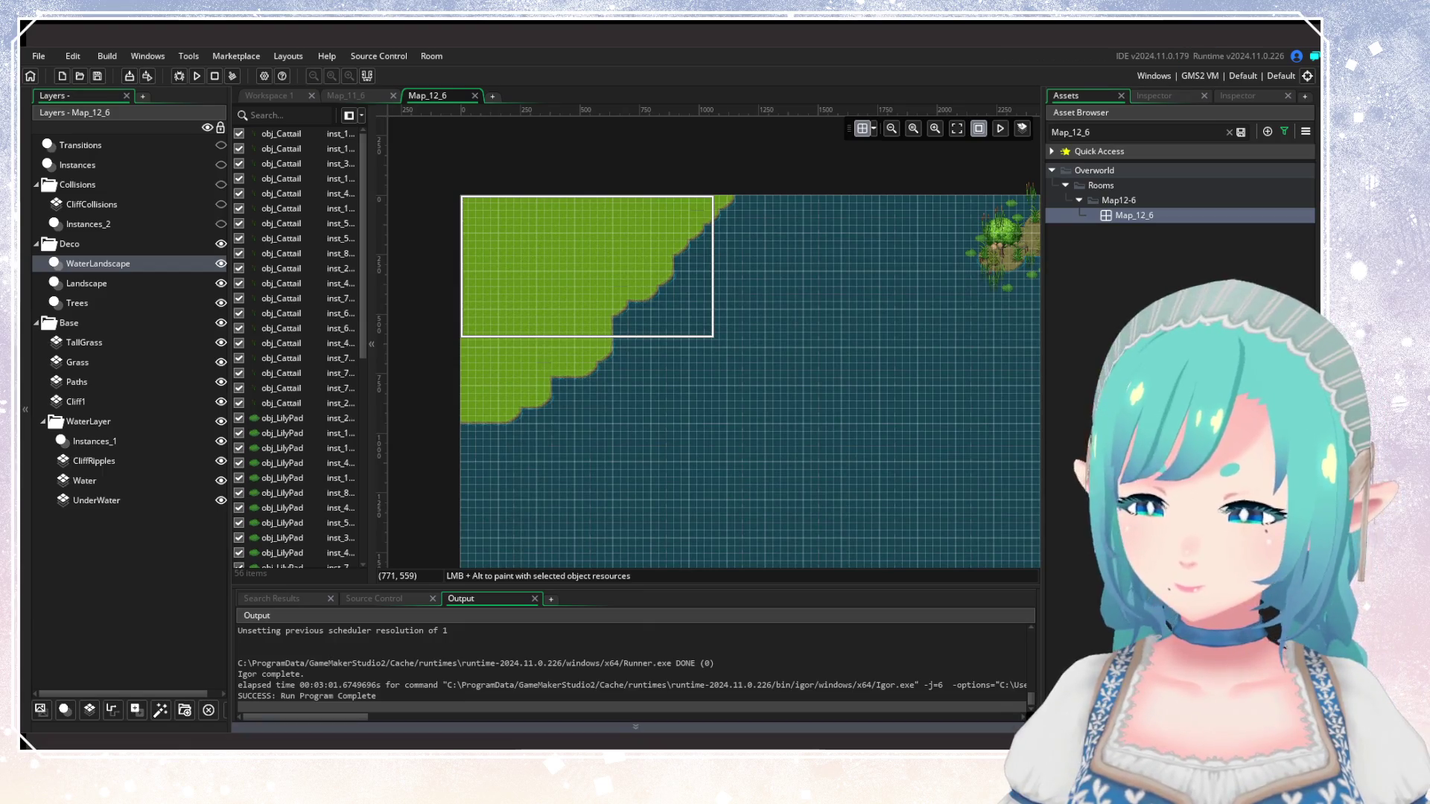
scroll(640, 399, up, 2)
scroll(642, 410, down, 2)
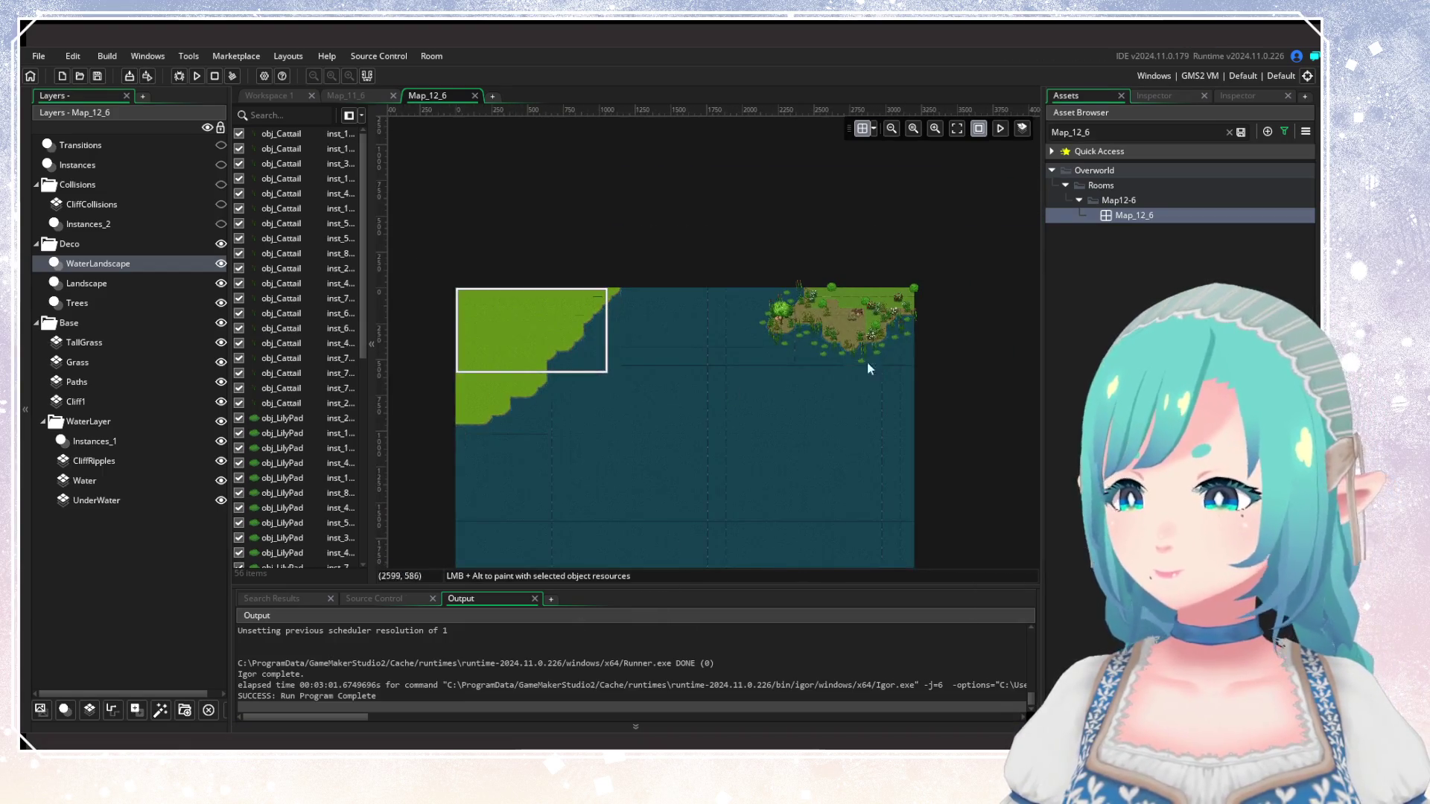
scroll(939, 298, up, 2)
scroll(846, 432, down, 2)
scroll(718, 400, up, 2)
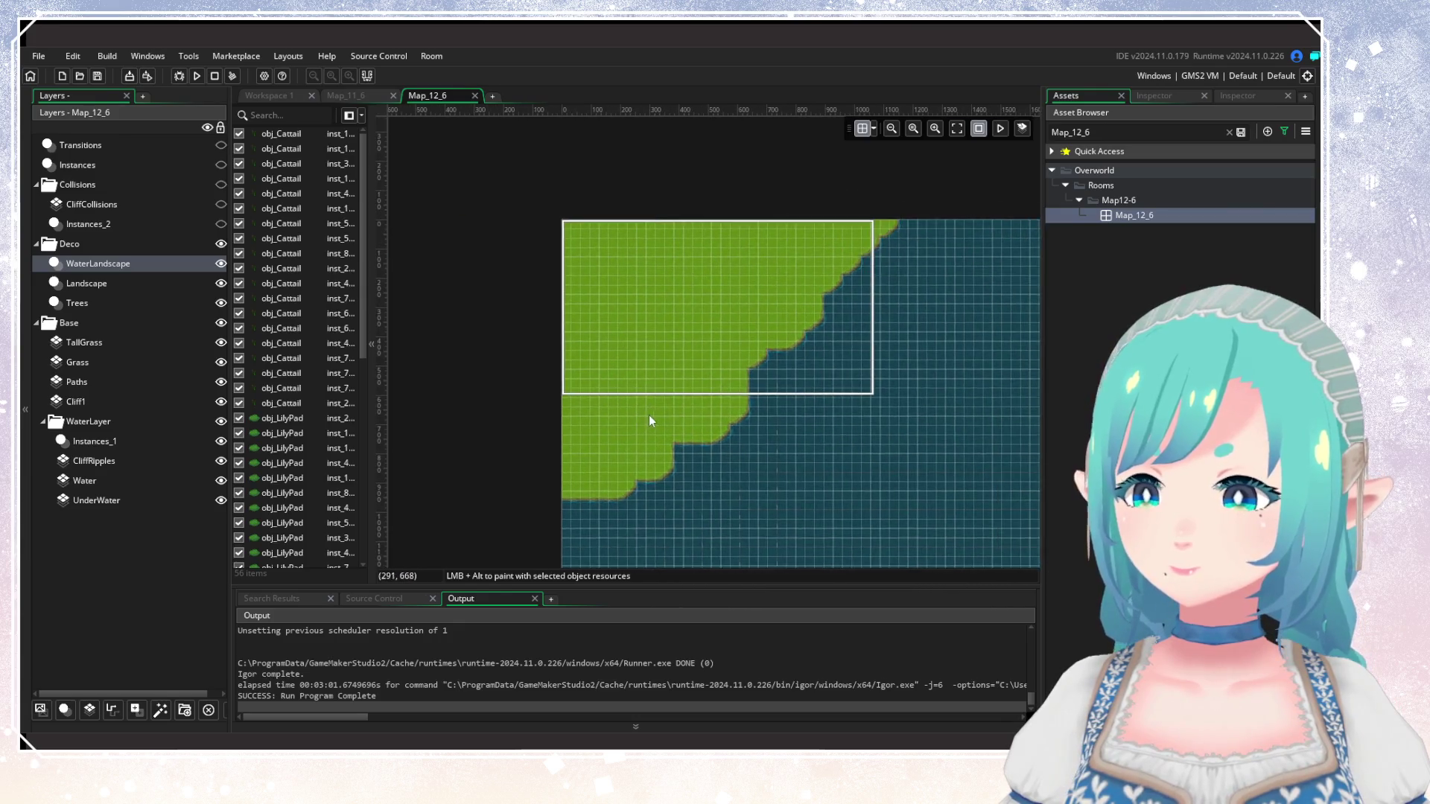
scroll(651, 413, up, 1)
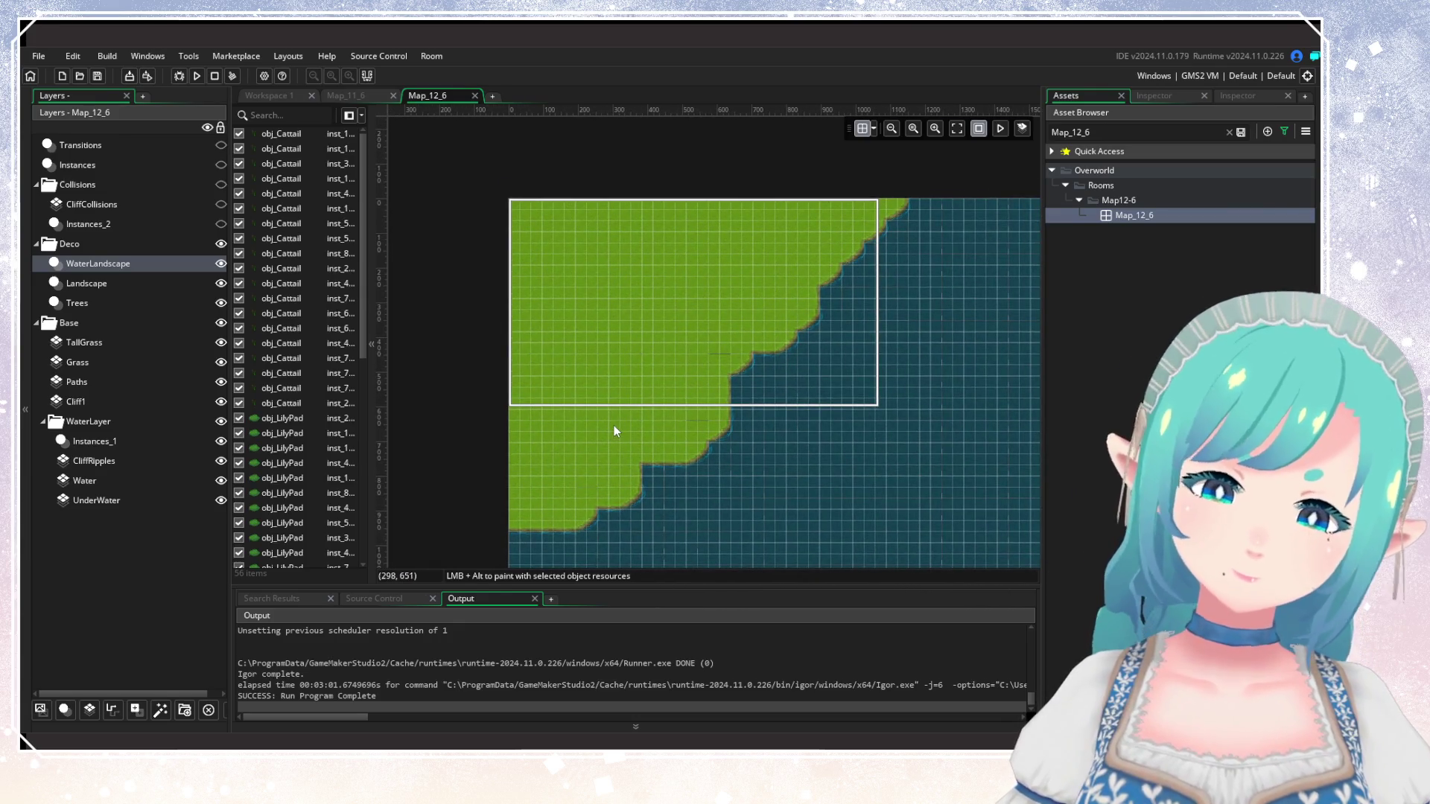
drag(606, 423, 582, 404)
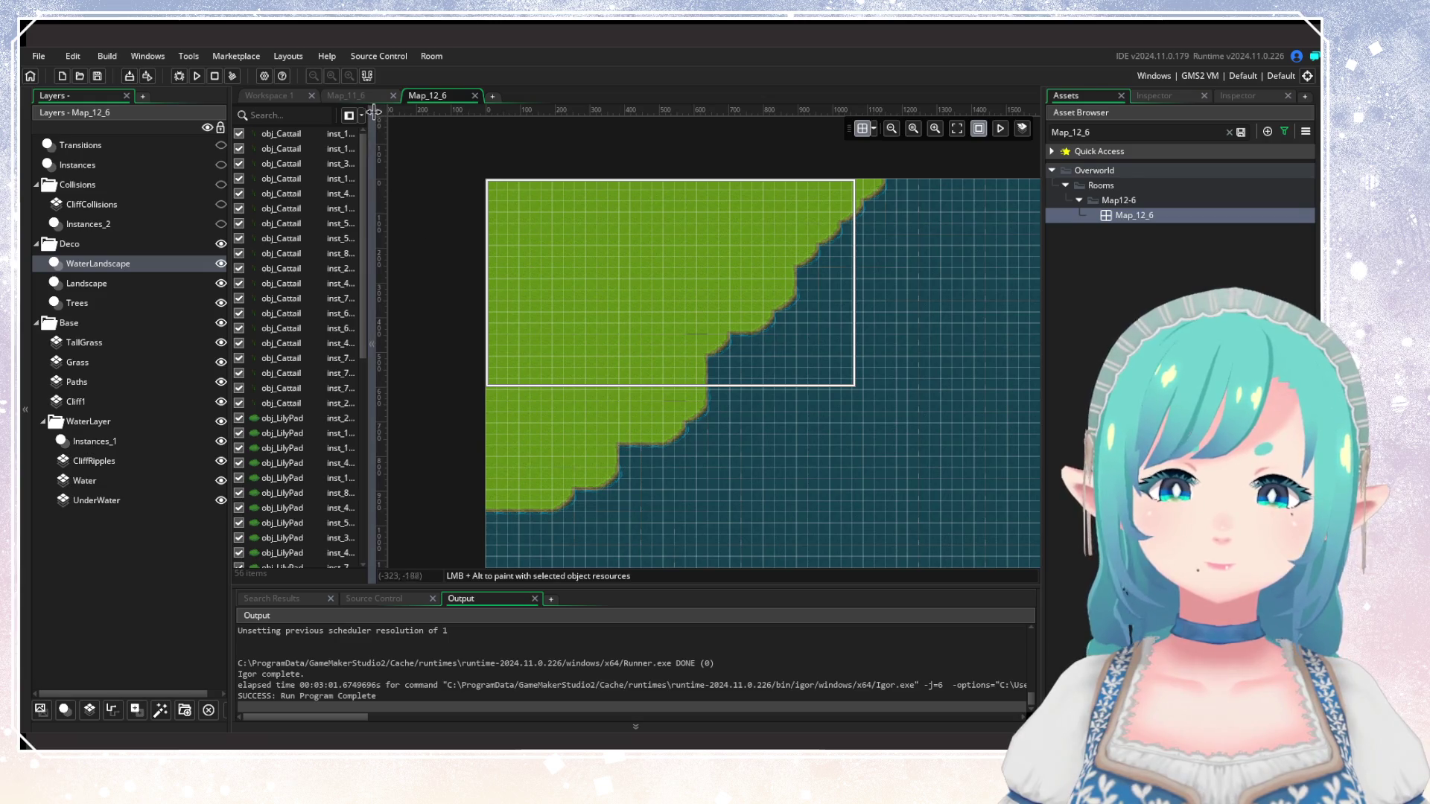
click(349, 96)
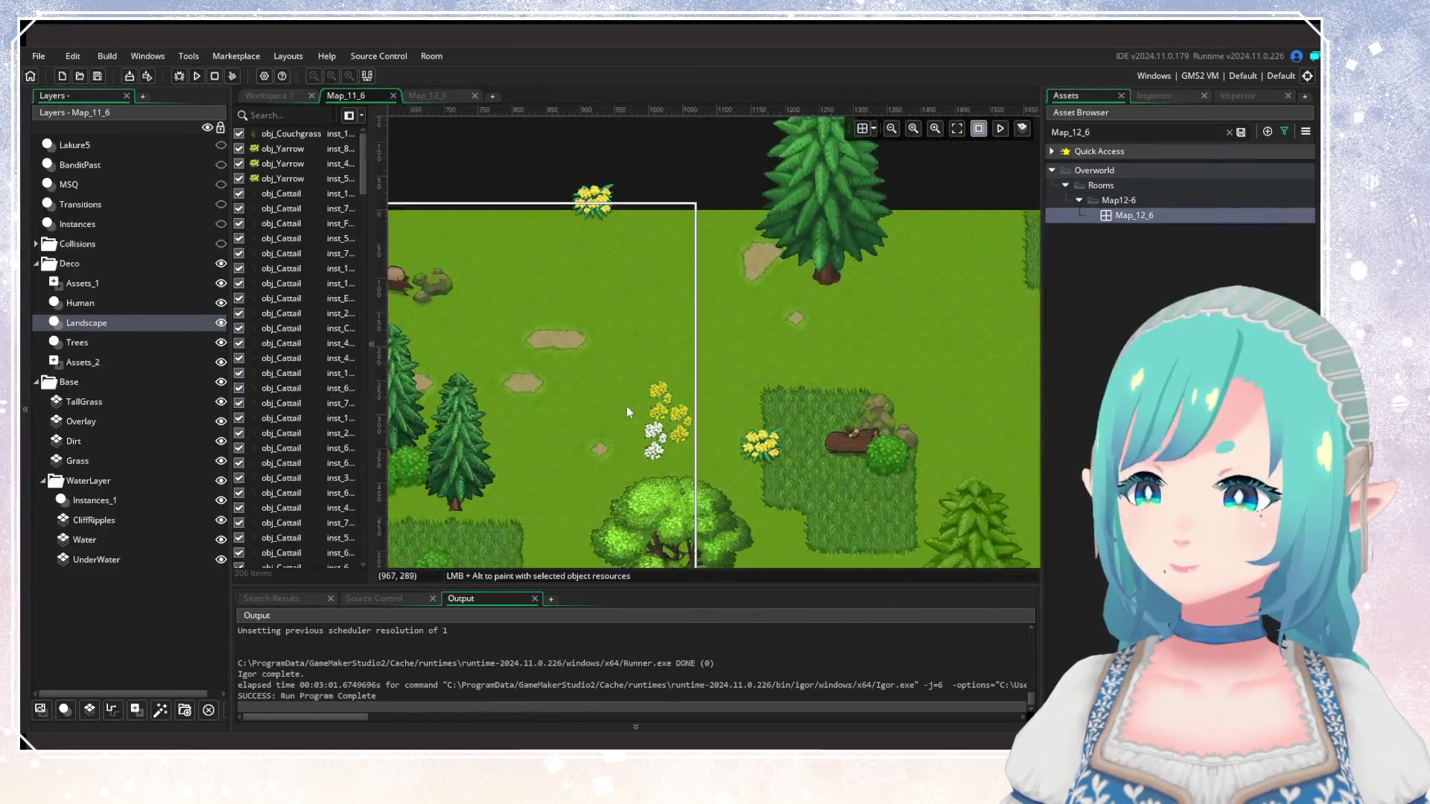
Select the TallGrass layer in Map_11_6 and Map_12_6 and show its Inspector properties.
scroll(843, 401, right, 10)
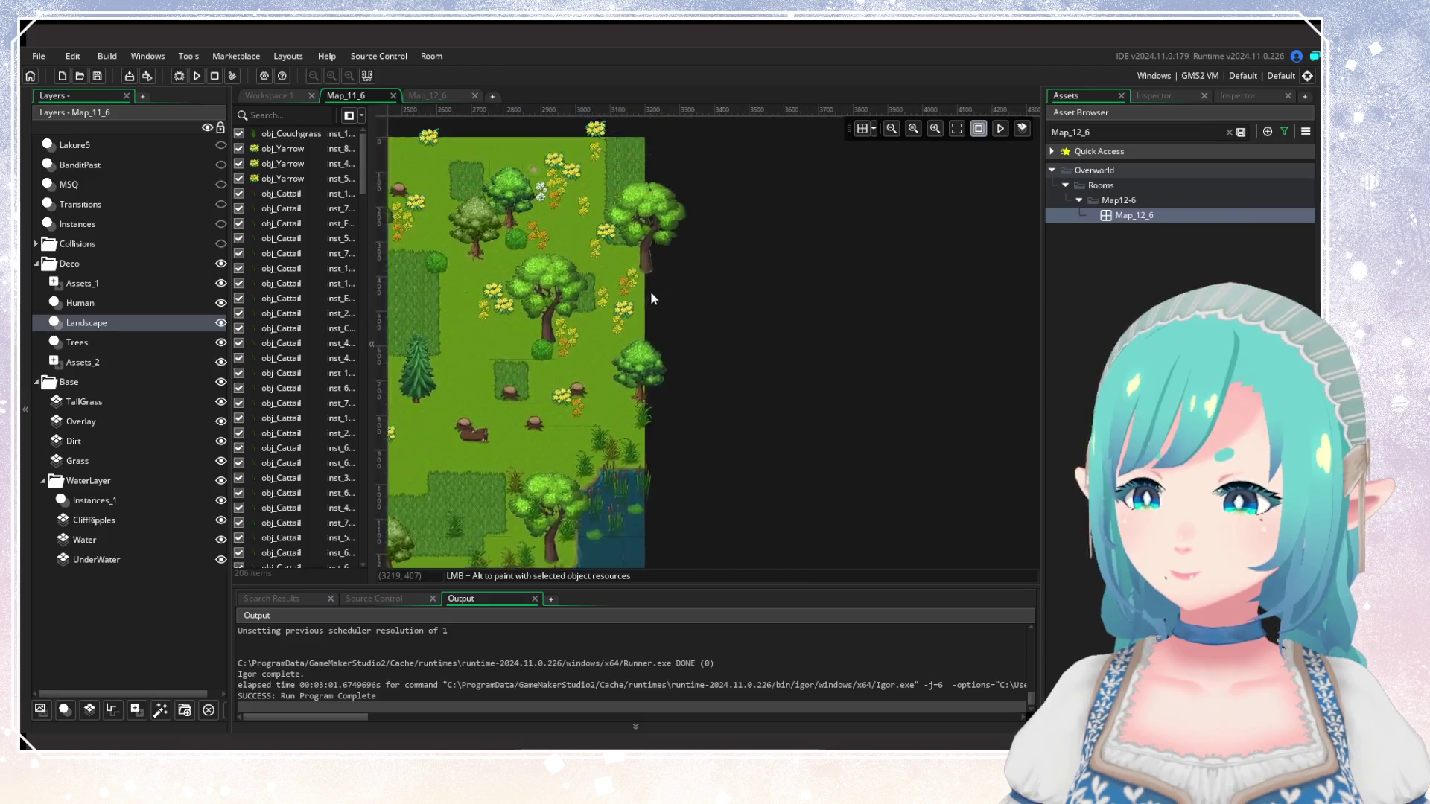
click(145, 402)
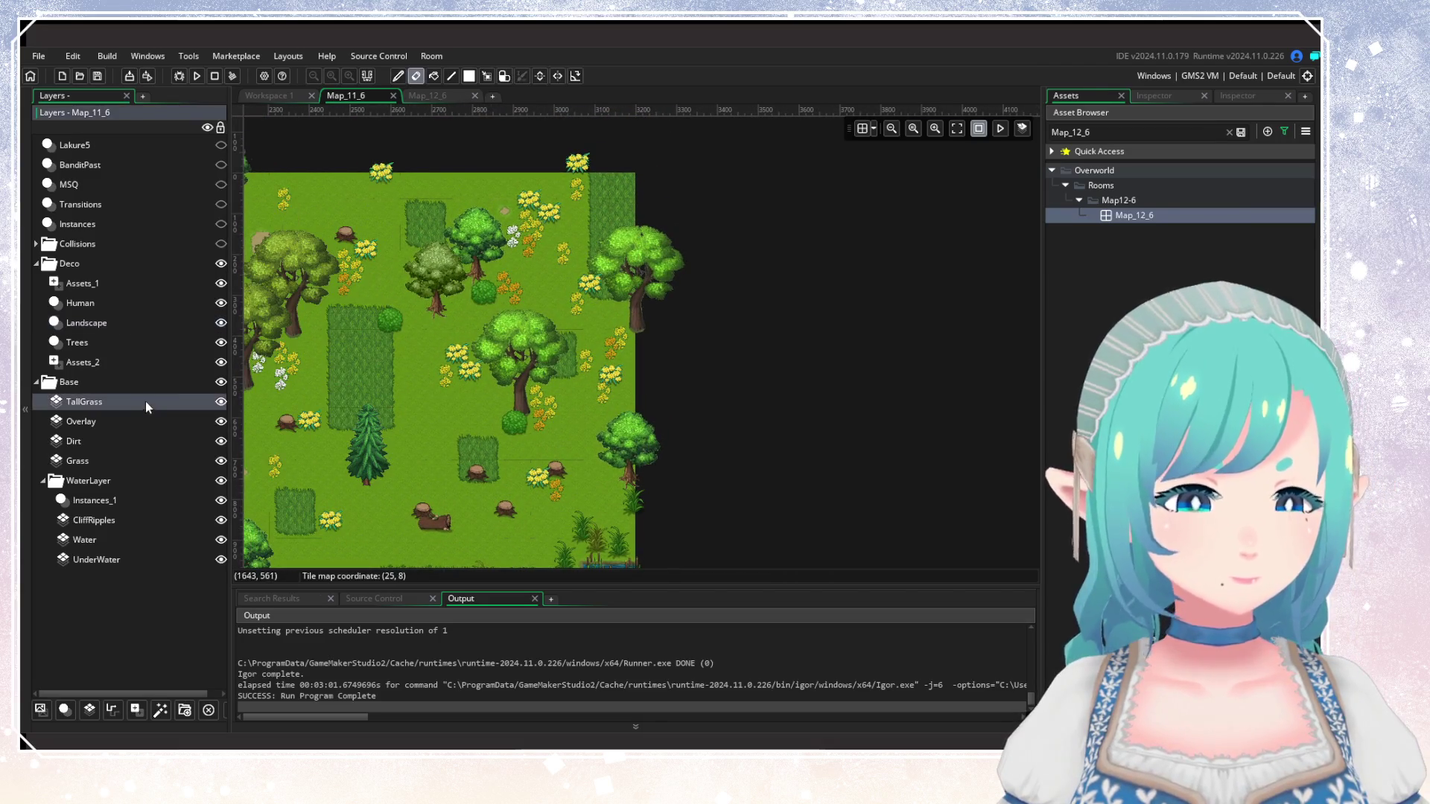
click(426, 96)
click(131, 342)
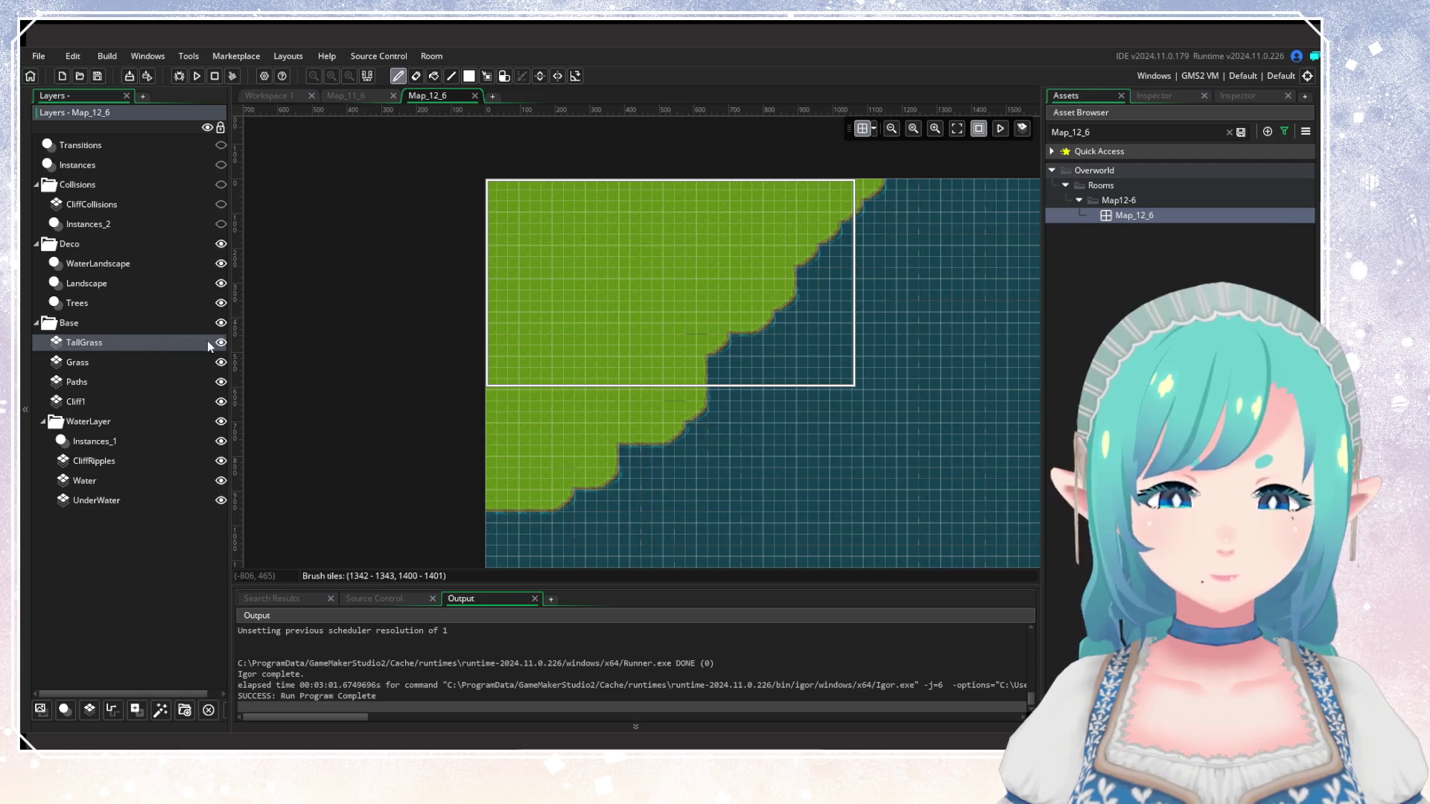
click(1173, 96)
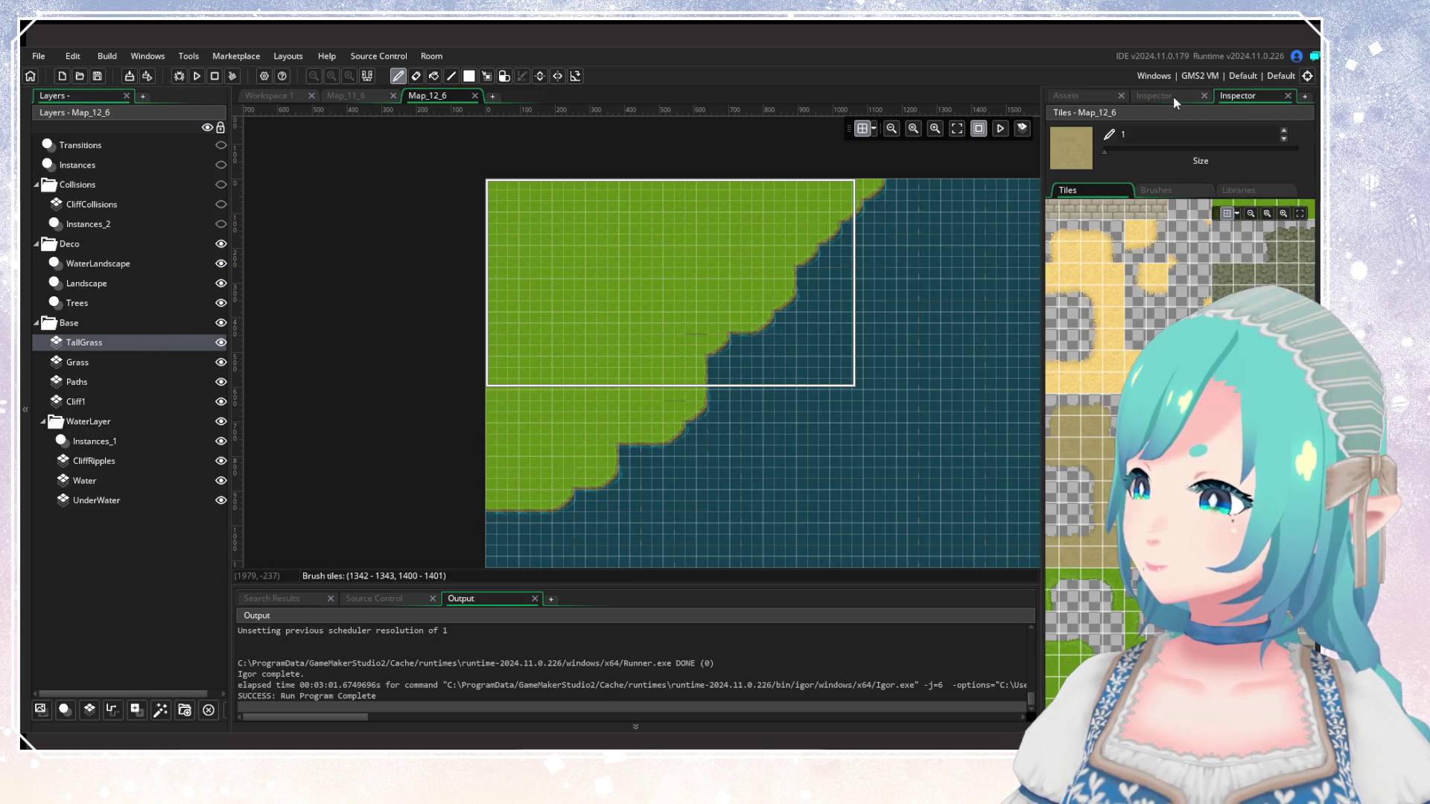
scroll(511, 306, right, 10)
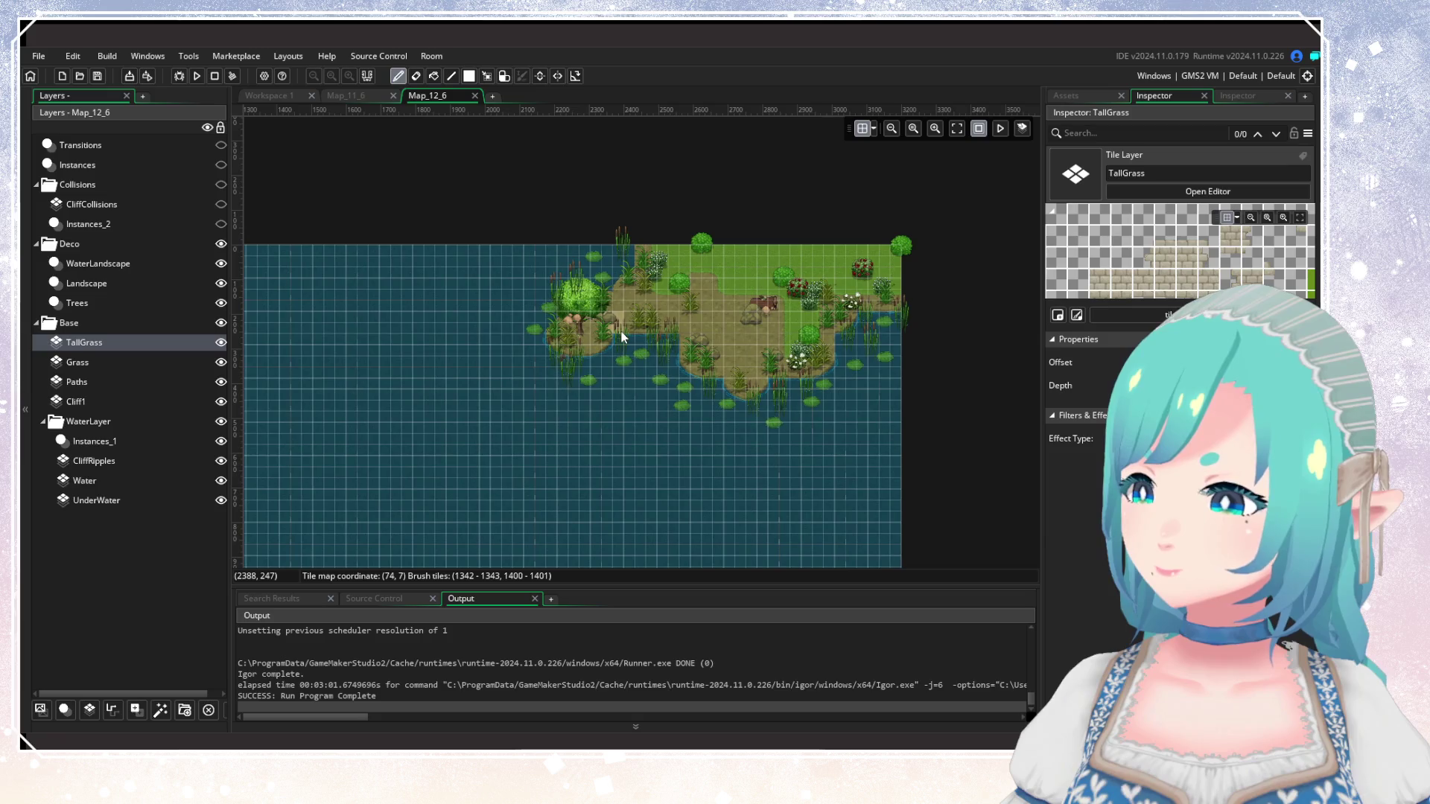
click(221, 343)
click(221, 343)
scroll(540, 423, left, 8)
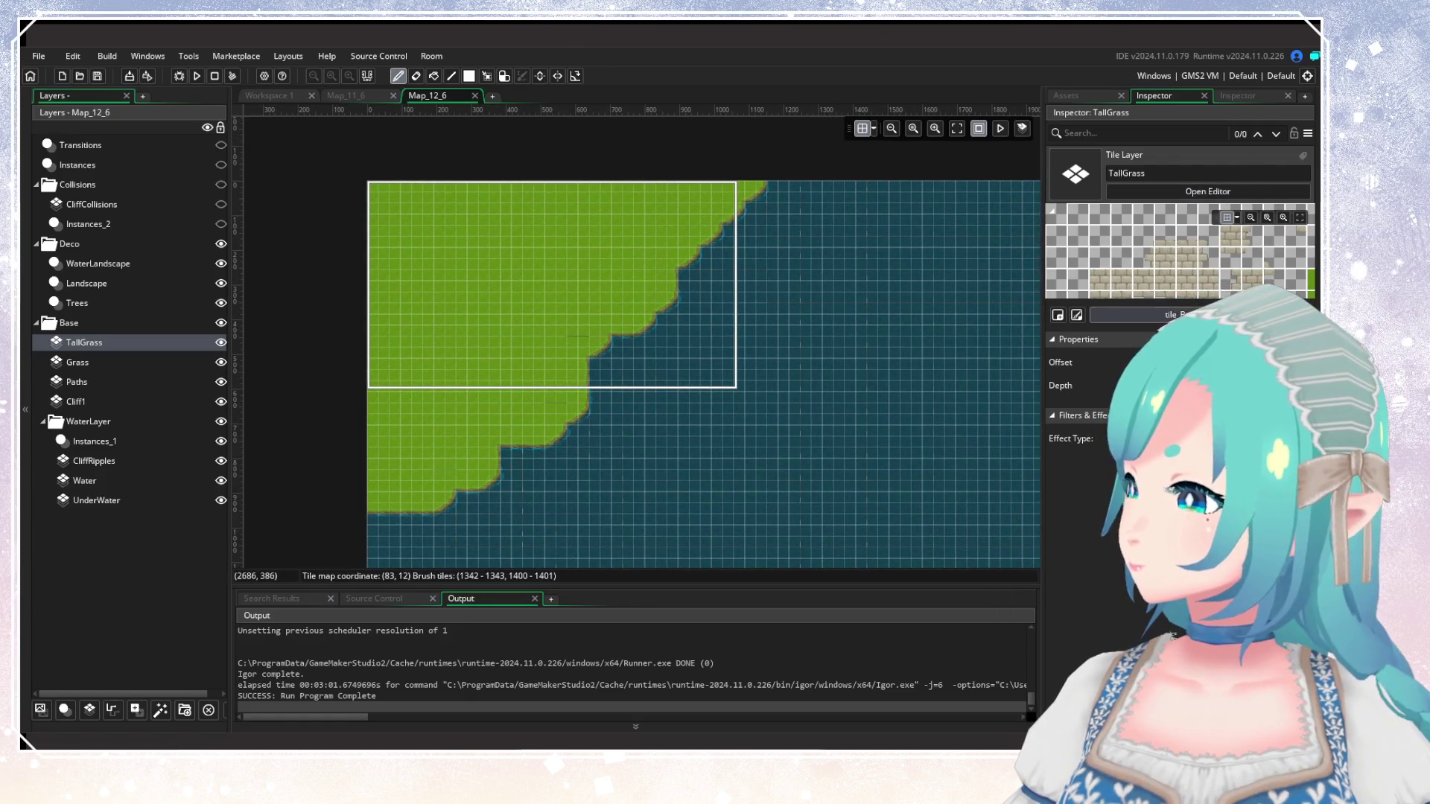
Assign a different tile set to Map_12_6's TallGrass layer.
click(1118, 315)
click(948, 382)
click(955, 393)
click(961, 406)
click(923, 367)
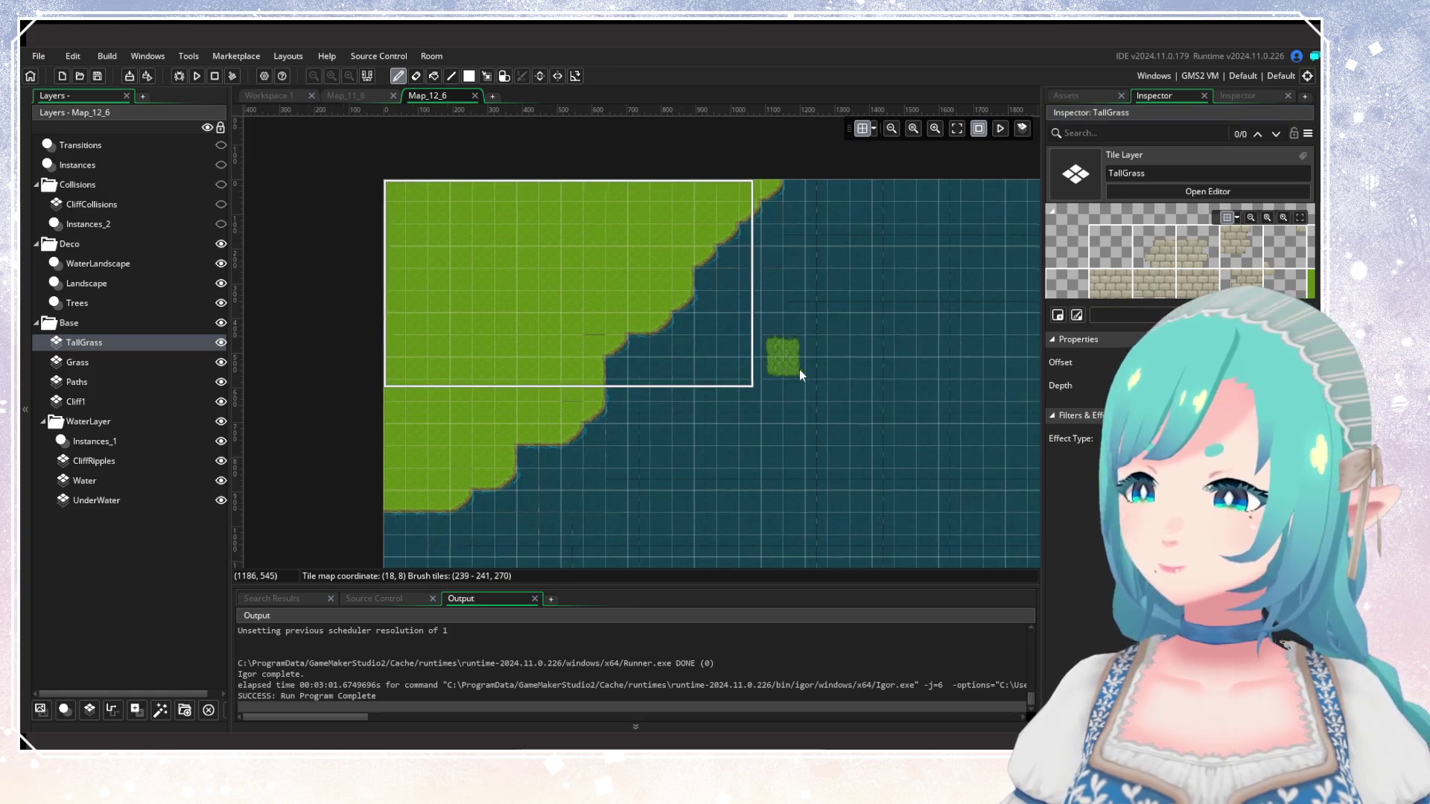
Reframe the view over the grass area, then switch back to Map_11_6.
drag(798, 369, 462, 321)
scroll(462, 329, down, 3)
scroll(516, 310, up, 6)
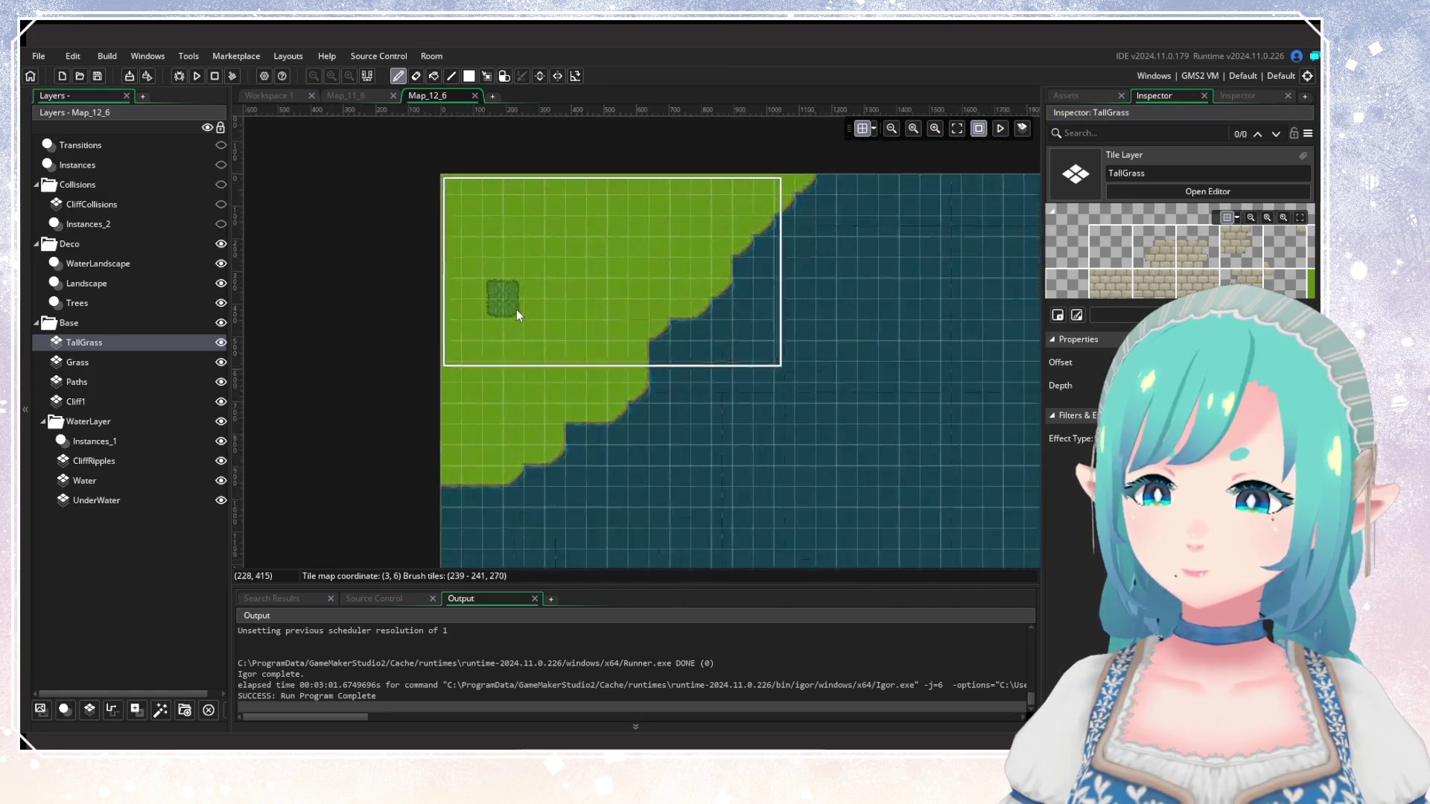
click(385, 92)
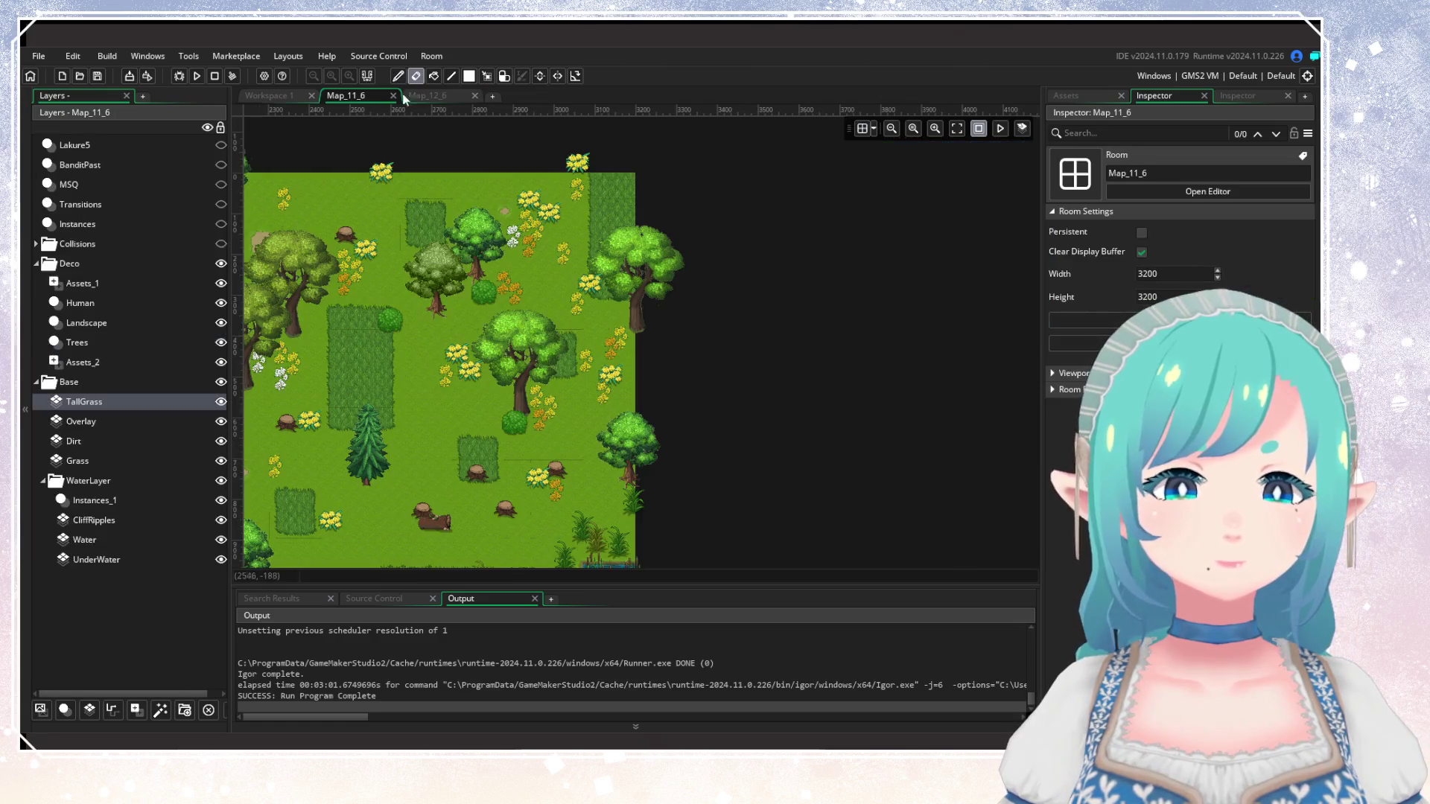
Copy a tall-grass tile column from Map_11_6 and stamp it into Map_12_6's grass area.
click(487, 76)
scroll(560, 181, down, 2)
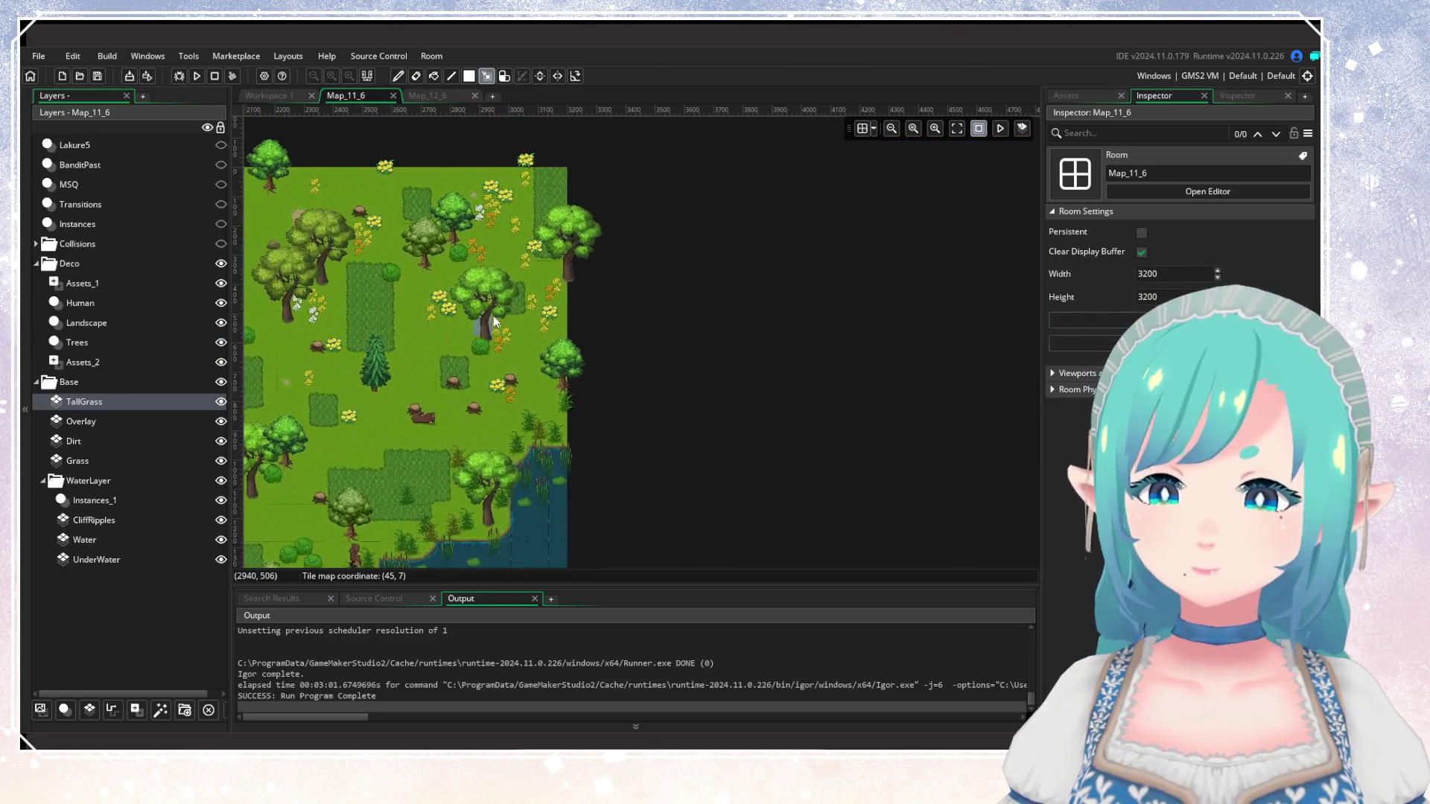
drag(560, 181, 560, 447)
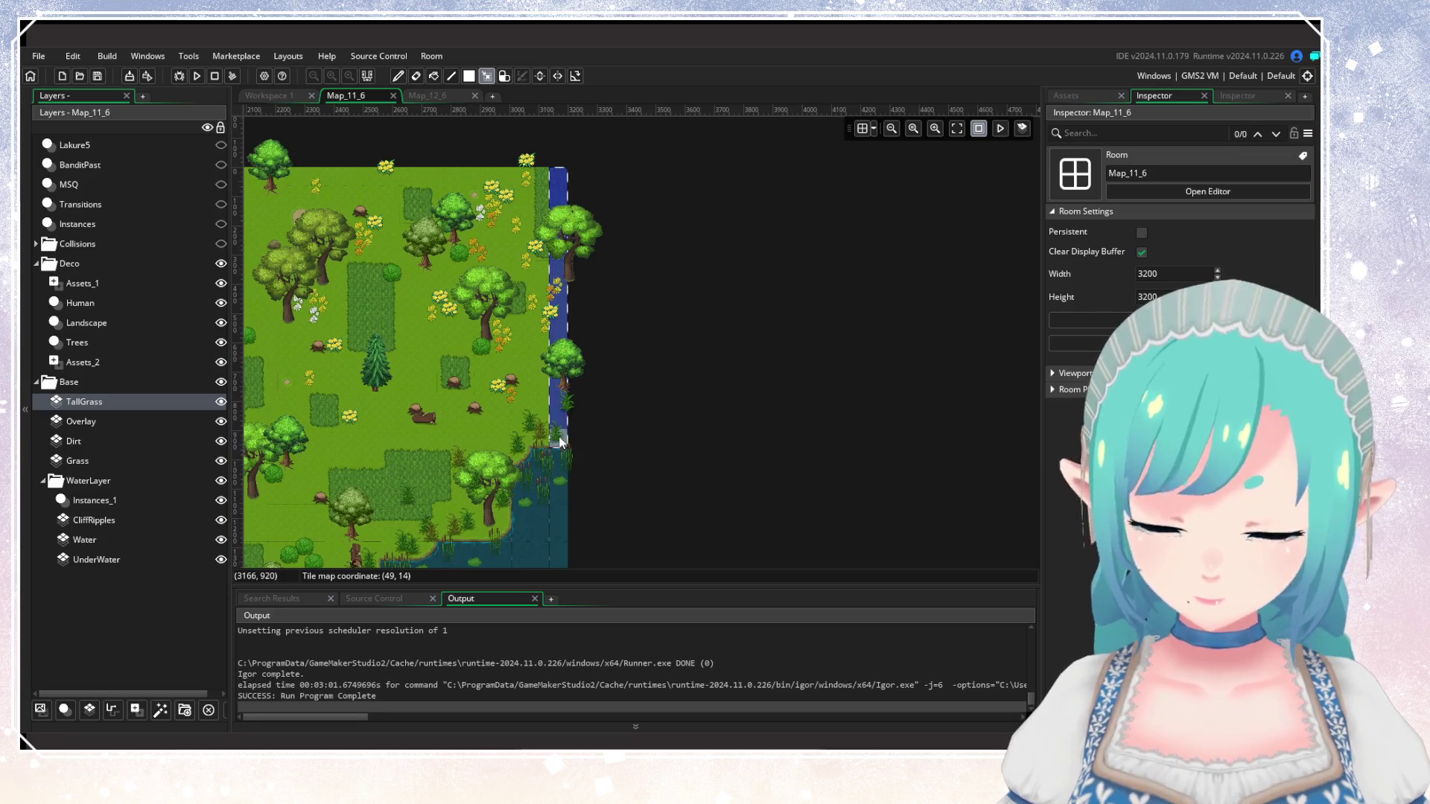
key(ctrl+c)
click(450, 94)
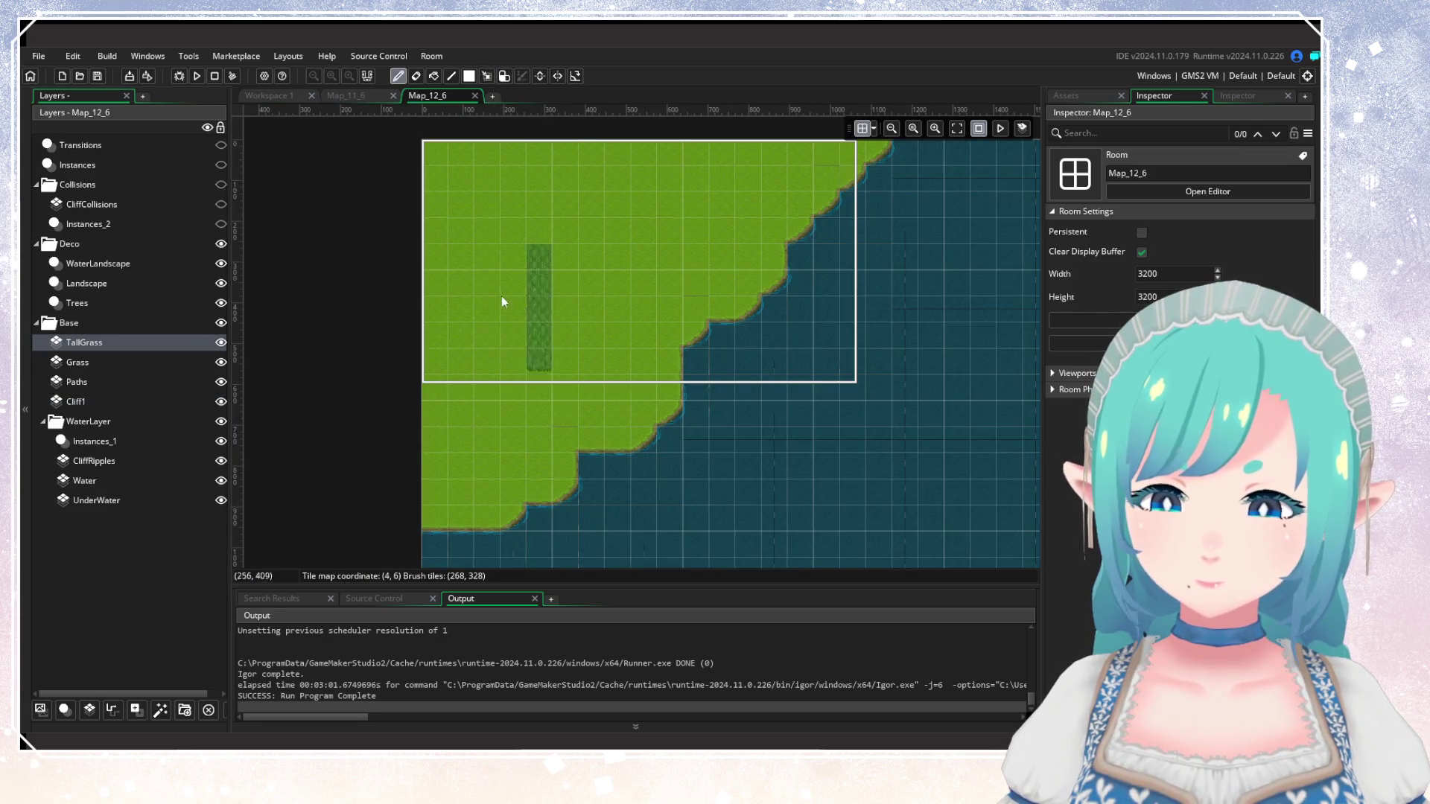
click(443, 204)
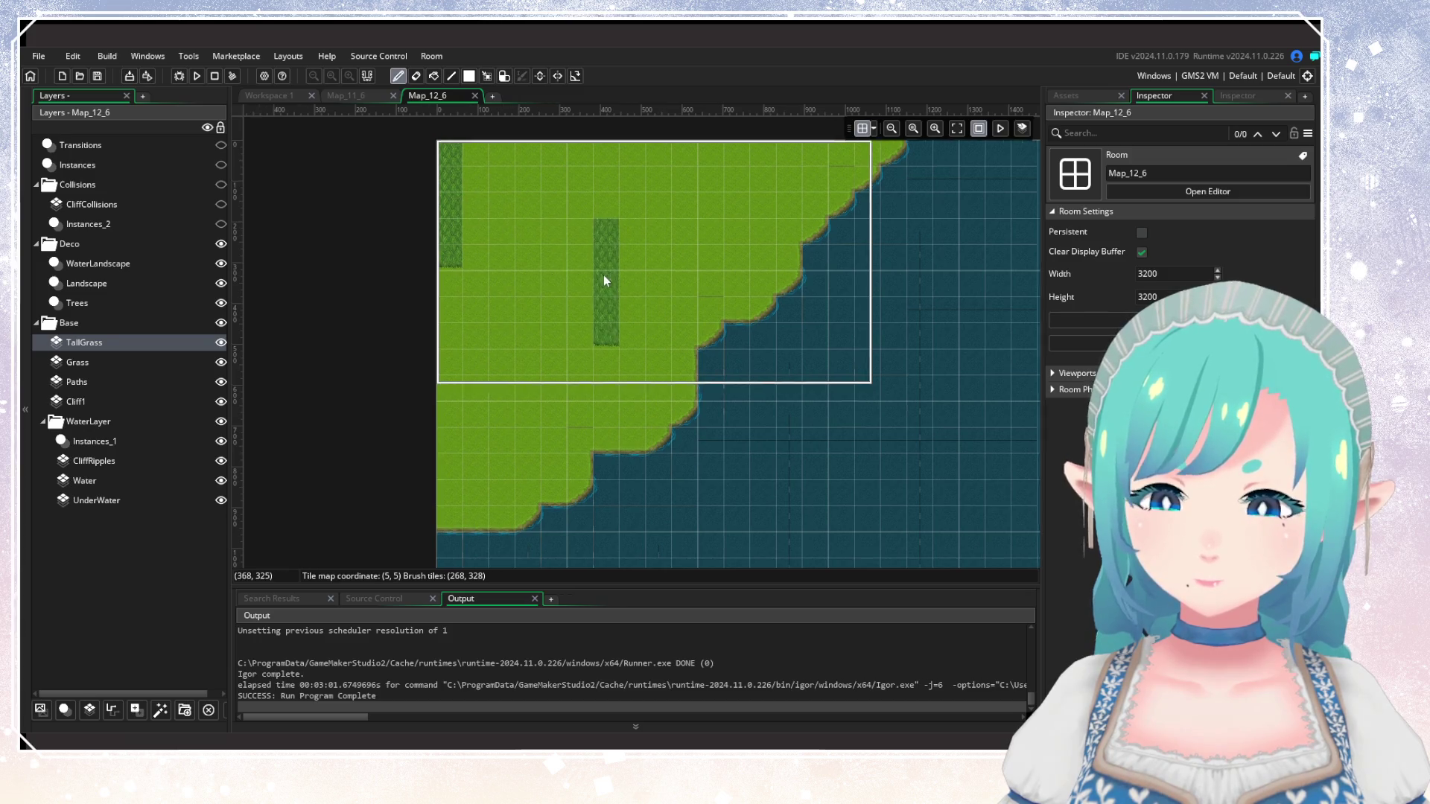
Back in Map_11_6, briefly view the whole world map image and close it.
click(348, 97)
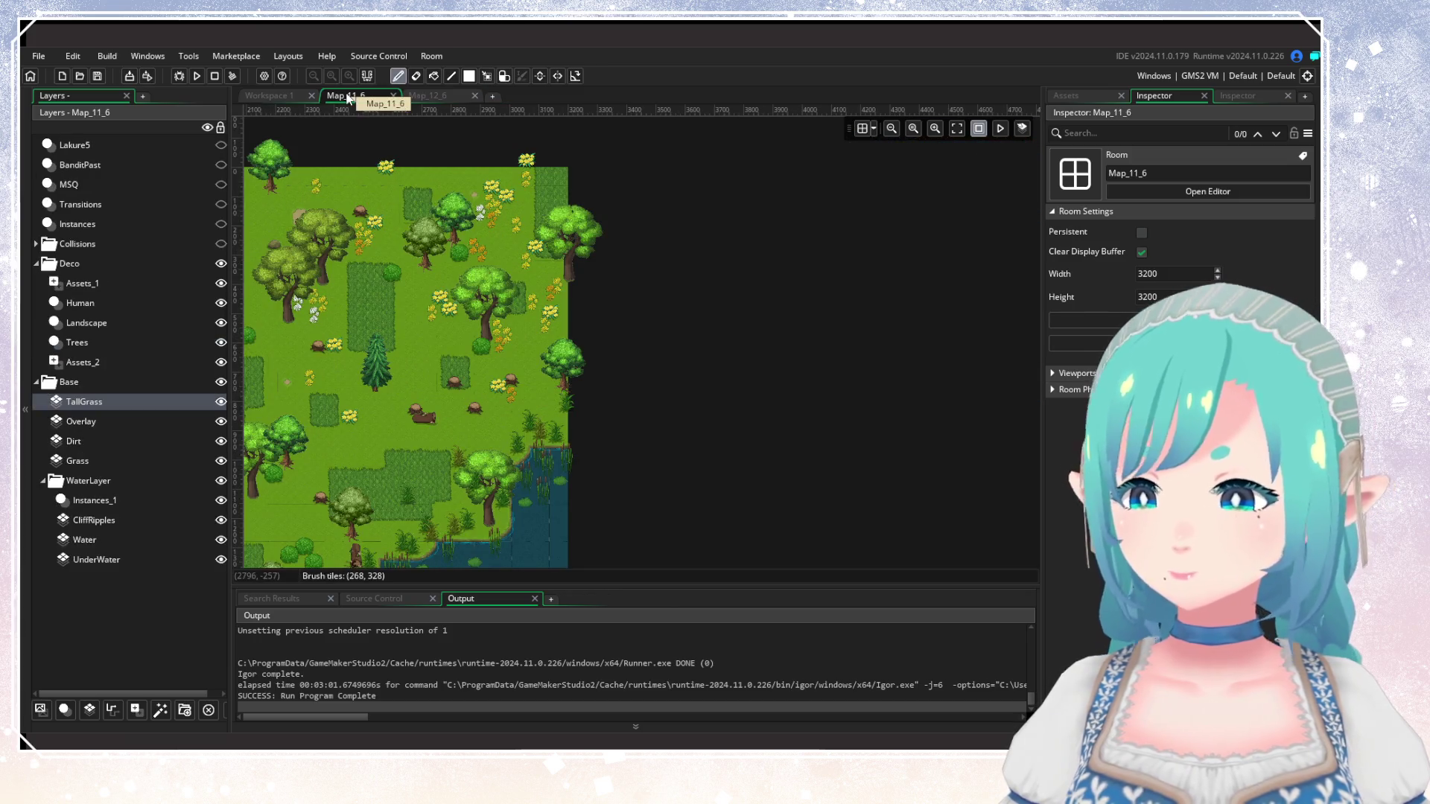
click(506, 734)
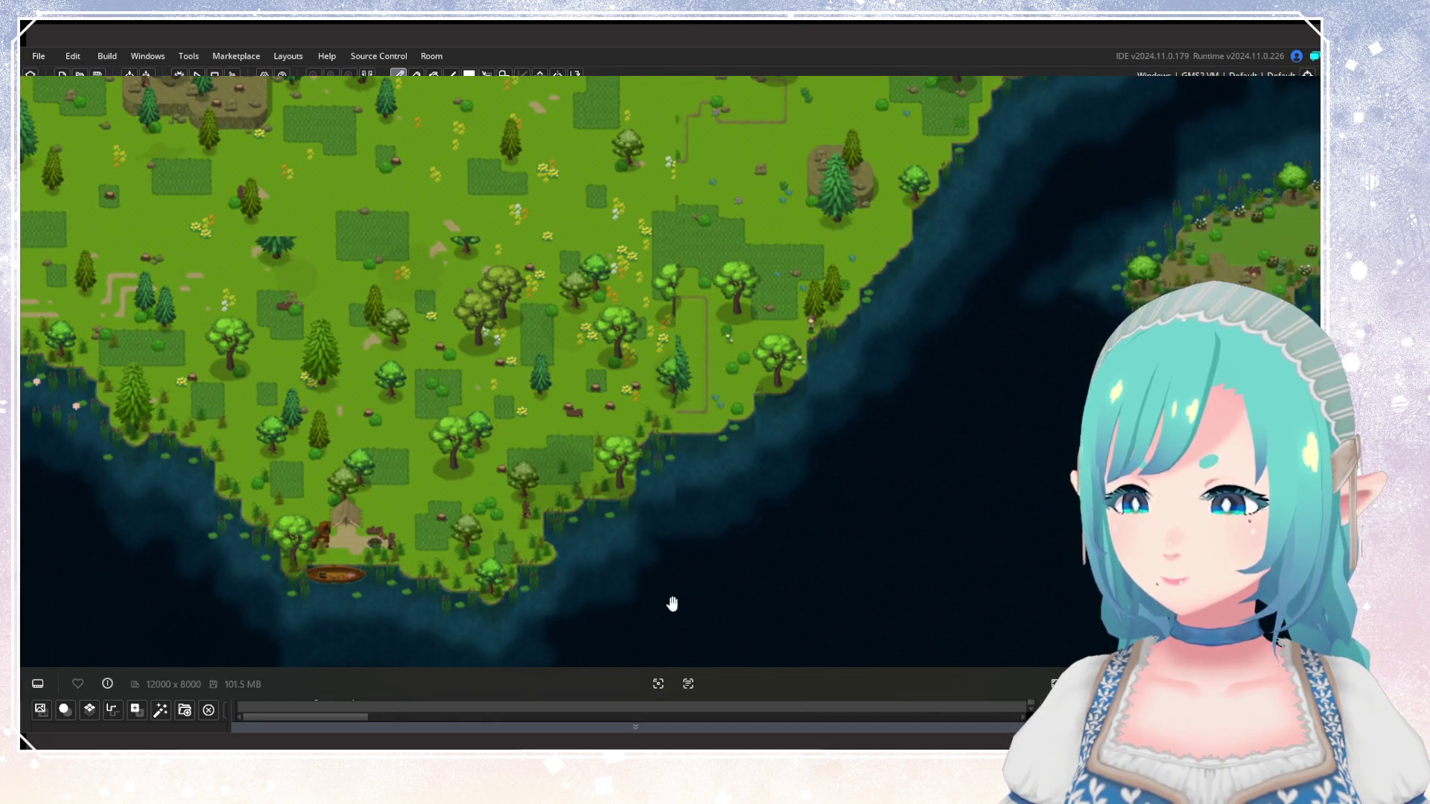
key(Escape)
mouse_move(656, 450)
mouse_down()
mouse_move(713, 418)
mouse_move(633, 488)
mouse_up()
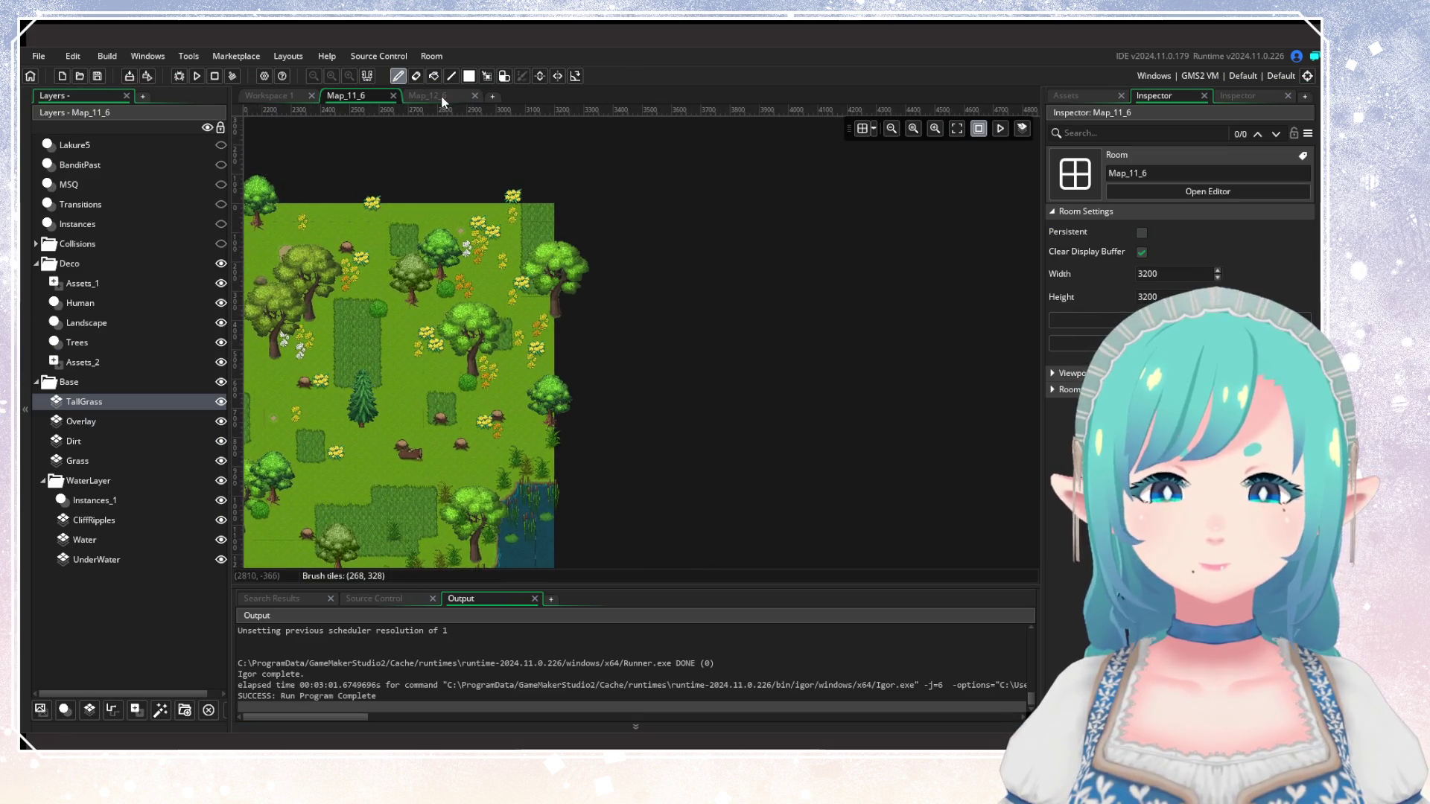
Show Map_12_6's Trees layer, then list the trees on Map_11_6's Trees layer.
click(442, 97)
click(119, 302)
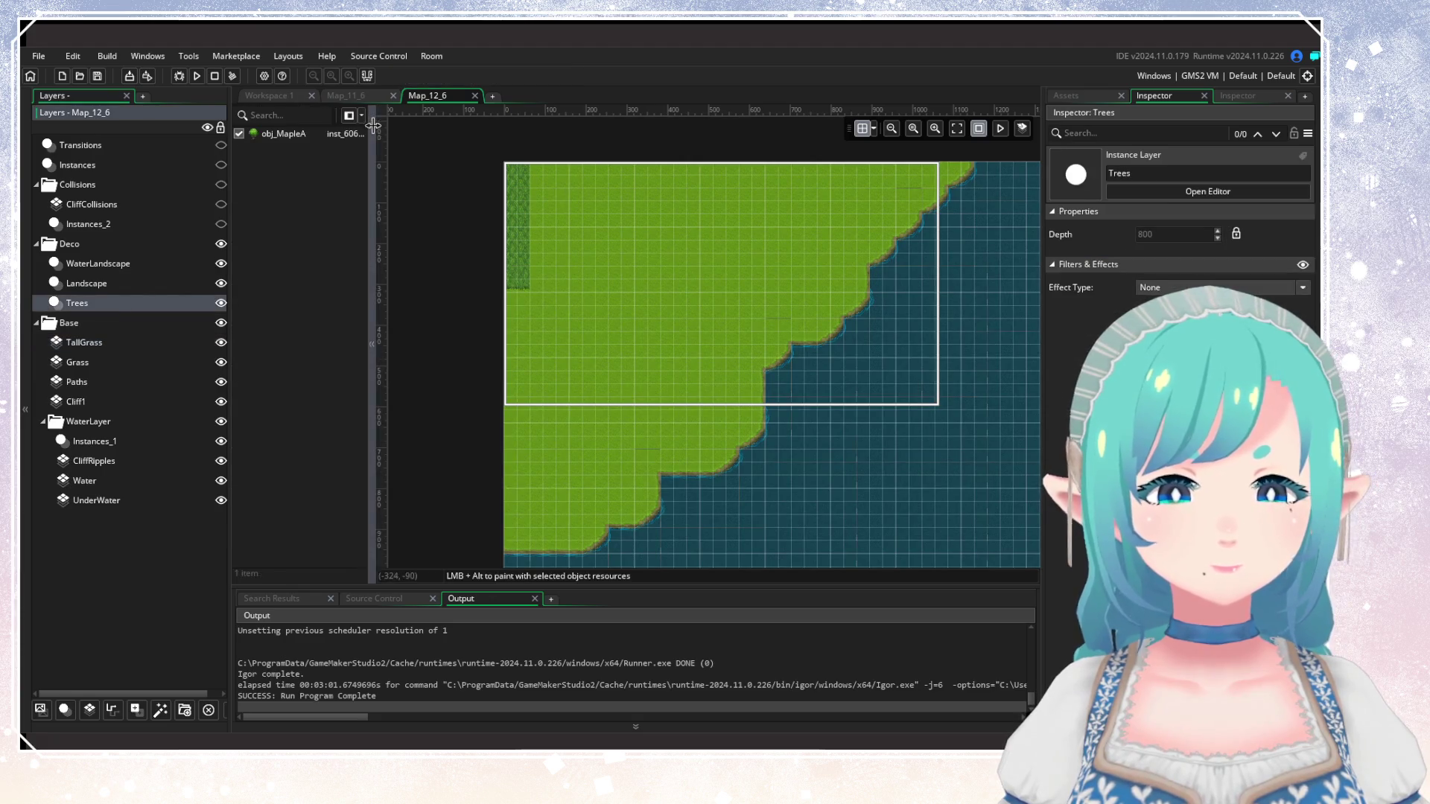
click(346, 95)
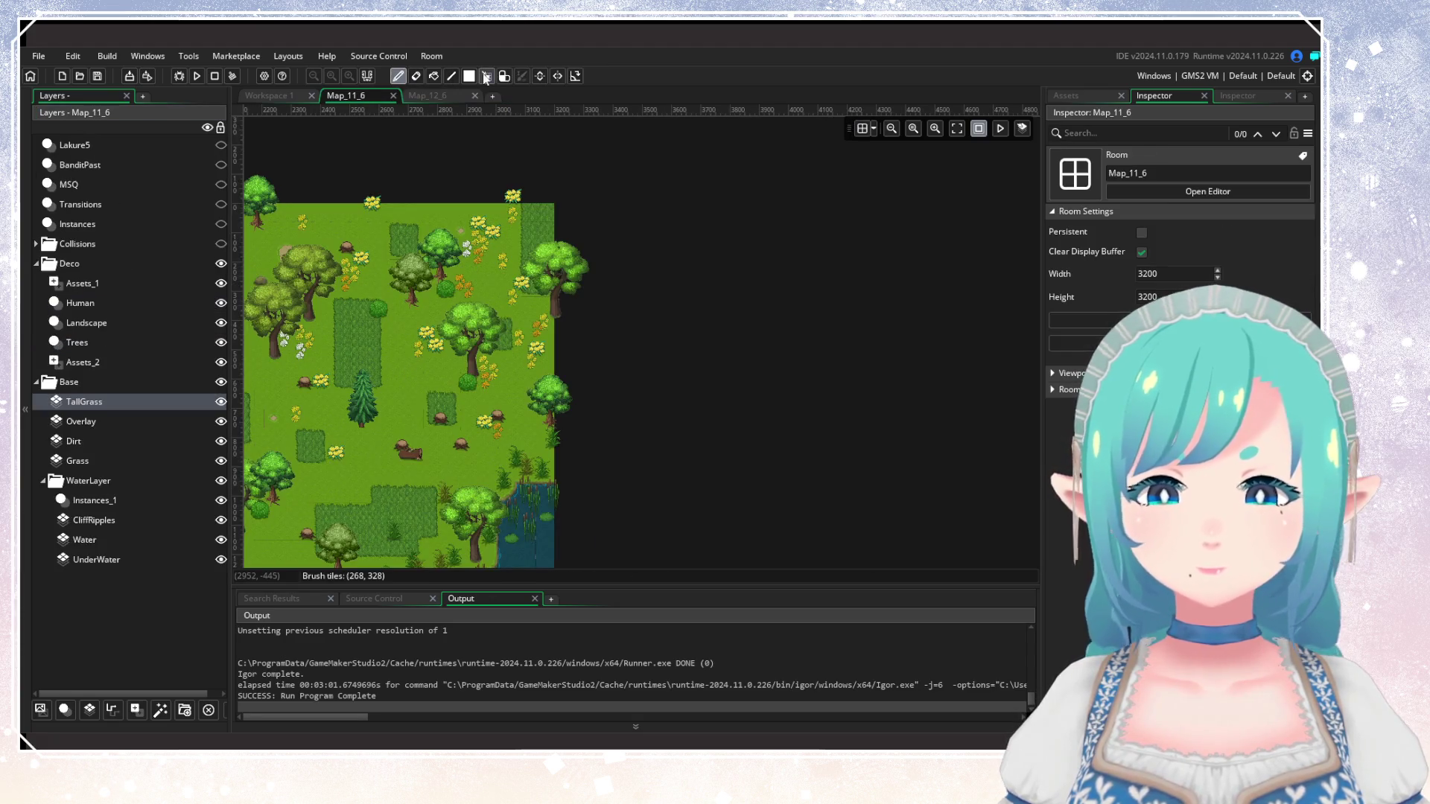
click(82, 342)
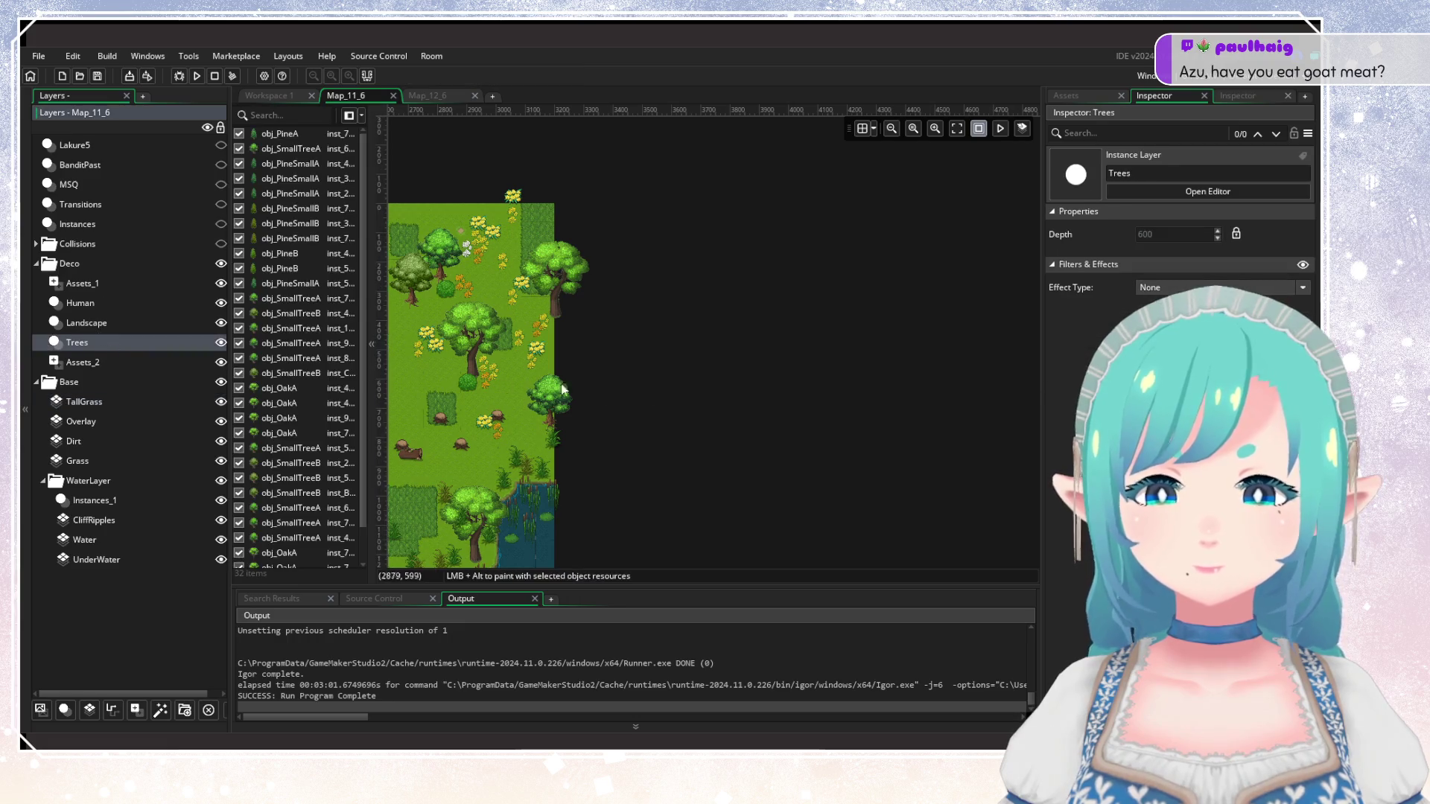
drag(686, 346, 813, 370)
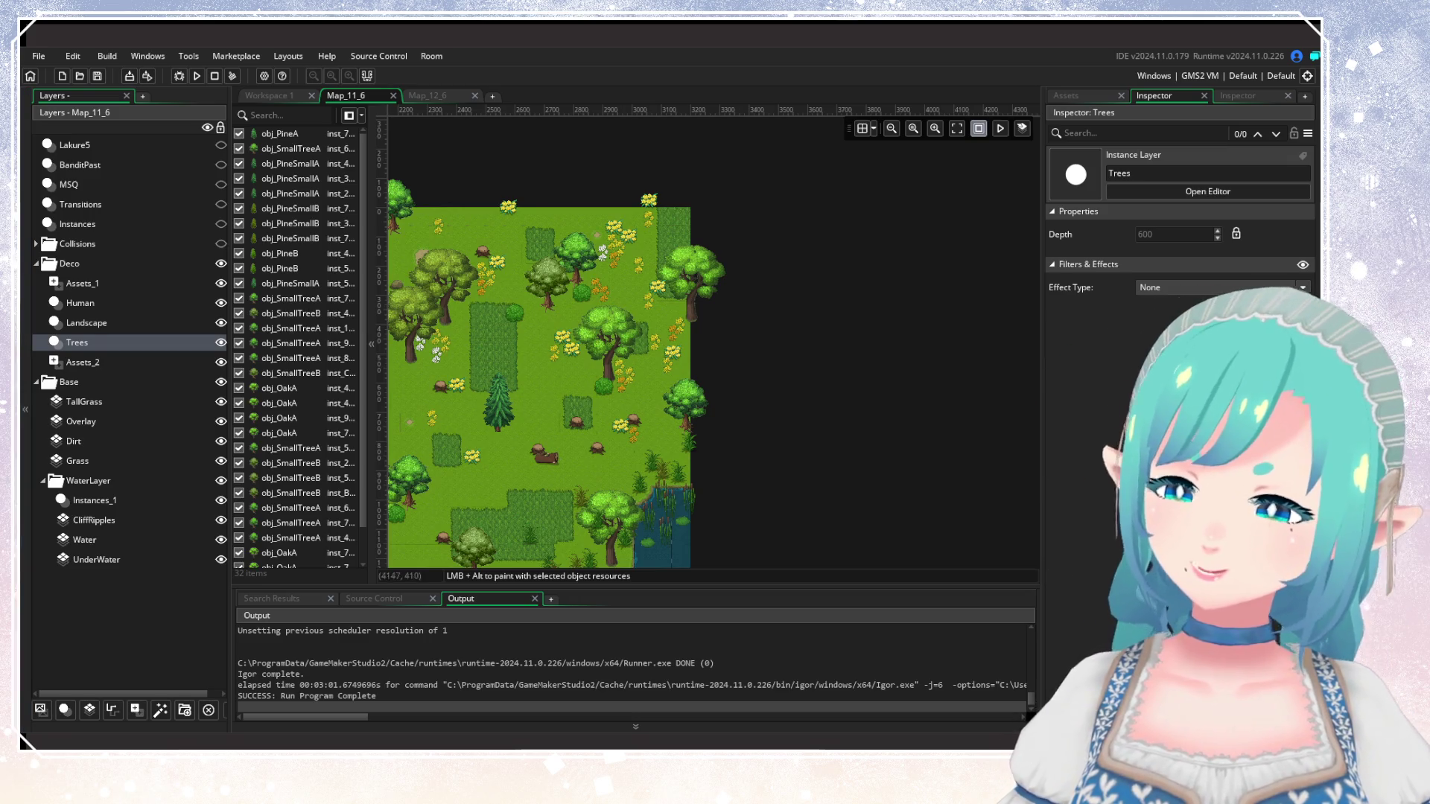
Select the two right-edge trees in Map_11_6 and paste them into Map_12_6 at their original coordinates.
scroll(663, 332, up, 2)
mouse_move(785, 543)
mouse_down()
mouse_move(588, 213)
mouse_move(624, 162)
mouse_move(614, 151)
mouse_up()
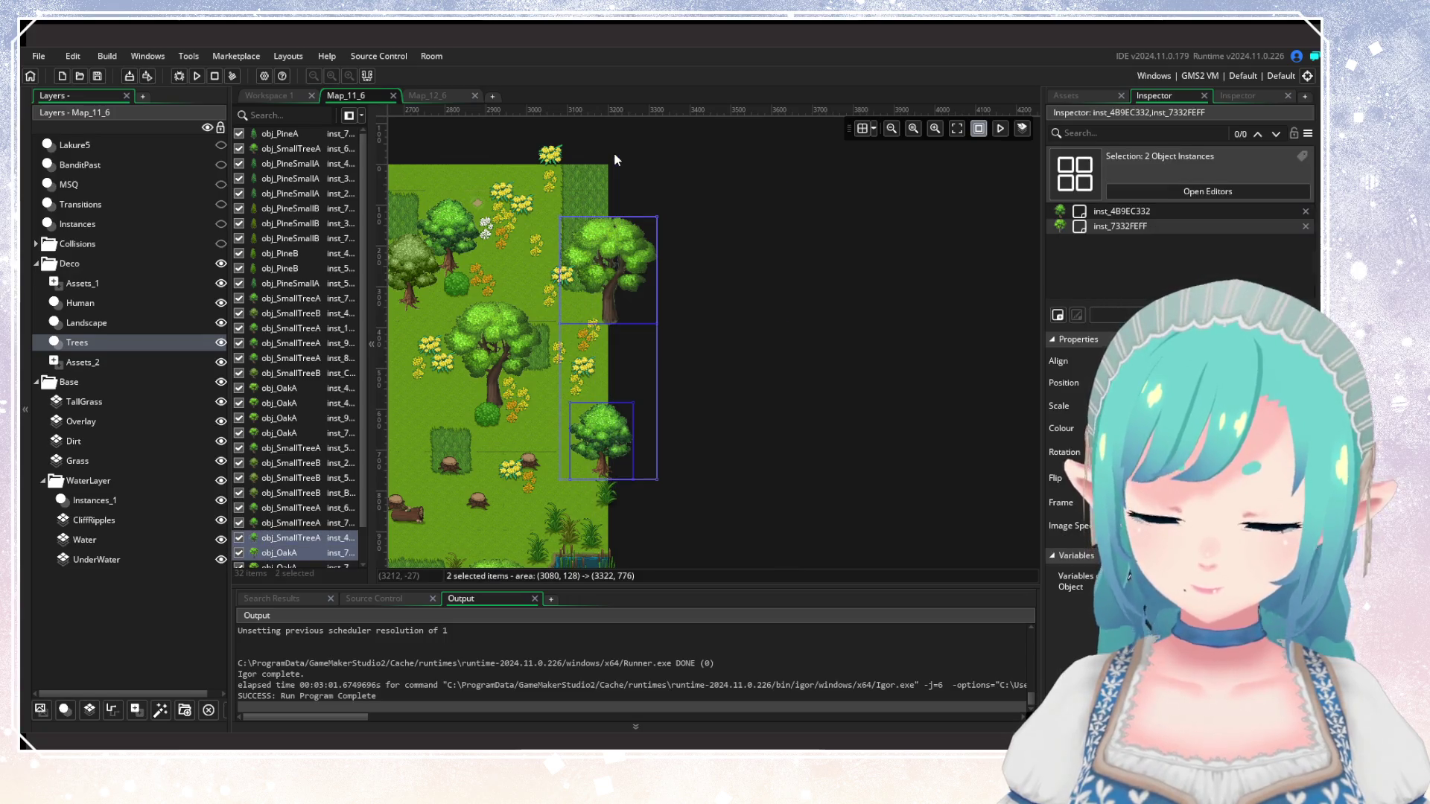
click(426, 95)
scroll(676, 351, down, 1)
scroll(676, 350, left, 1)
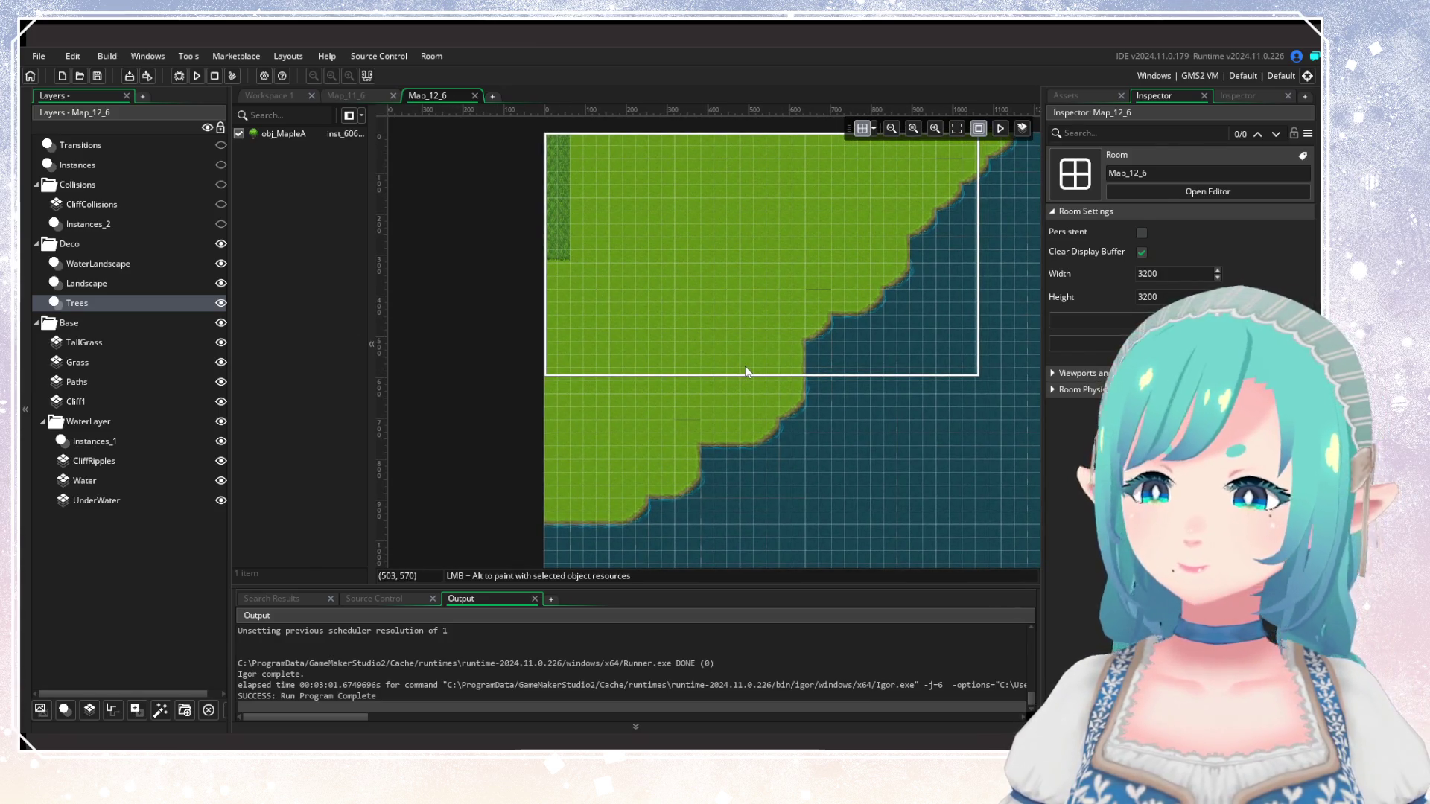
key(ctrl+v)
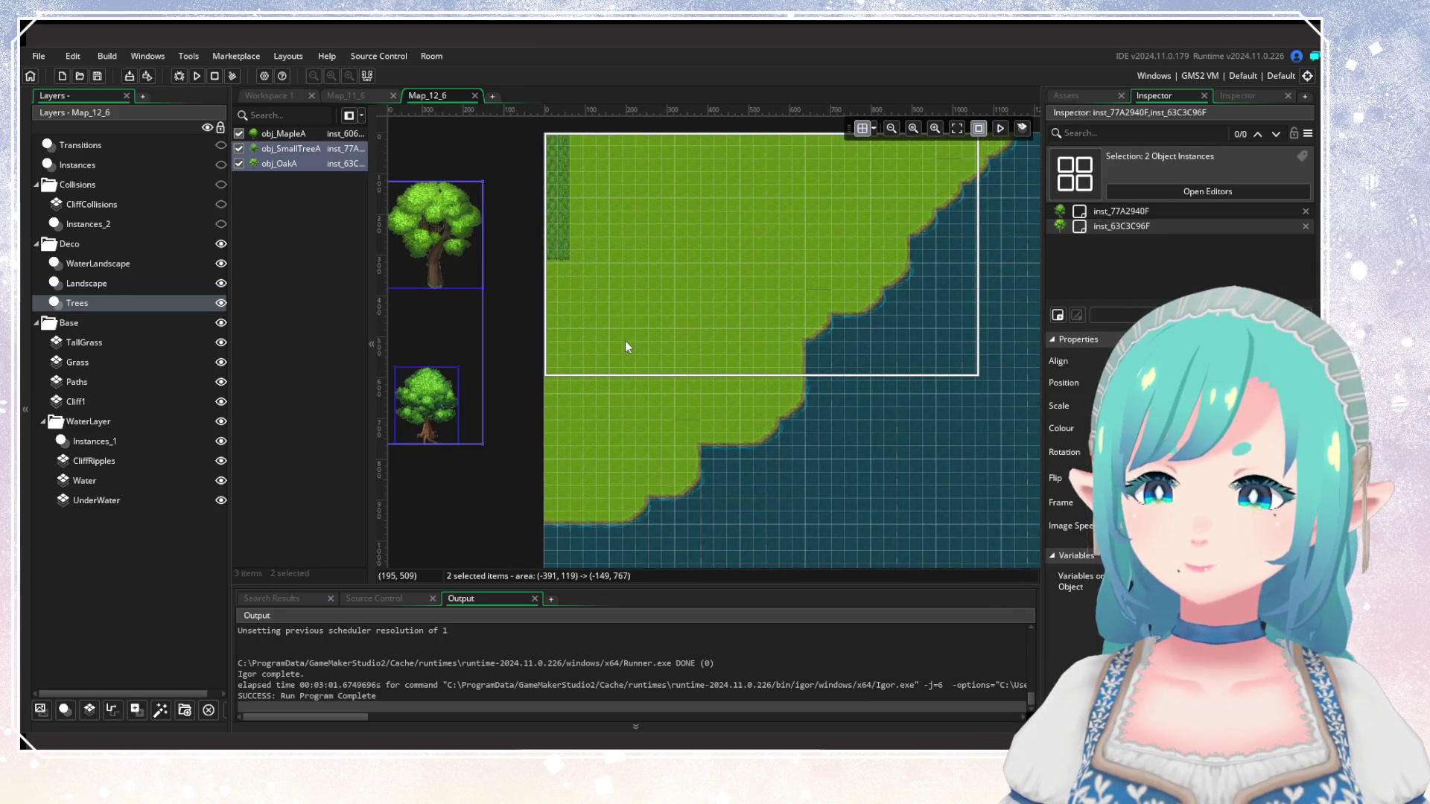
key(Delete)
scroll(626, 344, down, 8)
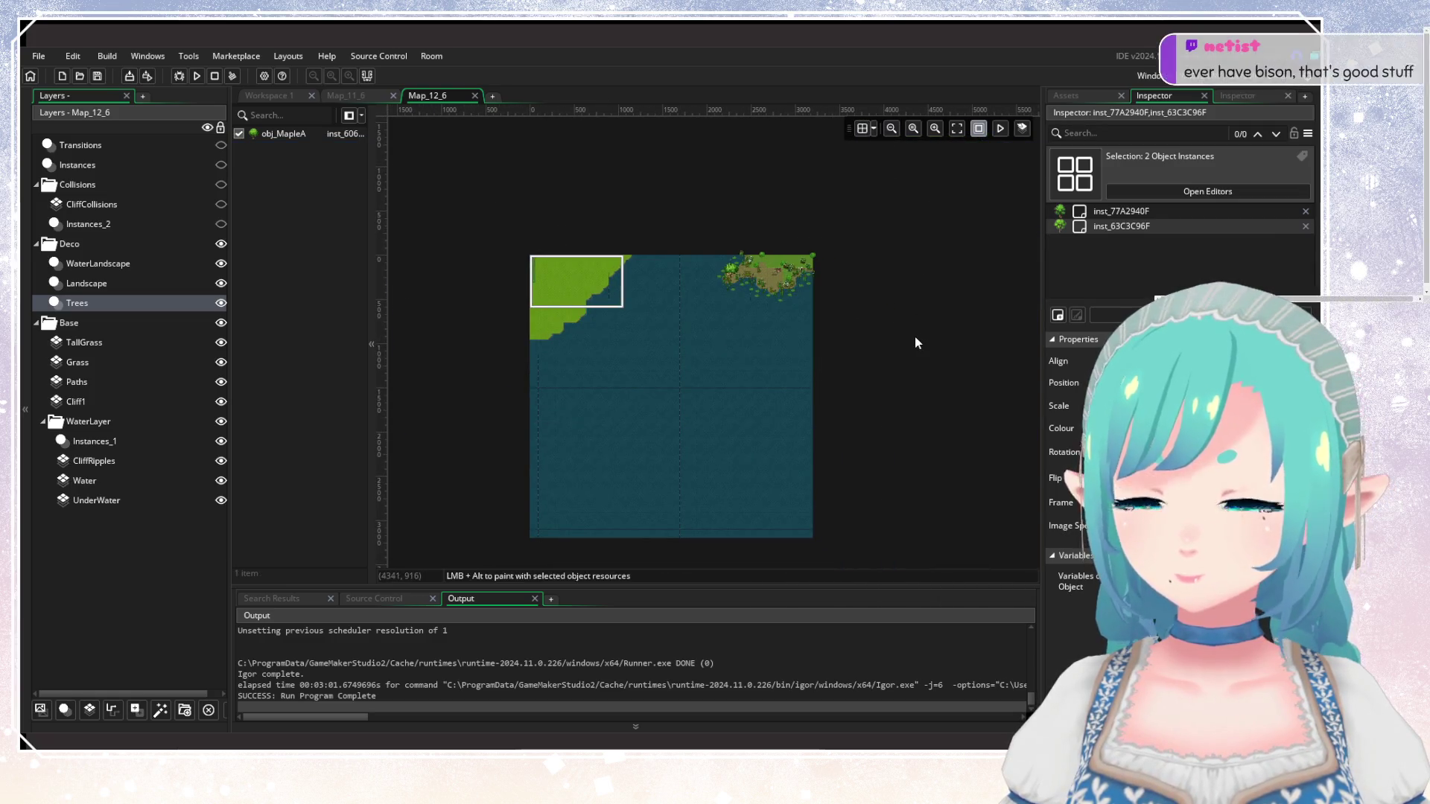
key(ctrl+z)
scroll(847, 310, up, 6)
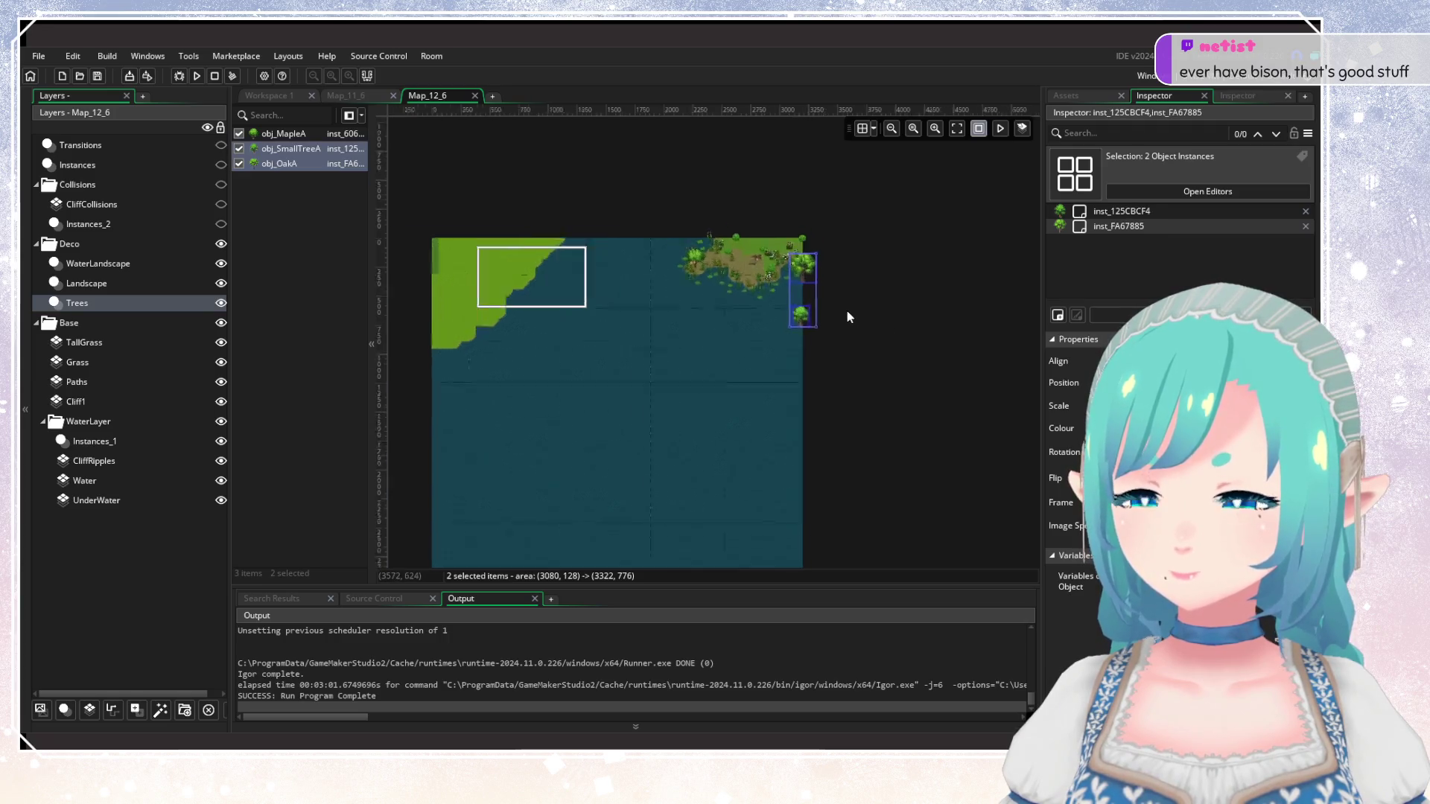
Set the oak tree's X to 1 and the small tree's X to -17.
click(764, 324)
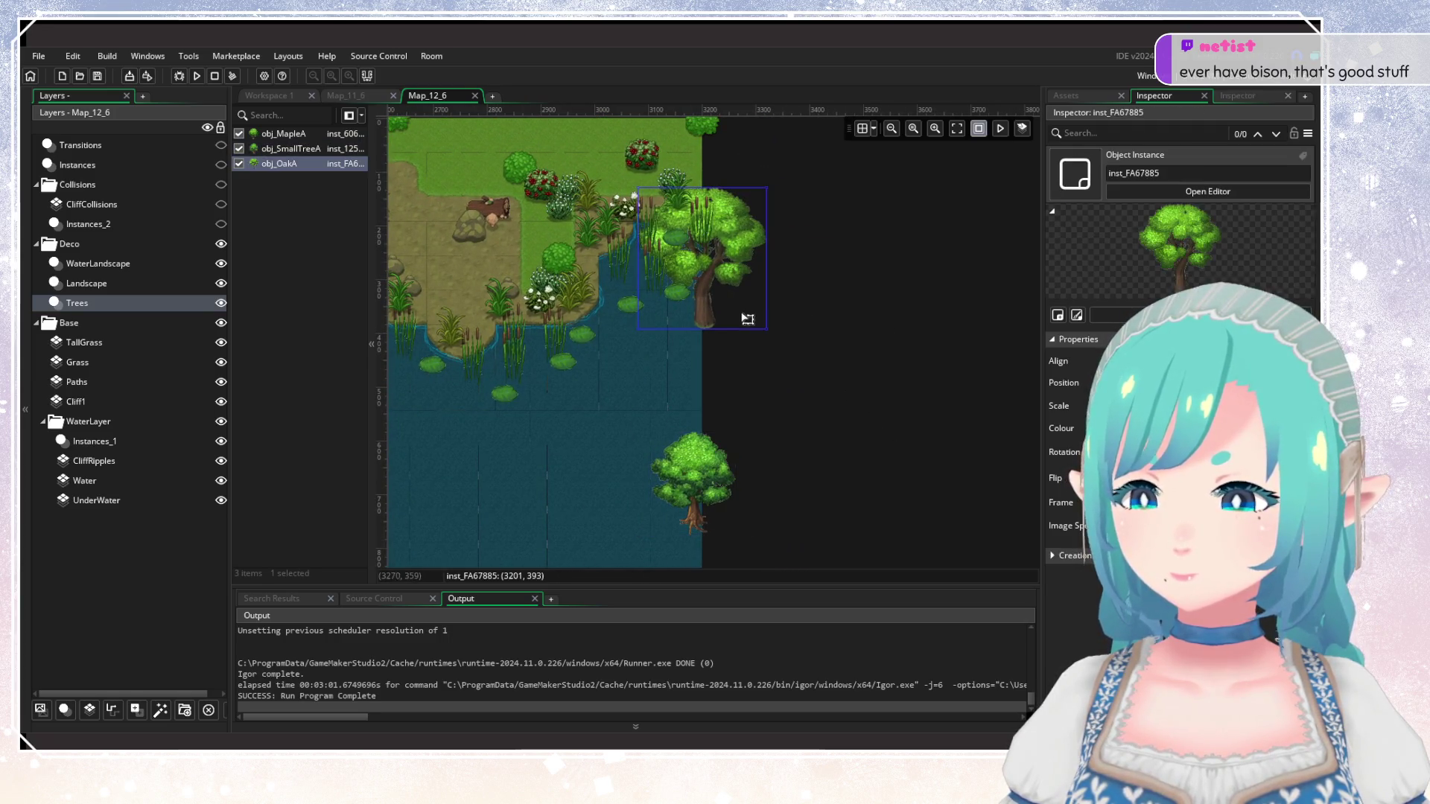
click(1059, 384)
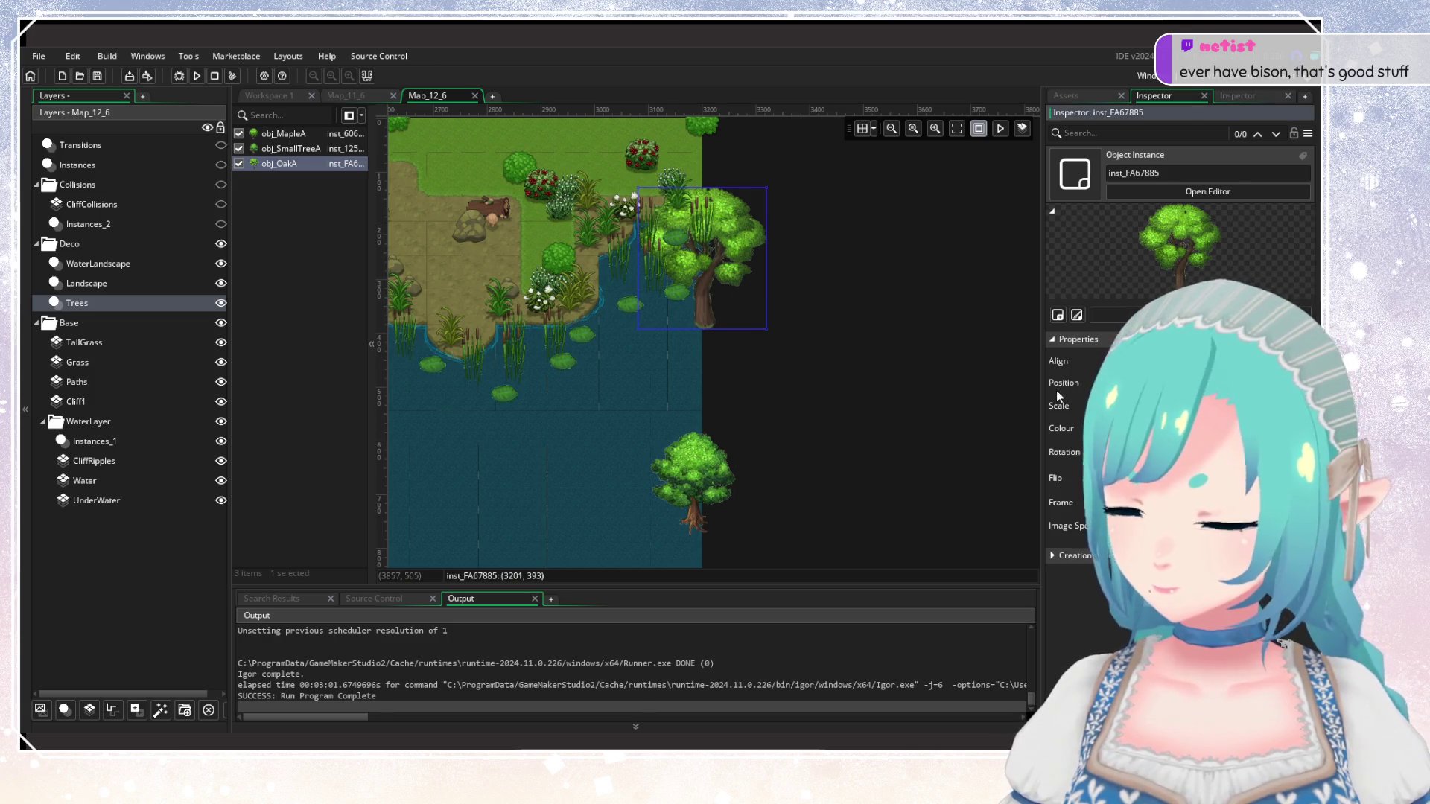
text(1)
click(786, 395)
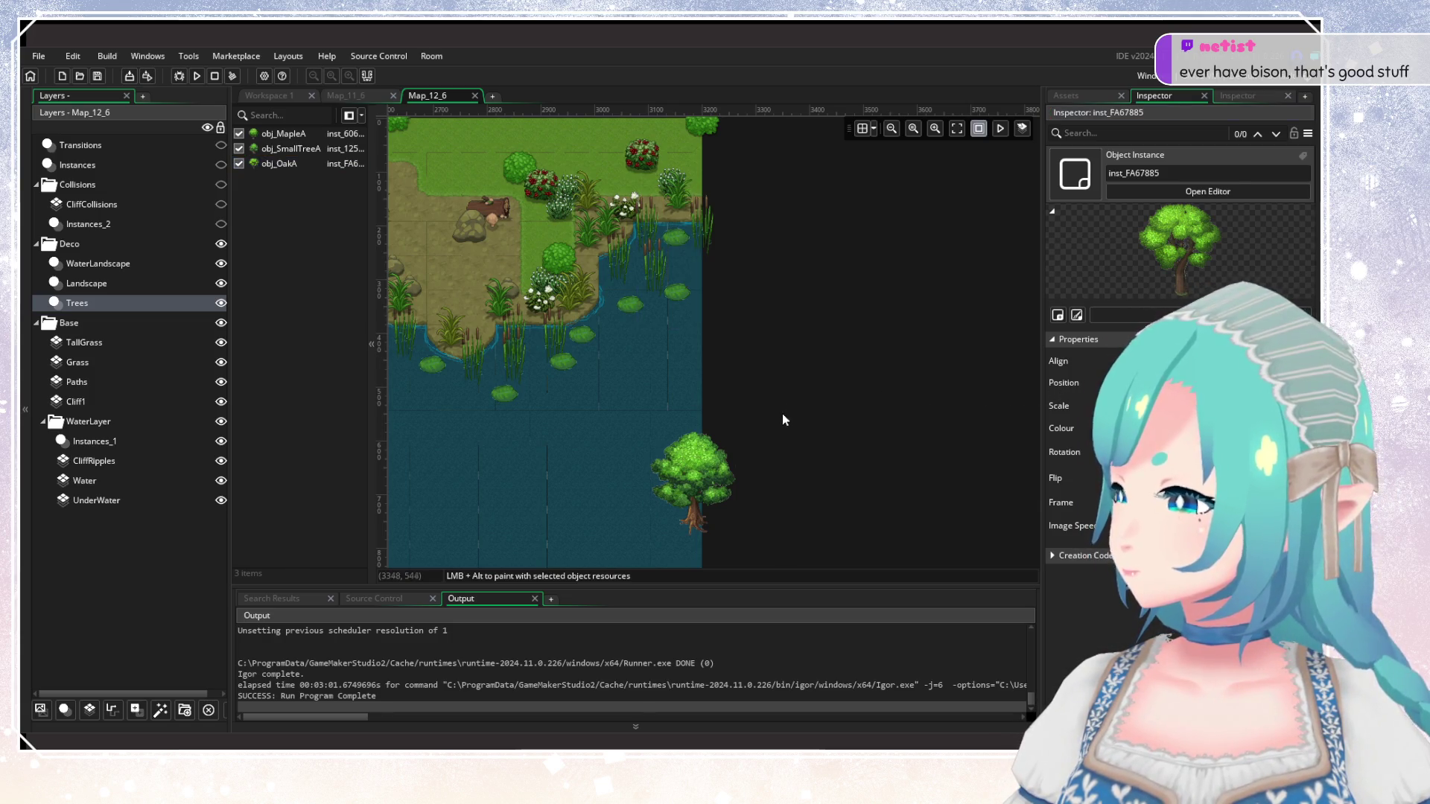
scroll(782, 414, down, 2)
click(715, 426)
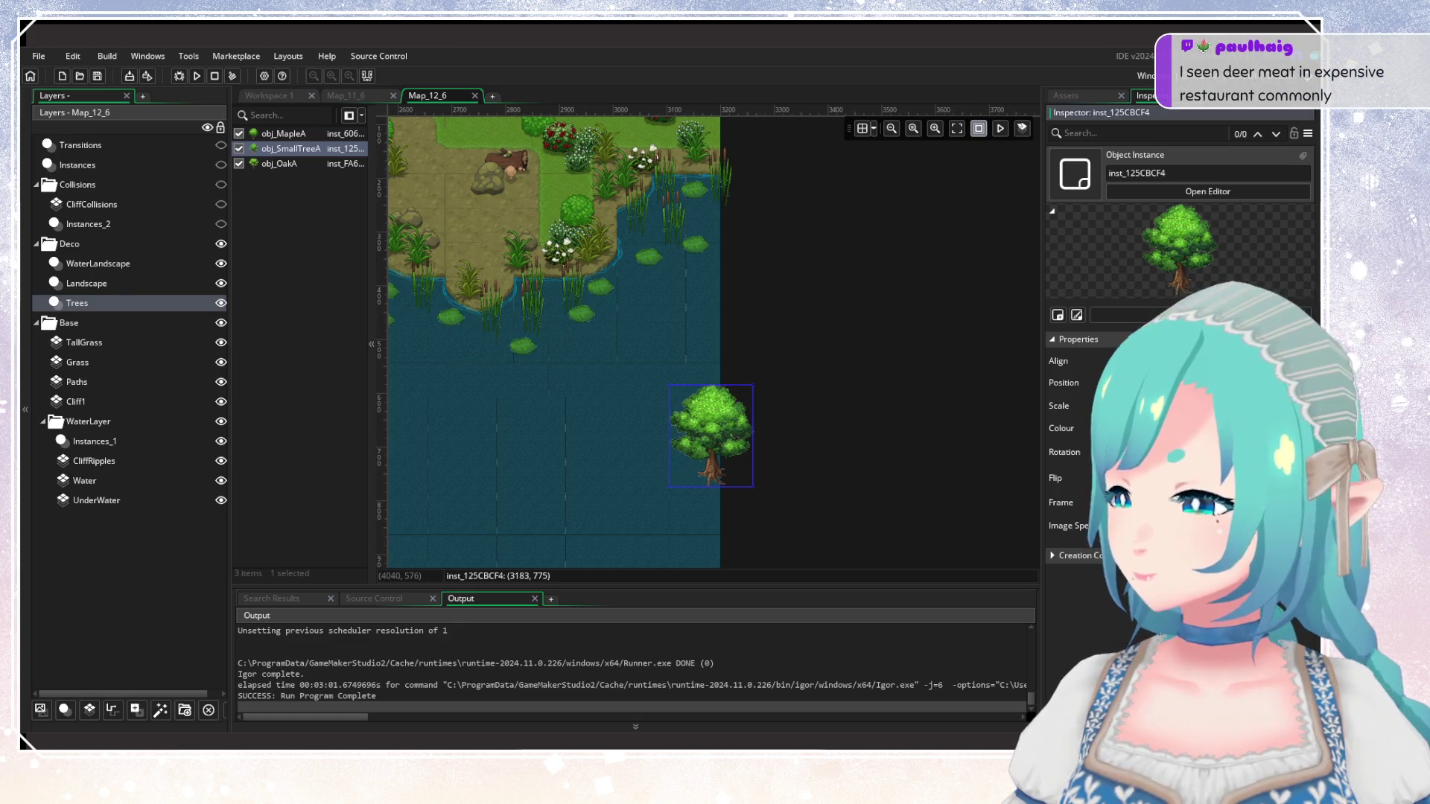
text(-17)
key(Return)
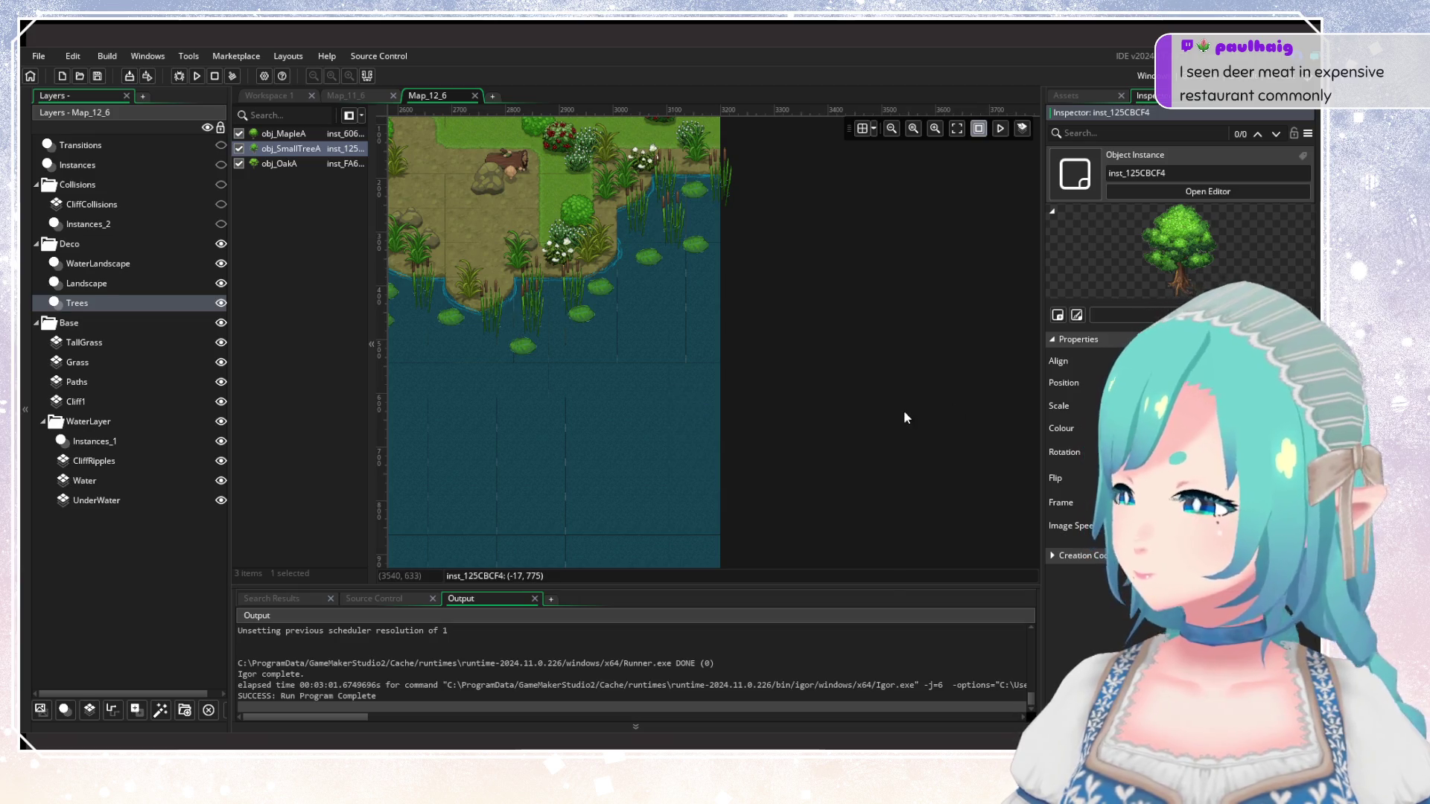
Pan the view to frame the two relocated trees on the left border.
scroll(865, 427, down, 3)
scroll(728, 383, down, 2)
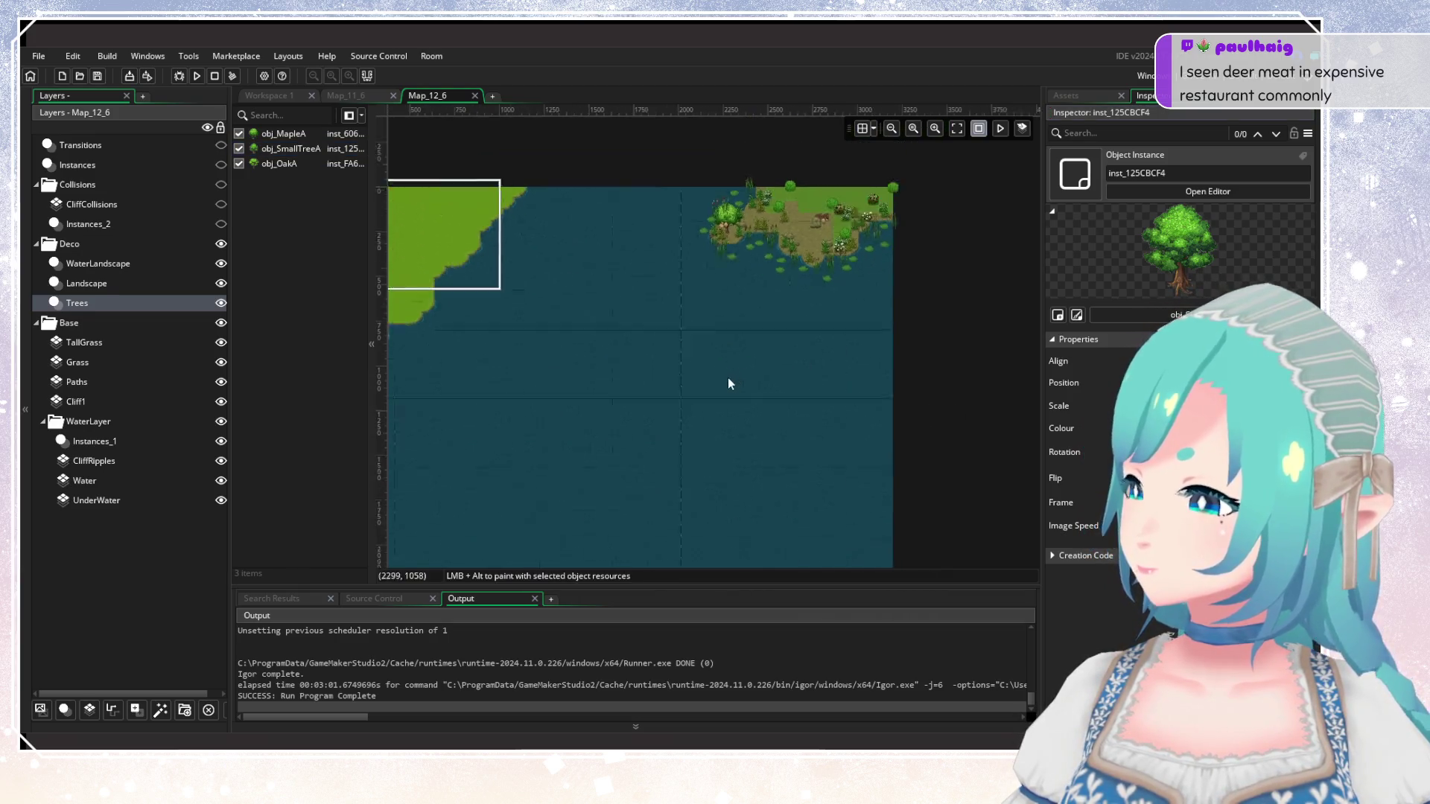
scroll(594, 390, up, 3)
drag(593, 390, 781, 409)
scroll(737, 418, up, 1)
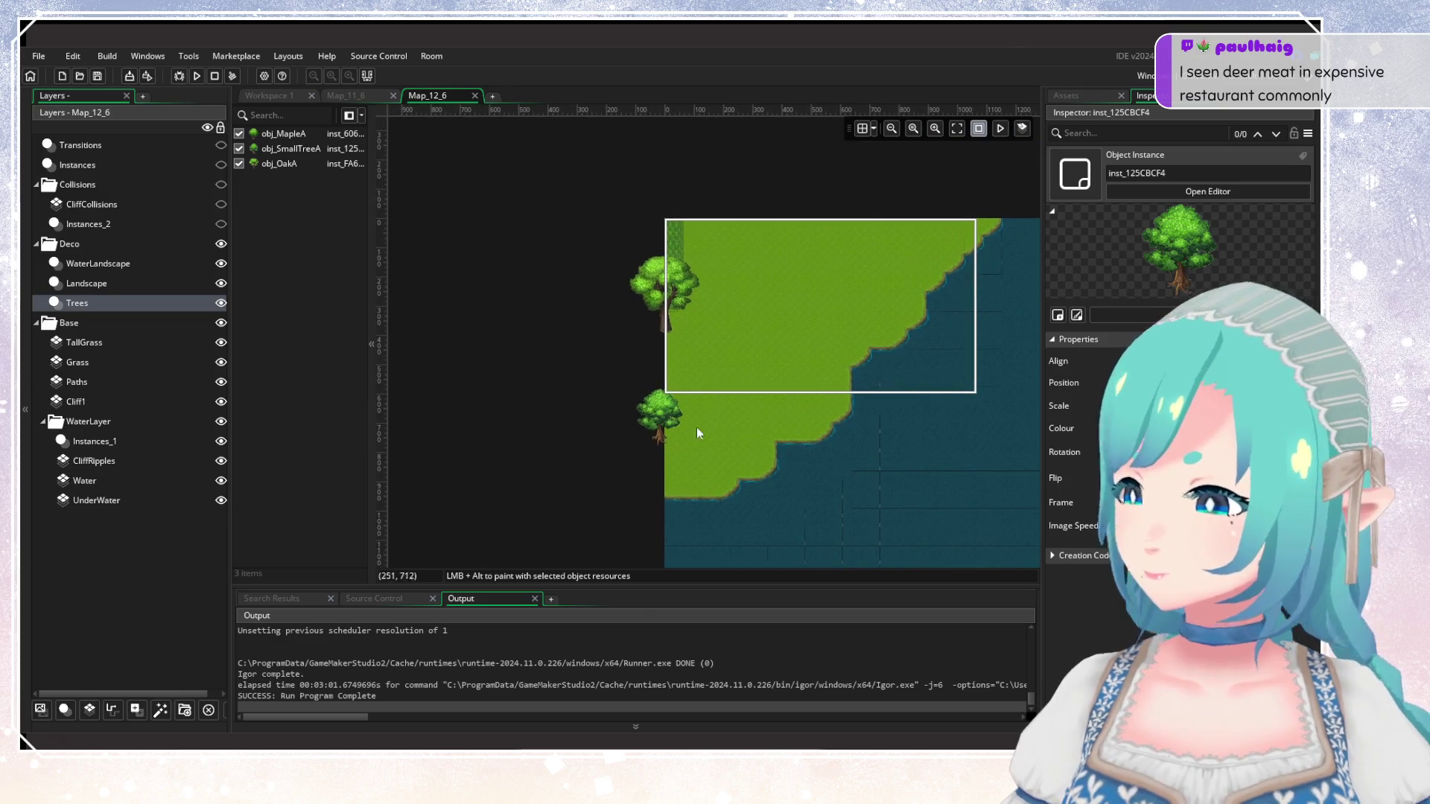
scroll(573, 431, right, 2)
drag(540, 433, 485, 426)
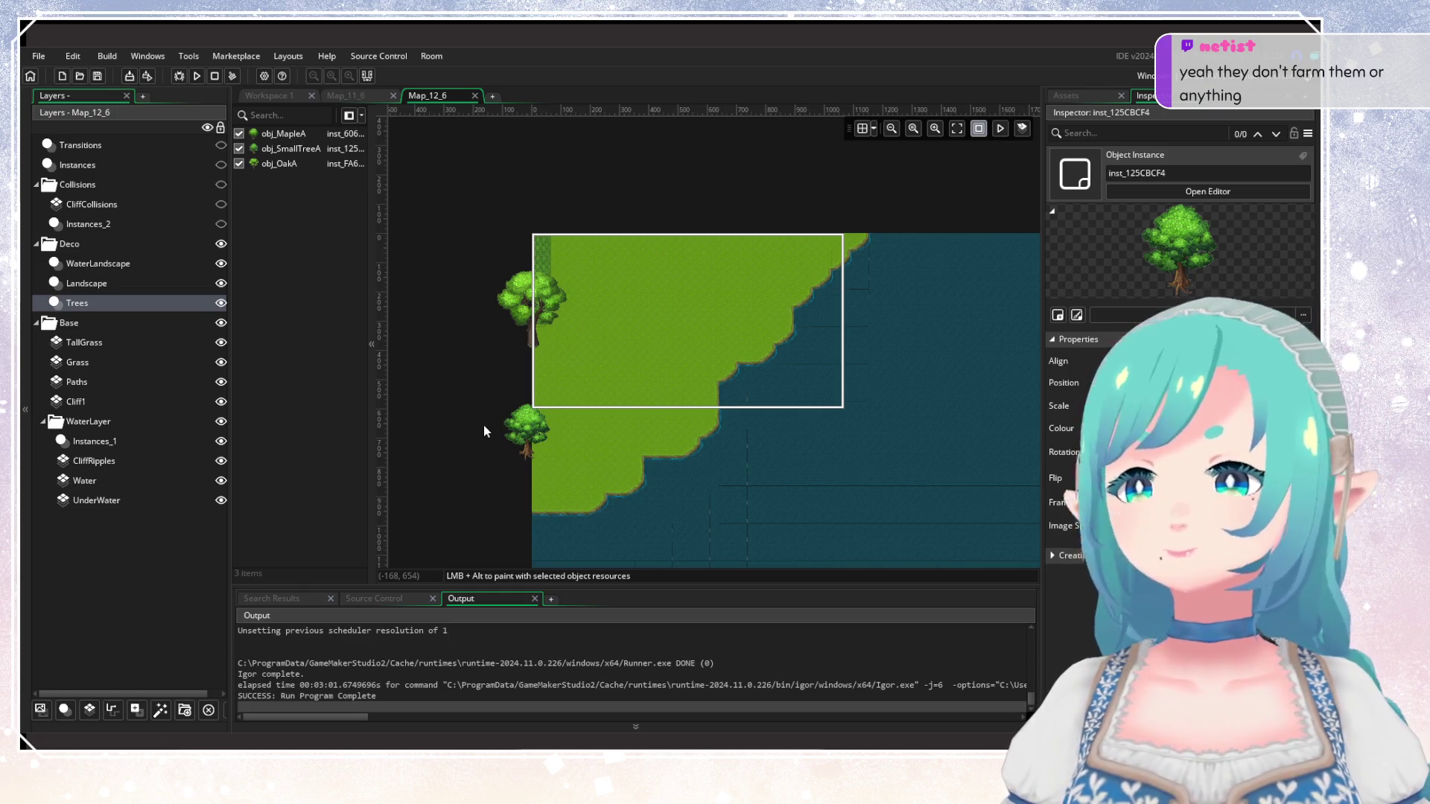
In Map_11_6's Landscape layer, select the two plants on the right shore edge.
click(351, 96)
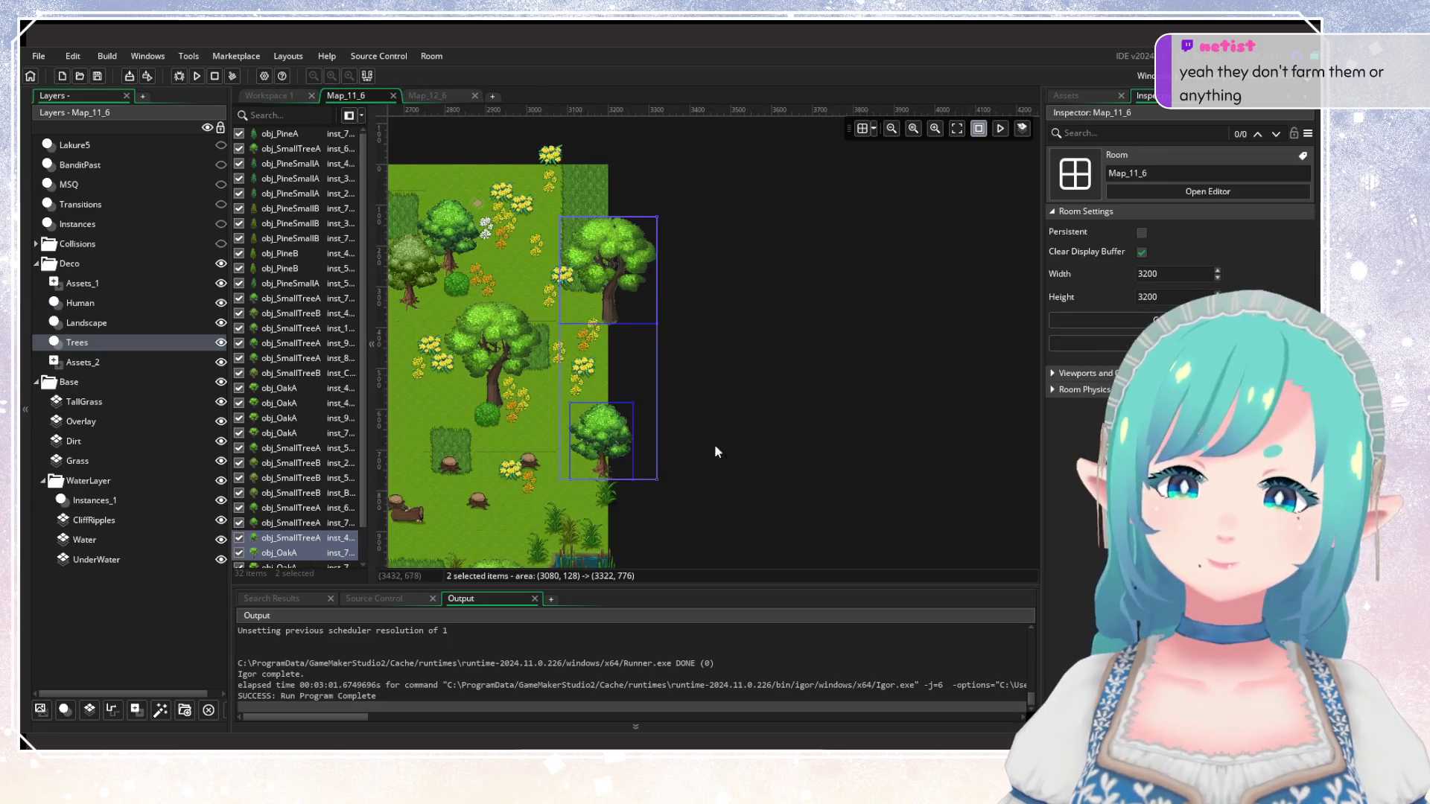
click(119, 323)
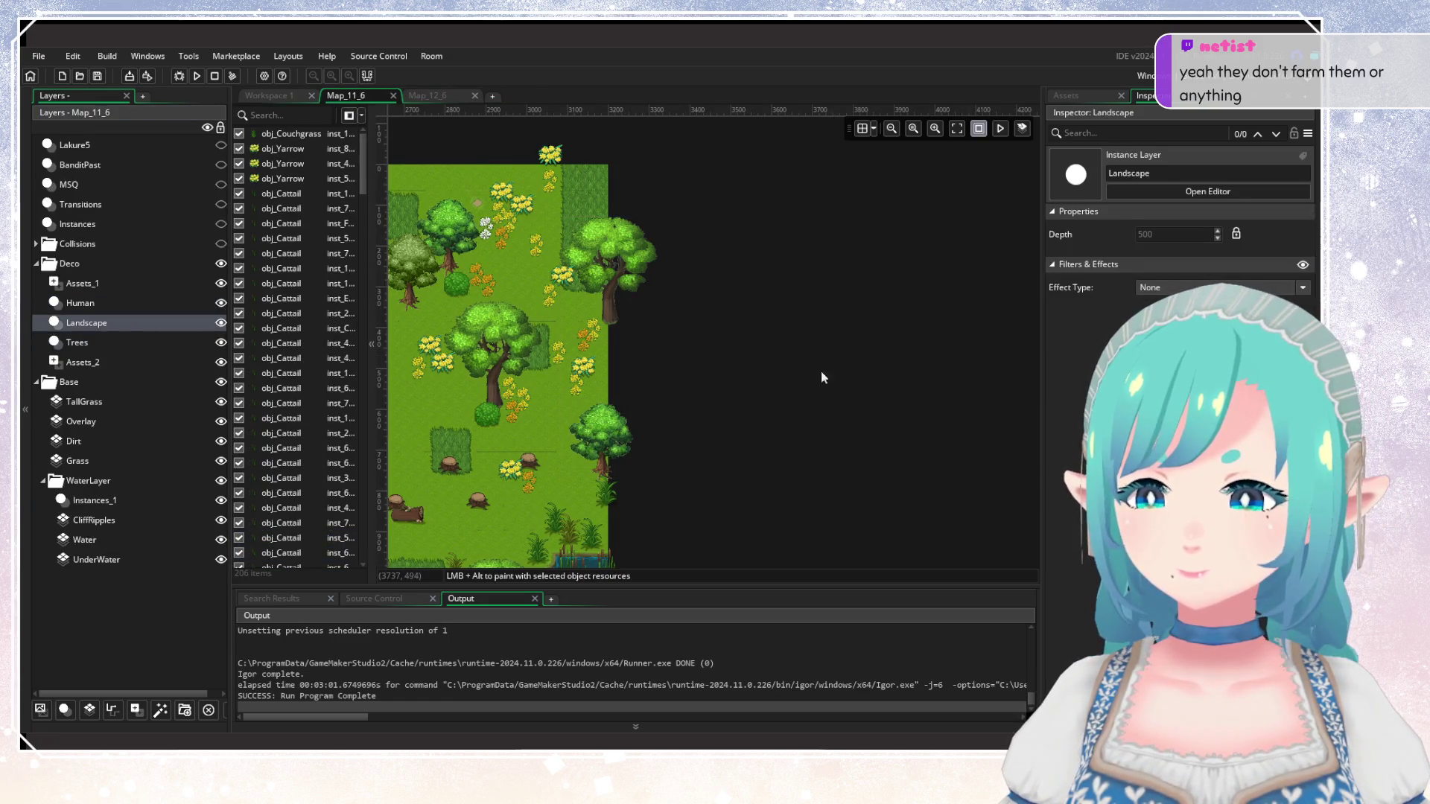
scroll(718, 455, up, 2)
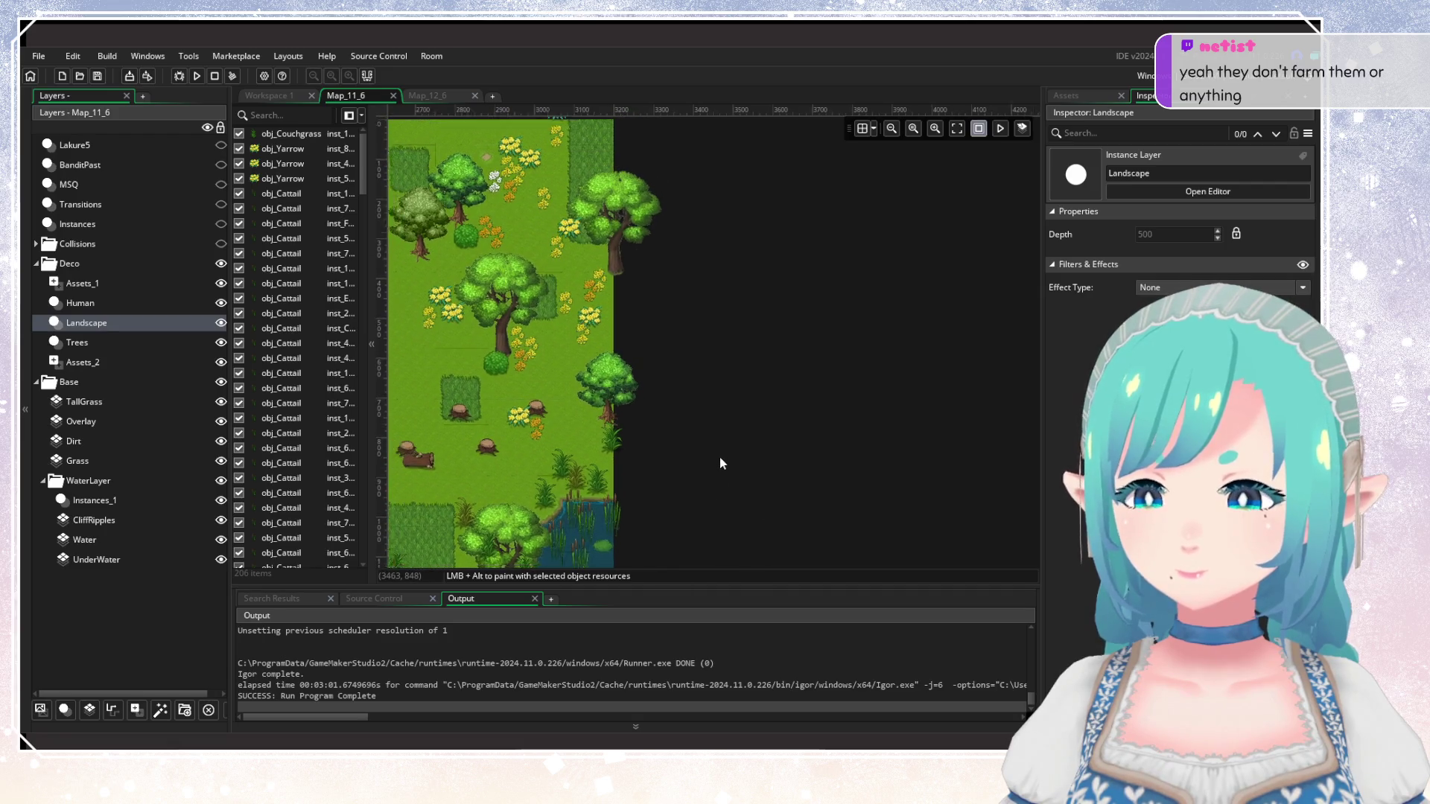
scroll(720, 457, down, 1)
mouse_move(642, 201)
mouse_down()
mouse_move(776, 521)
mouse_move(785, 510)
mouse_up()
scroll(698, 518, up, 3)
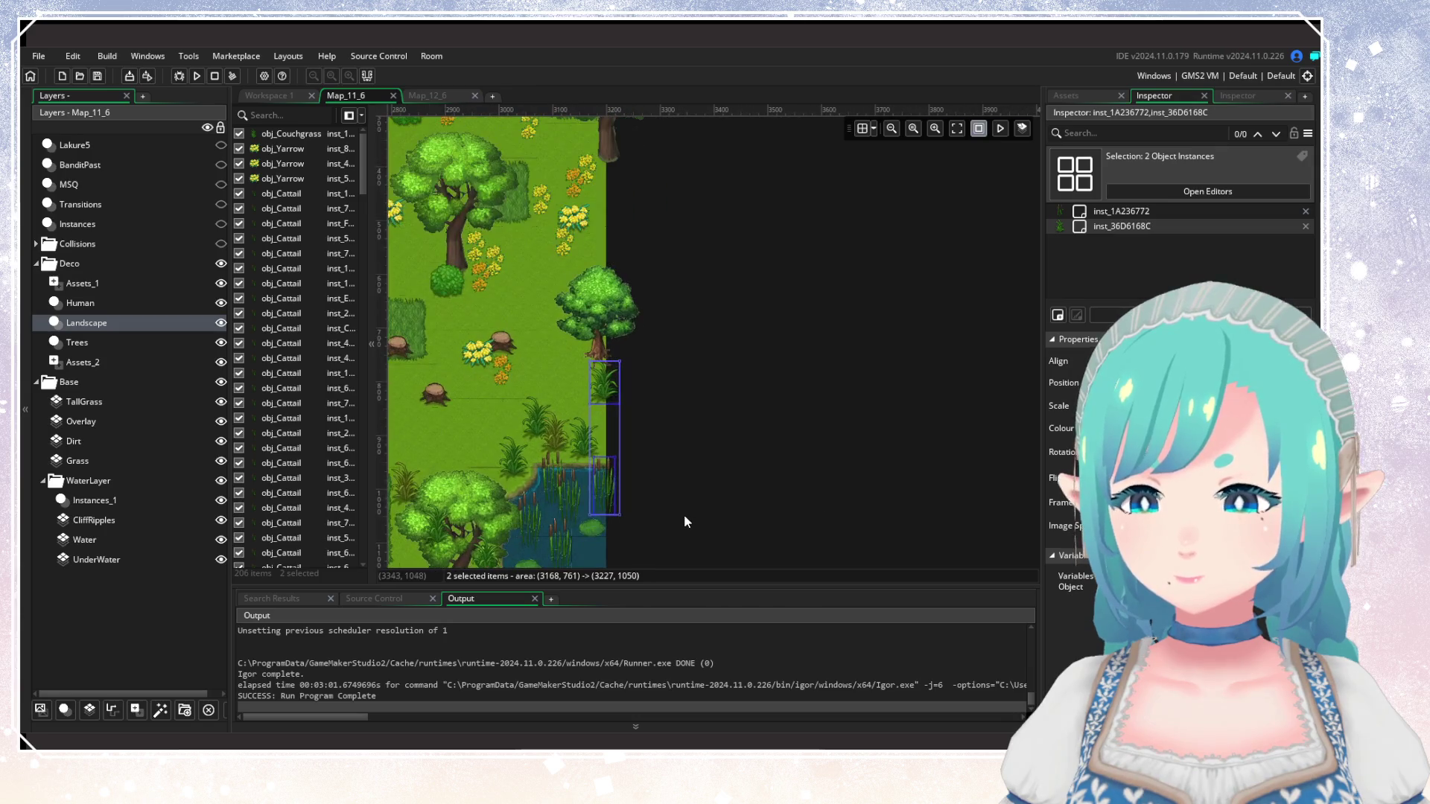
scroll(658, 521, down, 4)
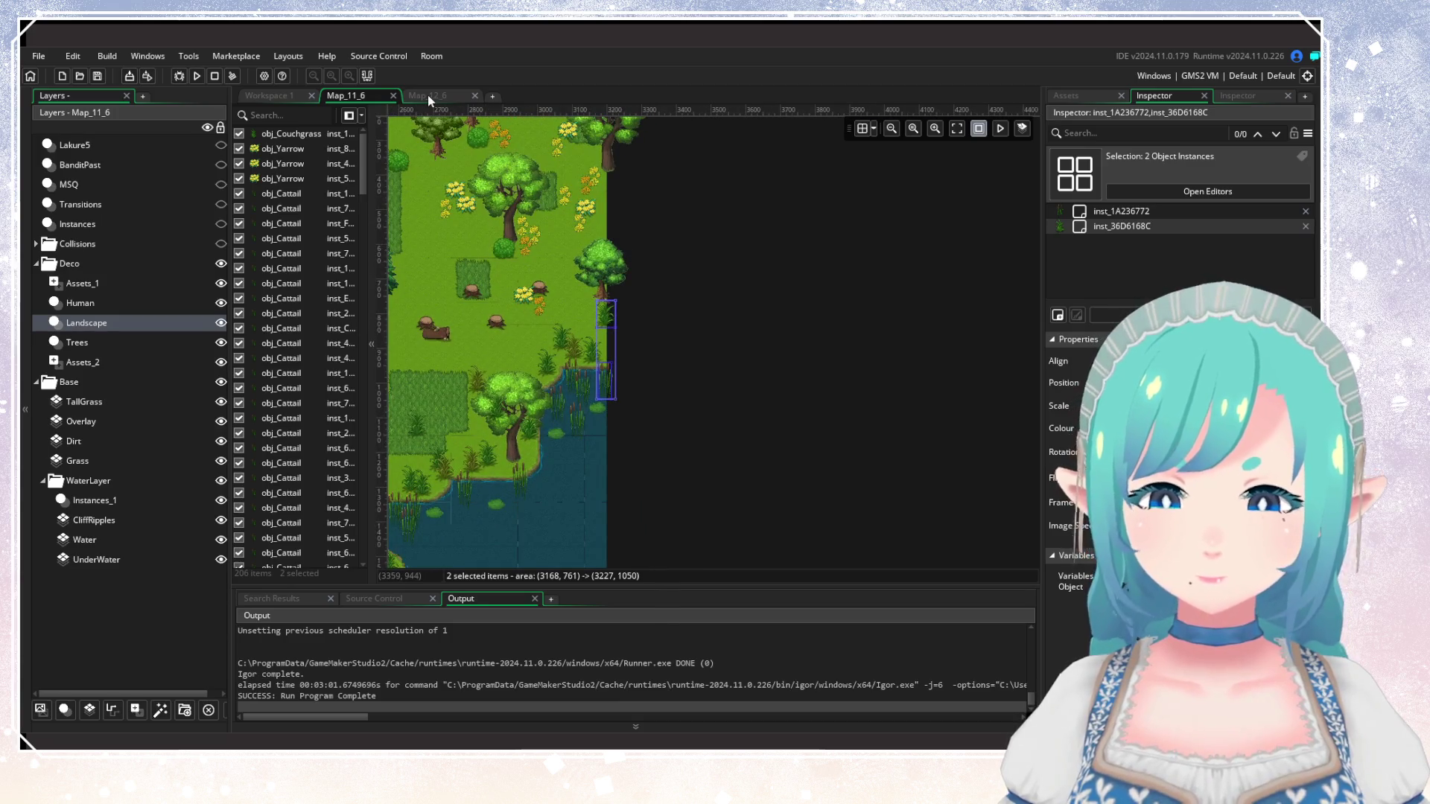
Switch to Map_12_6 and make the WaterLandscape layer active for pasting.
click(428, 95)
click(87, 284)
click(100, 265)
click(97, 283)
click(186, 263)
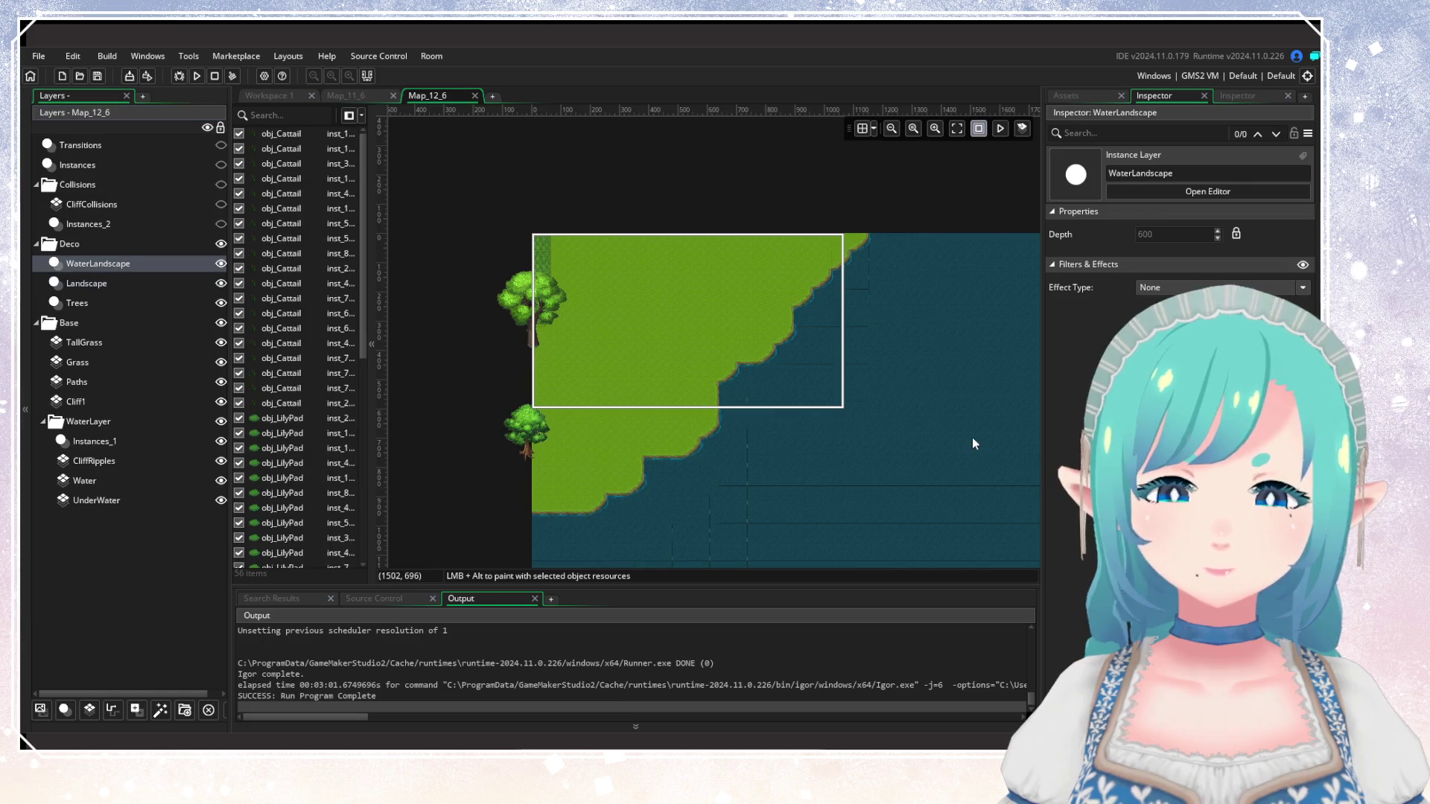
Paste the two waterside plants into WaterLandscape and delete the grass clump from that layer.
scroll(833, 390, down, 3)
scroll(842, 424, down, 2)
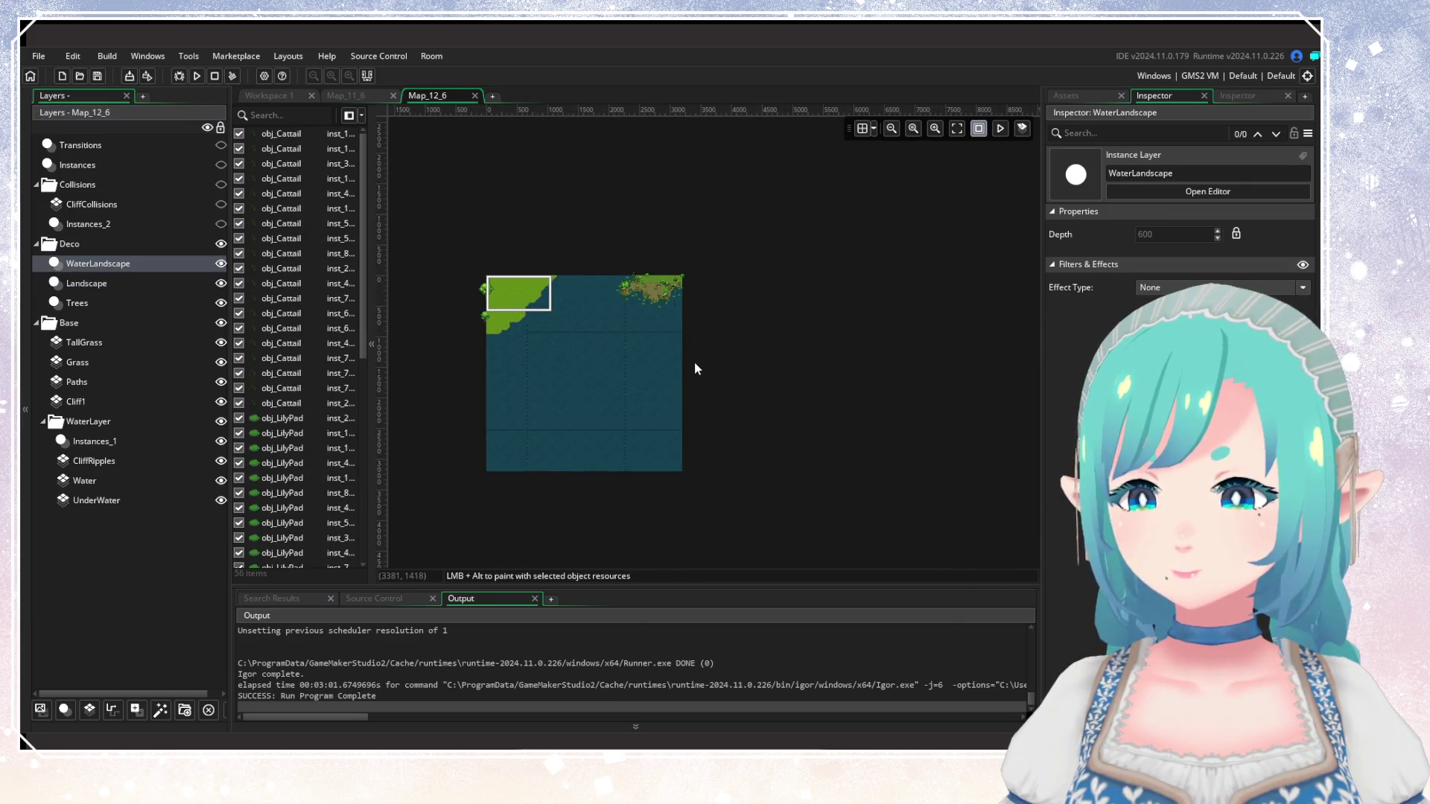
key(ctrl+v)
scroll(679, 332, up, 5)
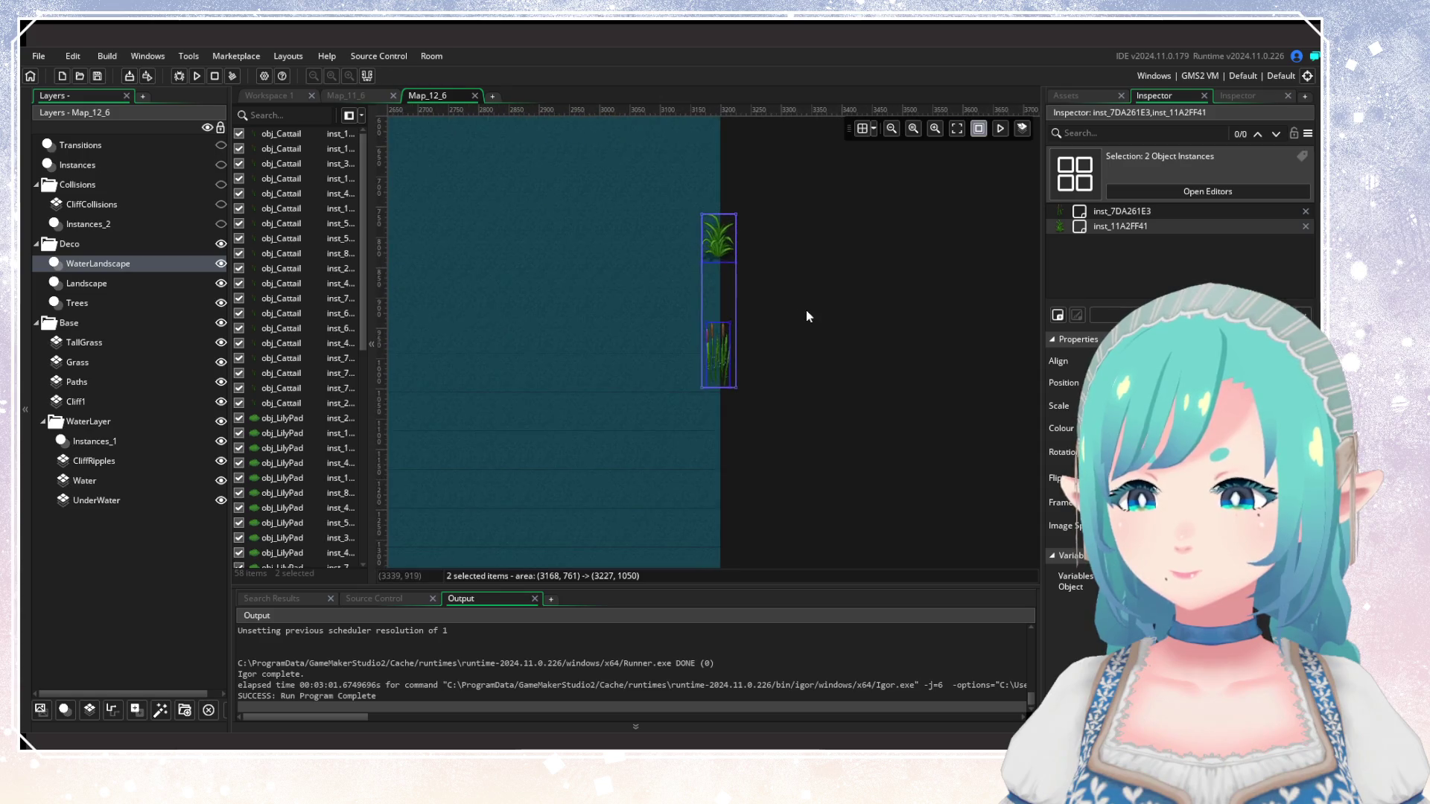
click(696, 220)
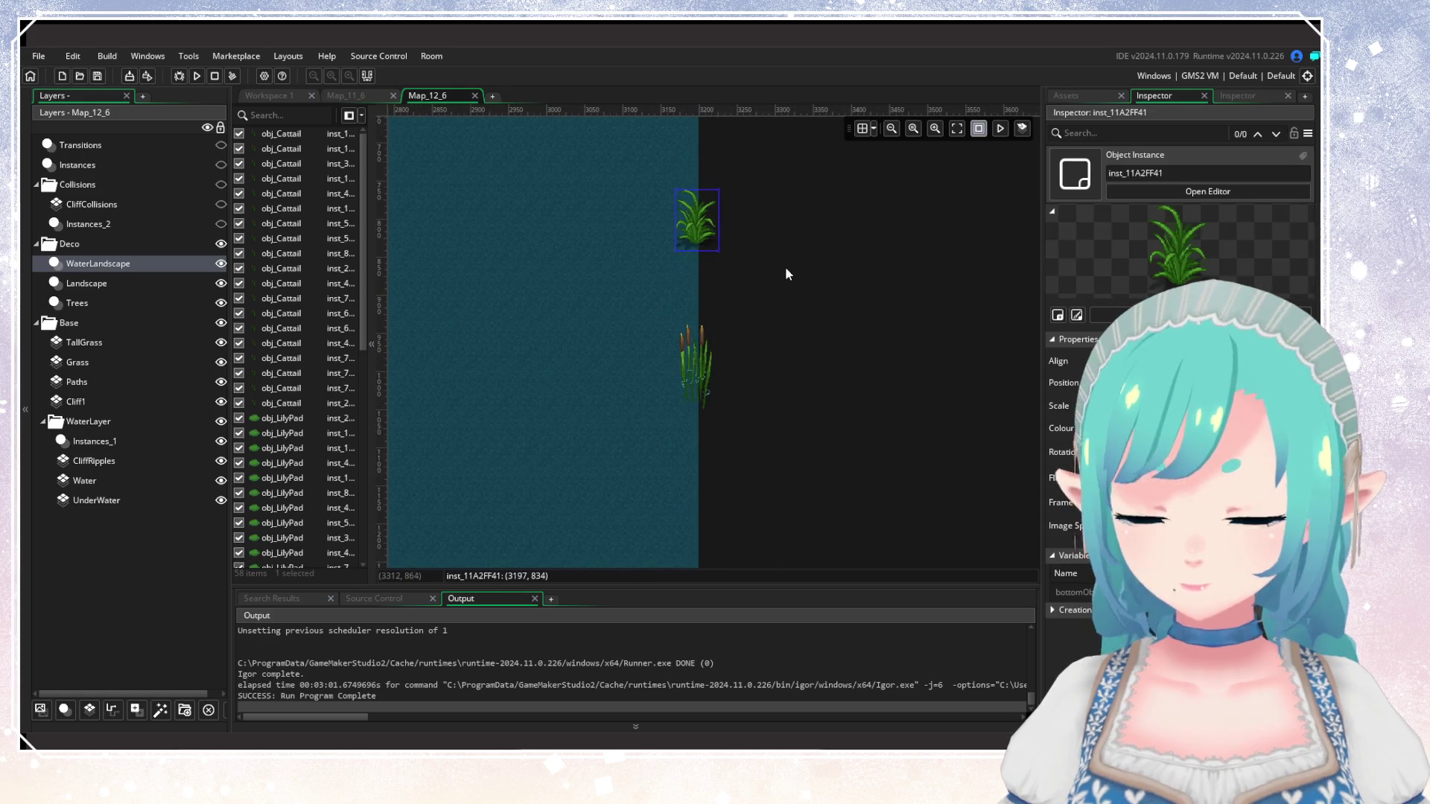
key(Delete)
Try pasting the grass clump into the Landscape layer, then undo to drop the stray couchgrass.
click(141, 282)
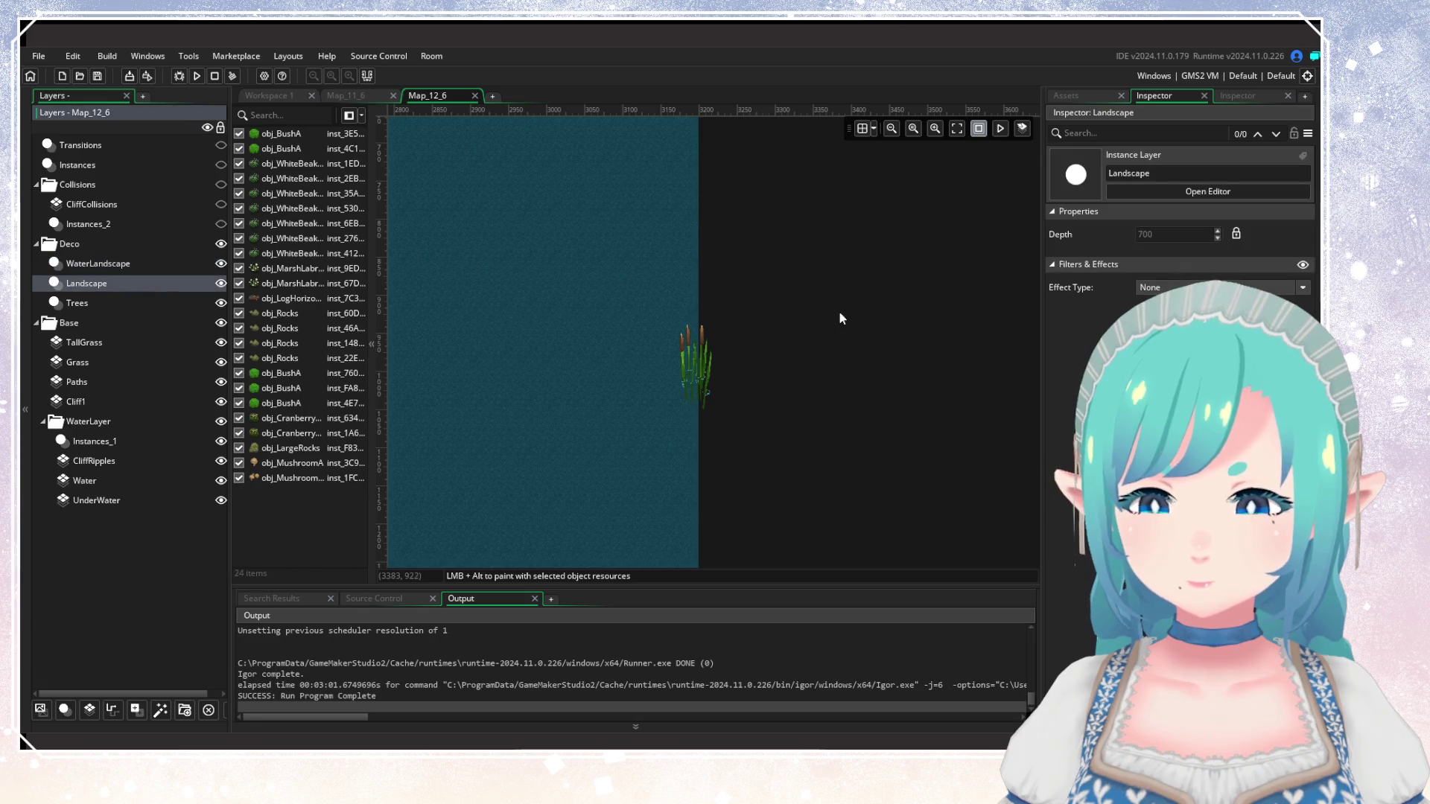
key(ctrl+v)
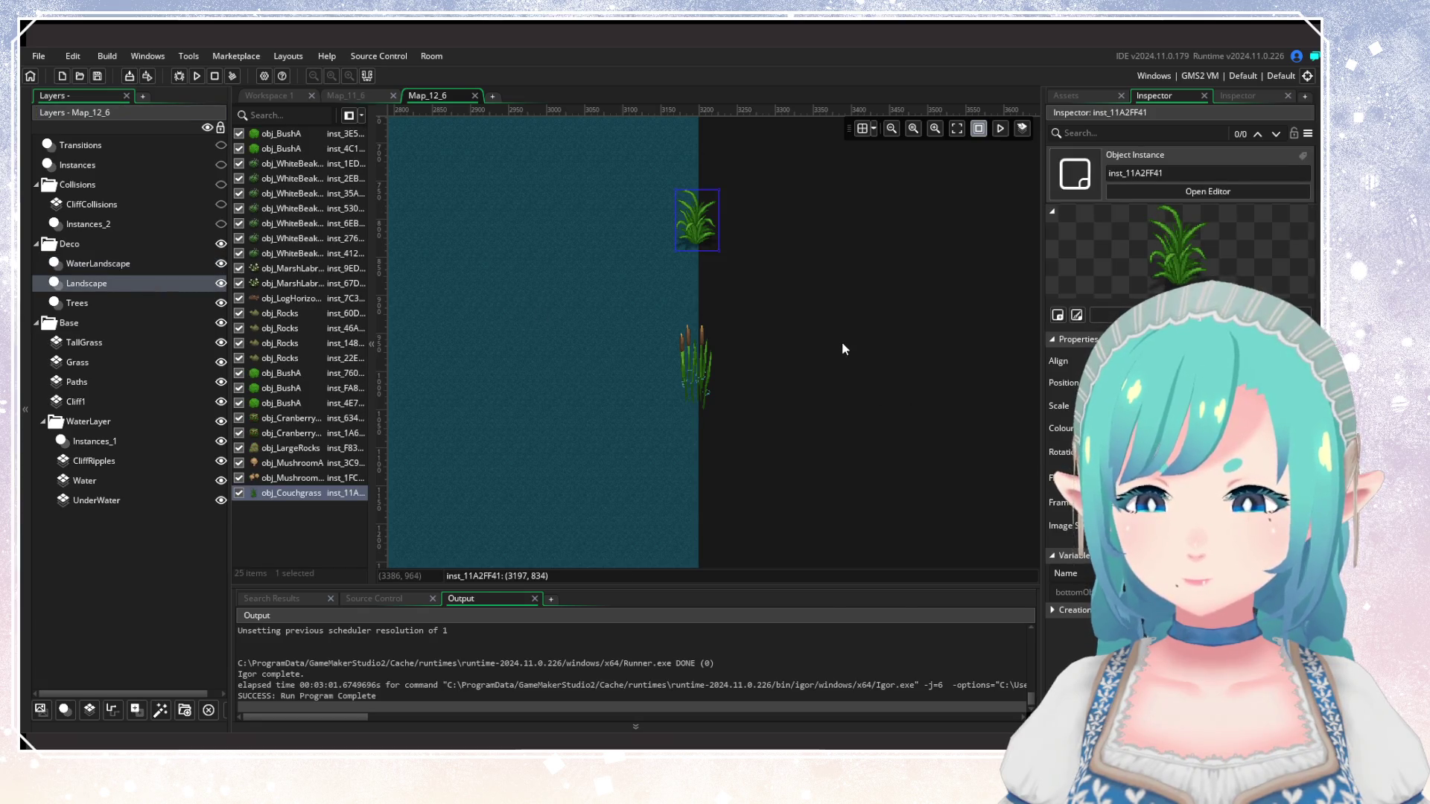
click(1034, 373)
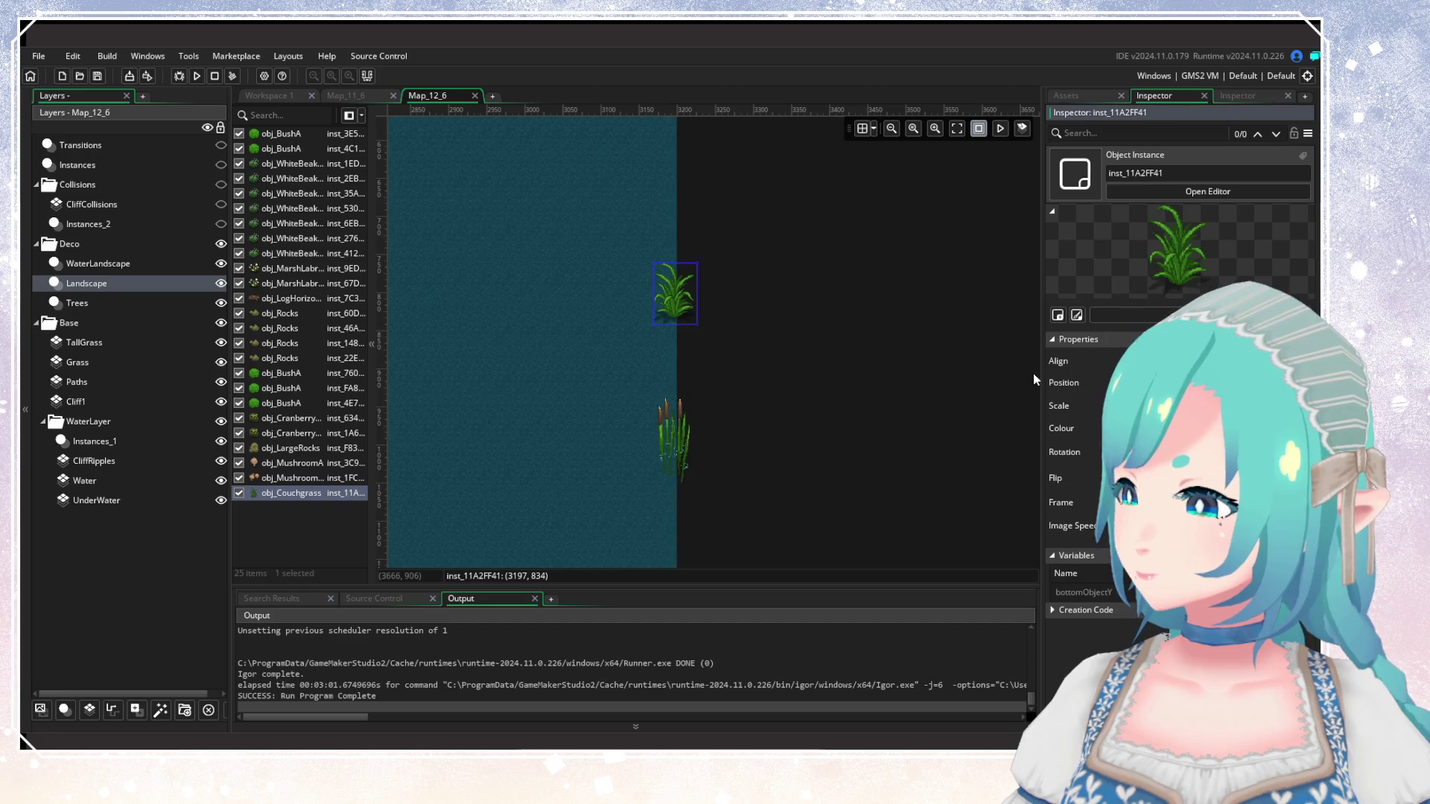
key(ctrl+z)
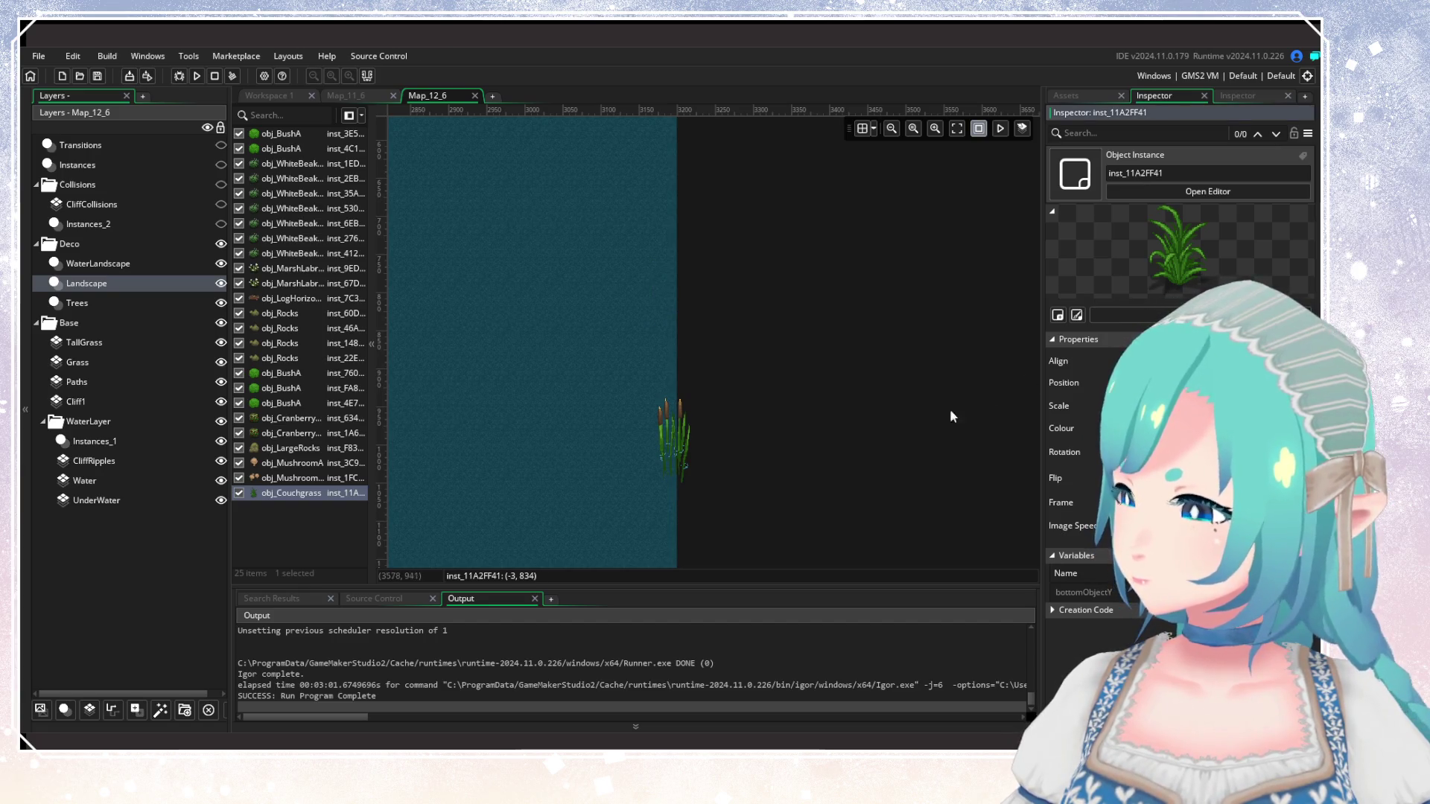
click(780, 461)
Select the cattail on the WaterLandscape layer and edit its position in the Inspector.
click(166, 263)
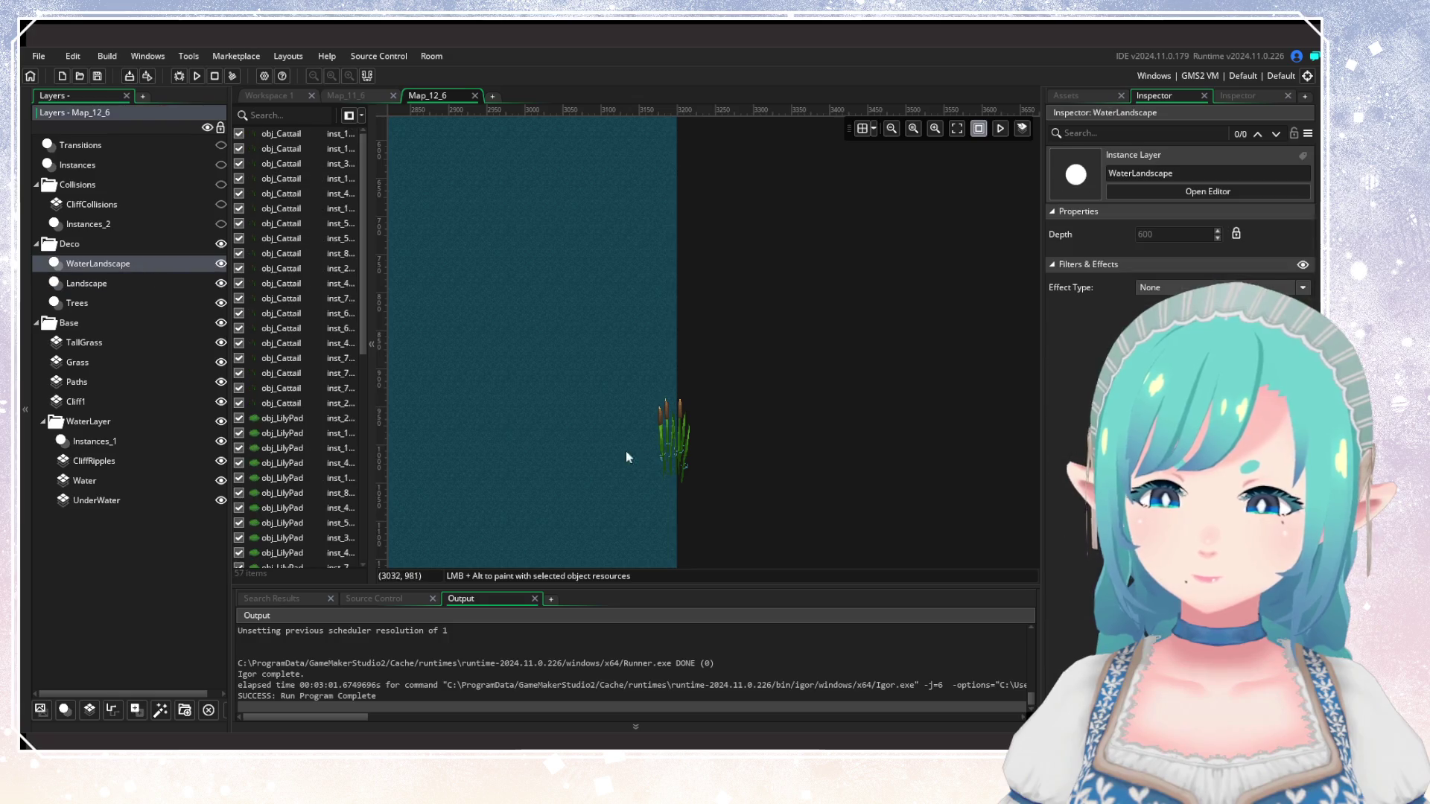
click(672, 443)
click(1021, 380)
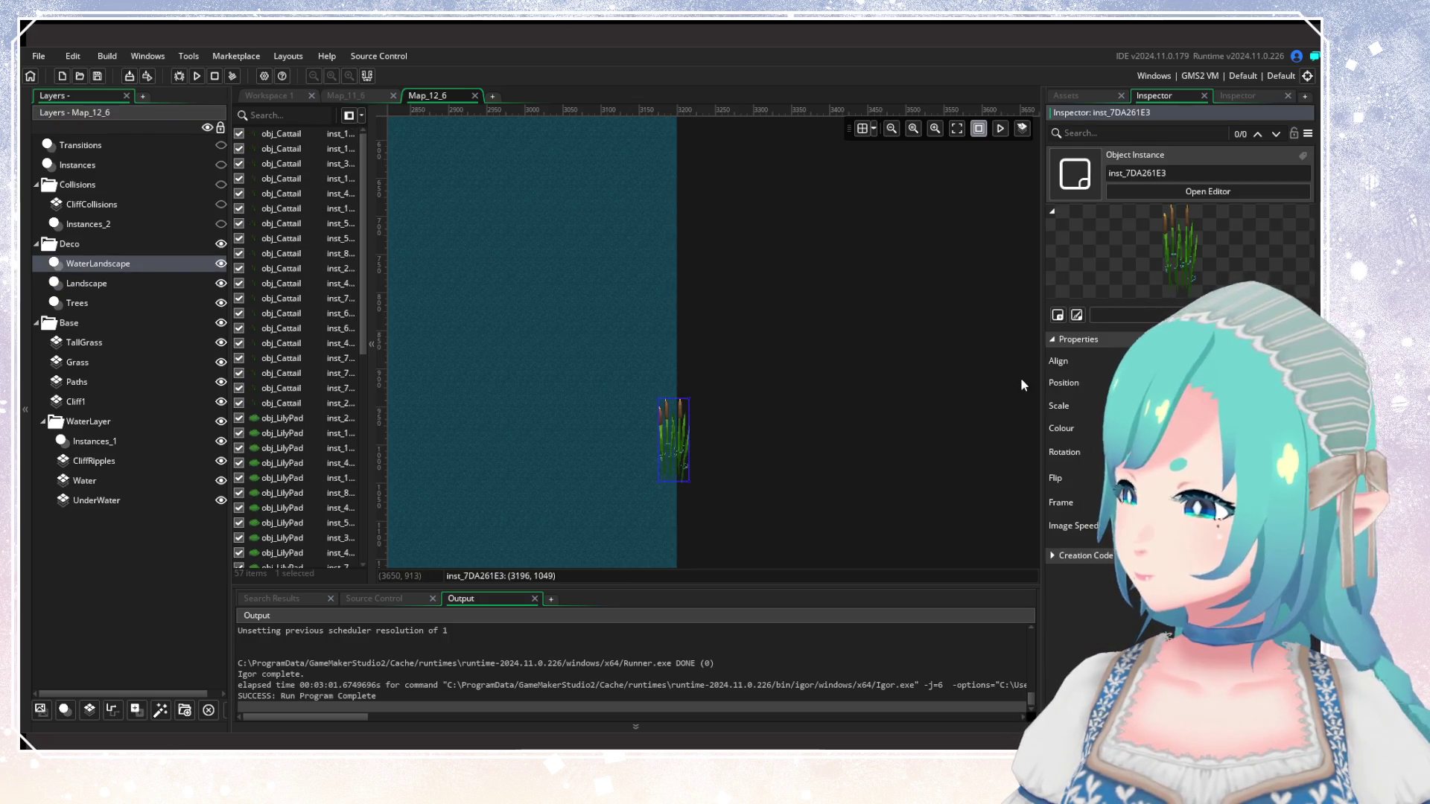
click(1020, 385)
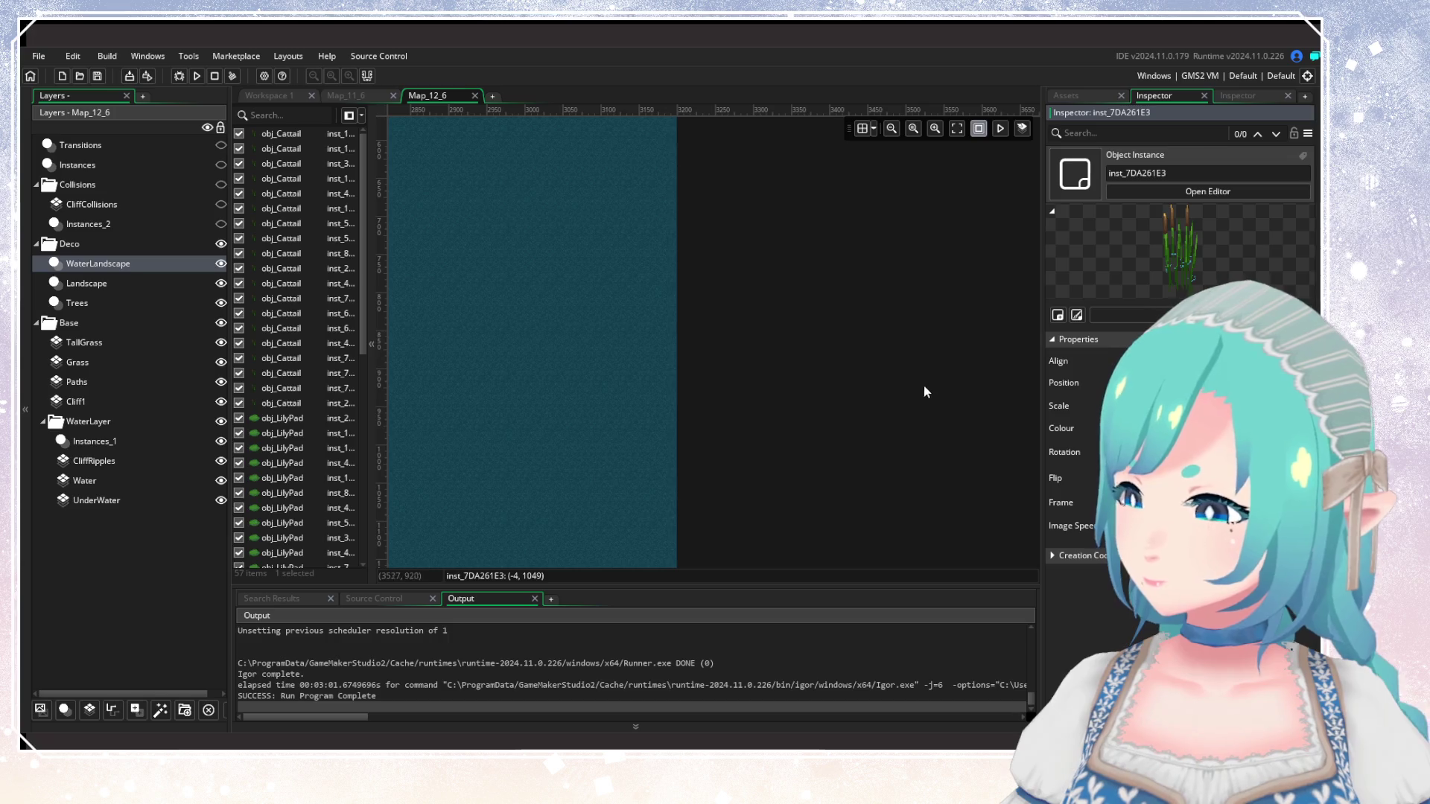
scroll(917, 395, down, 5)
scroll(917, 395, down, 3)
scroll(856, 367, up, 8)
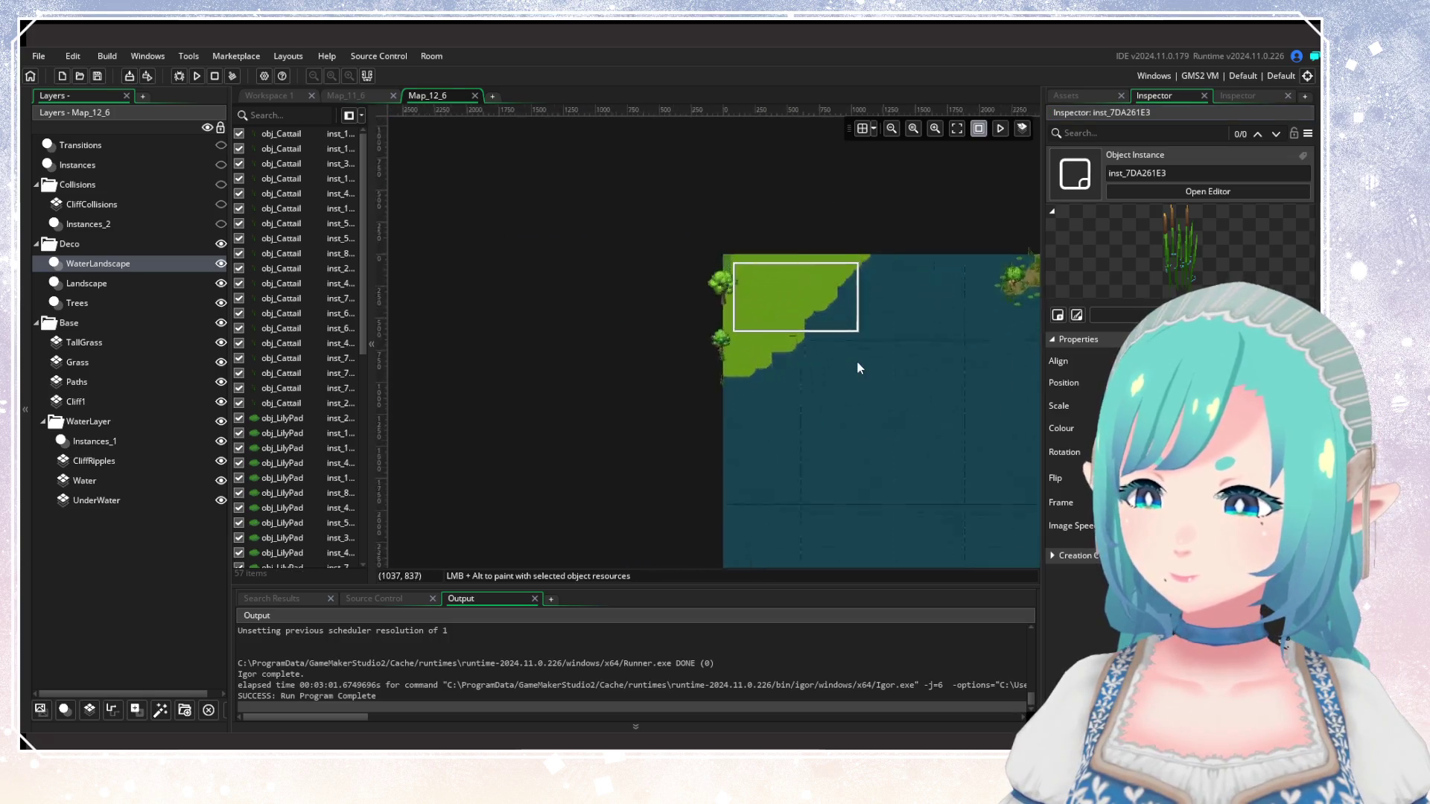
Check Map_11_6 for reference, then return to Map_12_6.
click(372, 99)
scroll(618, 362, up, 3)
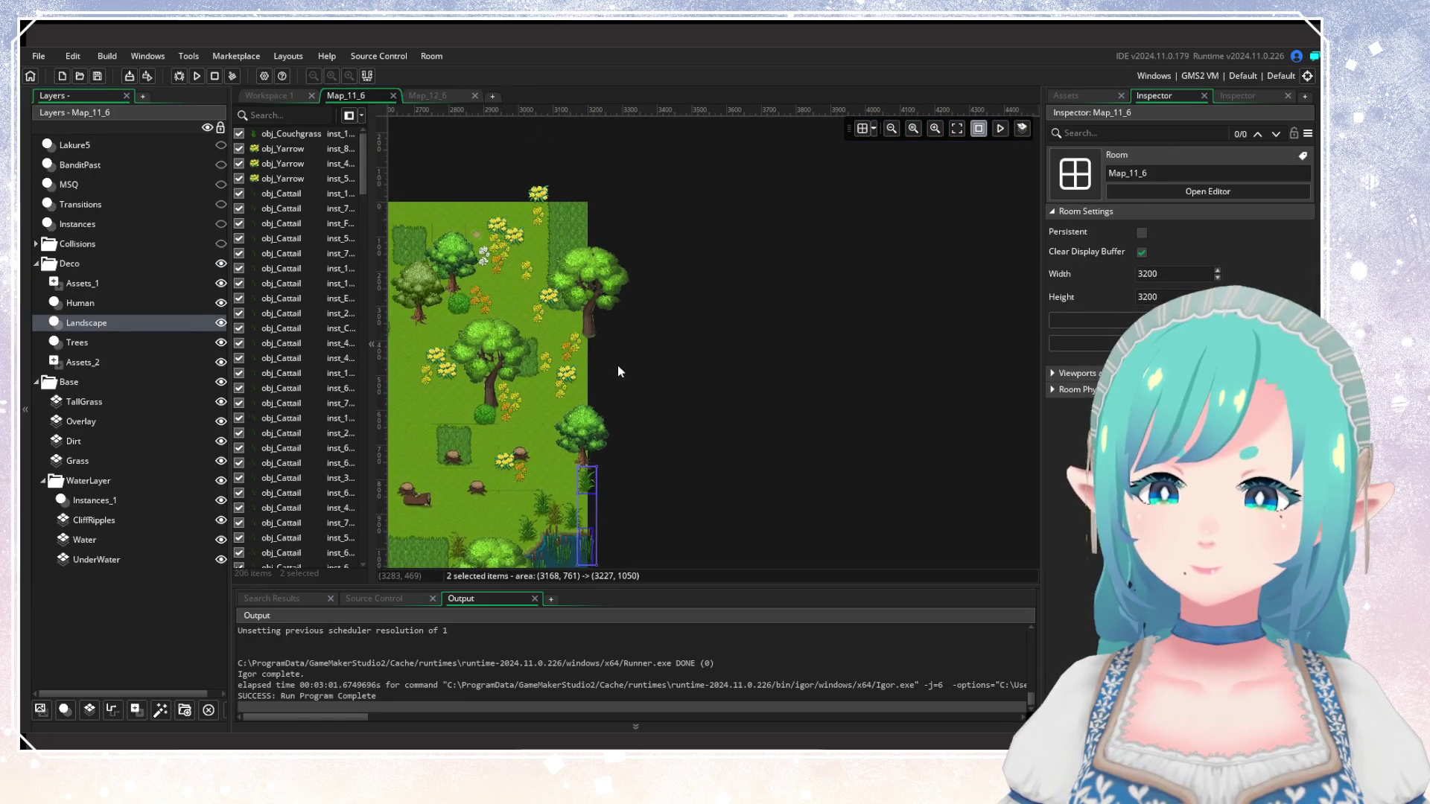
scroll(619, 365, down, 5)
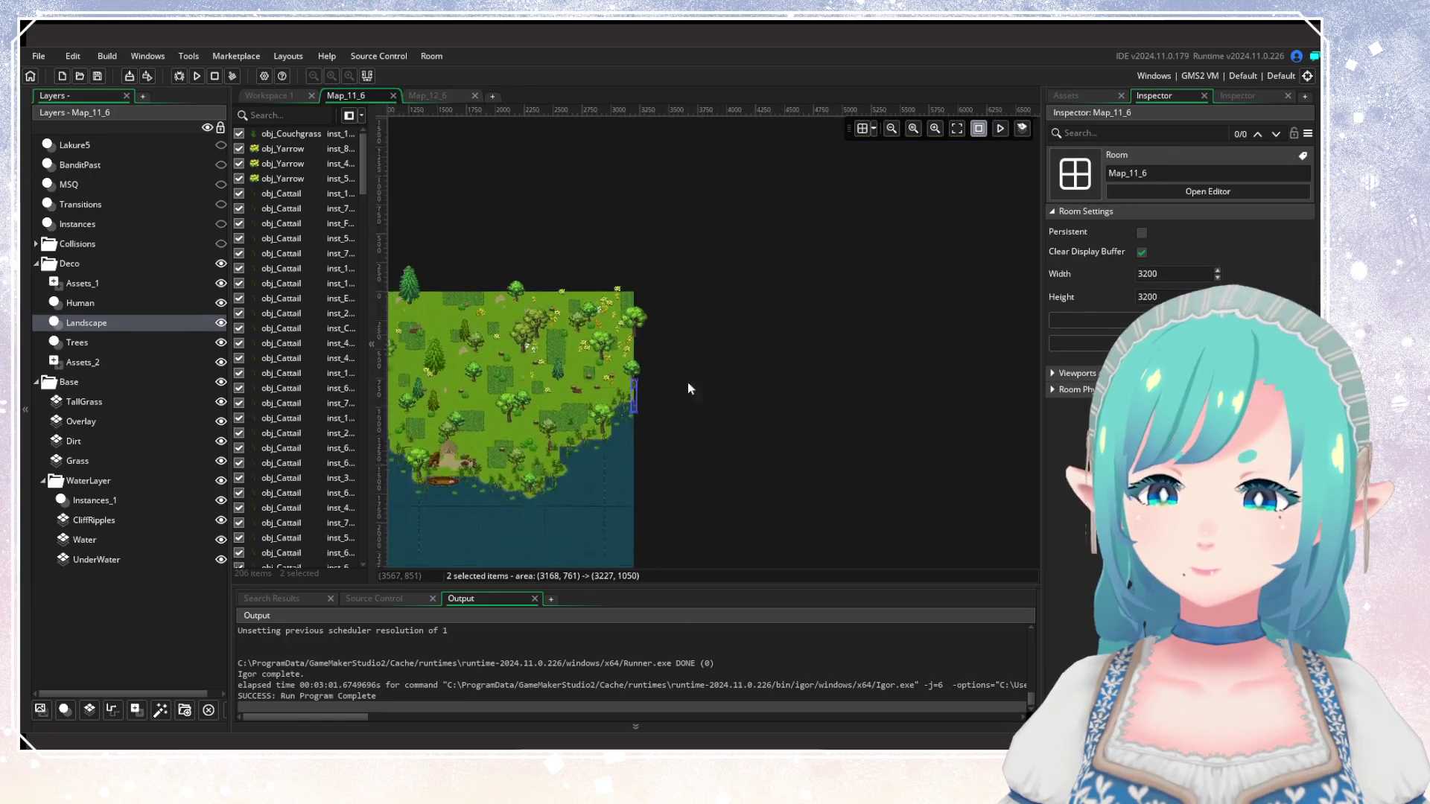
scroll(778, 339, up, 6)
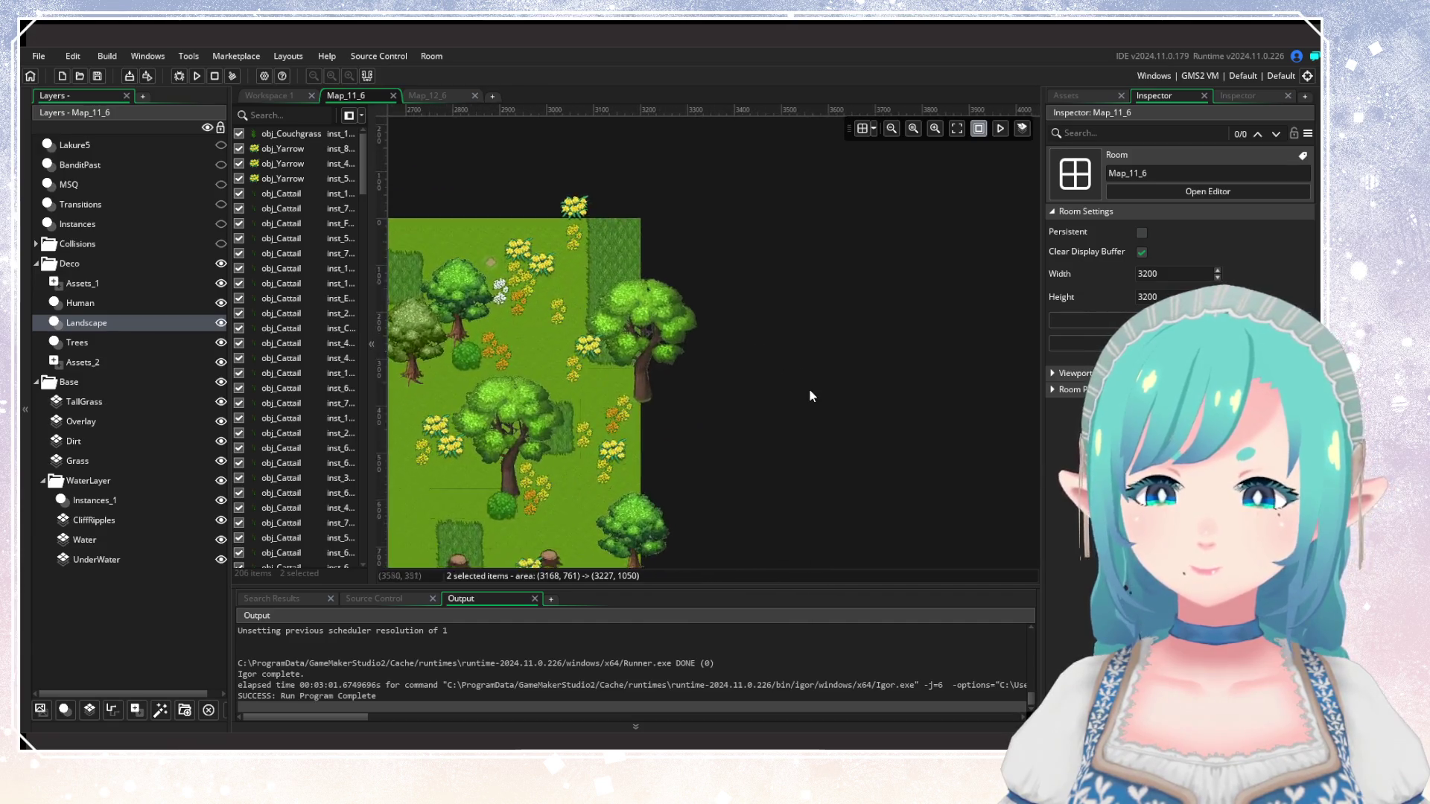
click(429, 96)
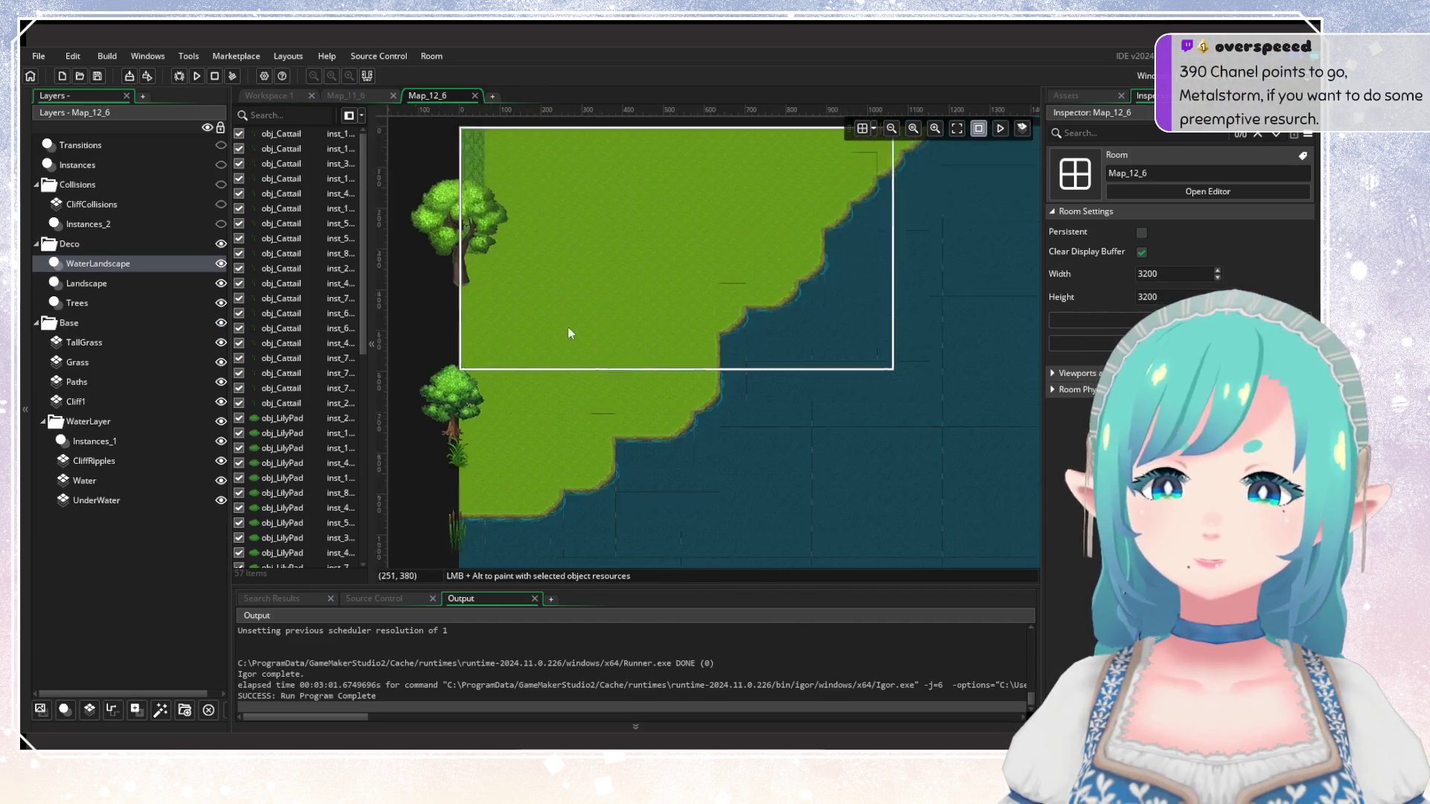
Hide the Deco layers, then paint a tall-grass tile on the TallGrass layer and undo it.
click(221, 243)
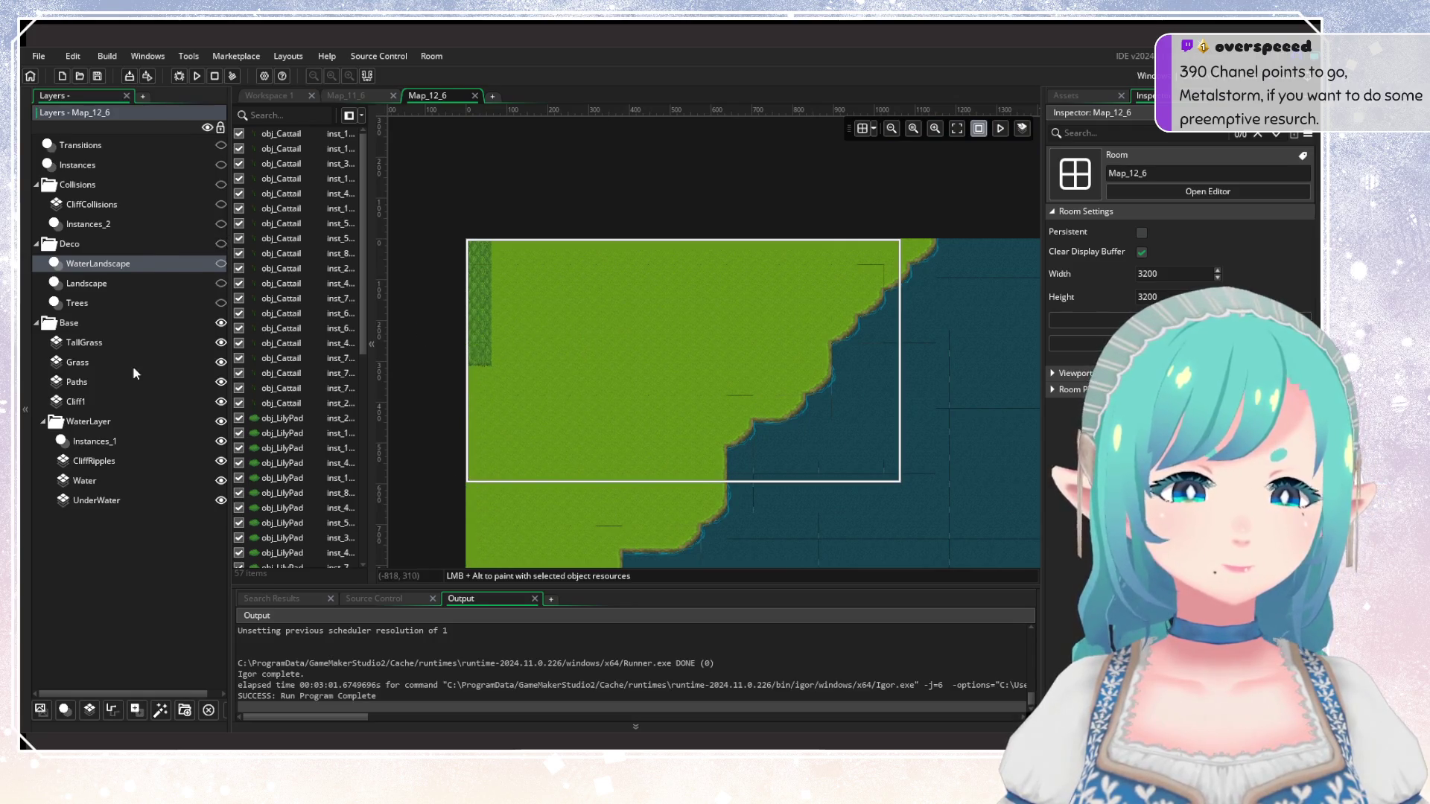
click(84, 342)
click(479, 430)
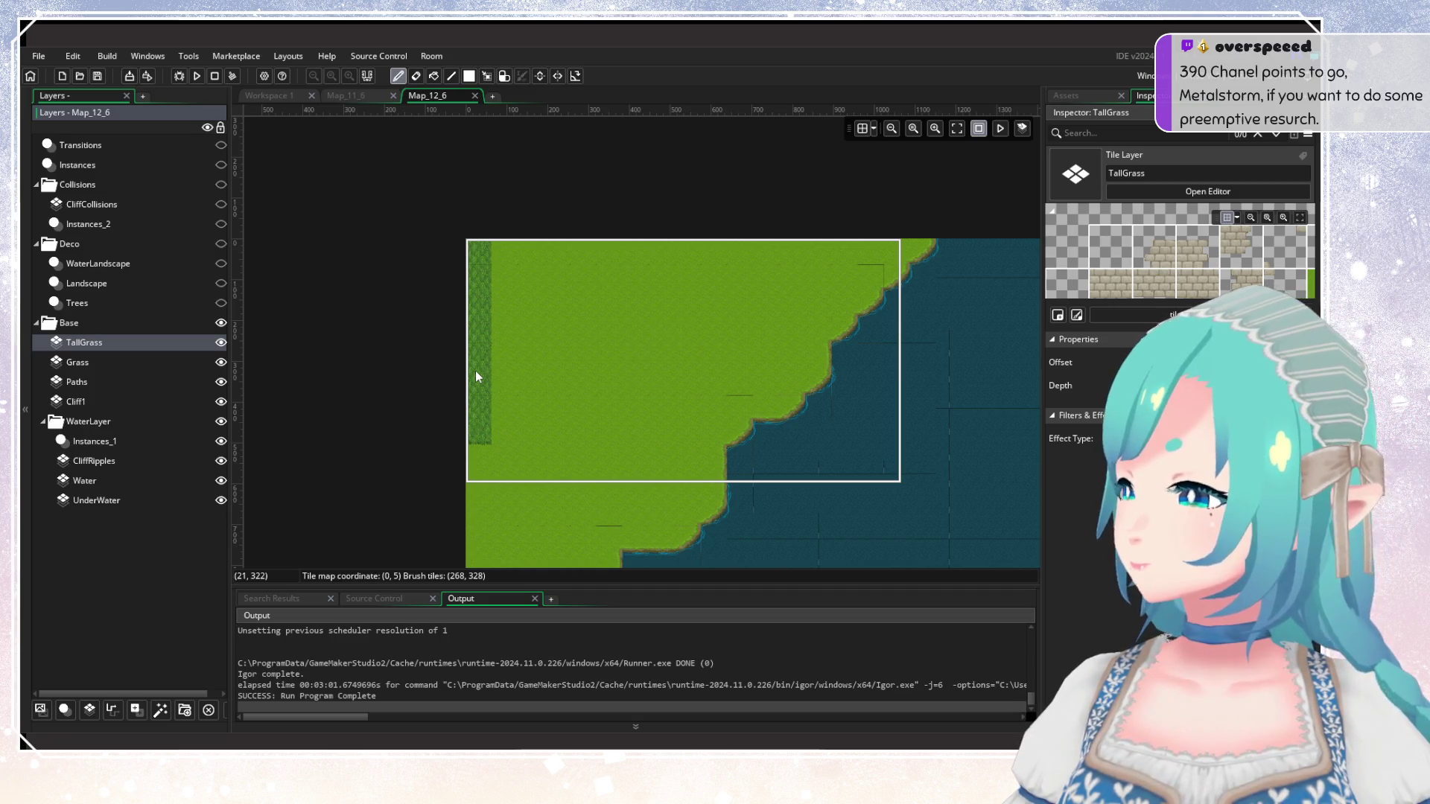
key(ctrl+z)
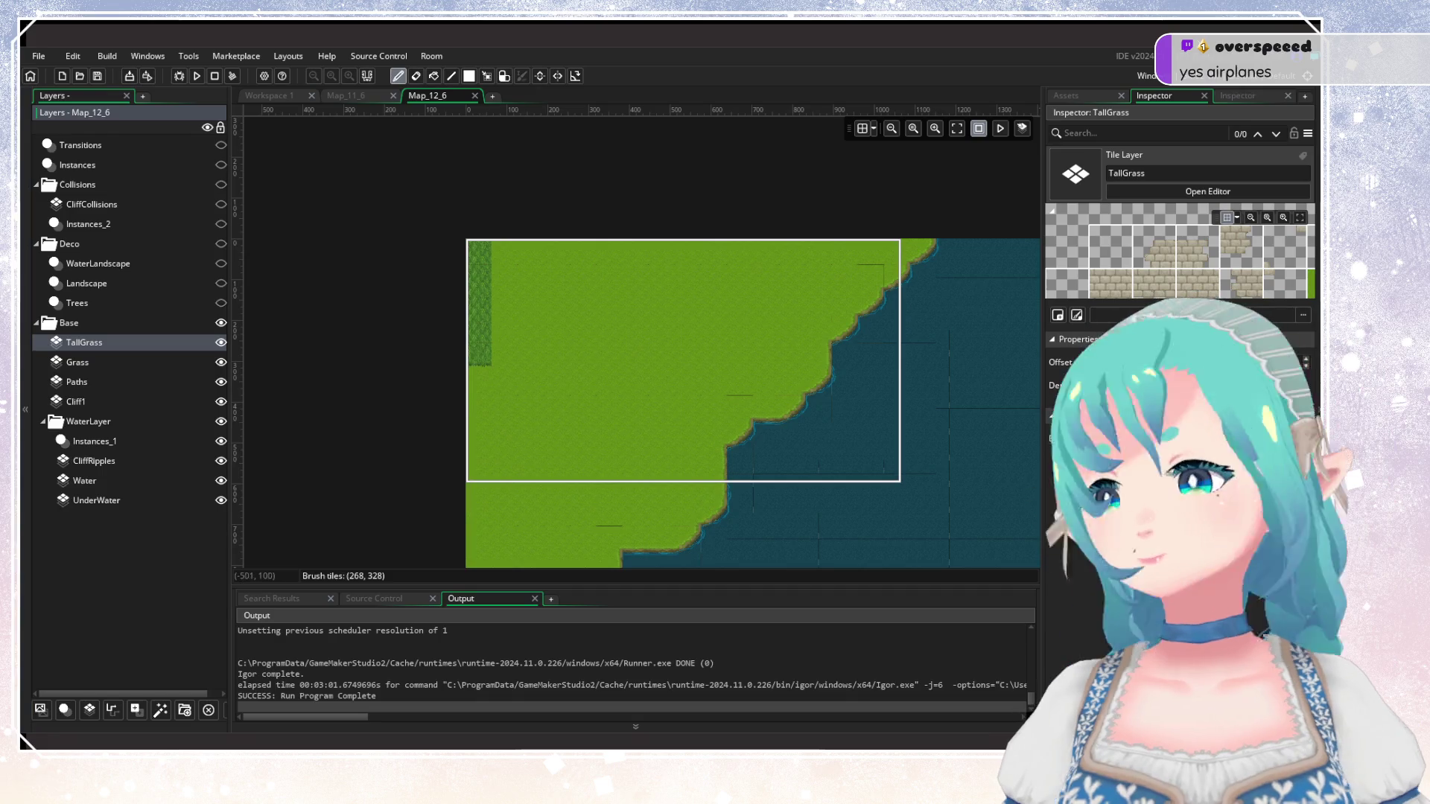
Show the map's tile palette in the Tiles inspector.
scroll(798, 481, up, 3)
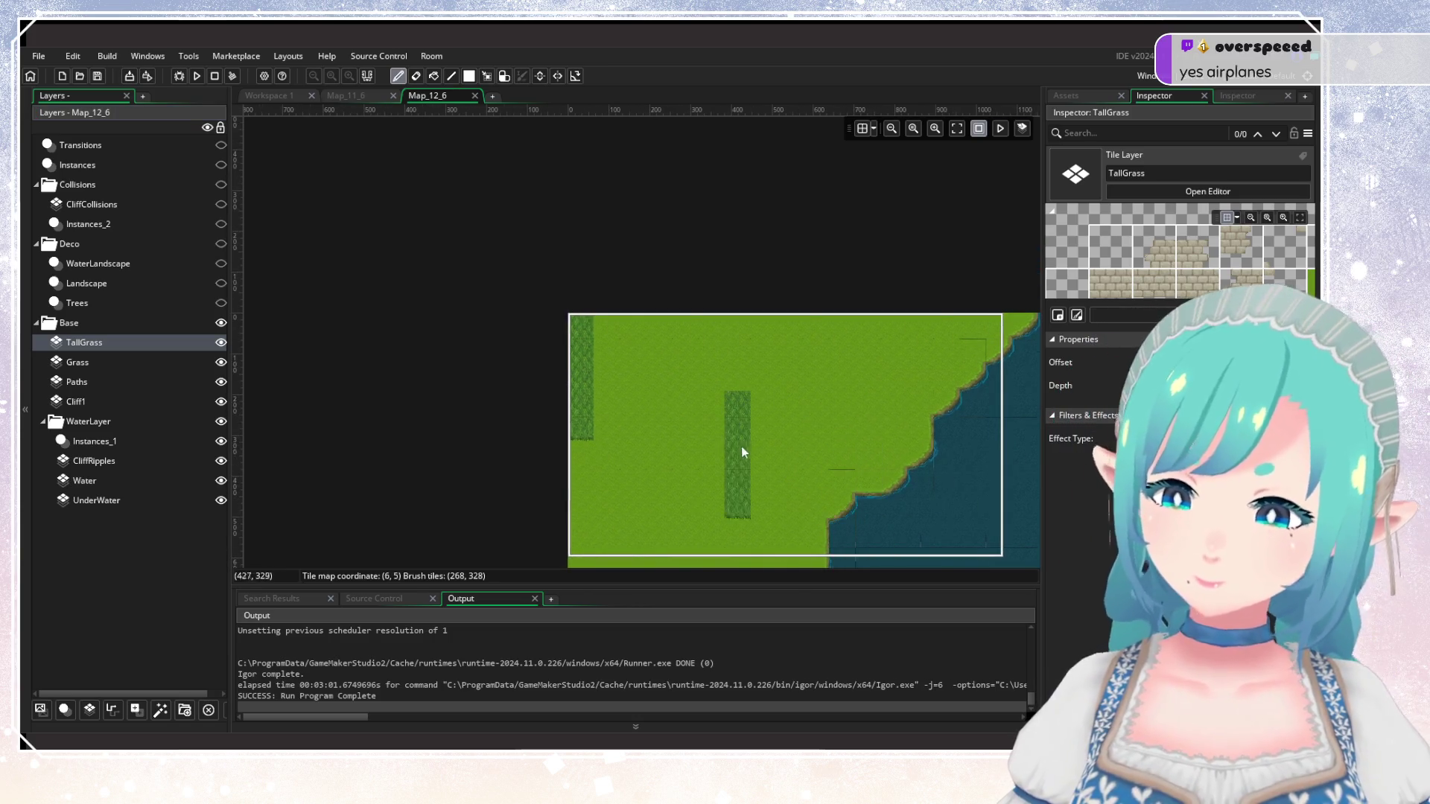
scroll(629, 408, up, 2)
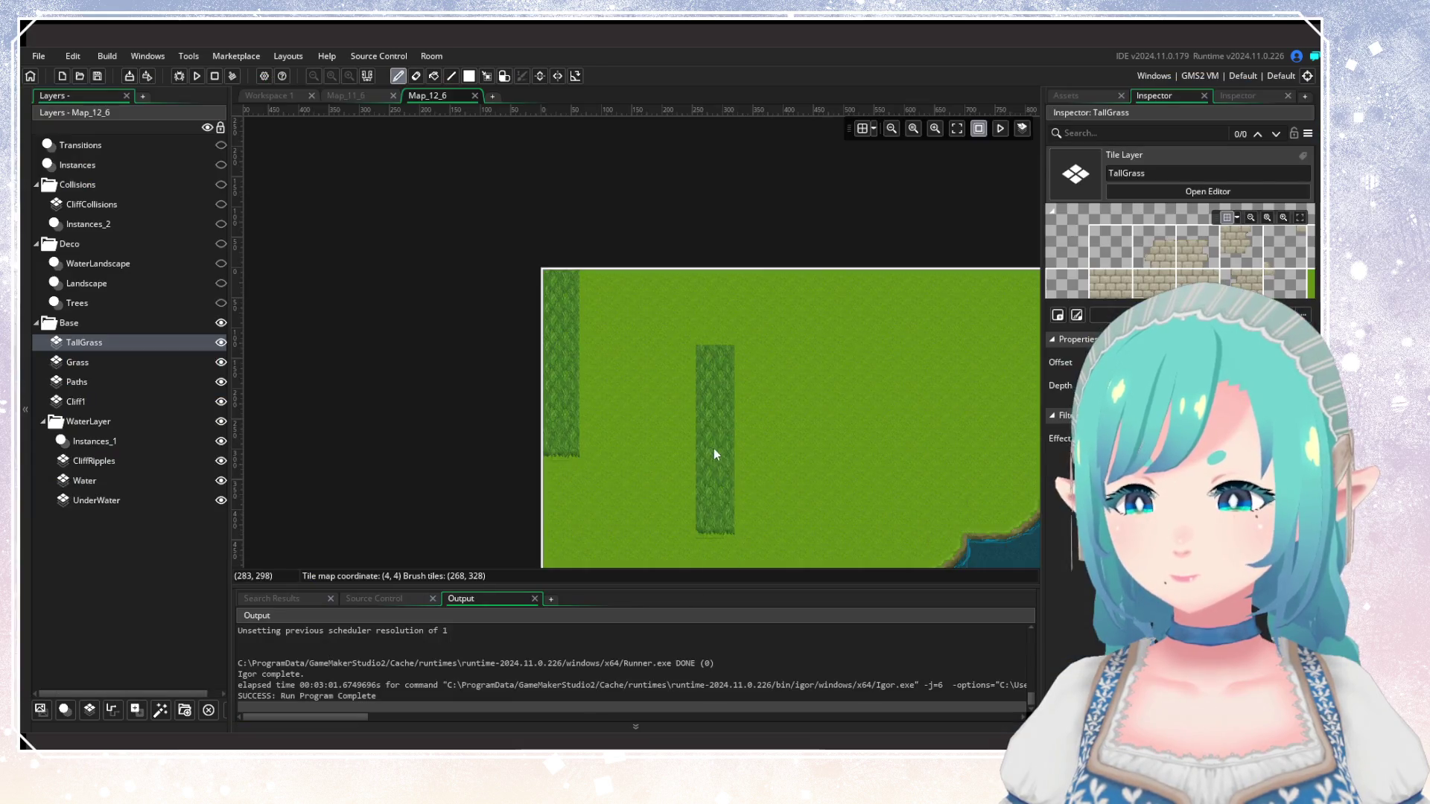
click(1241, 99)
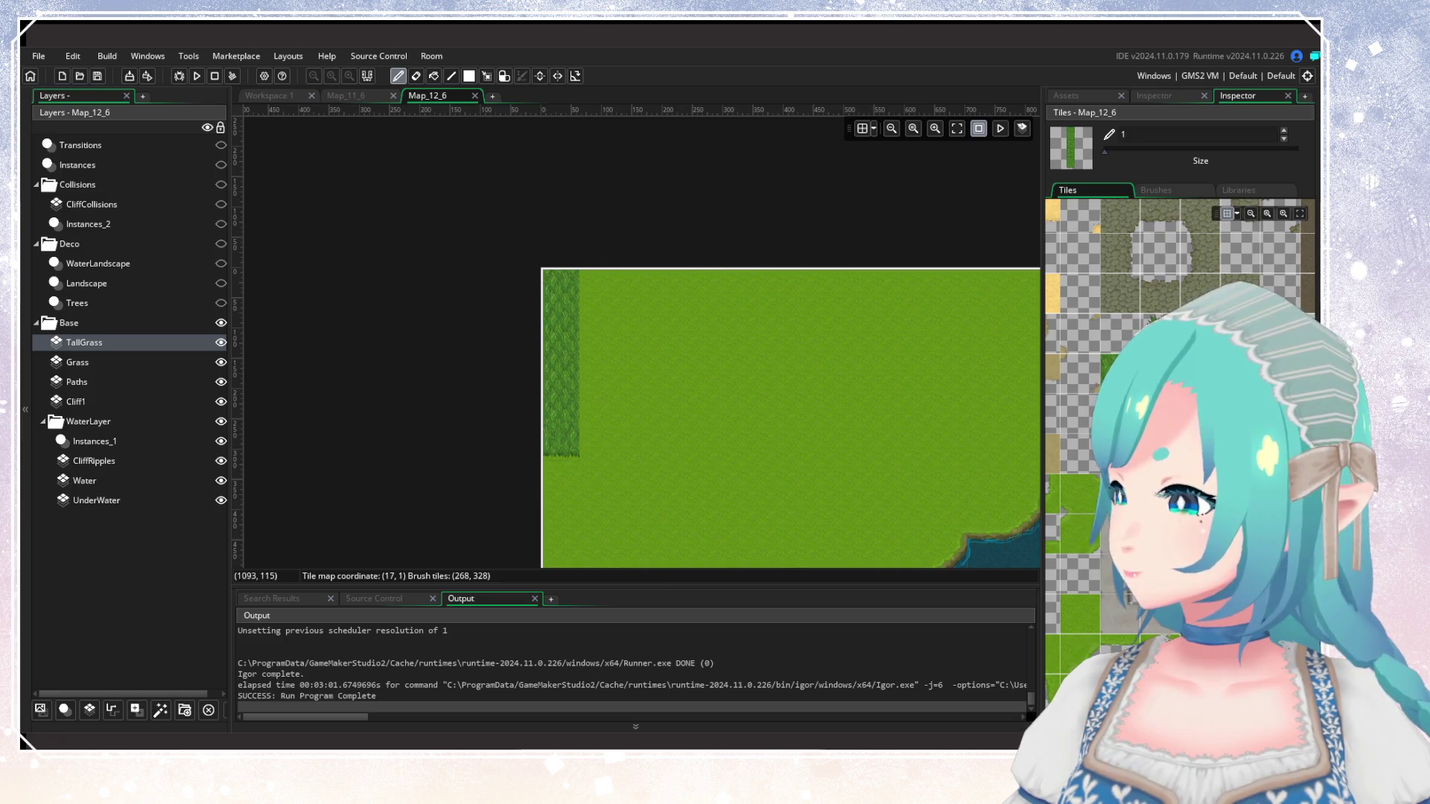
Paint tall-grass tiles upward along the grass strip beside the water.
click(605, 445)
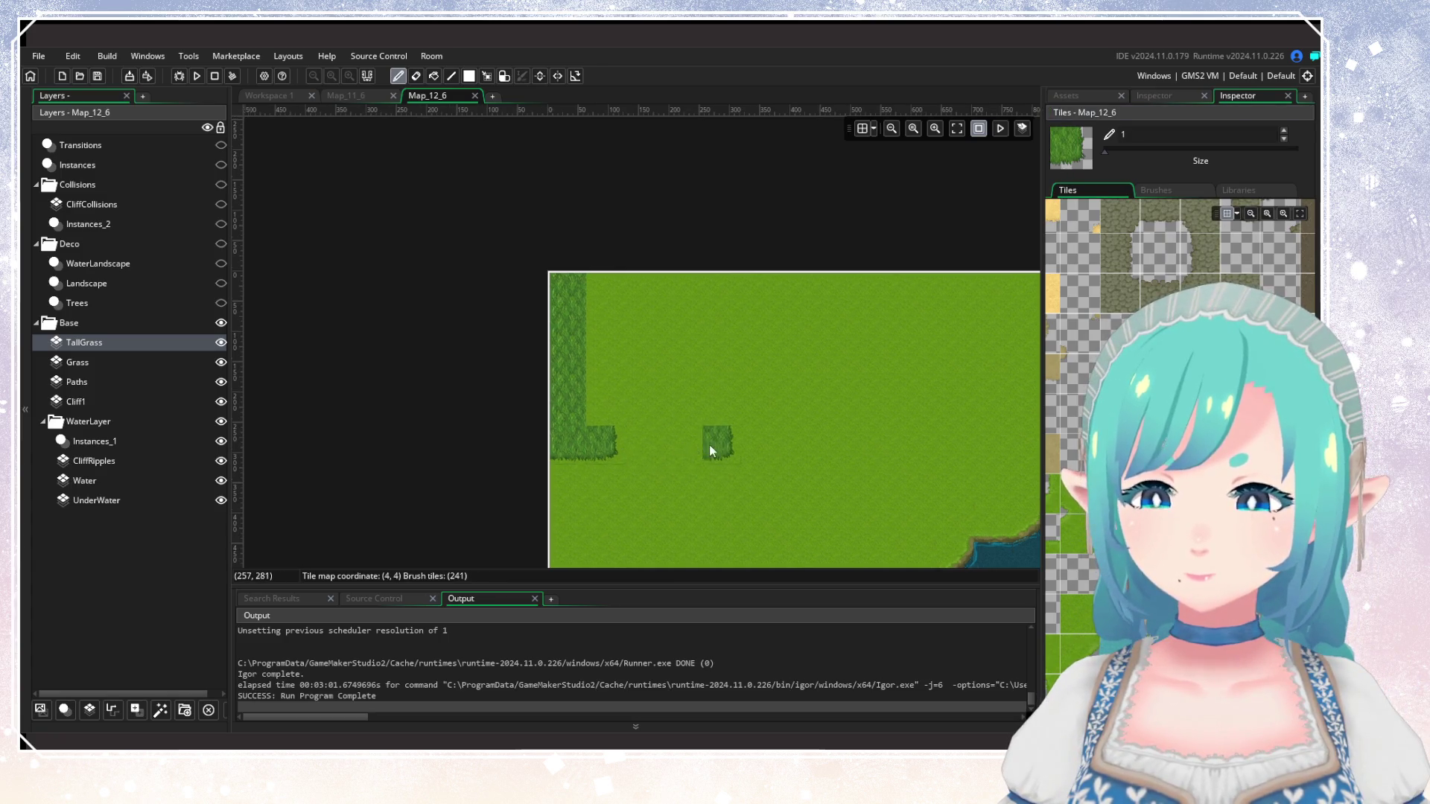
scroll(714, 446, up, 2)
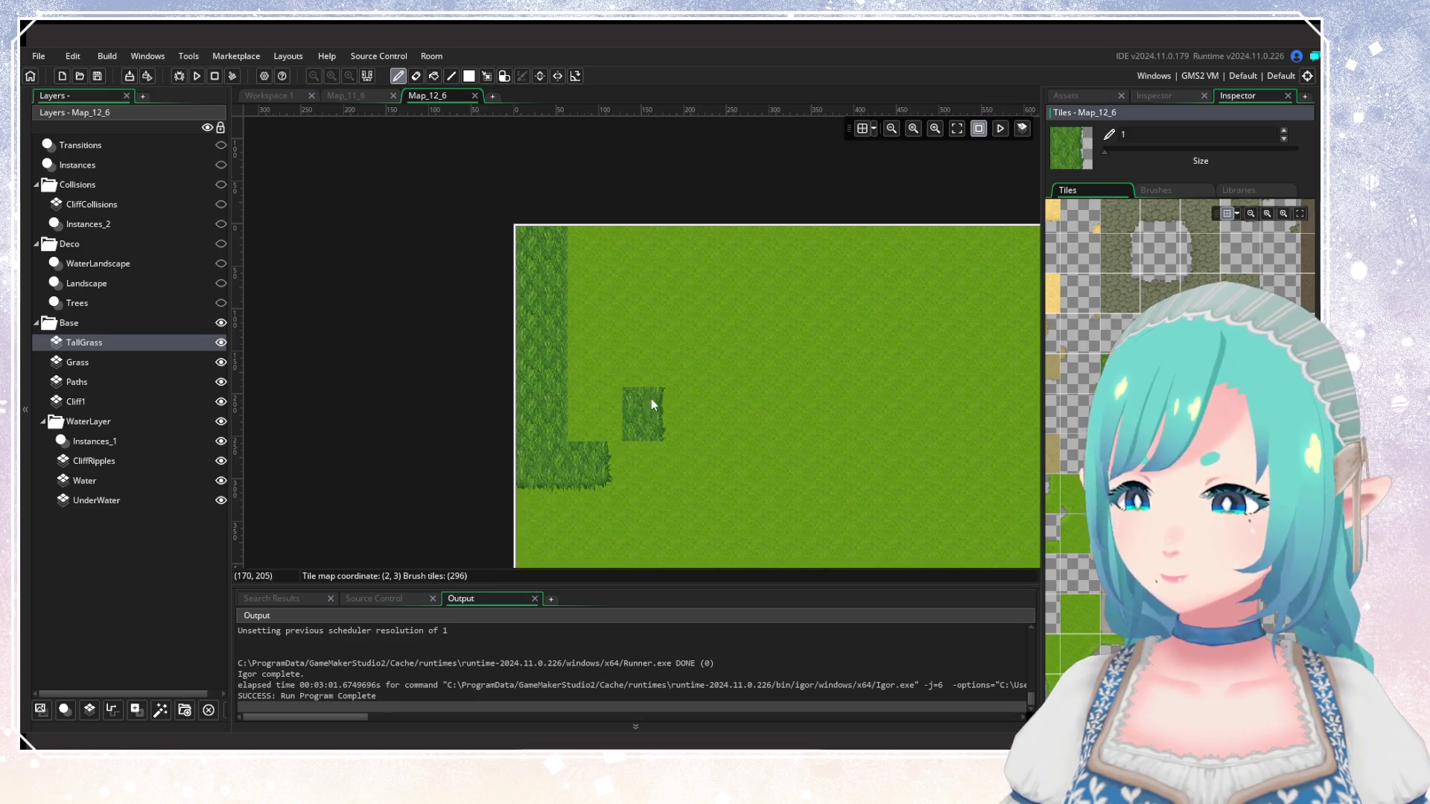
drag(601, 405, 600, 262)
scroll(748, 422, down, 3)
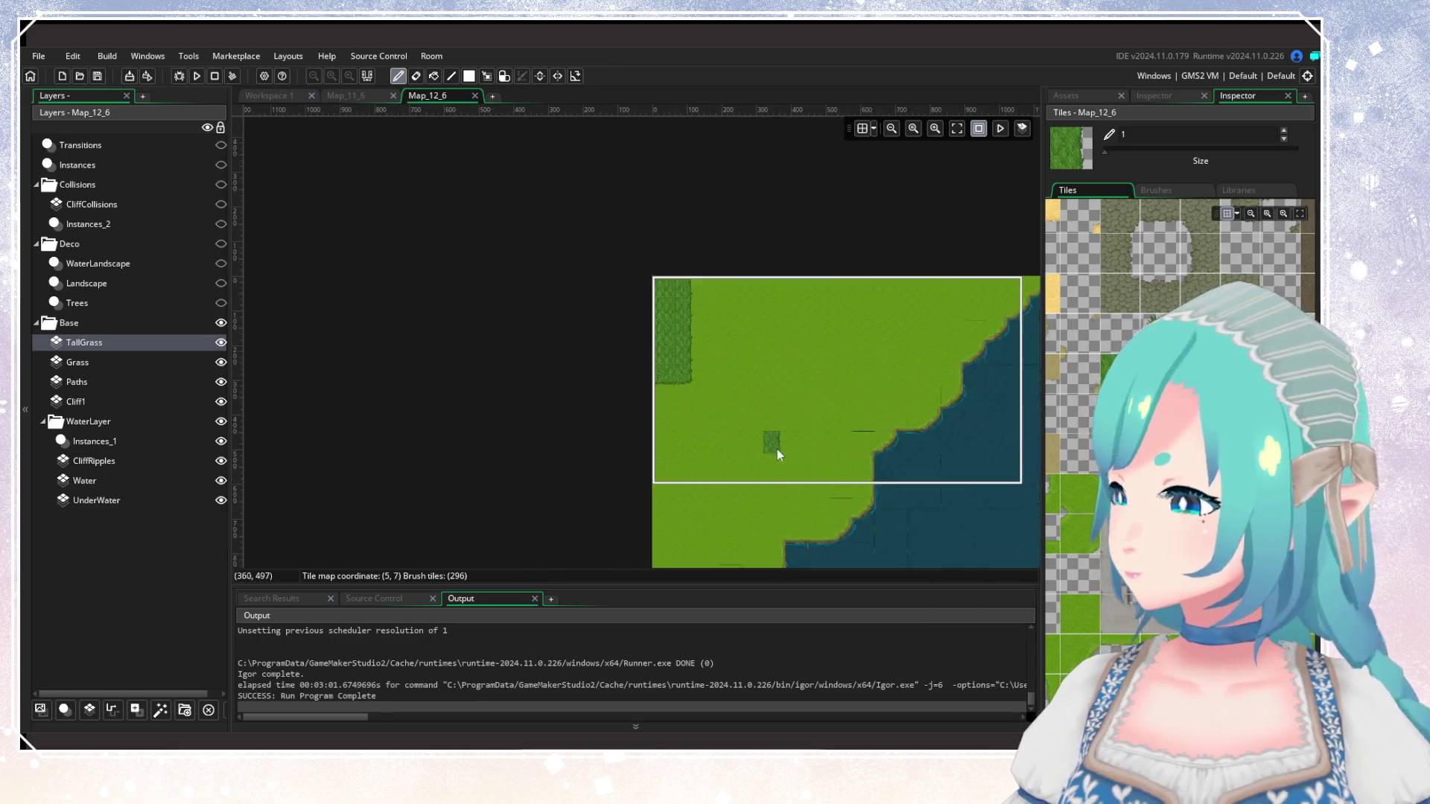
drag(776, 454, 628, 342)
scroll(539, 421, up, 1)
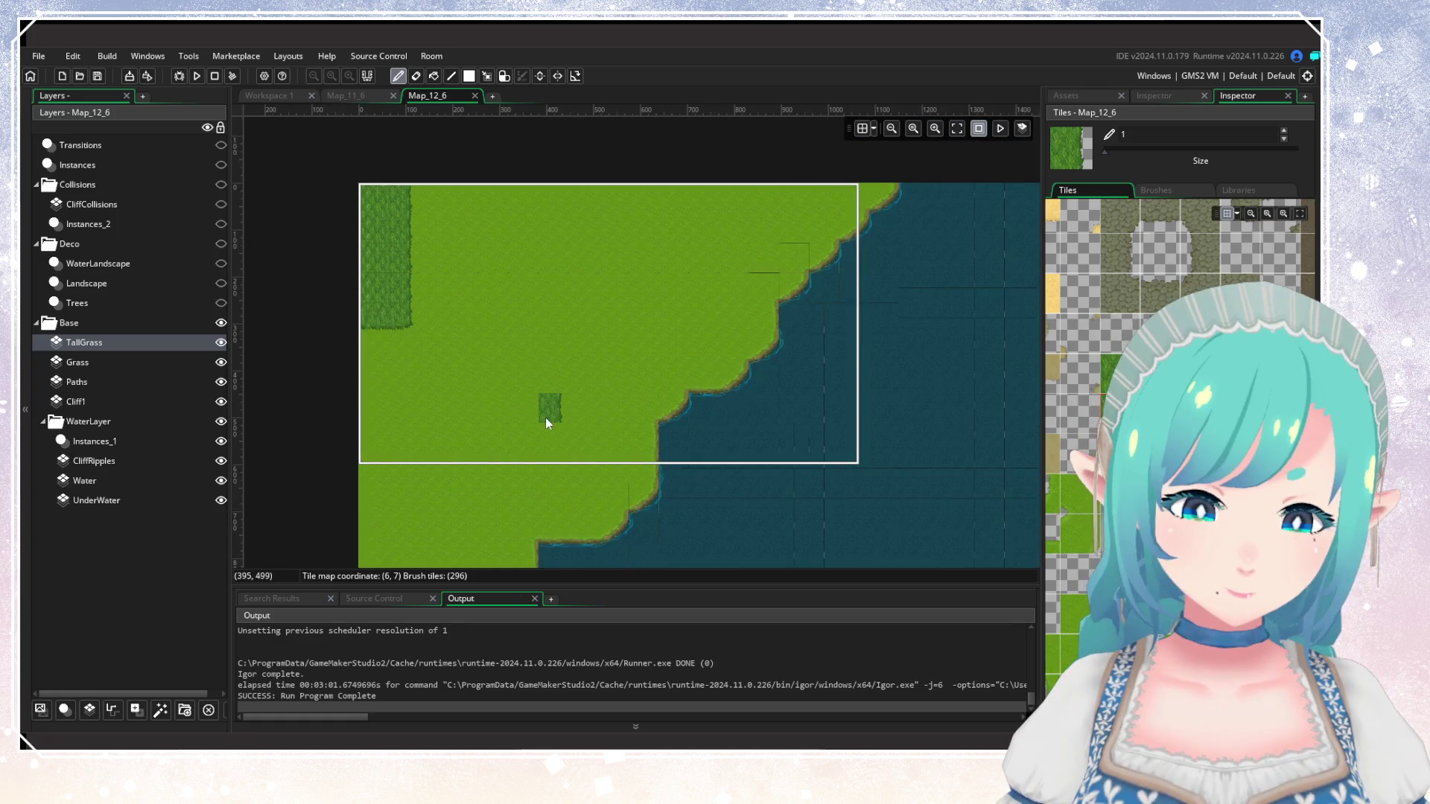
scroll(546, 418, down, 3)
mouse_move(545, 418)
mouse_down()
mouse_move(379, 378)
mouse_move(571, 405)
mouse_up()
scroll(534, 419, up, 2)
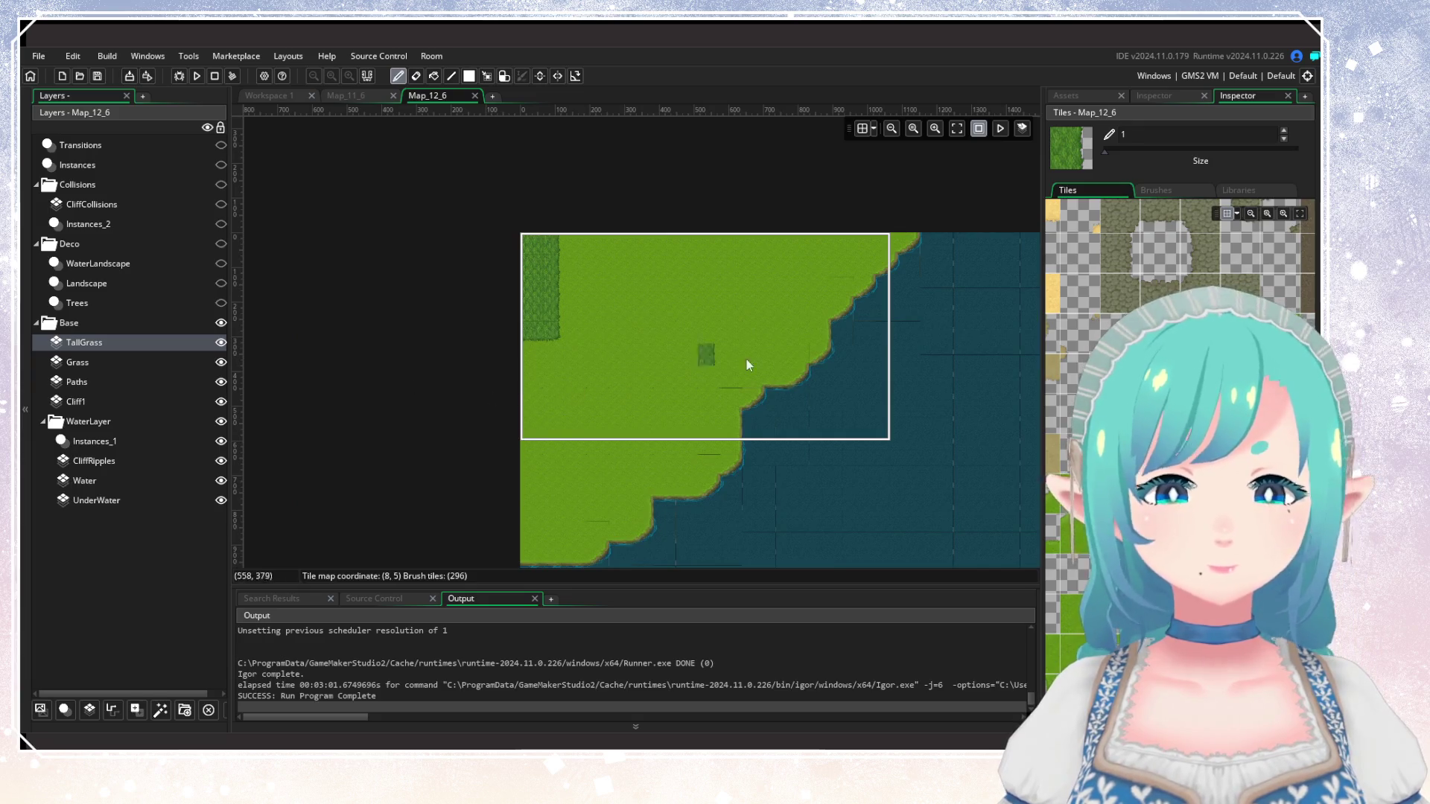
Make the Deco layers visible again and select the WaterLandscape layer.
click(1245, 191)
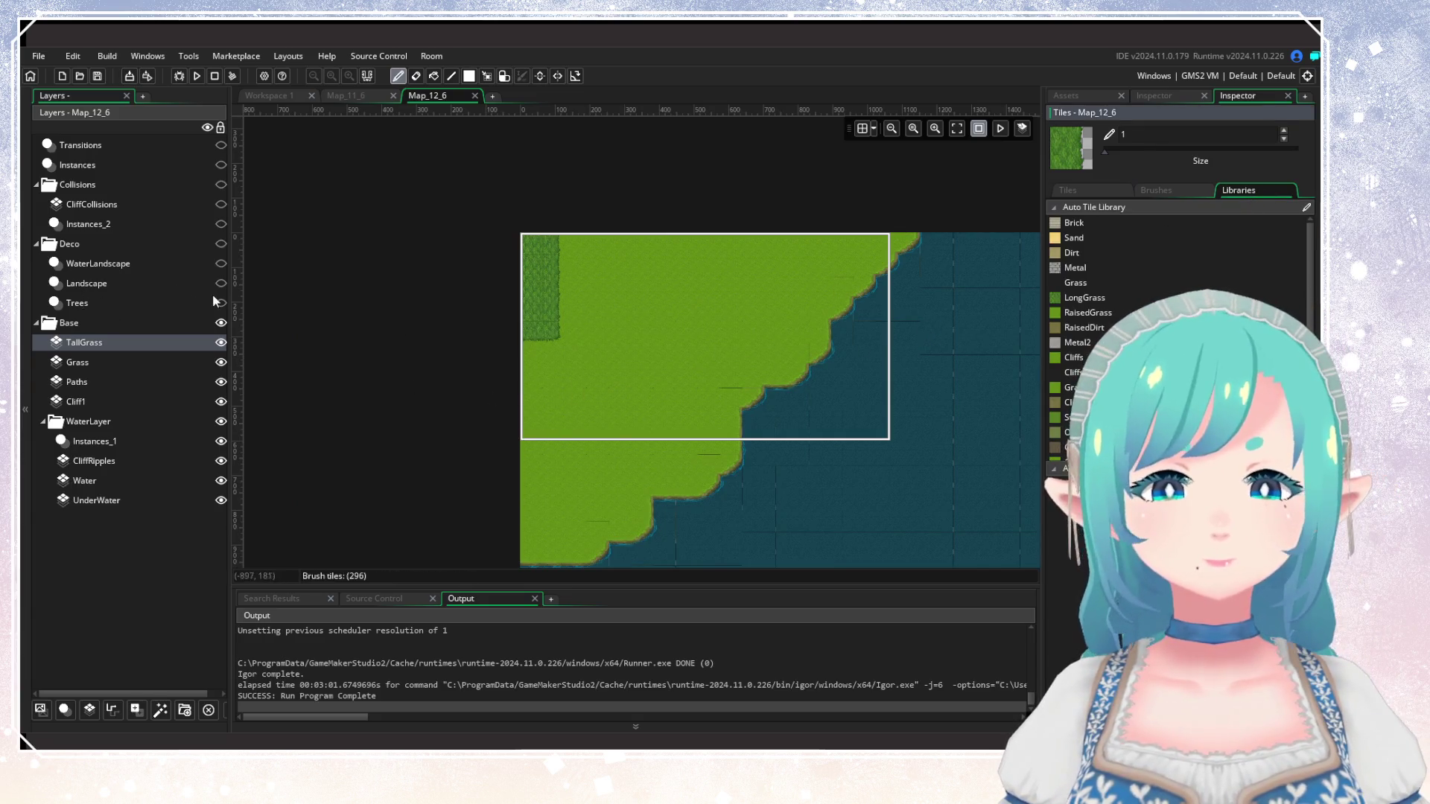
click(221, 243)
mouse_move(332, 310)
mouse_down()
mouse_move(107, 229)
mouse_move(176, 232)
mouse_up()
click(112, 263)
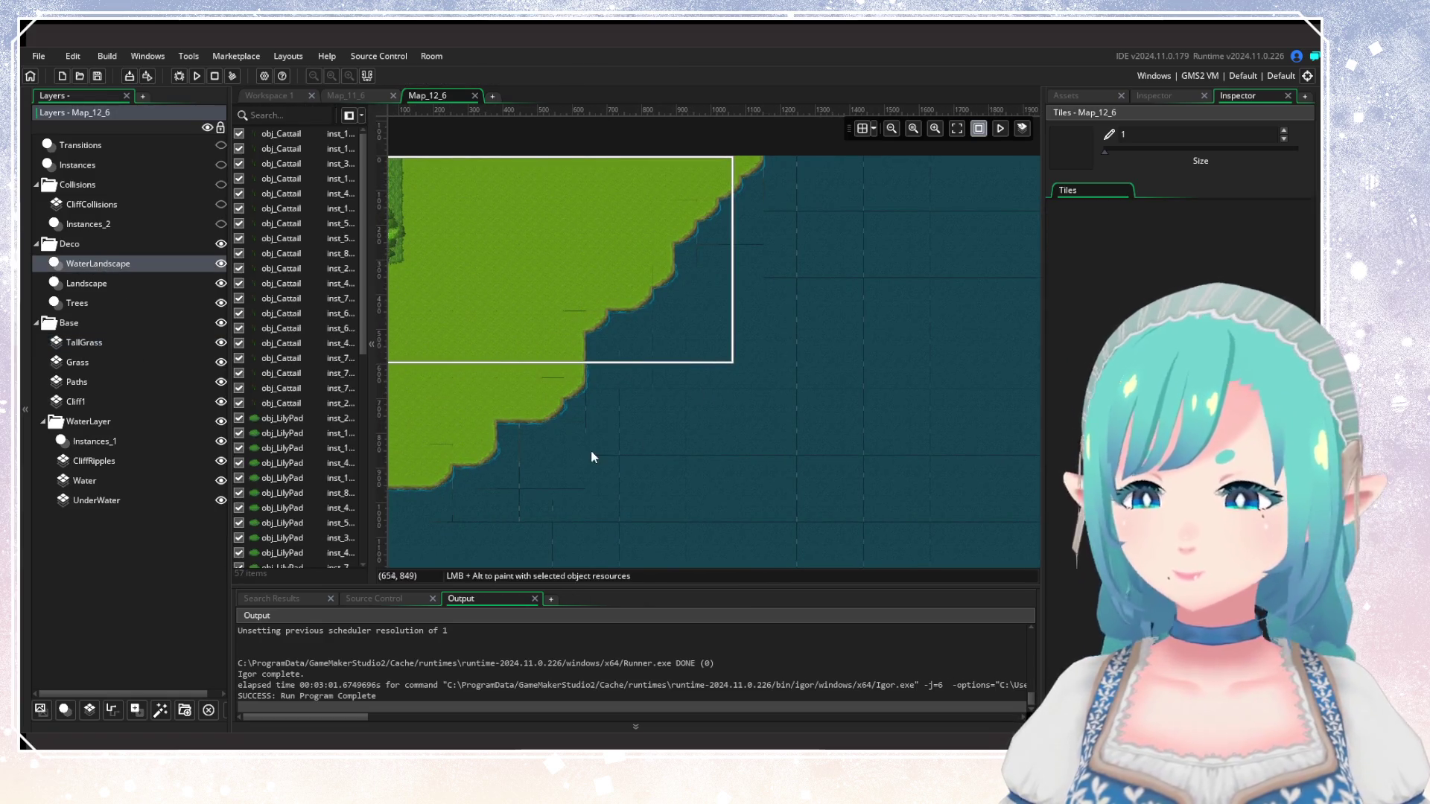
click(1173, 97)
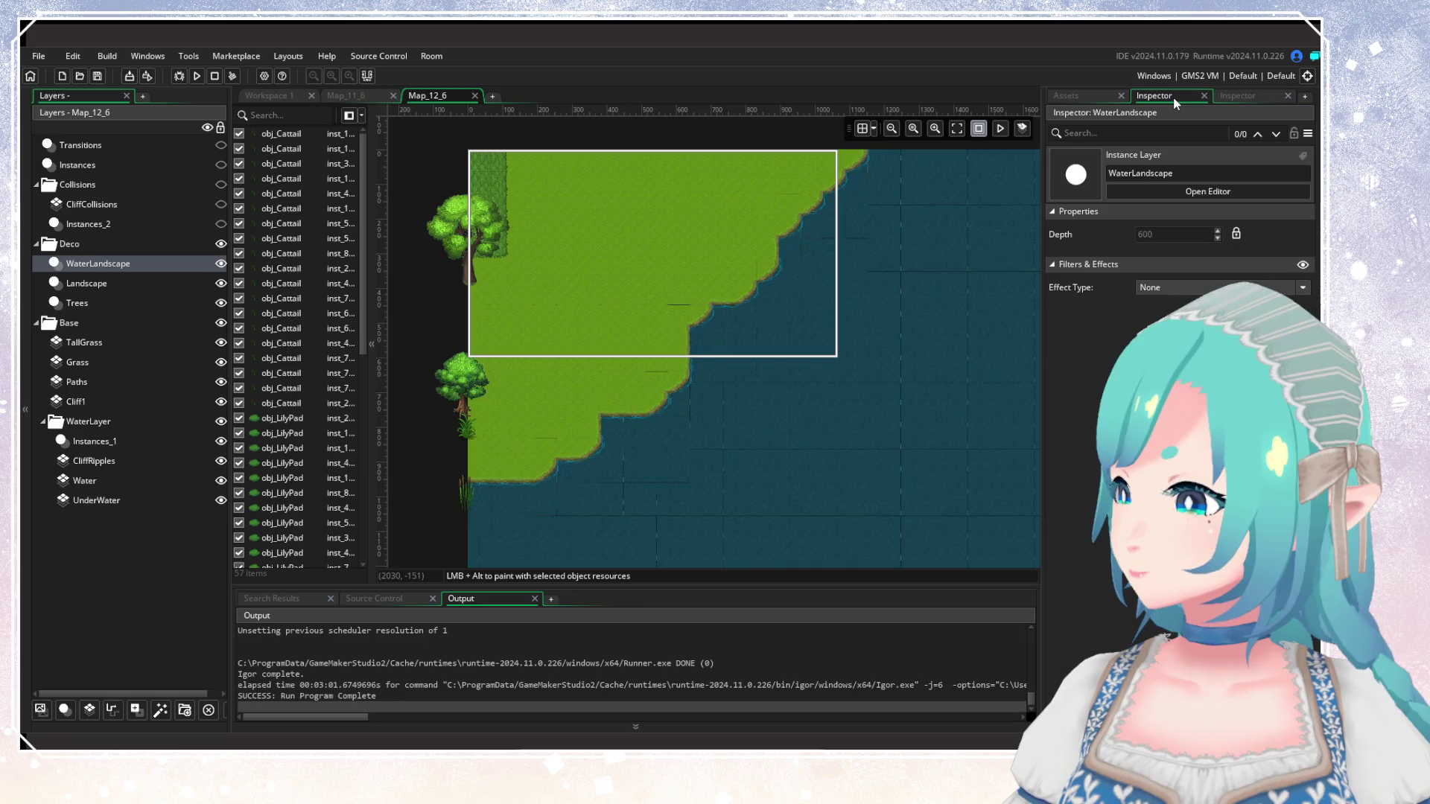
Show the project's asset list with the search cleared and filters open.
click(1098, 98)
click(1229, 133)
click(1284, 131)
scroll(1177, 373, down, 10)
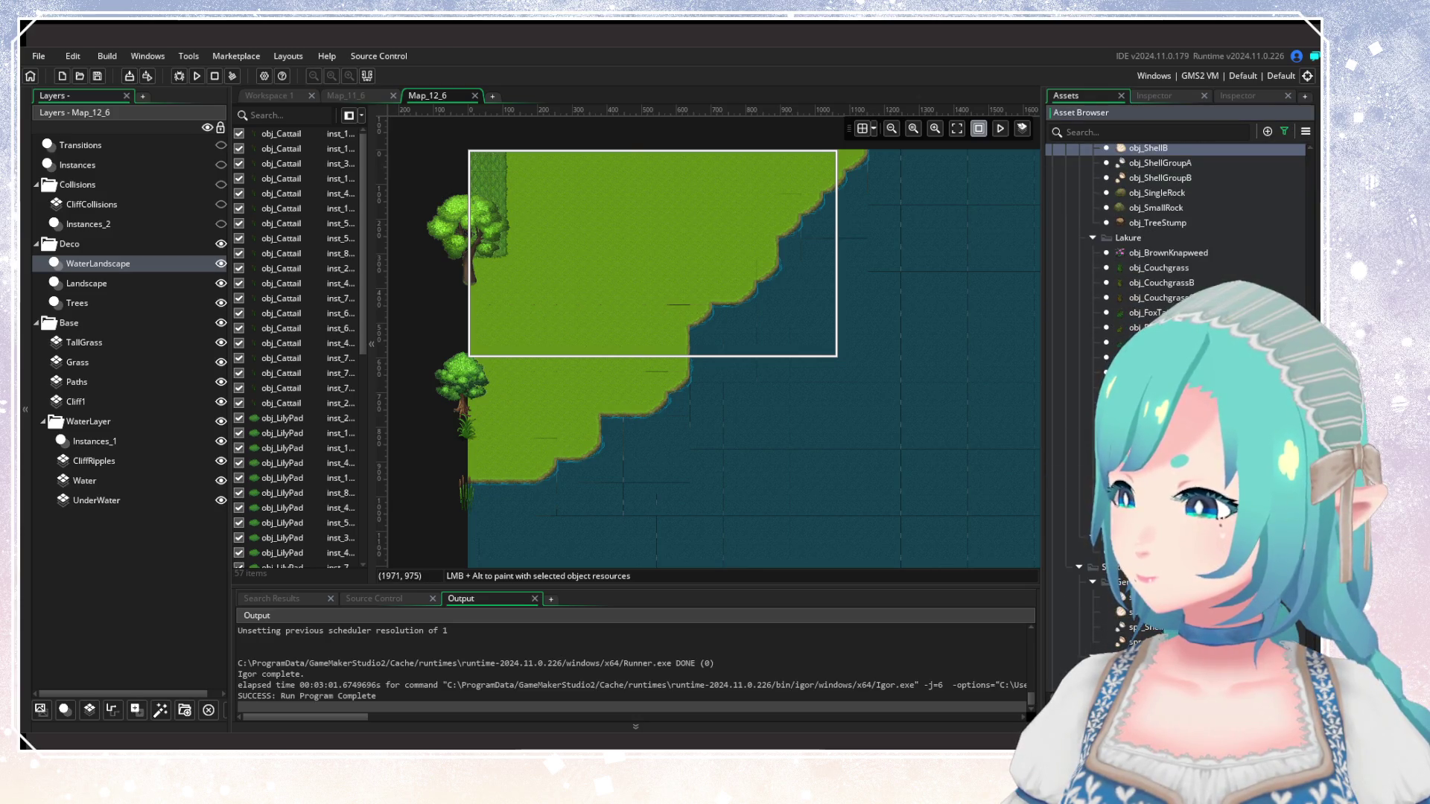
Drag obj_Cattail into the room and paint cattails along the diagonal shoreline.
scroll(1150, 306, down, 10)
mouse_move(1151, 280)
mouse_down()
mouse_move(796, 425)
mouse_move(639, 424)
mouse_move(474, 481)
mouse_up()
scroll(639, 425, up, 3)
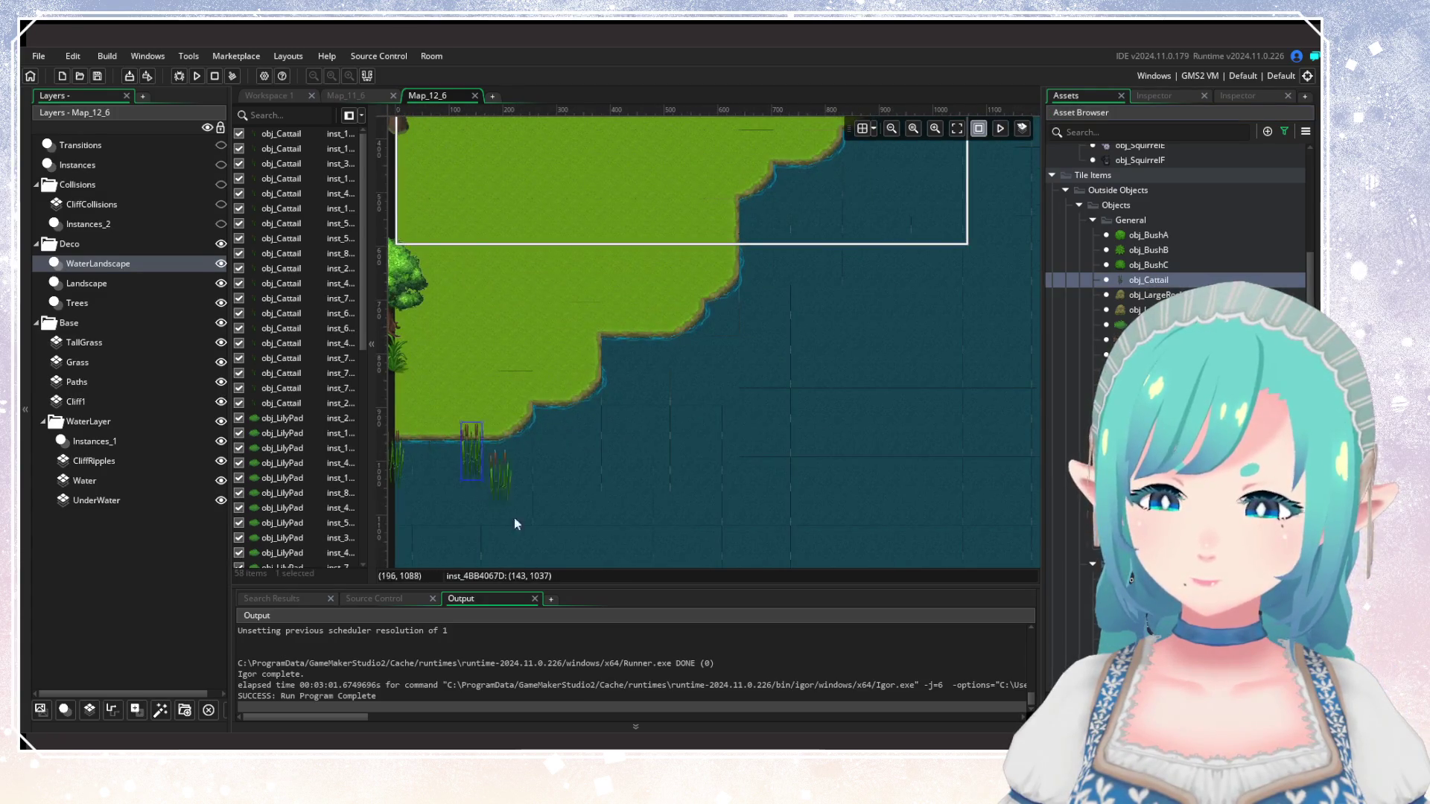
alt+click(537, 417)
alt+click(588, 390)
alt+click(651, 316)
alt+click(676, 316)
scroll(713, 332, up, 3)
scroll(670, 373, right, 3)
alt+click(641, 333)
Add more cattails near the shore and place the first obj_LilyPad in the water.
scroll(695, 440, up, 3)
scroll(696, 440, right, 2)
alt+click(658, 350)
alt+click(757, 256)
alt+click(778, 286)
alt+click(717, 299)
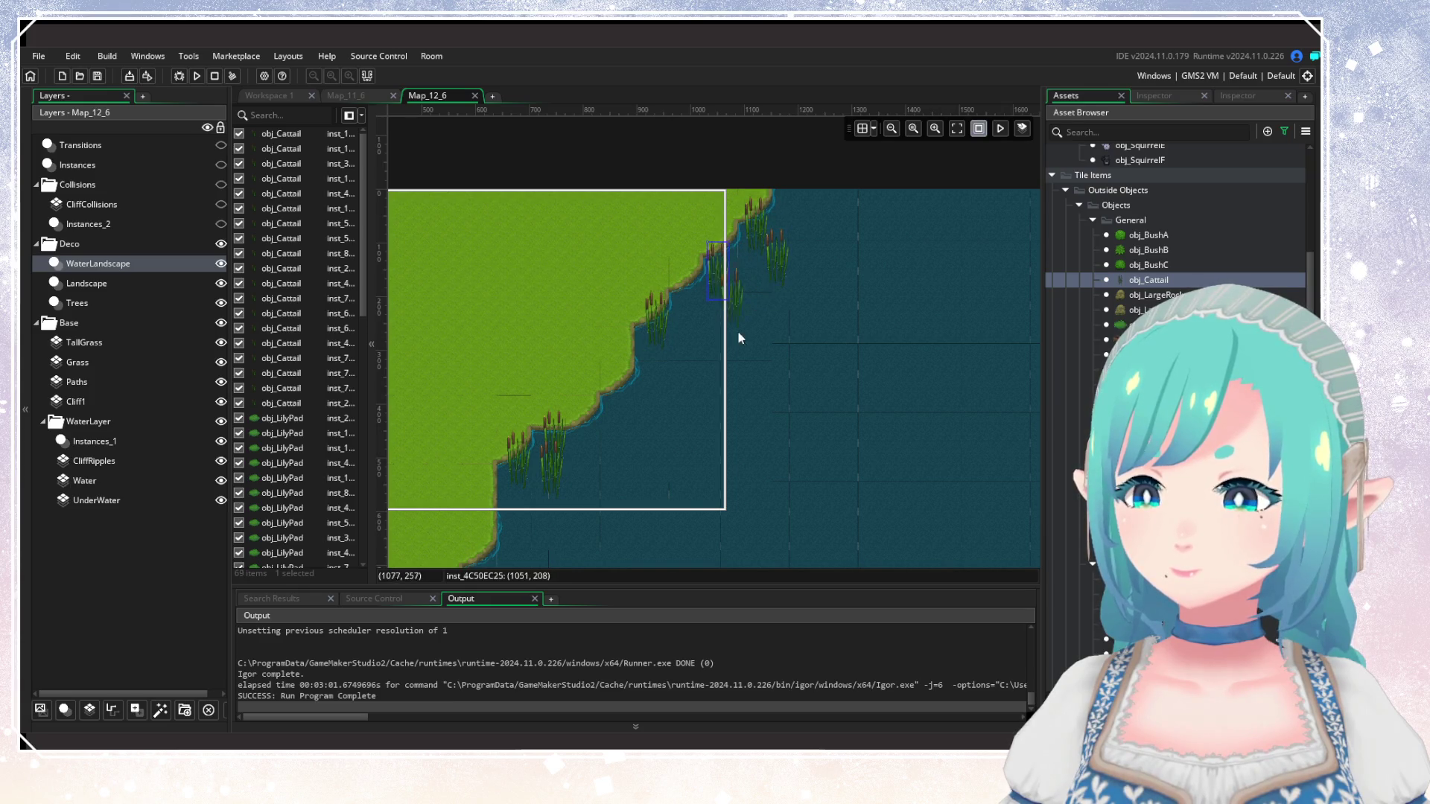
scroll(766, 431, down, 2)
scroll(766, 431, left, 1)
alt+click(684, 431)
alt+click(650, 388)
alt+click(761, 346)
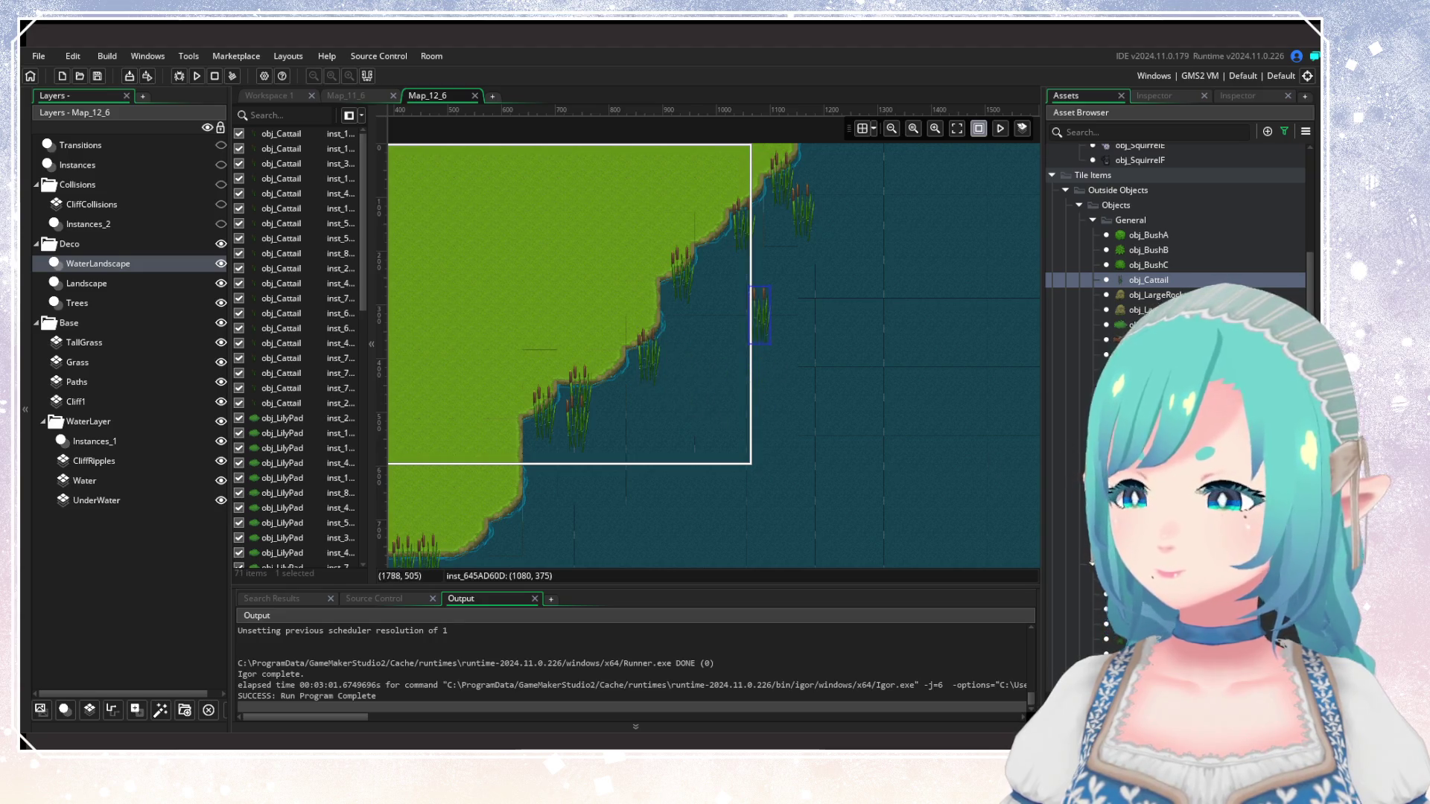
click(1136, 325)
alt+click(782, 242)
Place several lily pads on the open water just offshore.
alt+click(709, 304)
alt+click(851, 185)
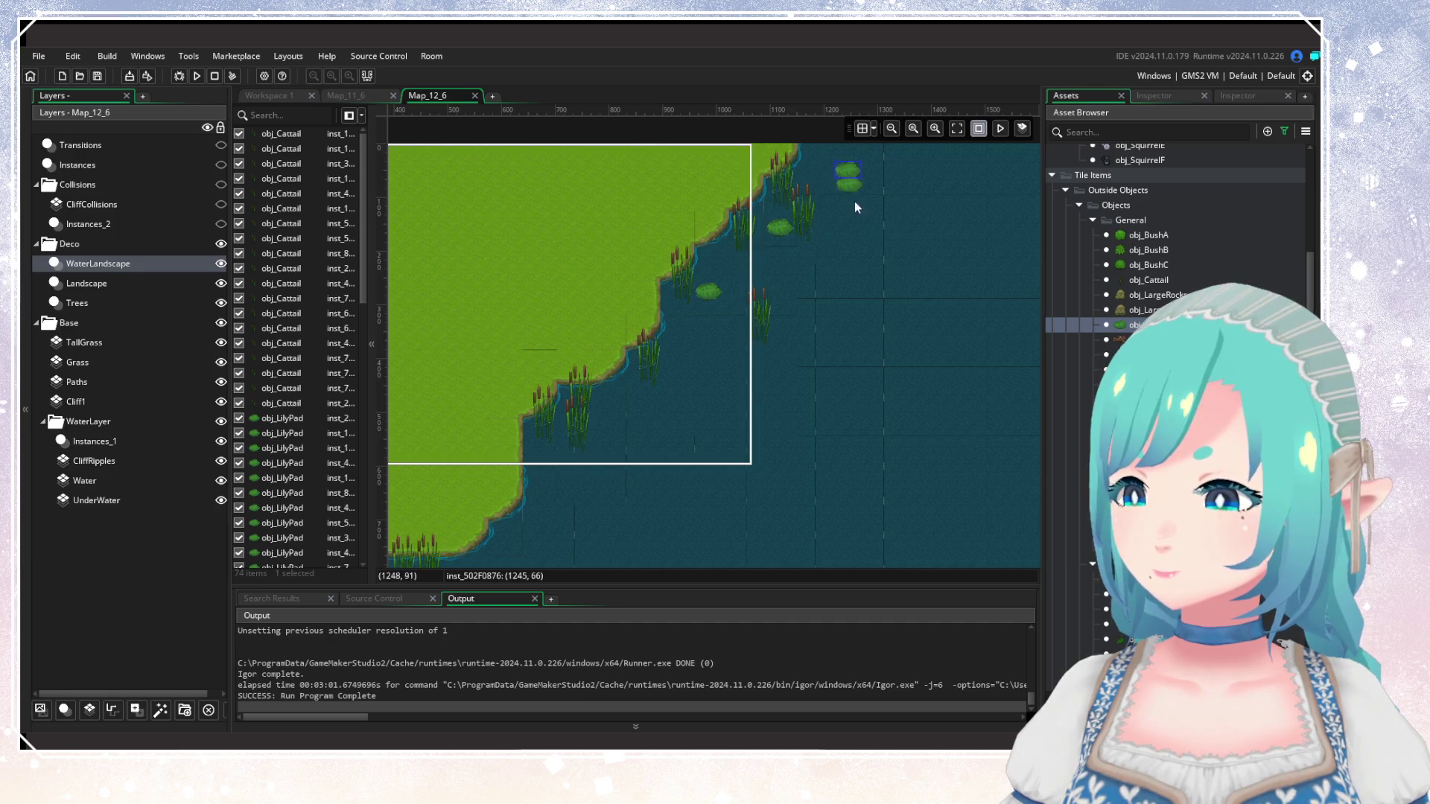
drag(741, 382, 899, 279)
alt+click(793, 341)
alt+click(708, 384)
alt+click(734, 361)
drag(735, 368, 719, 335)
alt+click(670, 378)
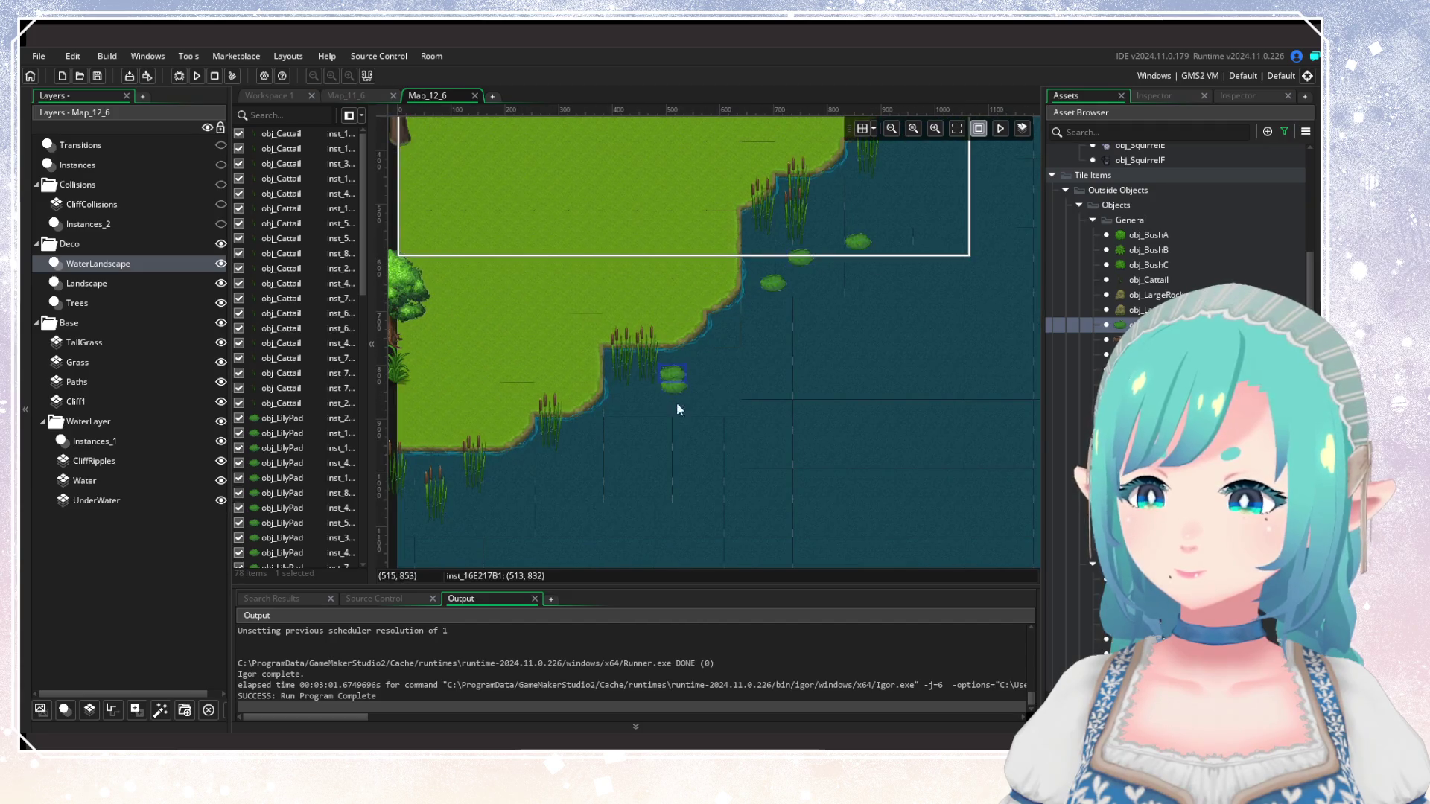
Paint more lily pads along the water toward the room's left edge.
drag(513, 475, 645, 341)
alt+click(590, 365)
alt+click(634, 326)
alt+click(689, 383)
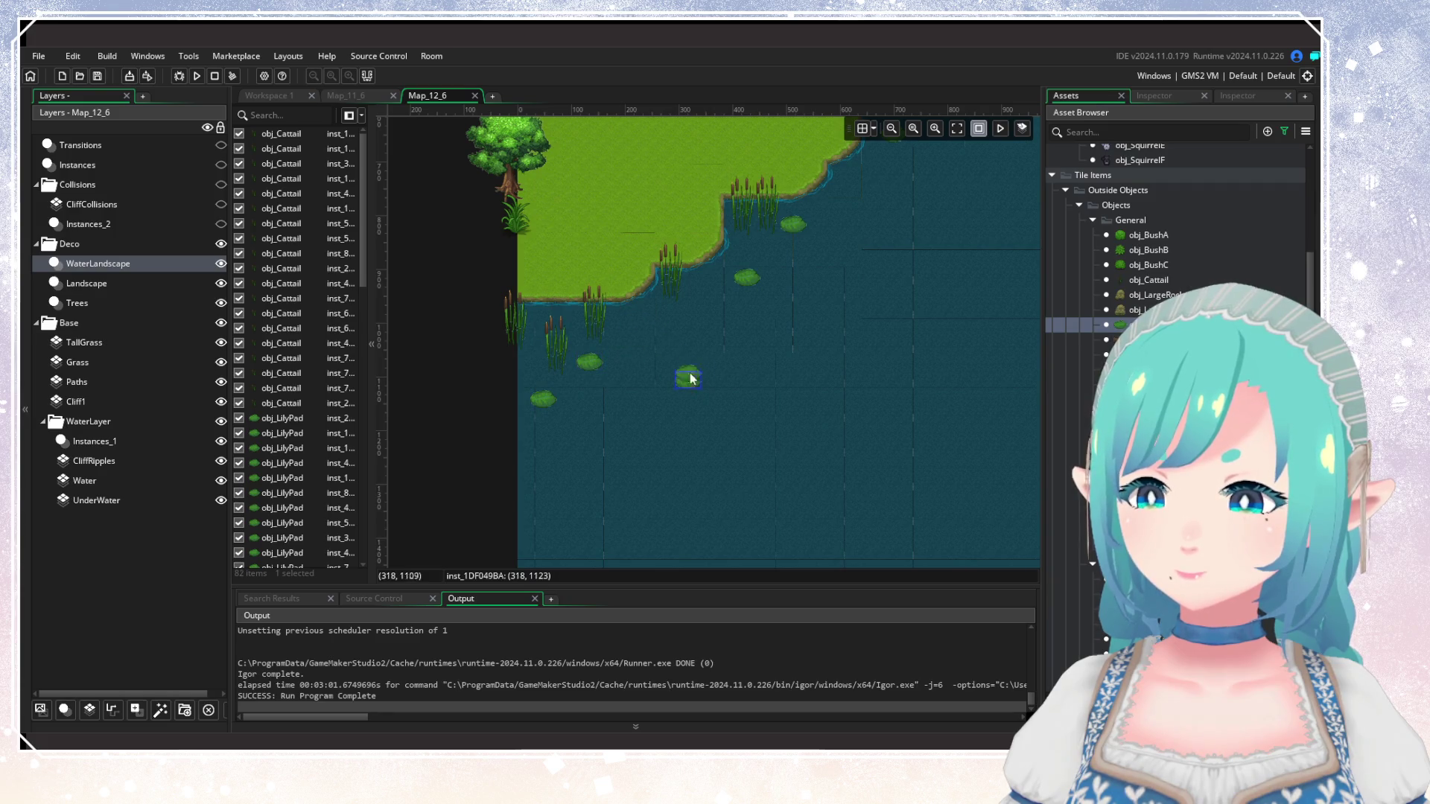
alt+click(659, 326)
drag(849, 279, 702, 389)
scroll(701, 389, down, 6)
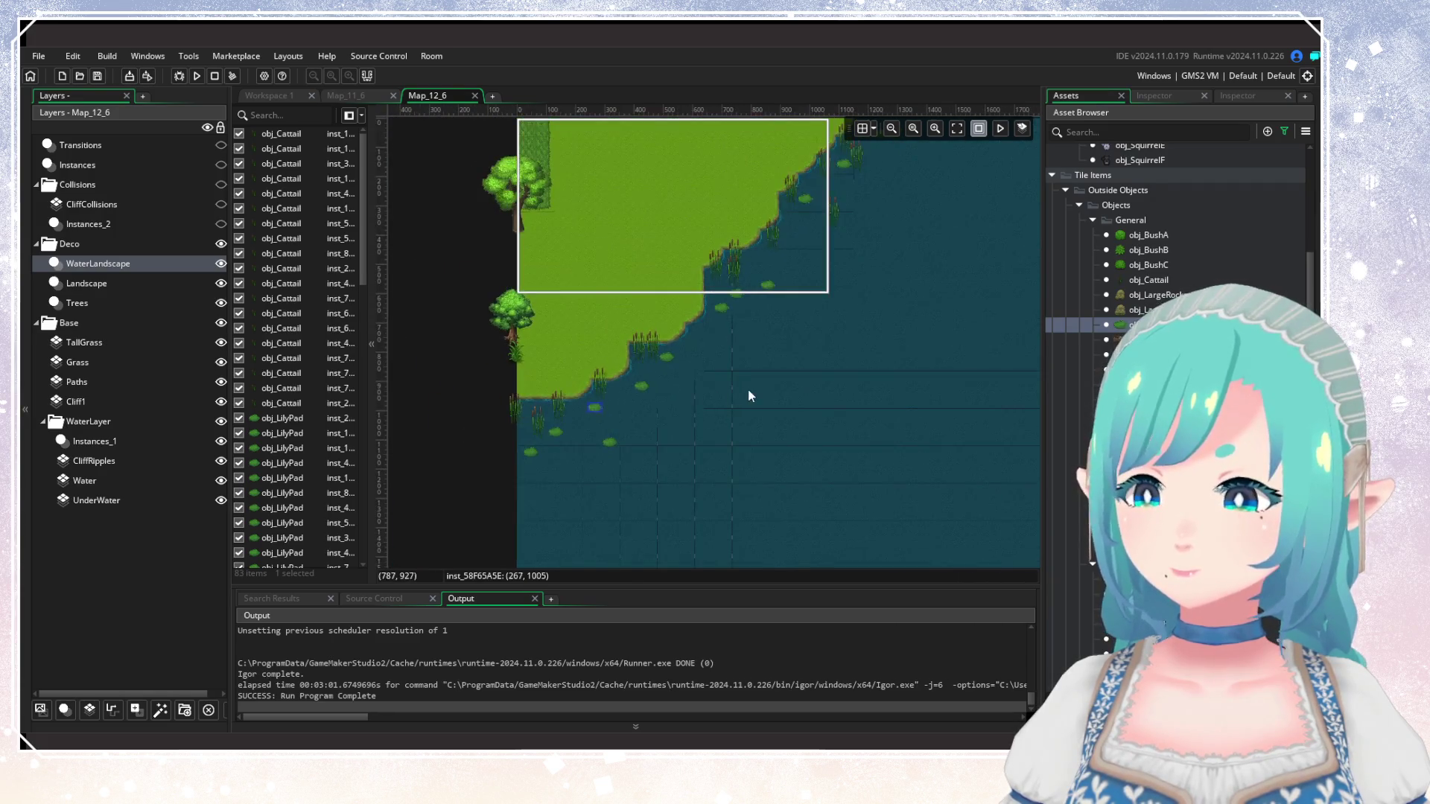
scroll(720, 411, up, 3)
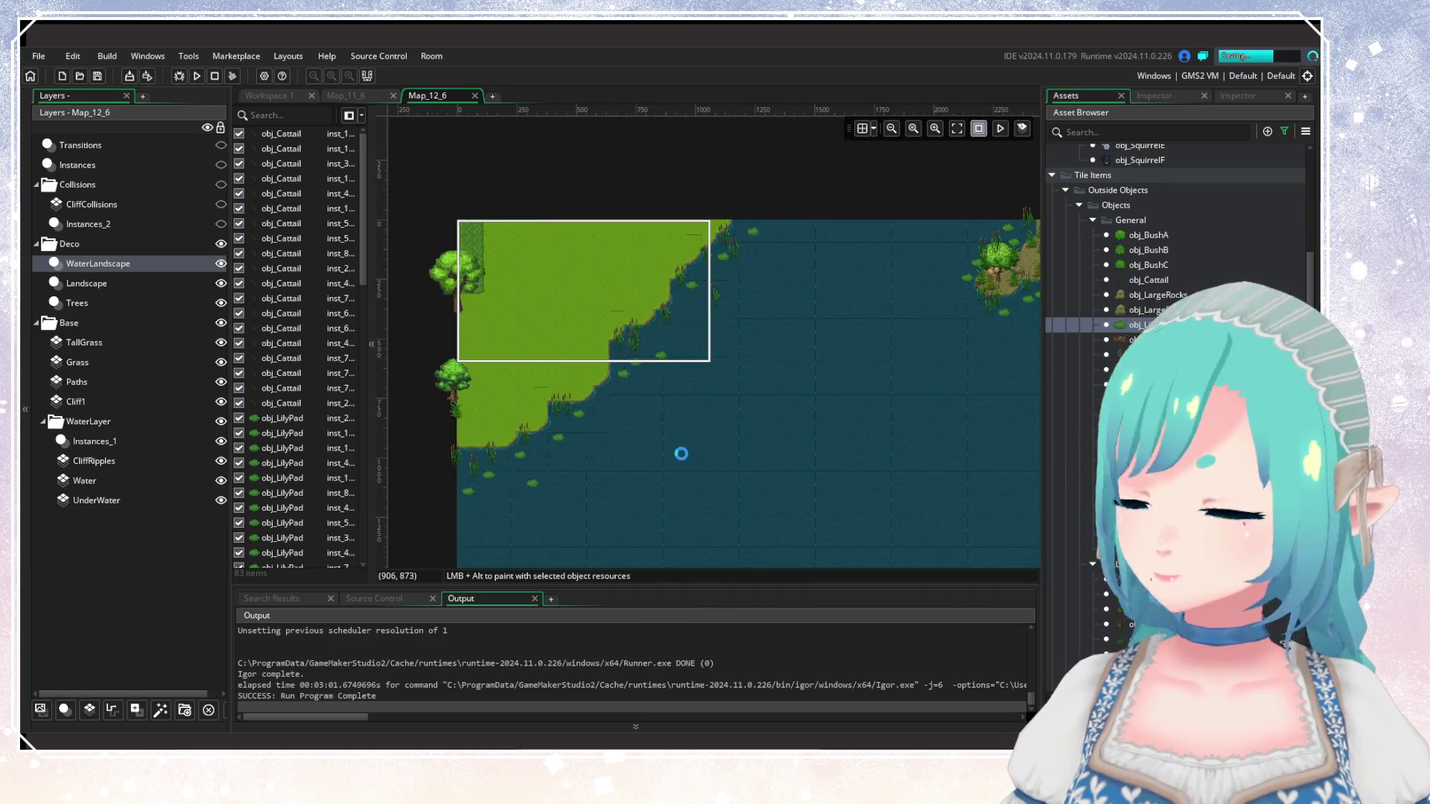
mouse_move(817, 425)
mouse_down()
mouse_move(524, 433)
mouse_move(539, 439)
mouse_up()
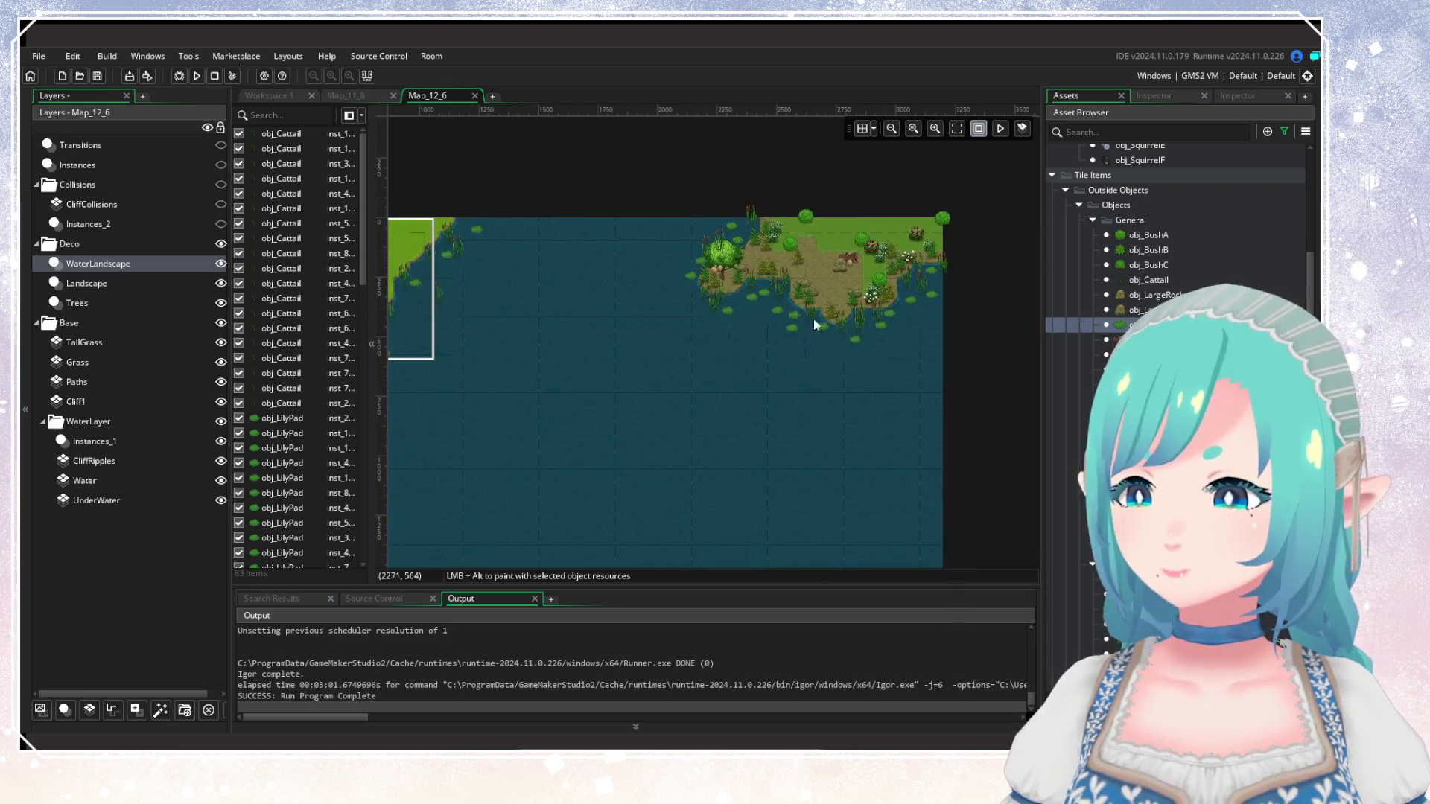
scroll(714, 391, down, 3)
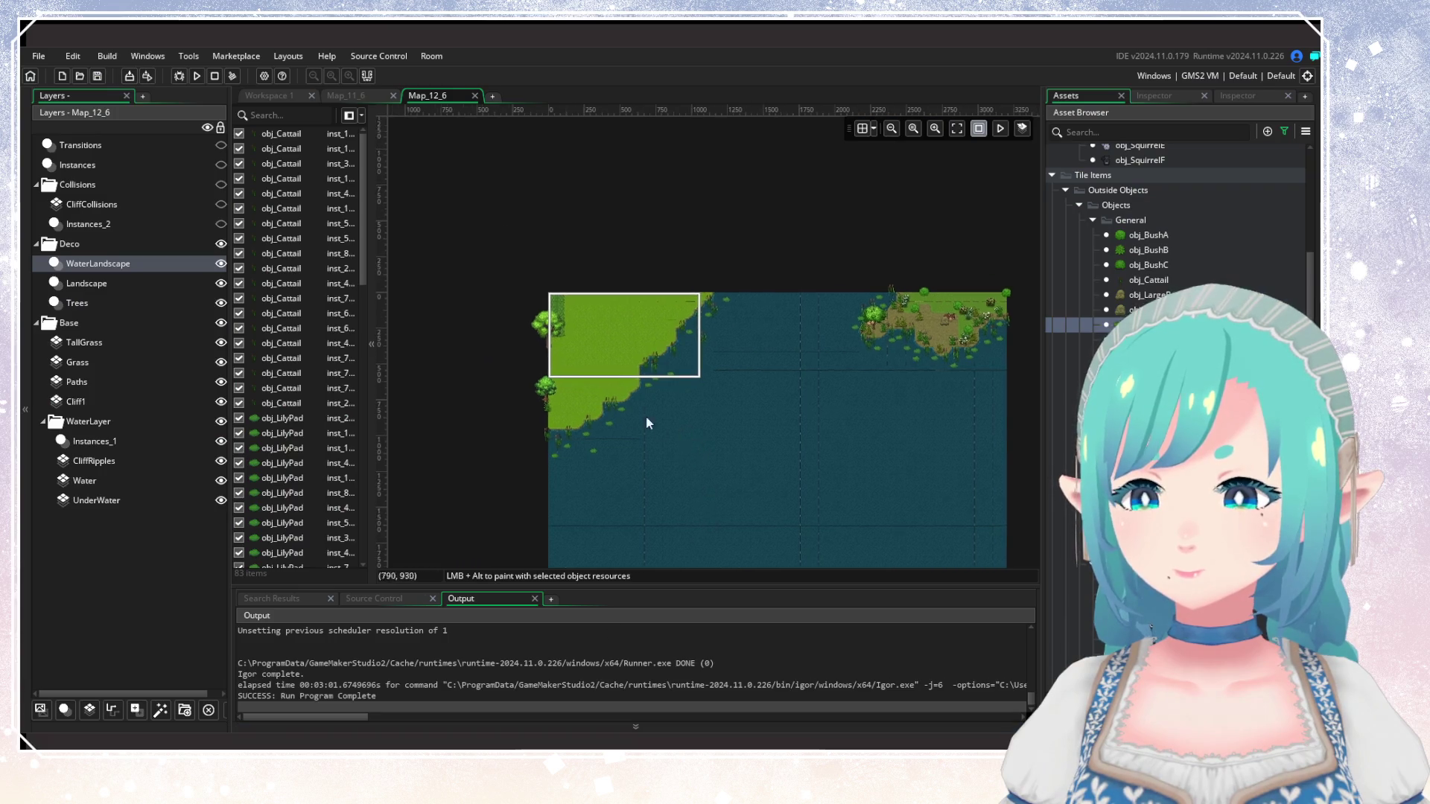
scroll(647, 423, up, 8)
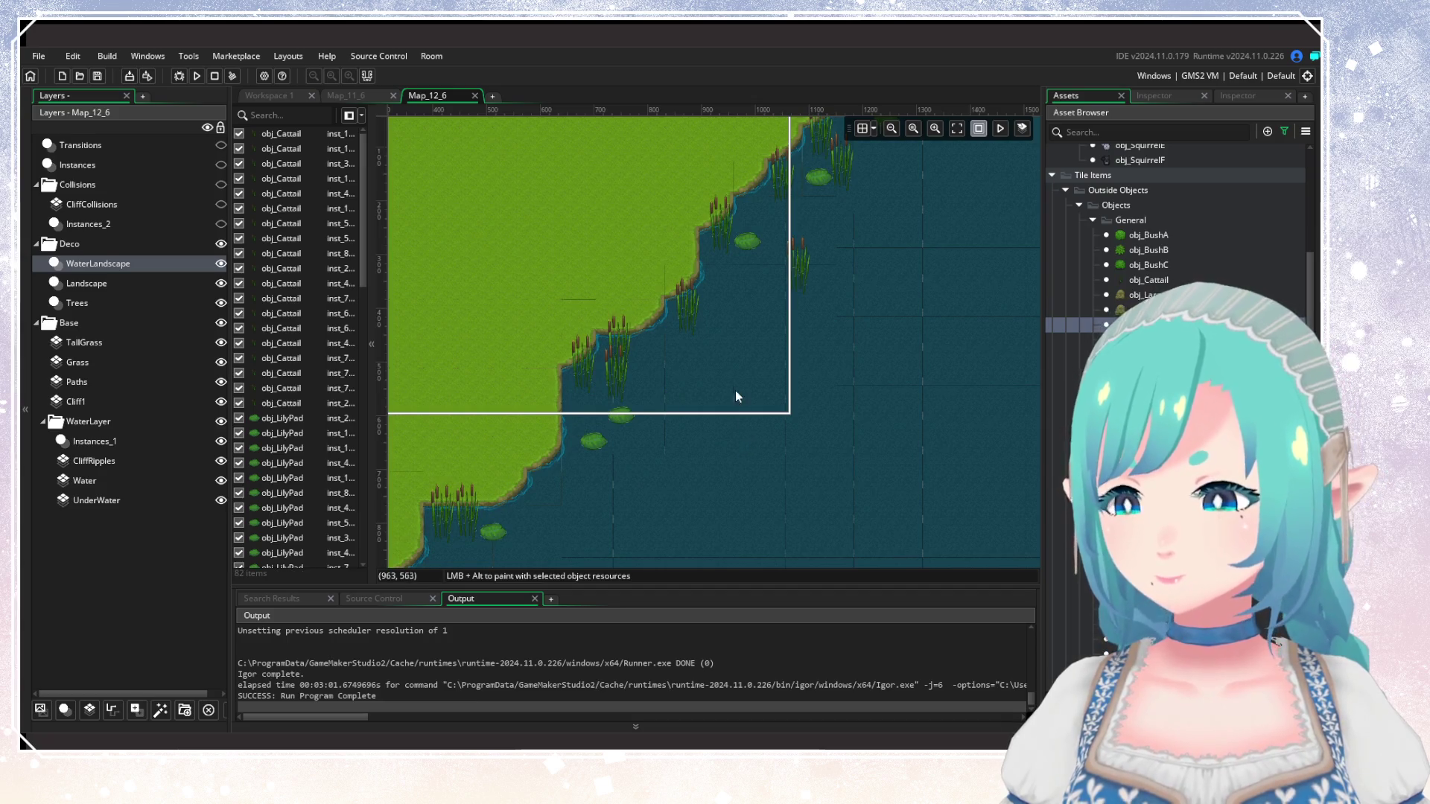
scroll(735, 396, down, 3)
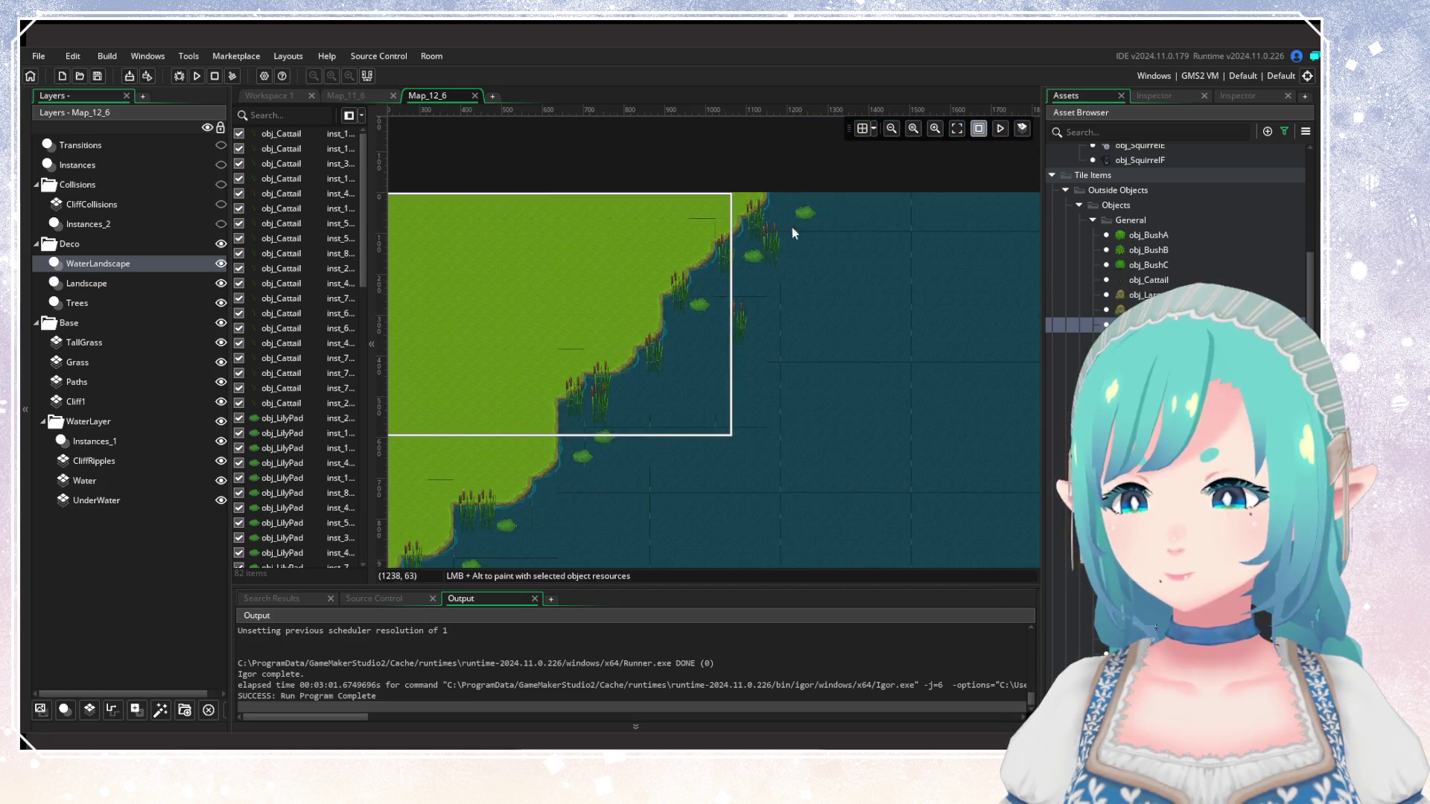
Nudge one lily pad into line and delete two stray lily pads.
click(758, 263)
drag(713, 311, 722, 309)
key(Delete)
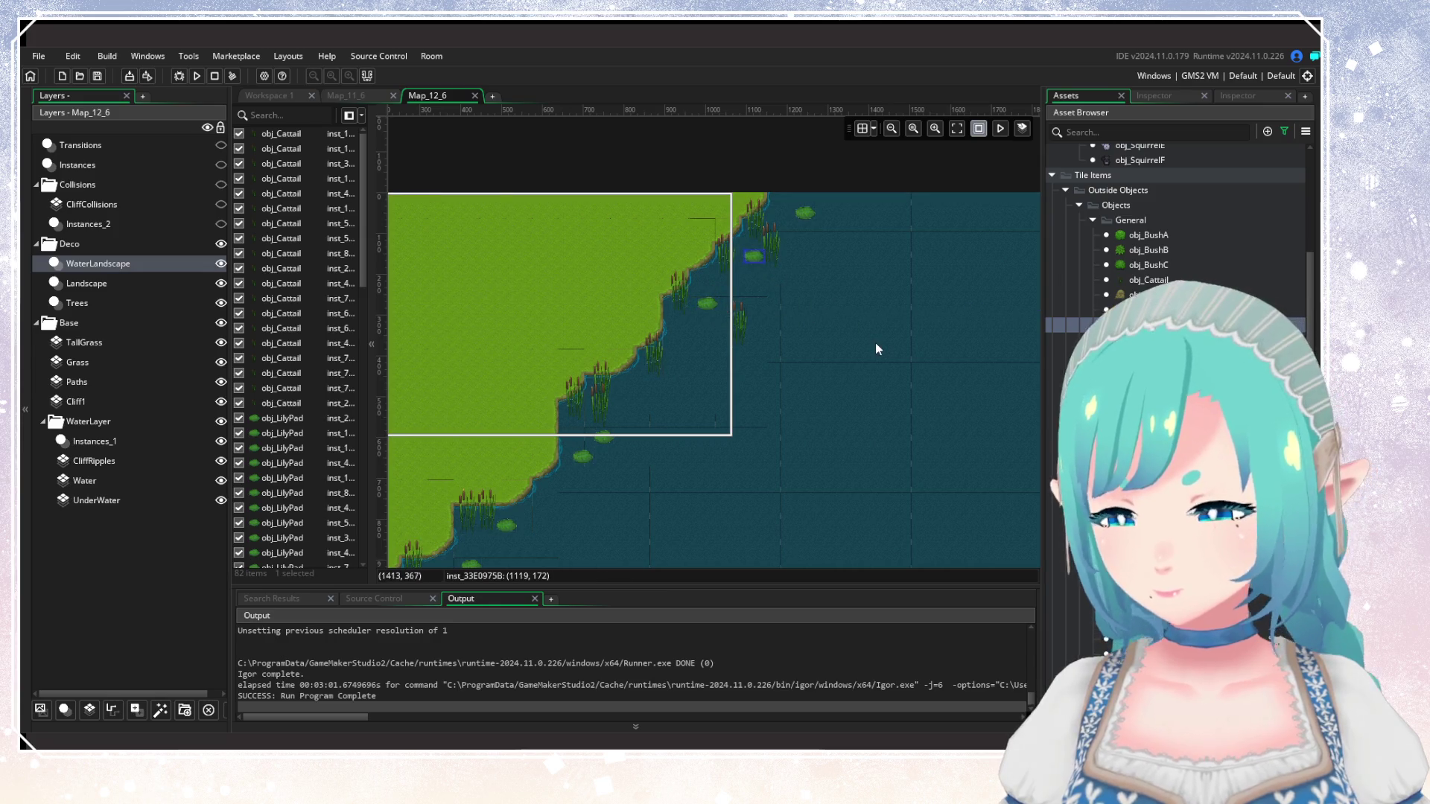
scroll(798, 423, down, 2)
scroll(749, 379, up, 1)
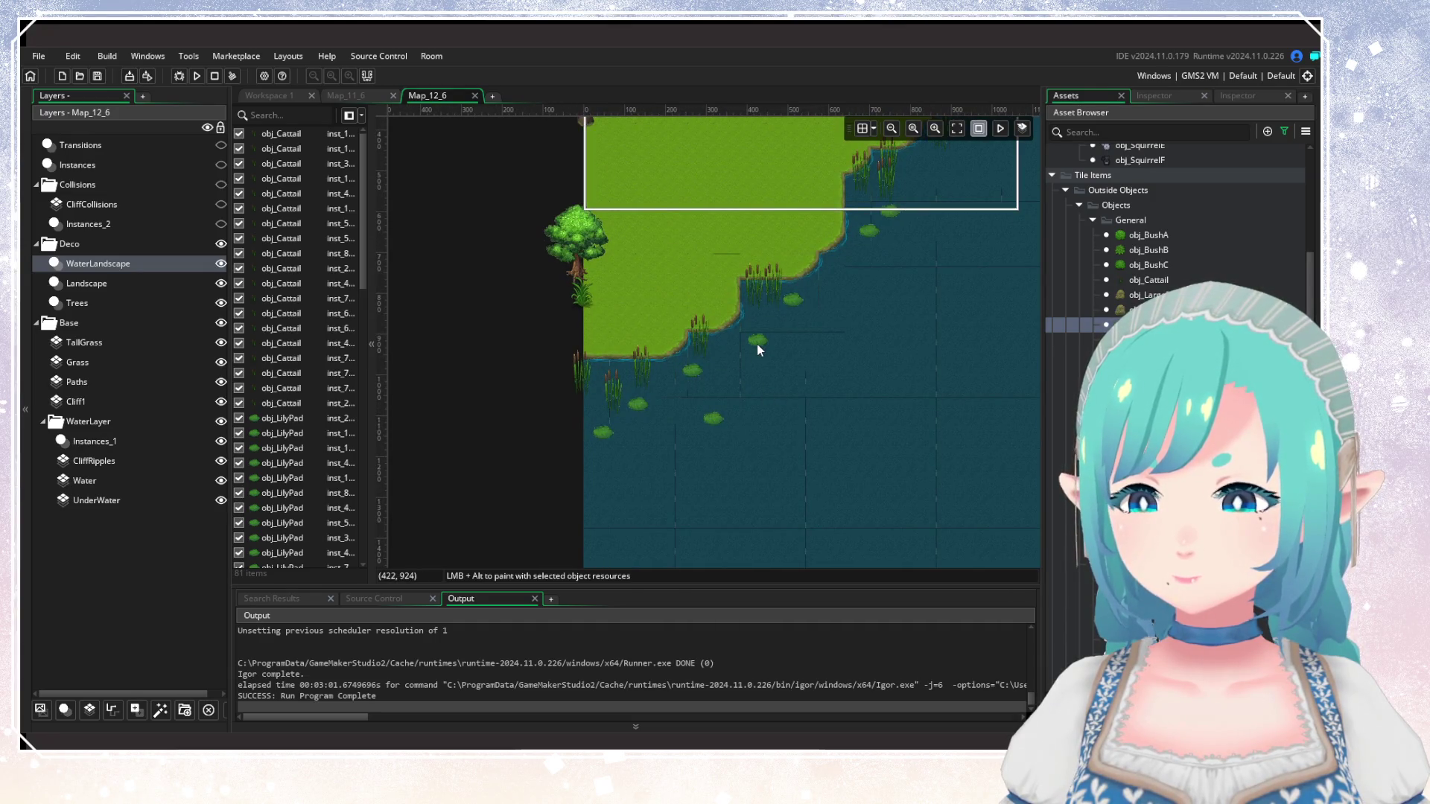
click(797, 301)
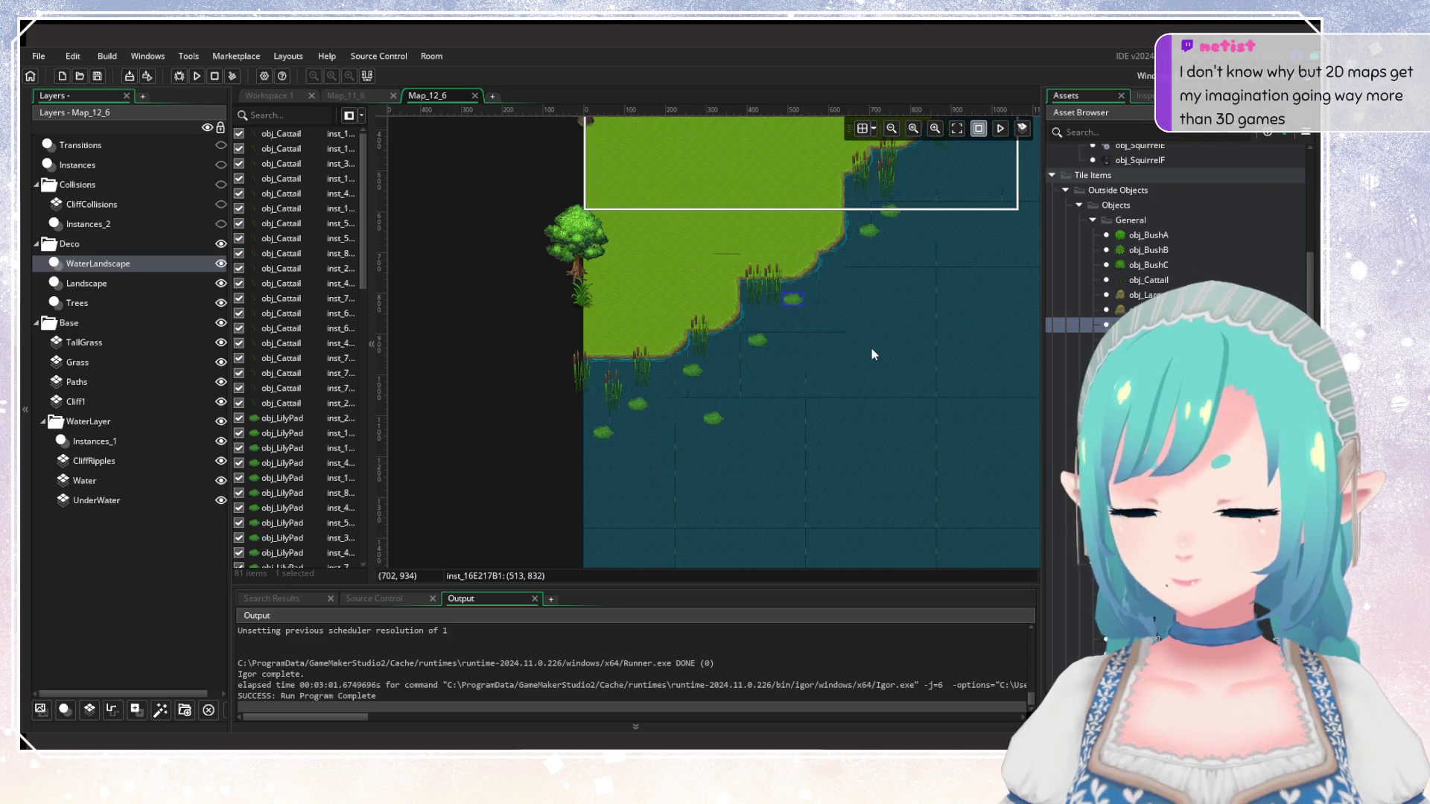
key(Delete)
mouse_move(824, 371)
mouse_down()
mouse_move(728, 383)
mouse_move(742, 439)
mouse_move(651, 449)
mouse_move(703, 430)
mouse_up()
scroll(728, 383, down, 1)
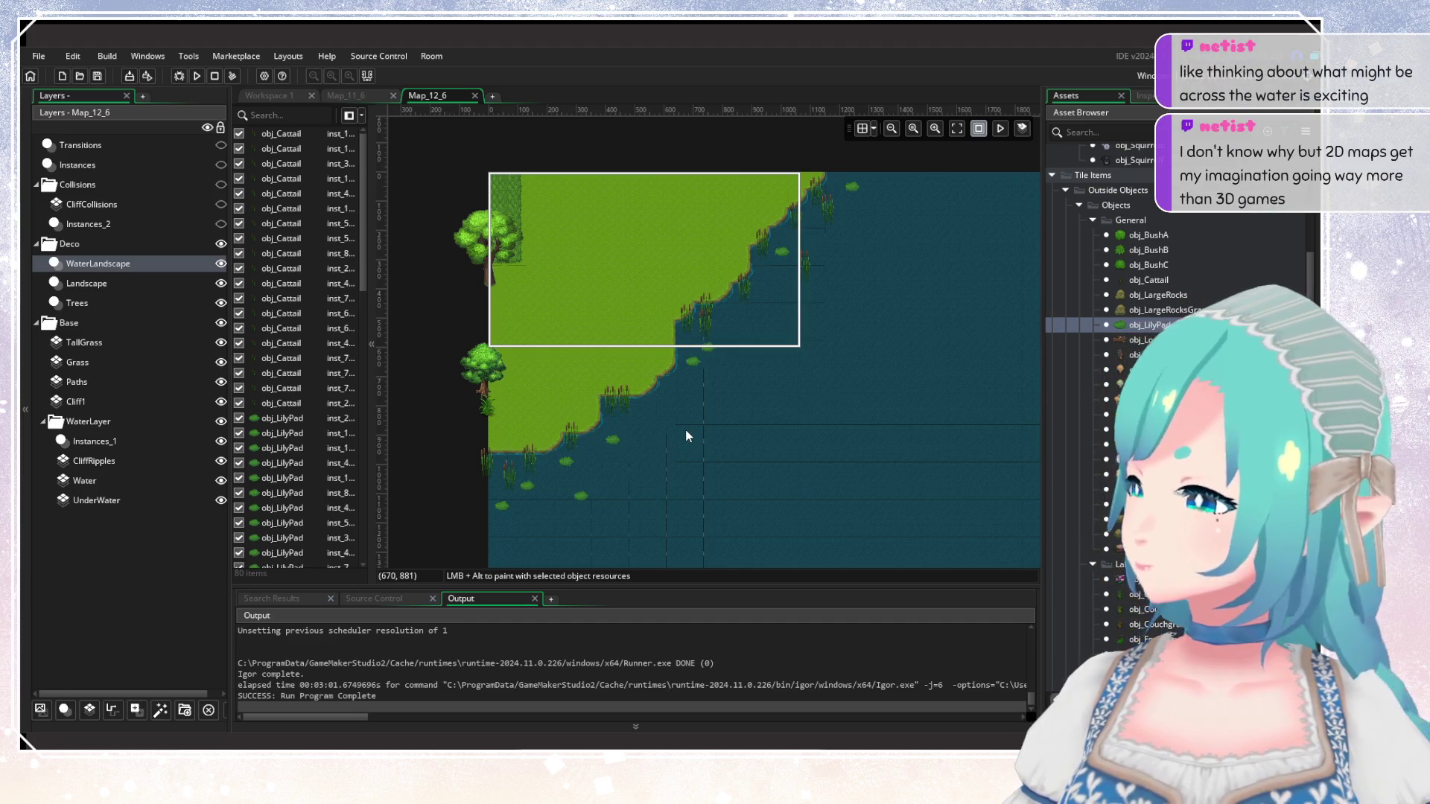
mouse_move(687, 425)
mouse_down()
mouse_move(419, 393)
mouse_move(641, 290)
mouse_up()
scroll(640, 290, up, 2)
key(alt+Tab)
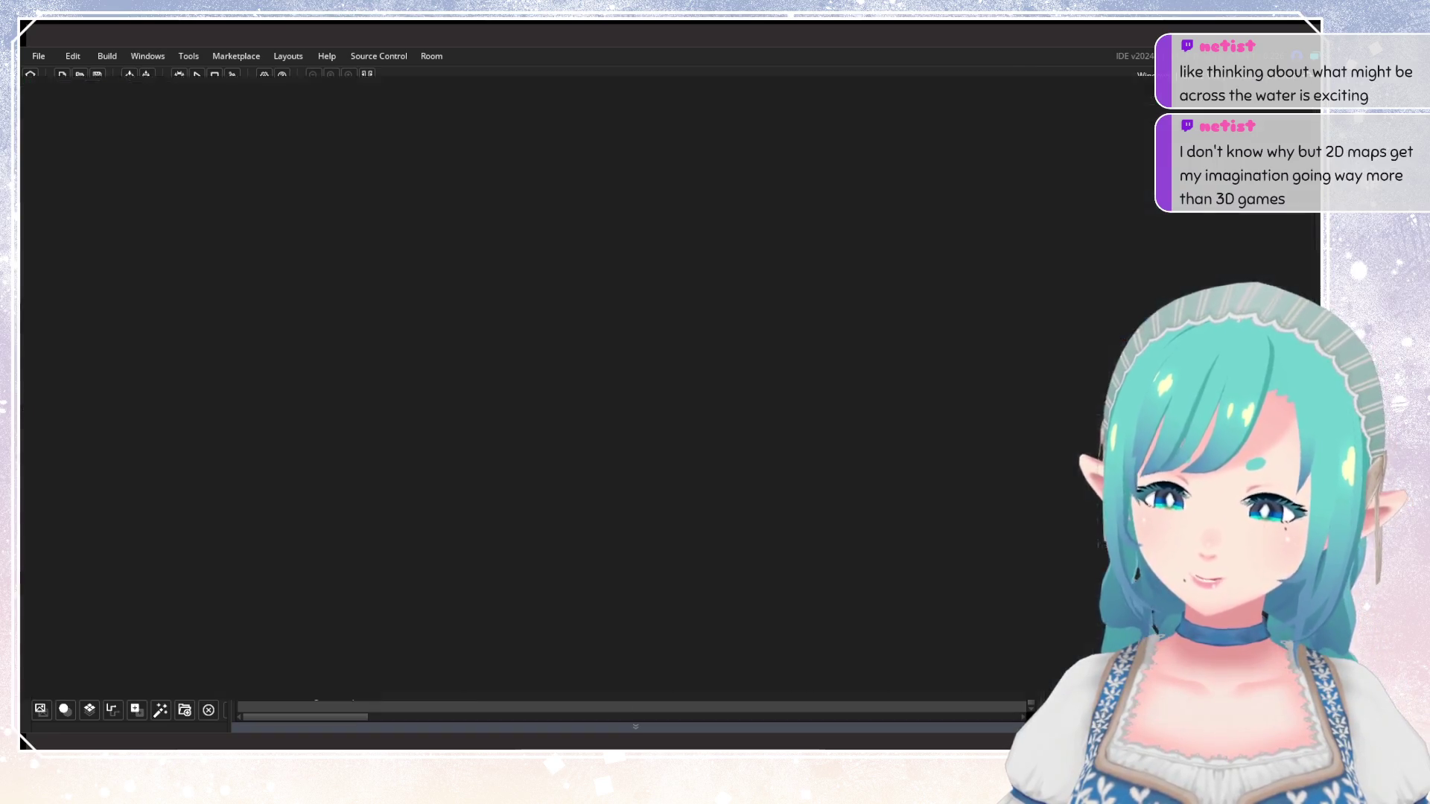
Pan and zoom the world map around the harbour town, bay and castle.
scroll(755, 347, down, 4)
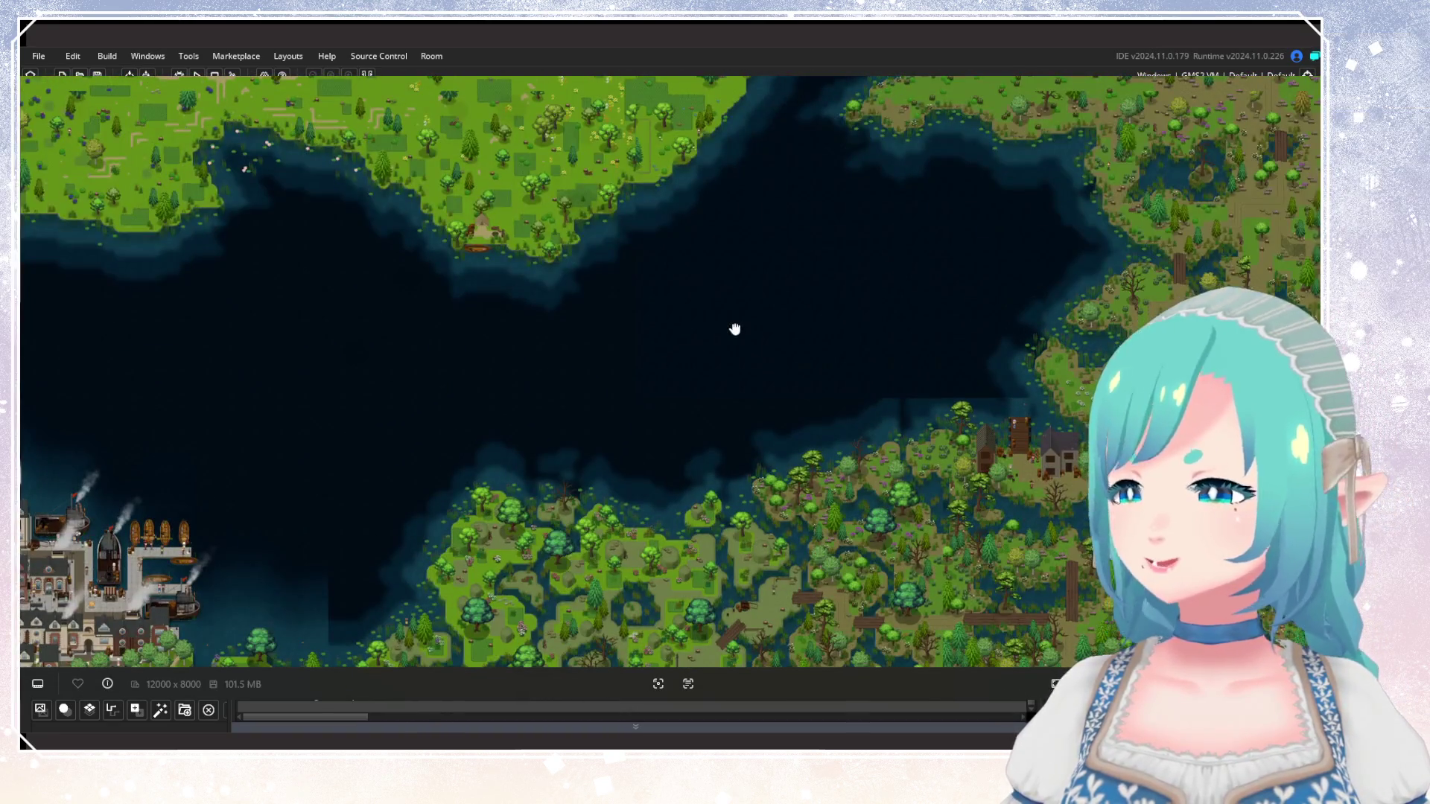
mouse_move(734, 328)
mouse_down()
mouse_move(922, 360)
mouse_move(1079, 278)
mouse_move(999, 328)
mouse_move(259, 395)
mouse_up()
mouse_move(369, 379)
mouse_down()
mouse_move(571, 377)
mouse_move(460, 405)
mouse_move(897, 435)
mouse_move(447, 470)
mouse_move(773, 494)
mouse_up()
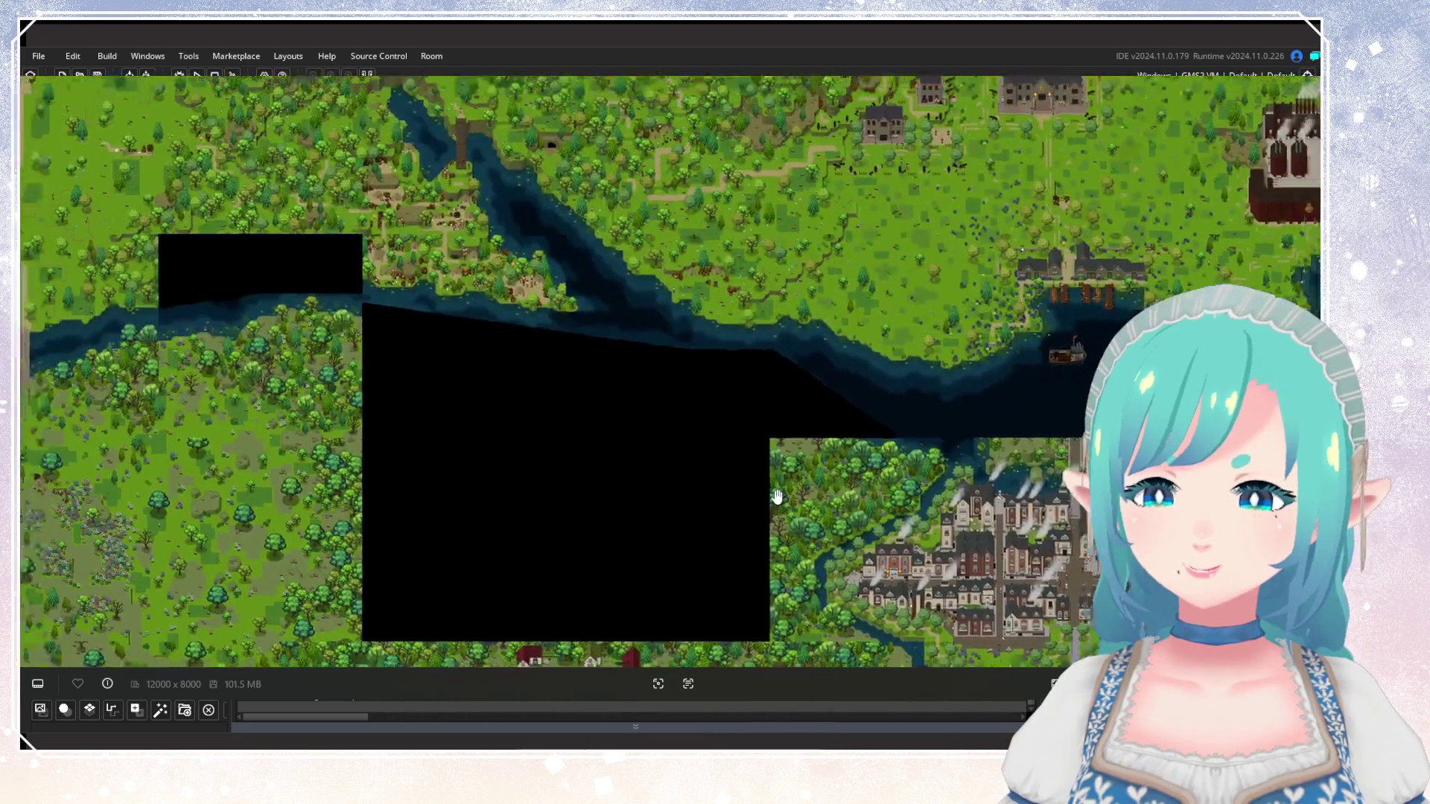
scroll(772, 495, down, 3)
scroll(520, 425, up, 2)
drag(520, 425, 600, 486)
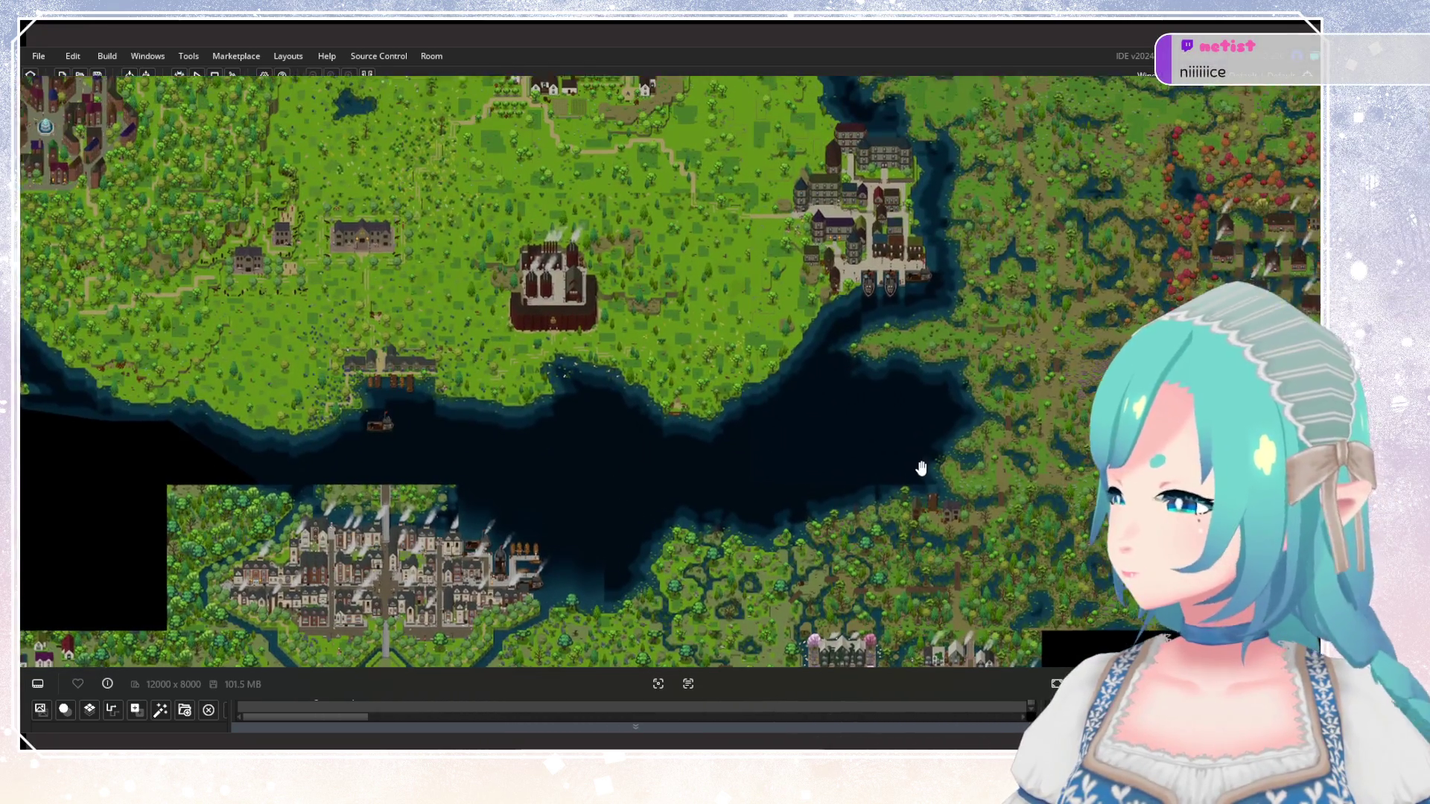
scroll(919, 469, up, 1)
drag(811, 342, 832, 447)
scroll(833, 448, down, 2)
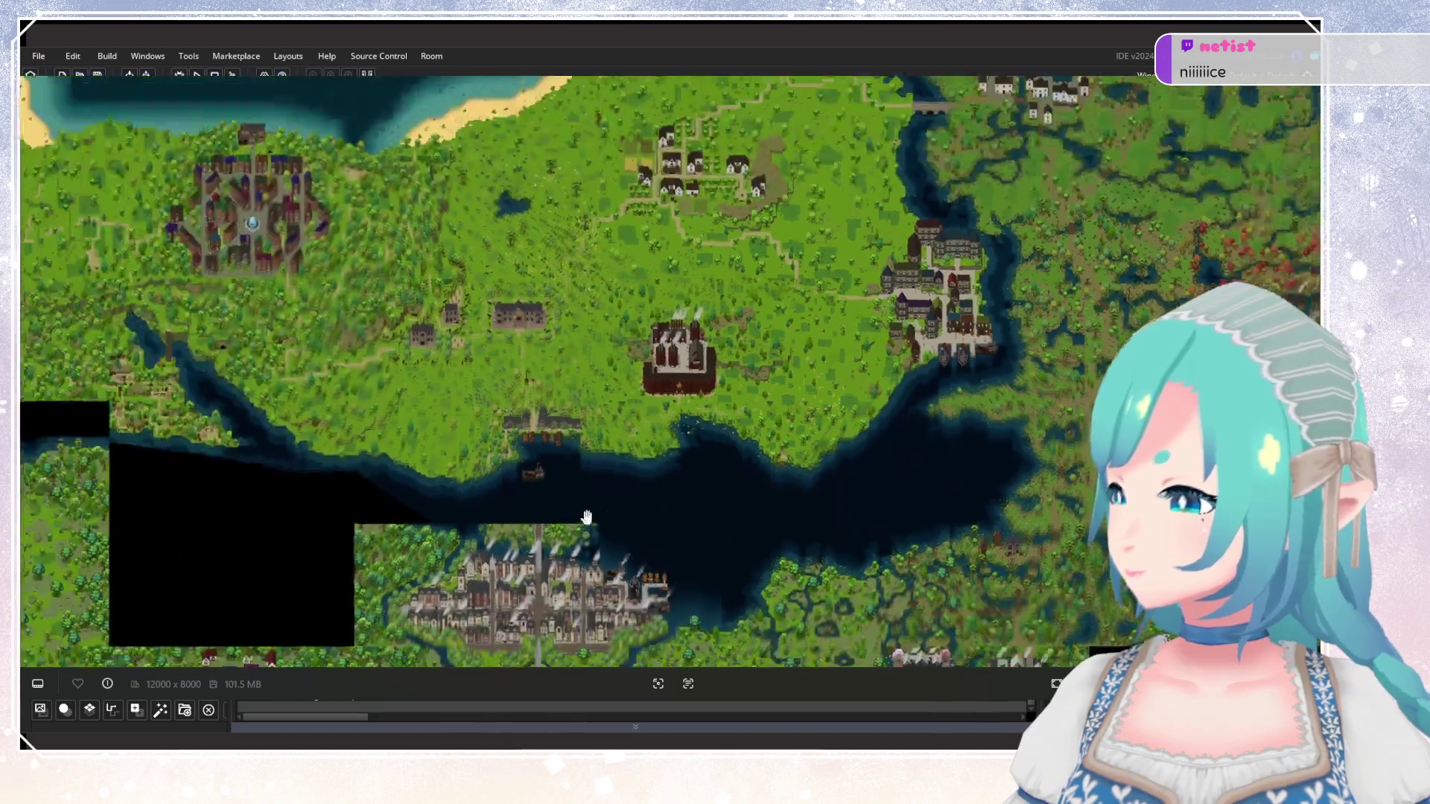
drag(584, 517, 937, 290)
drag(837, 322, 715, 431)
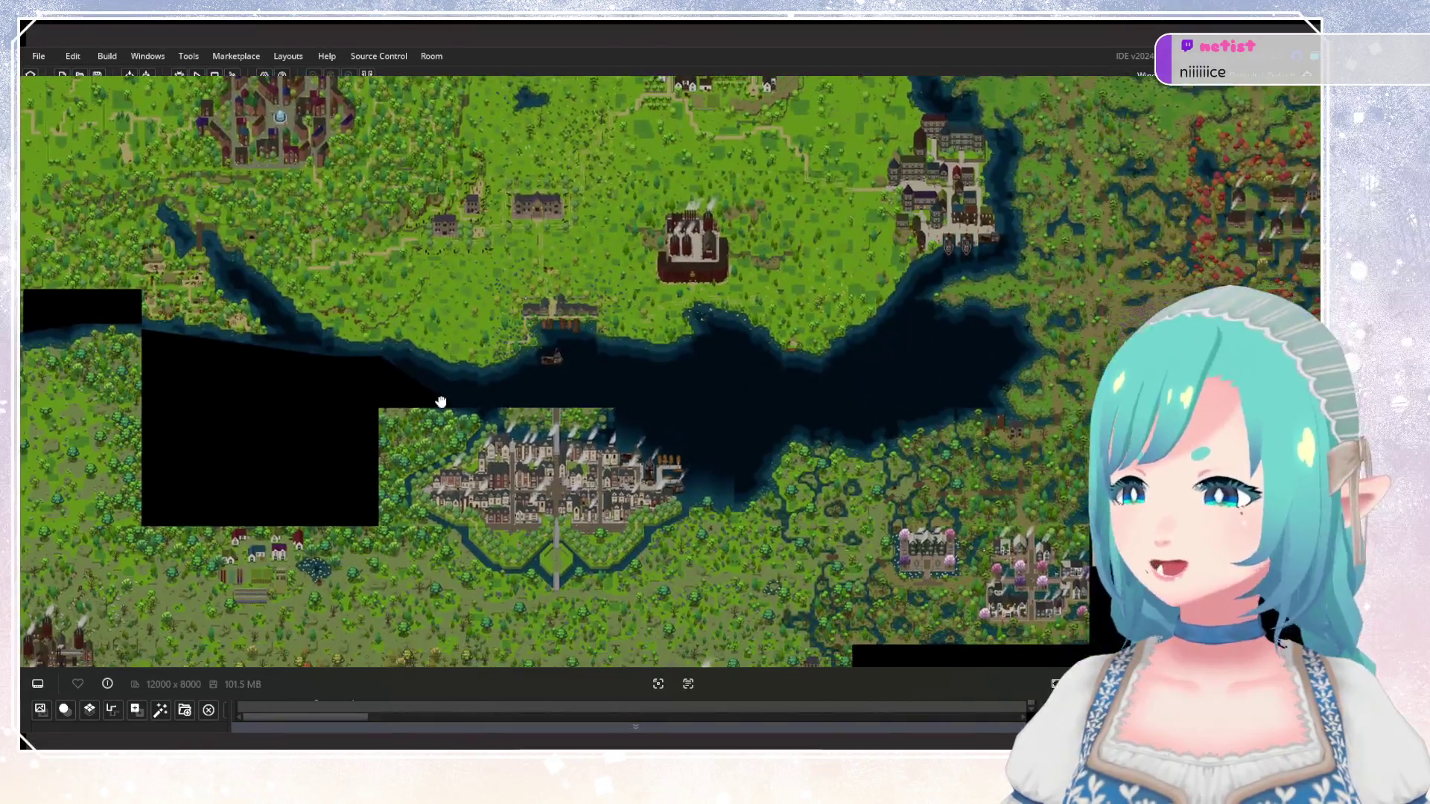
scroll(1054, 399, up, 1)
scroll(1039, 399, up, 2)
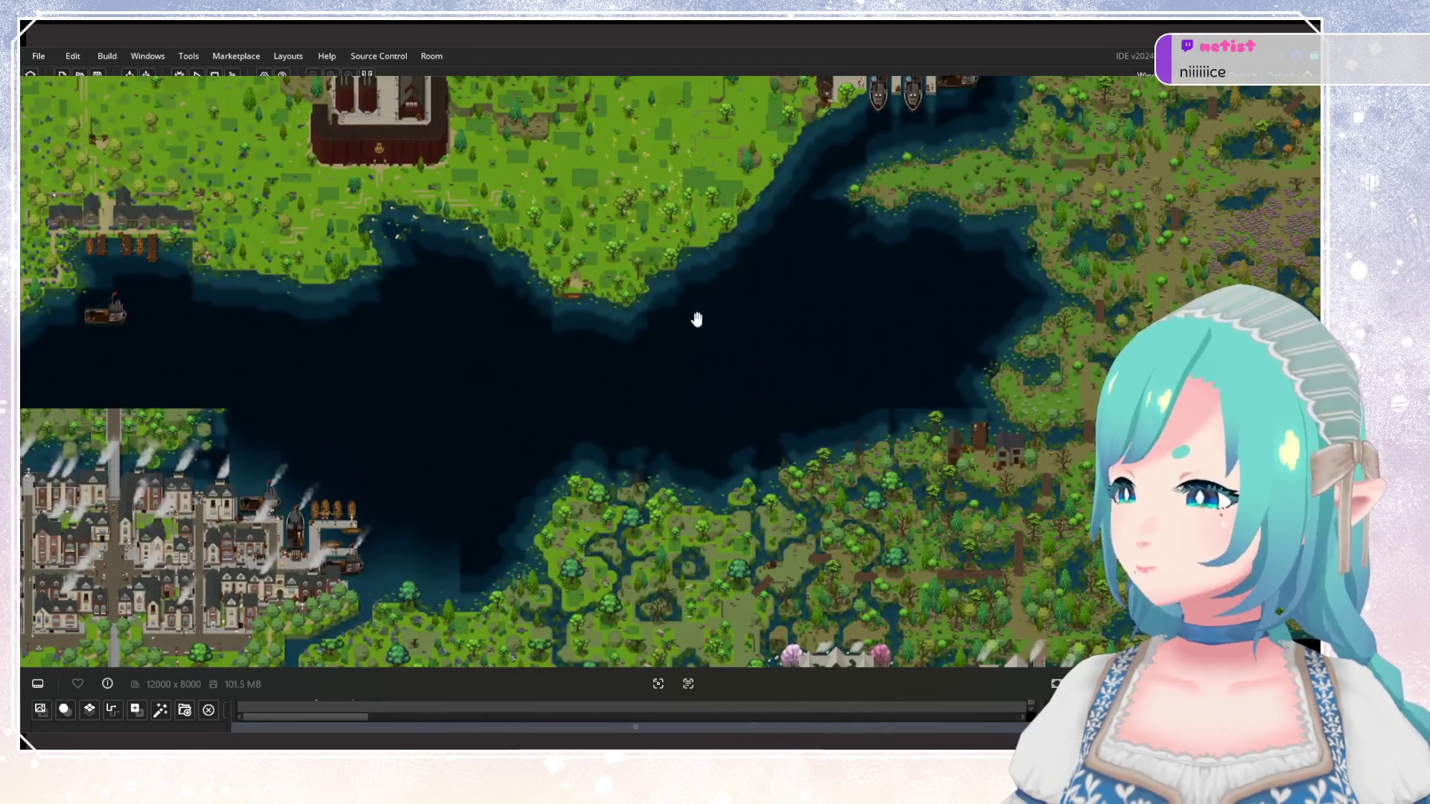
drag(545, 361, 1057, 305)
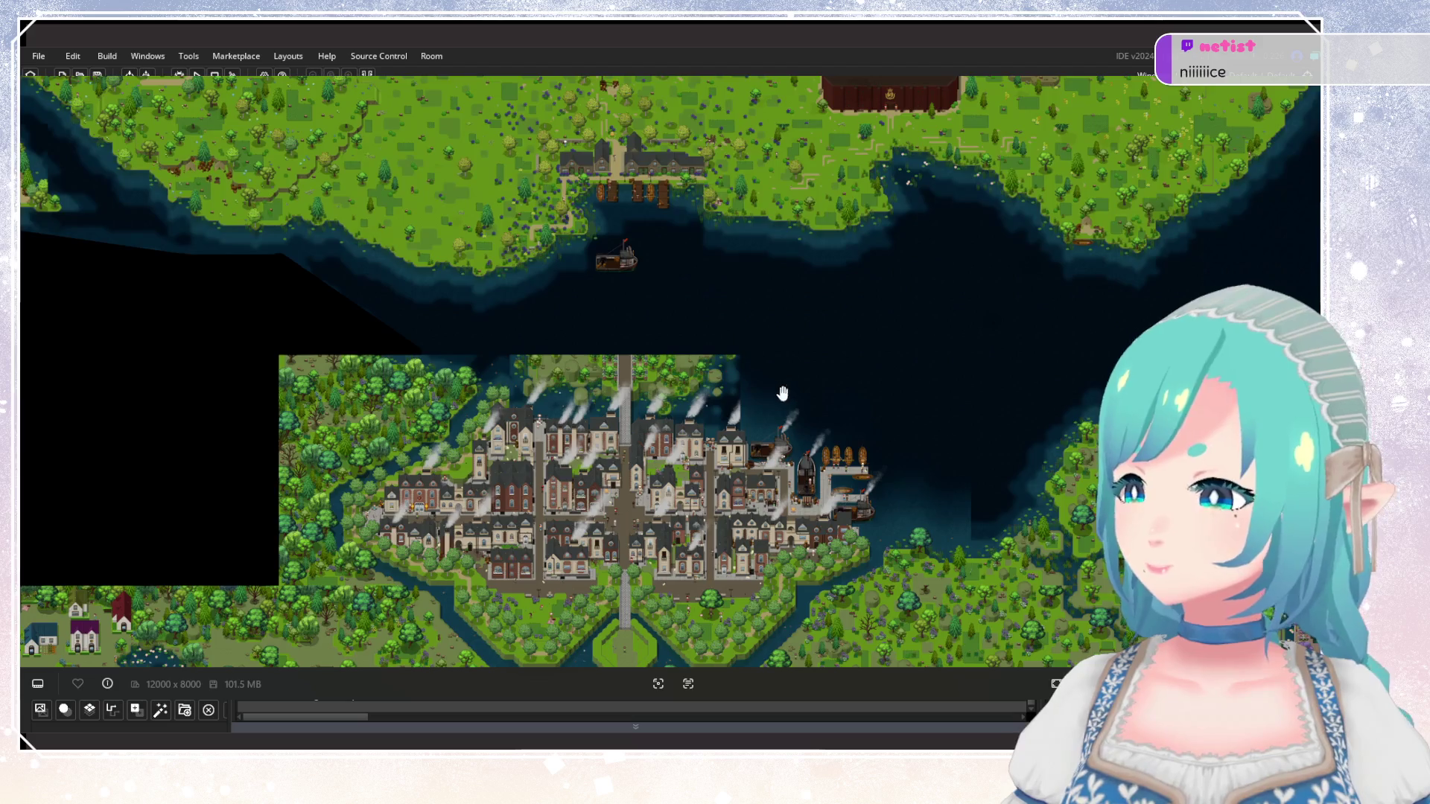
scroll(782, 394, down, 5)
scroll(775, 296, up, 3)
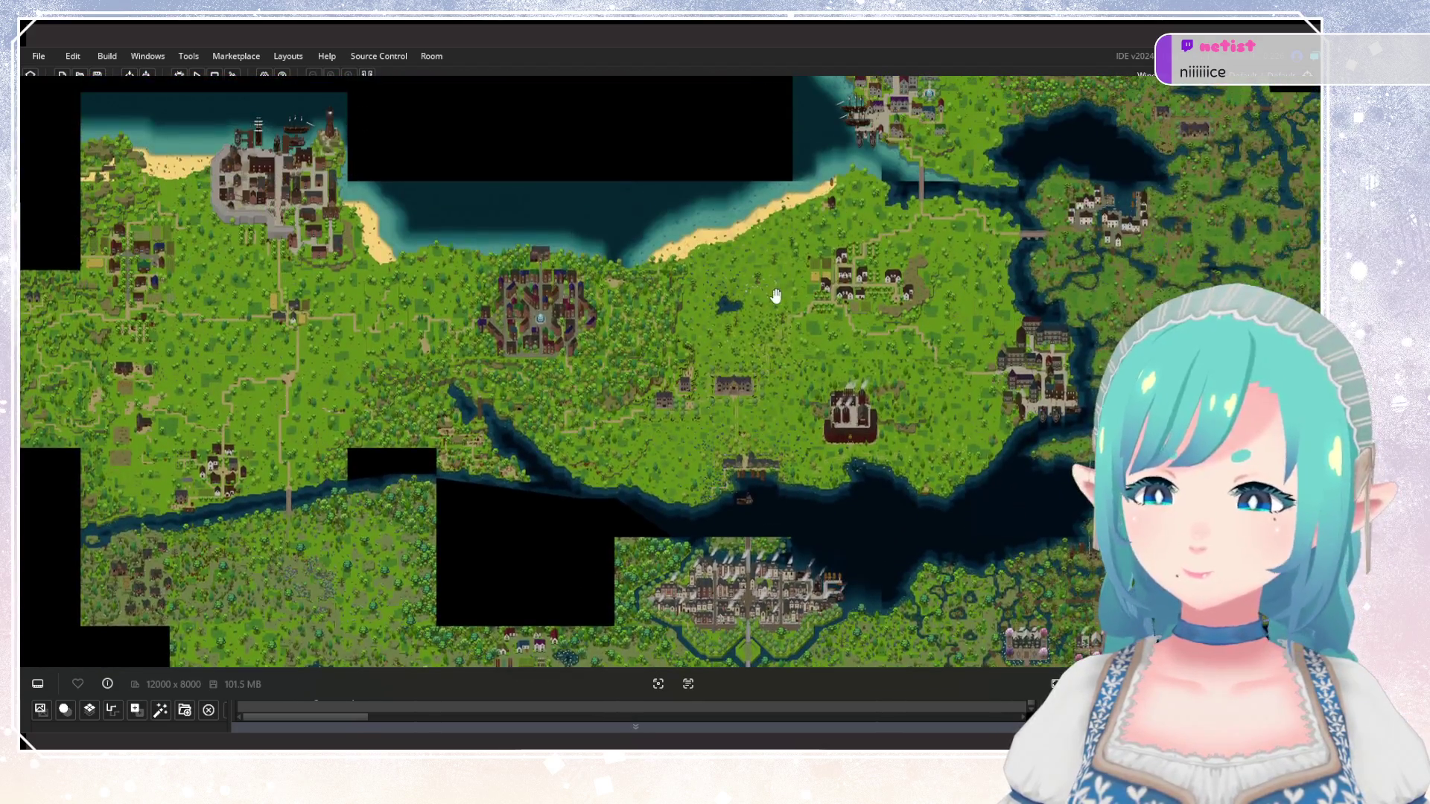
scroll(938, 268, up, 2)
Browse the world map's river, eastern forests, swamp and coastal village.
mouse_move(548, 435)
mouse_down()
mouse_move(854, 208)
mouse_move(887, 208)
mouse_up()
scroll(623, 370, up, 5)
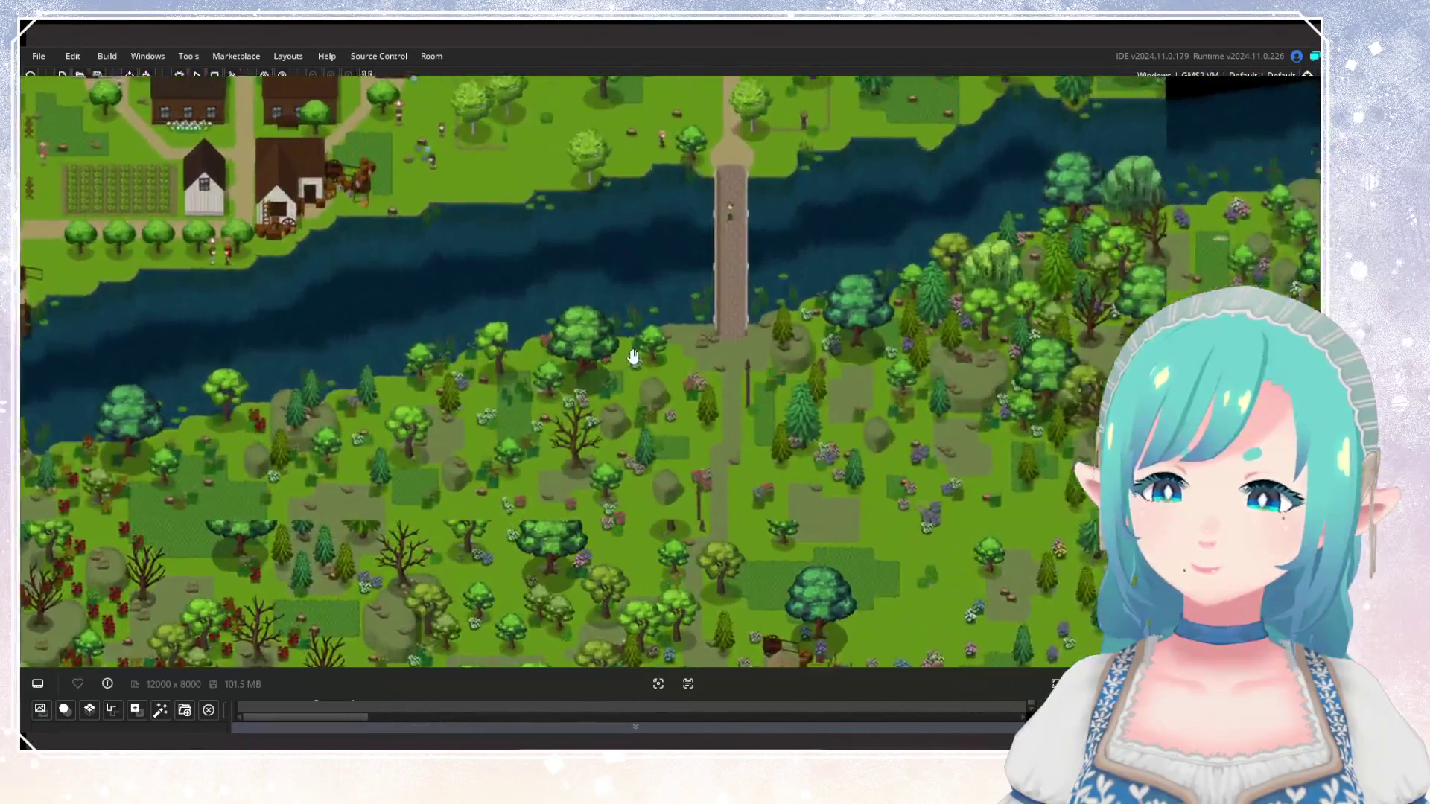
scroll(623, 370, down, 5)
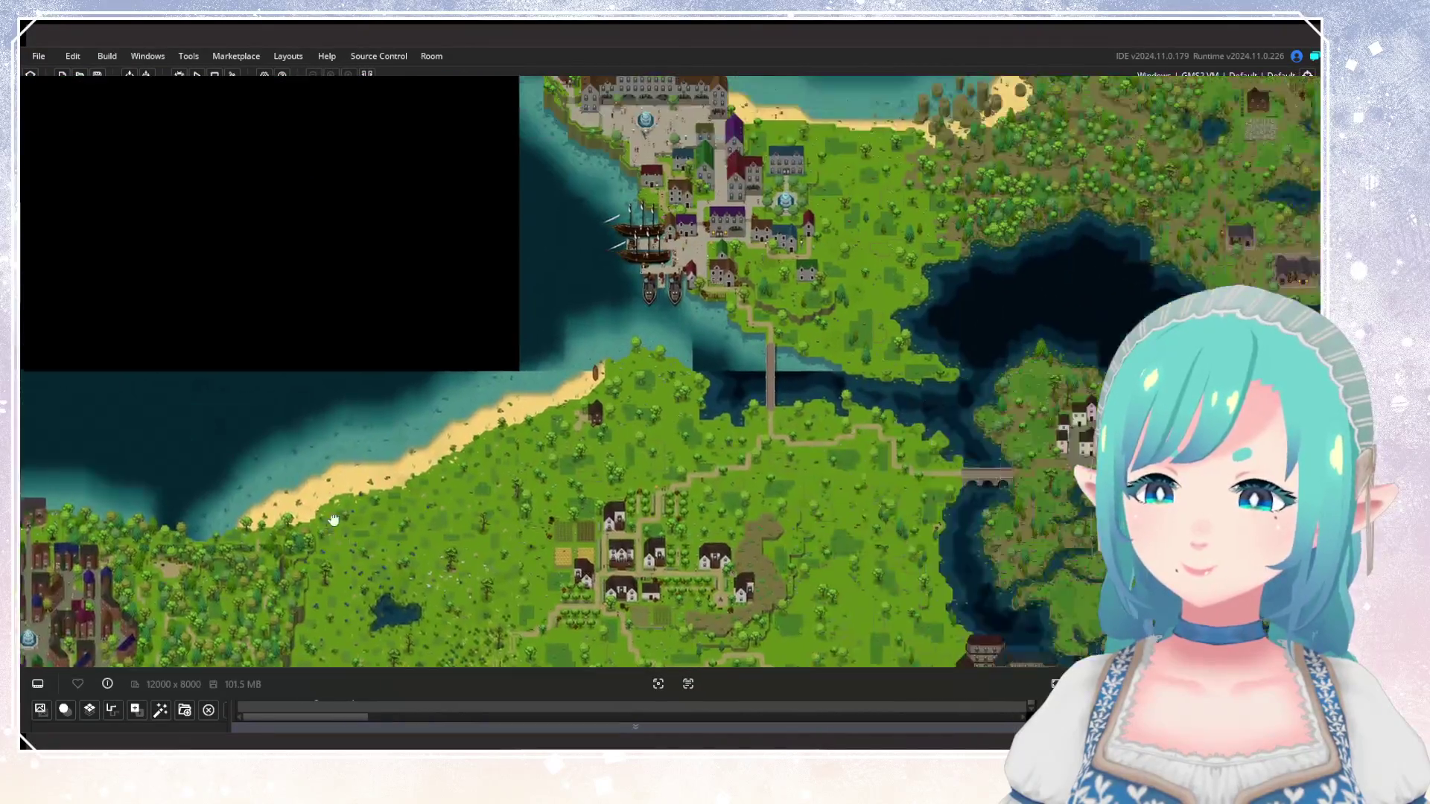
scroll(653, 499, up, 5)
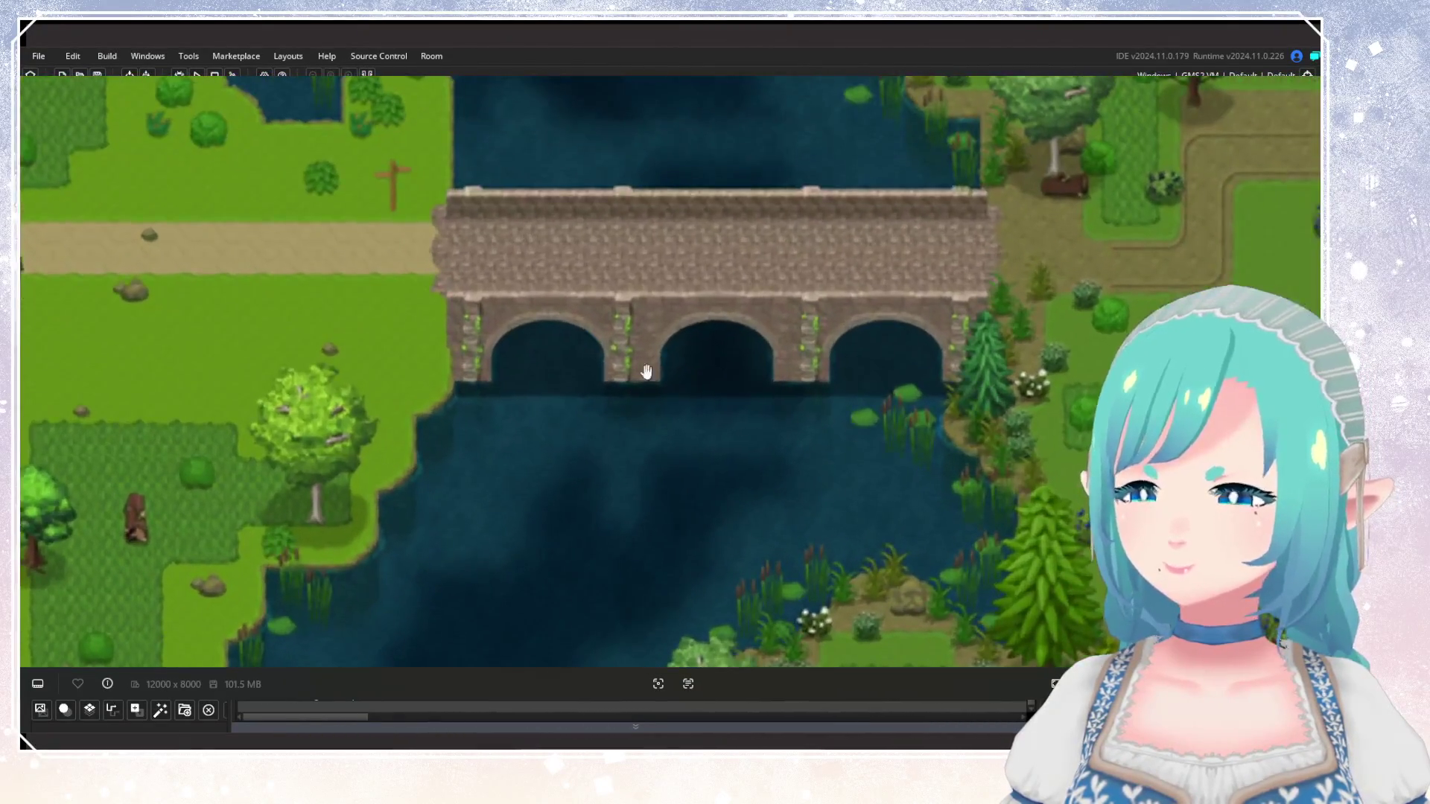
scroll(831, 414, down, 5)
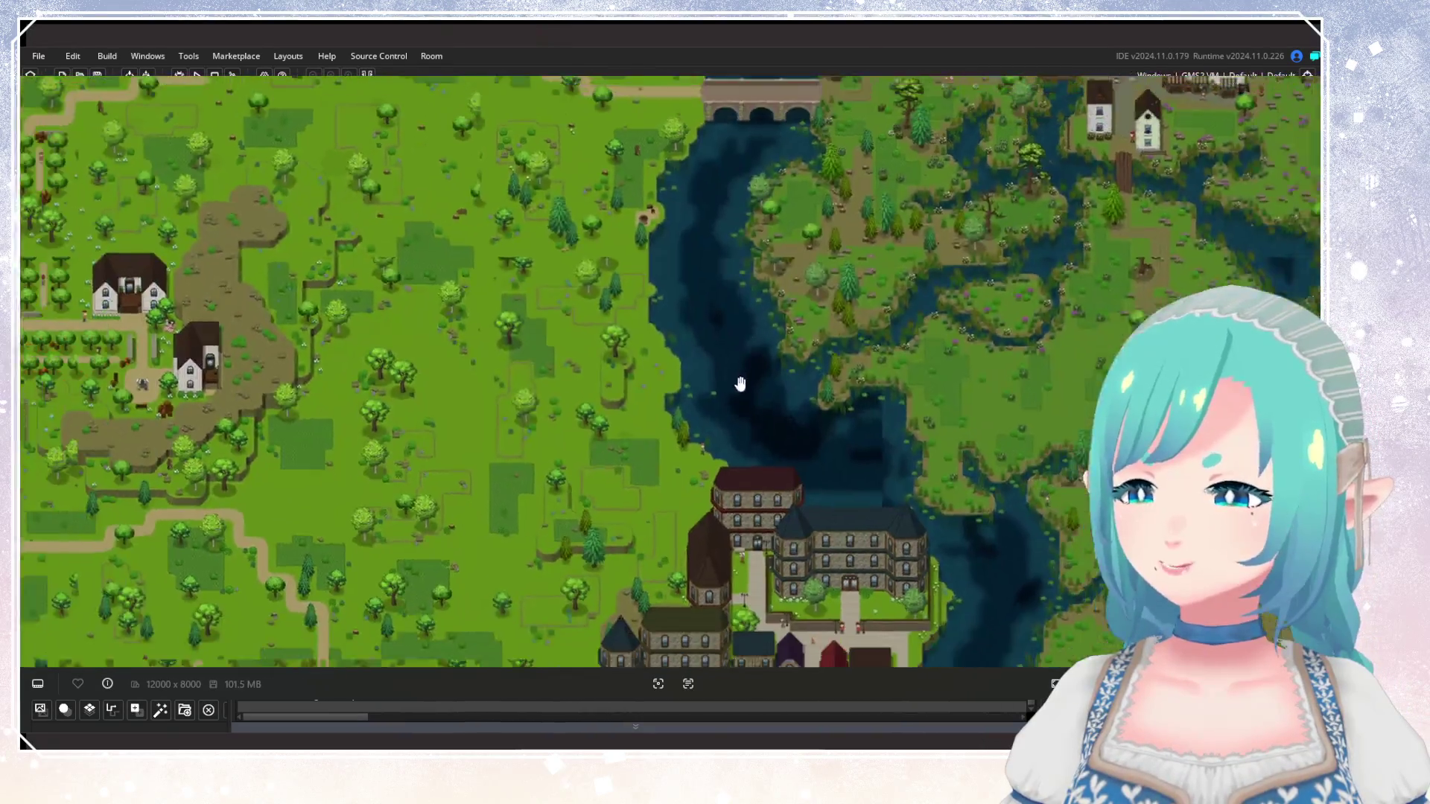
scroll(740, 383, down, 5)
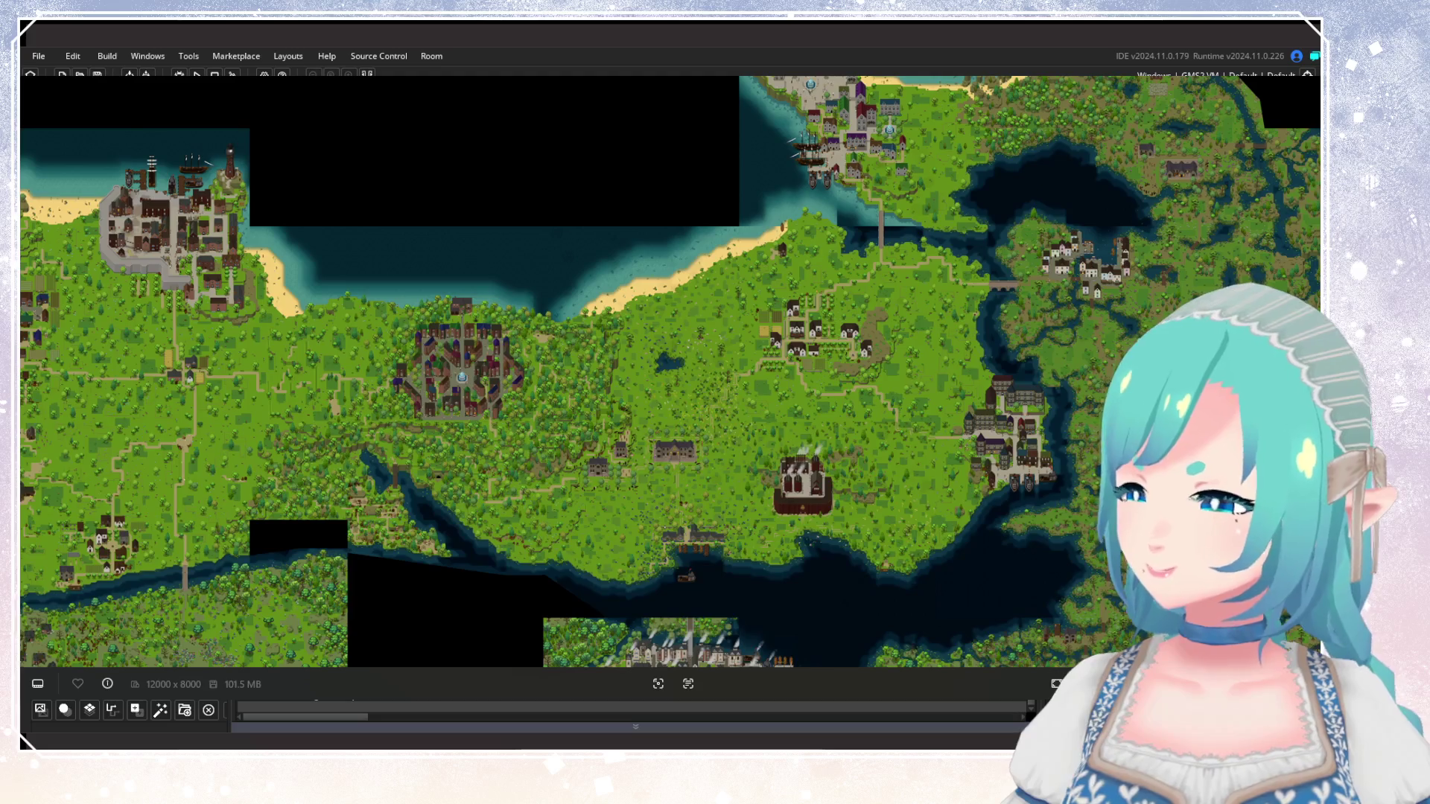
scroll(645, 252, up, 5)
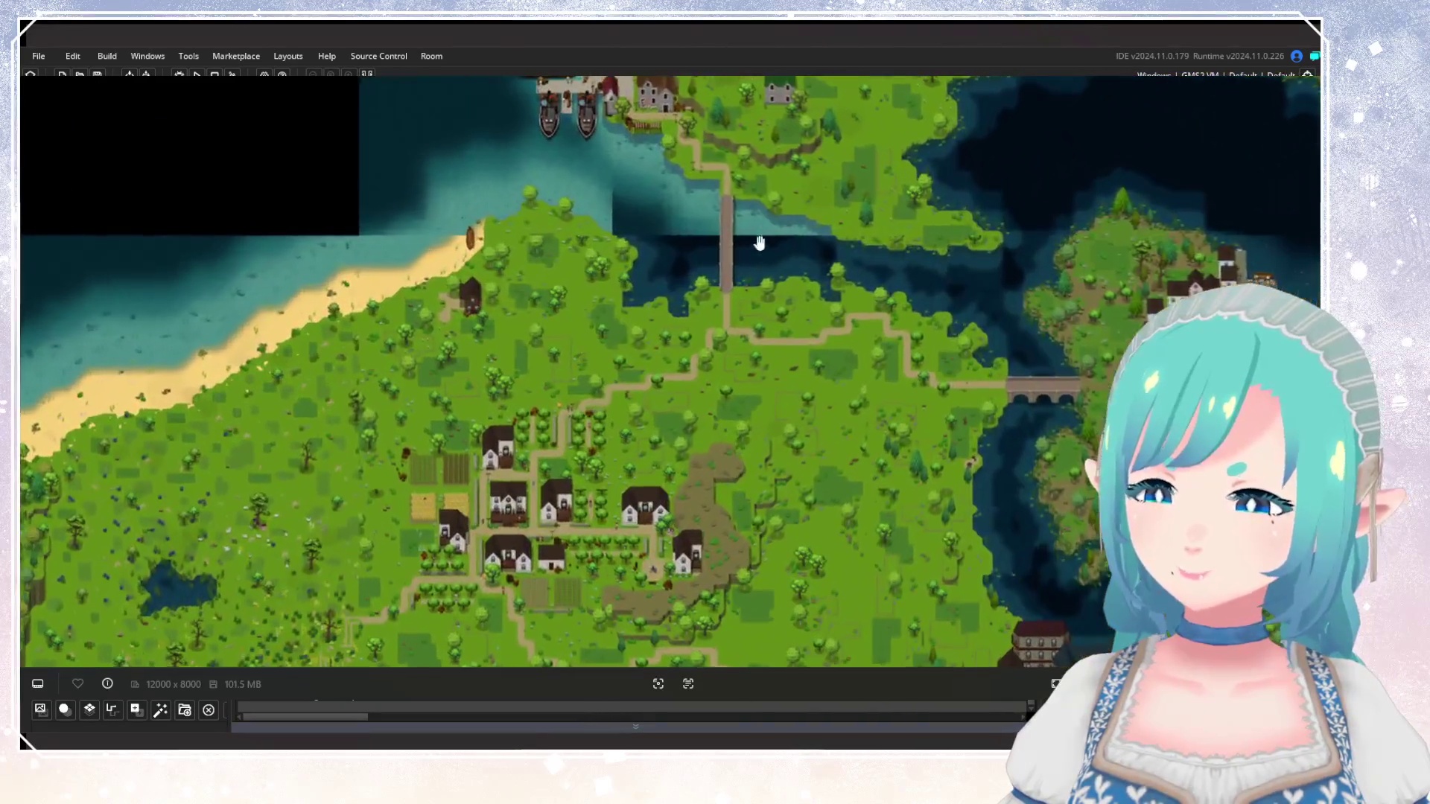
mouse_move(743, 363)
mouse_down()
mouse_move(948, 147)
mouse_move(693, 328)
mouse_move(501, 281)
mouse_move(534, 179)
mouse_up()
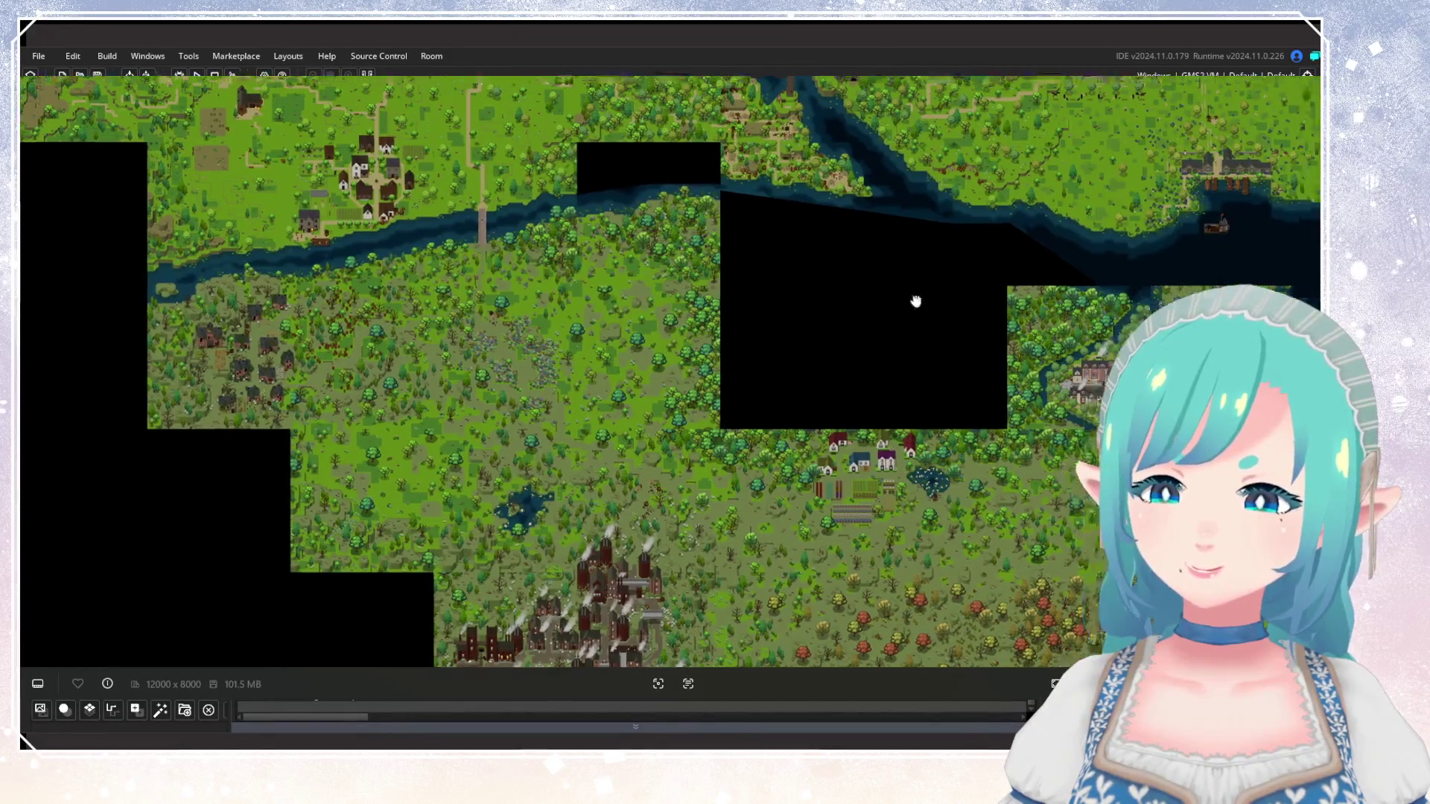
scroll(846, 338, up, 5)
scroll(775, 385, down, 3)
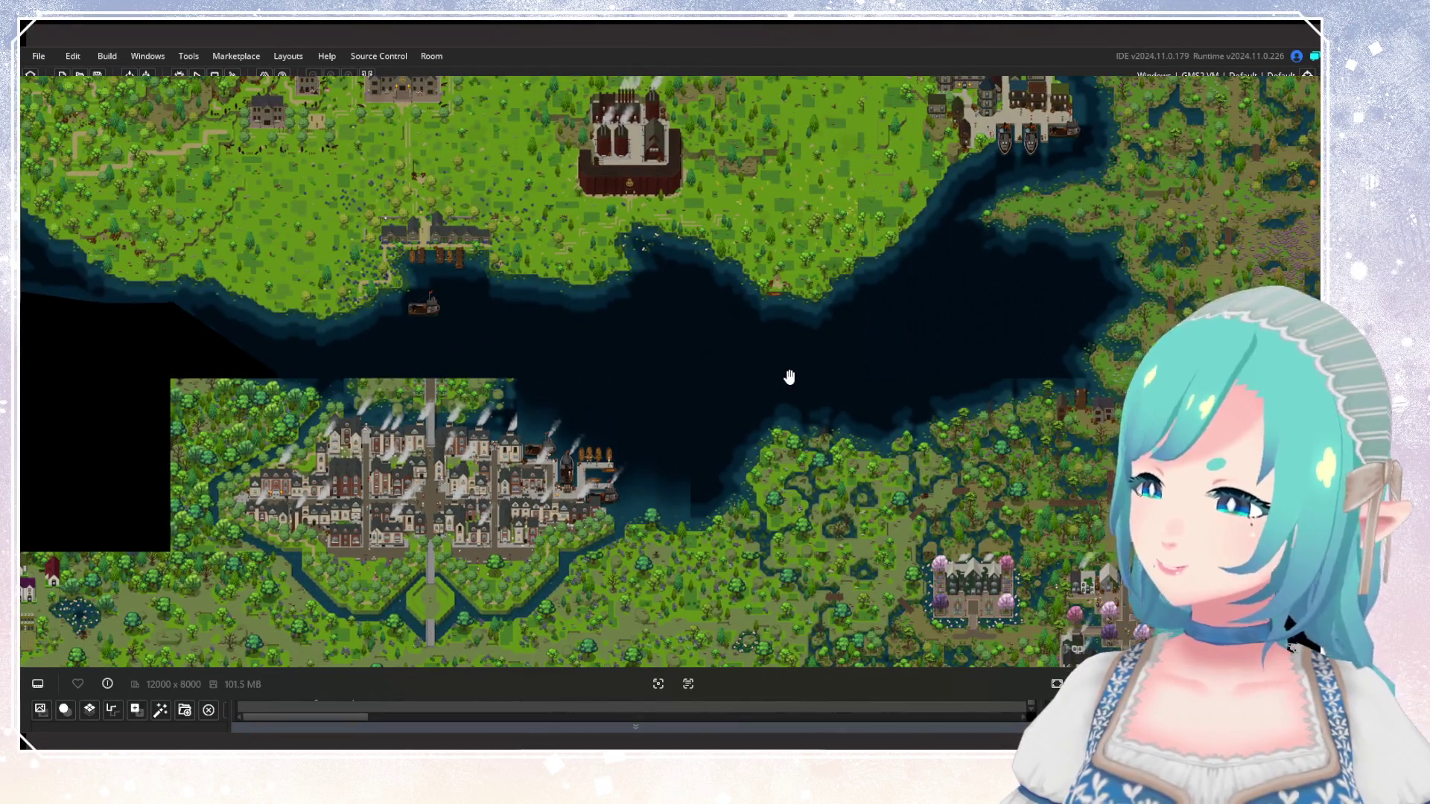
drag(775, 417, 1116, 338)
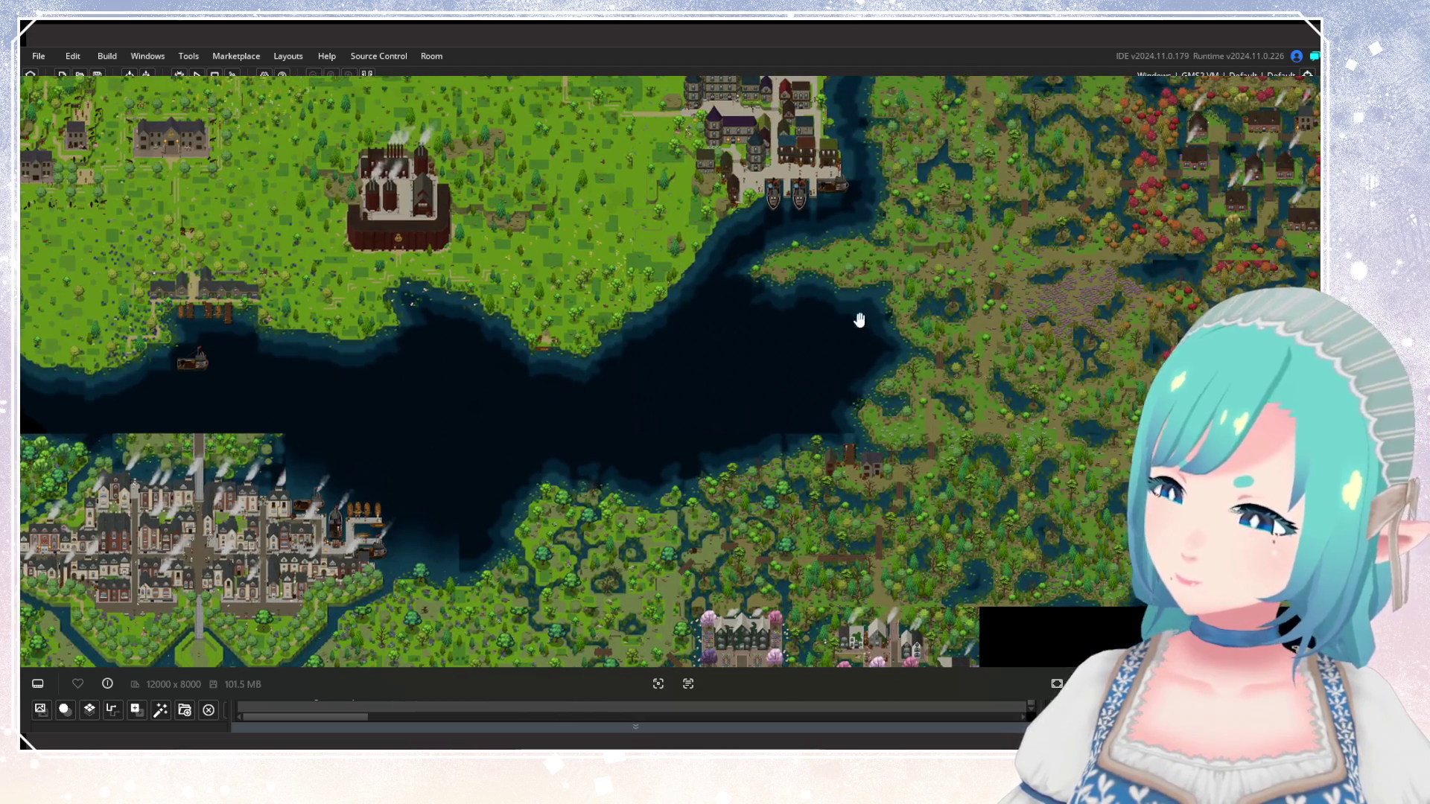
mouse_move(696, 519)
mouse_down()
mouse_move(954, 320)
mouse_move(906, 403)
mouse_move(946, 476)
mouse_up()
scroll(953, 320, down, 2)
scroll(928, 367, up, 1)
scroll(919, 370, up, 2)
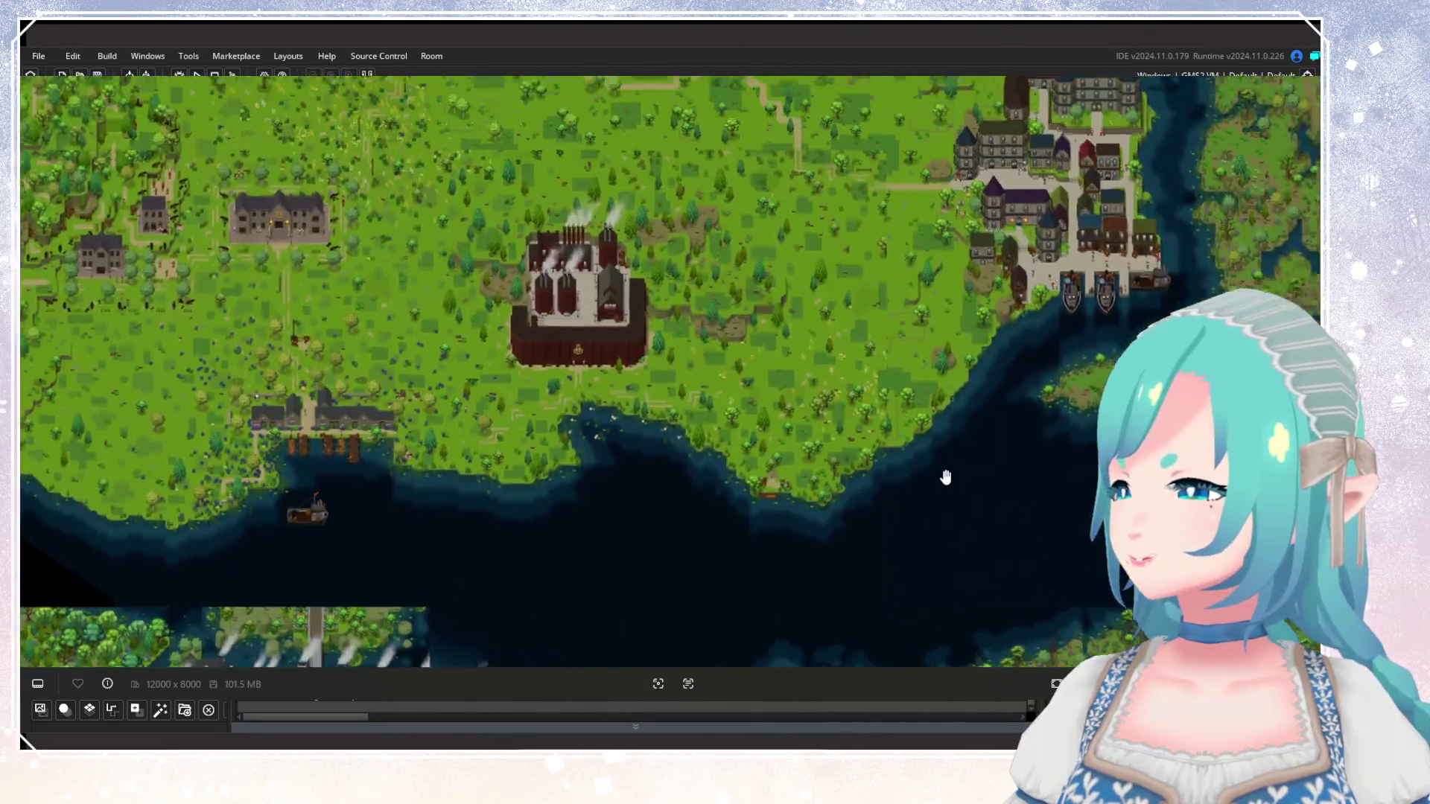
scroll(921, 464, down, 2)
scroll(921, 465, down, 1)
scroll(898, 425, up, 2)
mouse_move(936, 399)
mouse_down()
mouse_move(769, 320)
mouse_move(769, 469)
mouse_up()
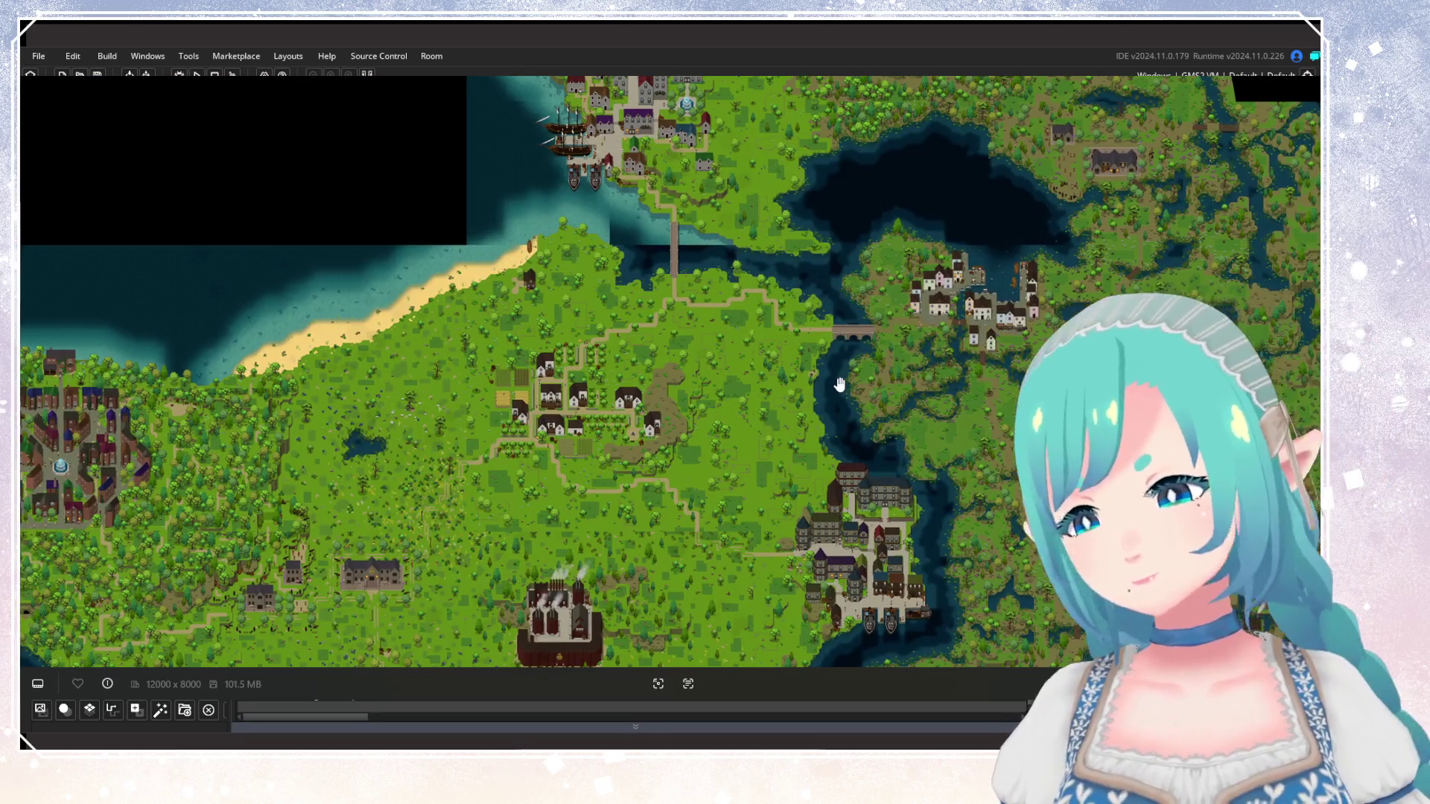
scroll(798, 257, up, 1)
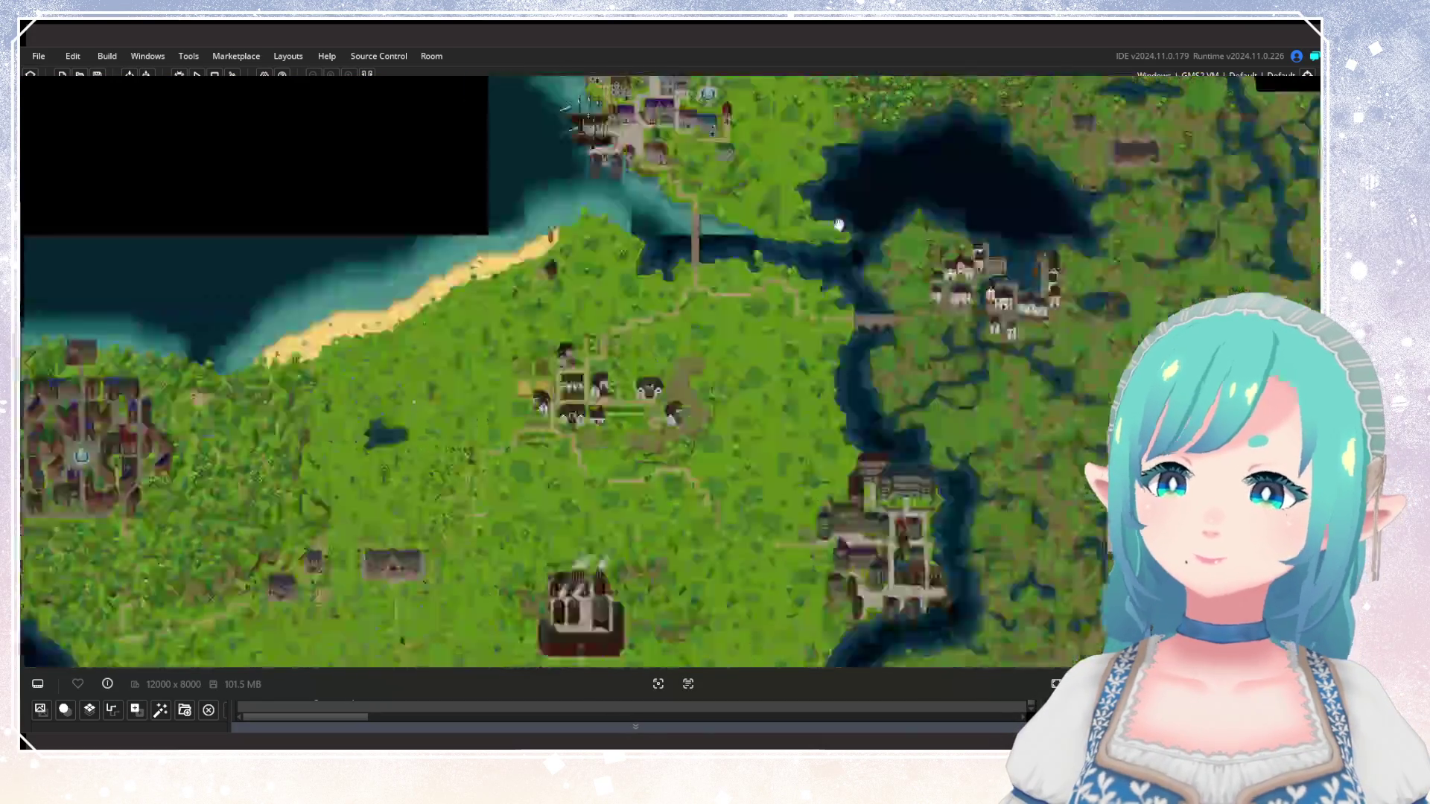
scroll(839, 227, down, 3)
scroll(747, 424, up, 2)
scroll(948, 360, up, 2)
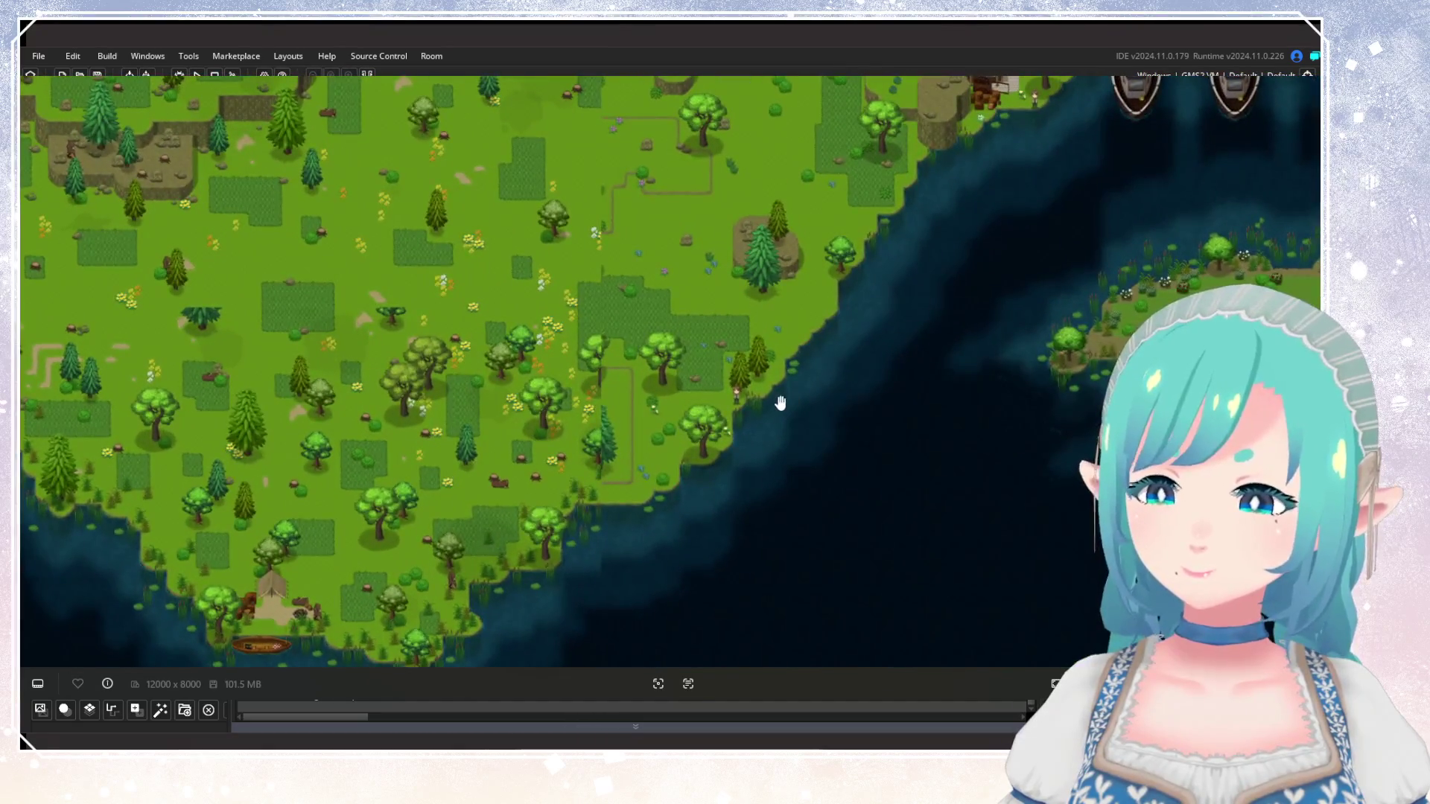
scroll(881, 373, up, 1)
scroll(810, 422, up, 1)
drag(810, 422, 781, 355)
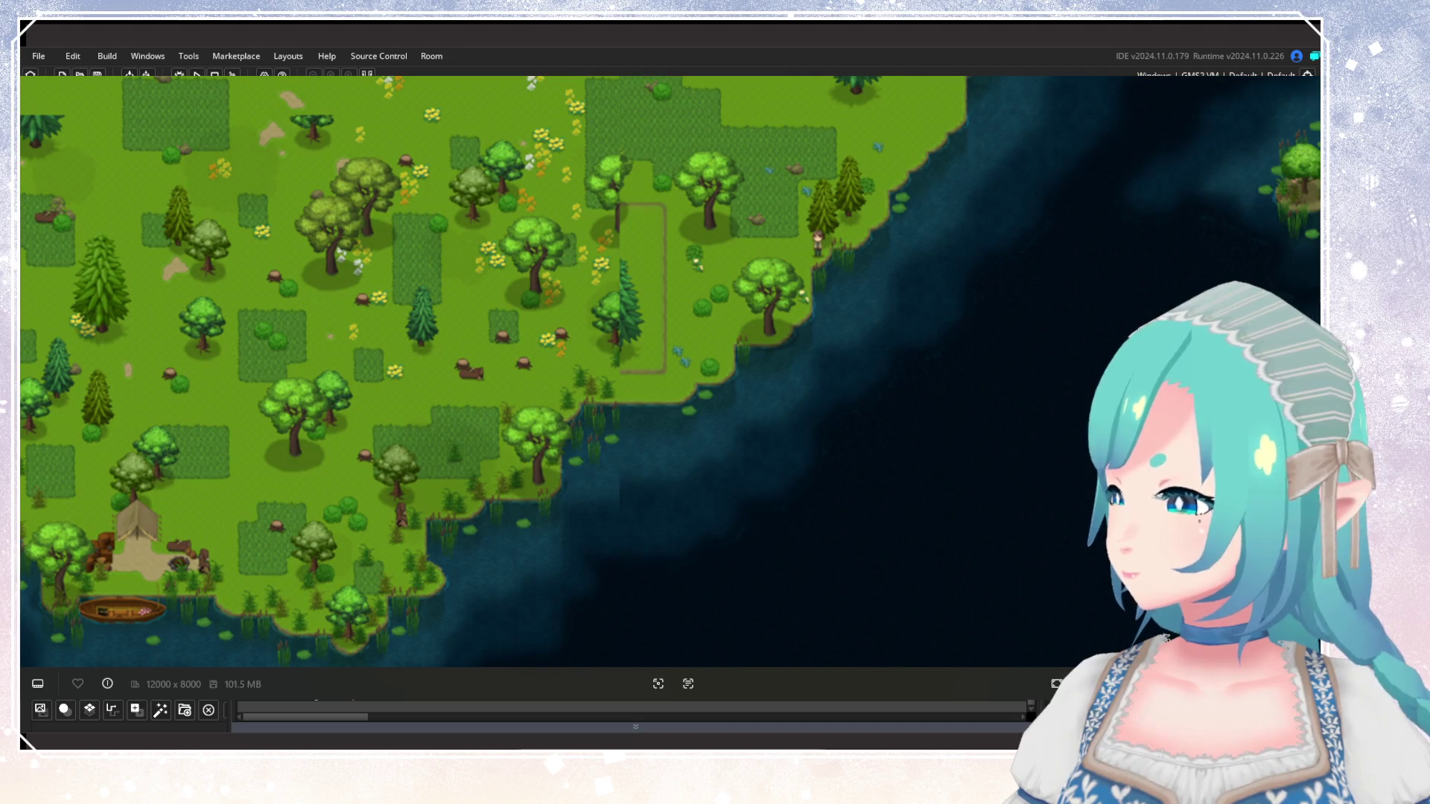
Close the map image, then view it again past the village to the southern coastline.
key(Escape)
scroll(788, 390, down, 5)
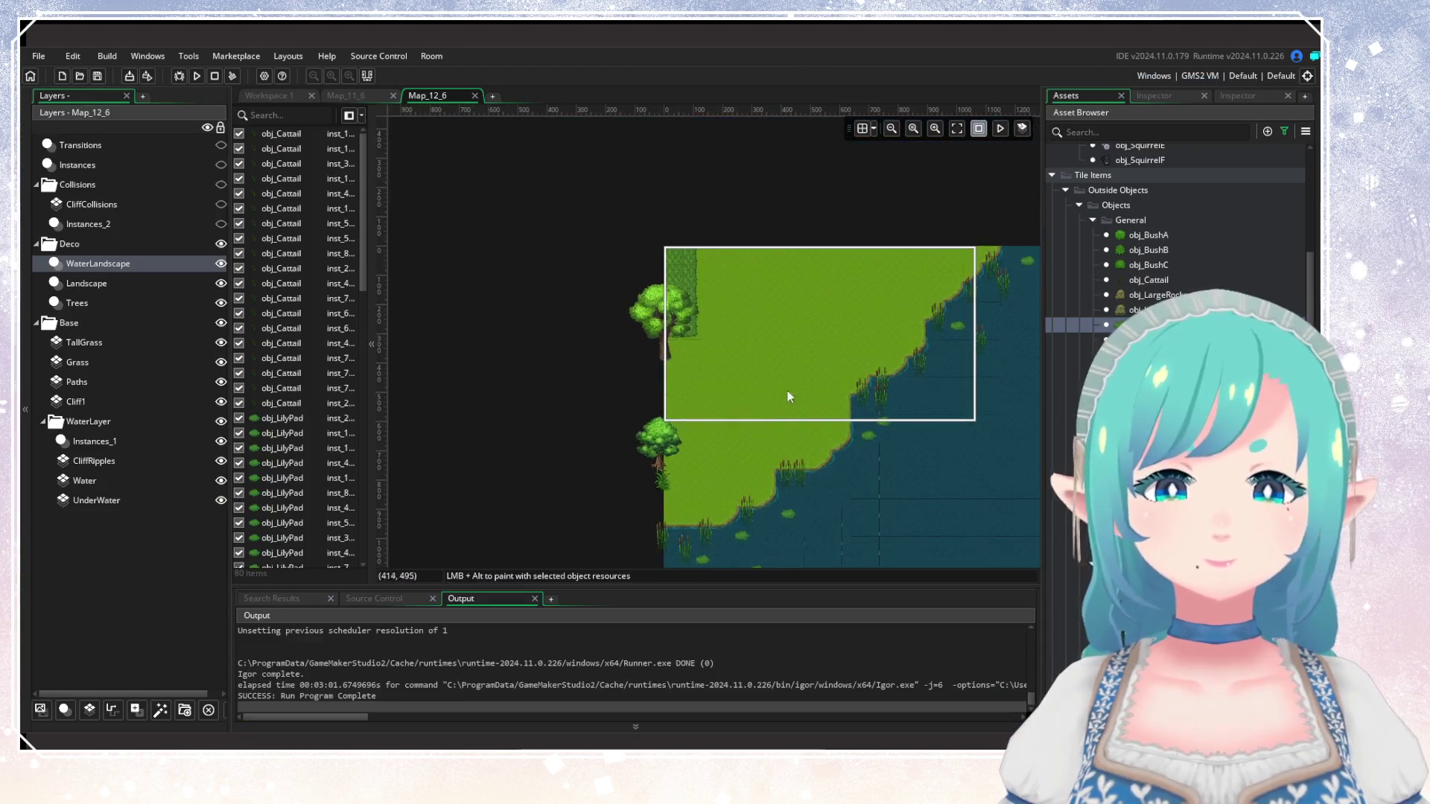
scroll(638, 290, up, 5)
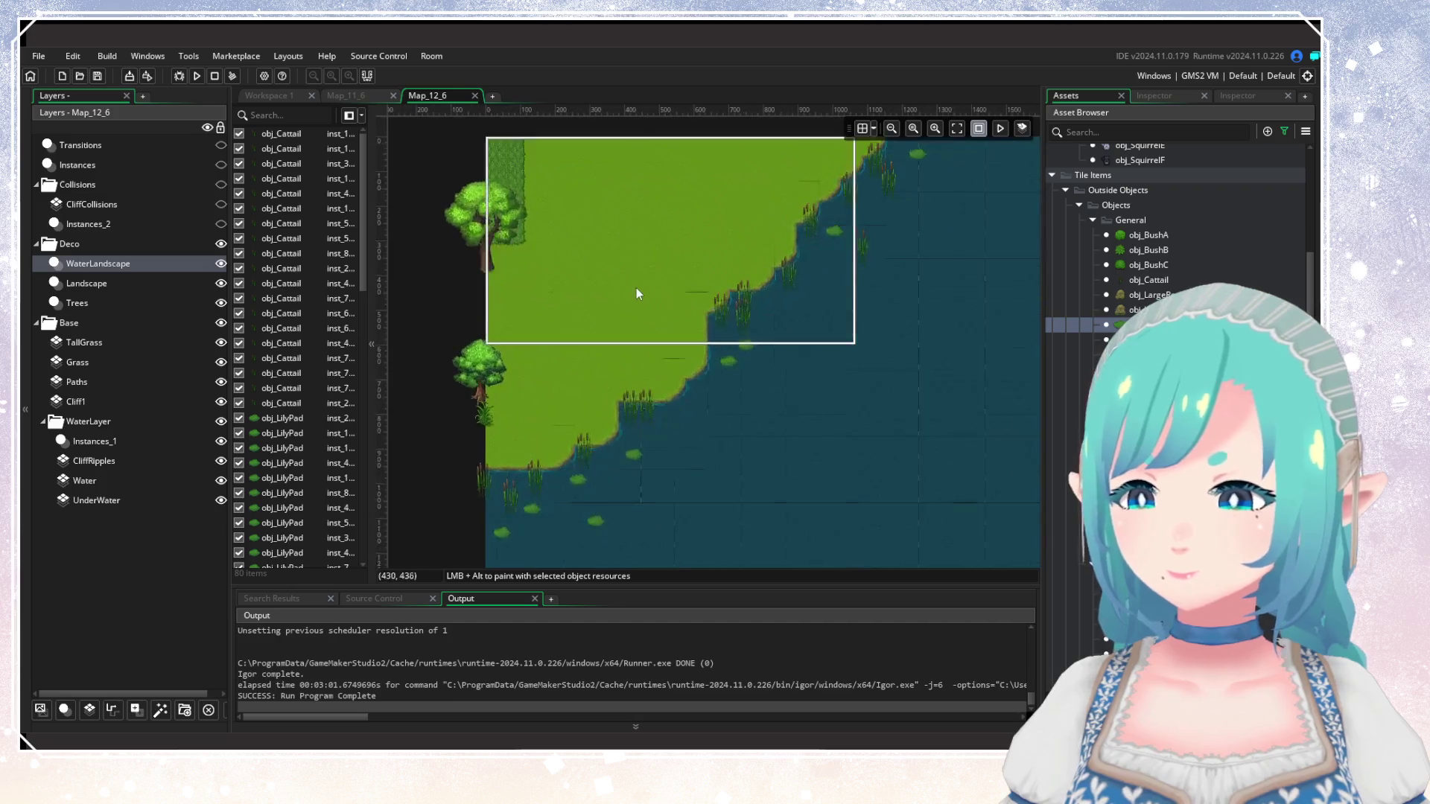
key(alt+Tab)
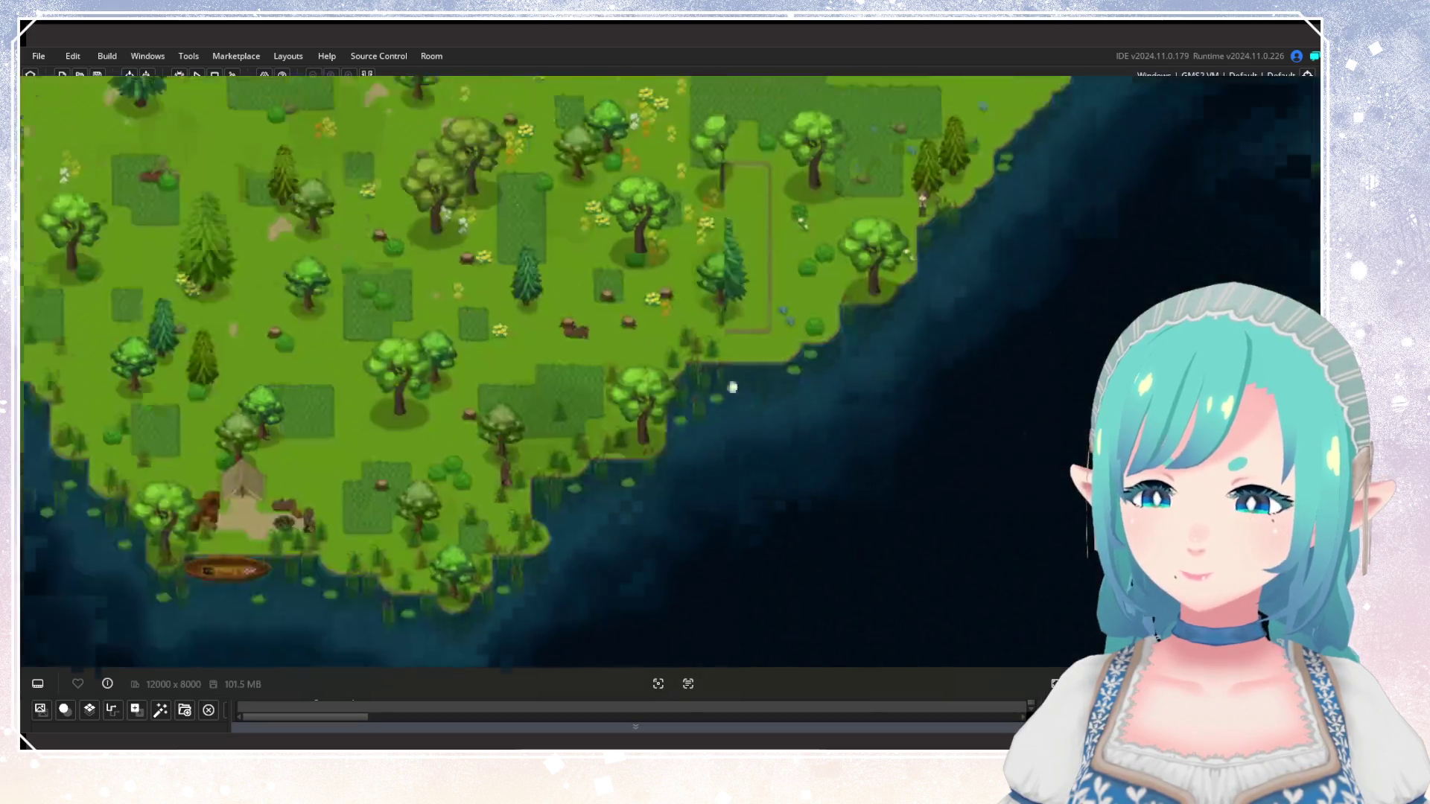
scroll(789, 424, down, 5)
scroll(956, 372, up, 10)
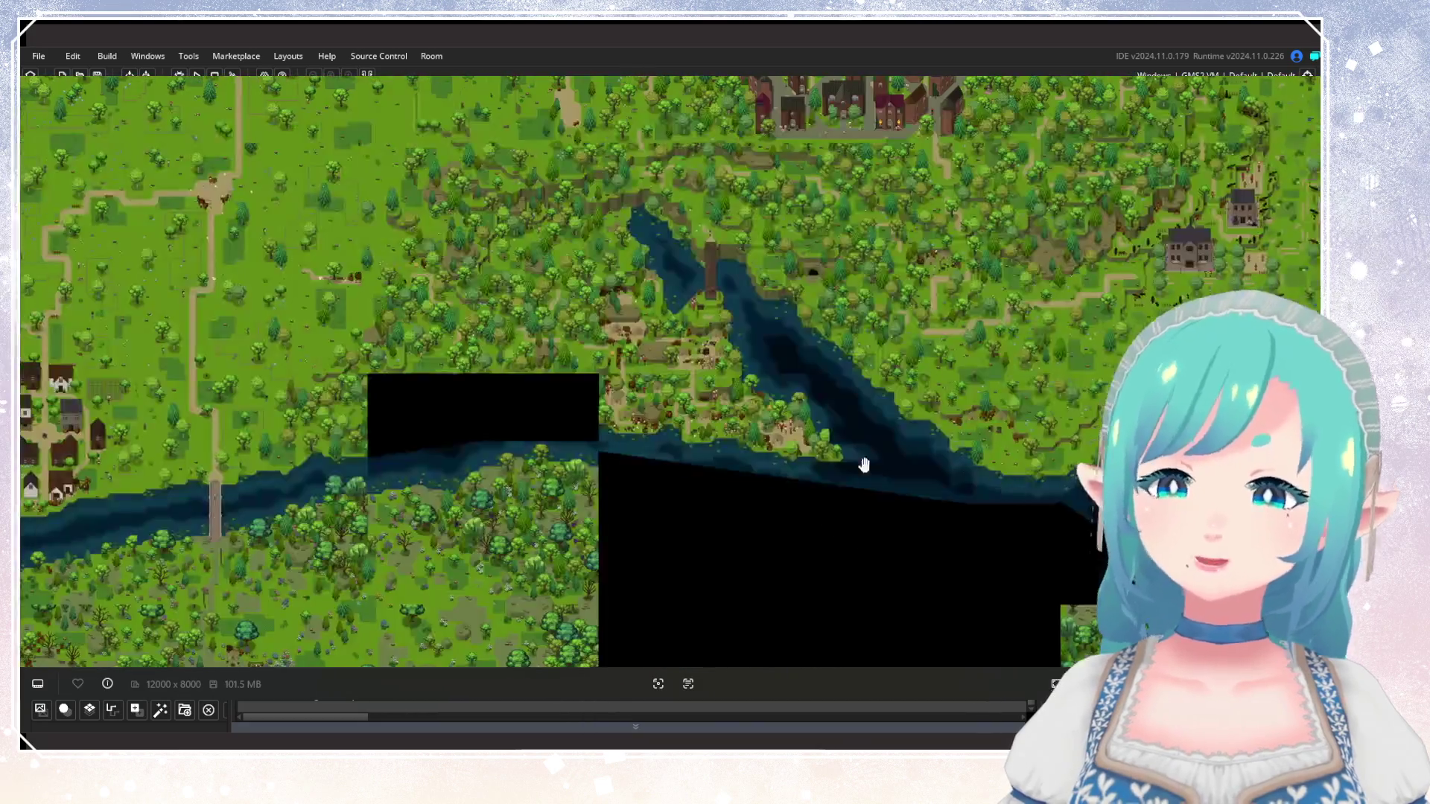
scroll(731, 480, up, 3)
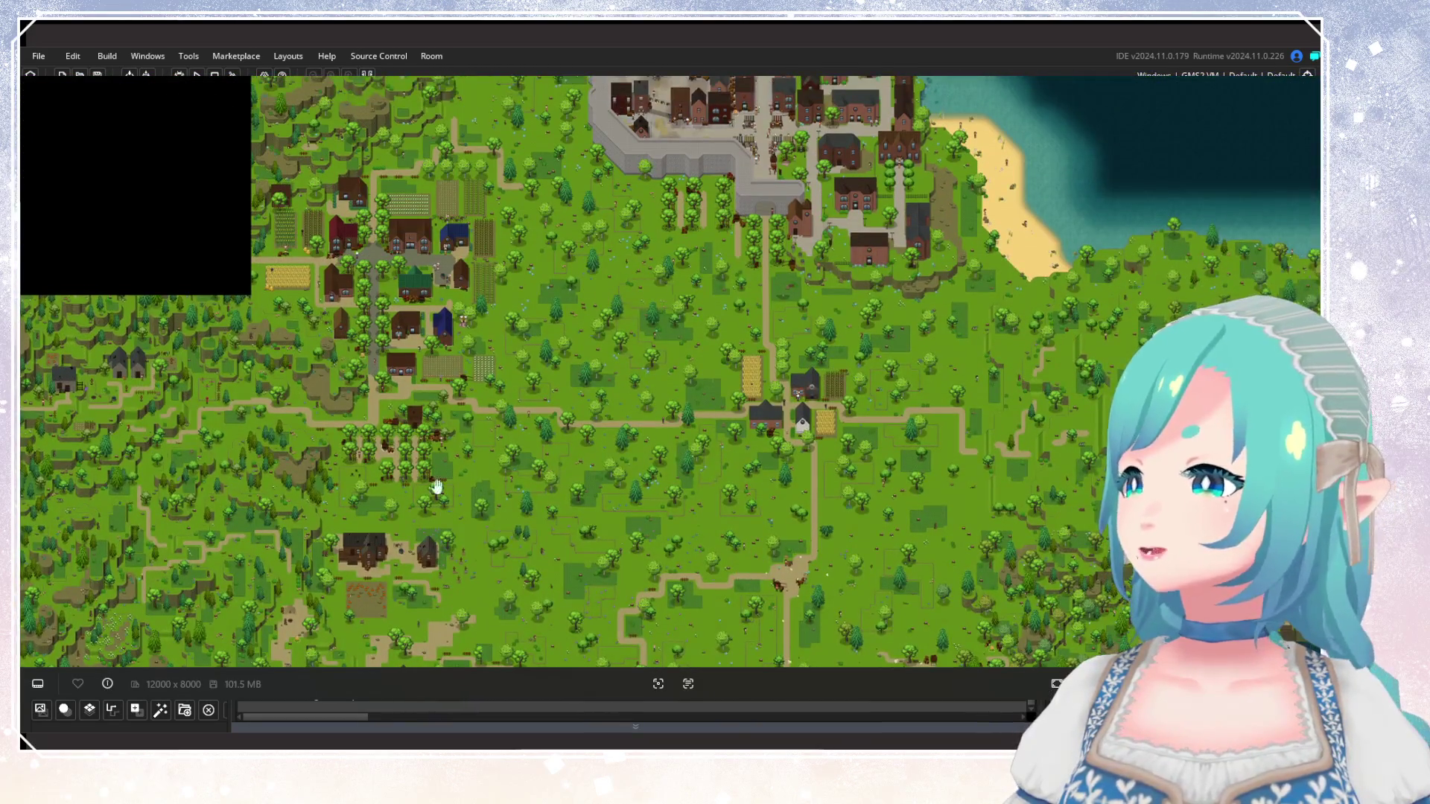
scroll(631, 360, up, 3)
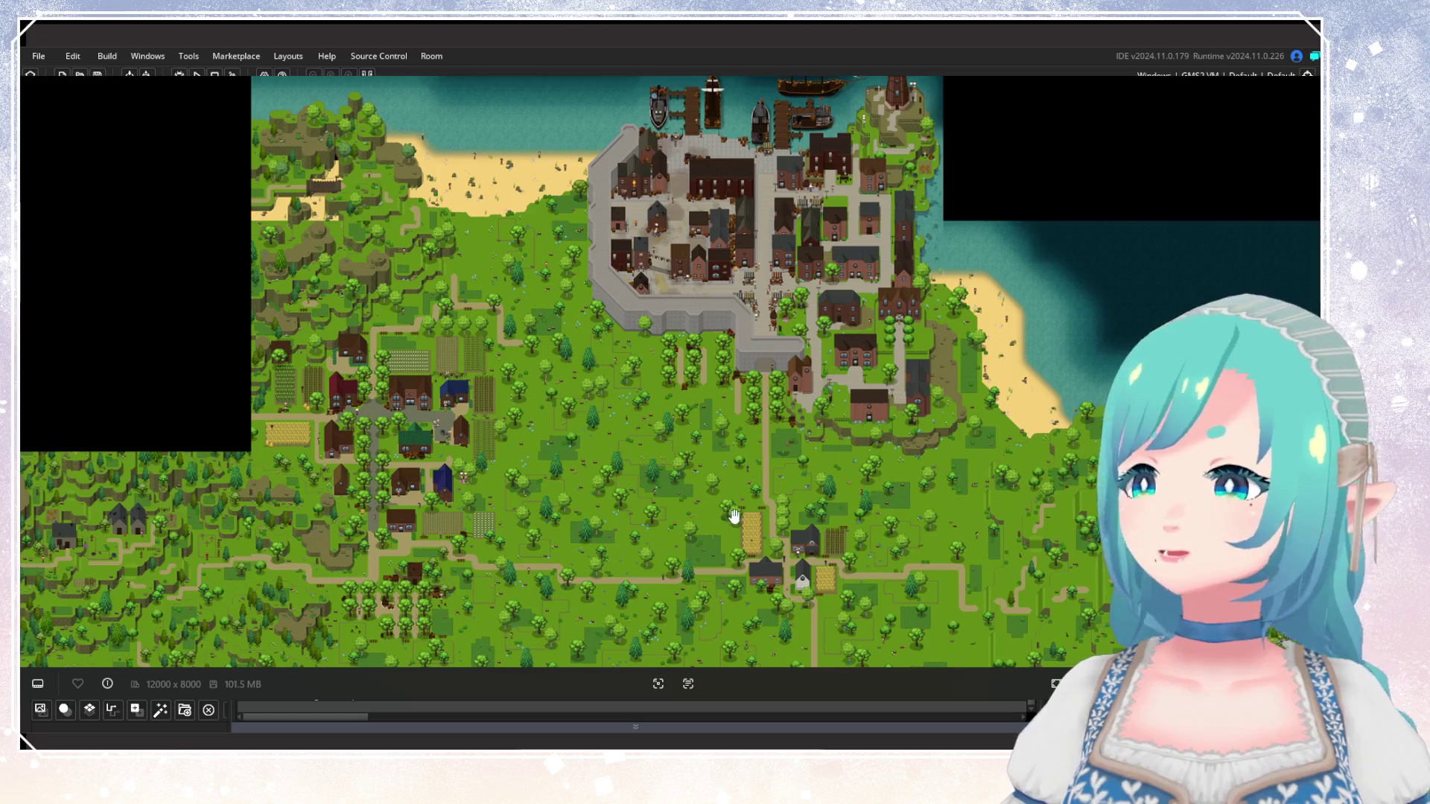
scroll(773, 323, down, 3)
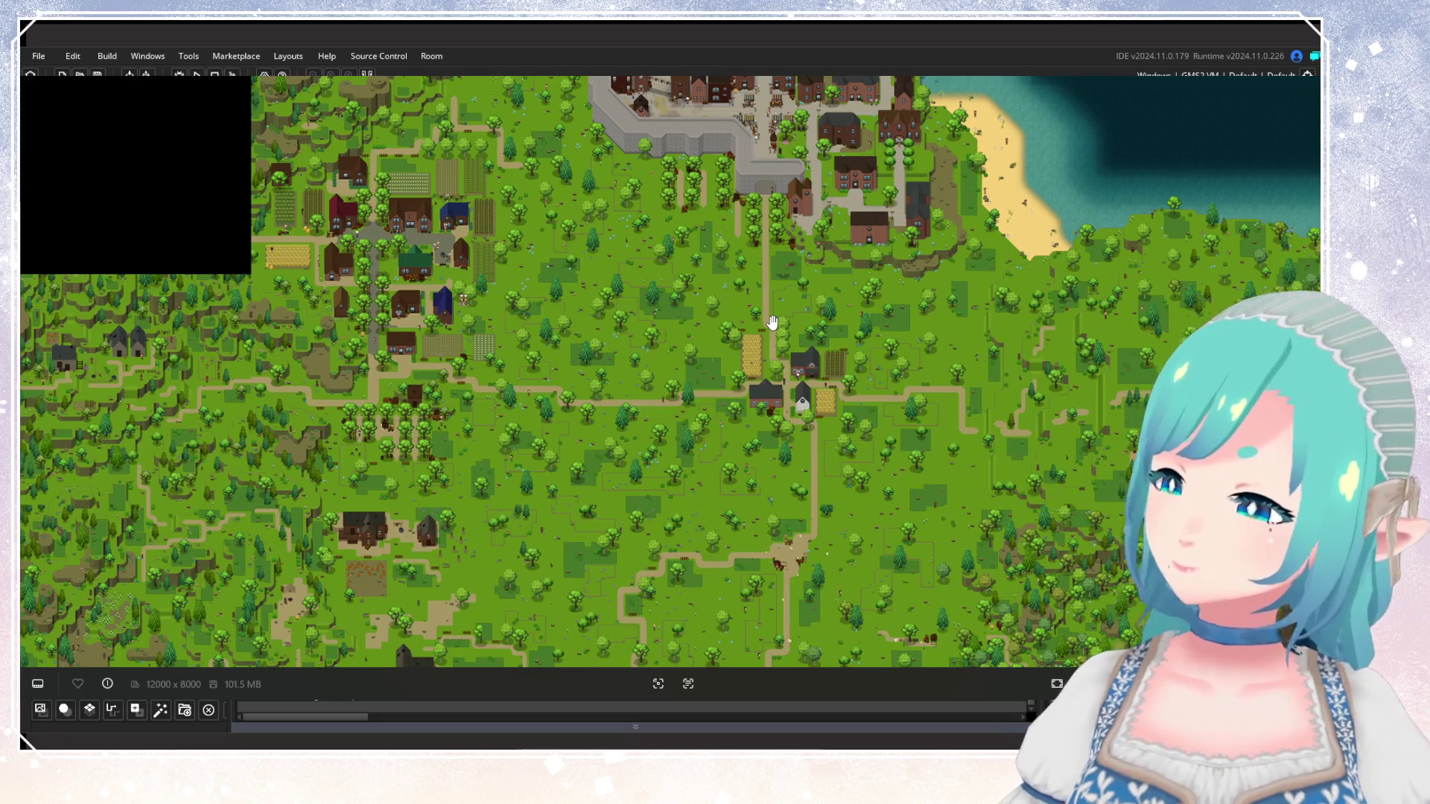
scroll(772, 323, down, 3)
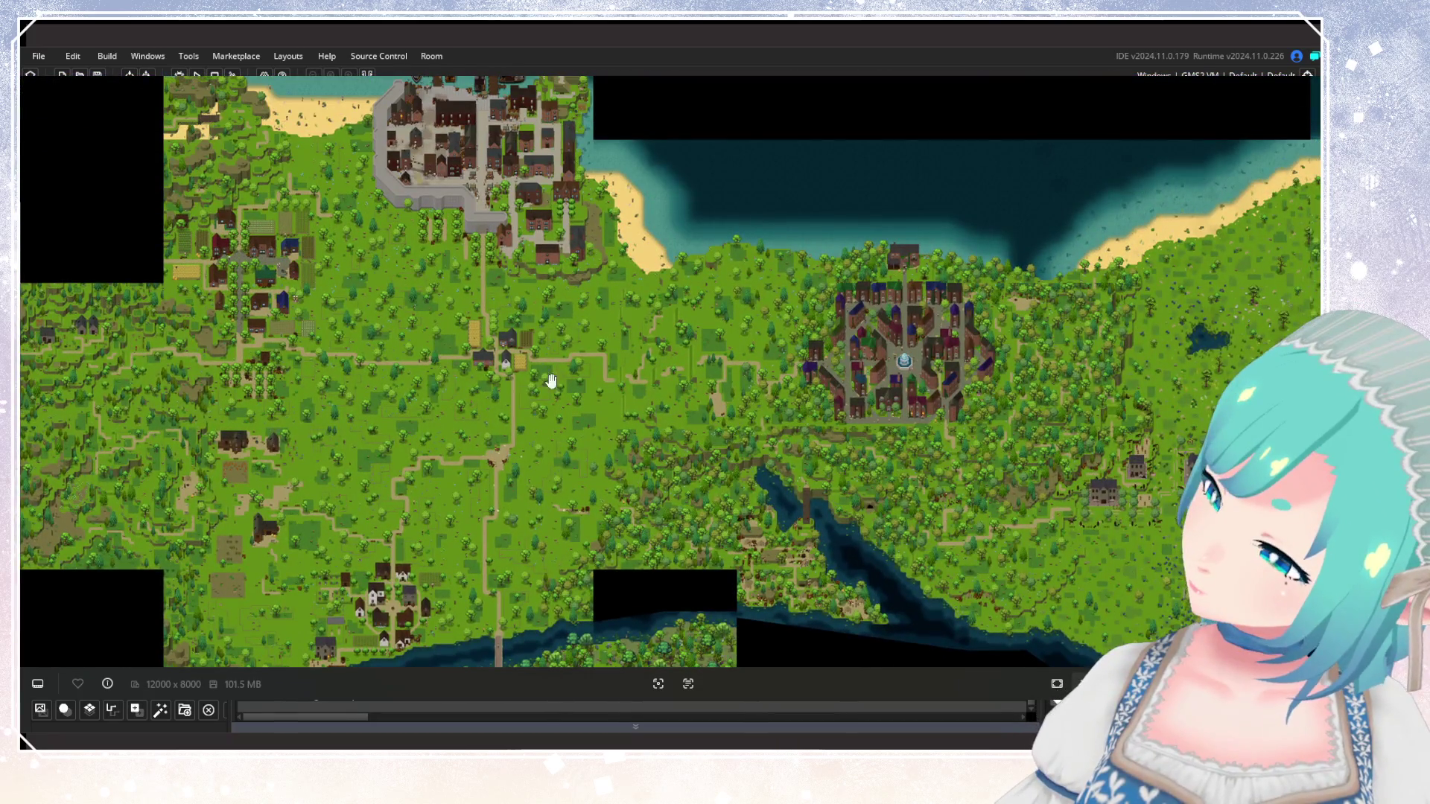
scroll(552, 381, right, 10)
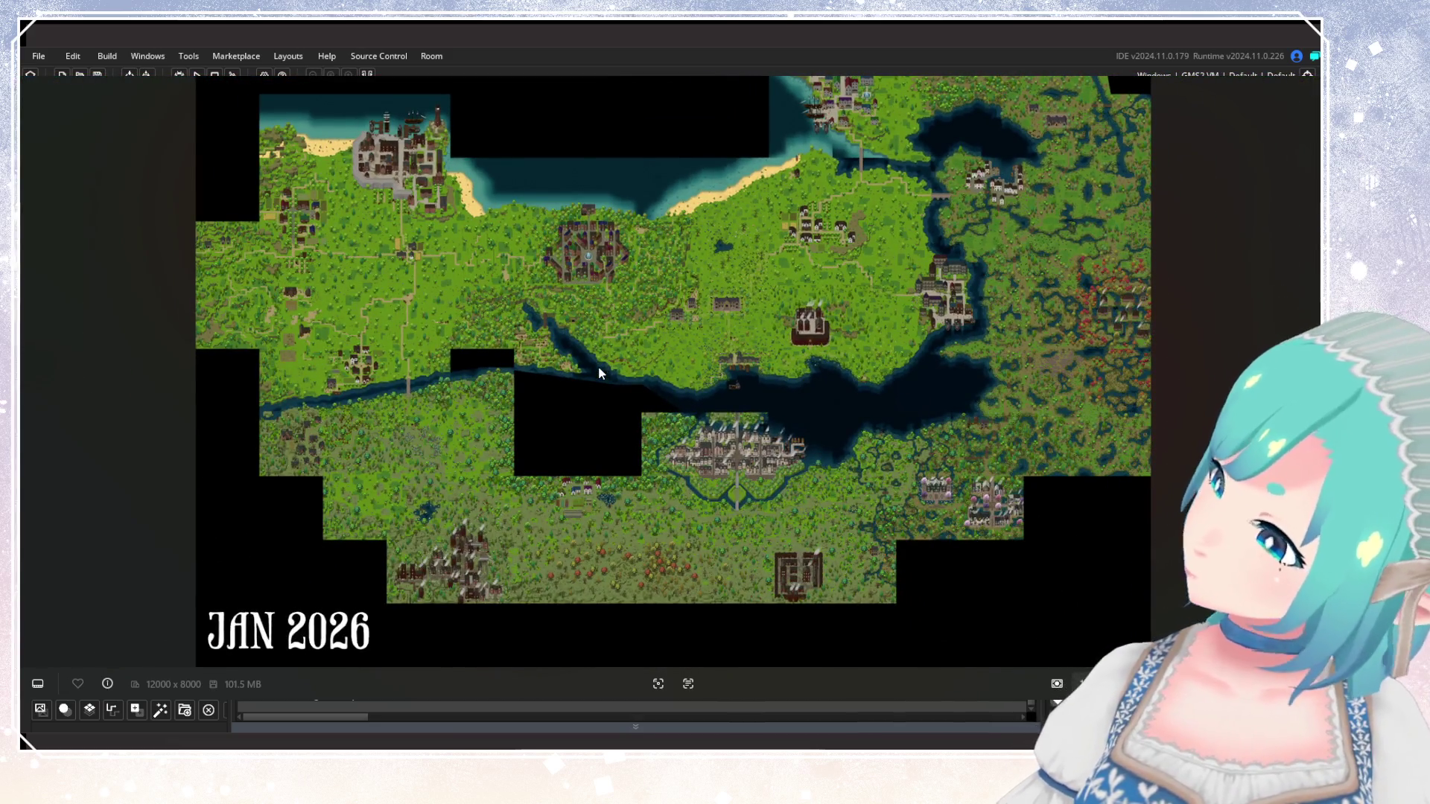
scroll(819, 332, up, 6)
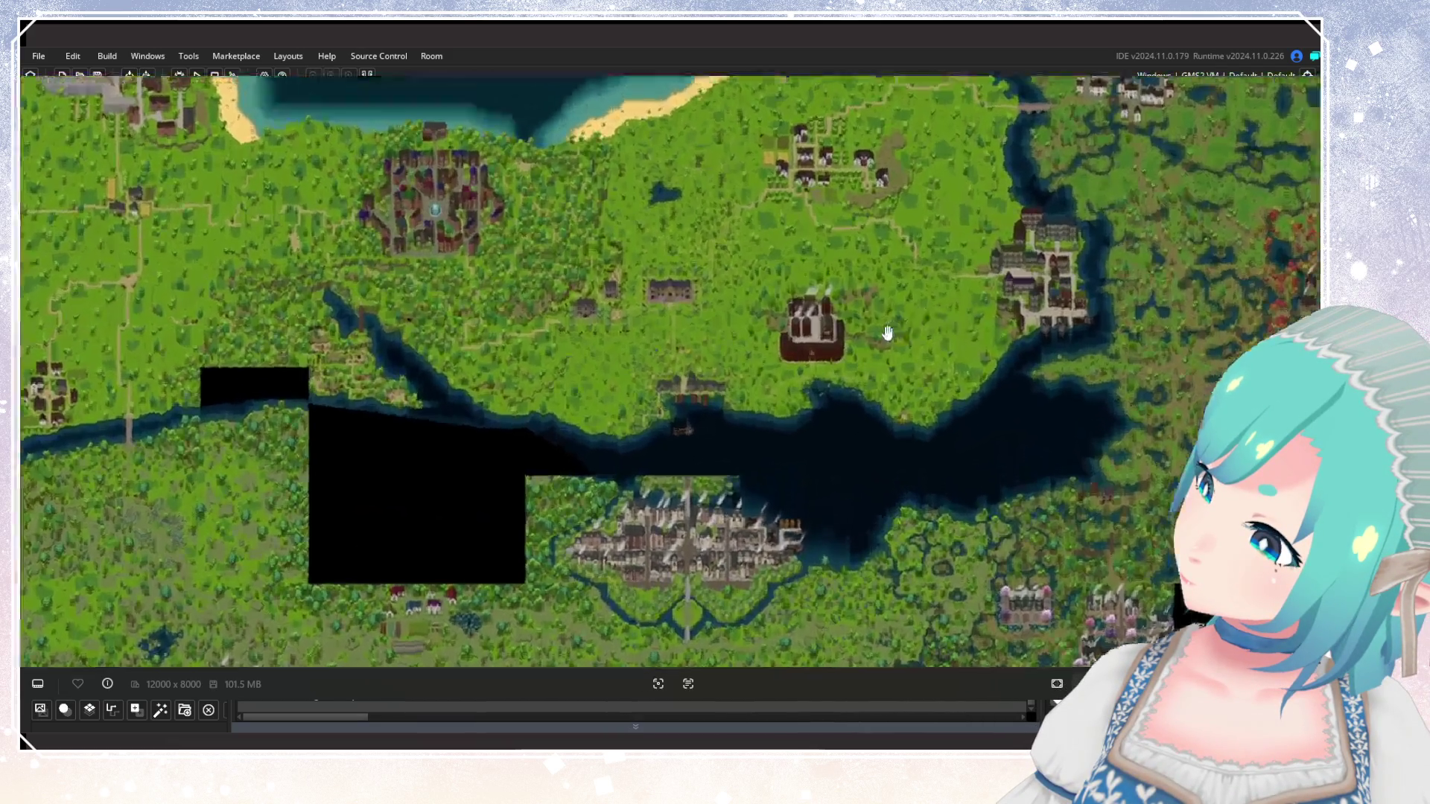
scroll(976, 356, down, 3)
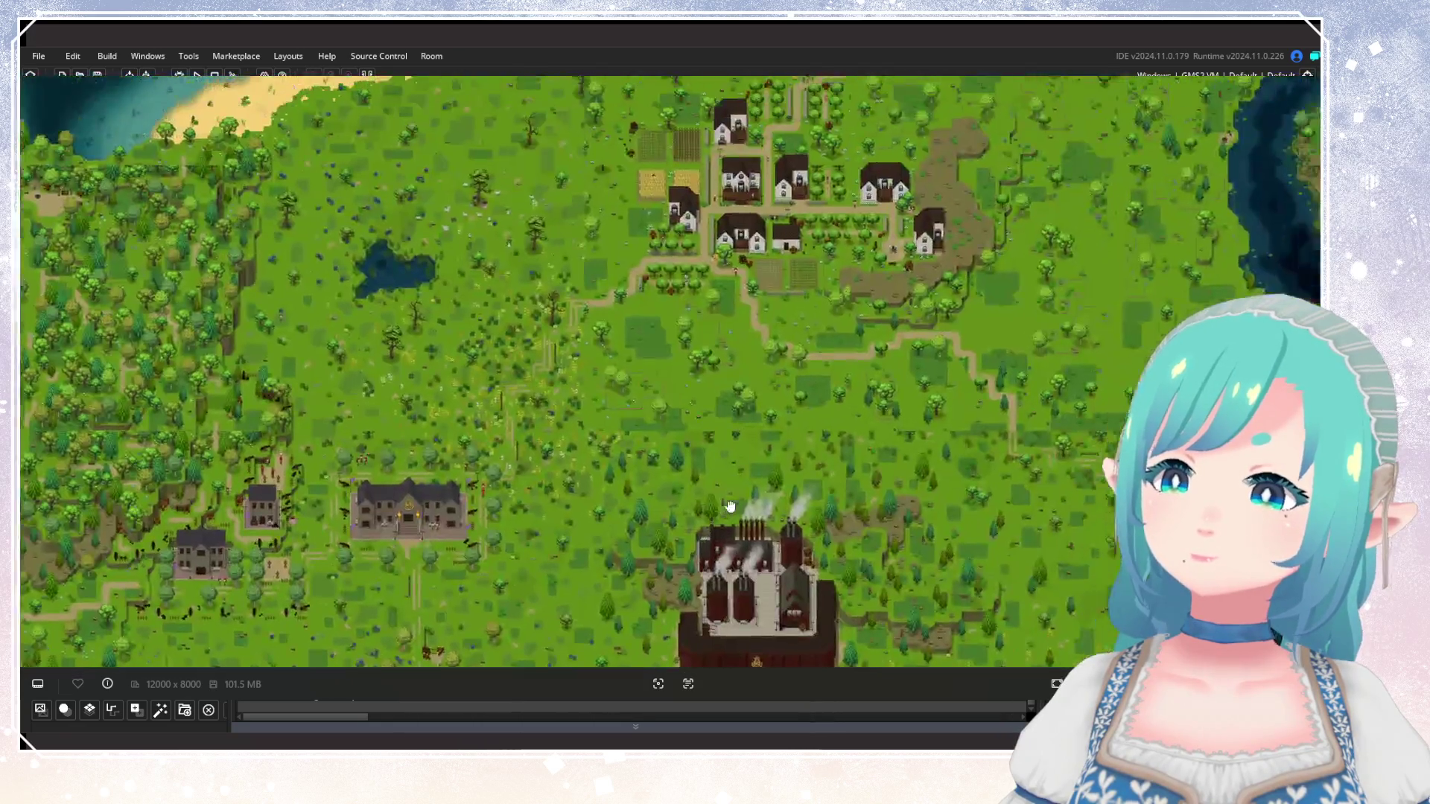
mouse_move(885, 295)
mouse_down()
mouse_move(606, 472)
mouse_move(647, 445)
mouse_up()
drag(796, 509, 812, 353)
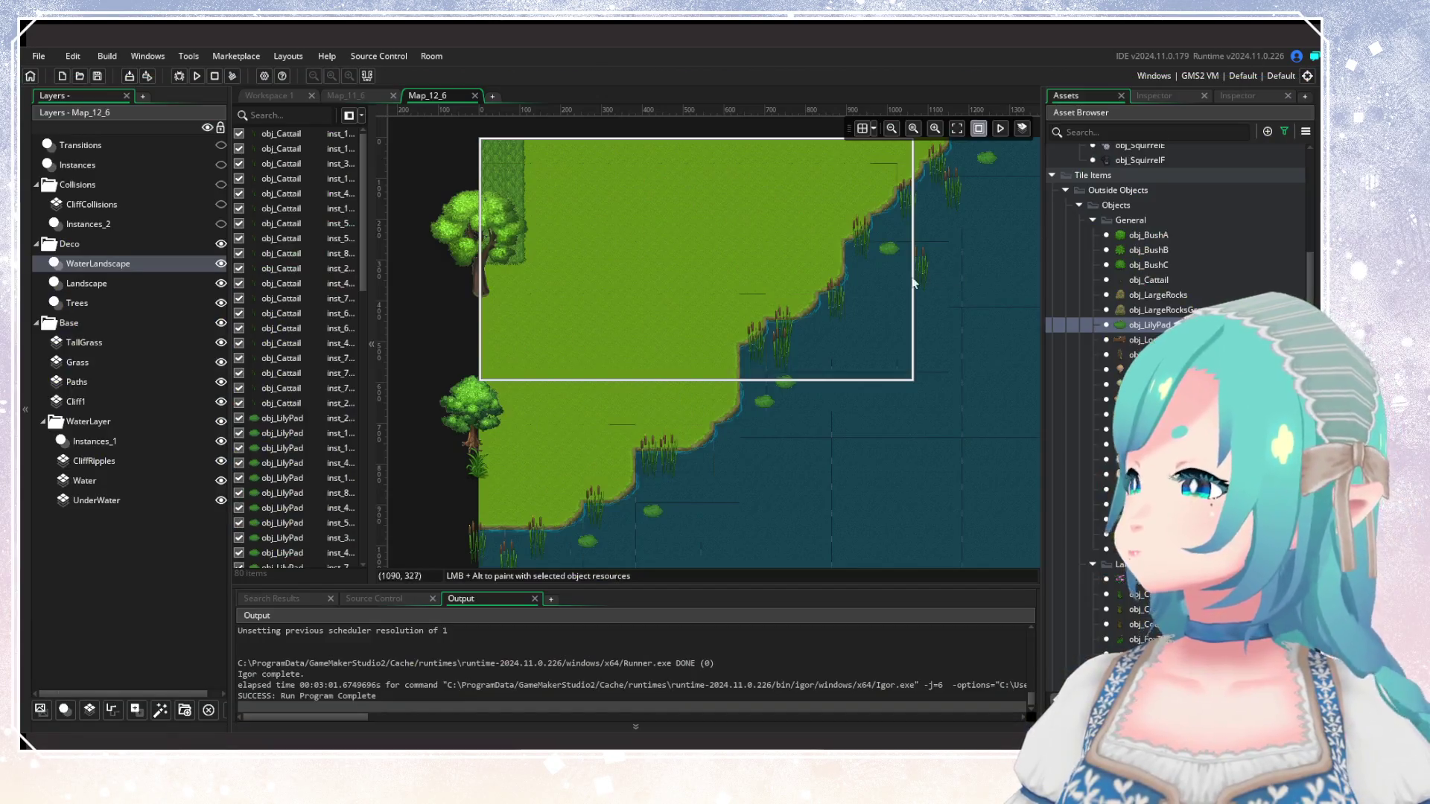
mouse_move(657, 357)
mouse_down()
mouse_move(638, 387)
mouse_move(615, 386)
mouse_up()
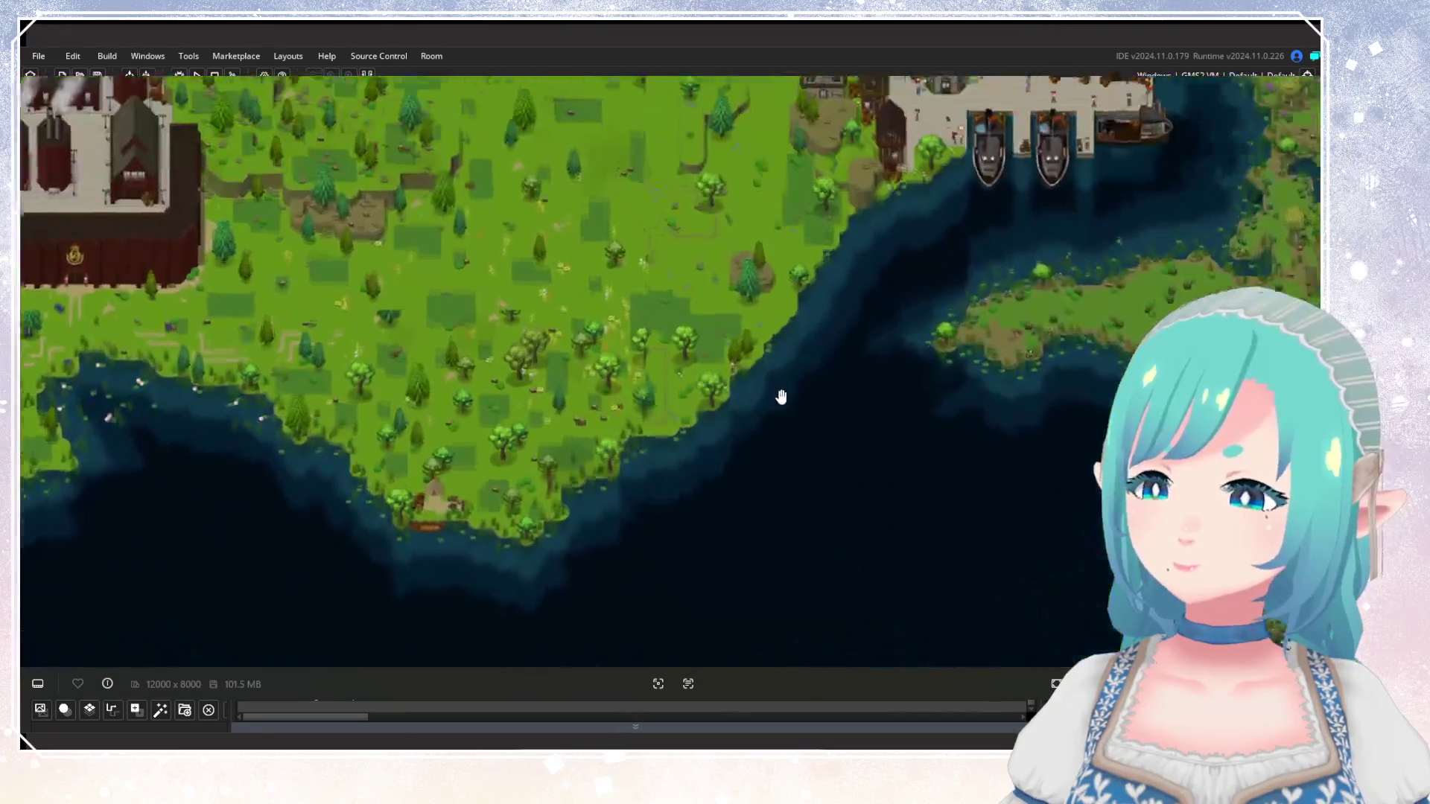
scroll(571, 433, up, 3)
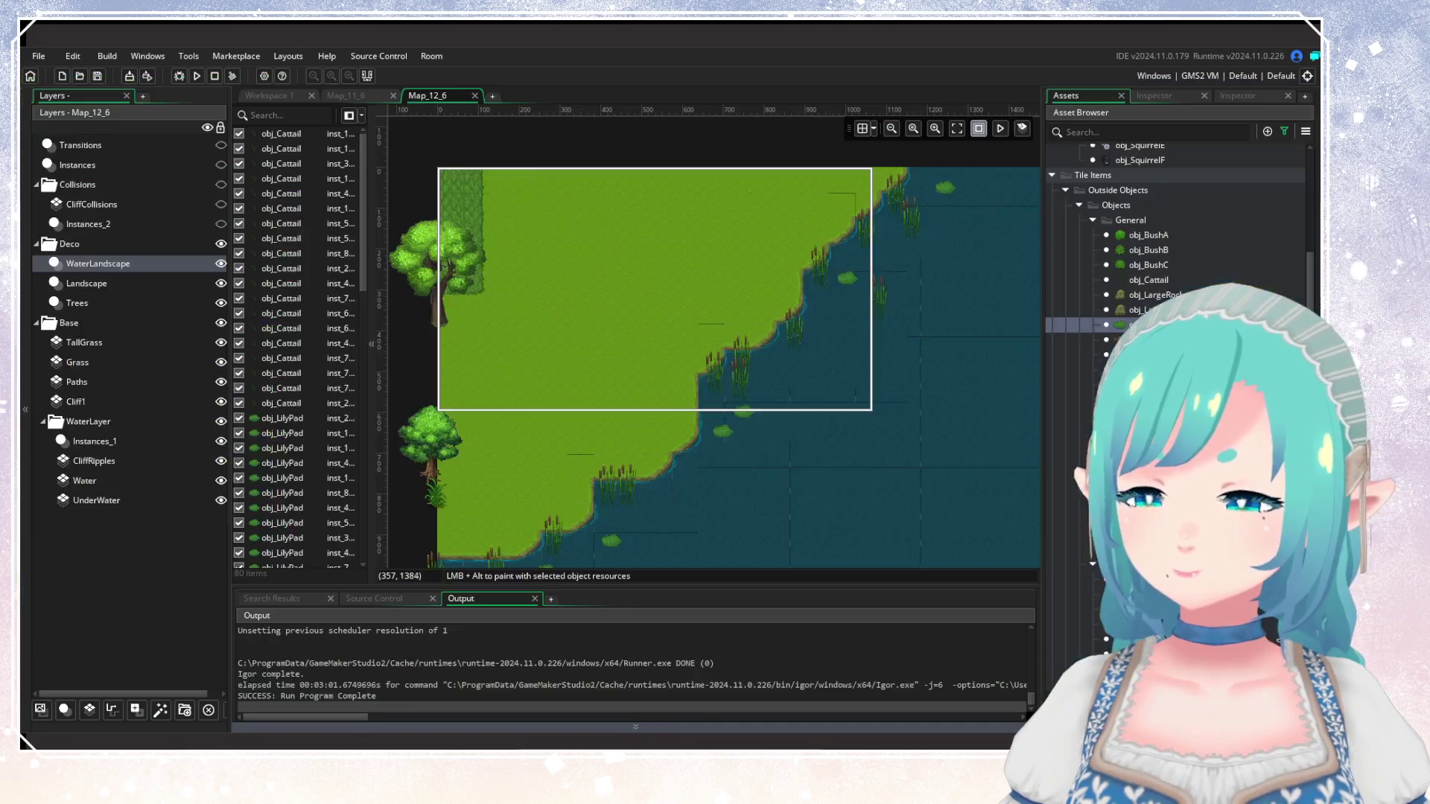
Select the Trees layer in the room's layer list.
click(111, 284)
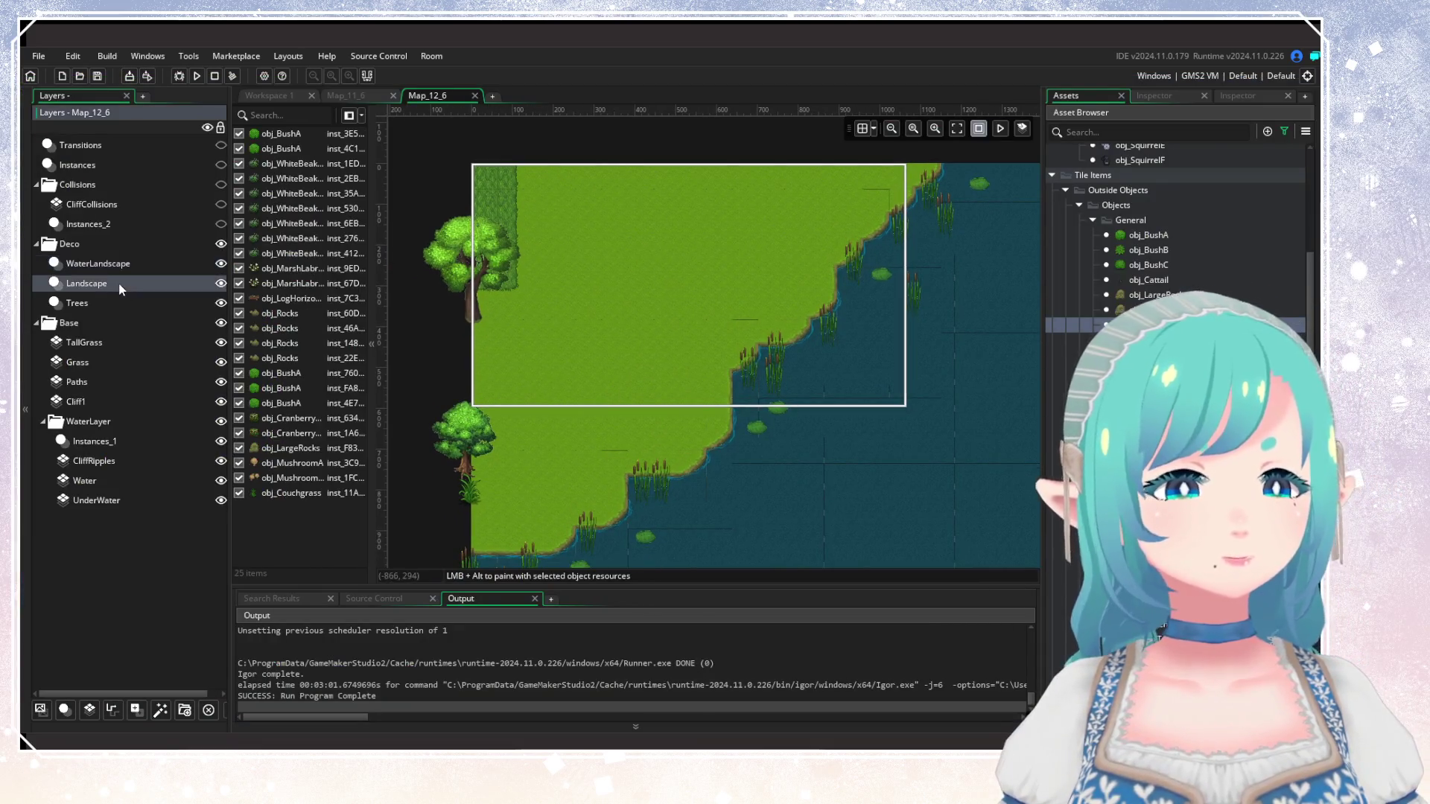
click(107, 302)
scroll(1177, 373, down, 10)
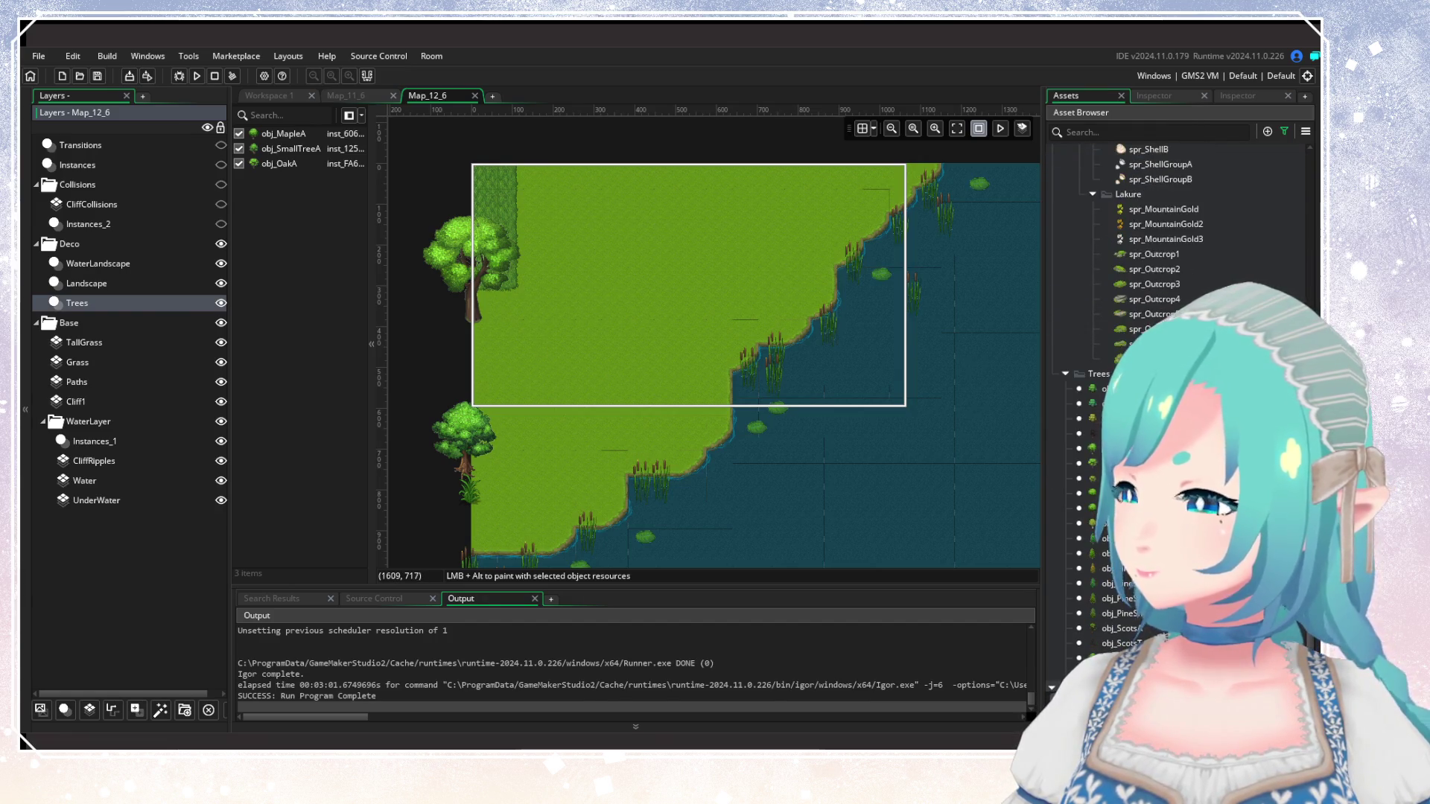
scroll(1177, 372, down, 3)
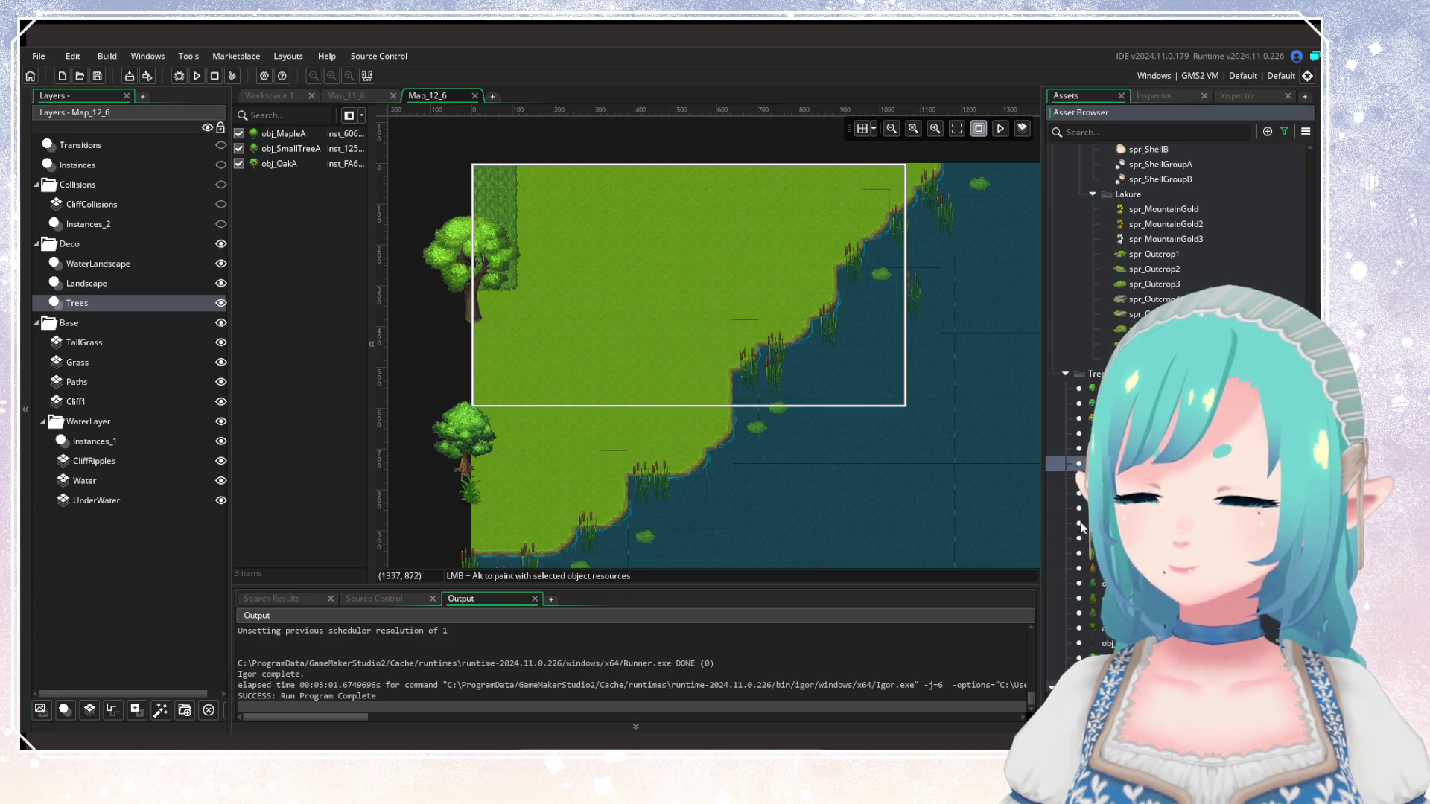
Place obj_OakB by the shoreline, an oak above the top edge, and a small tree.
mouse_move(1080, 478)
mouse_down()
mouse_move(786, 454)
mouse_move(695, 430)
mouse_up()
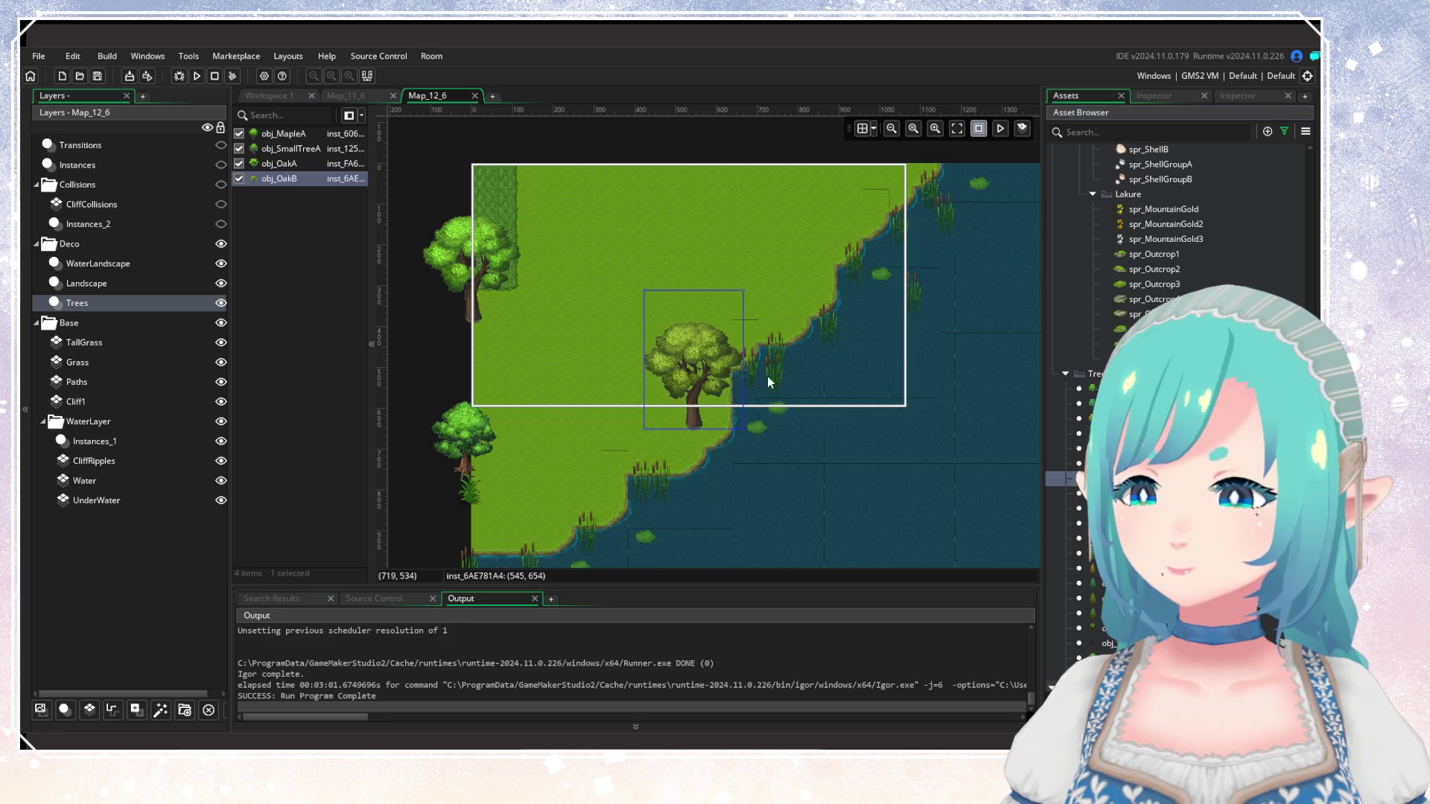
drag(761, 310, 655, 400)
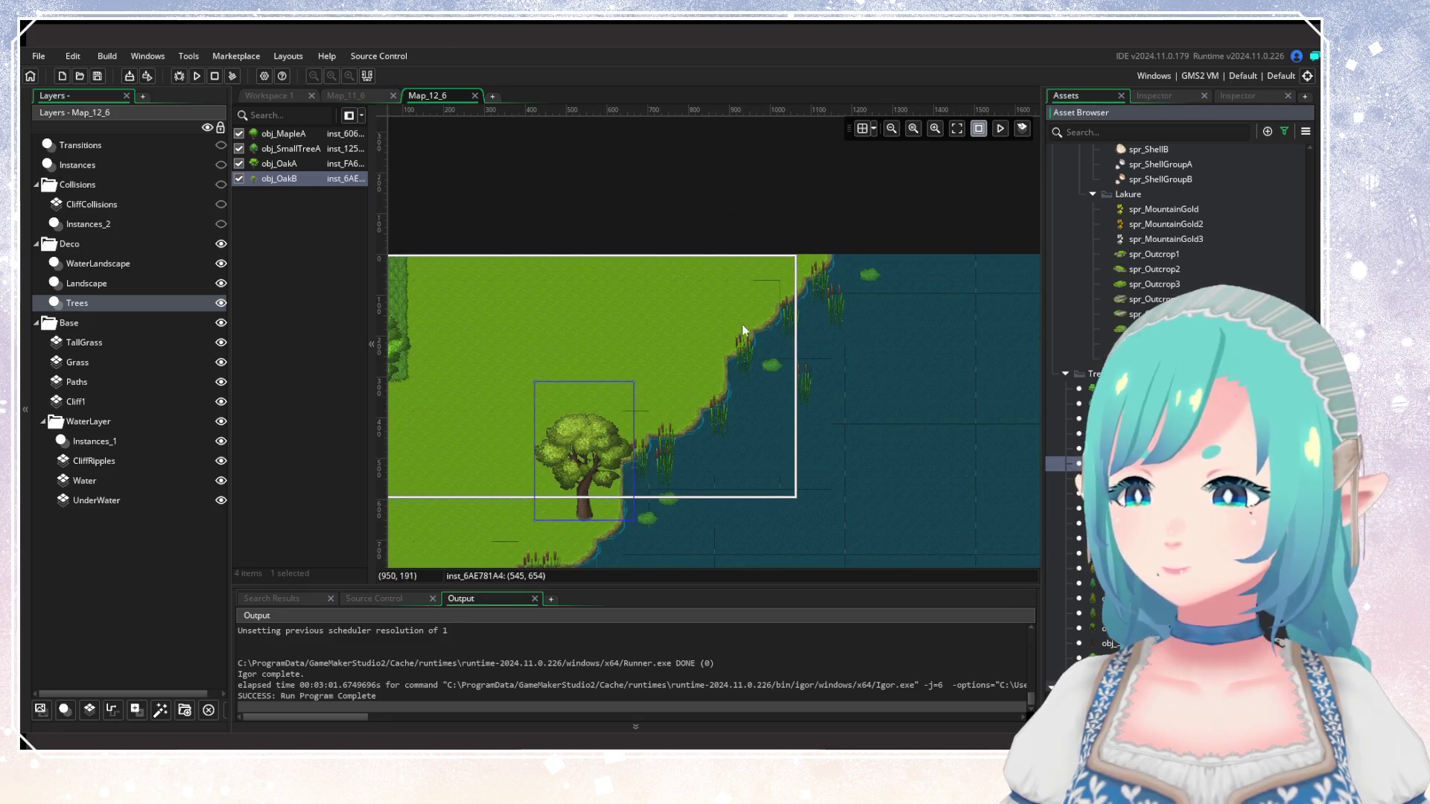
alt+click(645, 291)
scroll(1123, 624, down, 1)
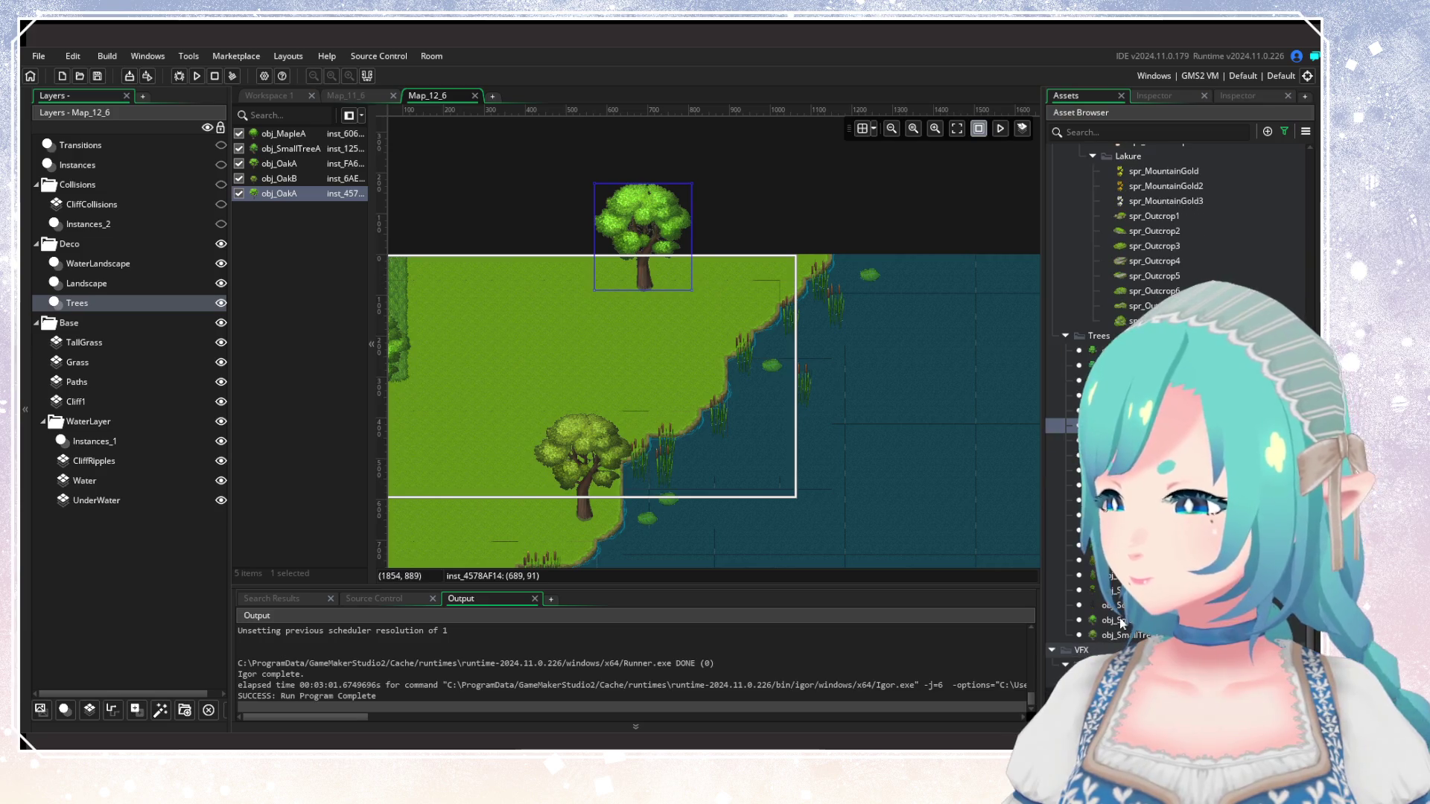
drag(526, 347, 636, 315)
alt+click(717, 305)
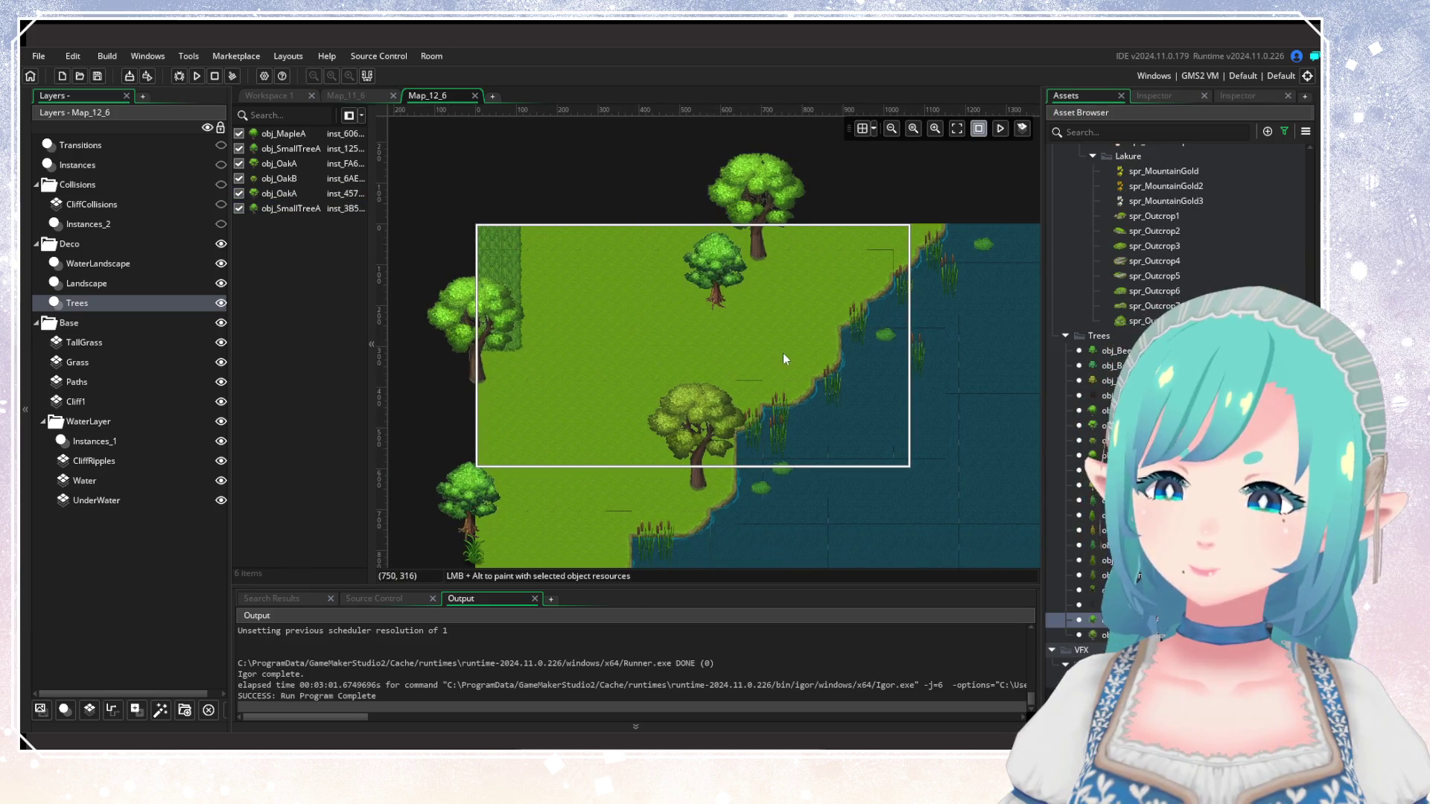
scroll(759, 339, down, 3)
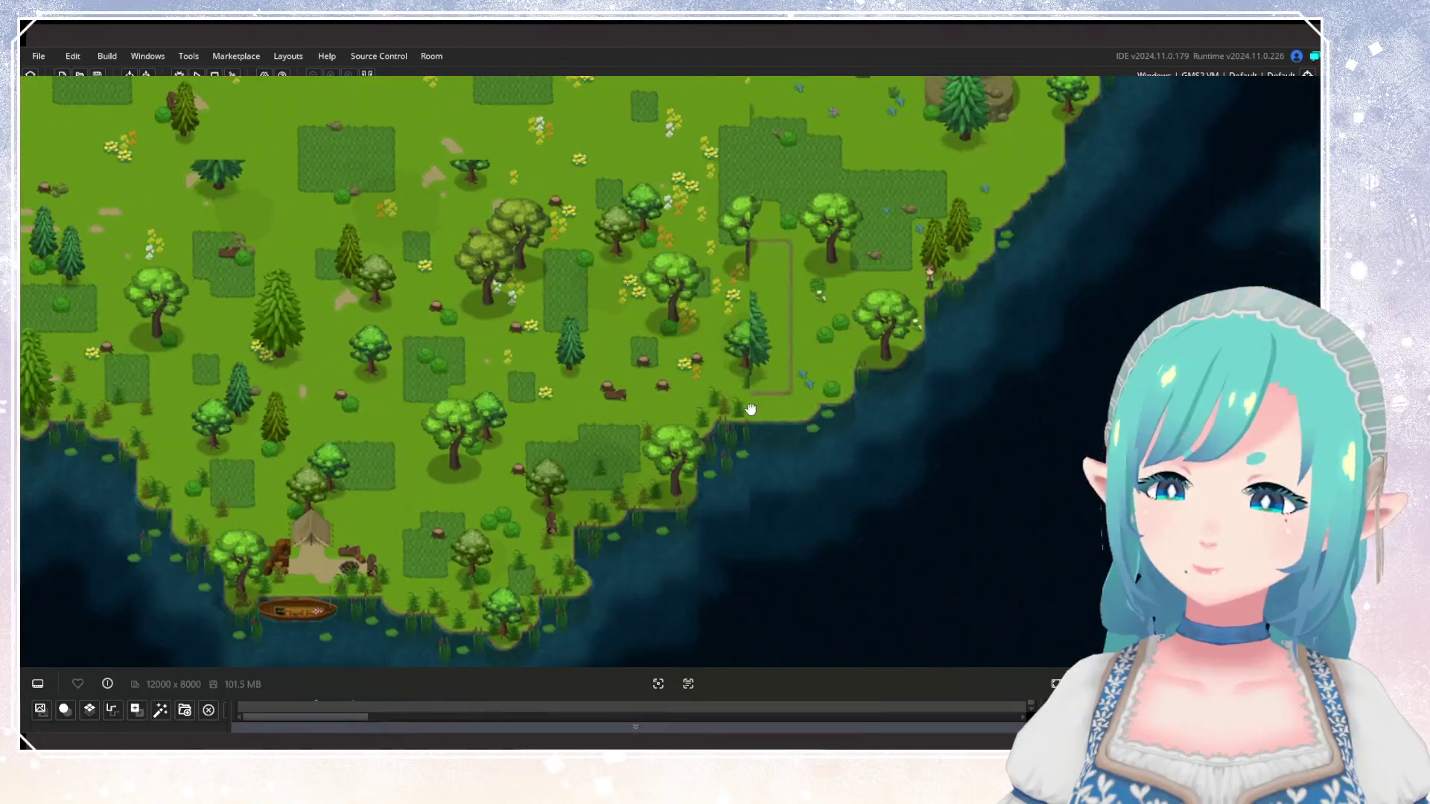
scroll(360, 442, down, 2)
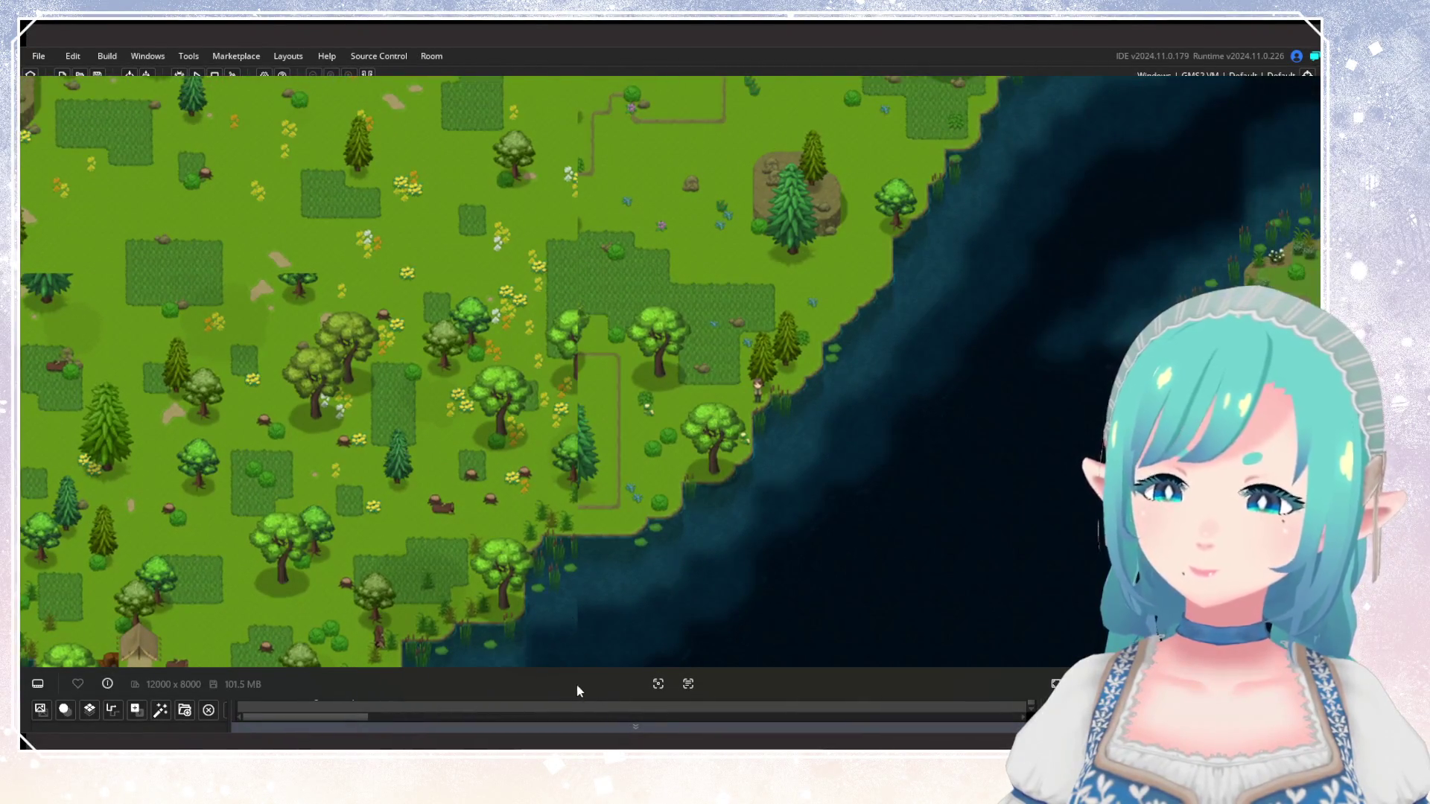
Close the map reference image and select the TallGrass tile layer.
key(Escape)
mouse_move(728, 336)
mouse_down()
mouse_move(671, 483)
mouse_move(624, 438)
mouse_up()
click(117, 340)
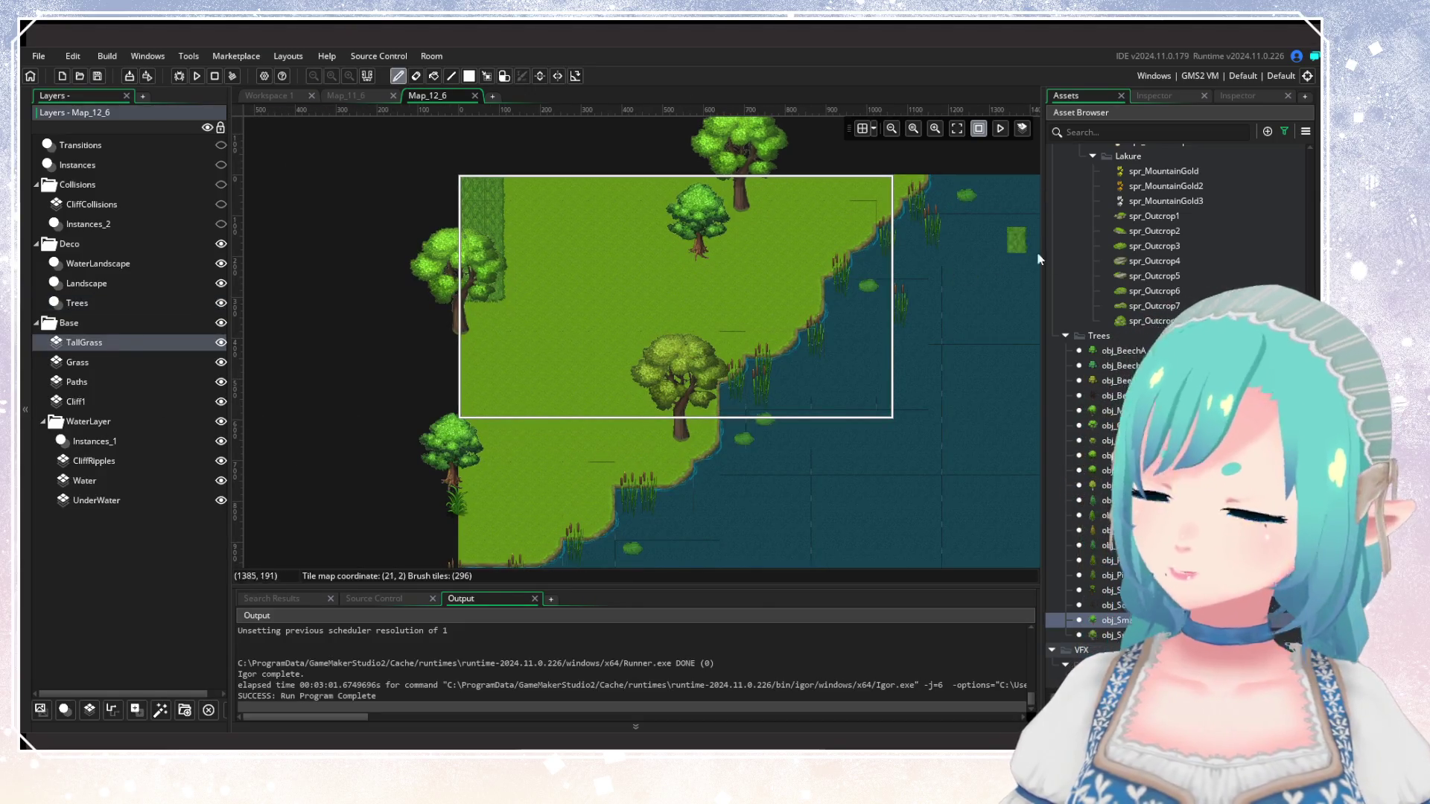
Paint LongGrass auto-tile patches left of the oak and near the room's top edge.
click(1247, 96)
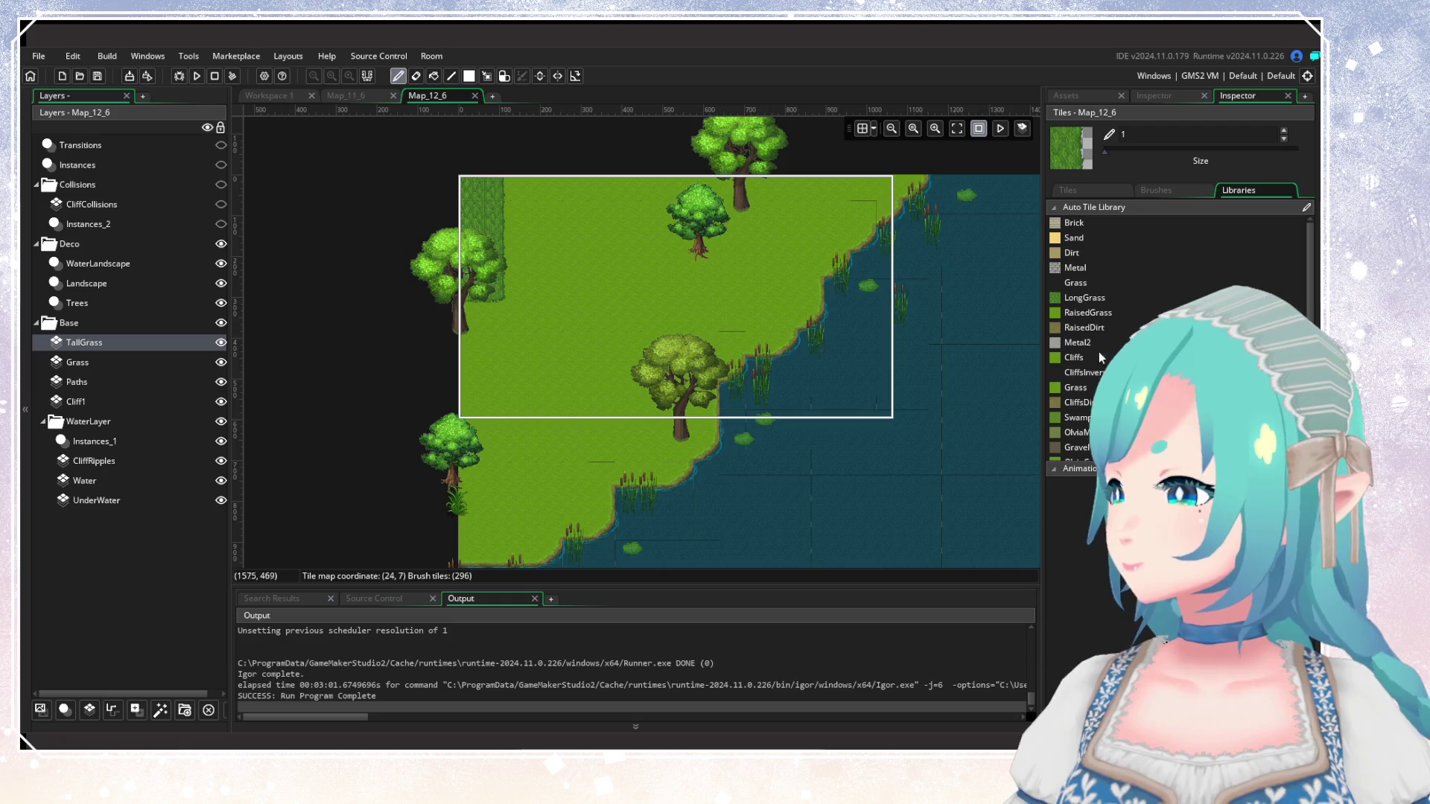
click(1085, 297)
click(572, 337)
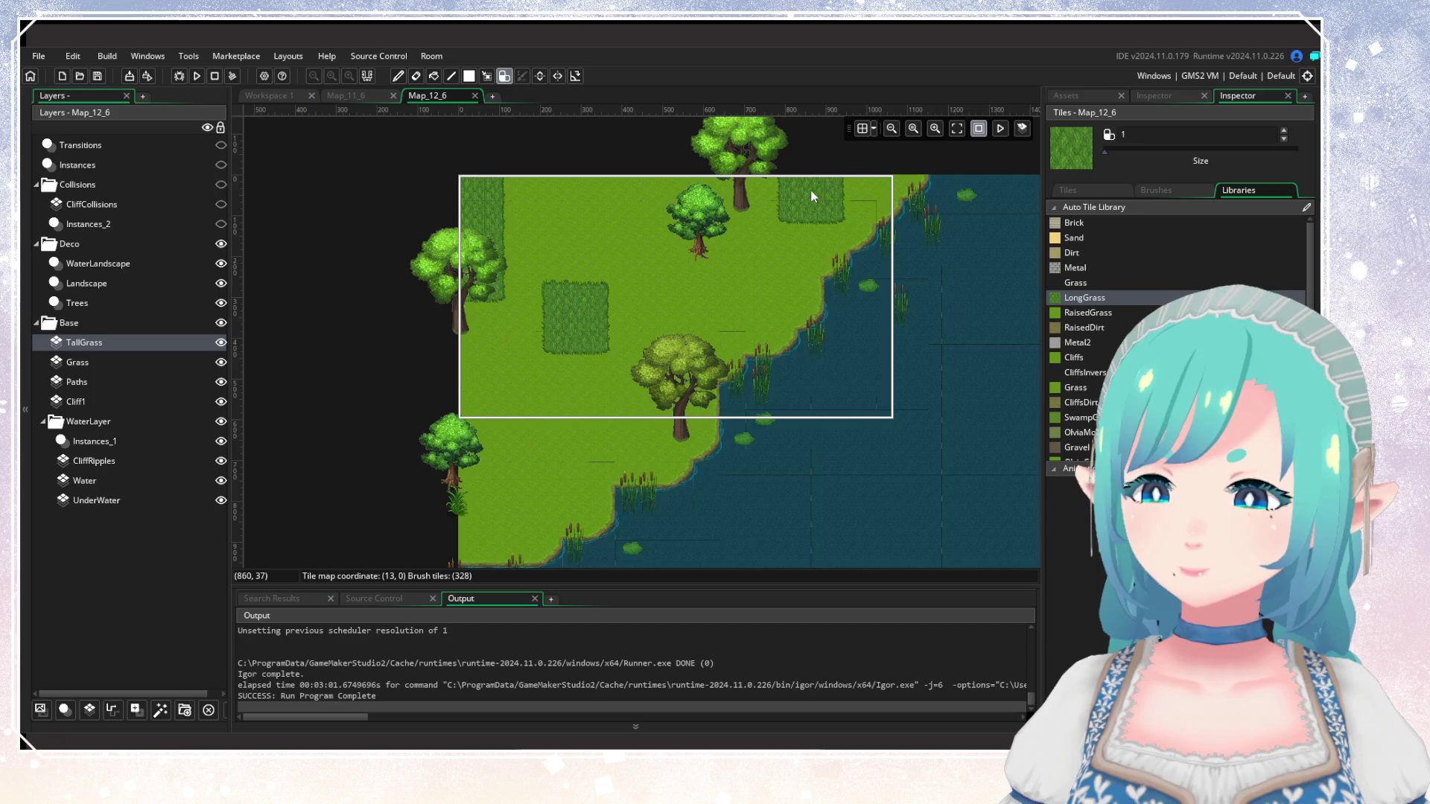
click(812, 196)
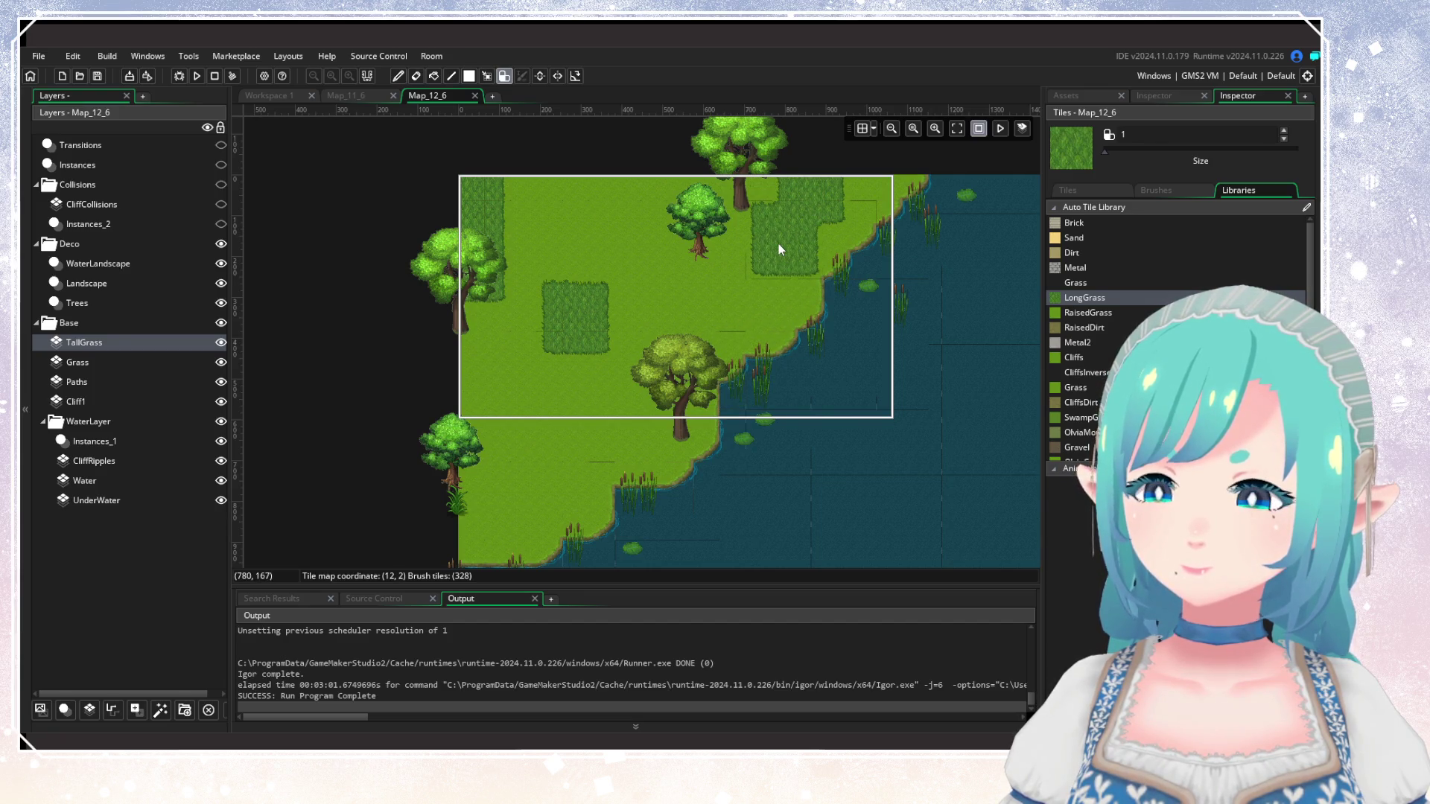
scroll(704, 342, down, 3)
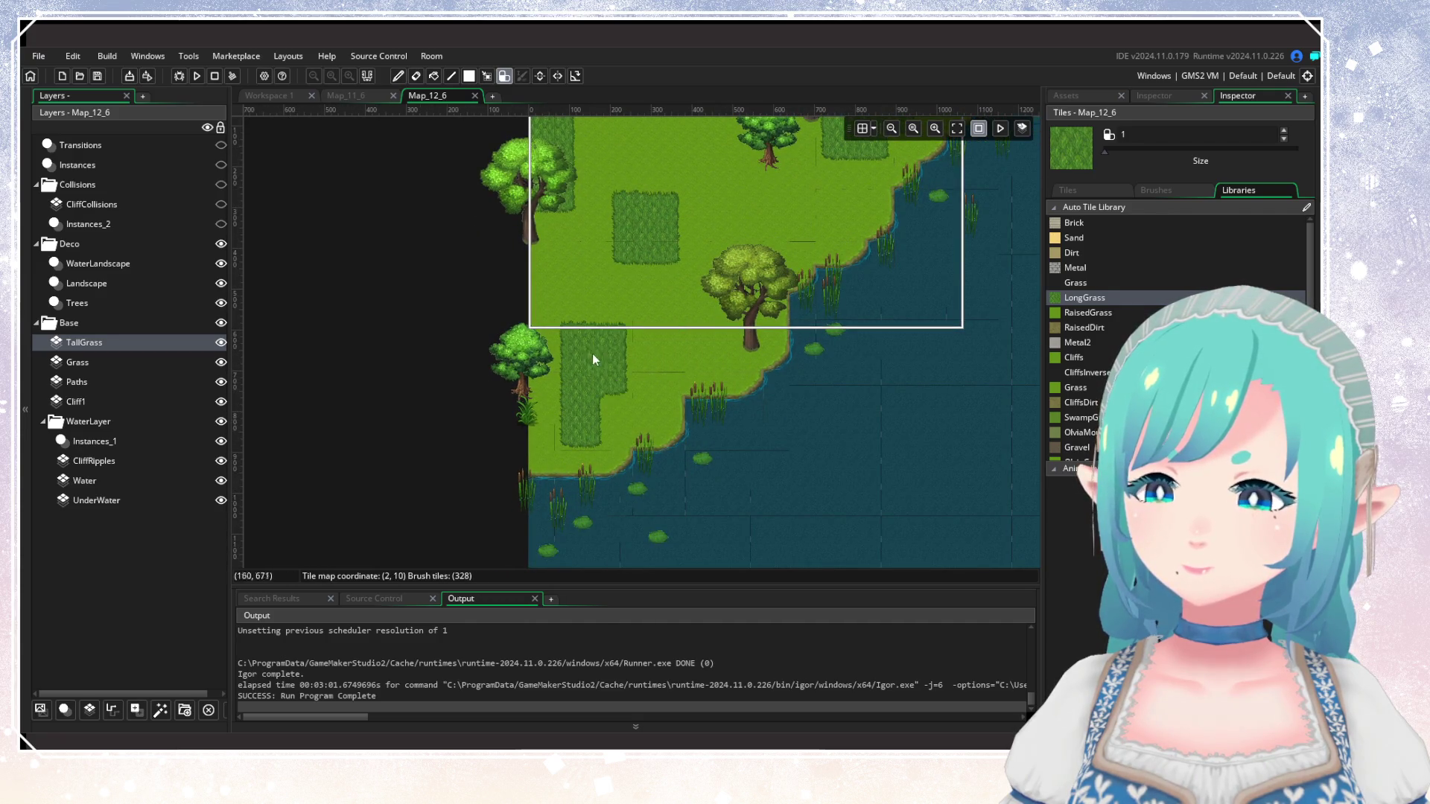
drag(964, 386, 756, 494)
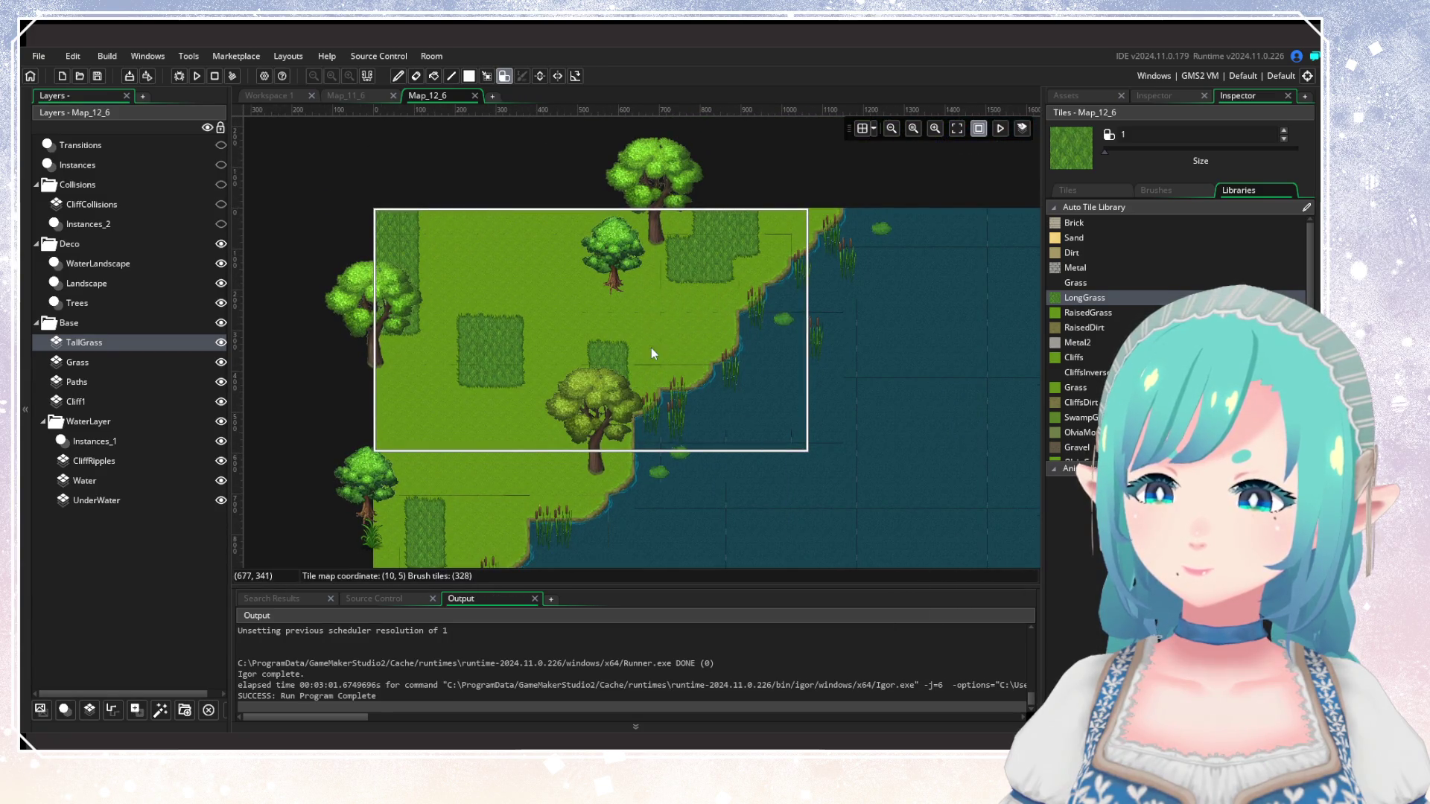
Paint a tall-grass patch left of the tree using copied tiles, then select the Grass layer.
click(487, 77)
drag(631, 384, 632, 384)
click(560, 431)
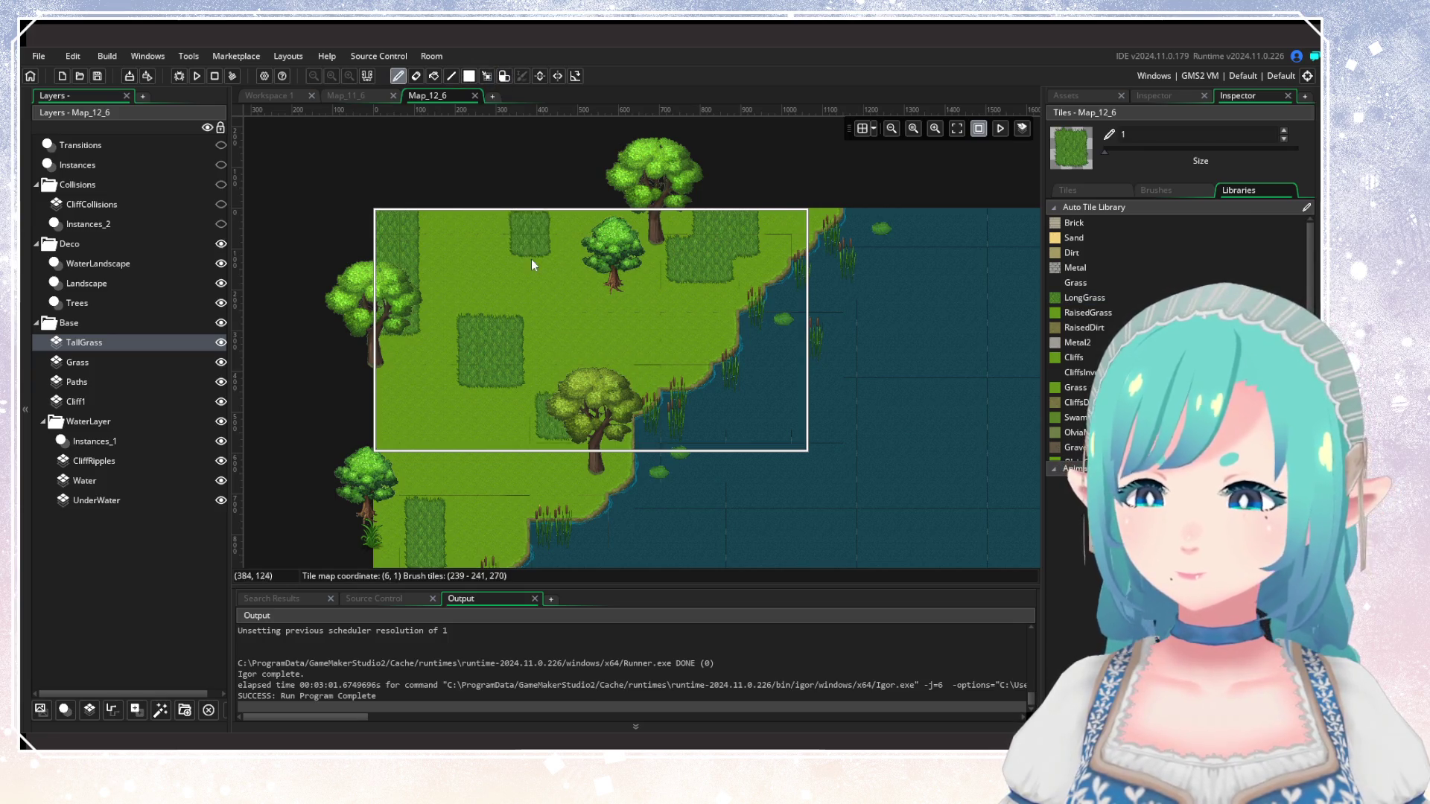
scroll(652, 306, down, 3)
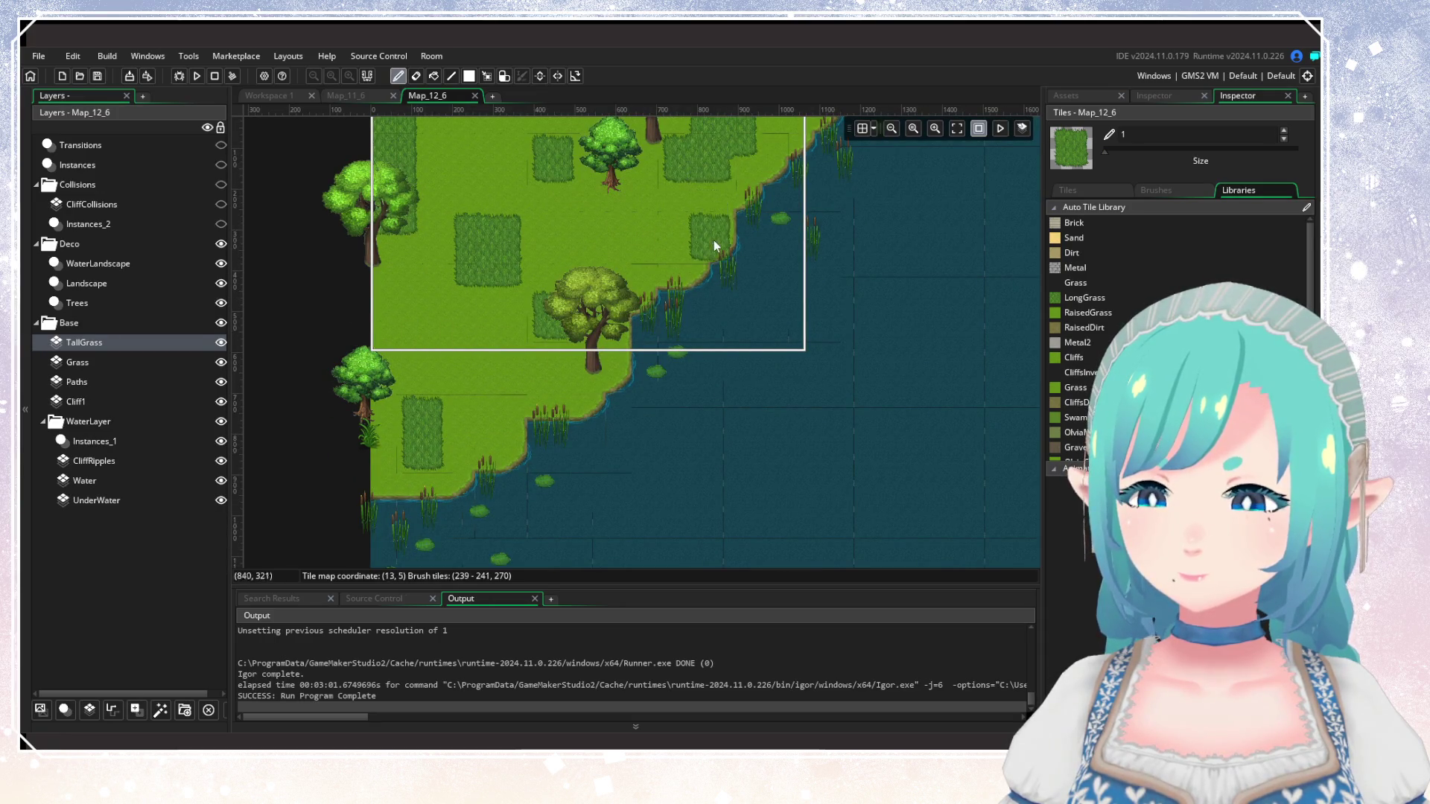
scroll(796, 328, down, 3)
scroll(632, 362, up, 3)
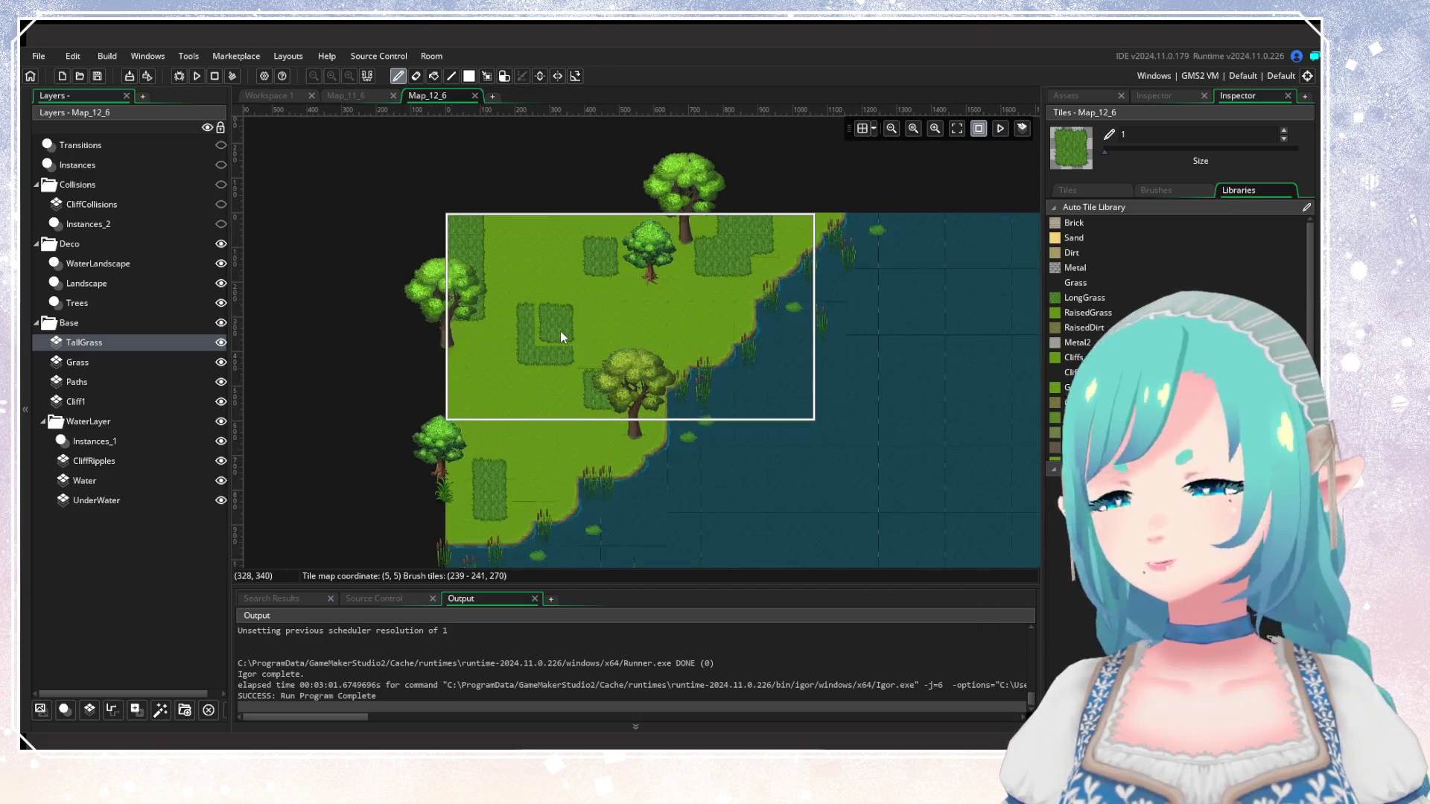
click(158, 362)
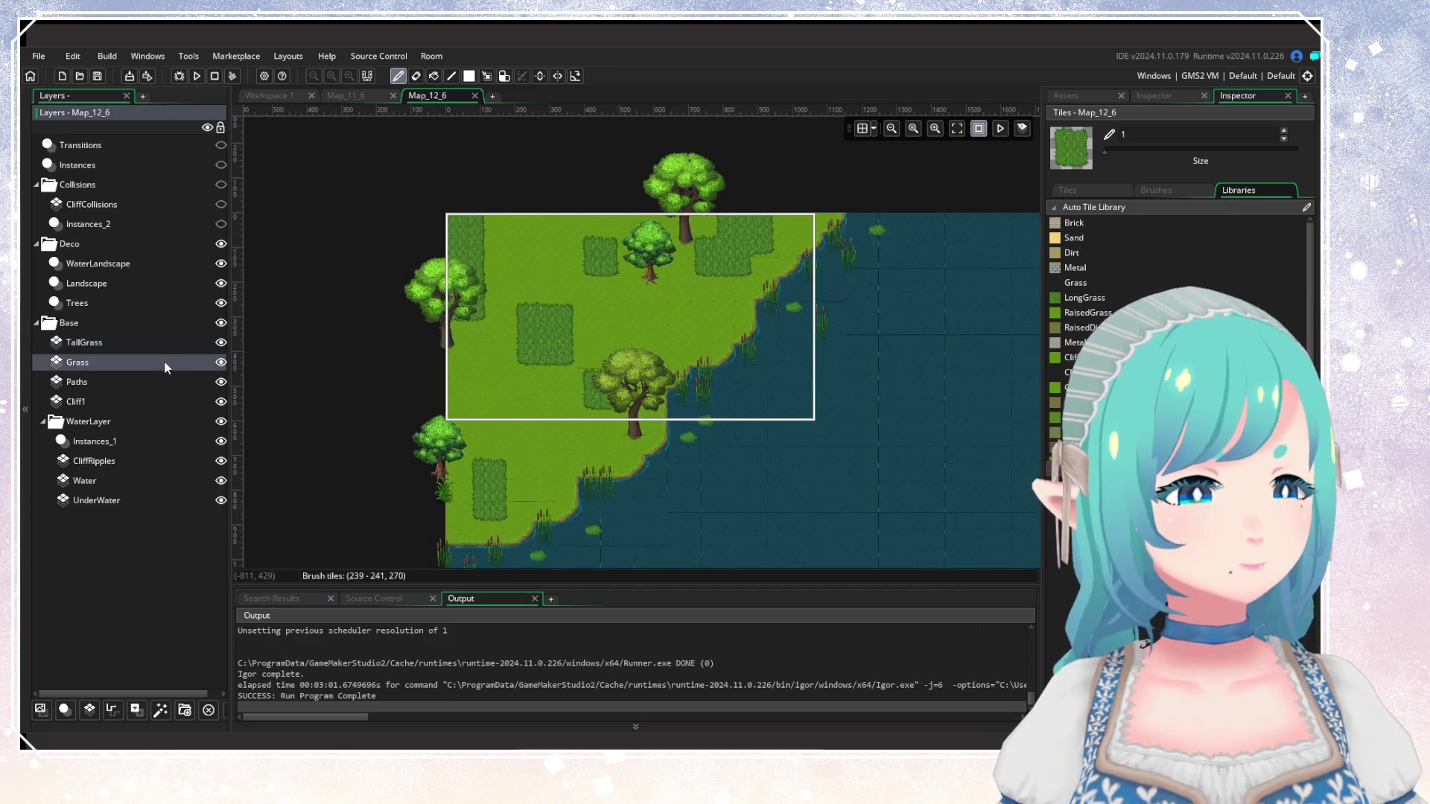
Collapse the Base group, select the Landscape instance layer and show the Asset Browser.
double_click(52, 324)
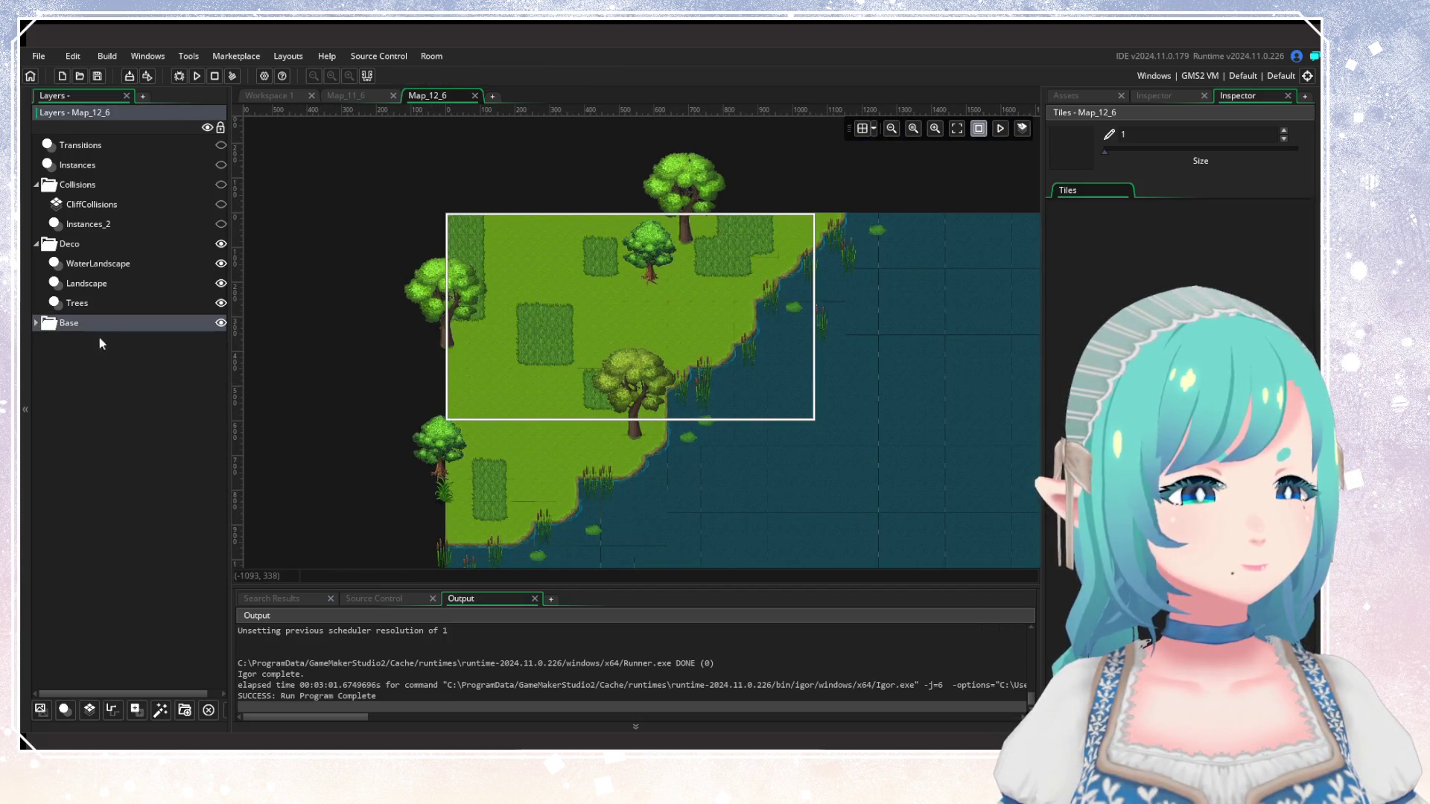
click(129, 283)
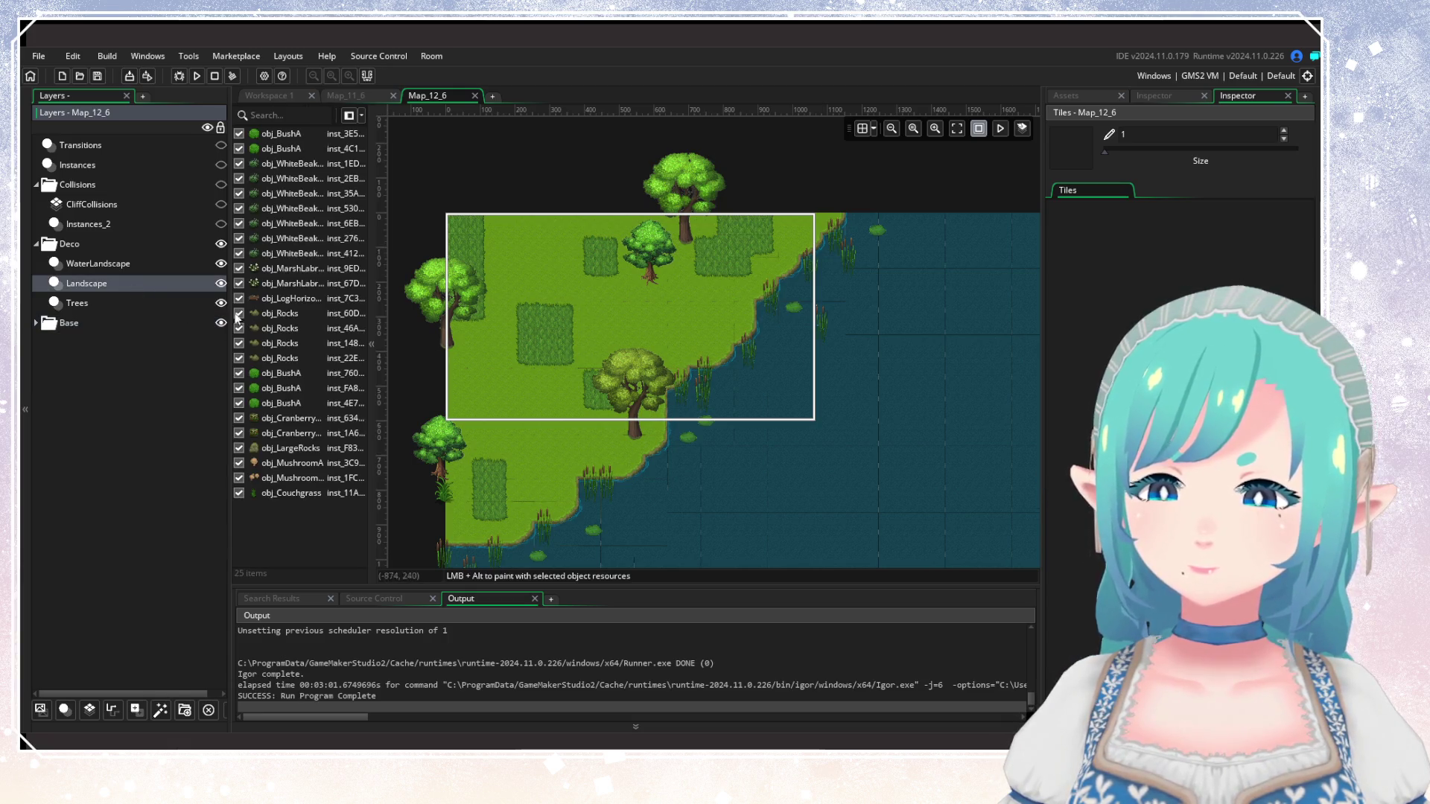
click(1155, 97)
click(1067, 96)
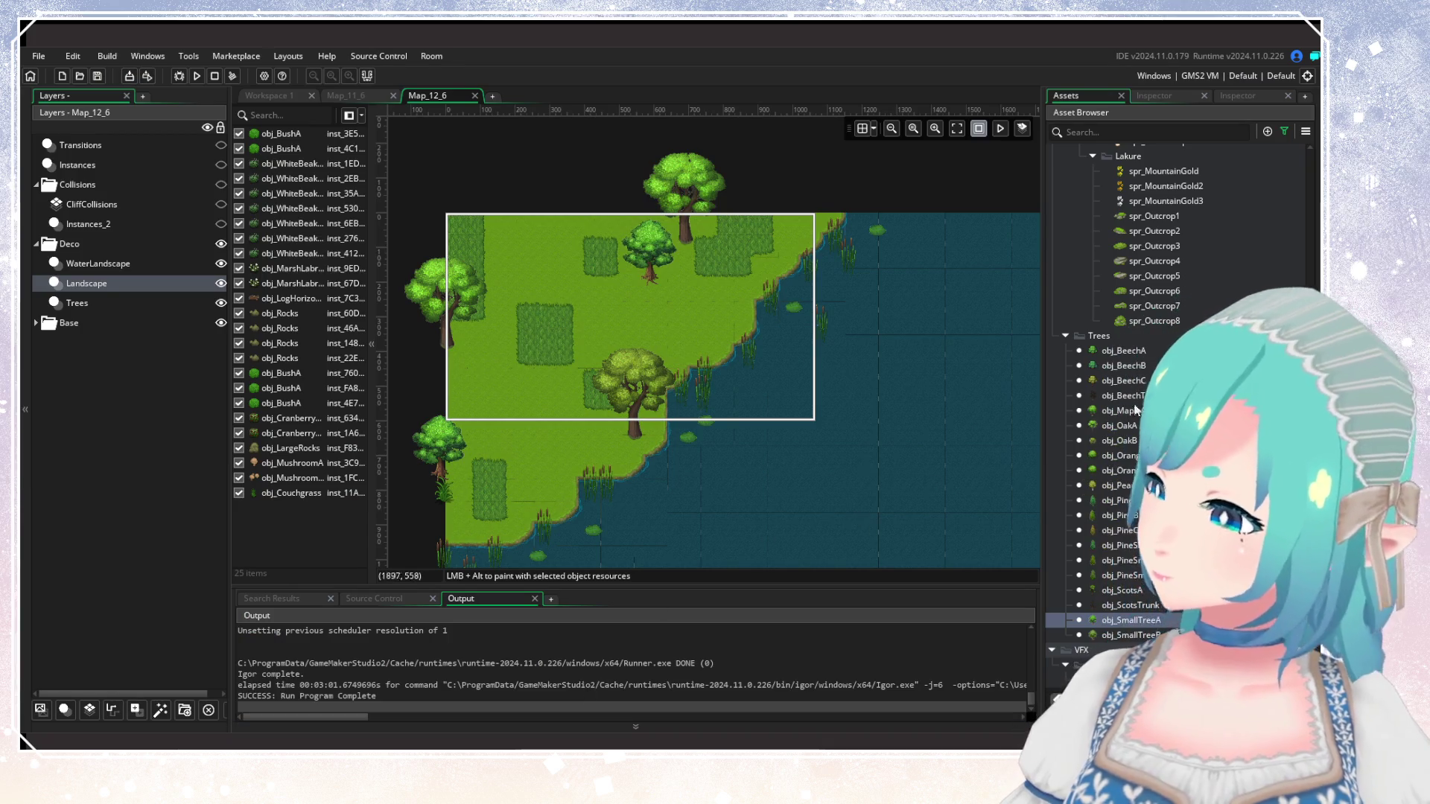
Place five obj_TreeStump instances across the grass and near the shore.
scroll(1135, 409, up, 10)
mouse_move(1151, 295)
mouse_down()
mouse_move(766, 414)
mouse_move(646, 363)
mouse_move(718, 284)
mouse_move(597, 289)
mouse_up()
scroll(647, 364, up, 1)
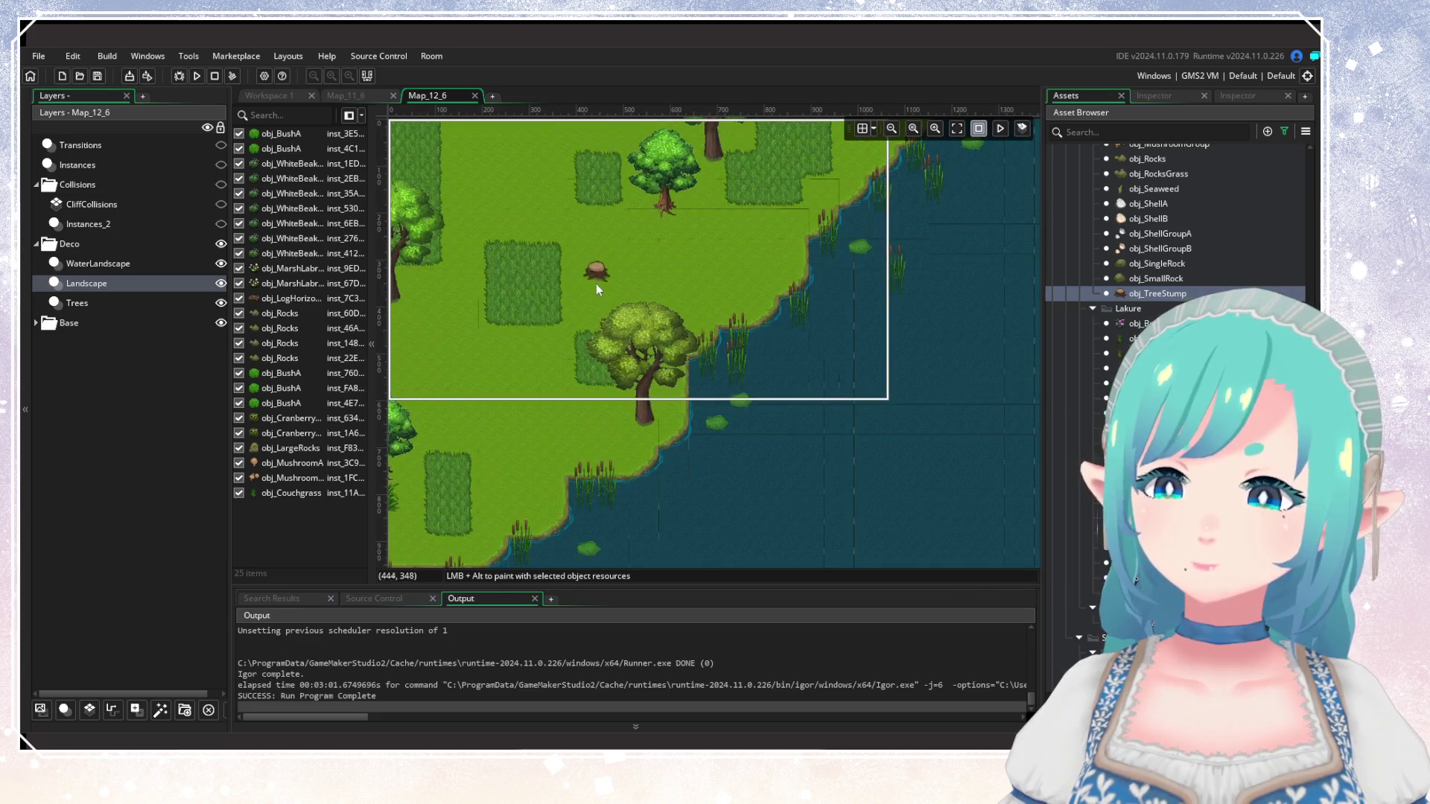
alt+click(560, 299)
alt+click(579, 313)
alt+click(727, 239)
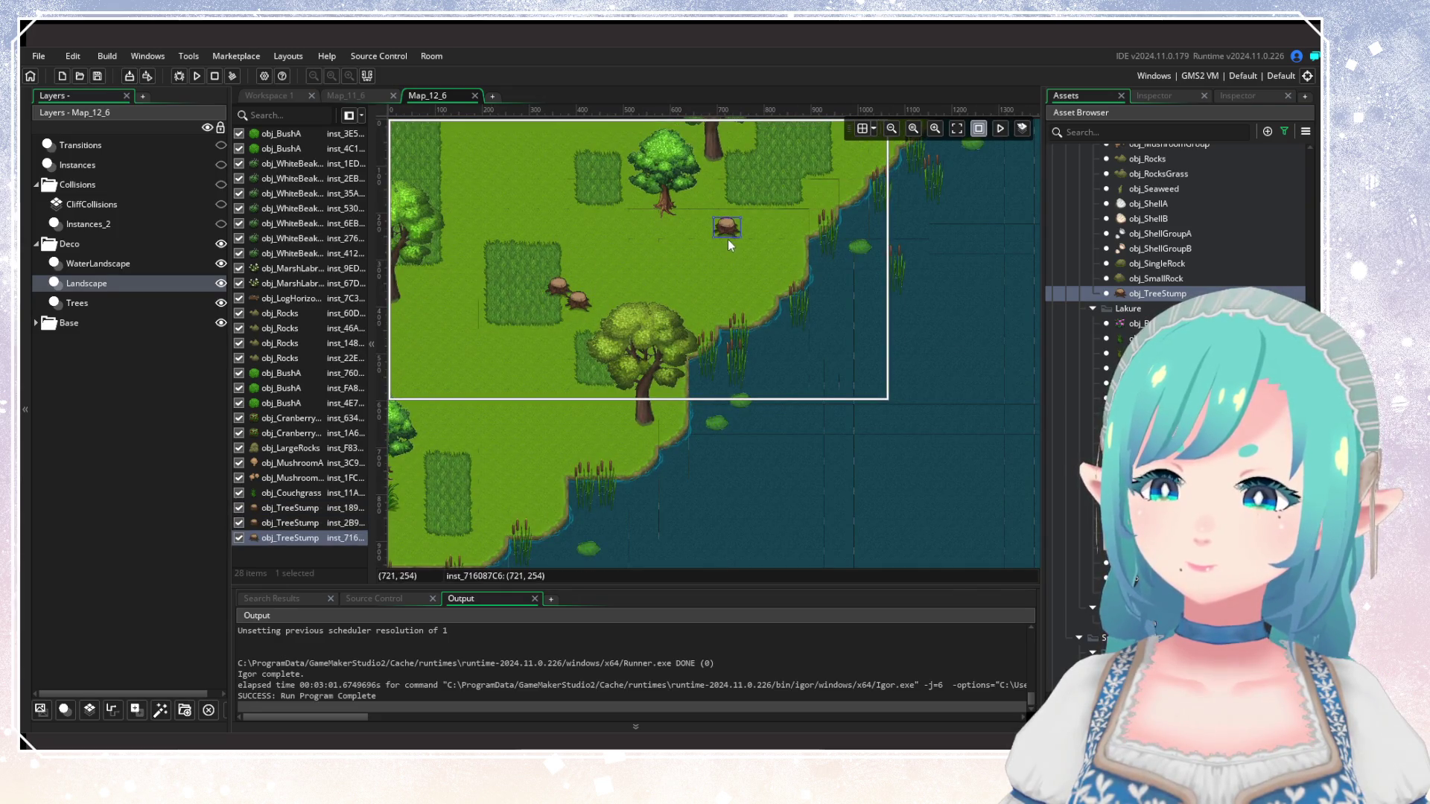
alt+click(480, 484)
alt+click(450, 389)
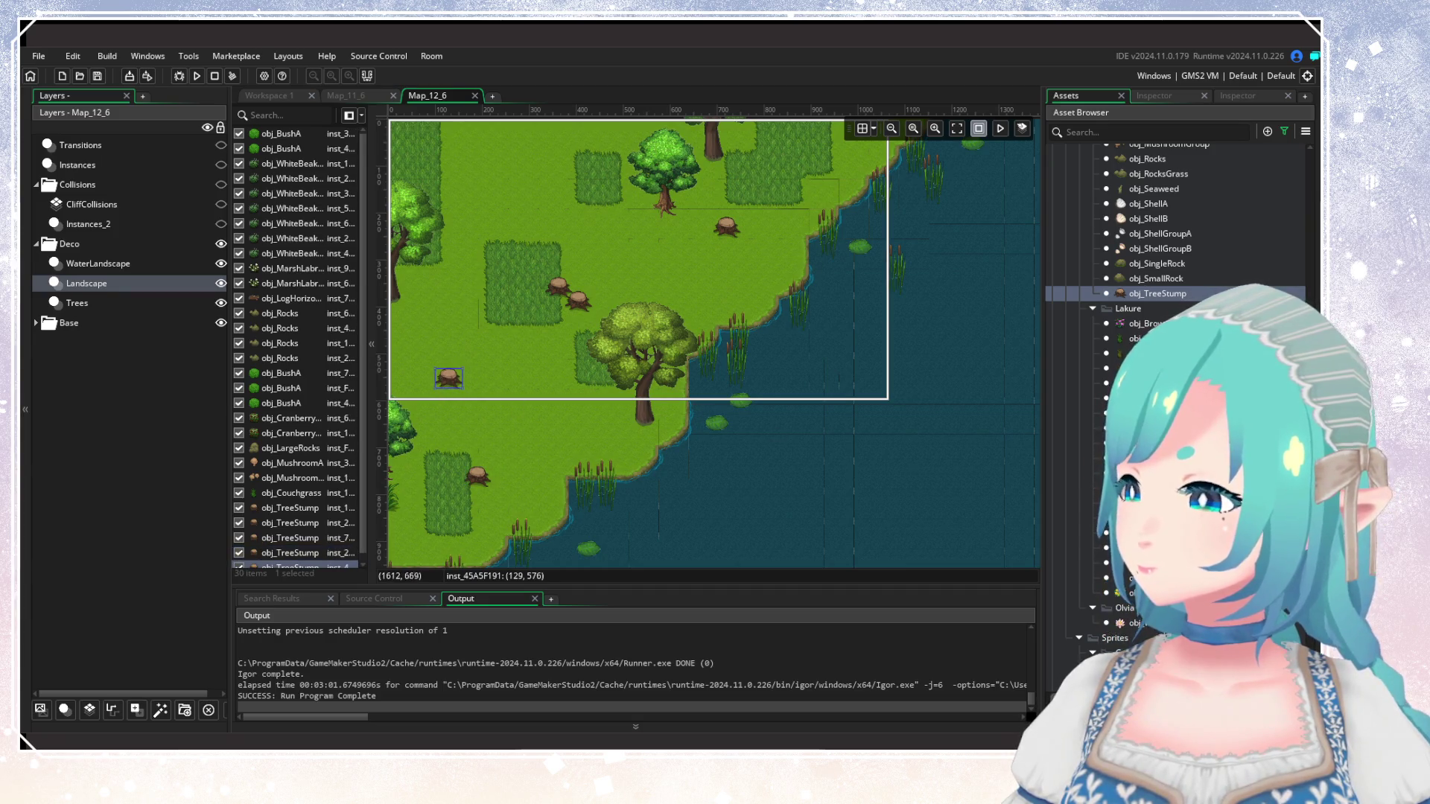
Place a fallen log beside a tree stump near the upper shoreline.
scroll(1176, 373, up, 6)
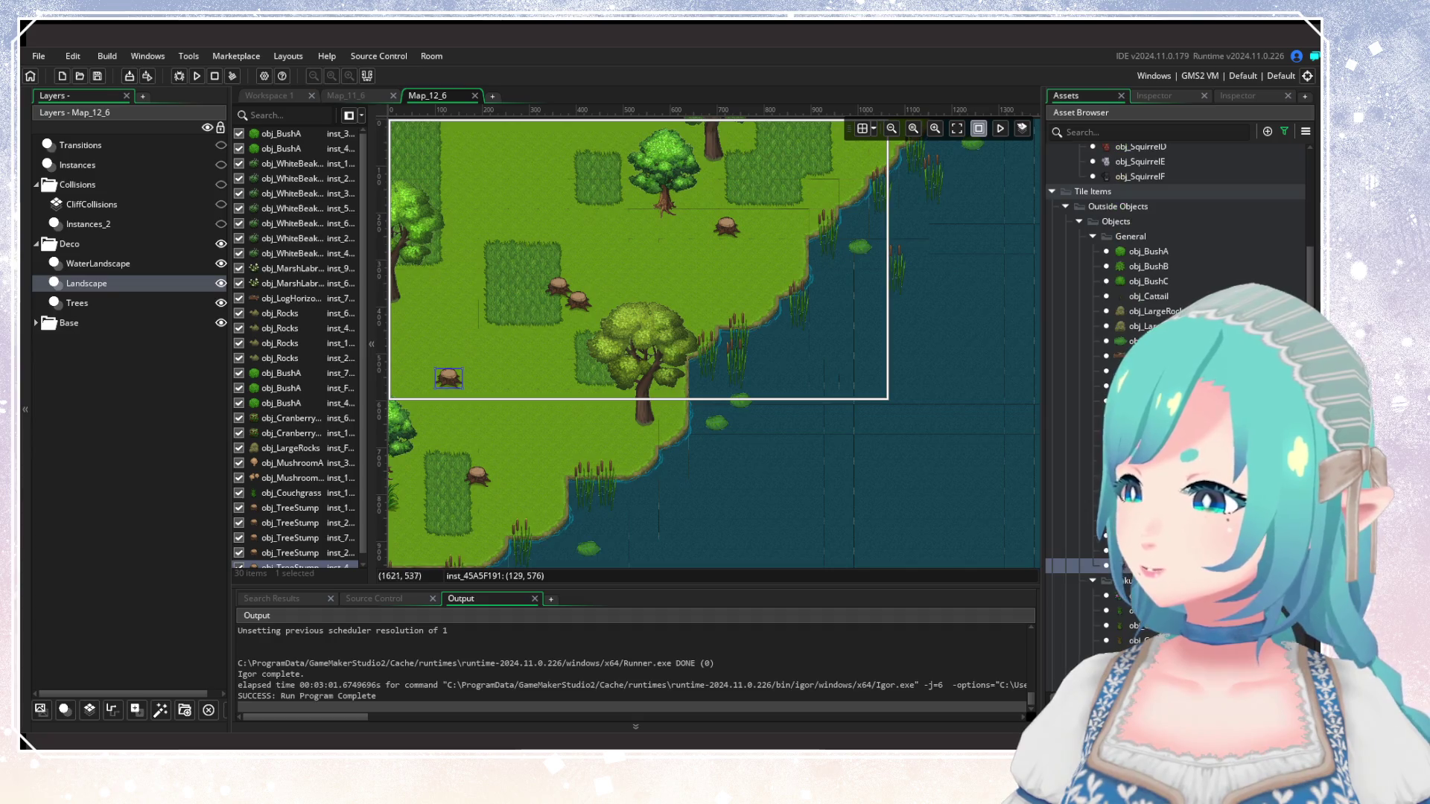
mouse_move(714, 392)
mouse_down()
mouse_move(884, 407)
mouse_move(769, 479)
mouse_up()
alt+click(797, 318)
scroll(789, 376, down, 4)
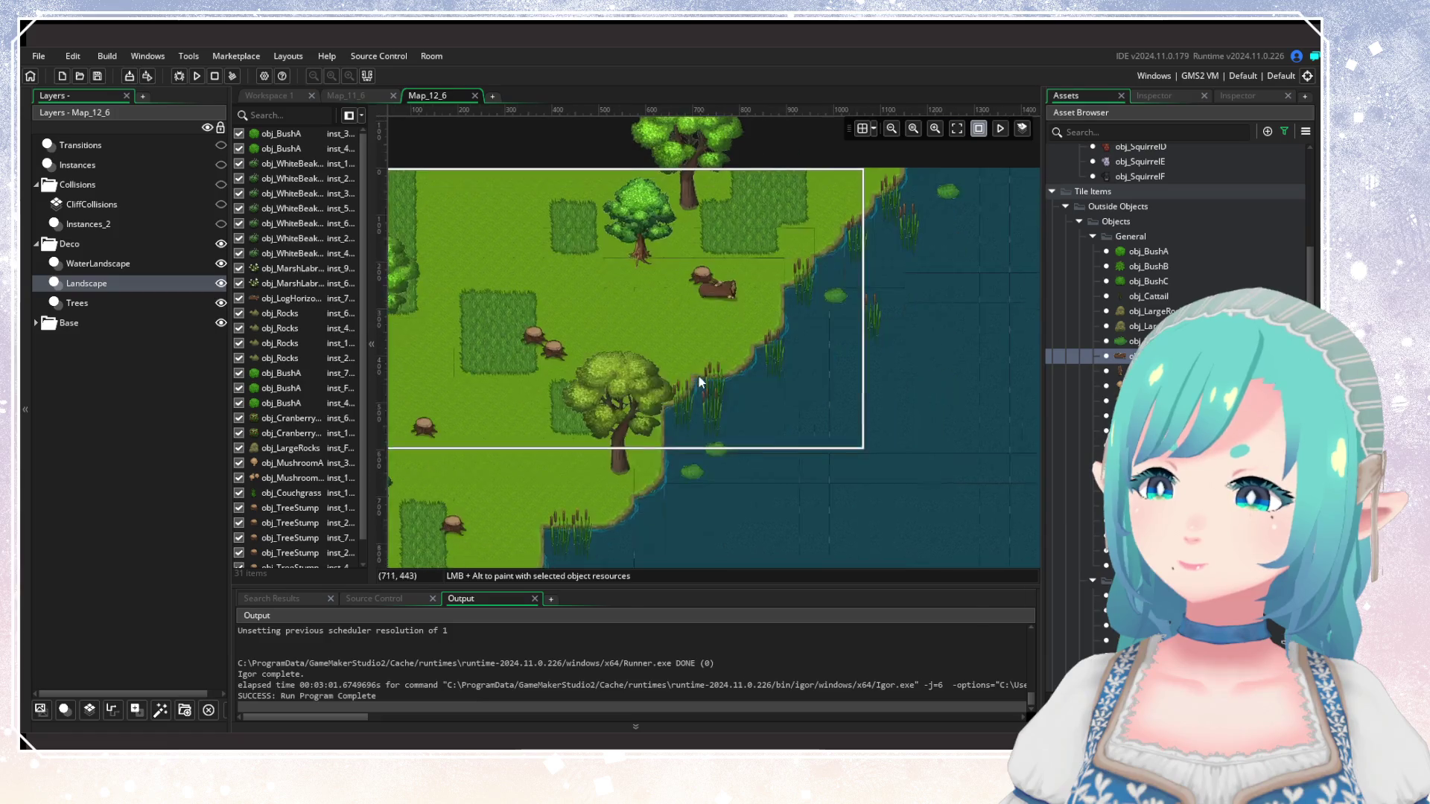
scroll(720, 418, up, 2)
scroll(713, 424, up, 1)
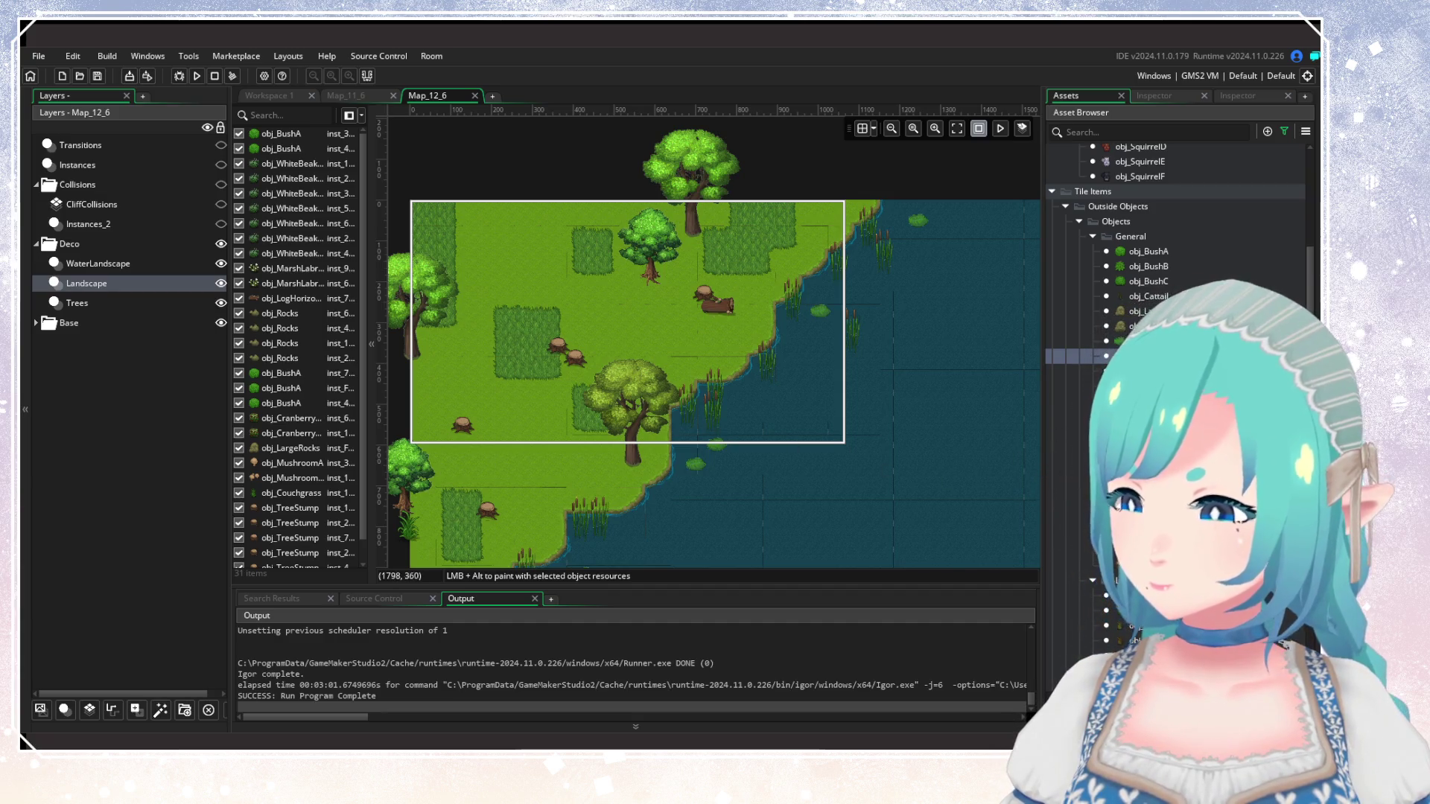
Add another tree stump near the top of the room, then pick obj_BushA.
click(1159, 566)
click(481, 257)
scroll(584, 329, down, 2)
mouse_move(584, 329)
mouse_down()
mouse_move(624, 457)
mouse_move(659, 408)
mouse_up()
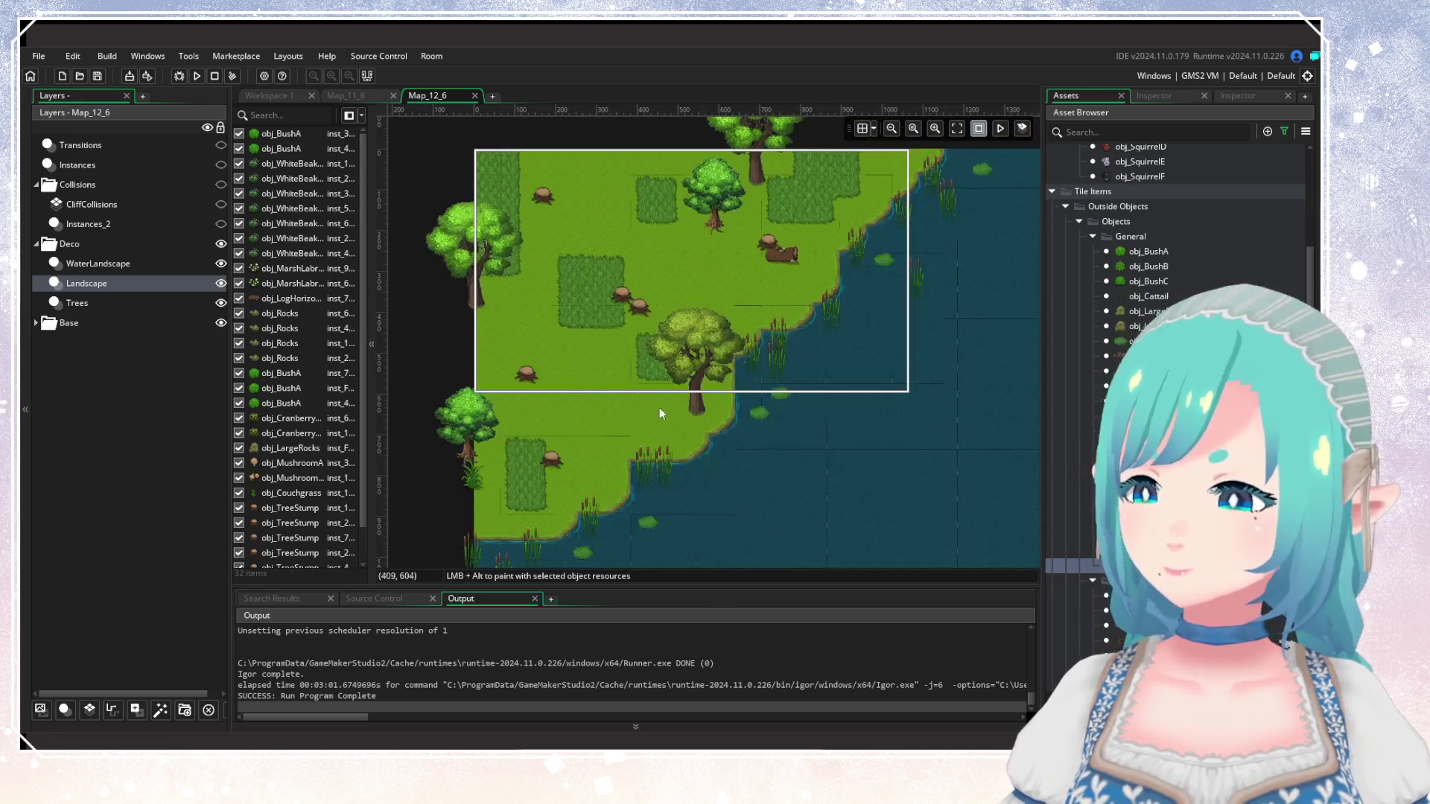
click(1147, 251)
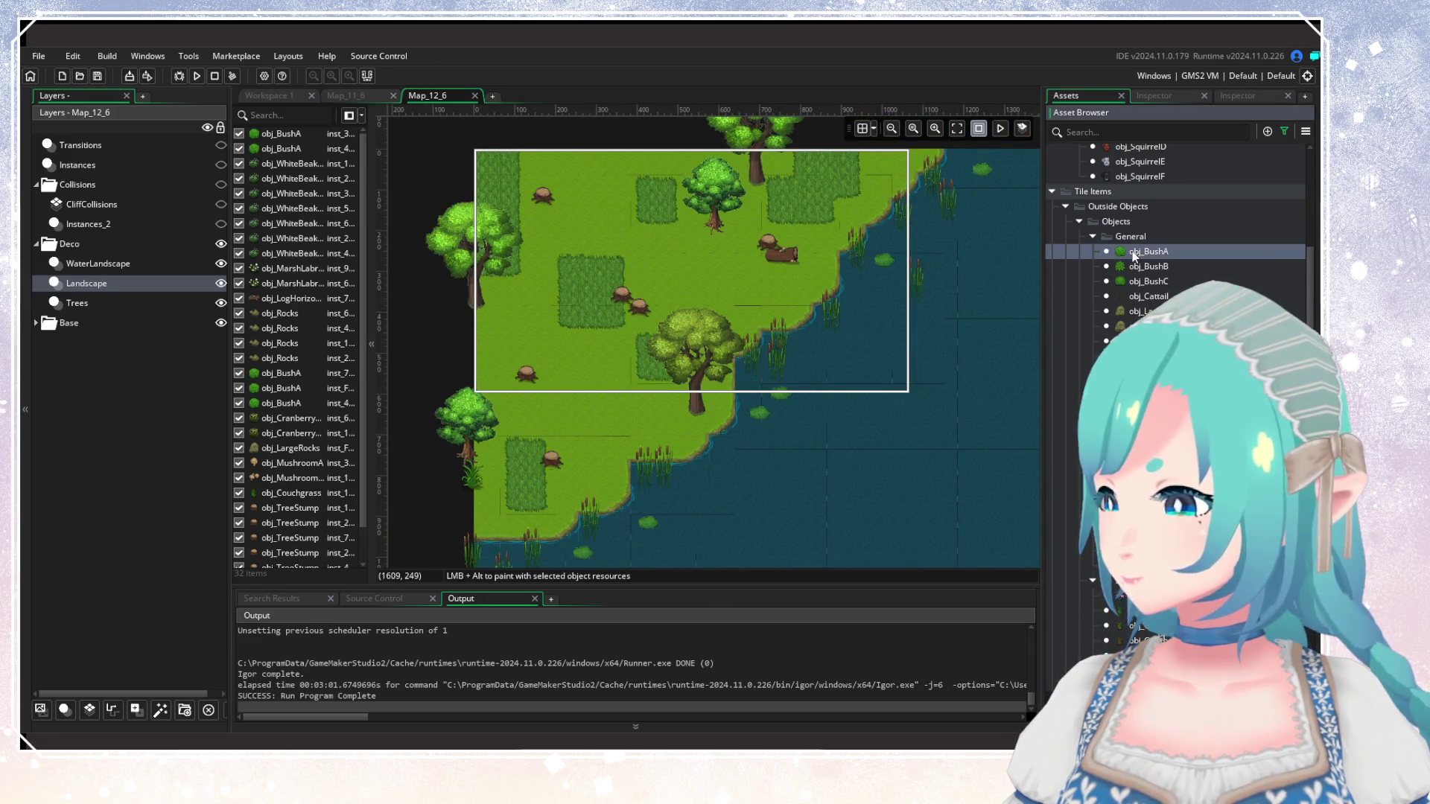
Place six obj_BushA bushes around the log, the grass and the lower shoreline.
click(757, 282)
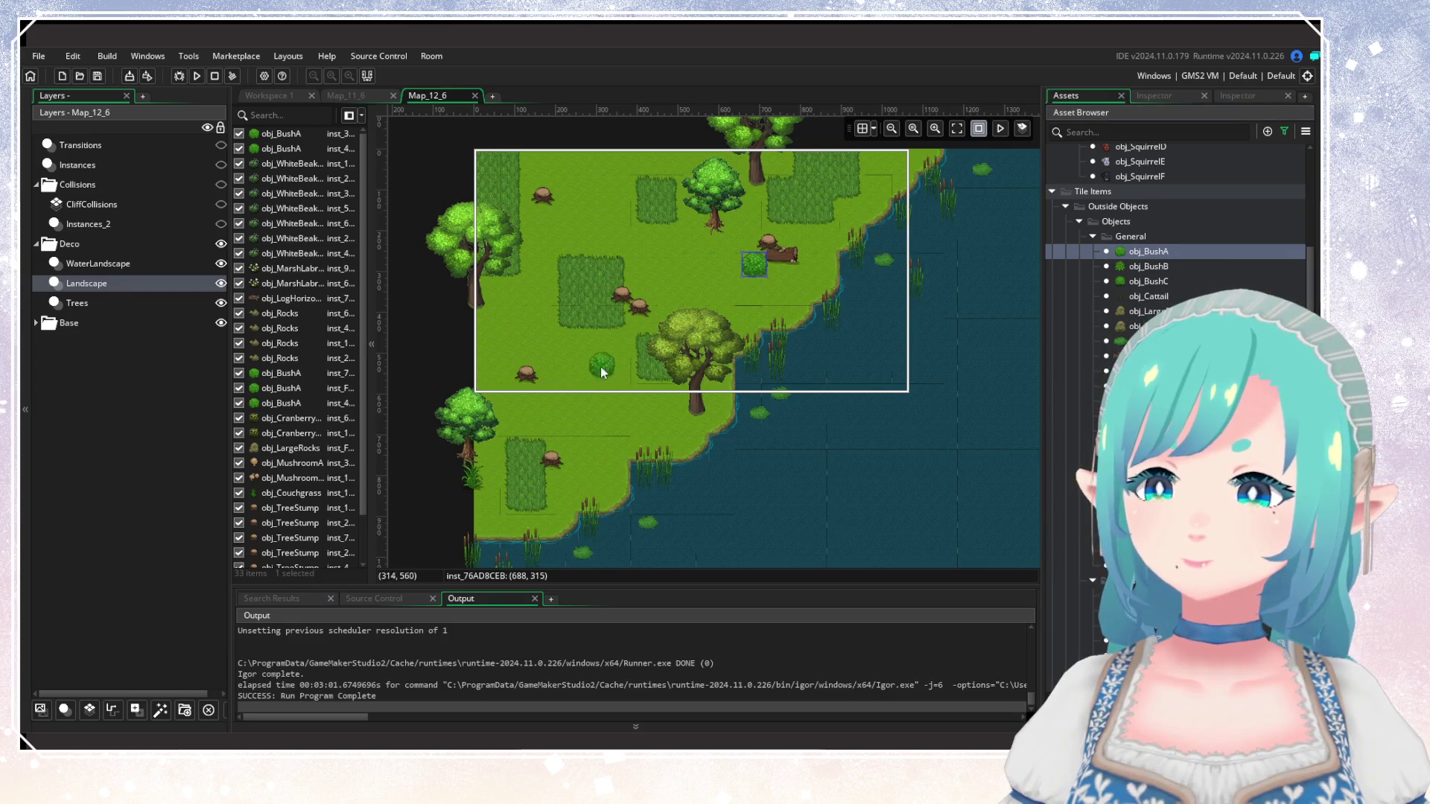
click(618, 329)
click(682, 430)
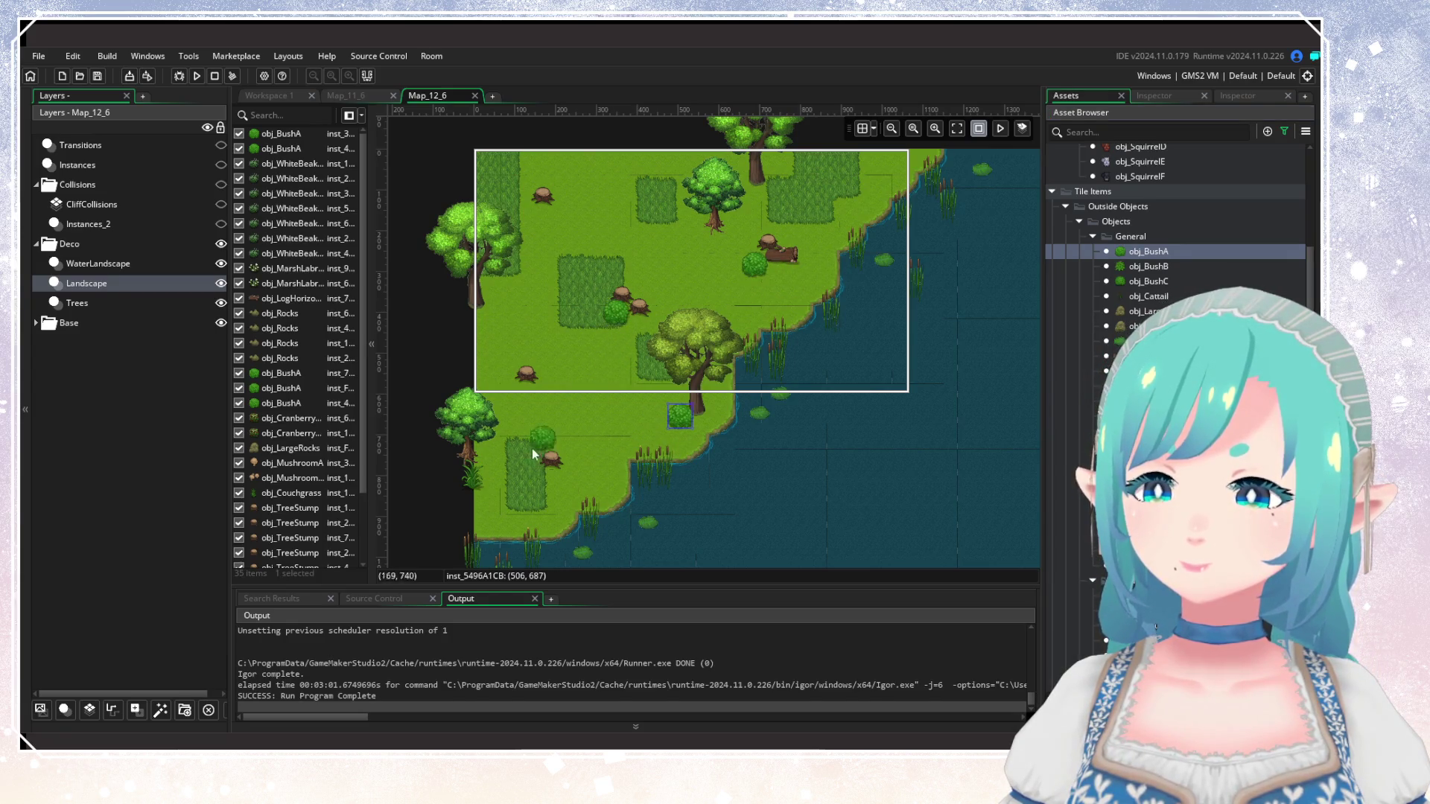
click(510, 400)
click(661, 248)
click(681, 261)
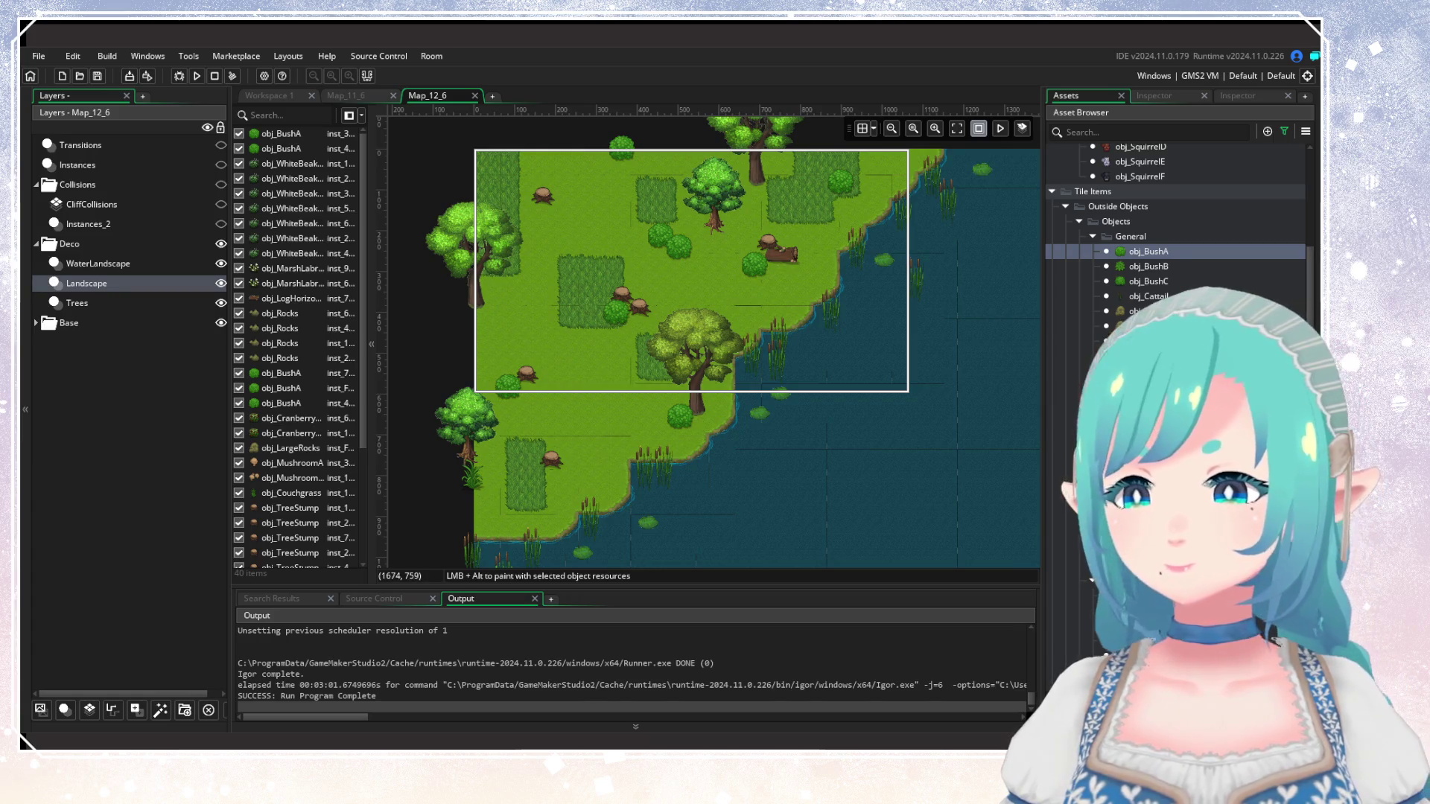
mouse_move(913, 449)
mouse_down()
mouse_move(466, 415)
mouse_move(823, 390)
mouse_move(818, 426)
mouse_up()
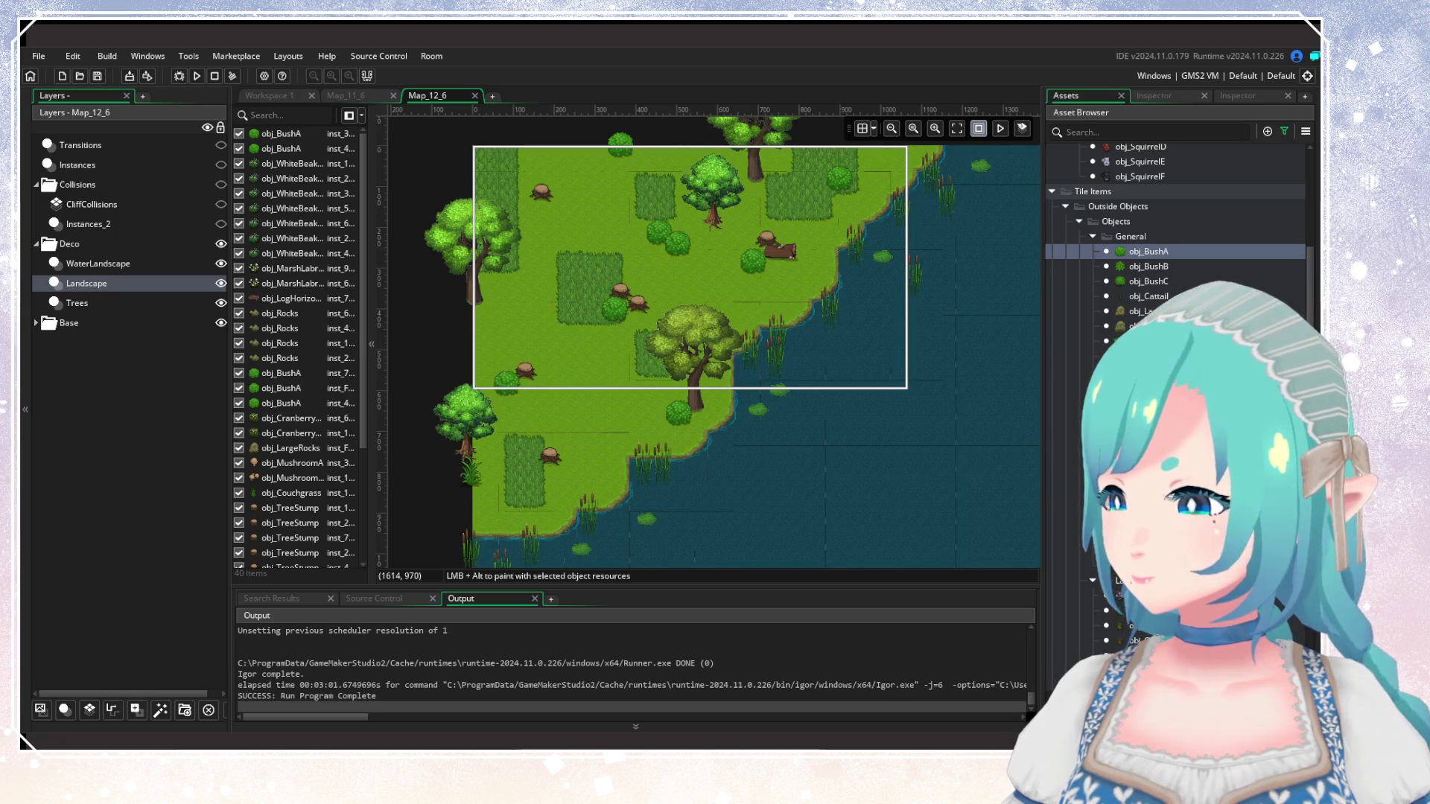
scroll(1177, 253, down, 5)
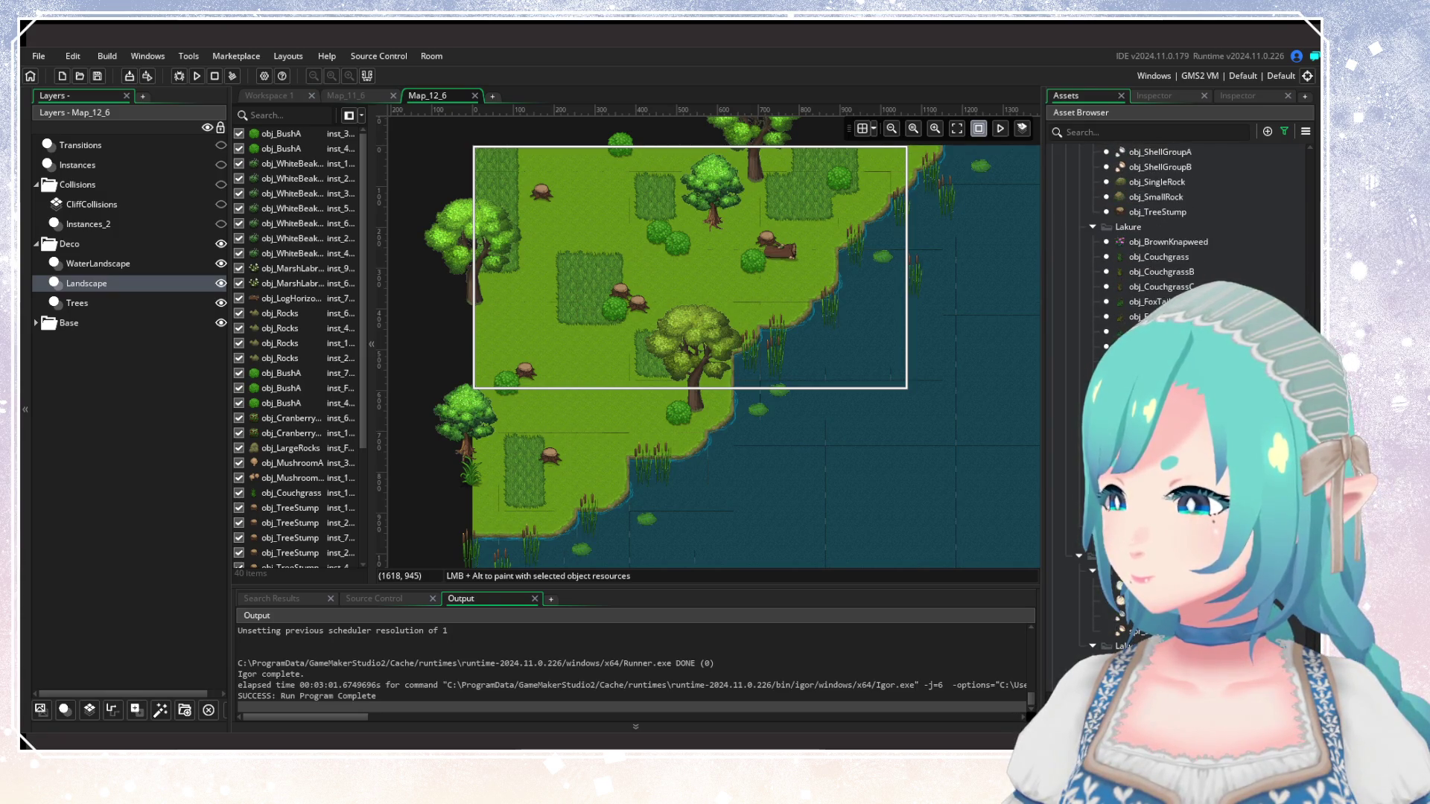
Plant four Couchgrass tufts along the shoreline.
click(1147, 257)
scroll(704, 344, up, 1)
scroll(596, 402, down, 2)
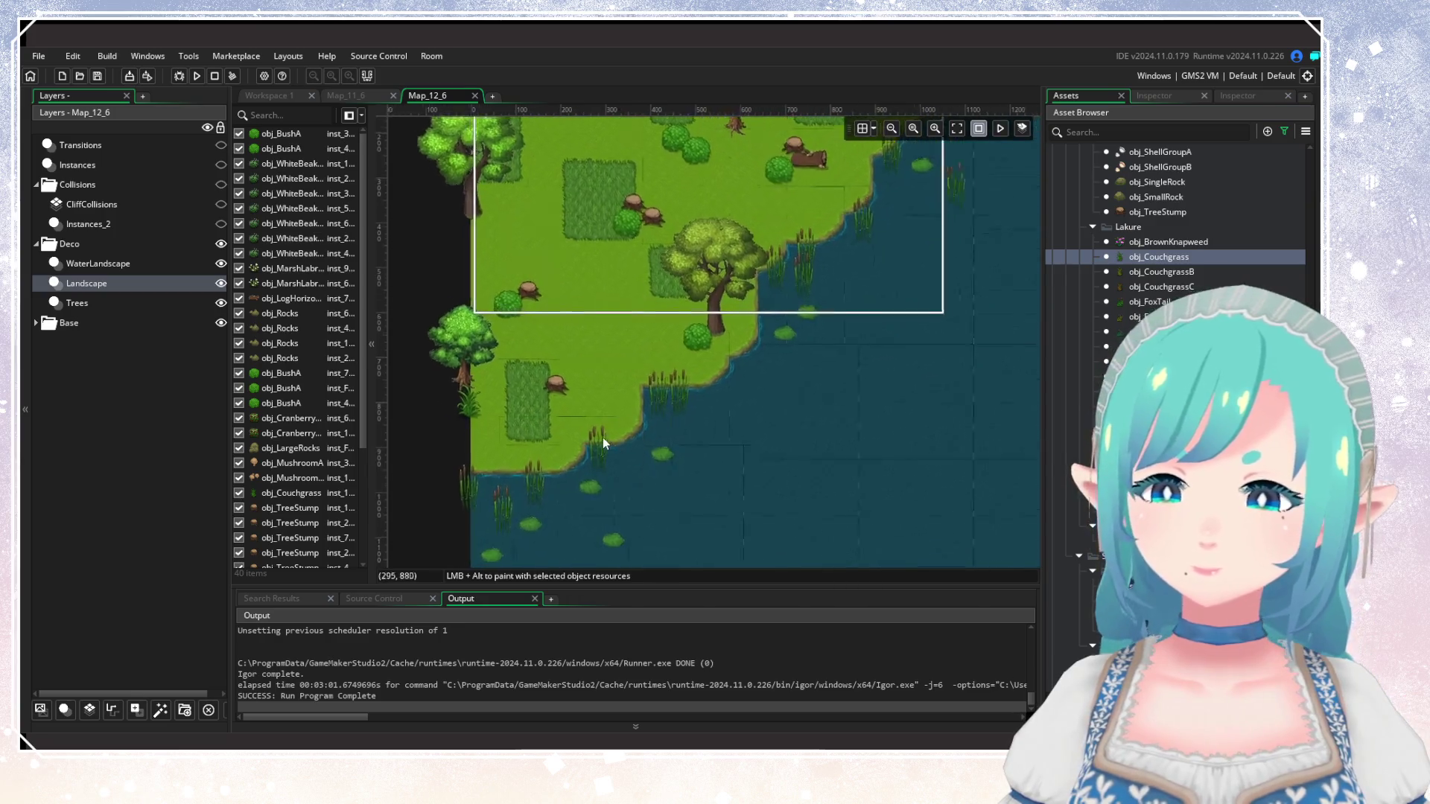
alt+click(494, 466)
alt+click(565, 411)
alt+click(623, 426)
alt+click(689, 353)
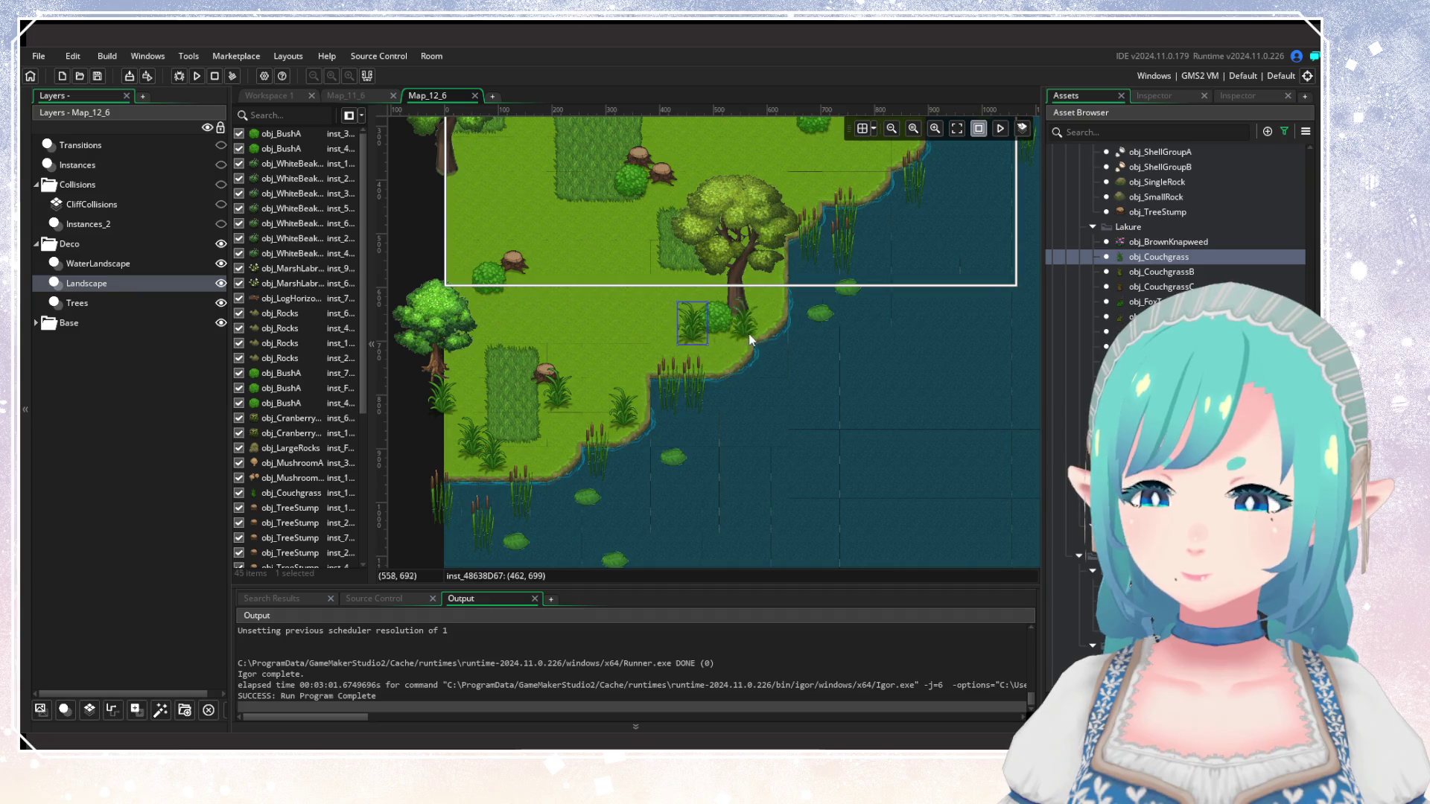
Add Couchgrass tufts beside the big tree, near the log and along the upper shore.
scroll(782, 354, up, 3)
alt+click(657, 363)
alt+click(604, 373)
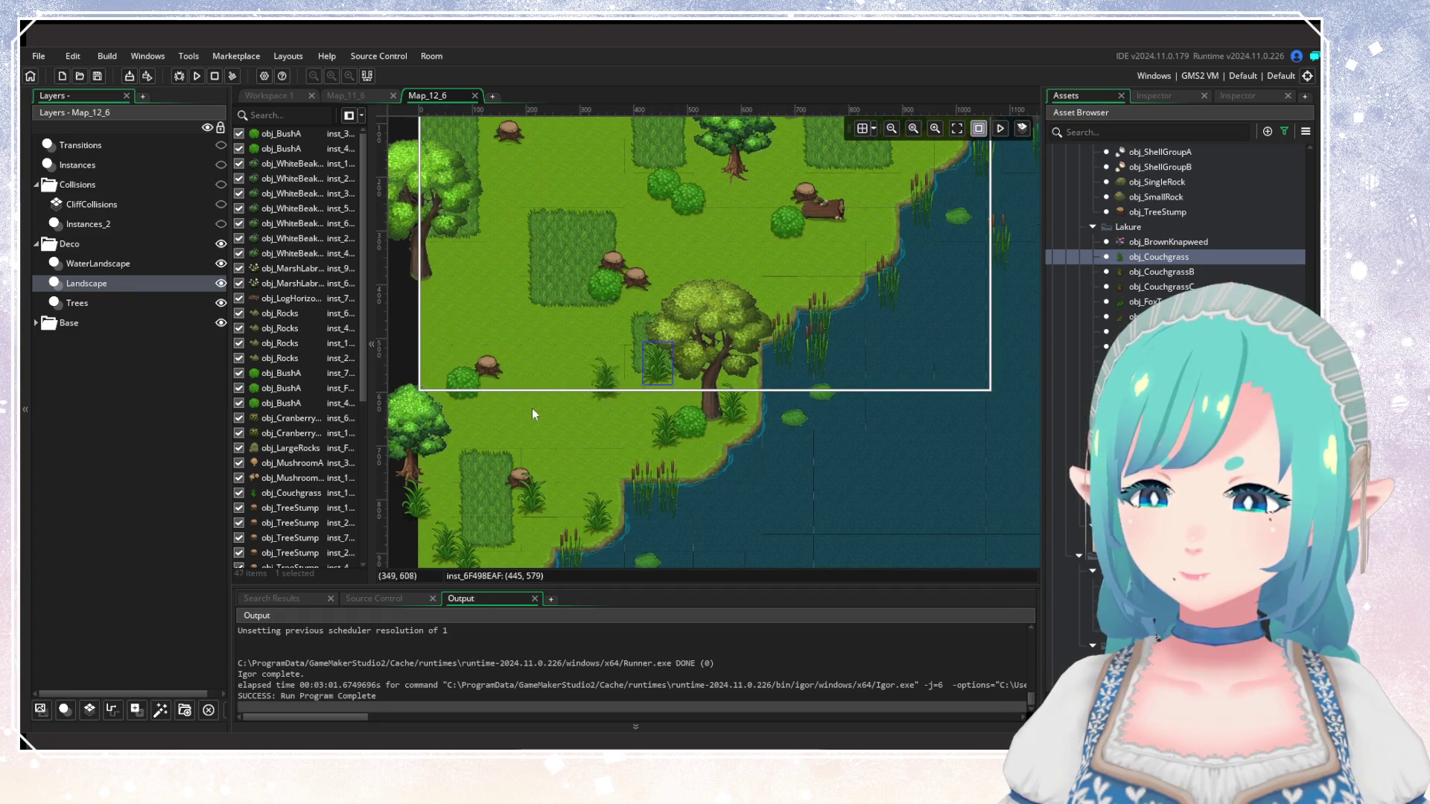
drag(625, 427, 393, 551)
alt+click(581, 384)
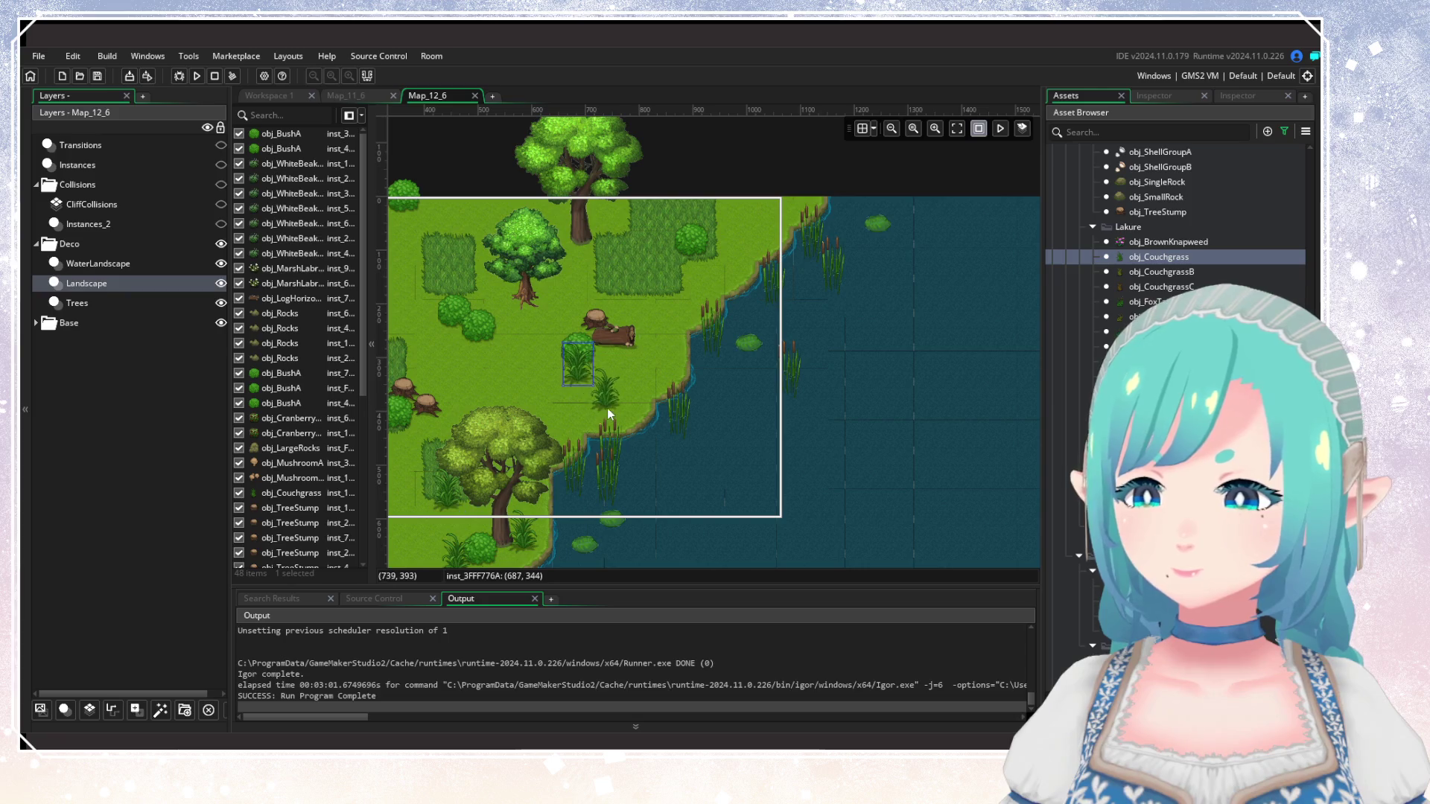
alt+click(745, 256)
alt+click(788, 204)
Place obj_CouchgrassB tufts on the shore and beside the log.
click(1160, 272)
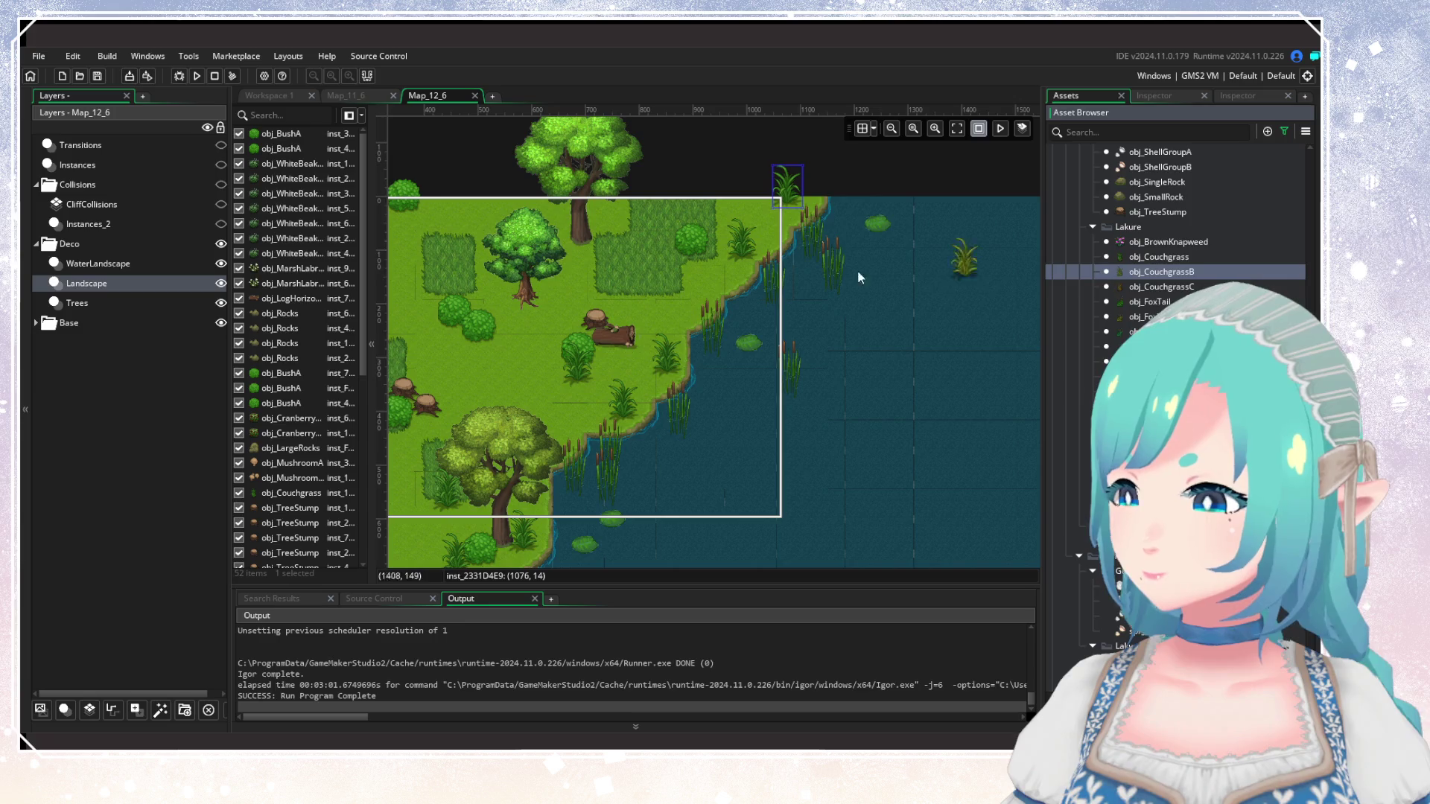
alt+click(776, 234)
alt+click(691, 304)
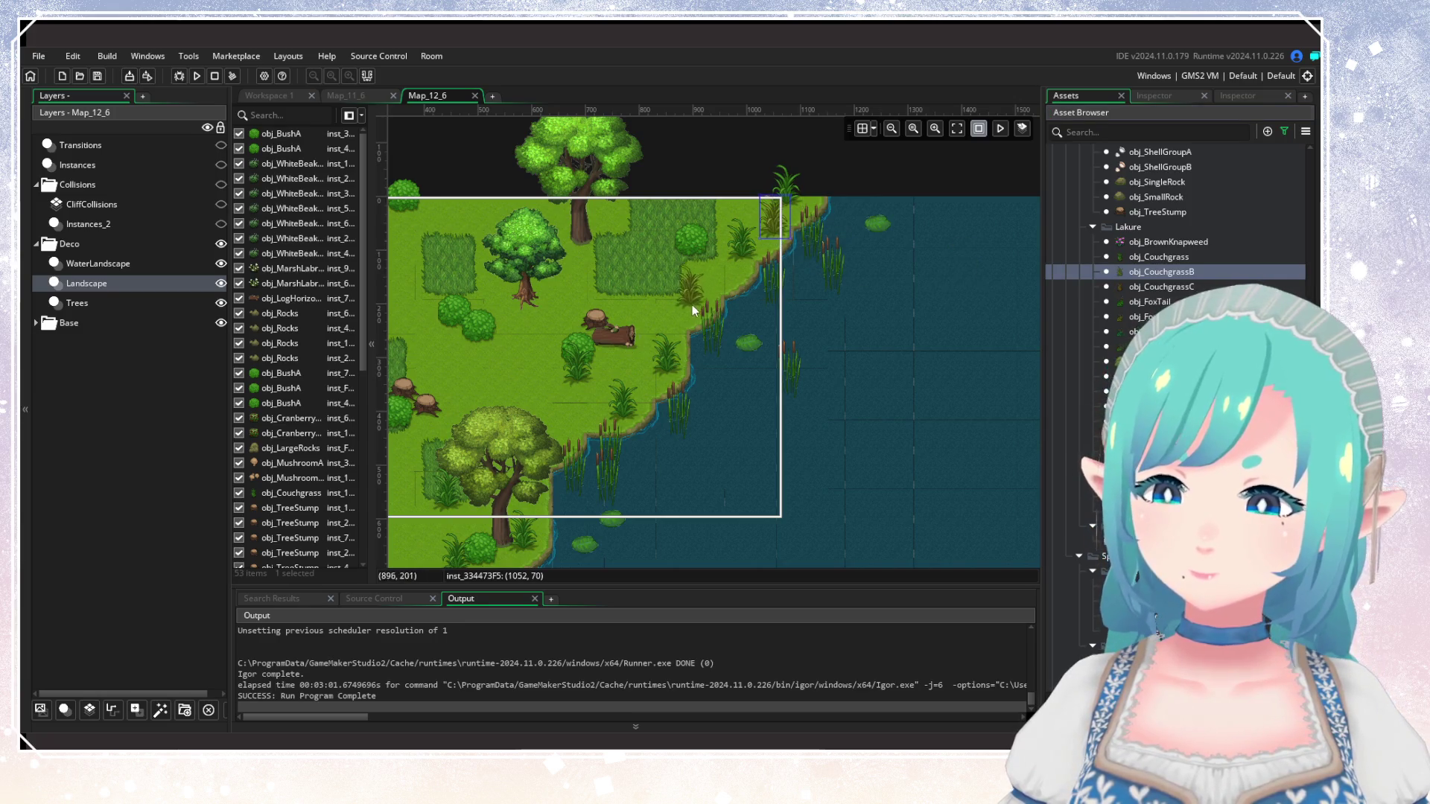
alt+click(713, 296)
drag(639, 342, 602, 343)
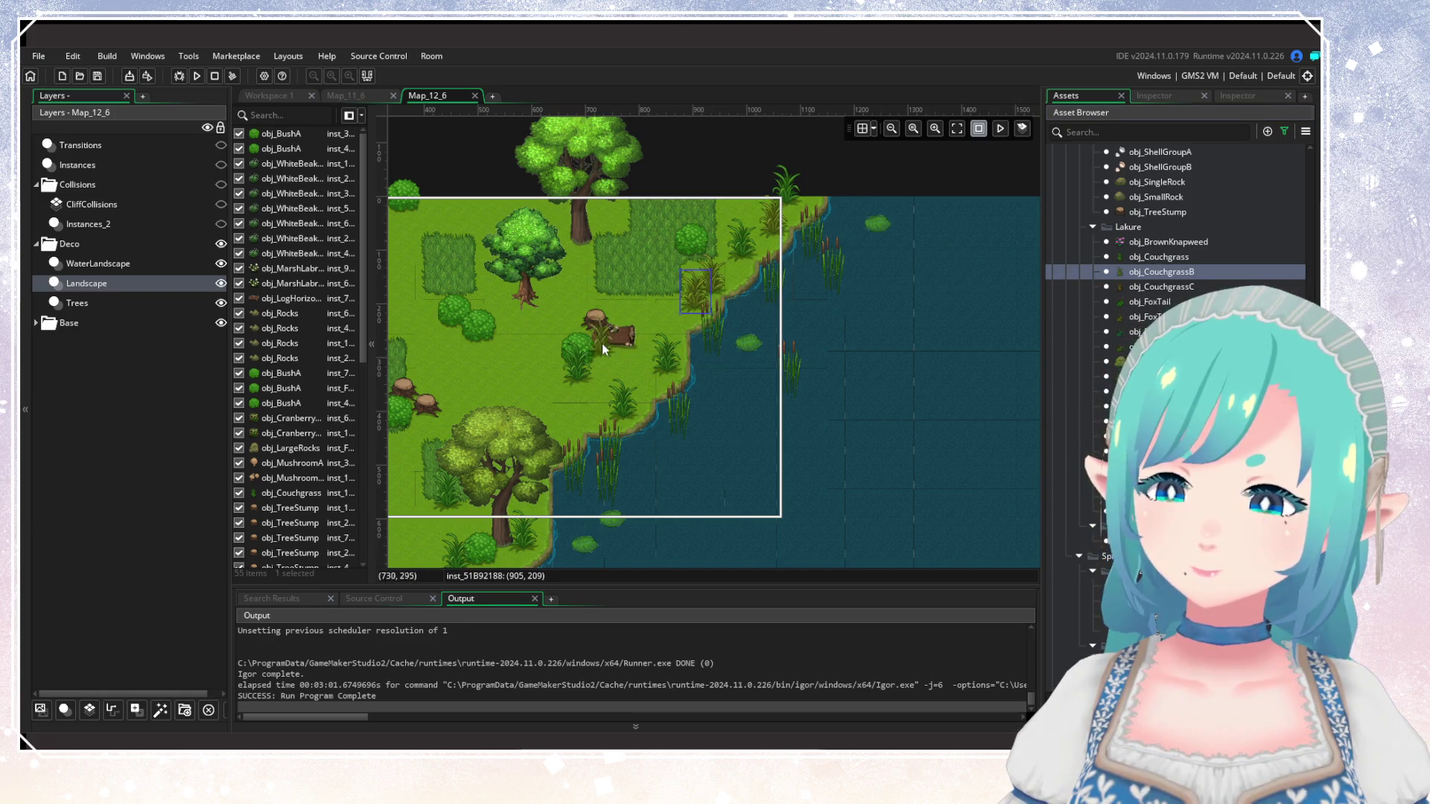
alt+click(625, 321)
alt+click(661, 396)
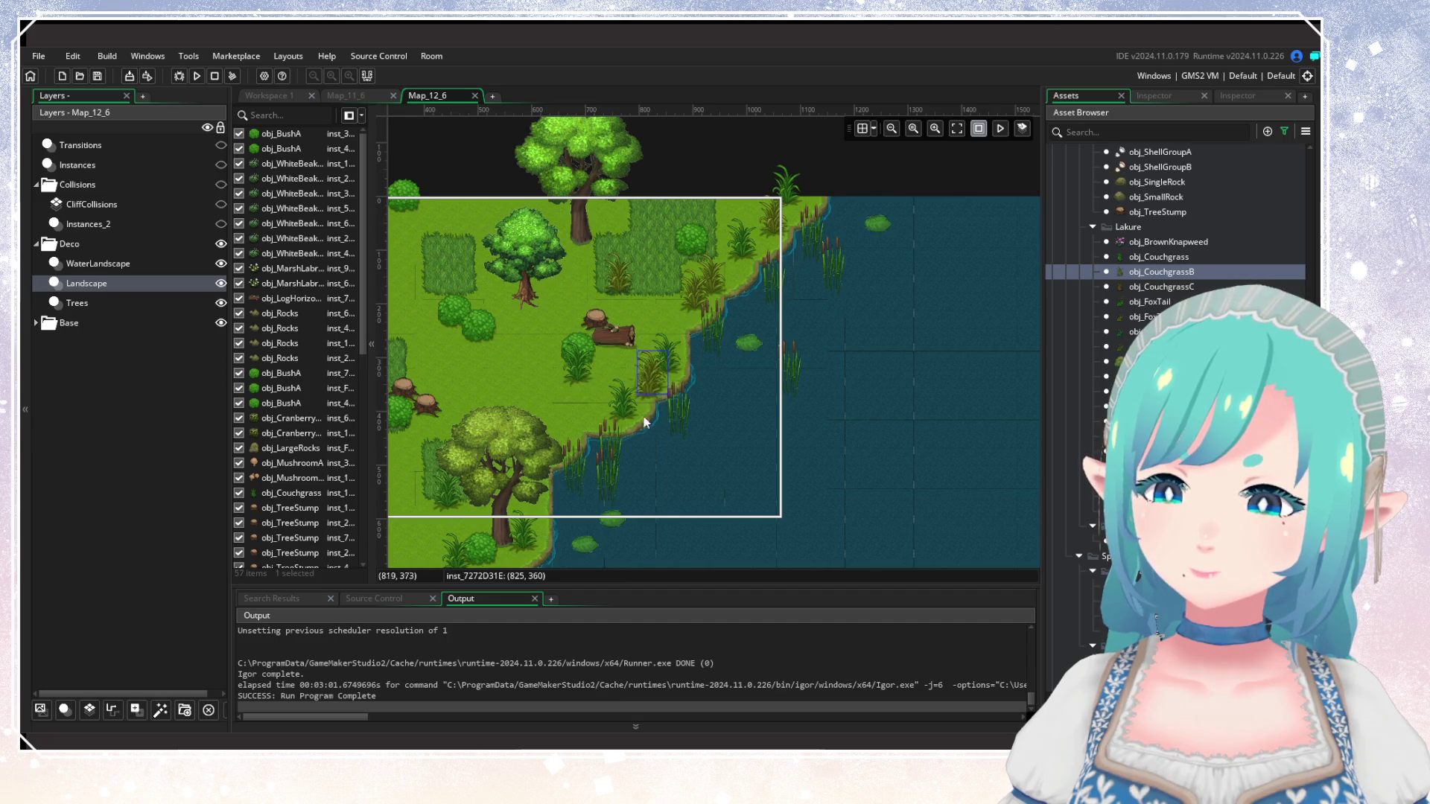
Add more CouchgrassB tufts on the lower grassland, shoreline and lower-left meadow, then zoom out.
scroll(762, 306, down, 3)
alt+click(649, 440)
scroll(782, 363, down, 3)
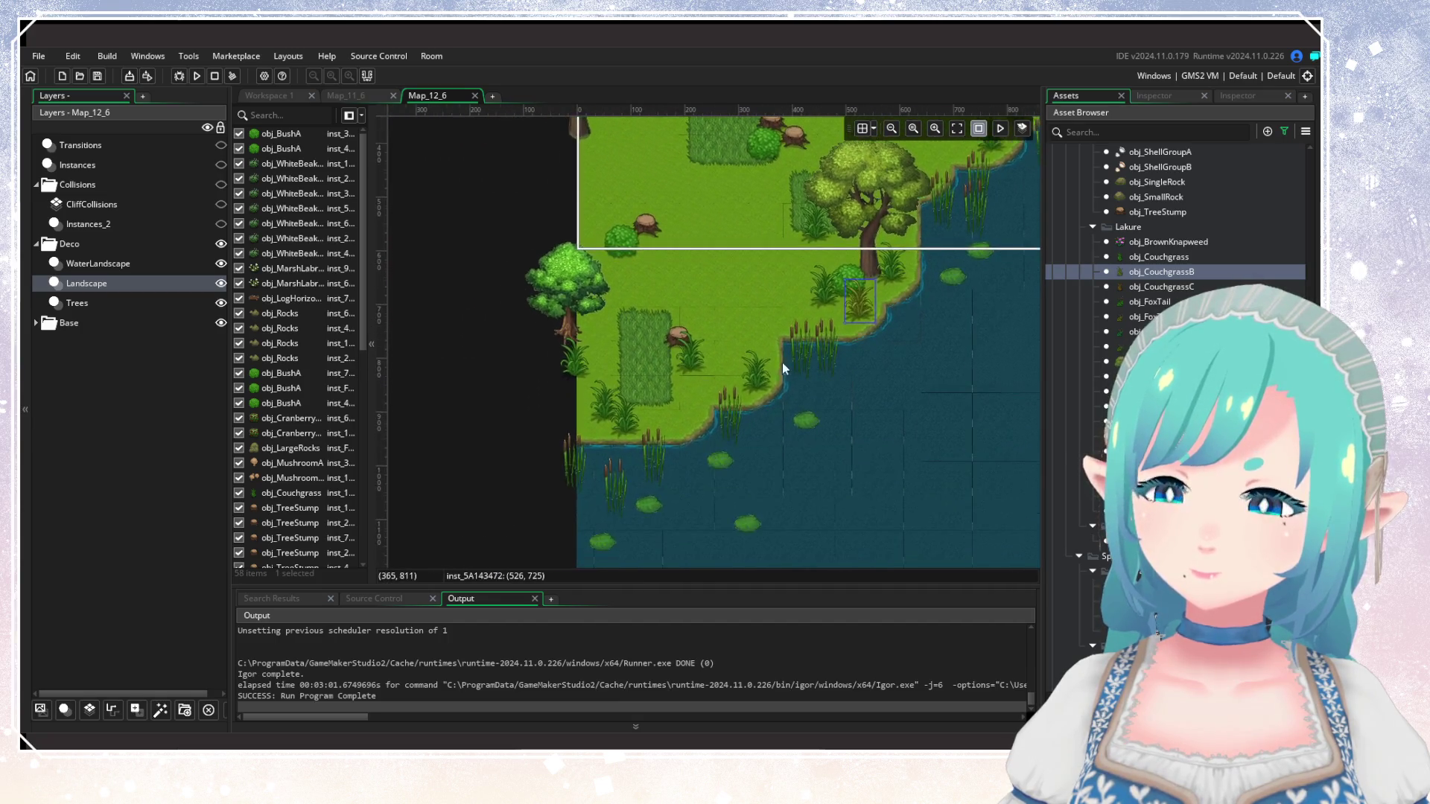
alt+click(667, 428)
alt+click(627, 356)
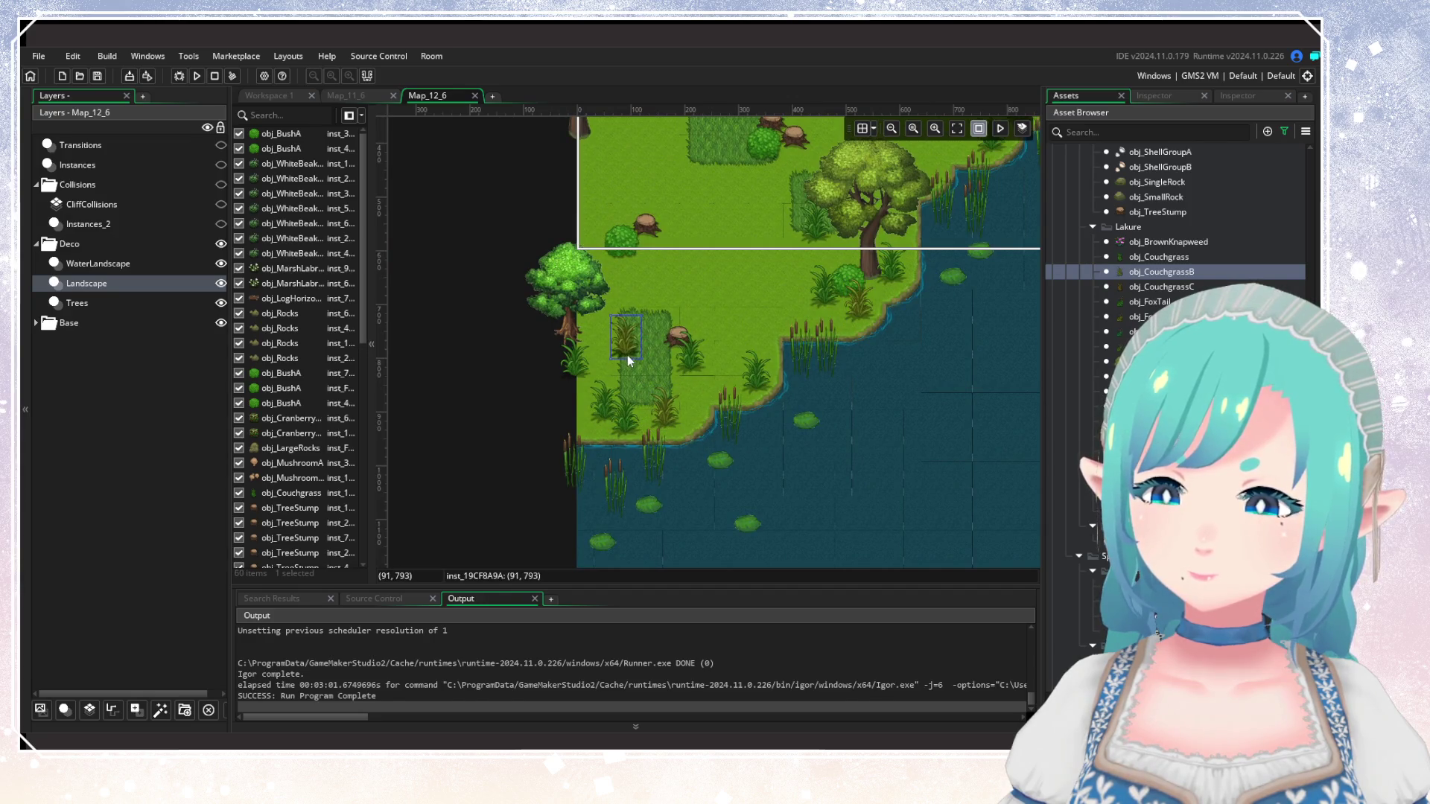
alt+click(776, 322)
alt+click(802, 256)
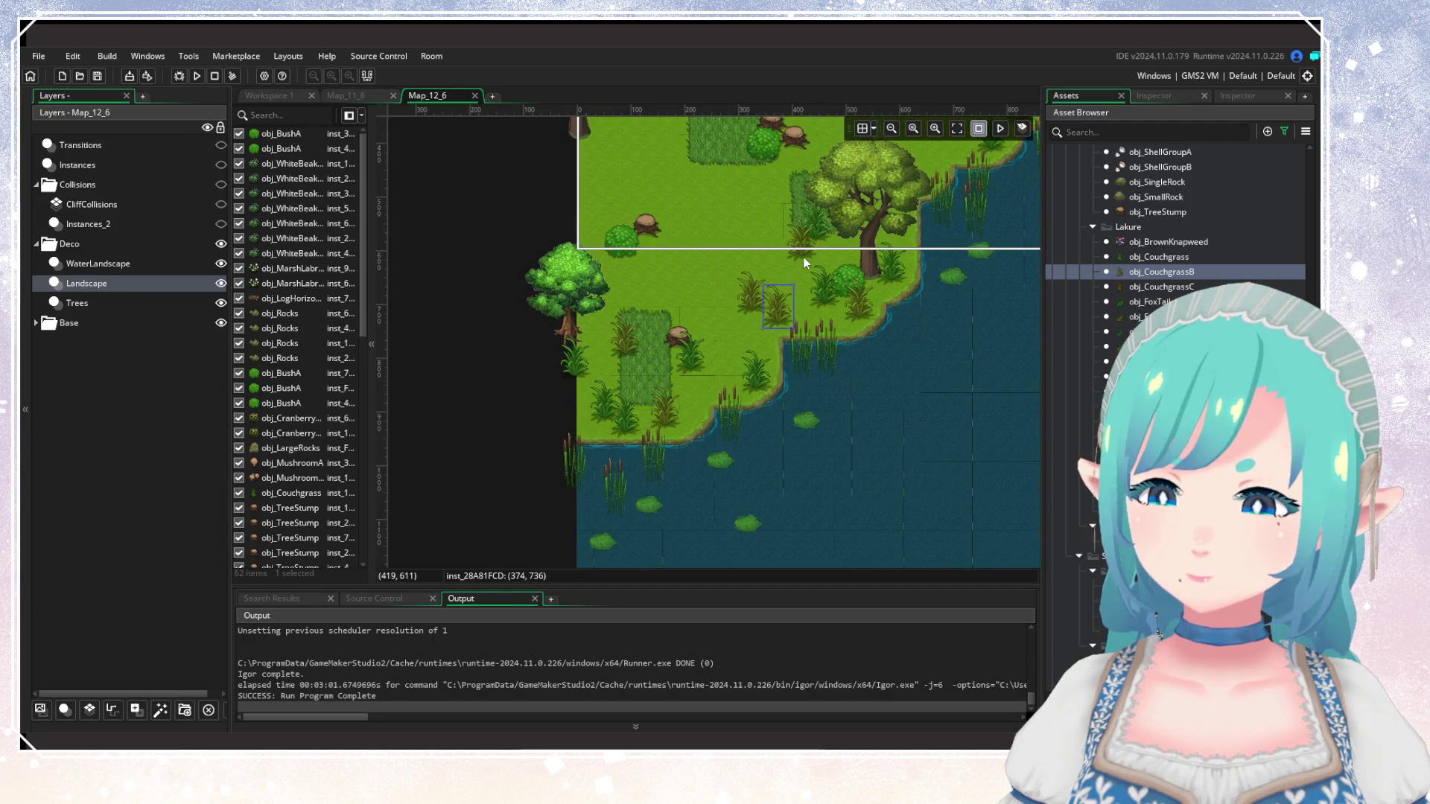
scroll(702, 245, up, 3)
alt+click(720, 373)
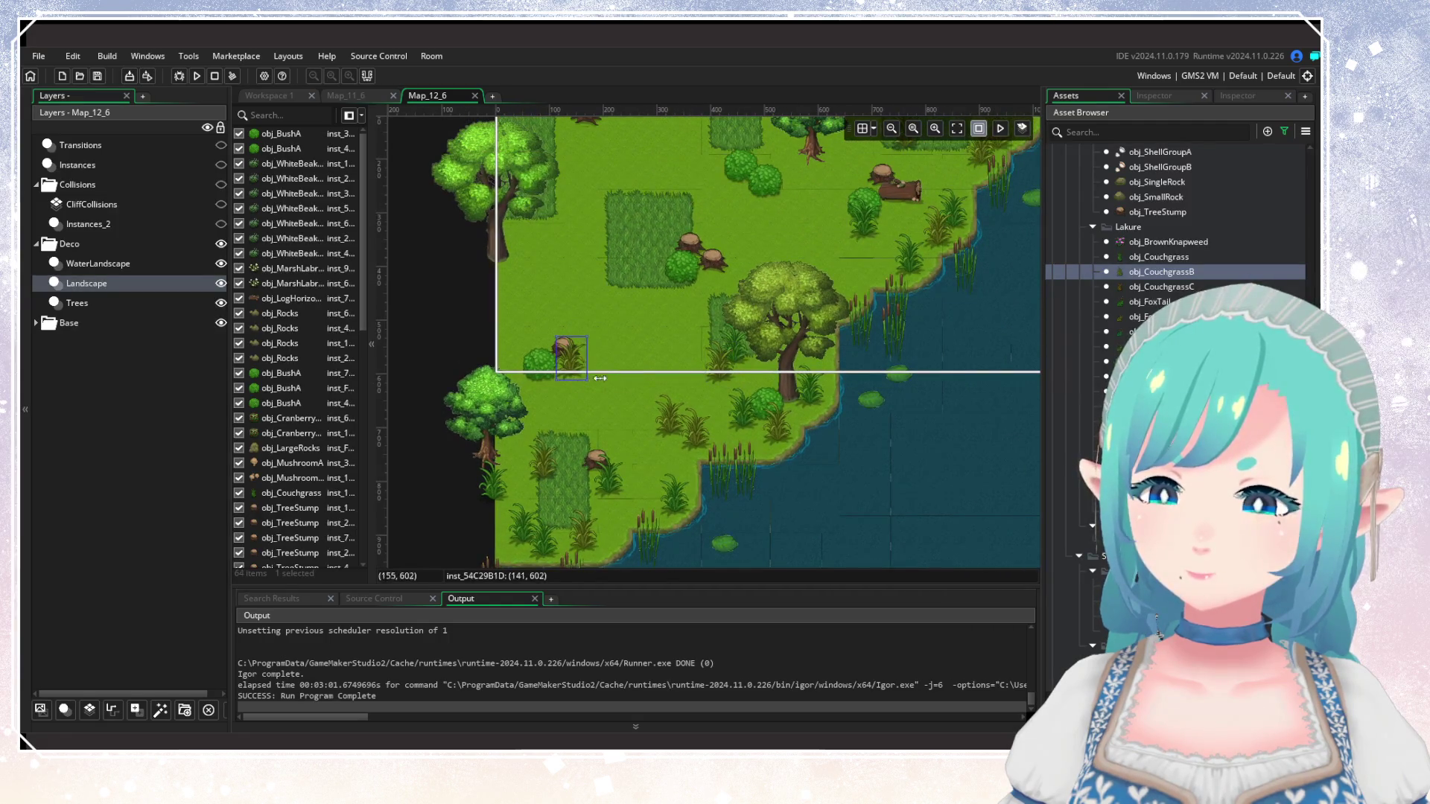
scroll(741, 418, down, 5)
scroll(741, 419, down, 3)
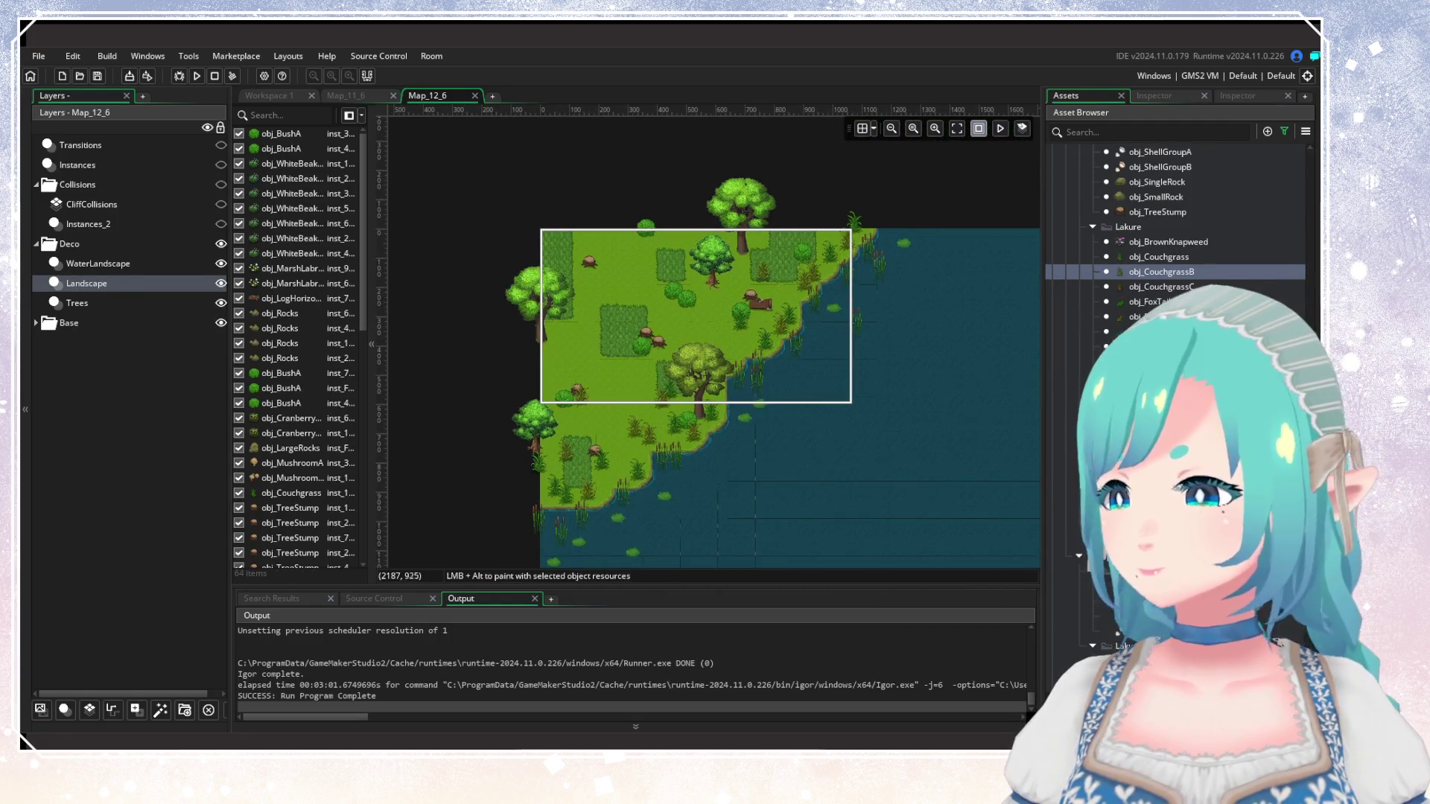
scroll(1176, 224, down, 5)
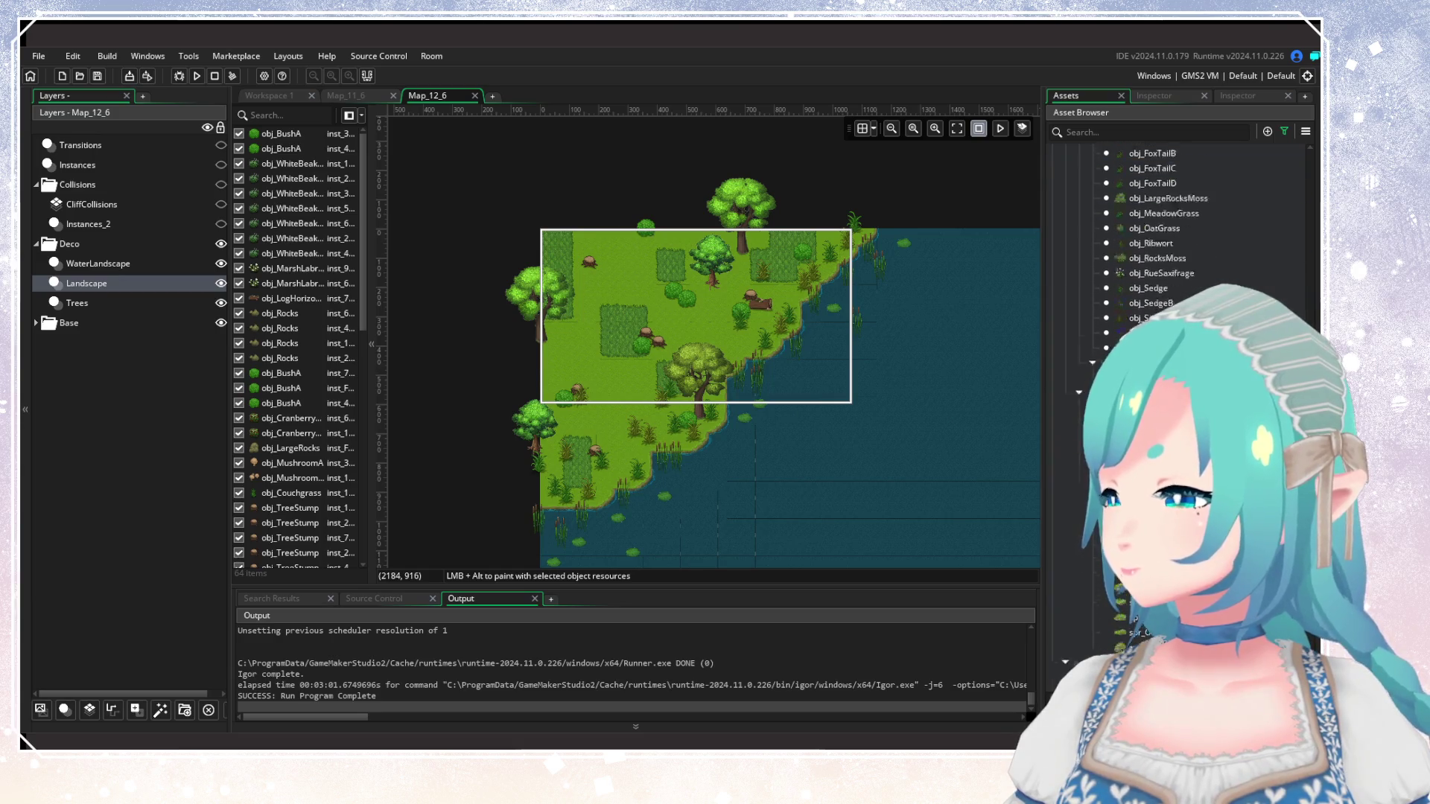
Close the full map image and place seven yellow flower bushes across the left and middle meadow.
scroll(1177, 223, up, 3)
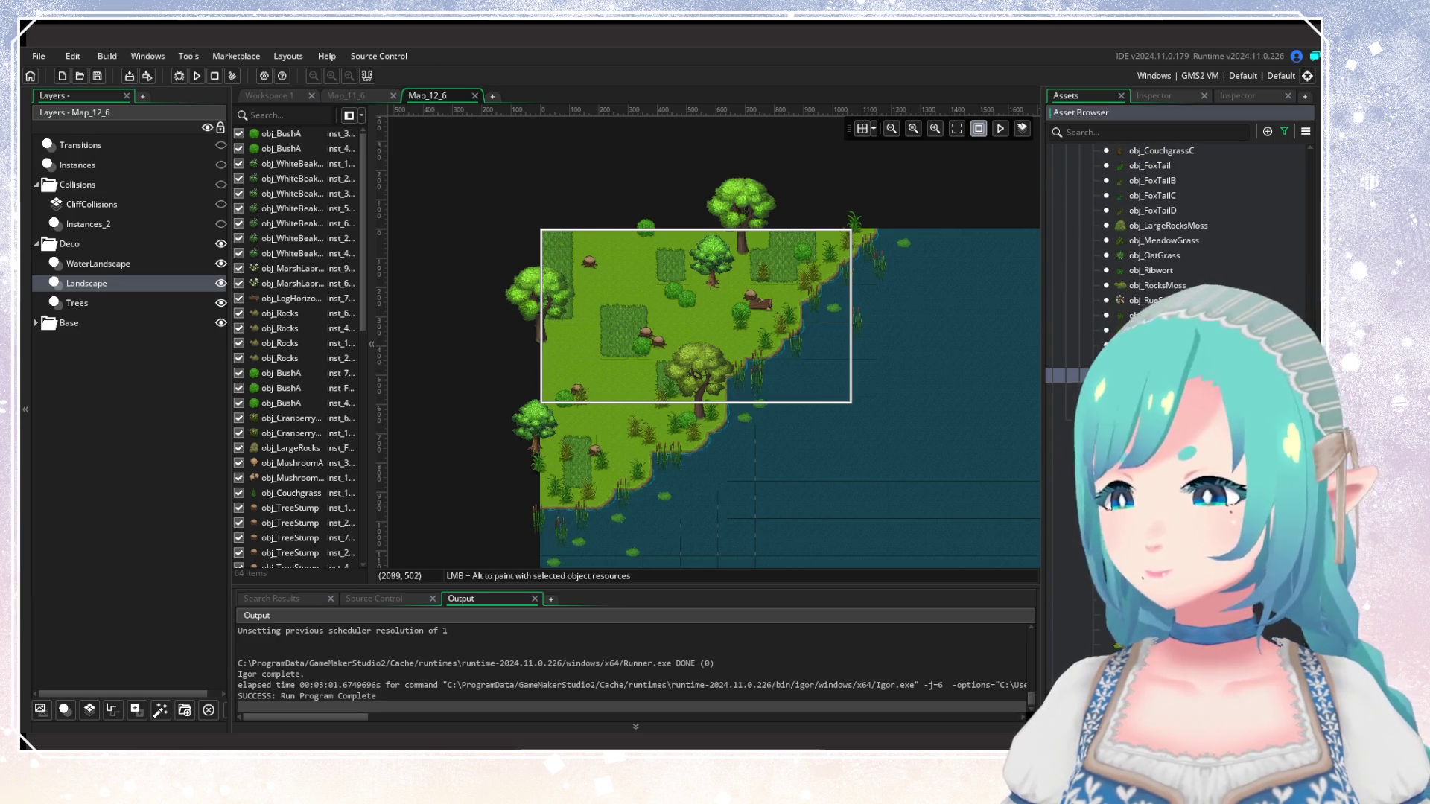
scroll(664, 405, up, 2)
scroll(664, 405, up, 3)
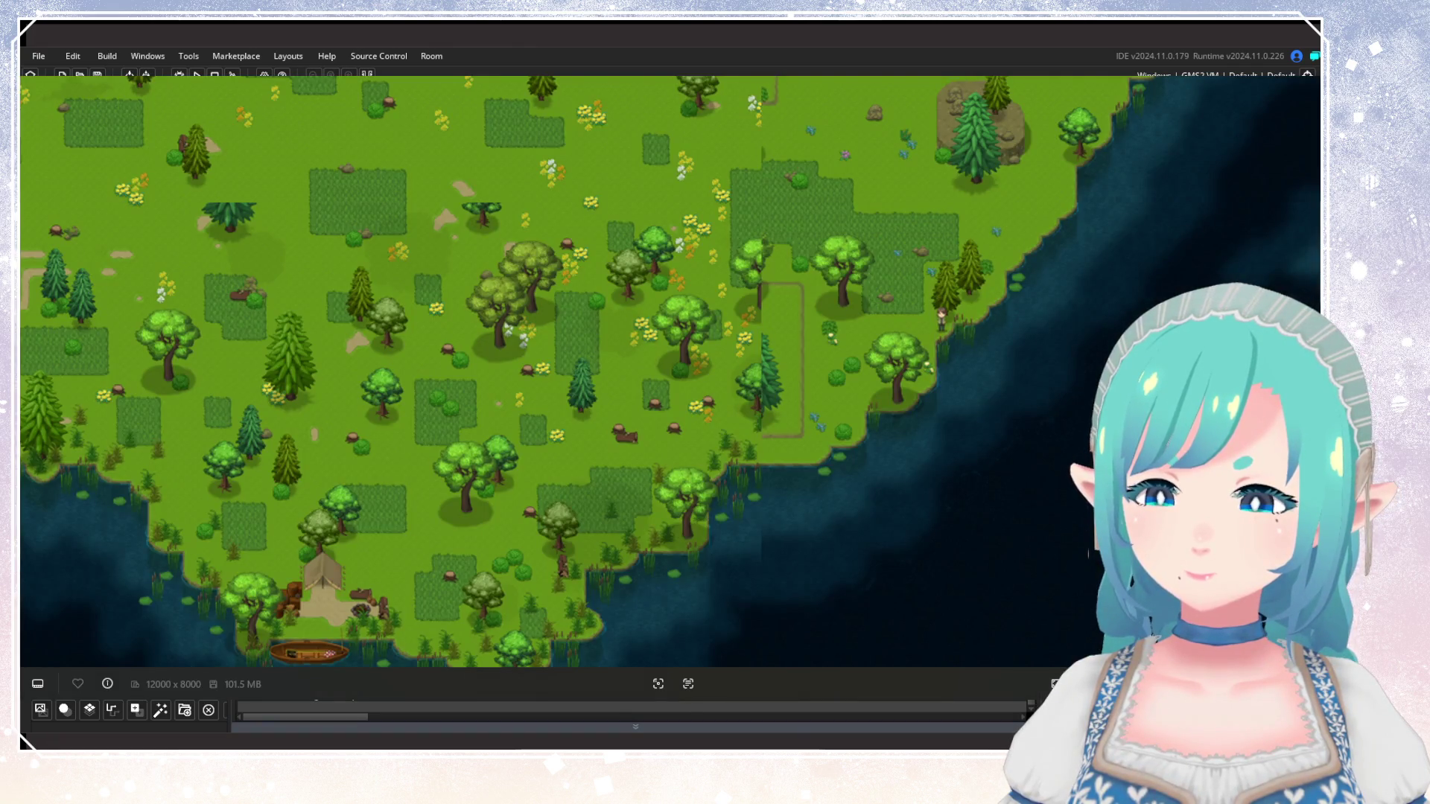
key(Escape)
alt+click(521, 345)
alt+click(503, 233)
alt+click(527, 252)
alt+click(669, 217)
alt+click(660, 199)
alt+click(705, 310)
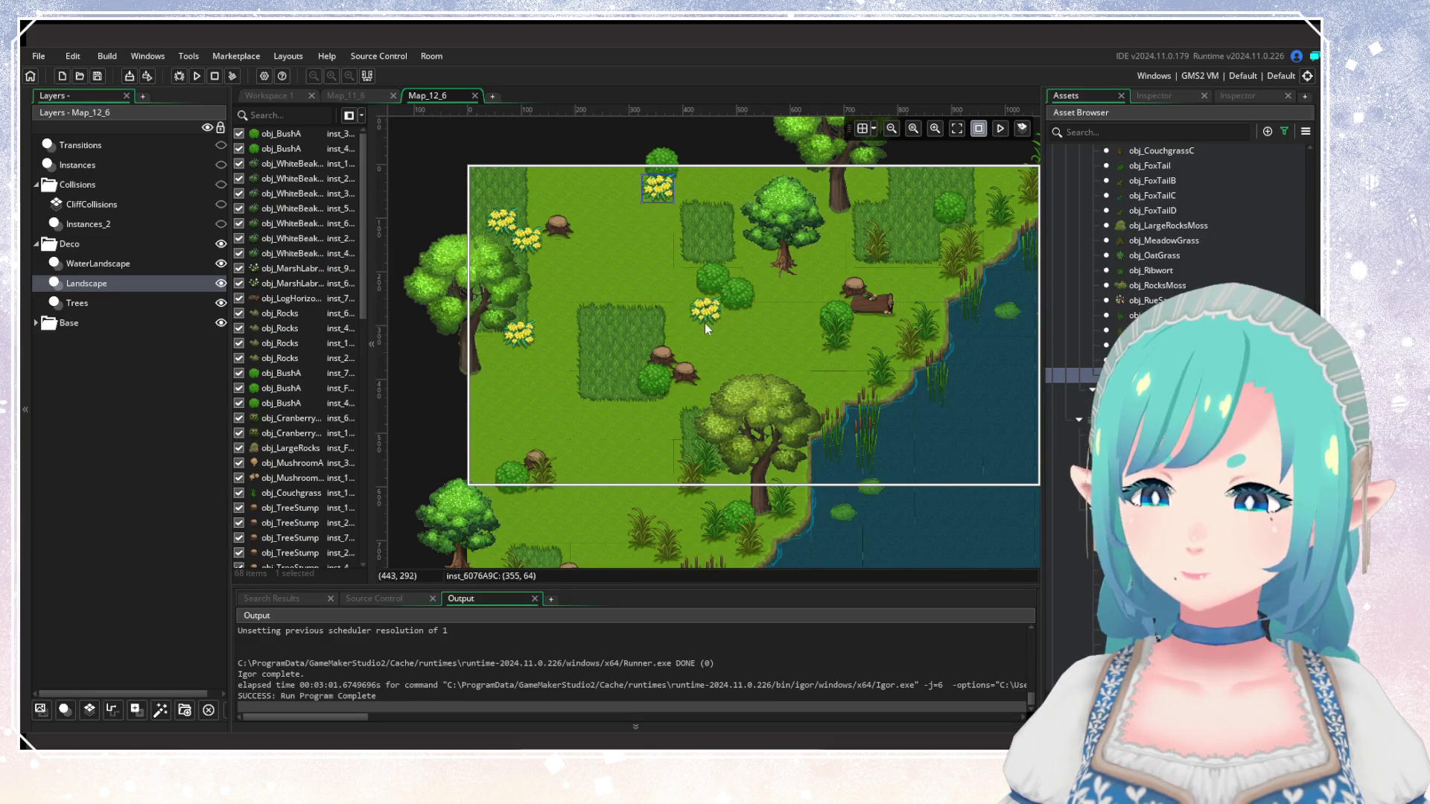
alt+click(812, 362)
Add yellow flowers in the upper right, bottom and left edge, then select the Trees layer.
alt+click(898, 278)
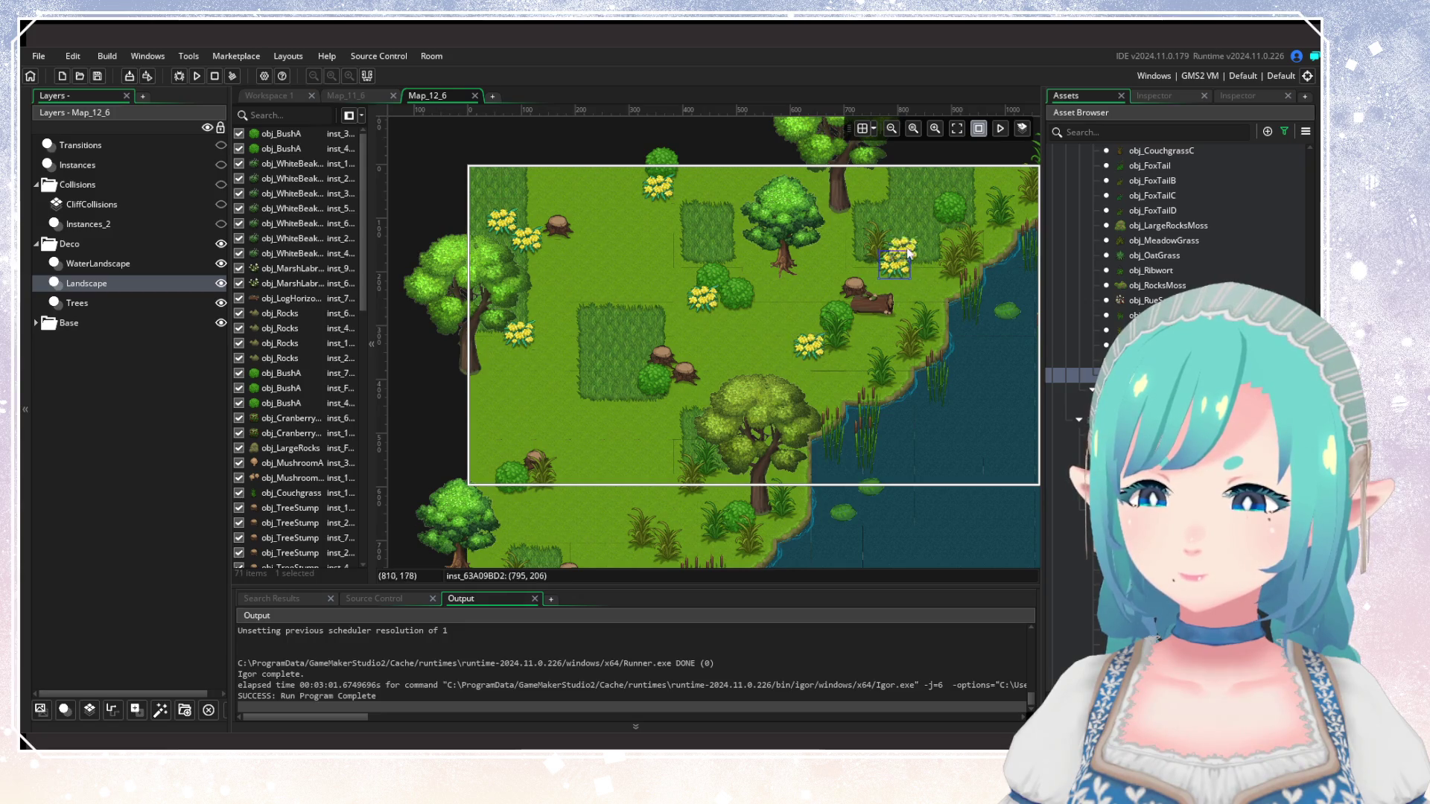
alt+click(930, 238)
alt+click(914, 221)
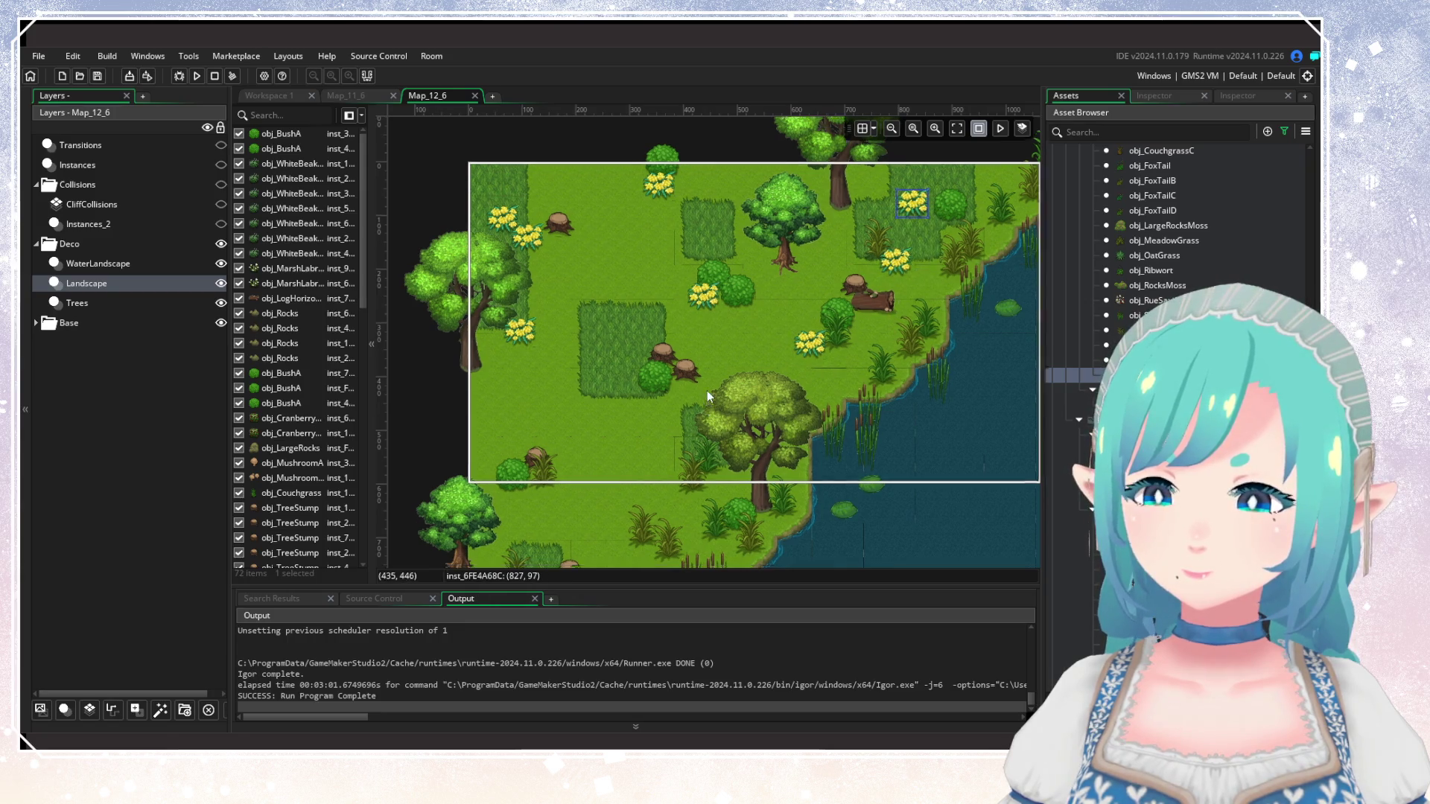
scroll(707, 390, down, 2)
alt+click(645, 447)
alt+click(655, 360)
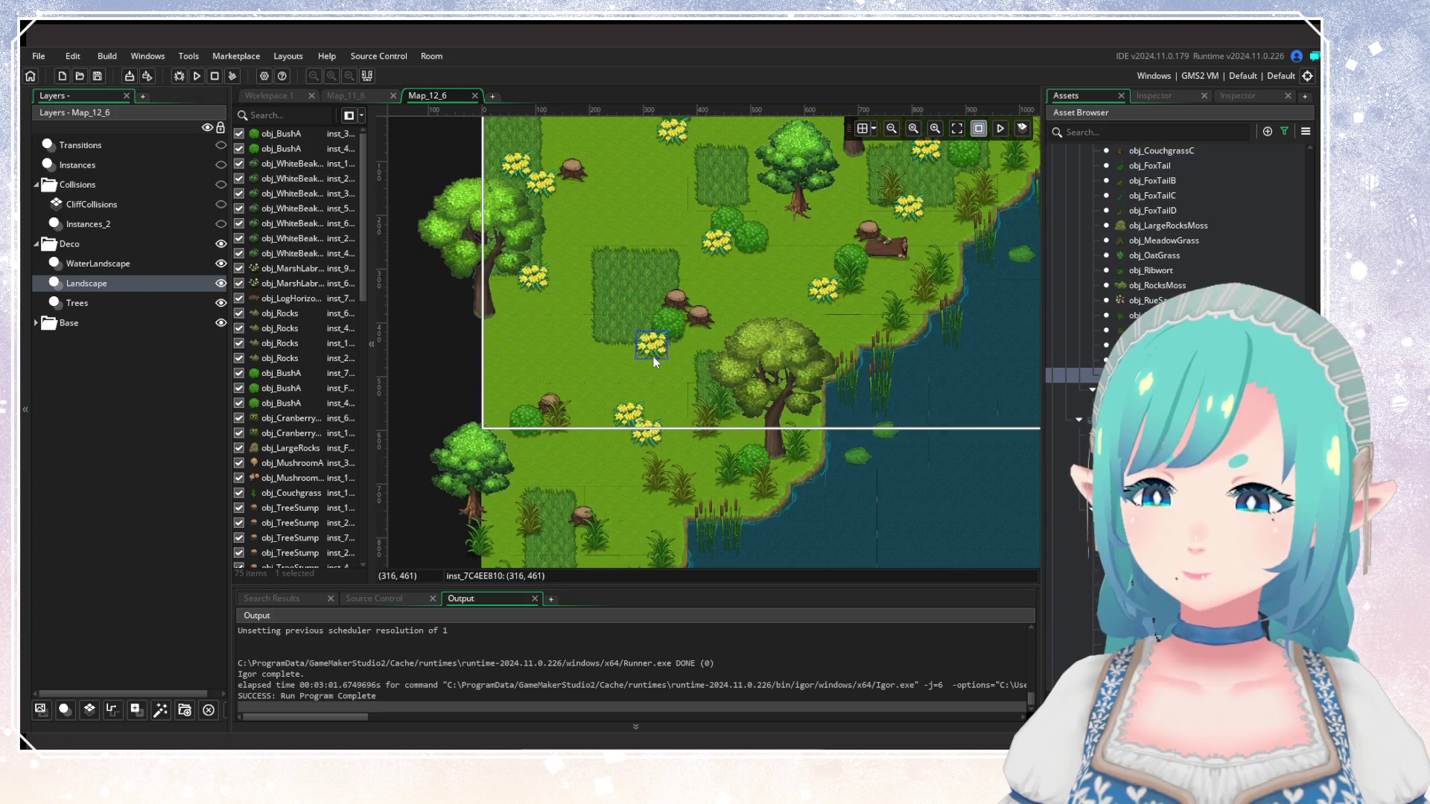
scroll(561, 381, up, 3)
alt+click(620, 347)
alt+click(493, 462)
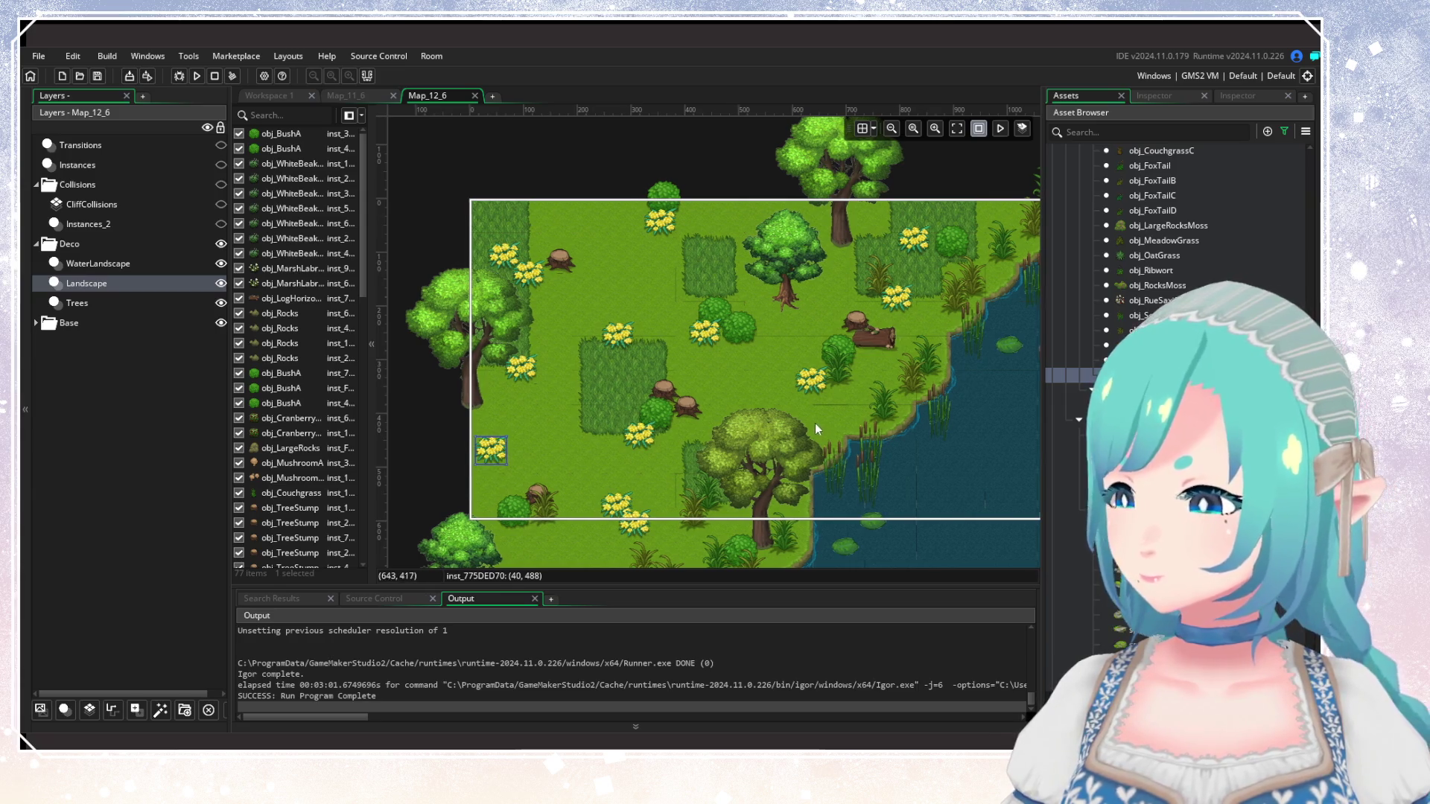
drag(815, 423, 798, 412)
click(77, 302)
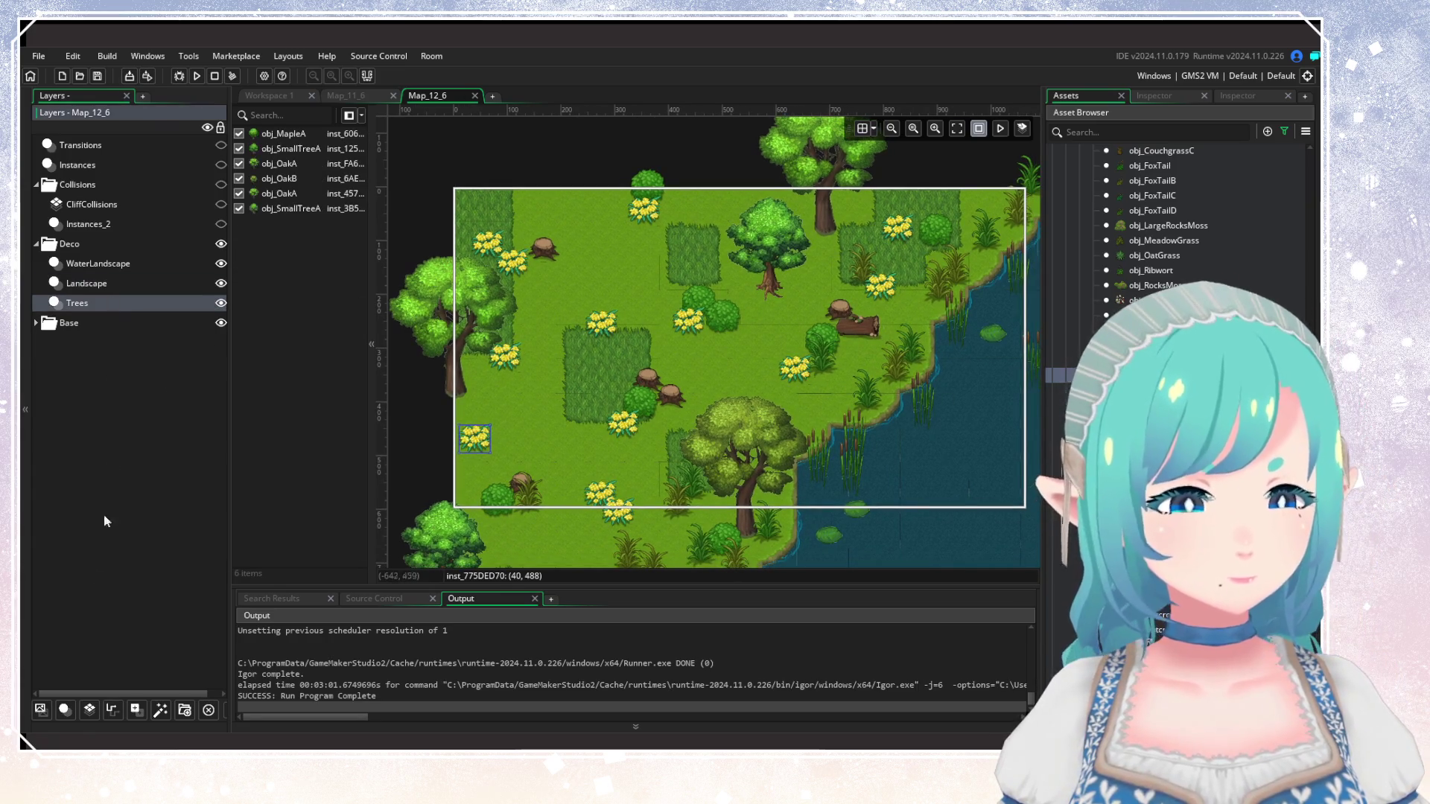
Add a new asset layer and paint mountain flowers around the top-left stump, central bushes and grass patch.
click(187, 710)
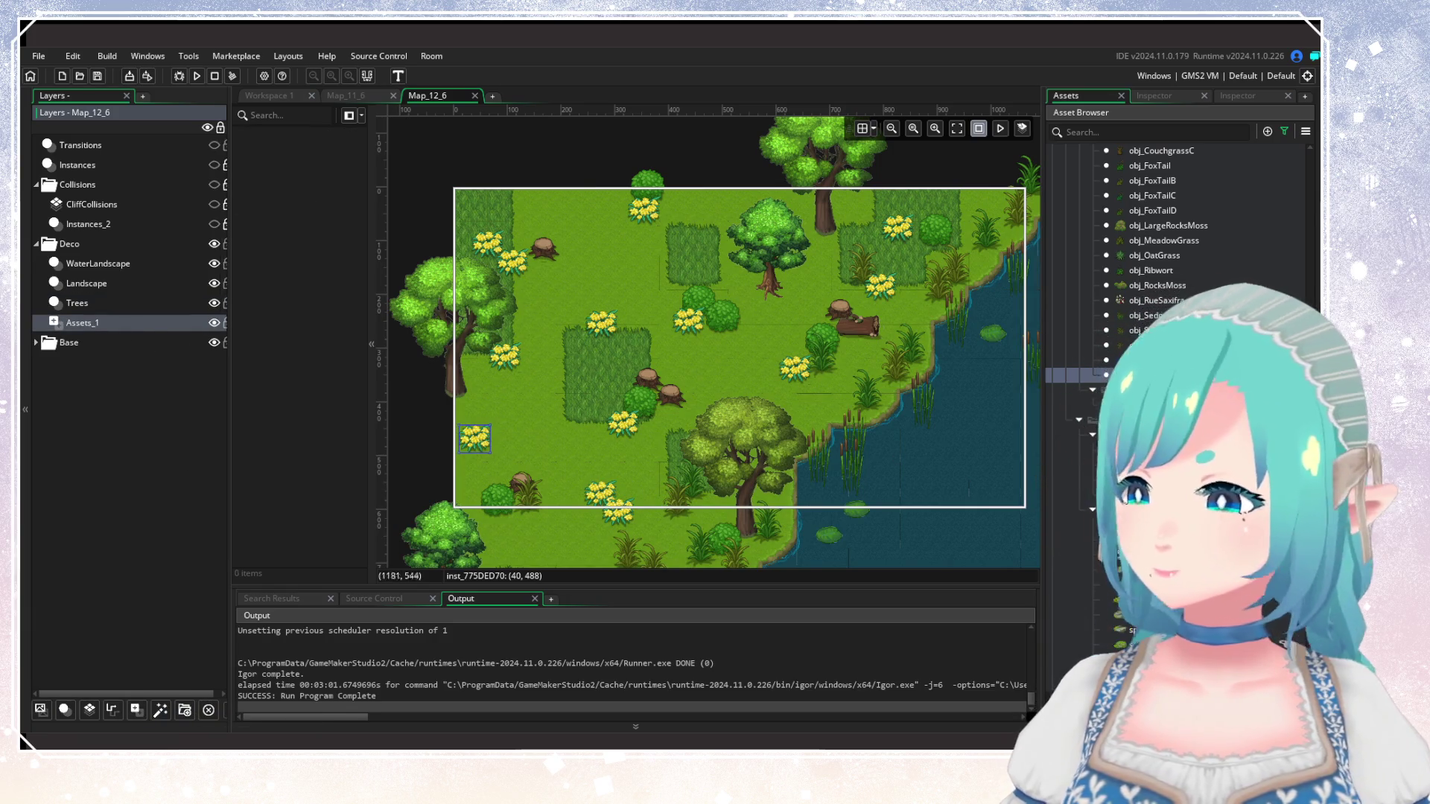
scroll(1191, 294, down, 3)
drag(1139, 443, 531, 230)
alt+click(552, 230)
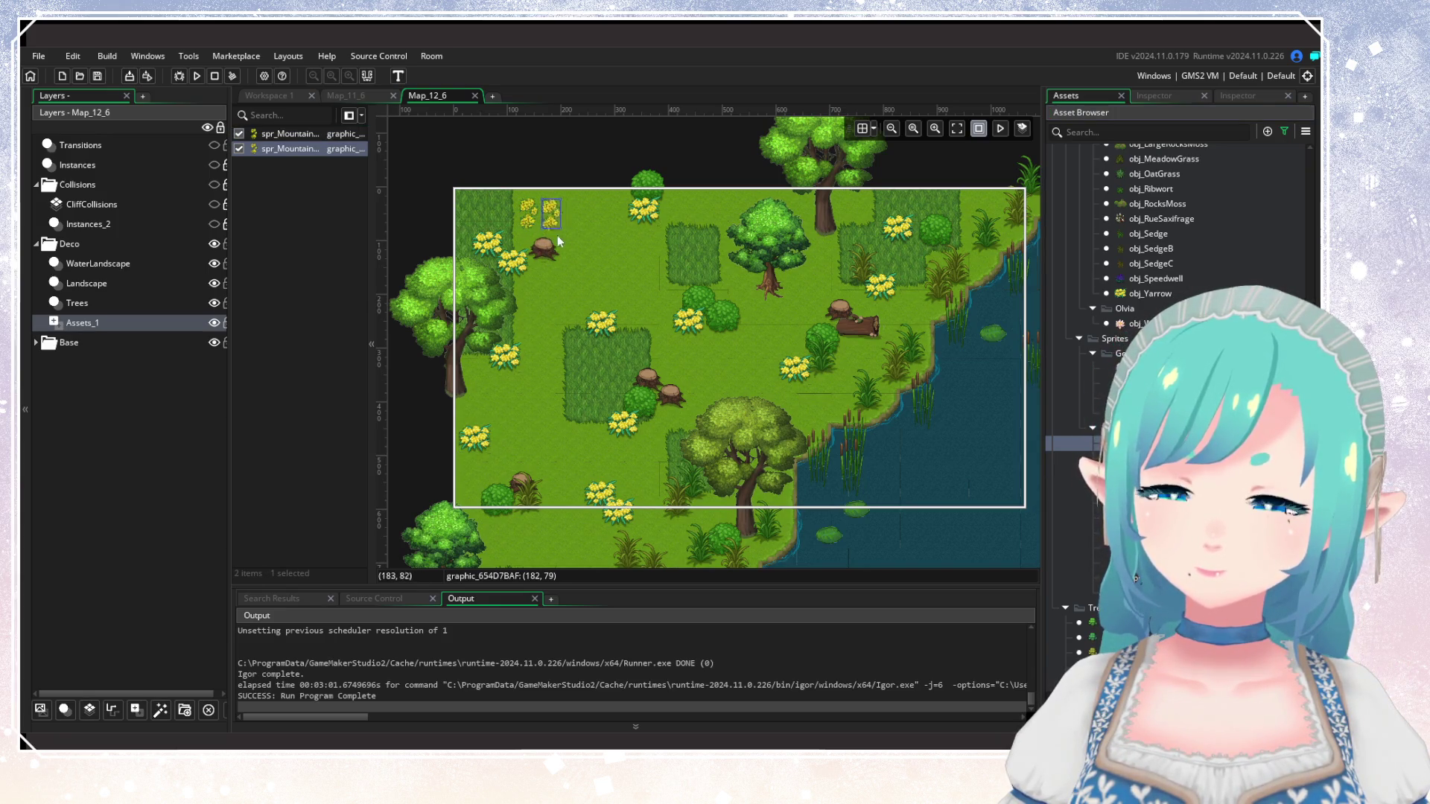
alt+click(543, 249)
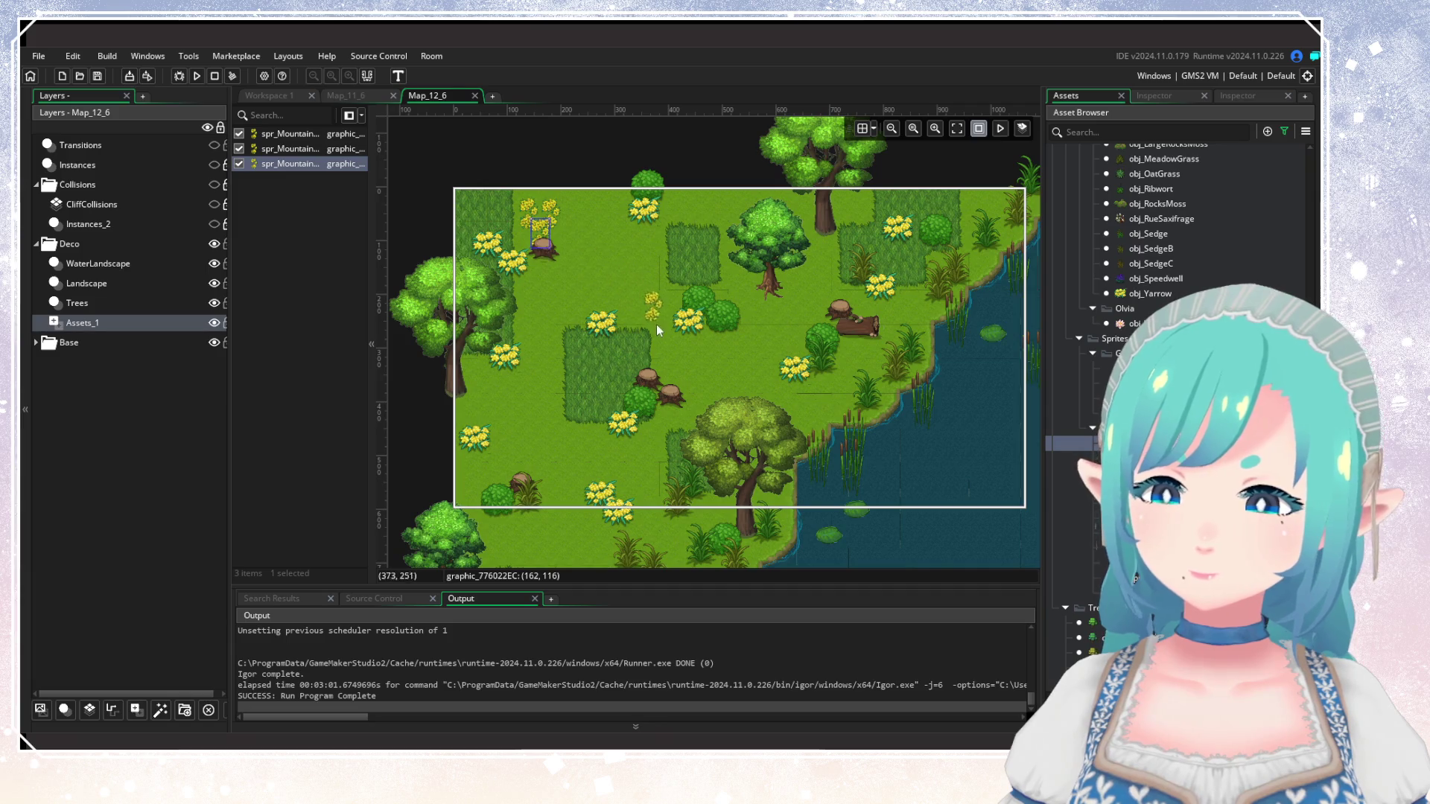
alt+click(642, 302)
alt+click(540, 324)
alt+click(744, 419)
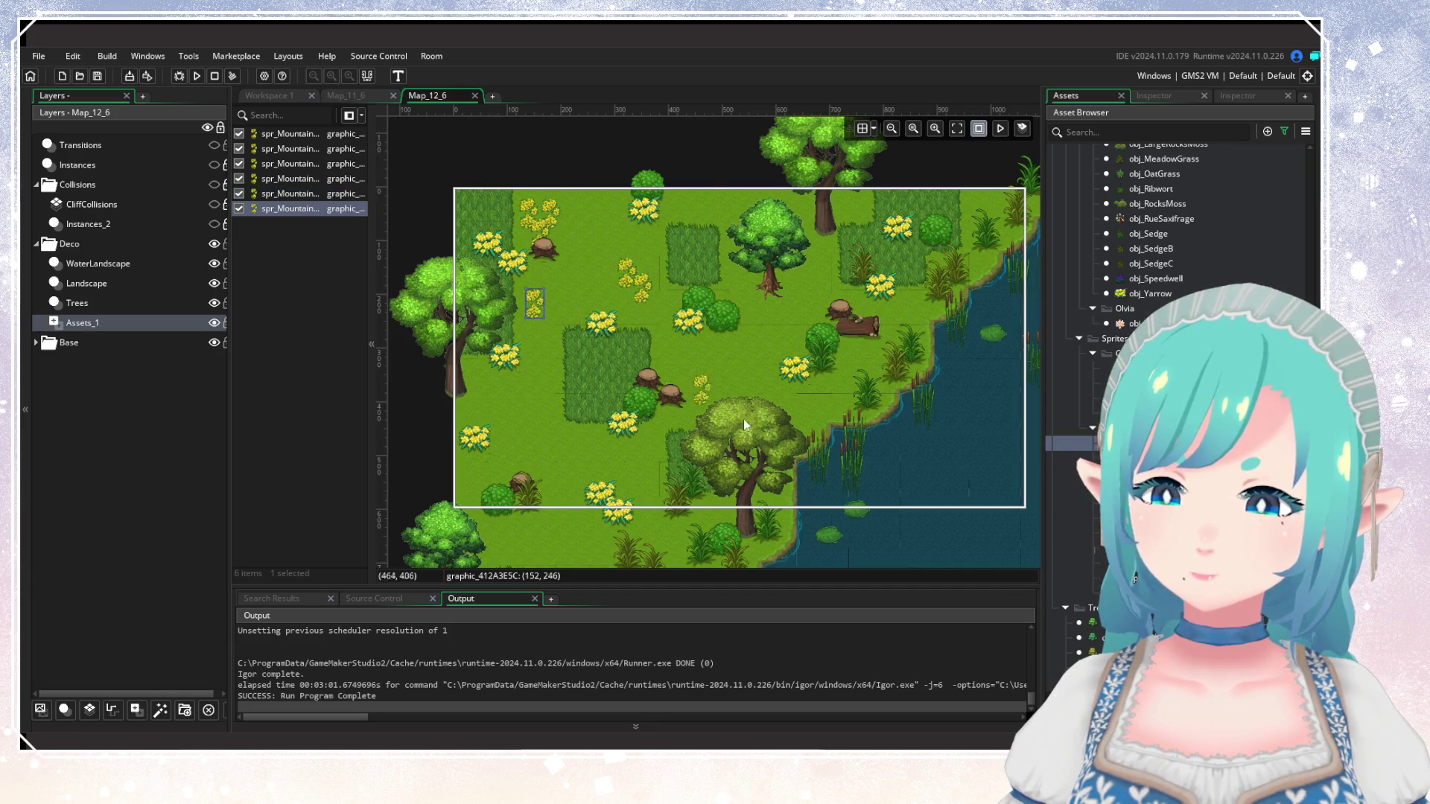
alt+click(778, 399)
alt+click(777, 399)
Paint more mountain flowers across the lower meadow, shoreline and left meadow.
scroll(596, 417, down, 3)
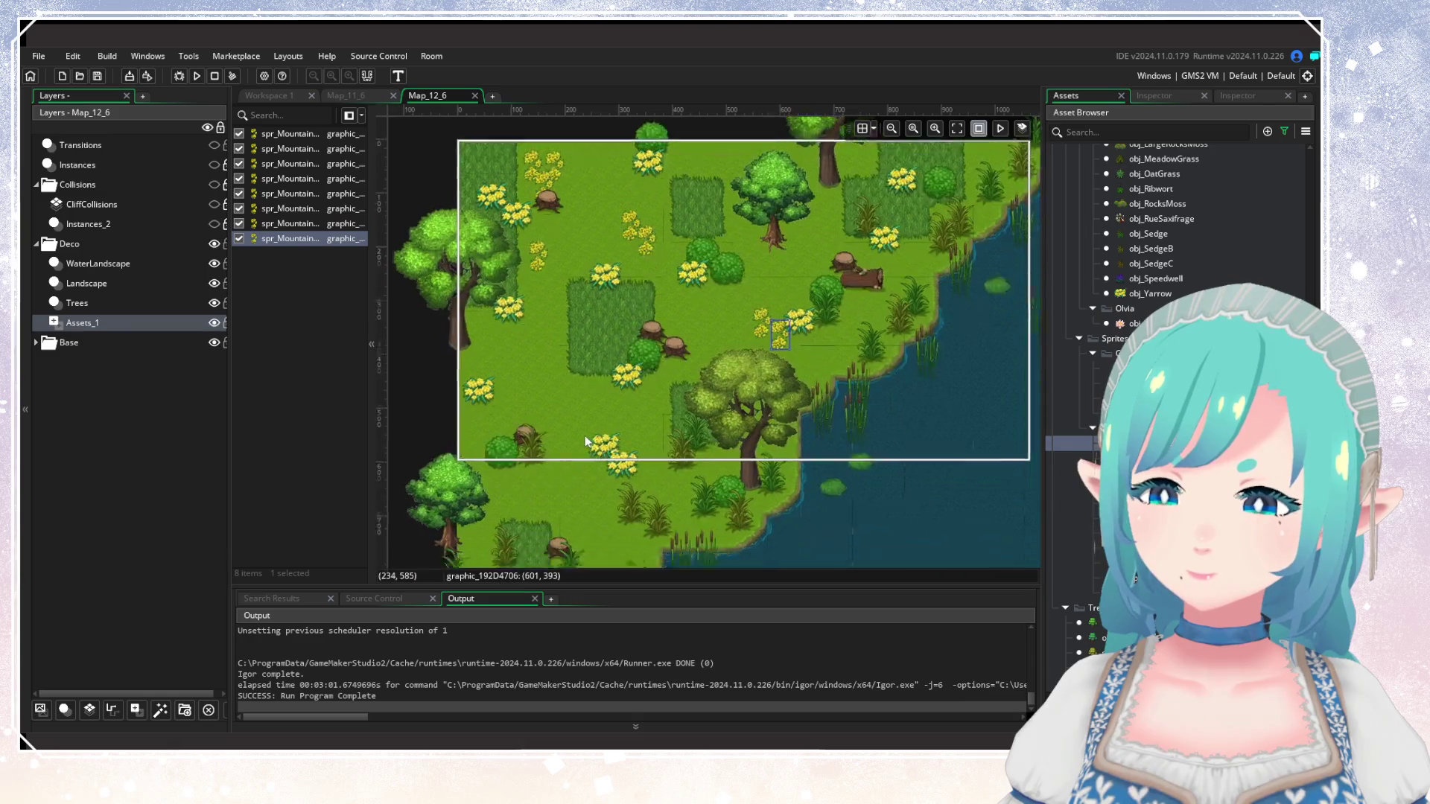
alt+click(602, 437)
alt+click(602, 434)
alt+click(623, 386)
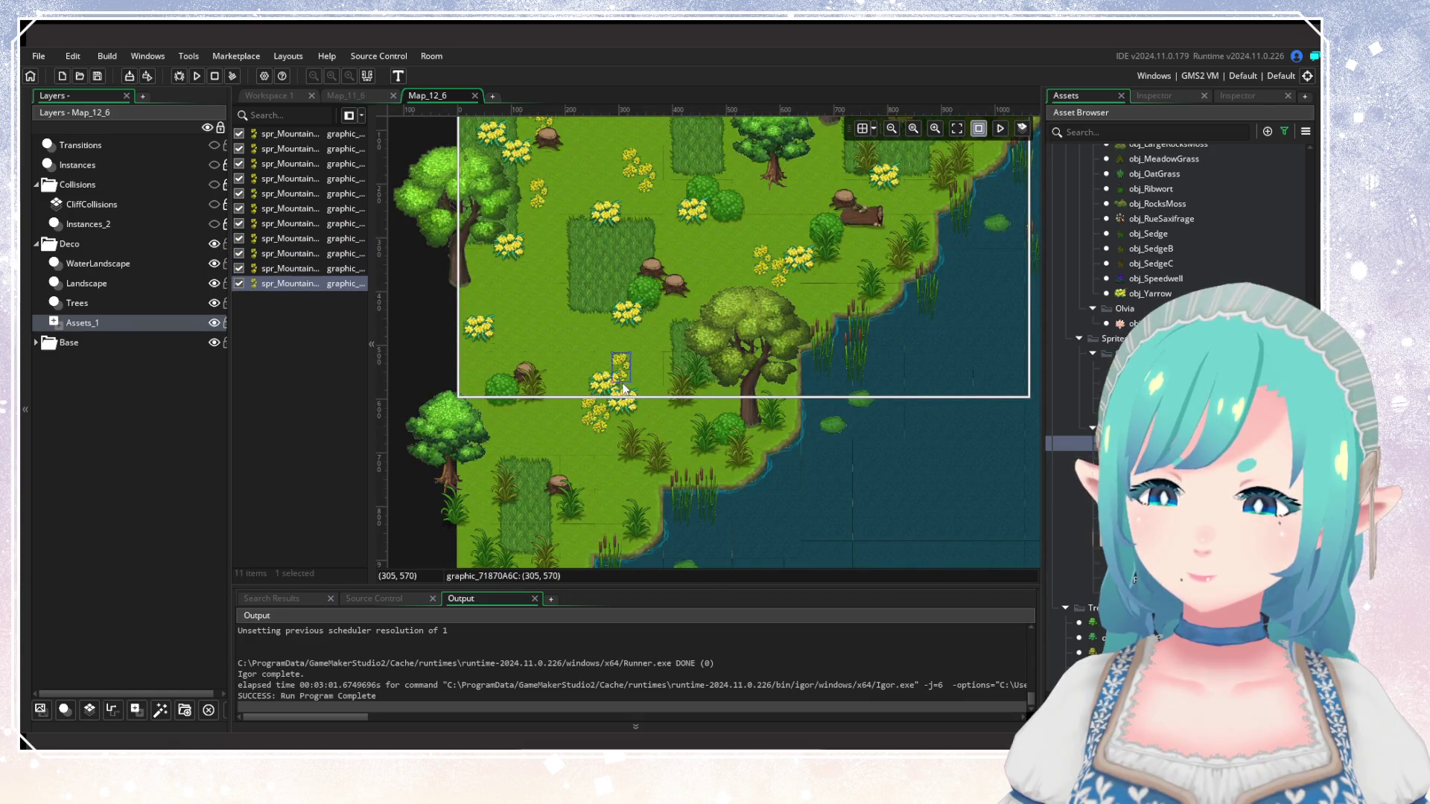
alt+click(527, 445)
alt+click(600, 528)
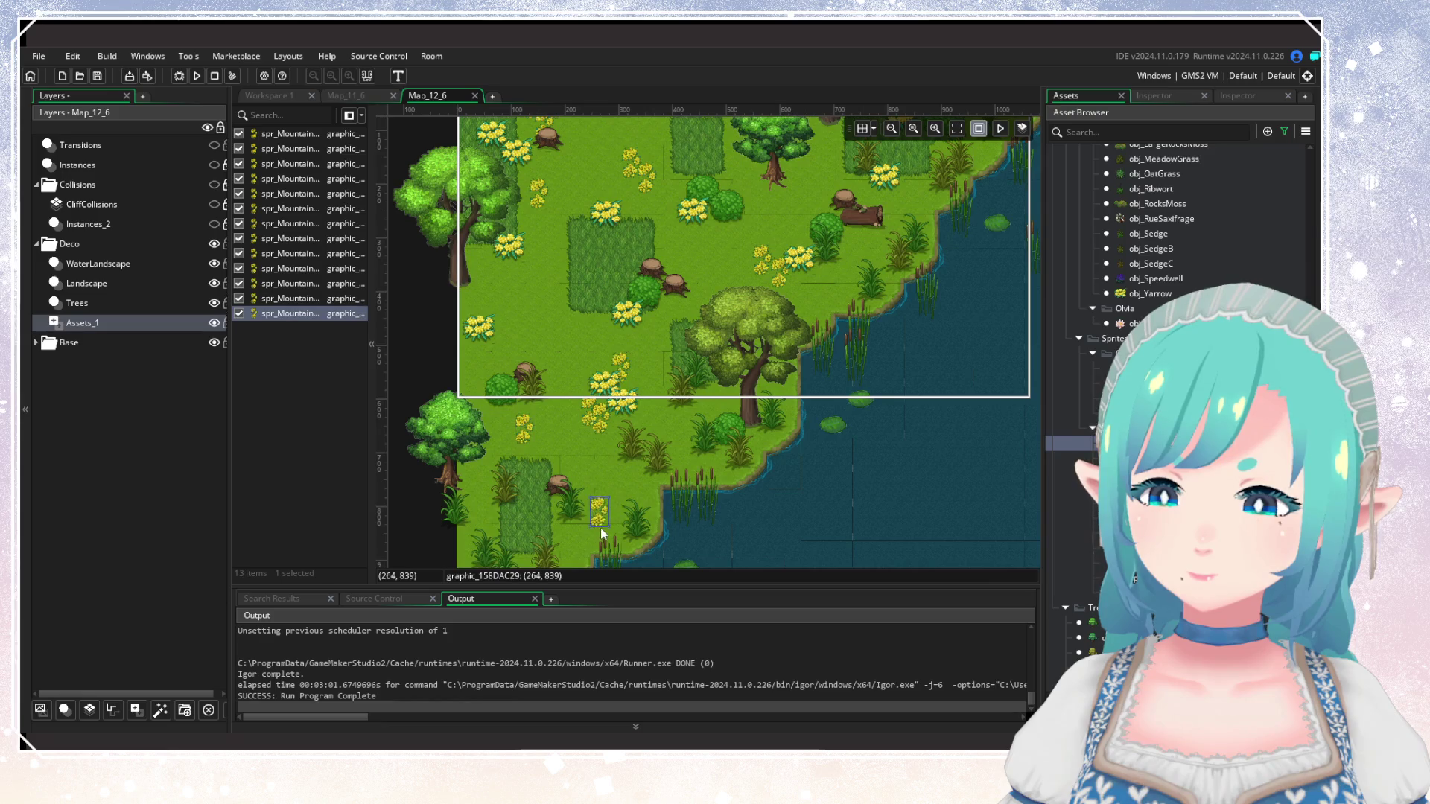
alt+click(499, 317)
alt+click(516, 339)
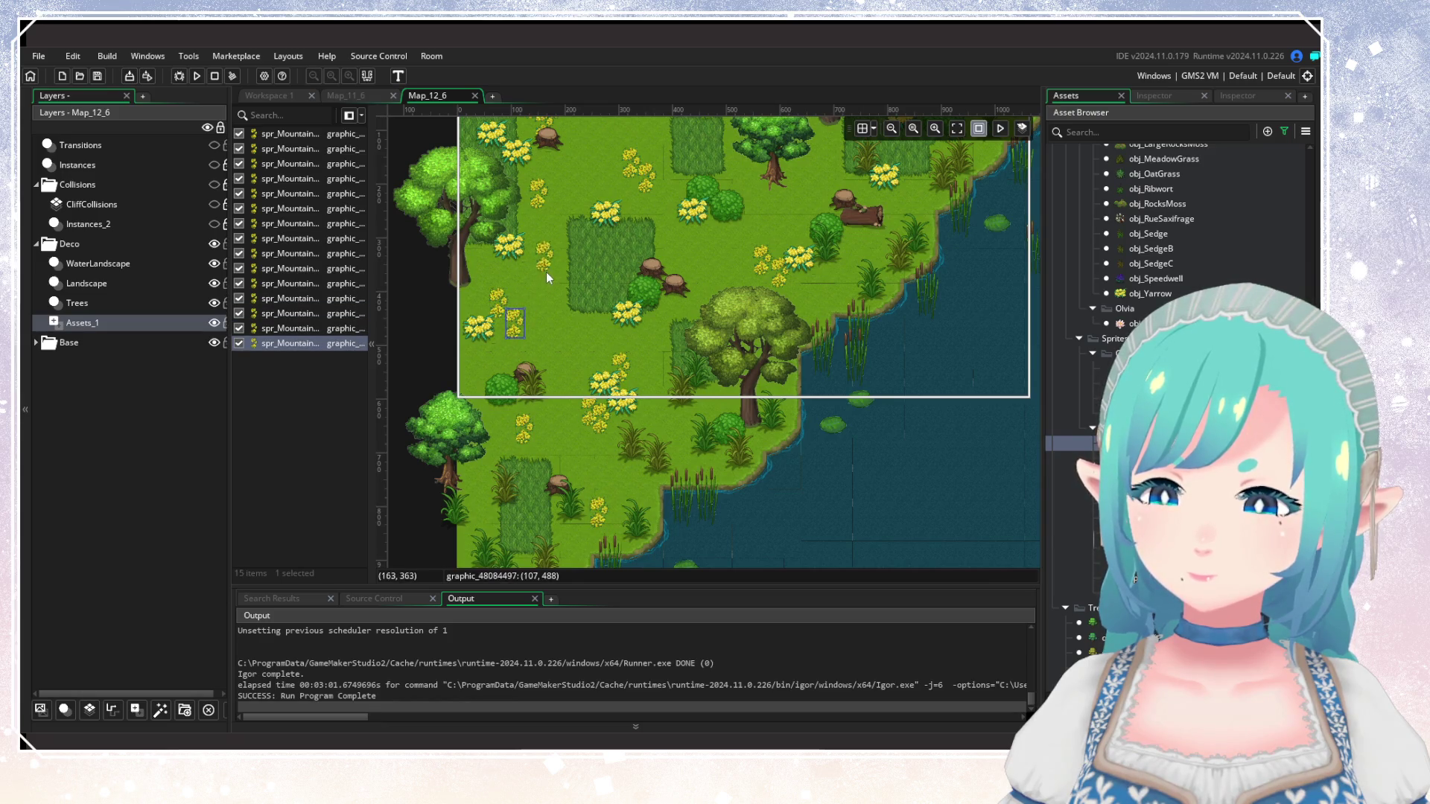
alt+click(557, 301)
Scatter flowers around the top tree and upper-right grass, plus orange flowers on the left meadow.
scroll(557, 301, up, 2)
scroll(557, 301, right, 3)
alt+click(695, 235)
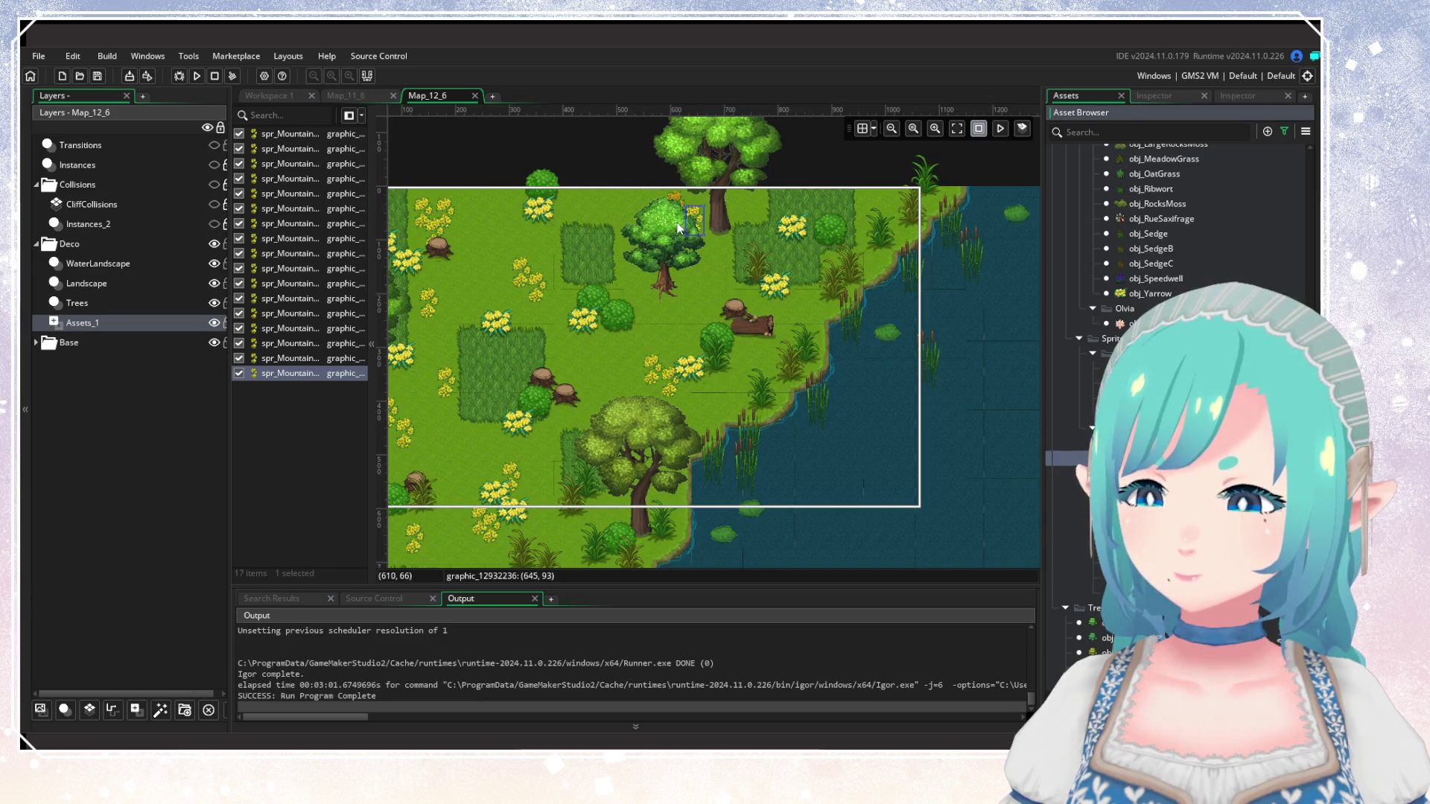
alt+click(675, 223)
alt+click(630, 256)
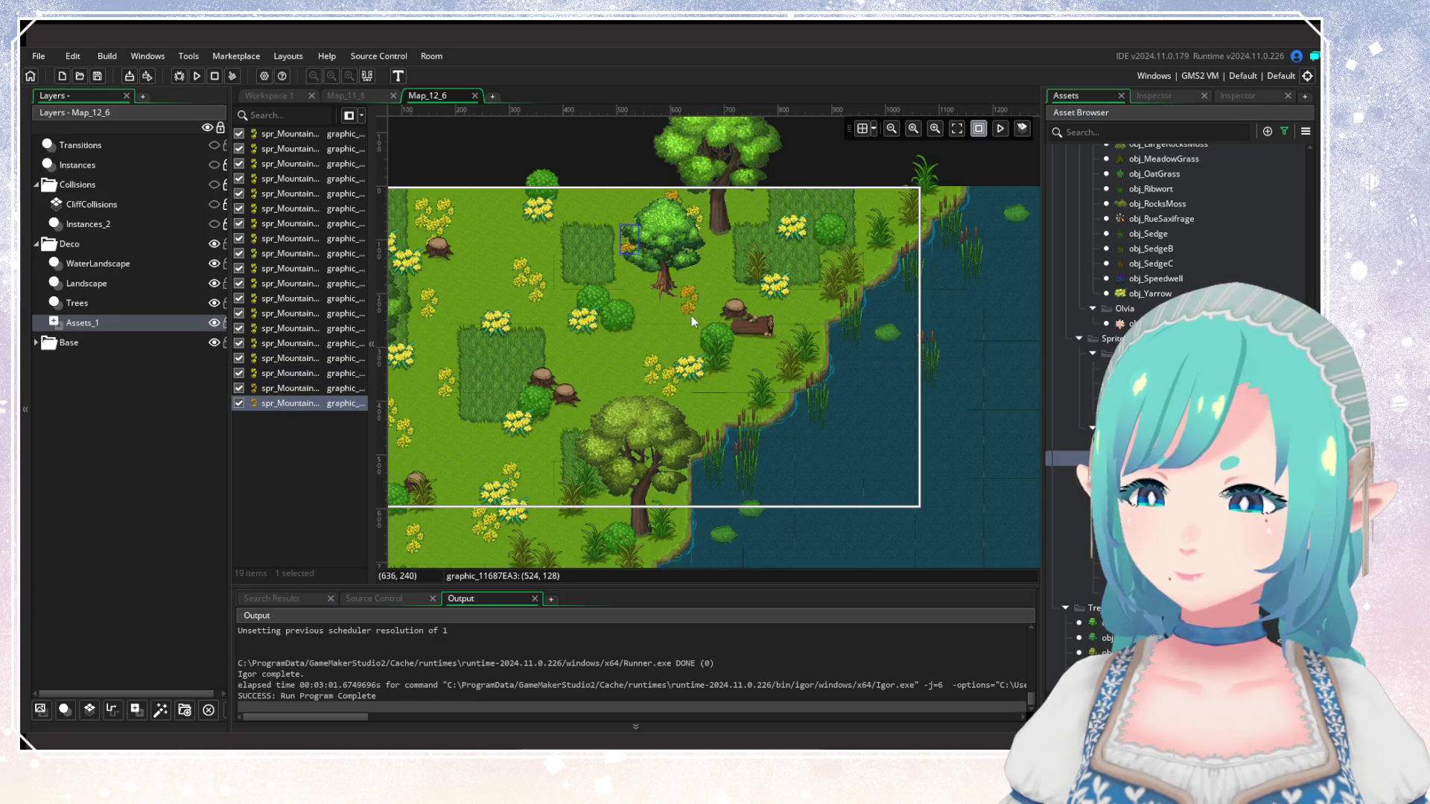
alt+click(689, 304)
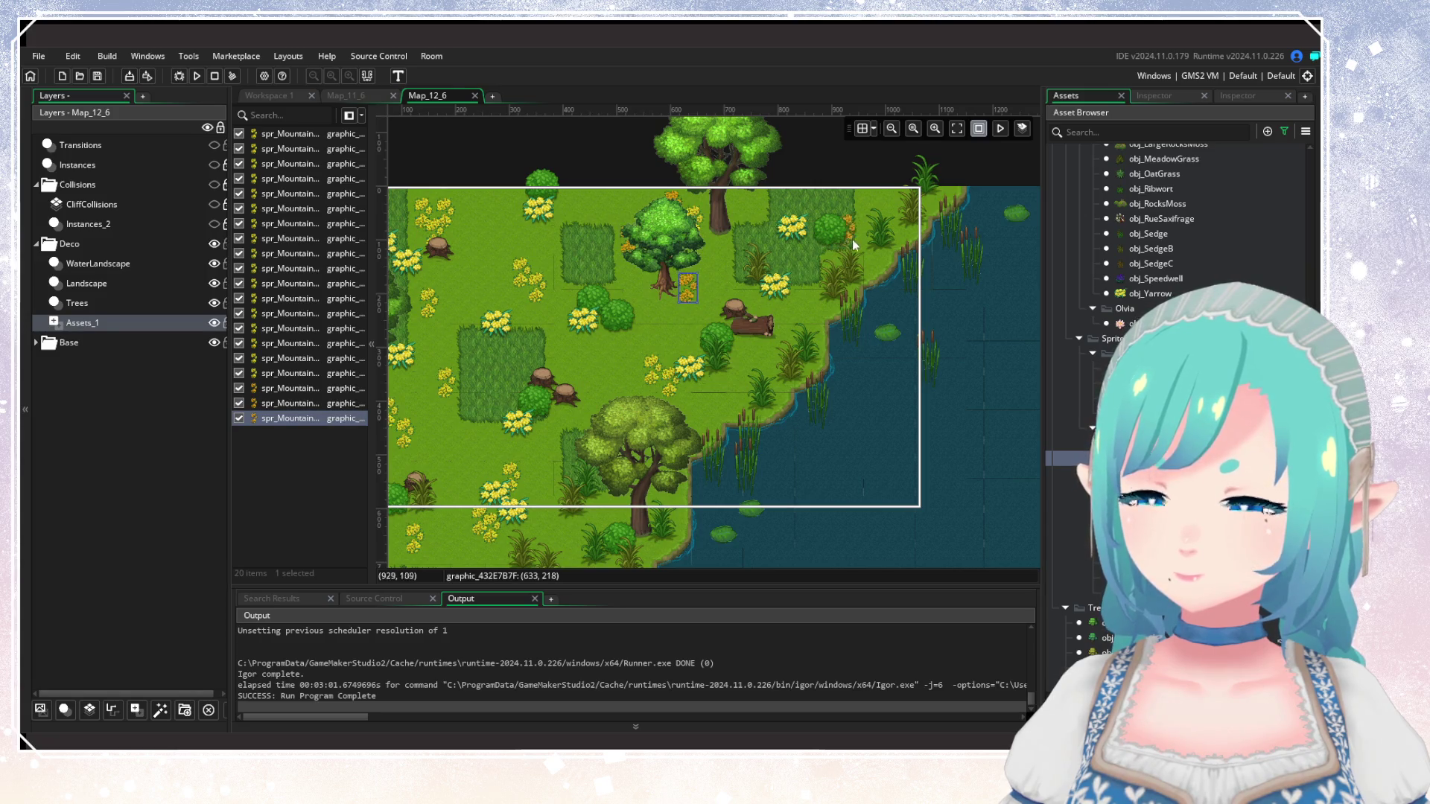
alt+click(876, 225)
drag(580, 400, 676, 396)
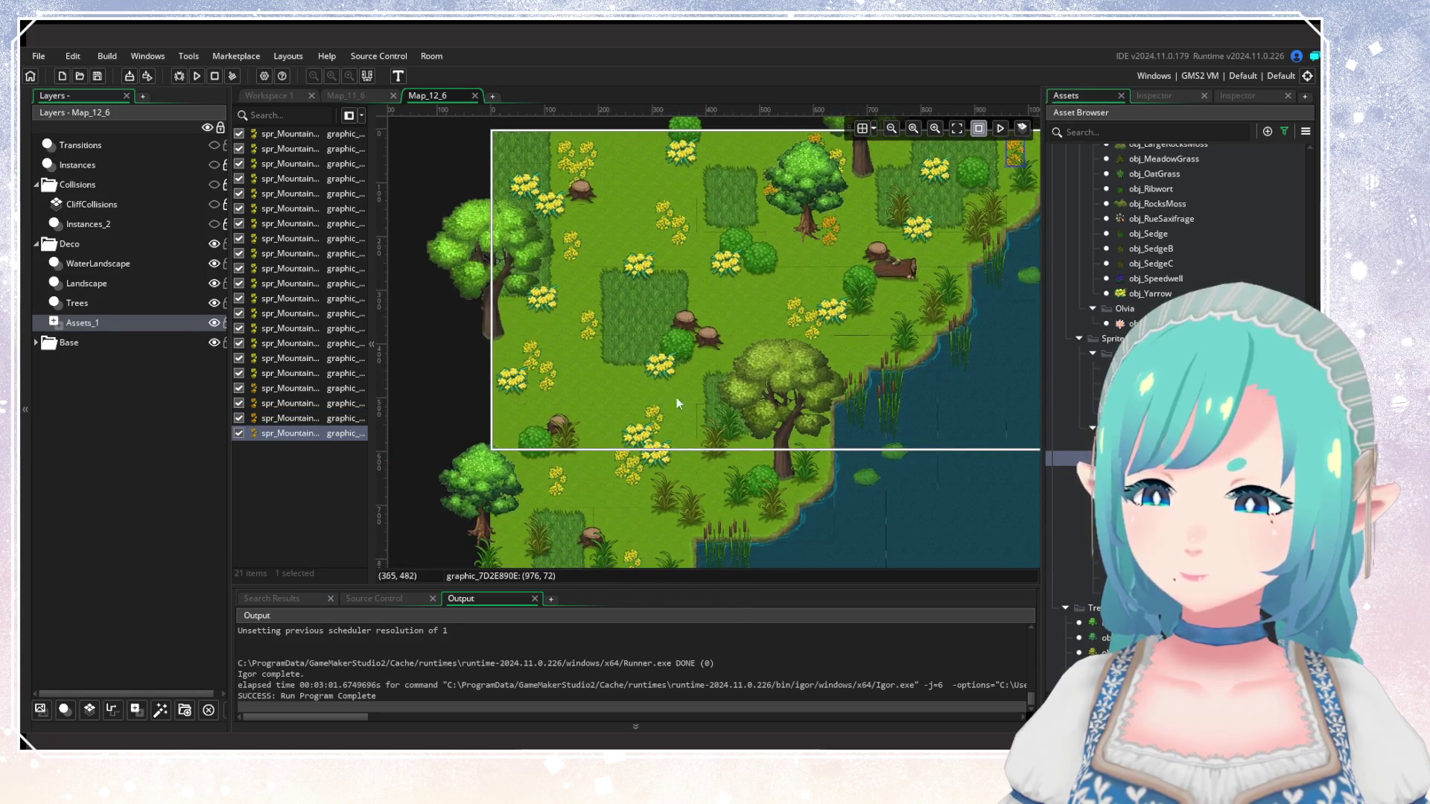
alt+click(578, 349)
alt+click(634, 401)
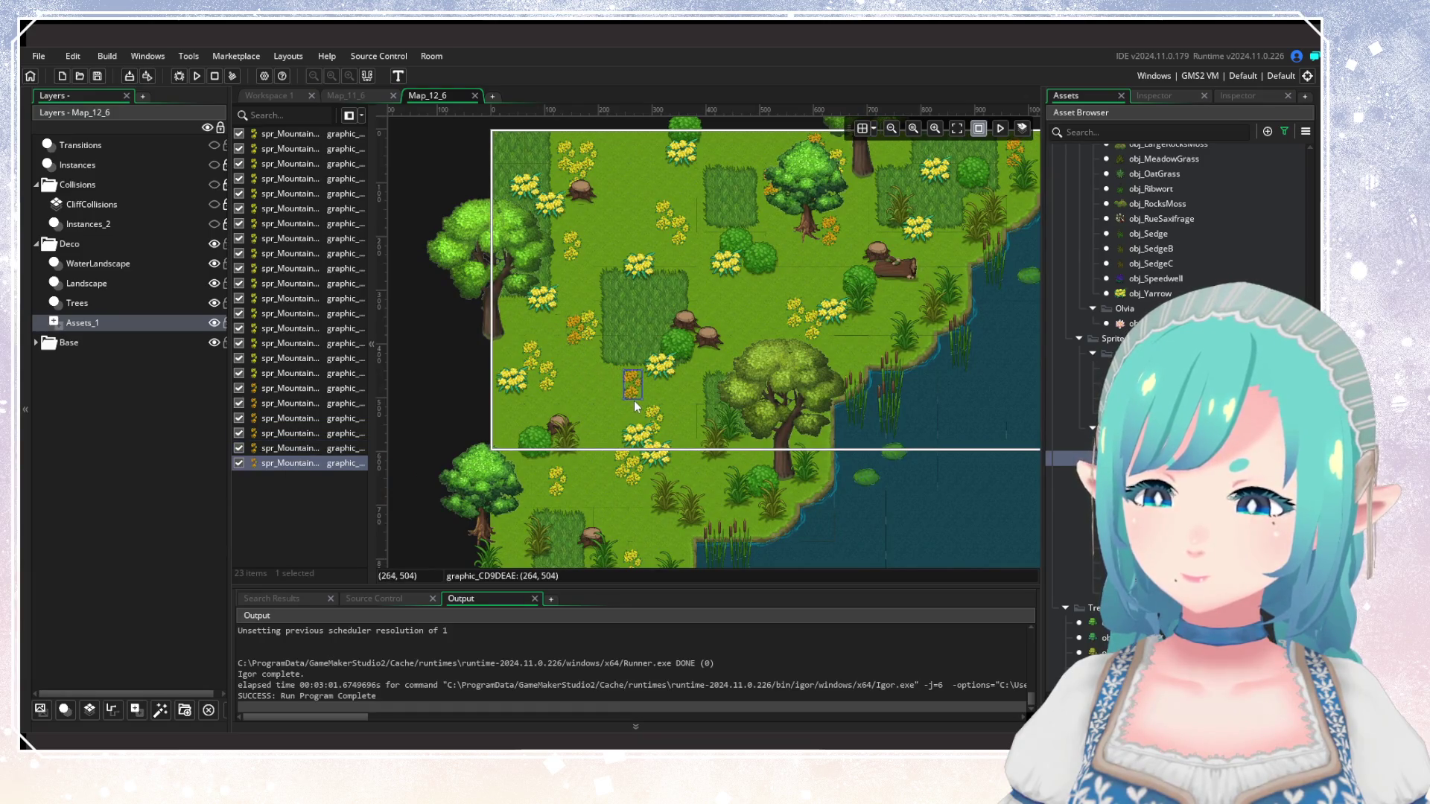
alt+click(534, 402)
Add white and yellow flowers near the central bushes, shoreline, top tree and upper-left meadow.
scroll(633, 304, up, 3)
alt+click(642, 331)
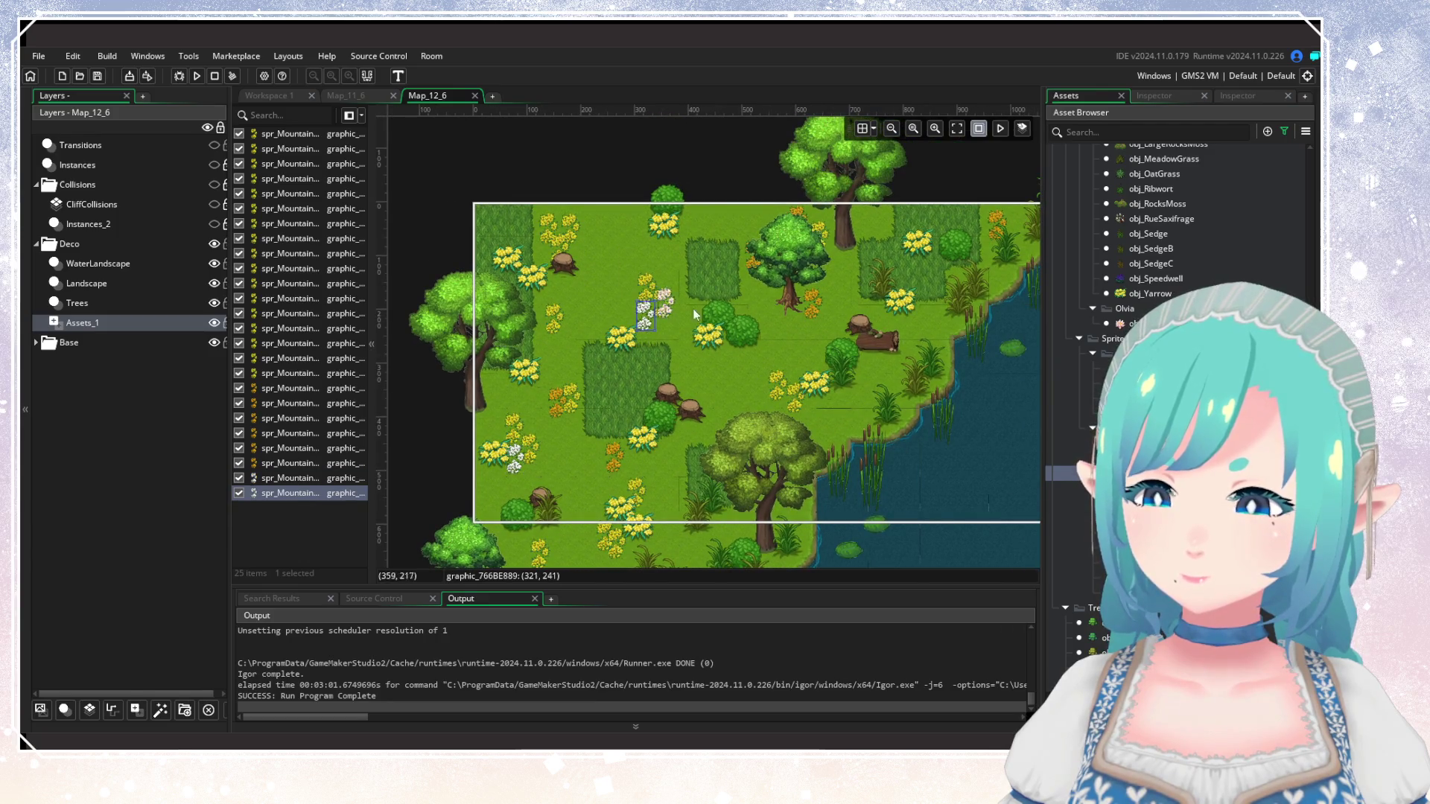
alt+click(829, 287)
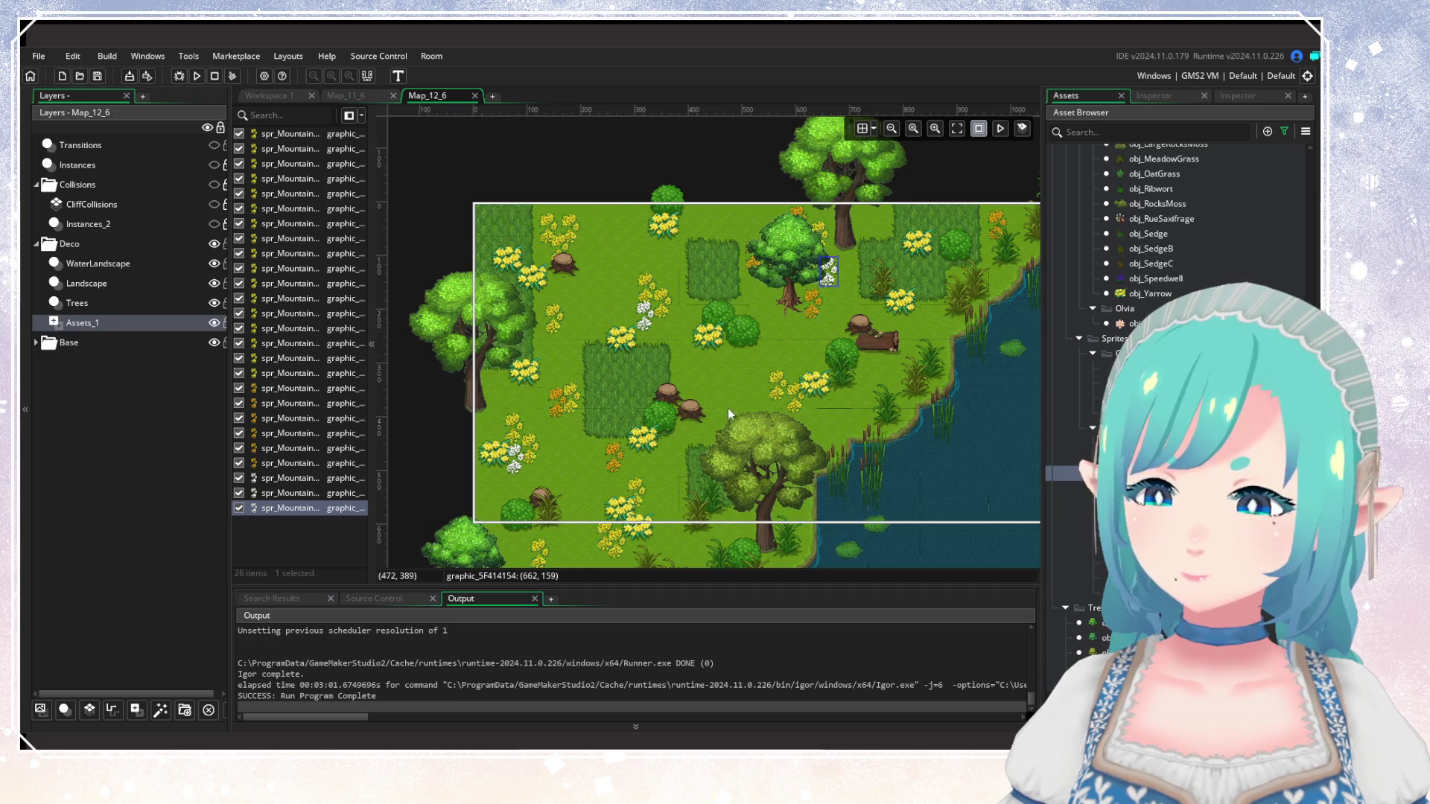
drag(727, 408, 722, 270)
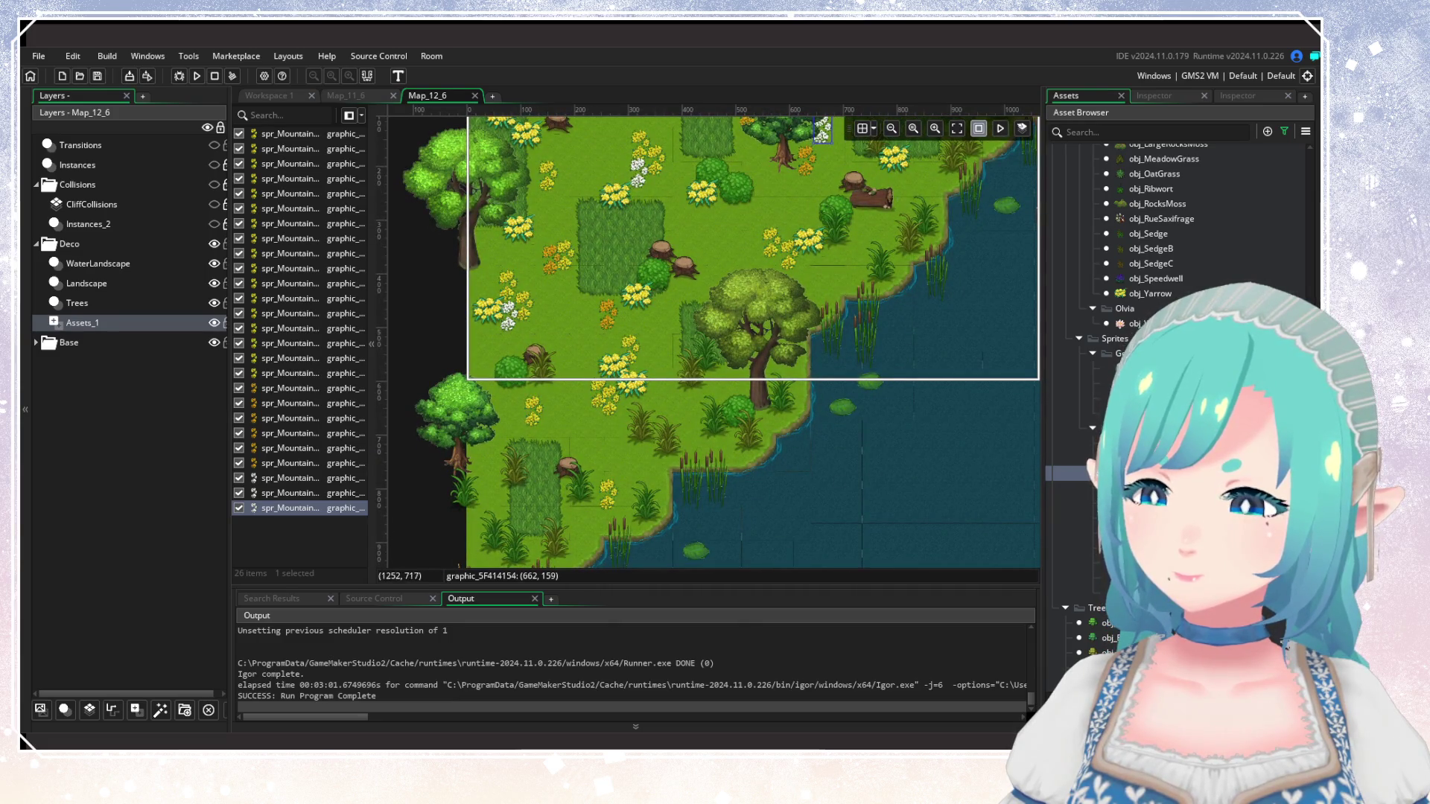
drag(605, 236, 646, 309)
alt+click(659, 309)
alt+click(672, 325)
alt+click(701, 261)
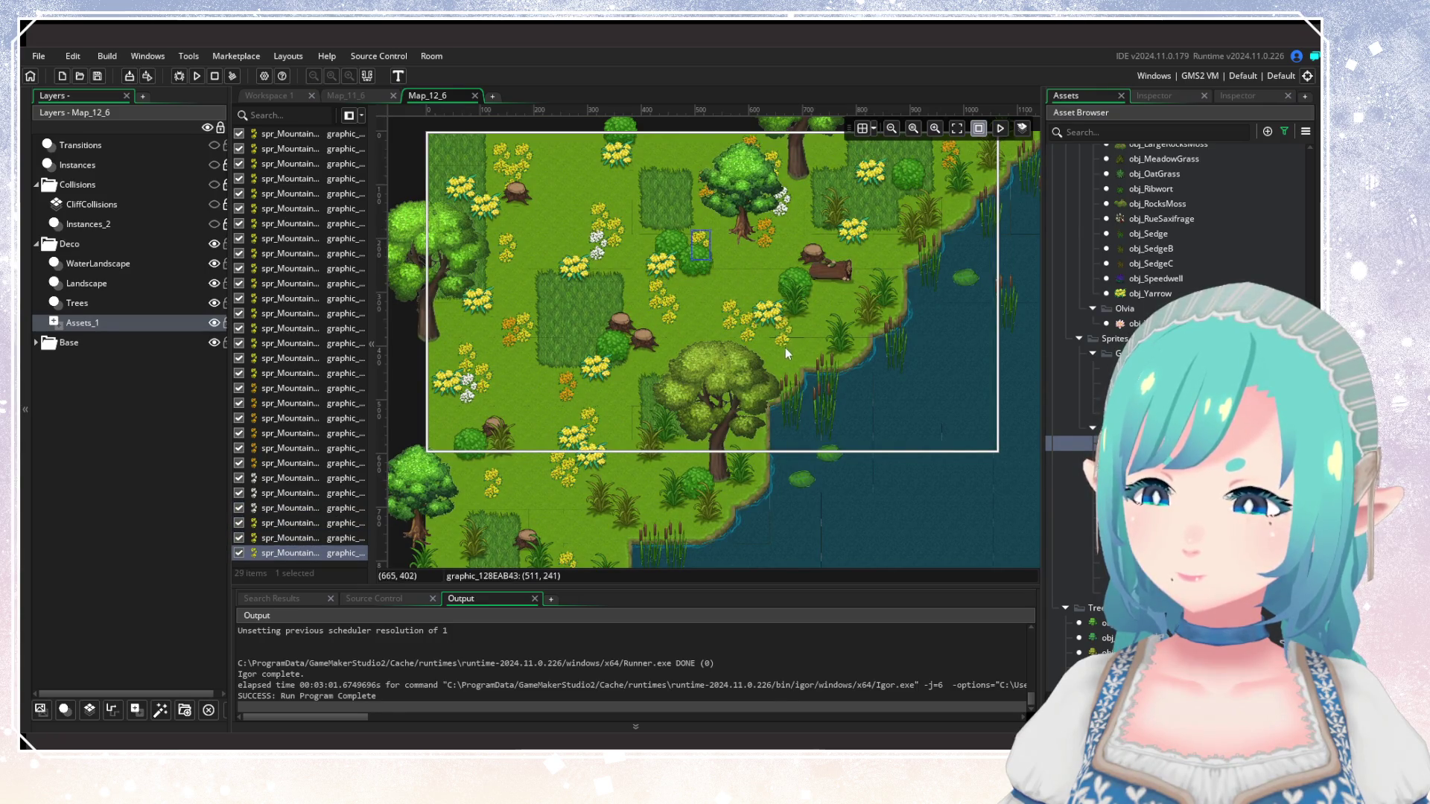
alt+click(774, 311)
drag(730, 360, 650, 353)
scroll(610, 321, down, 2)
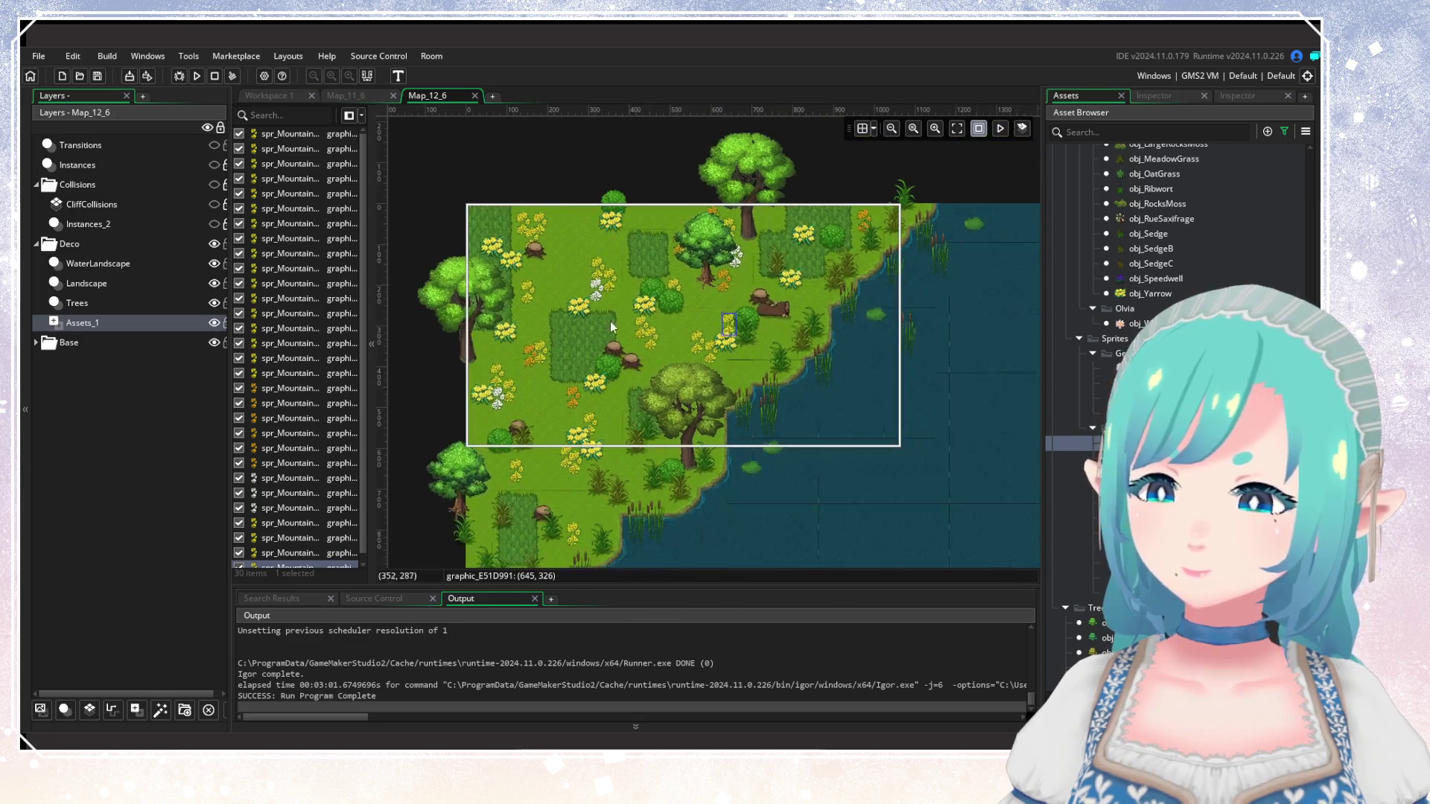
alt+click(565, 270)
alt+click(574, 279)
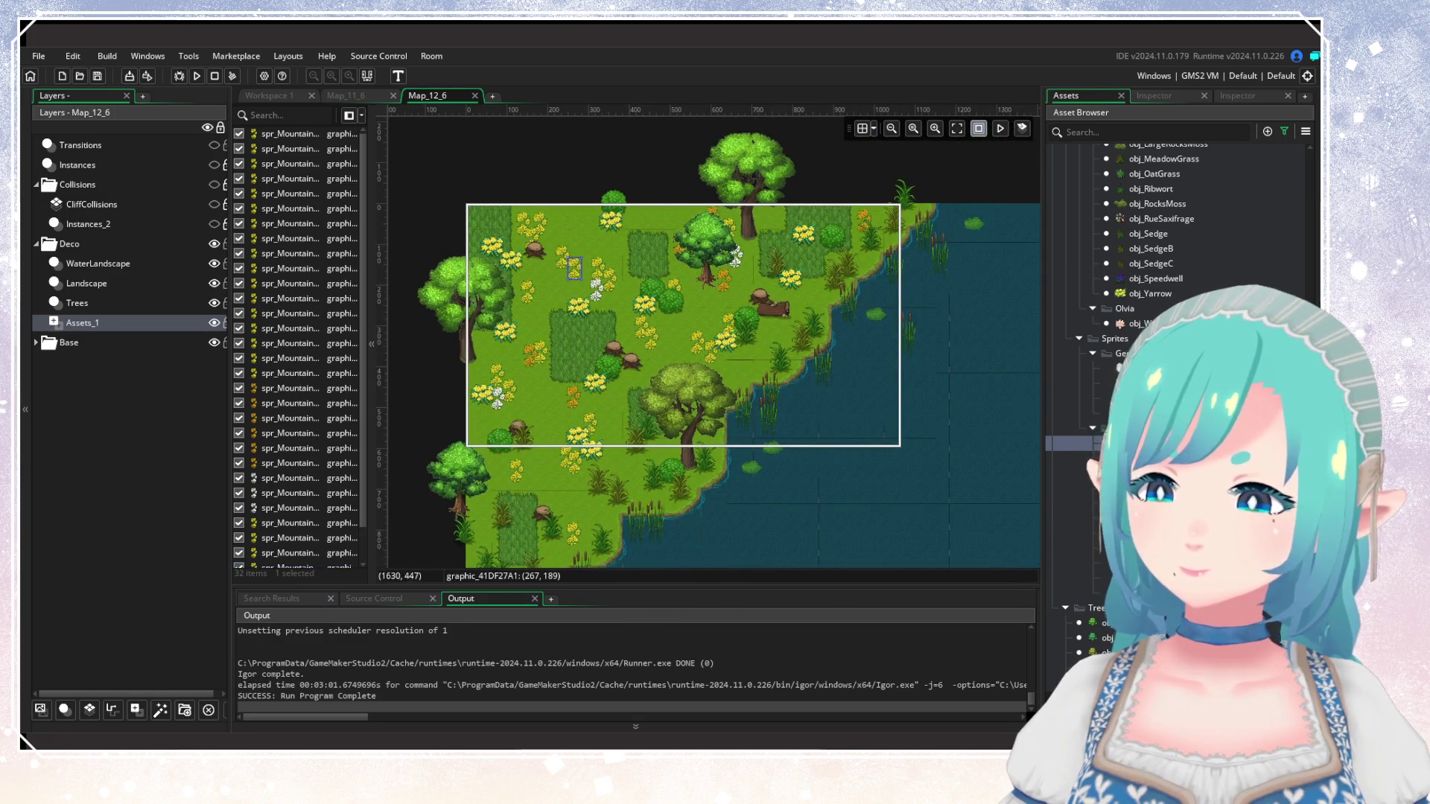
Switch to a different flower graphic and paint the final flowers, bringing the layer to 35 items.
click(1117, 458)
alt+click(573, 243)
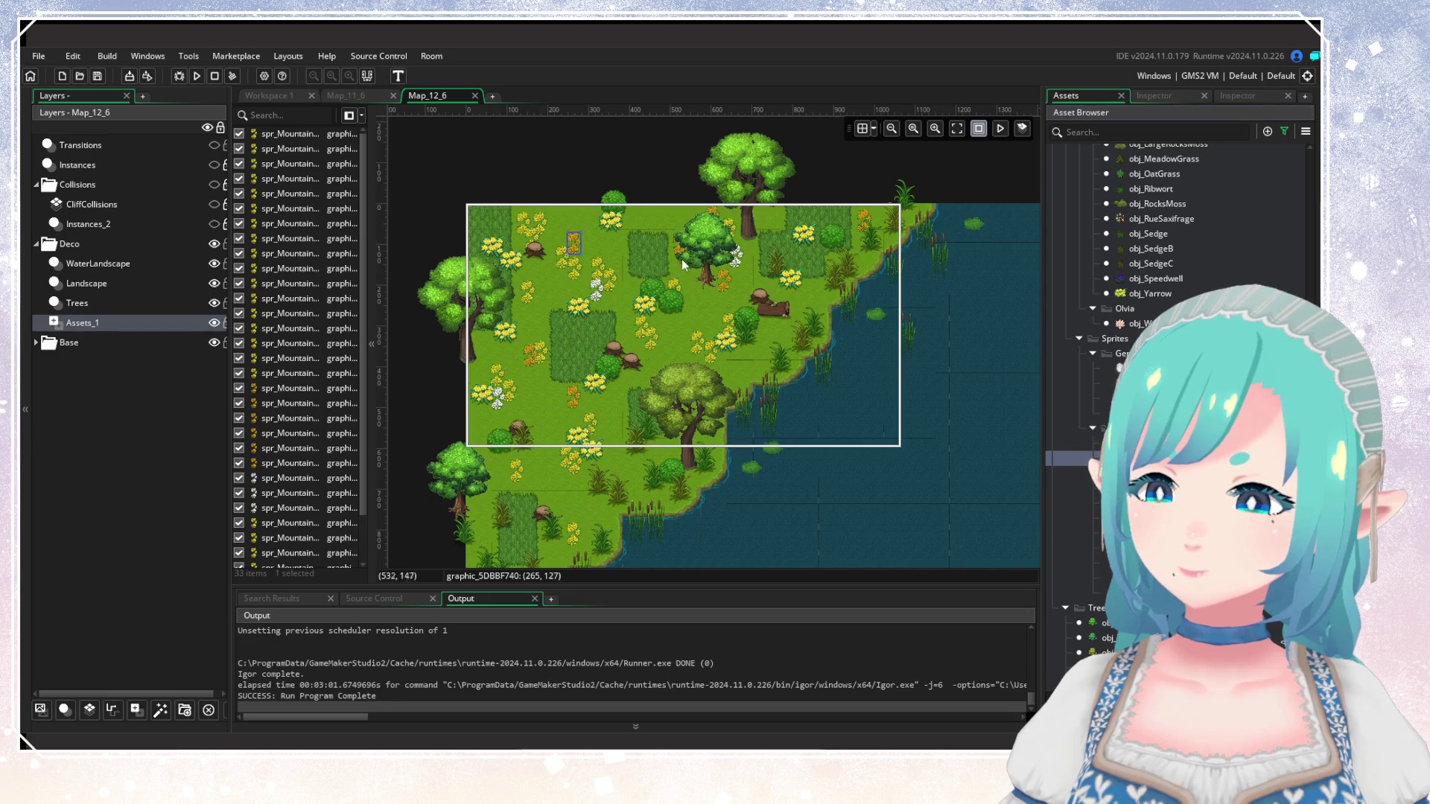
click(754, 369)
scroll(640, 434, down, 1)
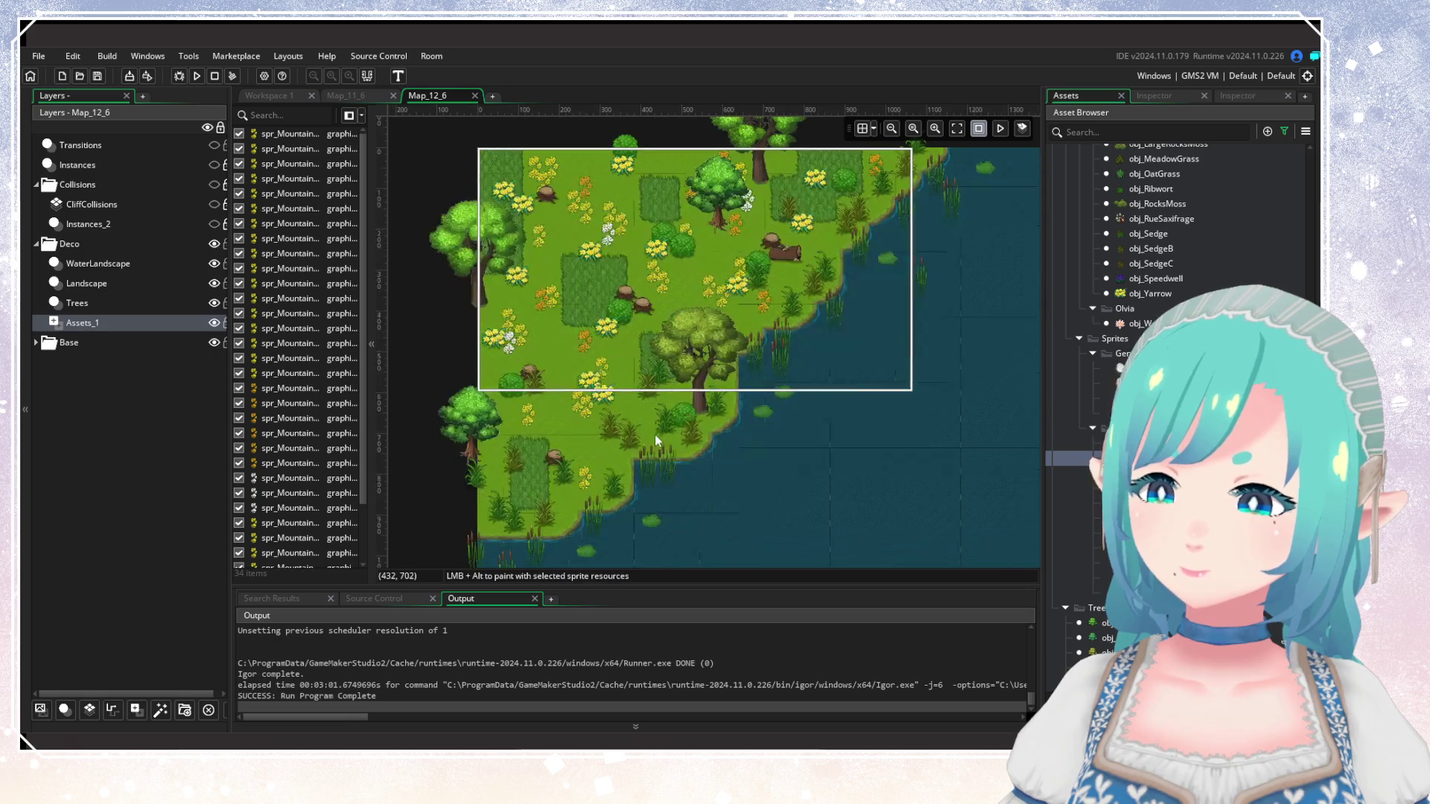
alt+click(646, 435)
scroll(659, 400, down, 2)
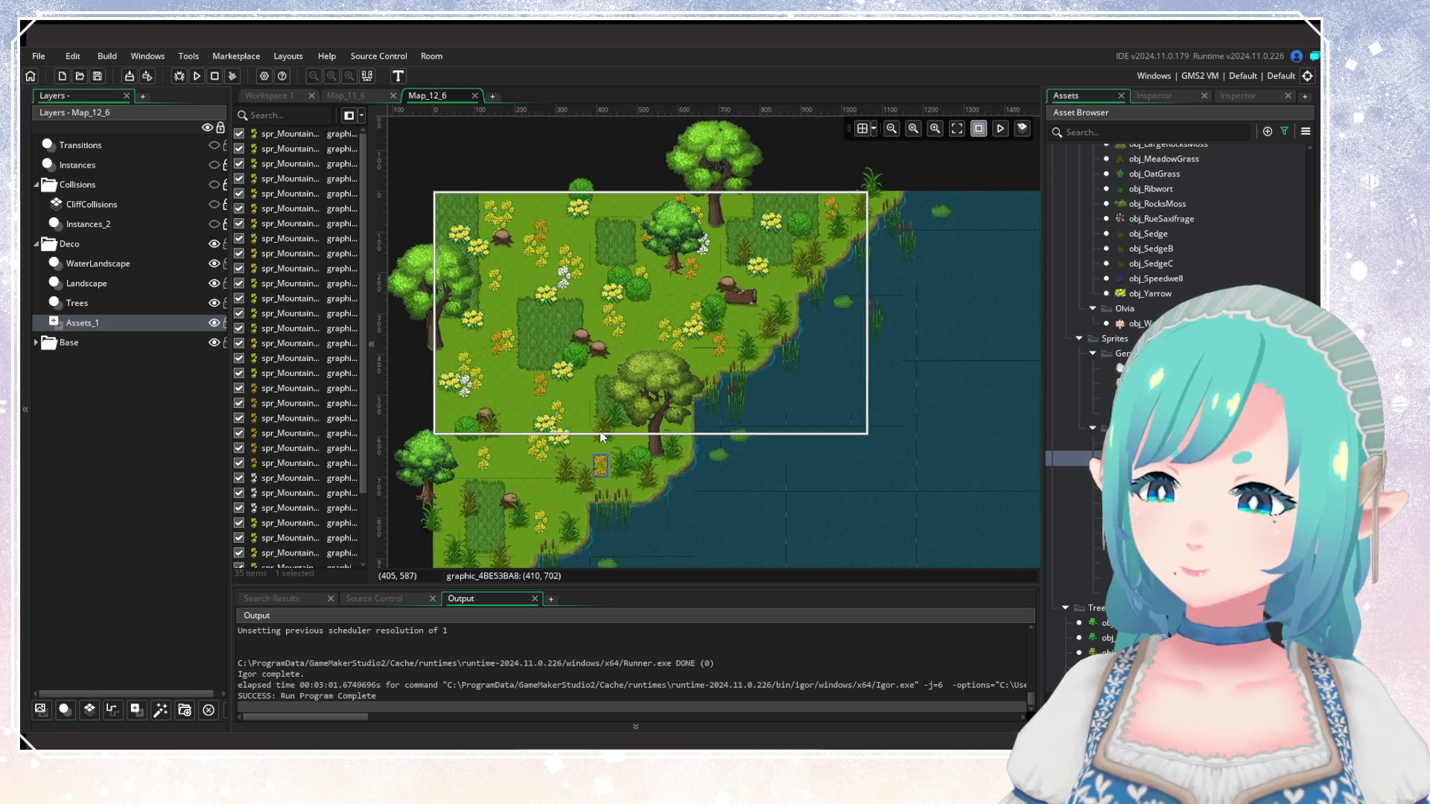
Zoom out and back in on the 12000 x 8000 world map to compare the surrounding coast and forest.
scroll(750, 430, down, 4)
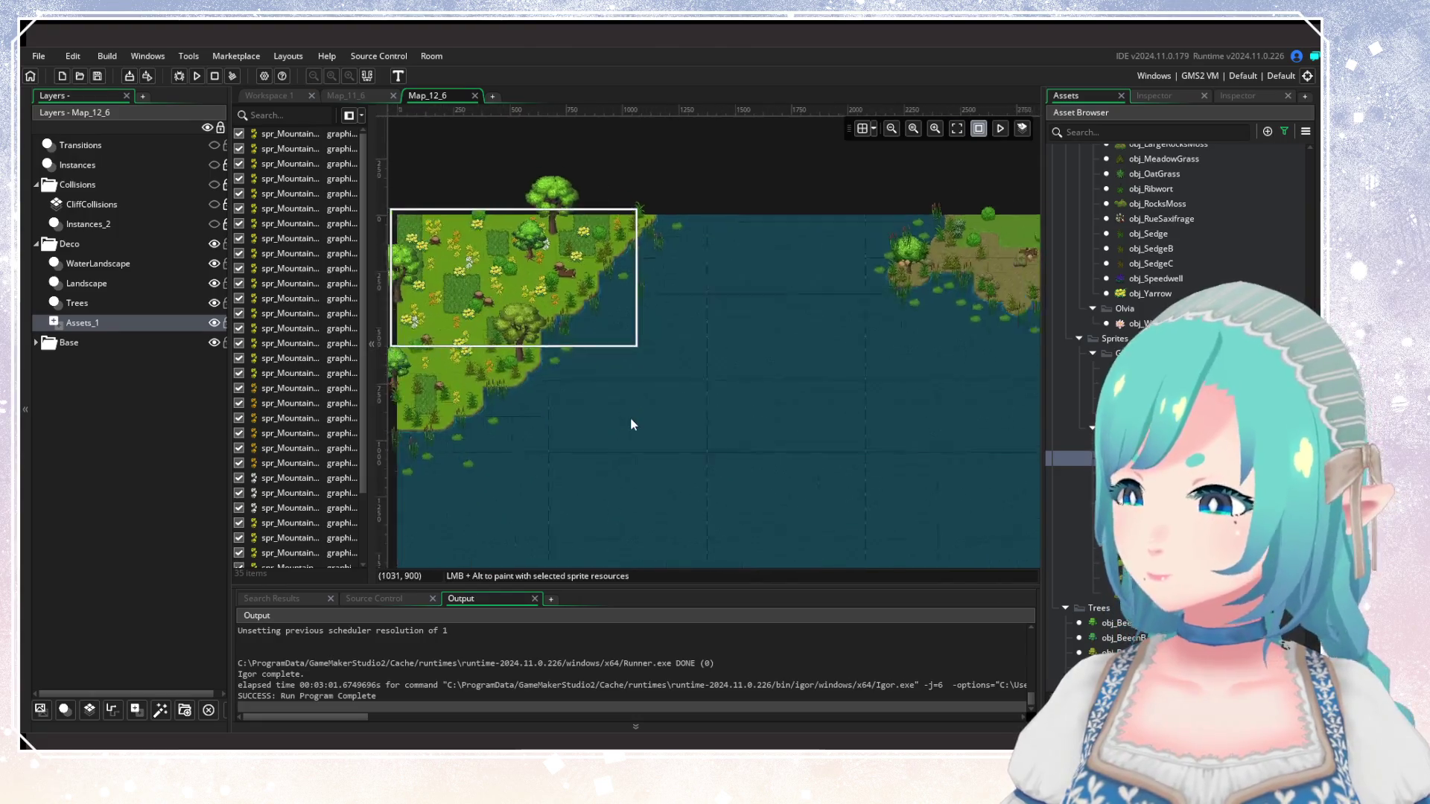
scroll(593, 414, up, 4)
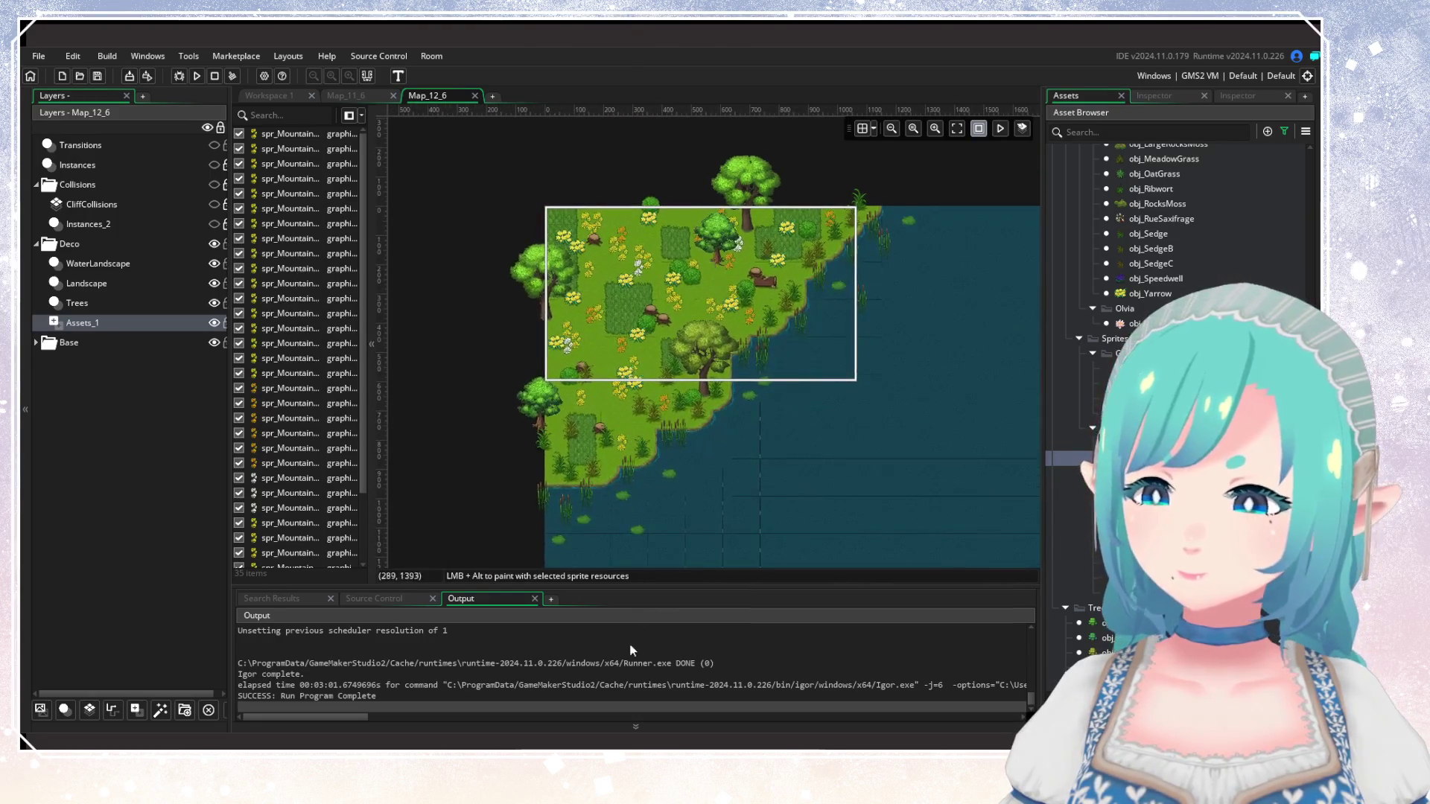
scroll(580, 451, down, 4)
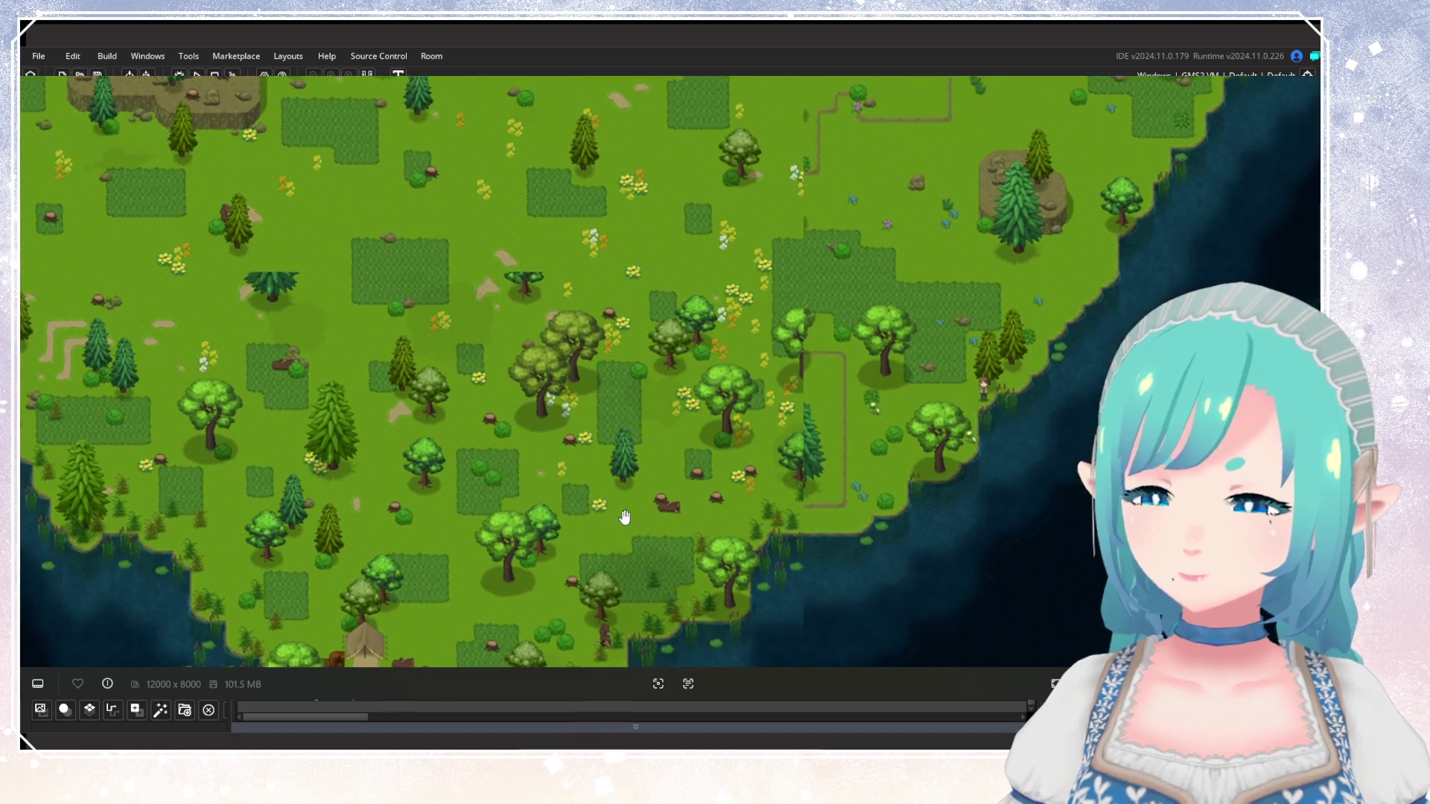
scroll(625, 506, up, 1)
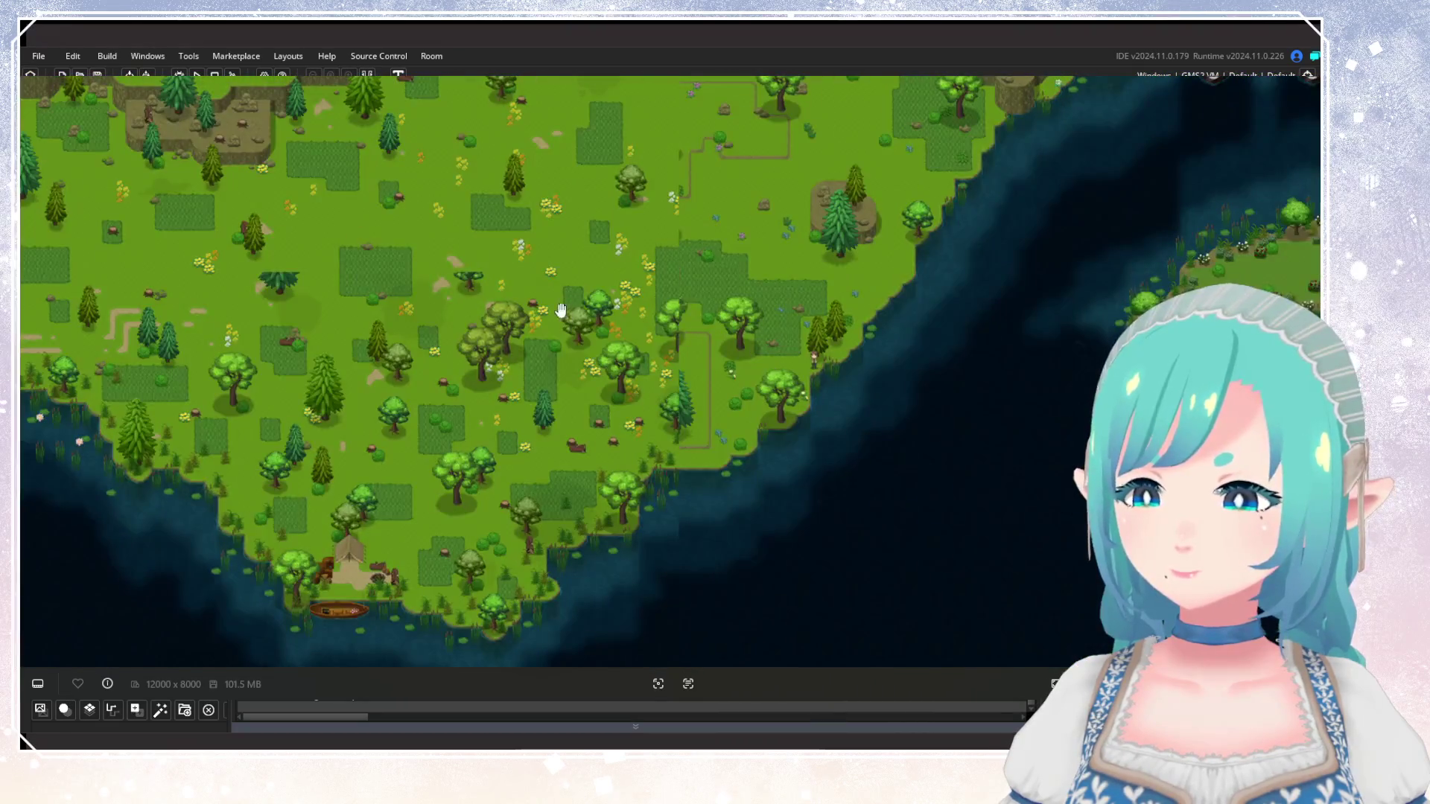
scroll(561, 310, up, 1)
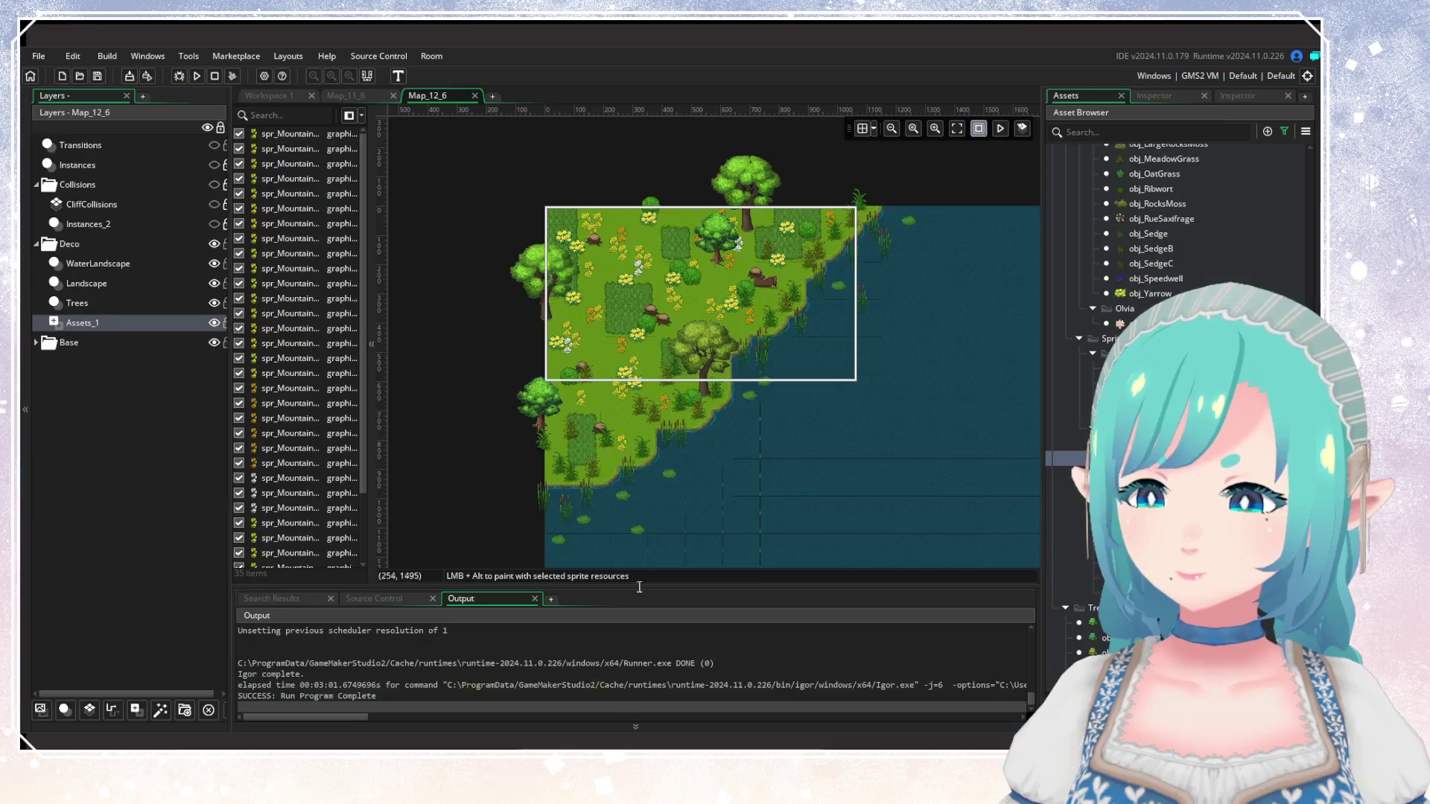
Pan and zoom the Map_12_6 room view around the coastline.
drag(646, 377, 565, 364)
scroll(571, 367, up, 1)
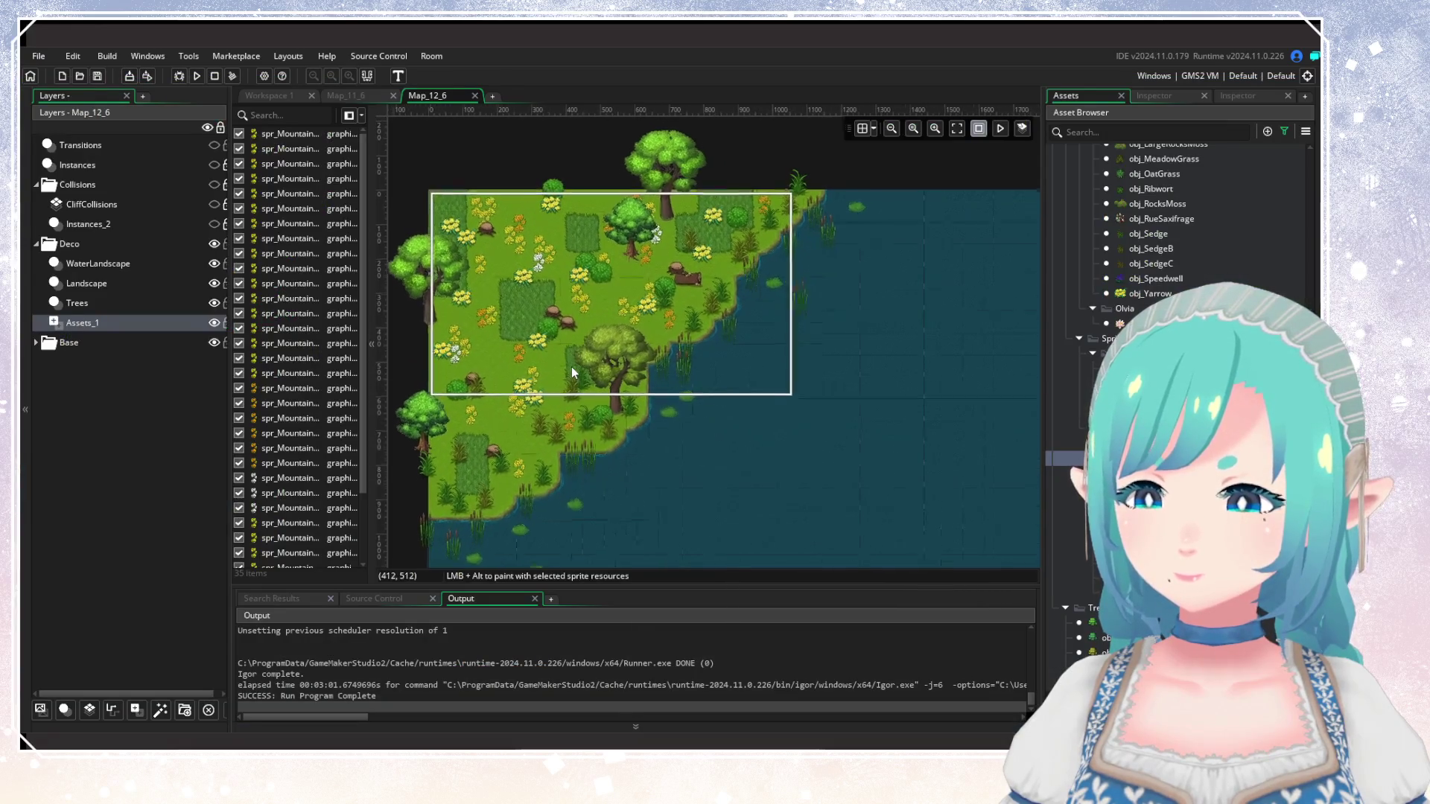
scroll(571, 366, down, 1)
drag(676, 451, 623, 243)
scroll(706, 435, down, 4)
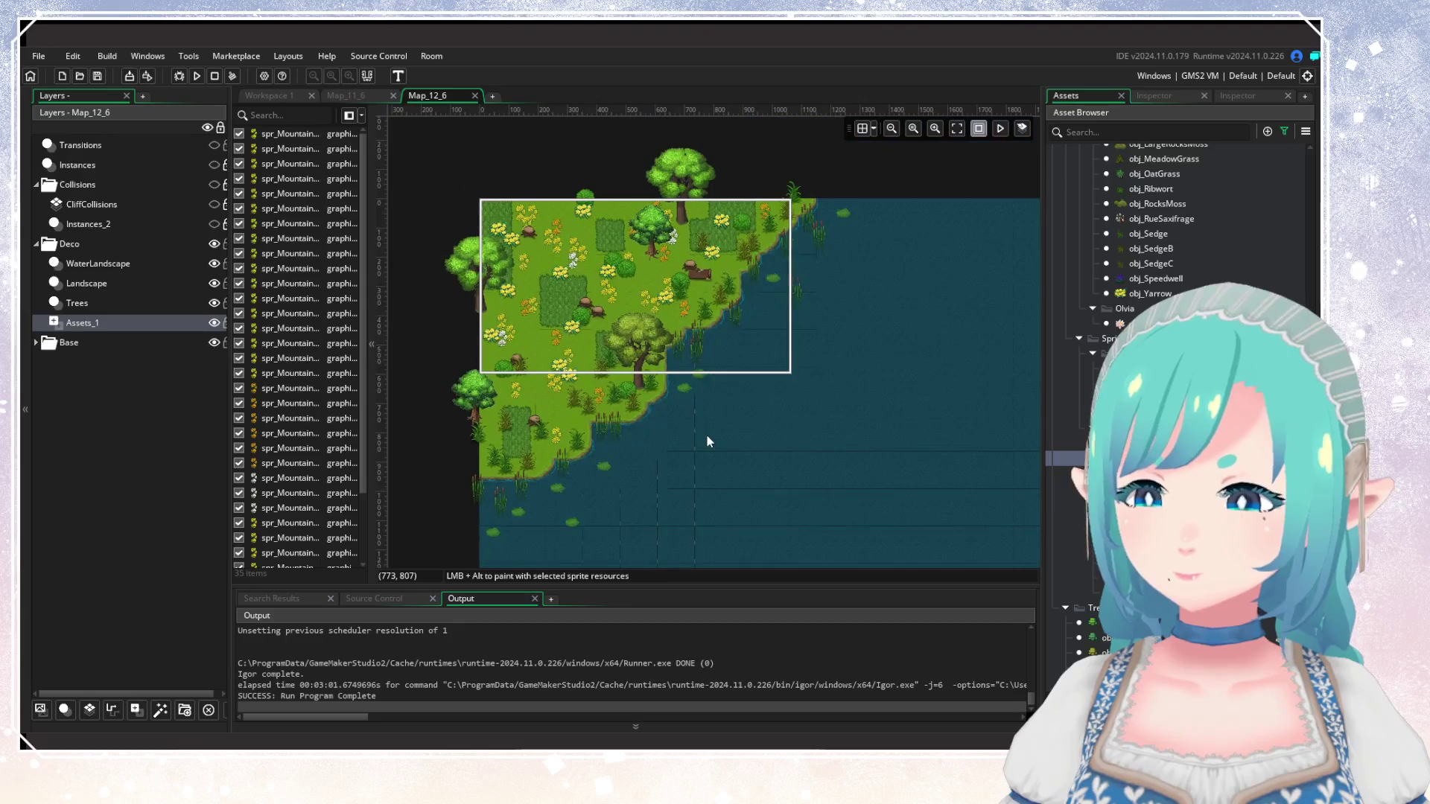
scroll(619, 378, up, 4)
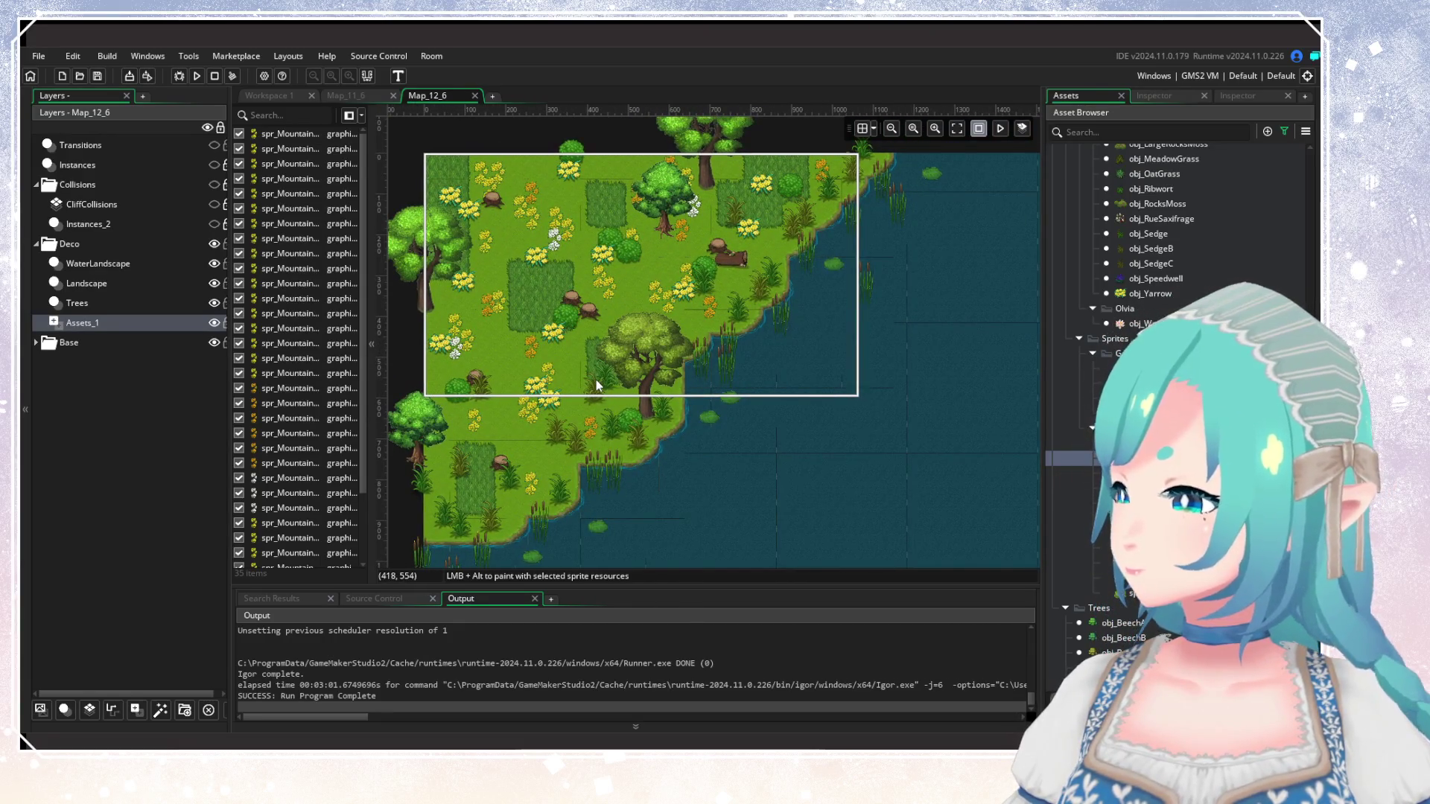
scroll(1147, 583, down, 10)
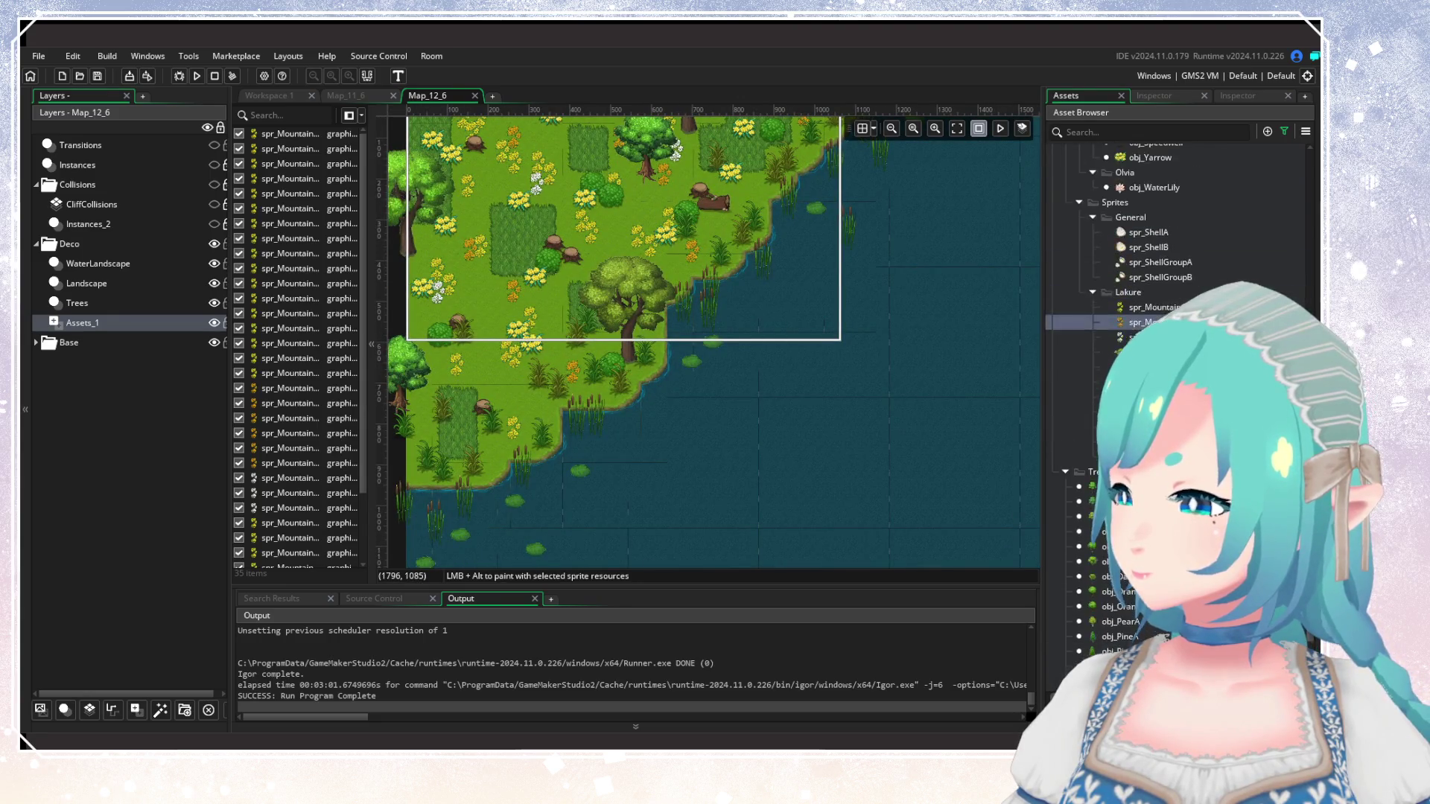
scroll(1177, 298, up, 10)
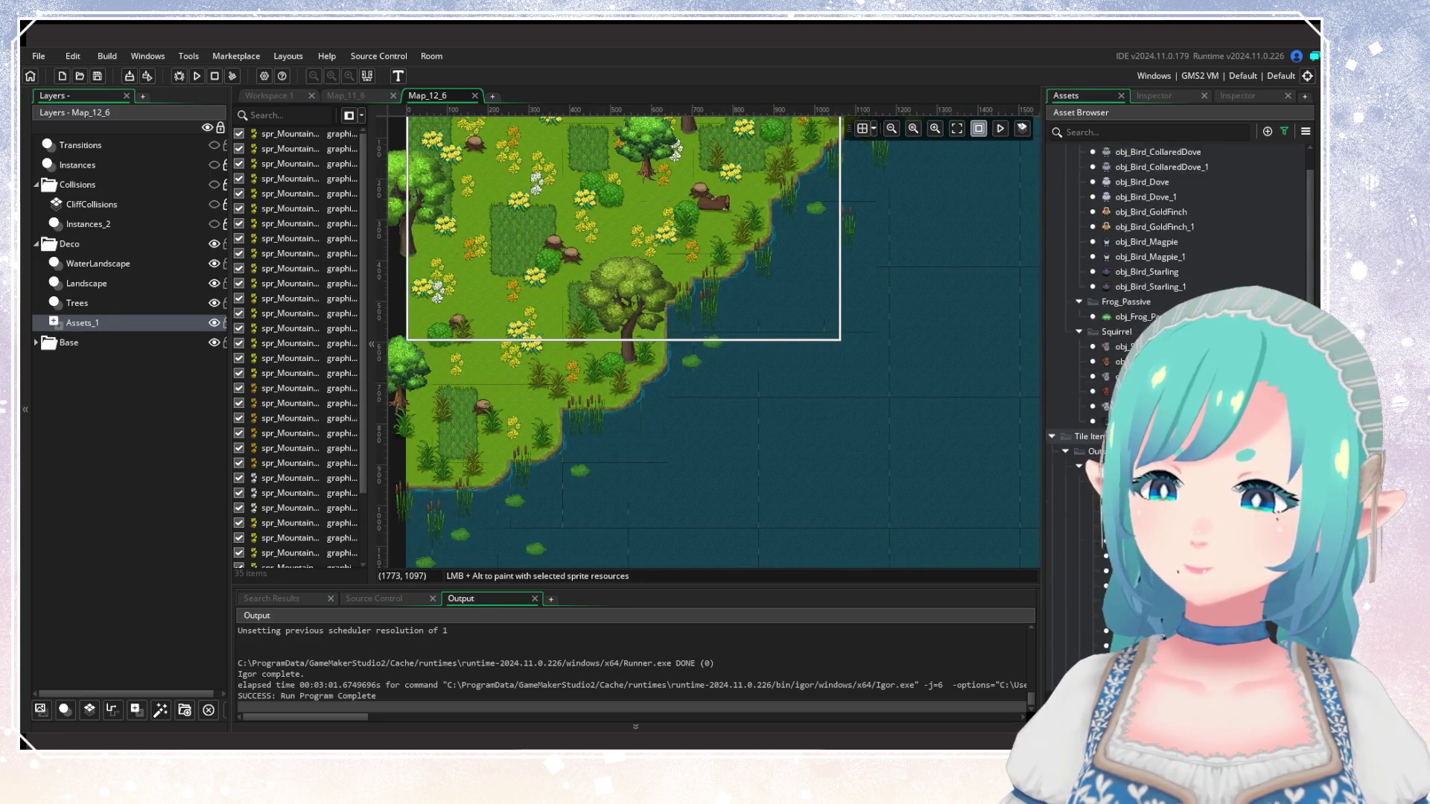
scroll(775, 480, up, 1)
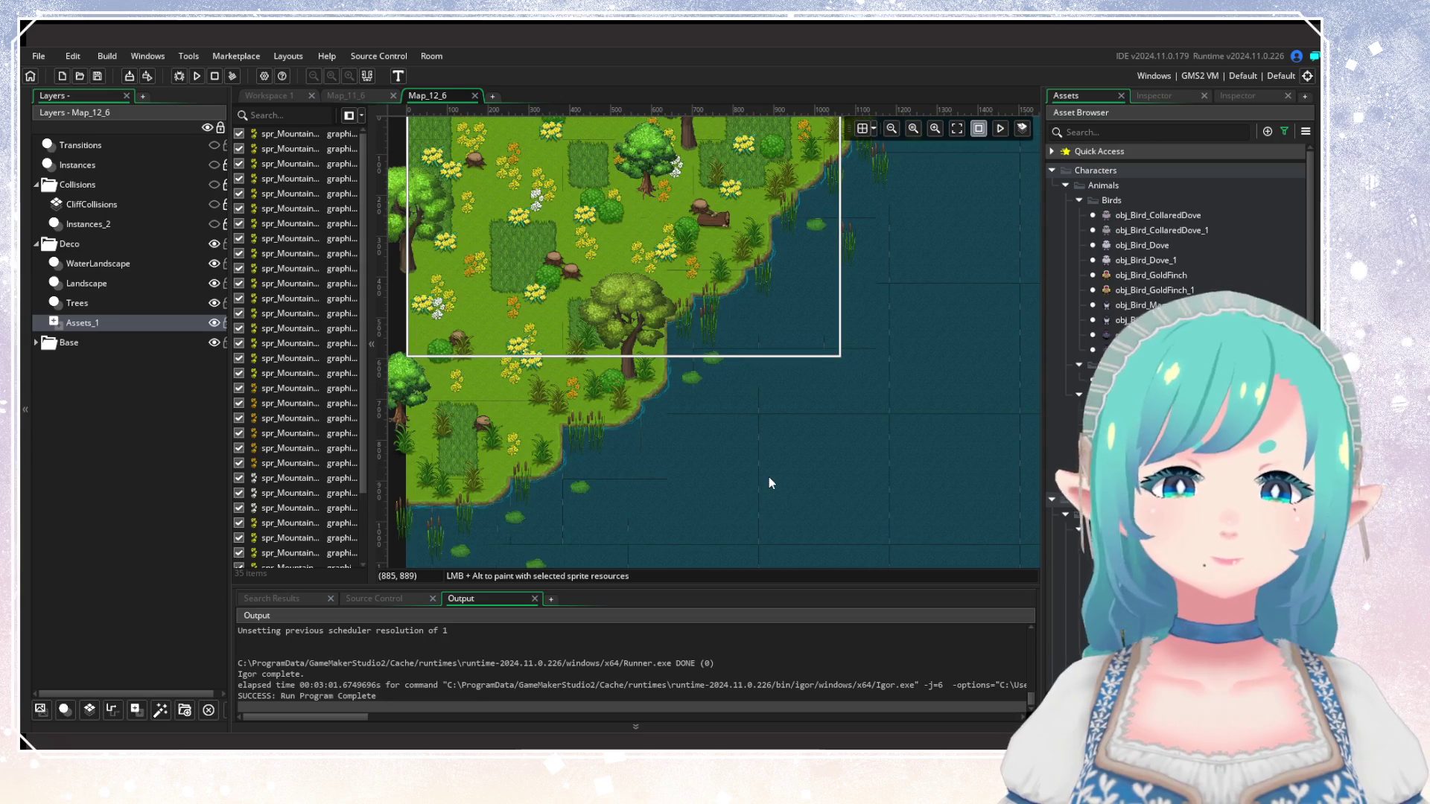
Show then hide the Collisions layer, and bring up scr_ContinueGame in Workspace 1.
click(213, 185)
click(214, 185)
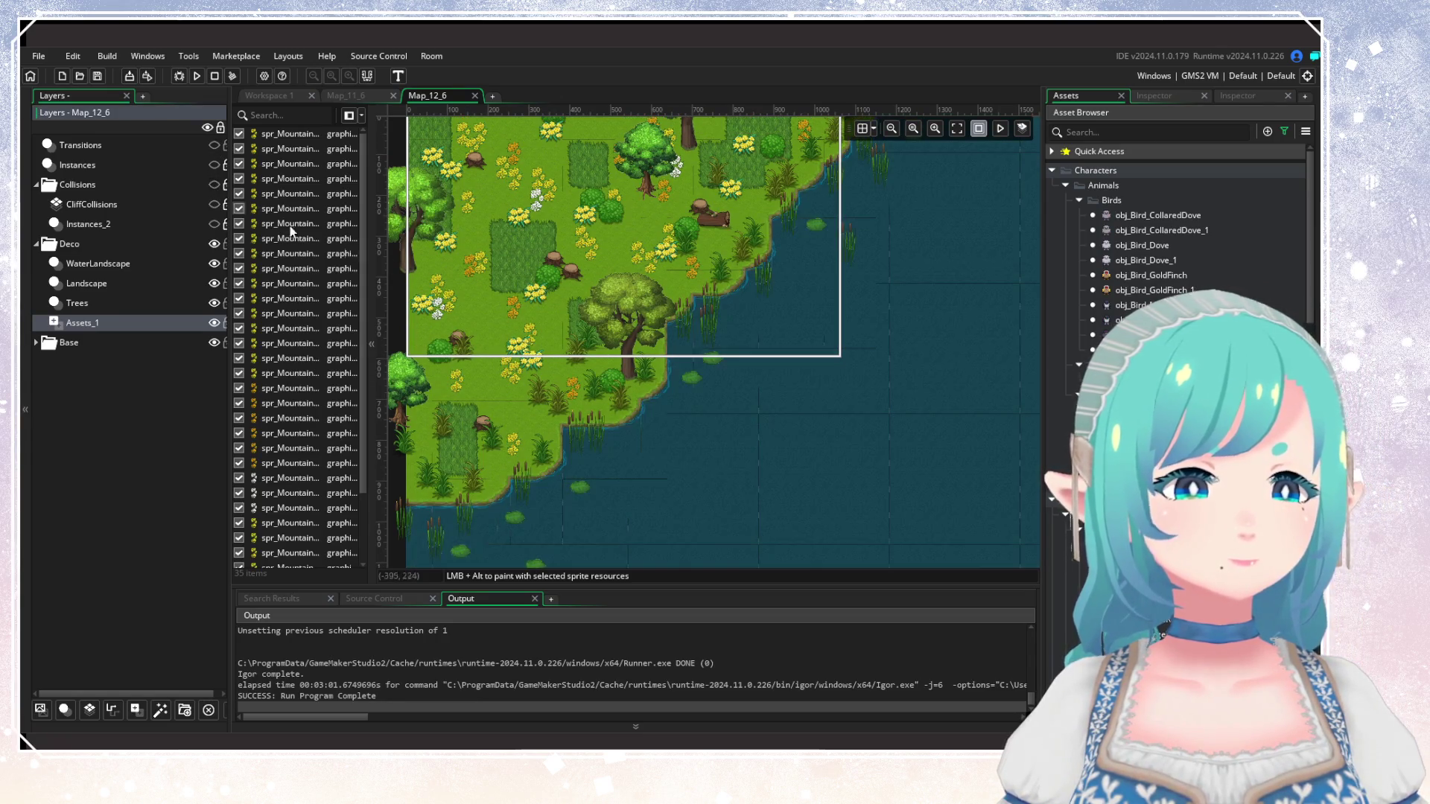
drag(557, 326, 631, 394)
scroll(645, 368, up, 5)
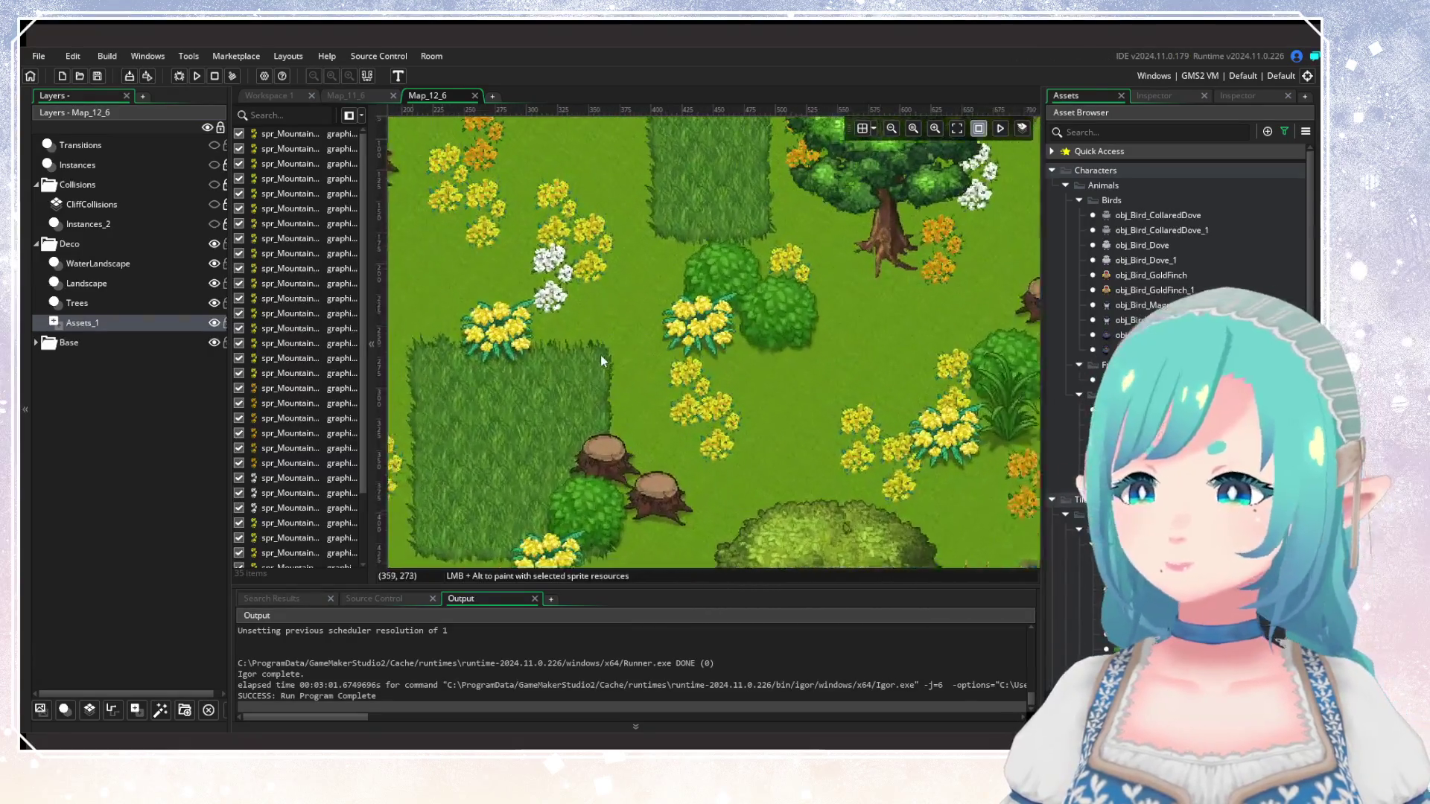
click(266, 97)
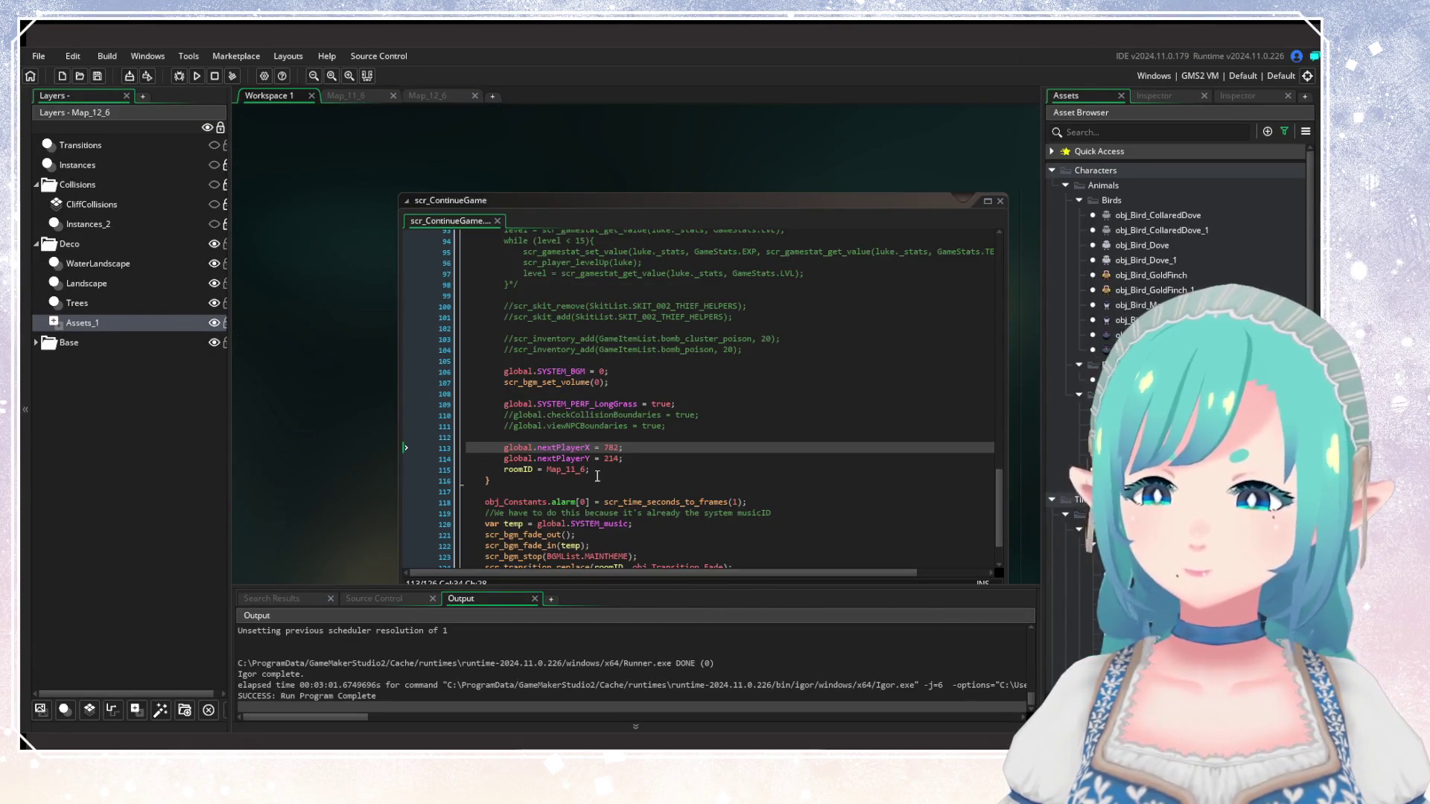
Change roomID in scr_ContinueGame to Map_12_6, checking the room for start coordinates.
click(577, 470)
key(BackSpace)
text(2)
click(644, 445)
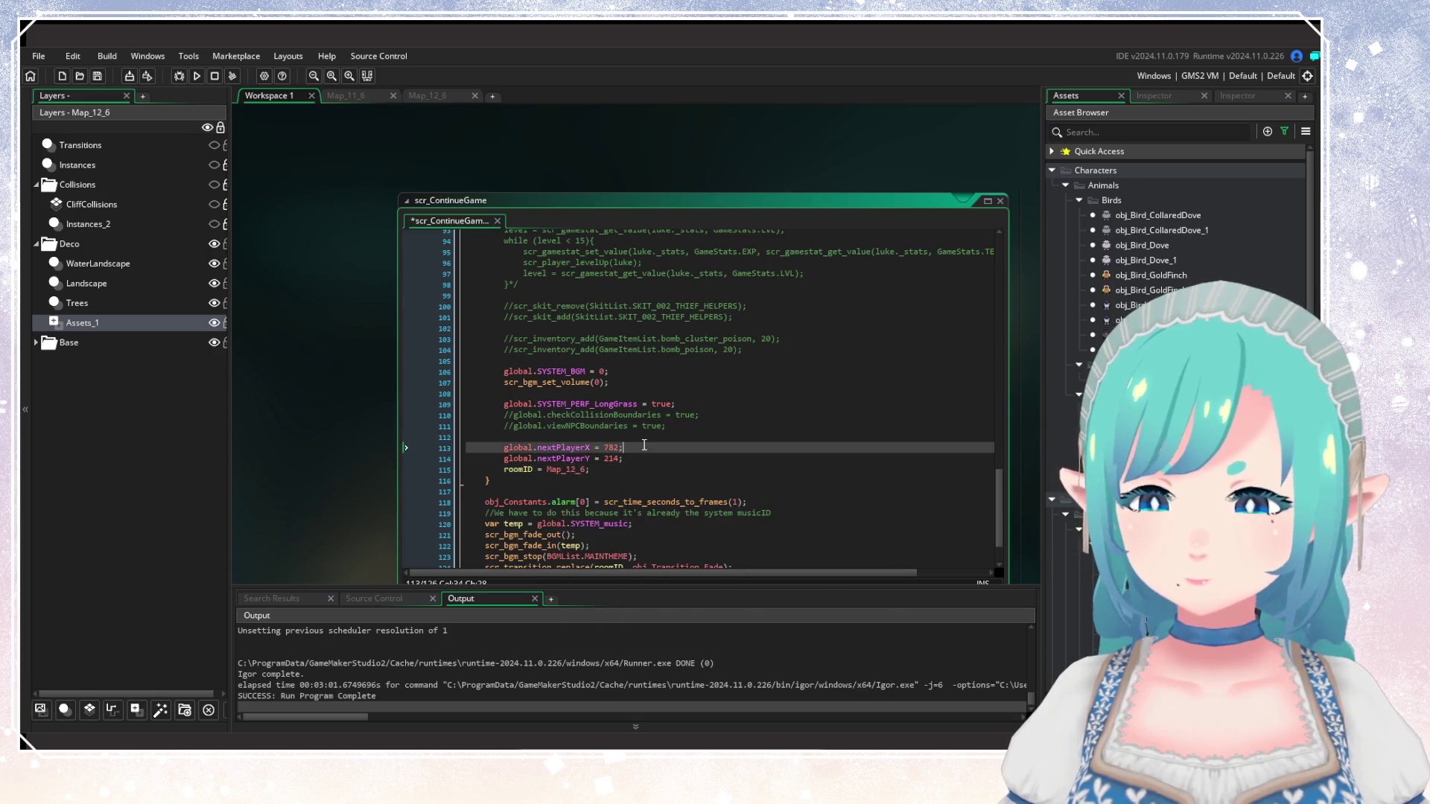
click(439, 95)
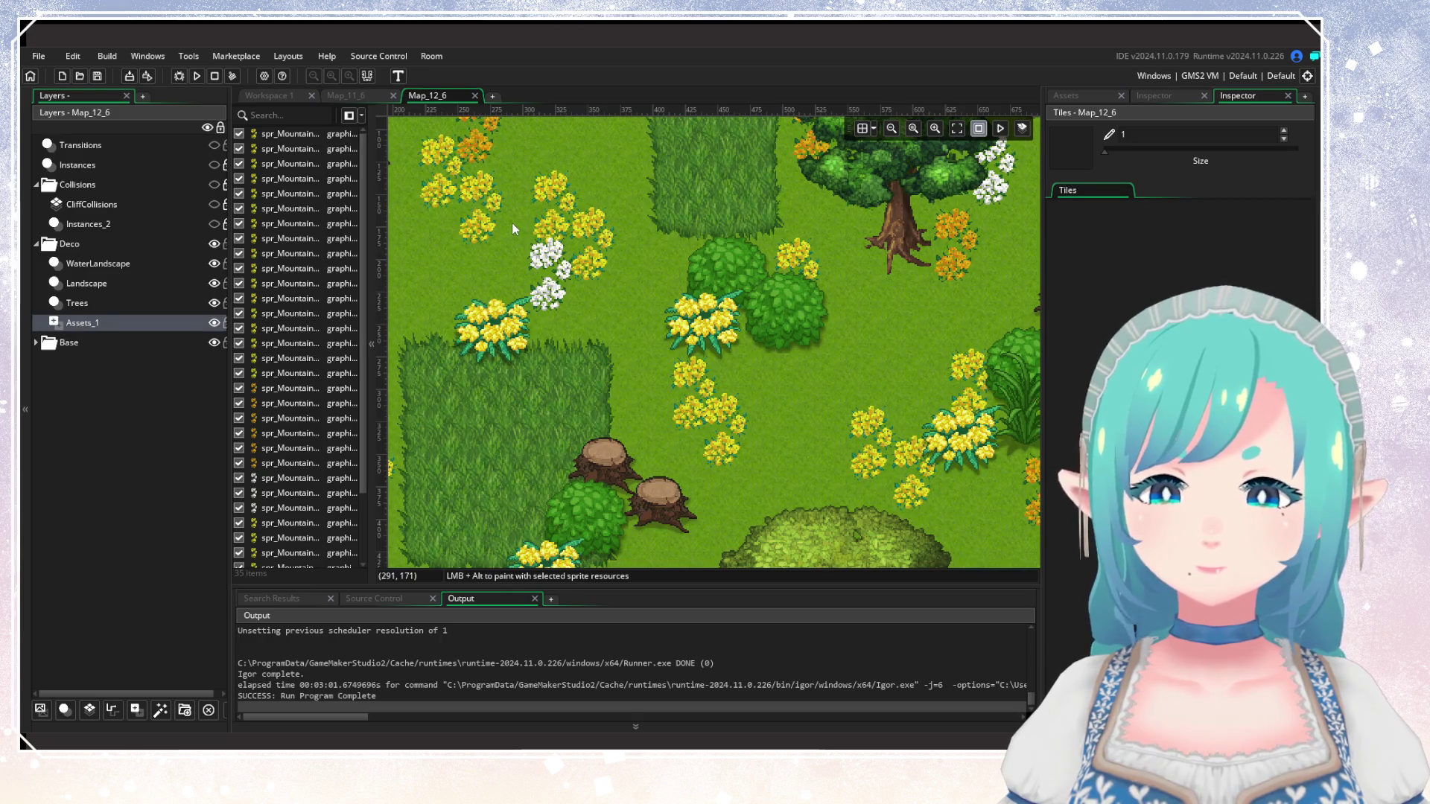
click(274, 96)
Set the player start to X 292, Y 170, then save and run the game with F5.
double_click(607, 450)
text(20)
click(607, 459)
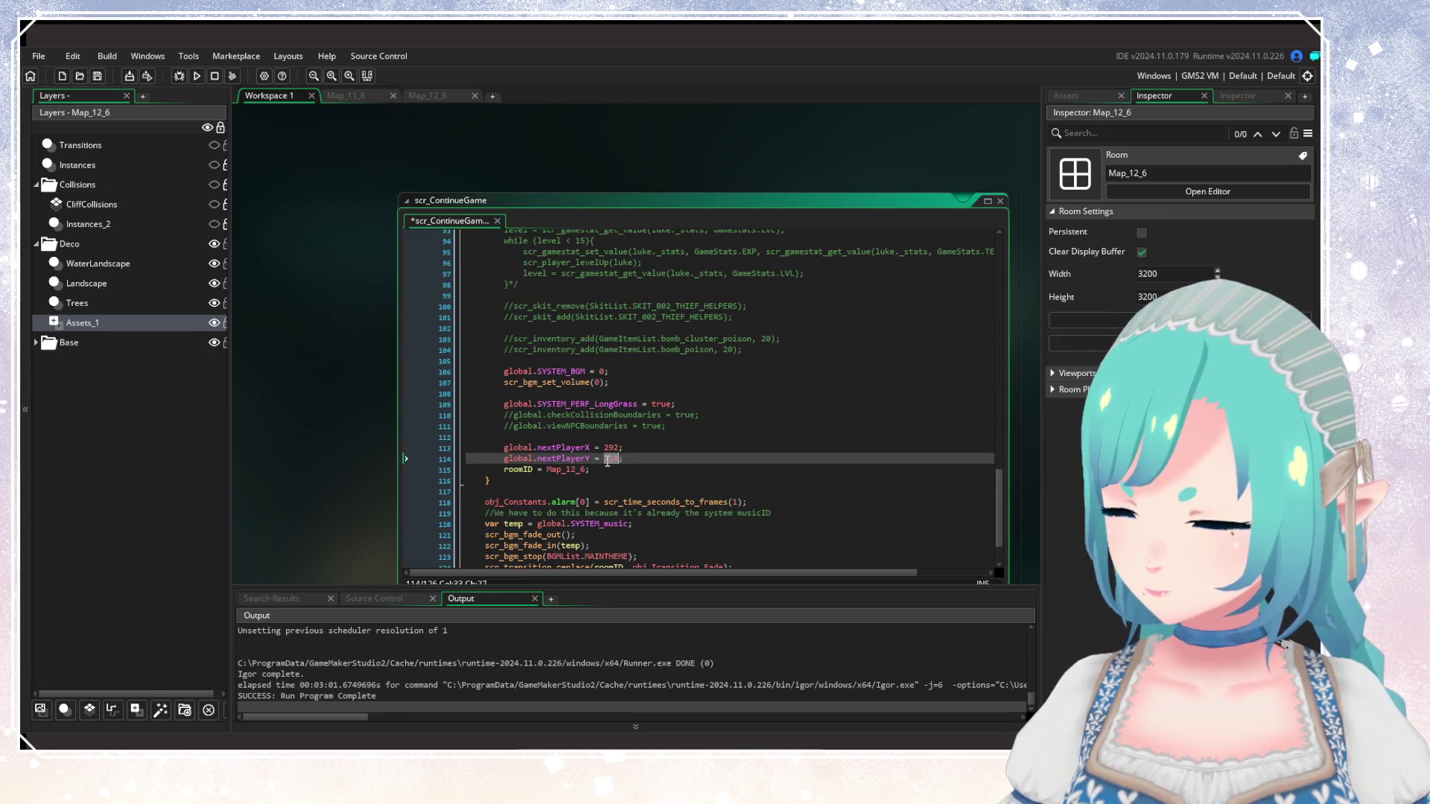
text(170)
click(685, 449)
key(F5)
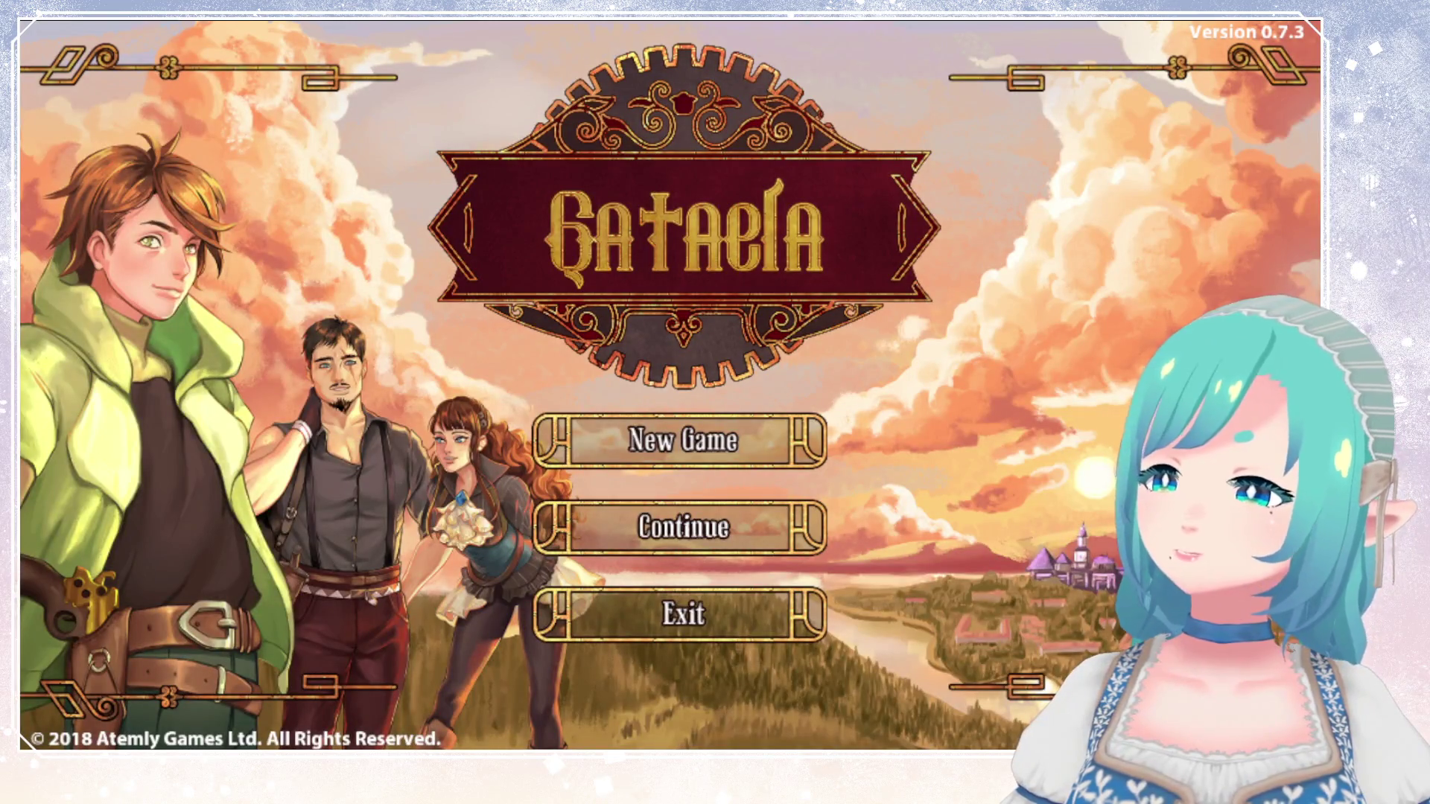
Choose Continue and load save slot 1 to playtest the coast room.
key(Up)
key(Return)
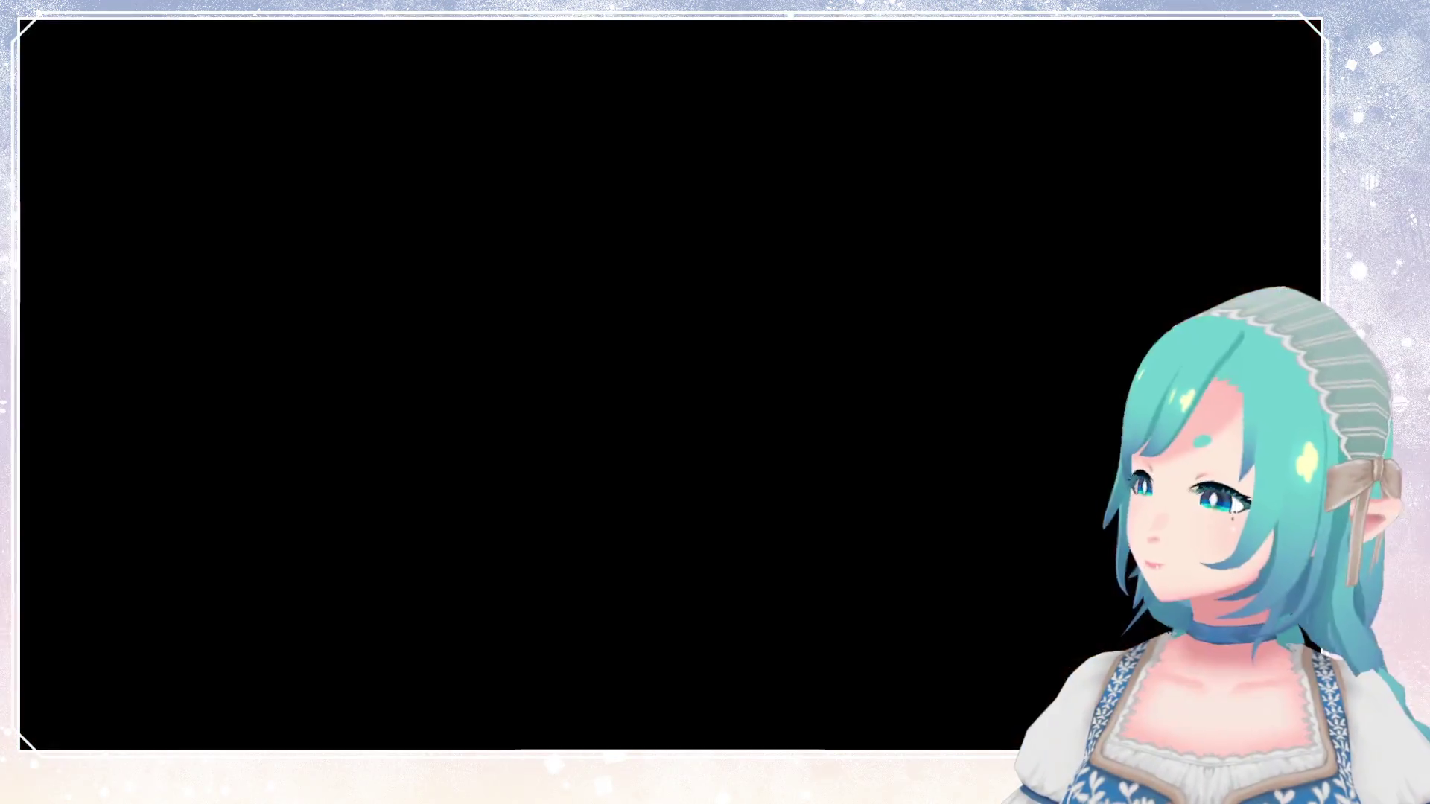
key(Return)
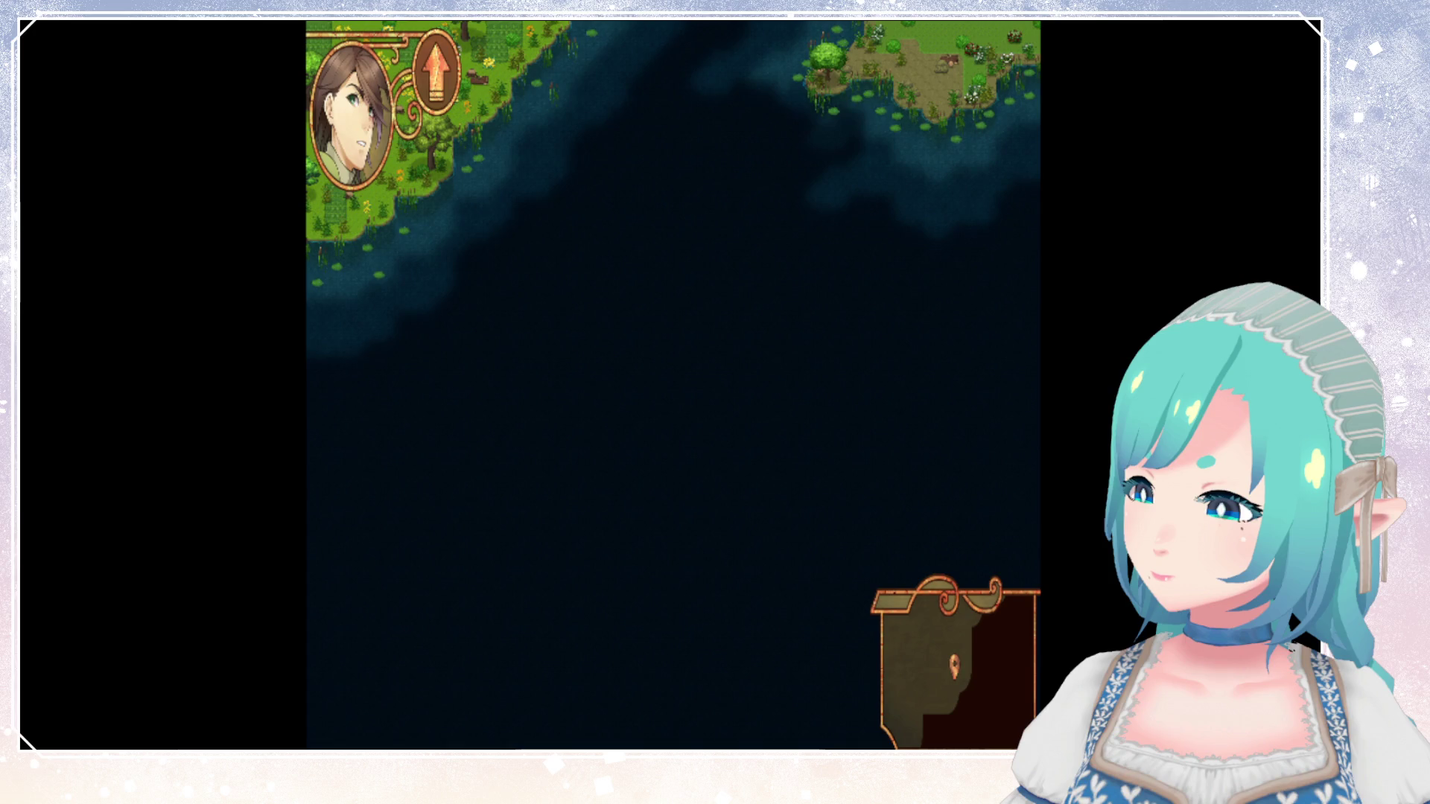
Quit the game with Alt+F4 and pan the world map toward the eastern island.
key(alt+F4)
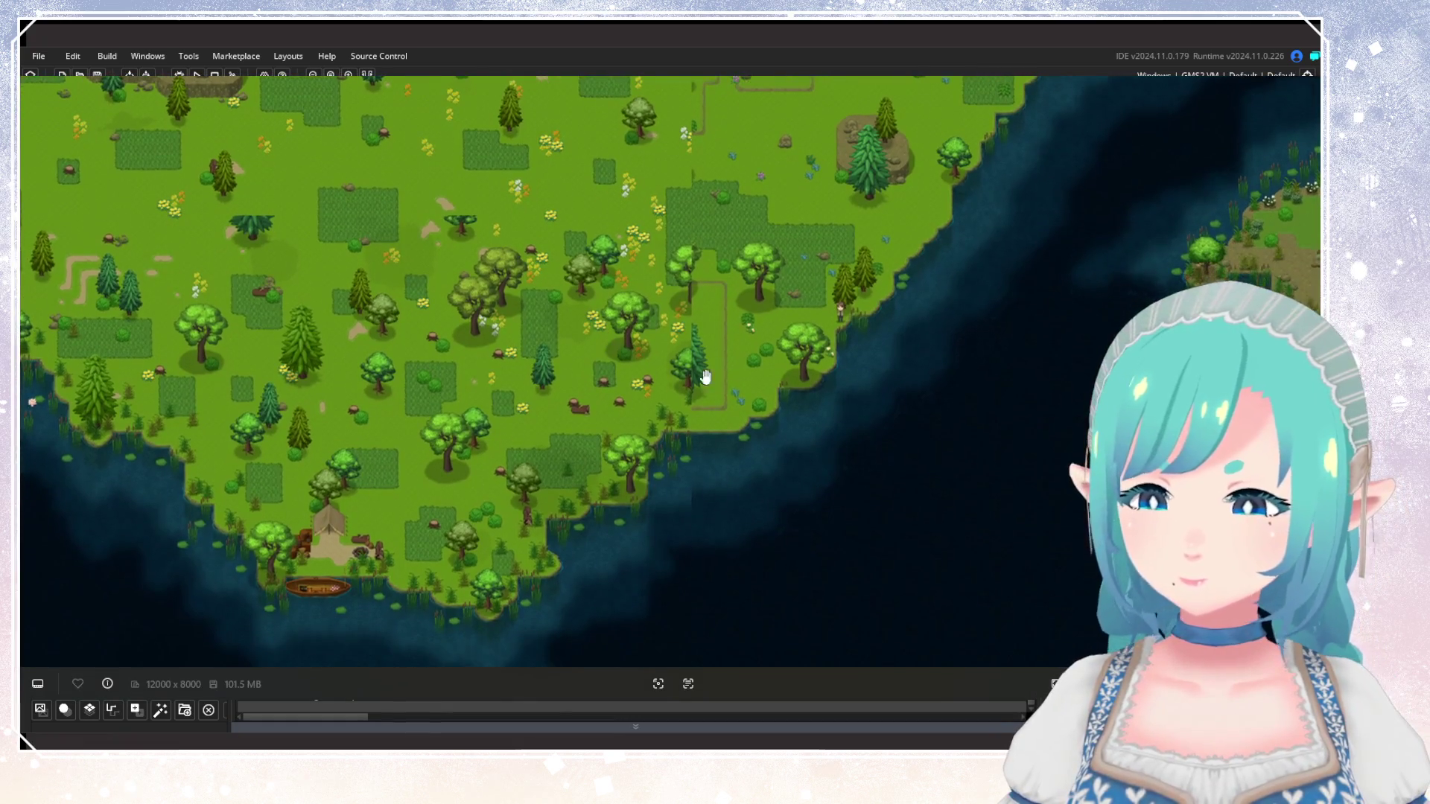
drag(705, 377, 593, 389)
drag(590, 335, 587, 366)
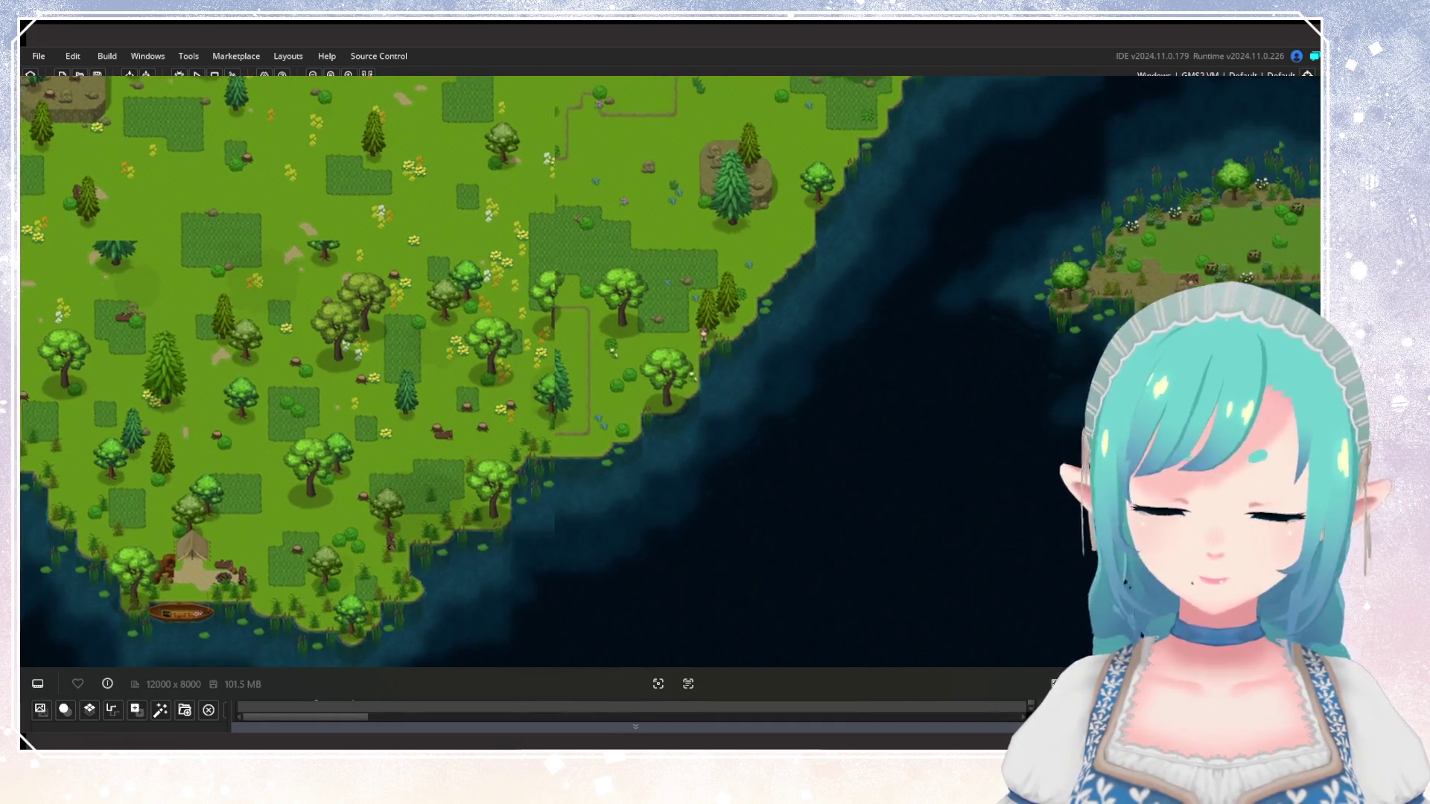
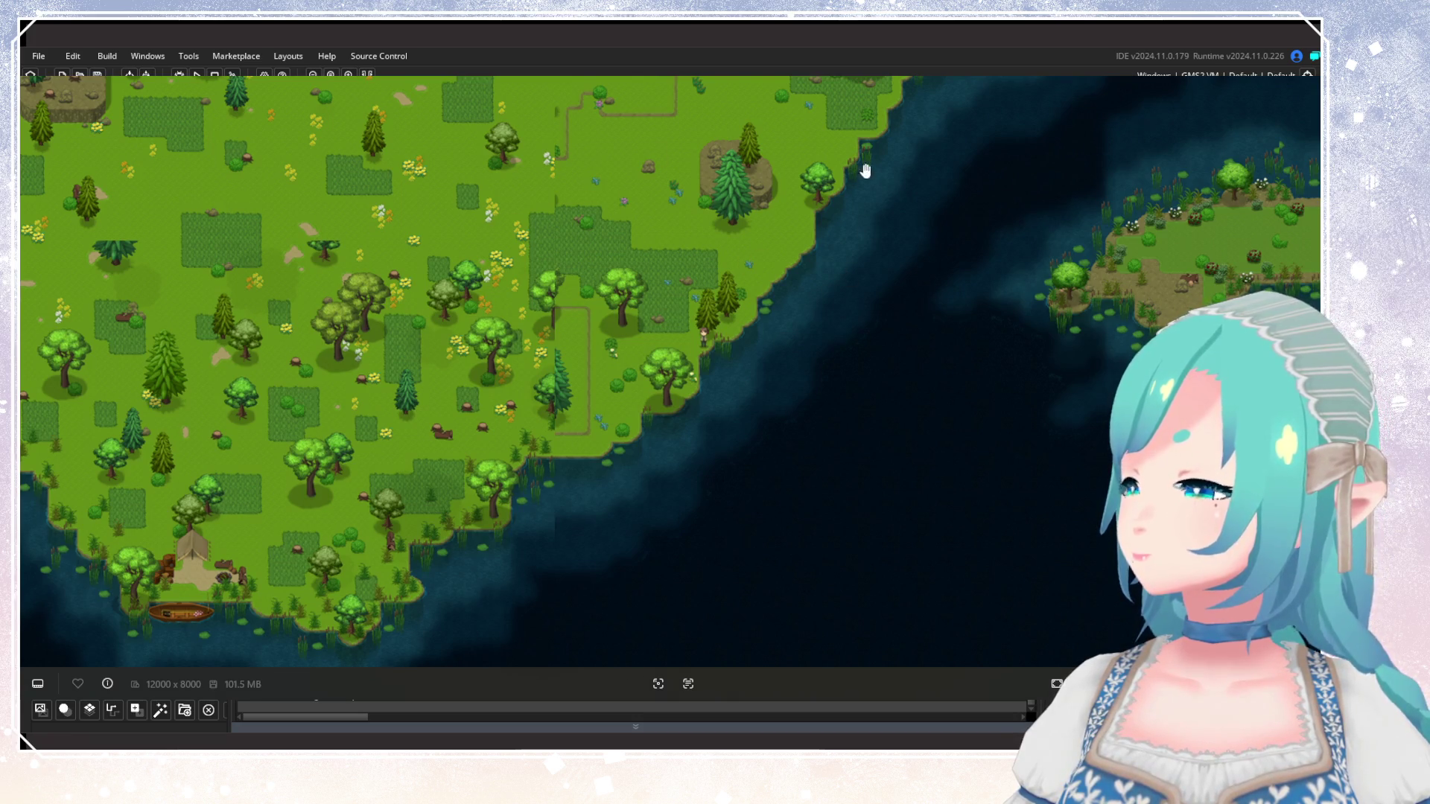
Close the running game and return to the full 12000 x 8000 world map in the editor.
key(Escape)
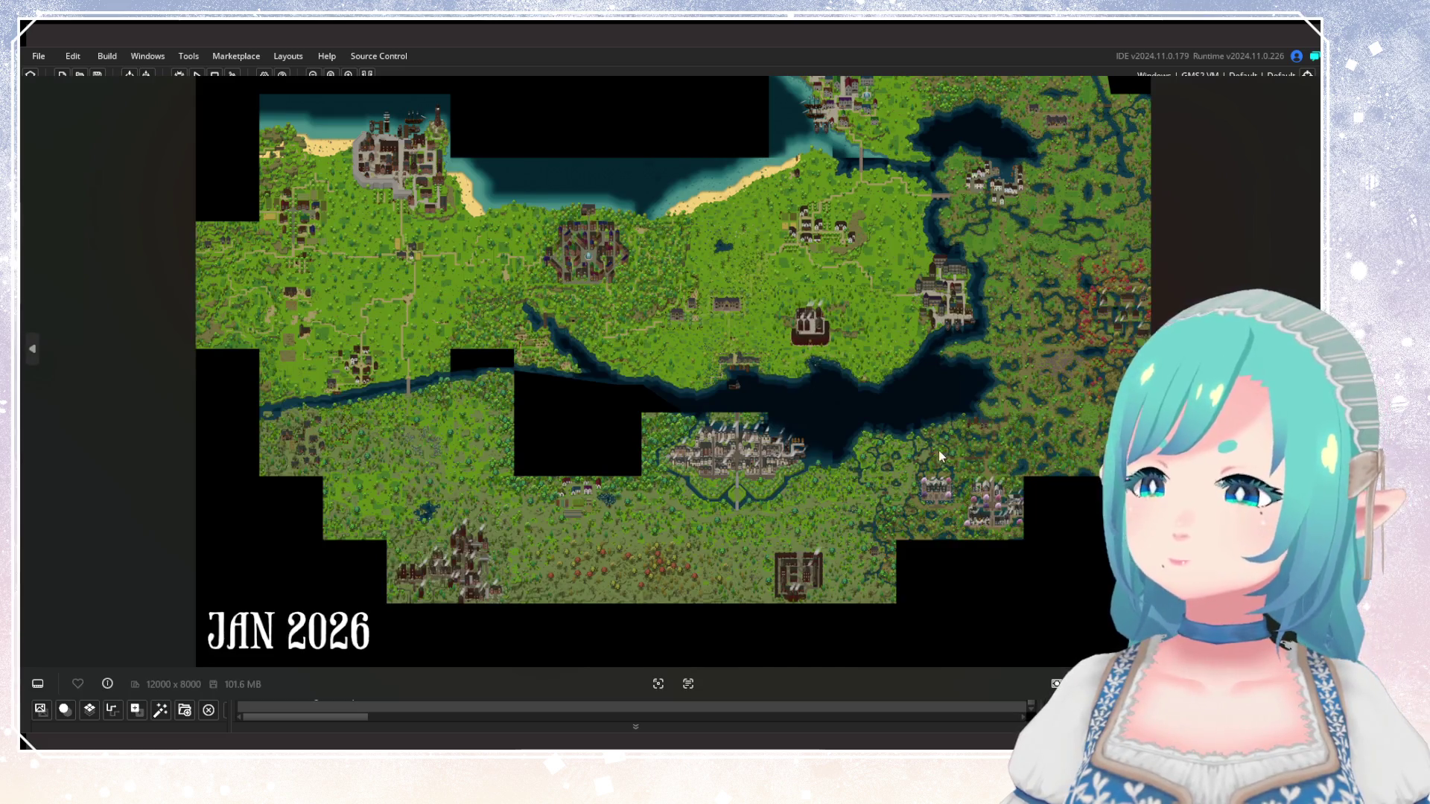
scroll(940, 456, up, 10)
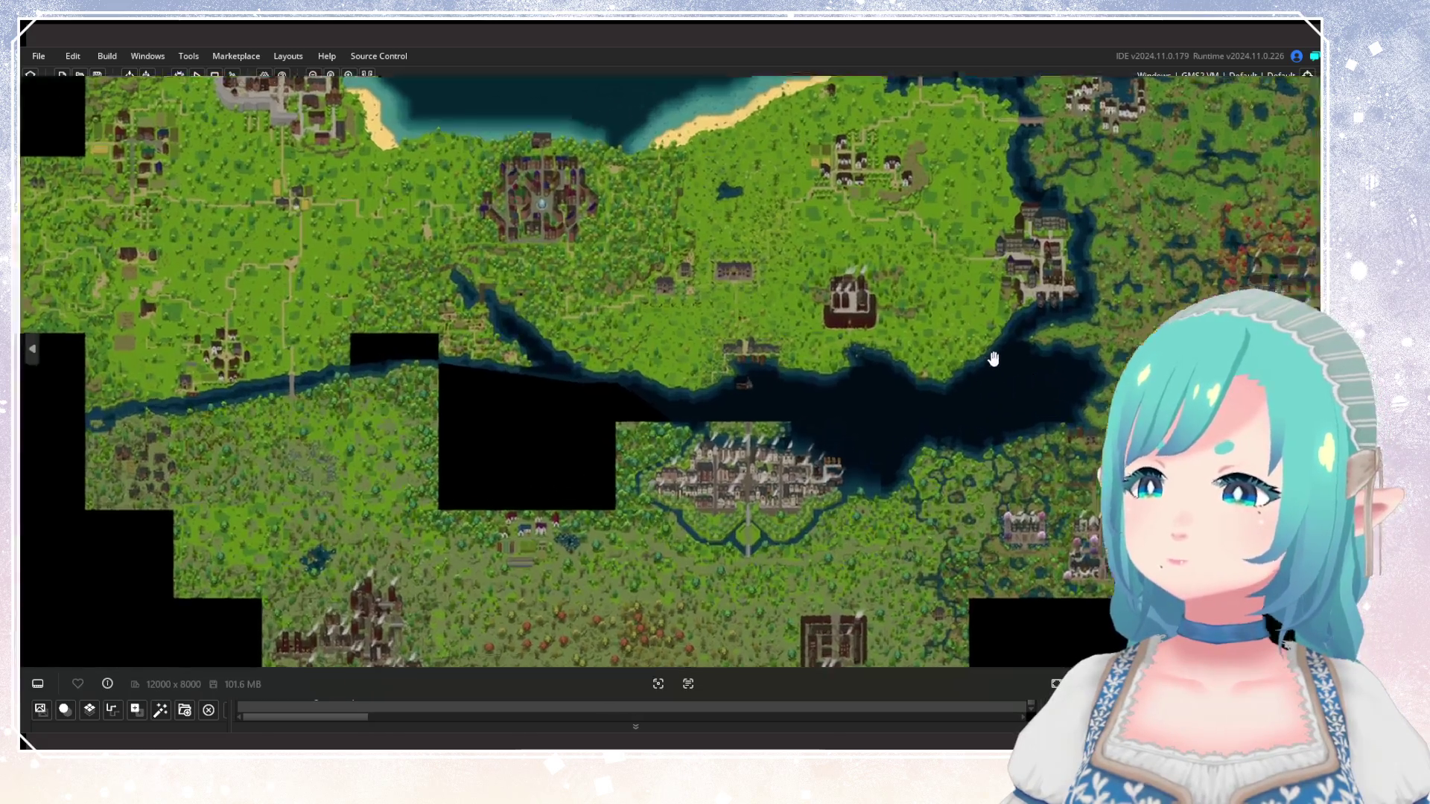
Pan along the forested southern coastline toward the lake shore.
scroll(749, 408, down, 5)
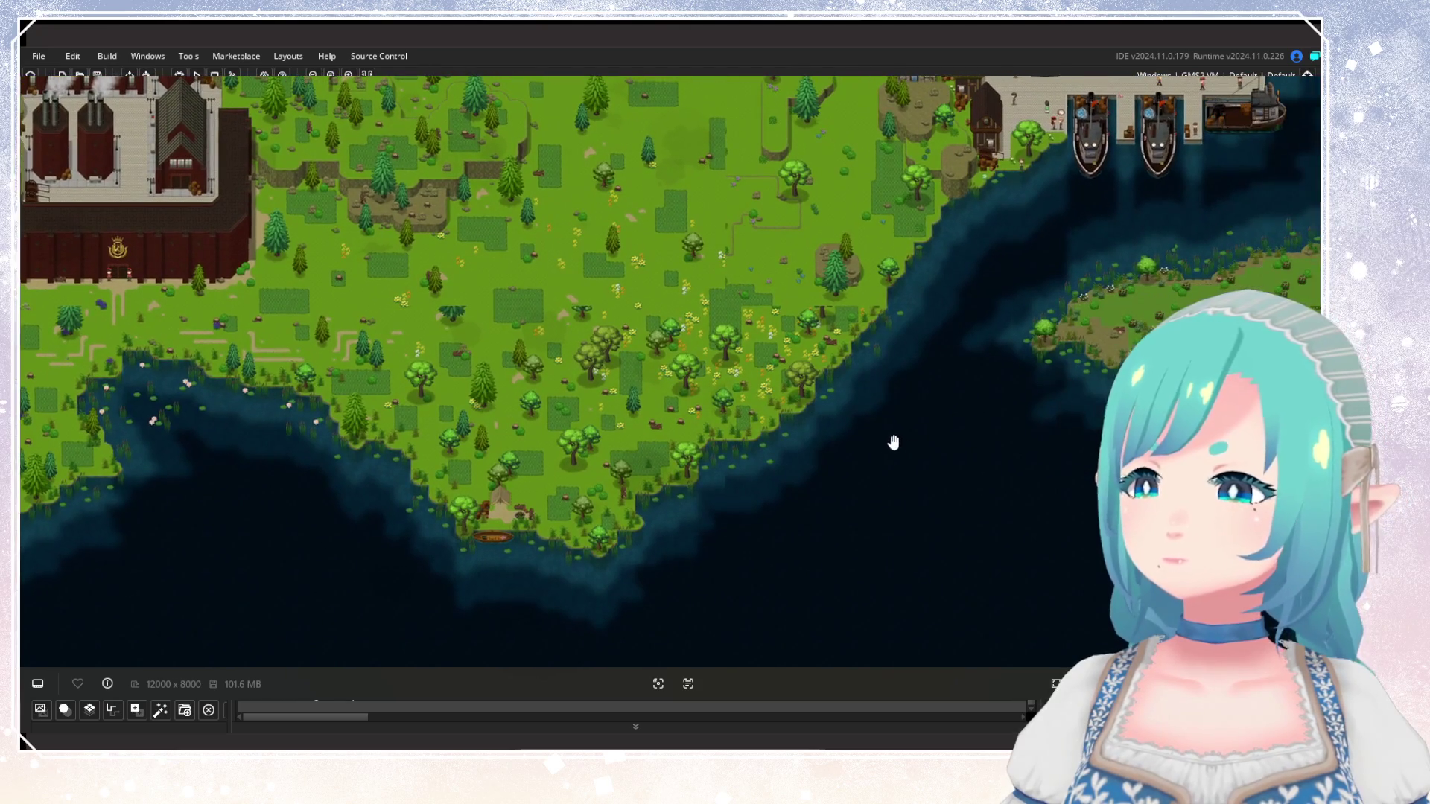
scroll(881, 425, up, 4)
scroll(760, 390, up, 3)
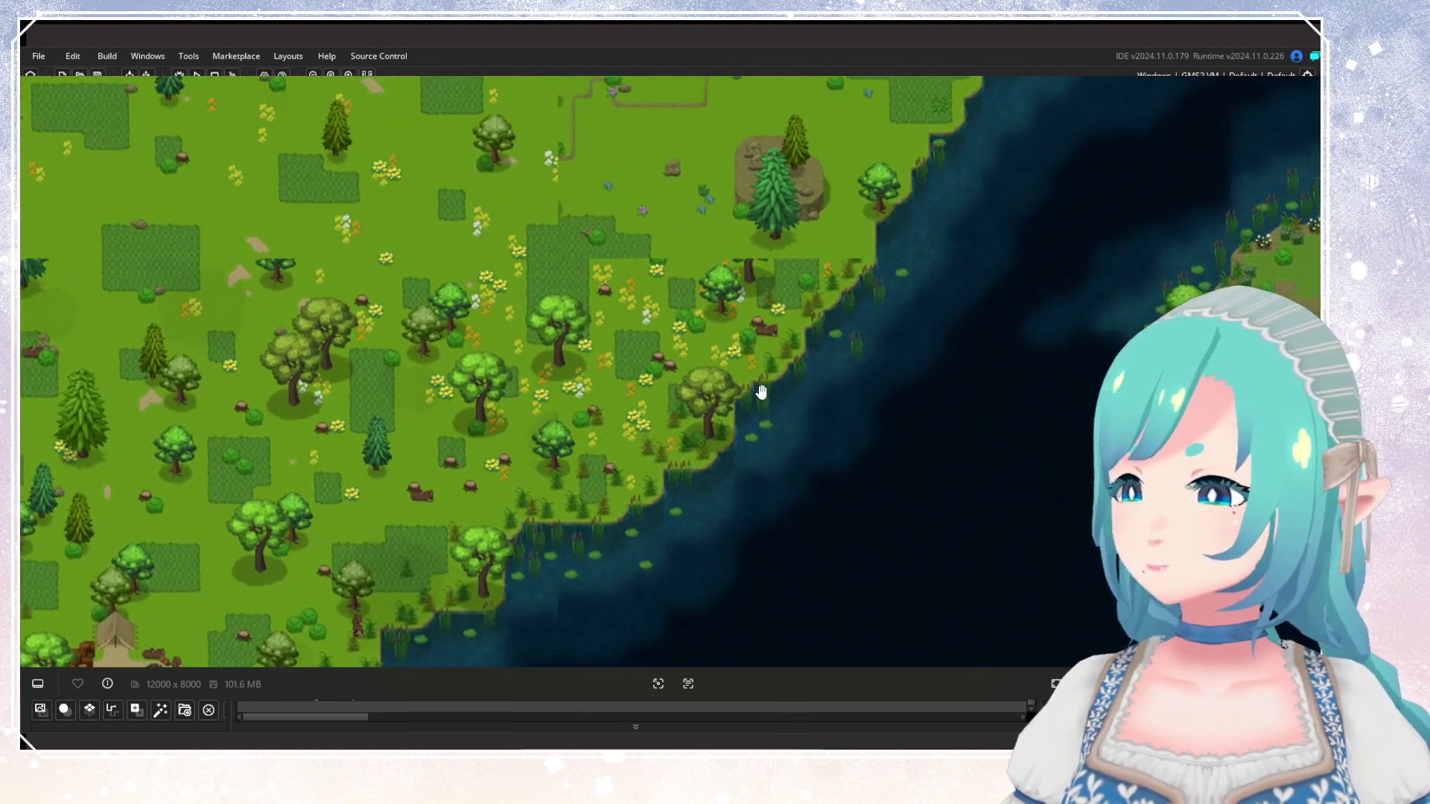
scroll(782, 502, down, 5)
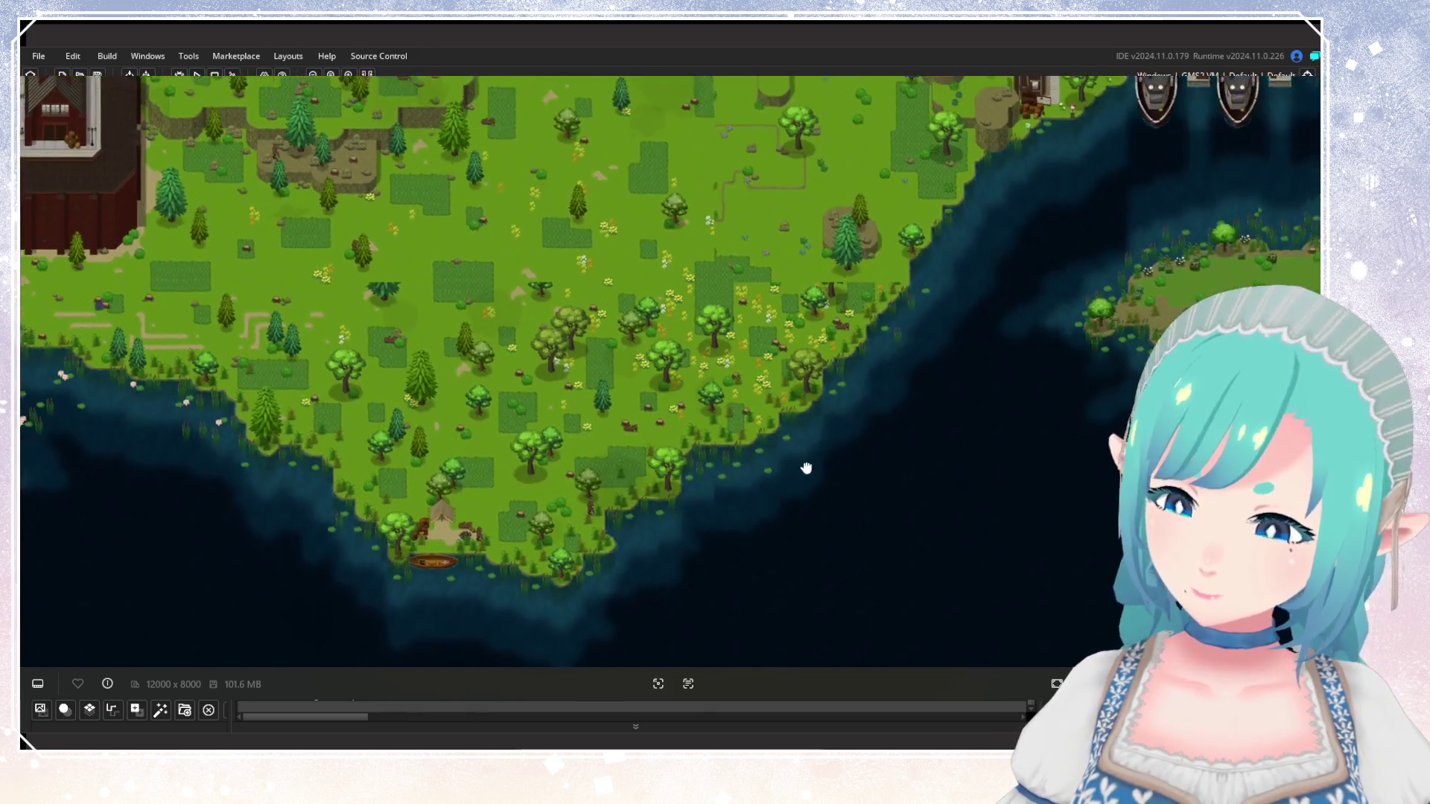
drag(807, 467, 861, 432)
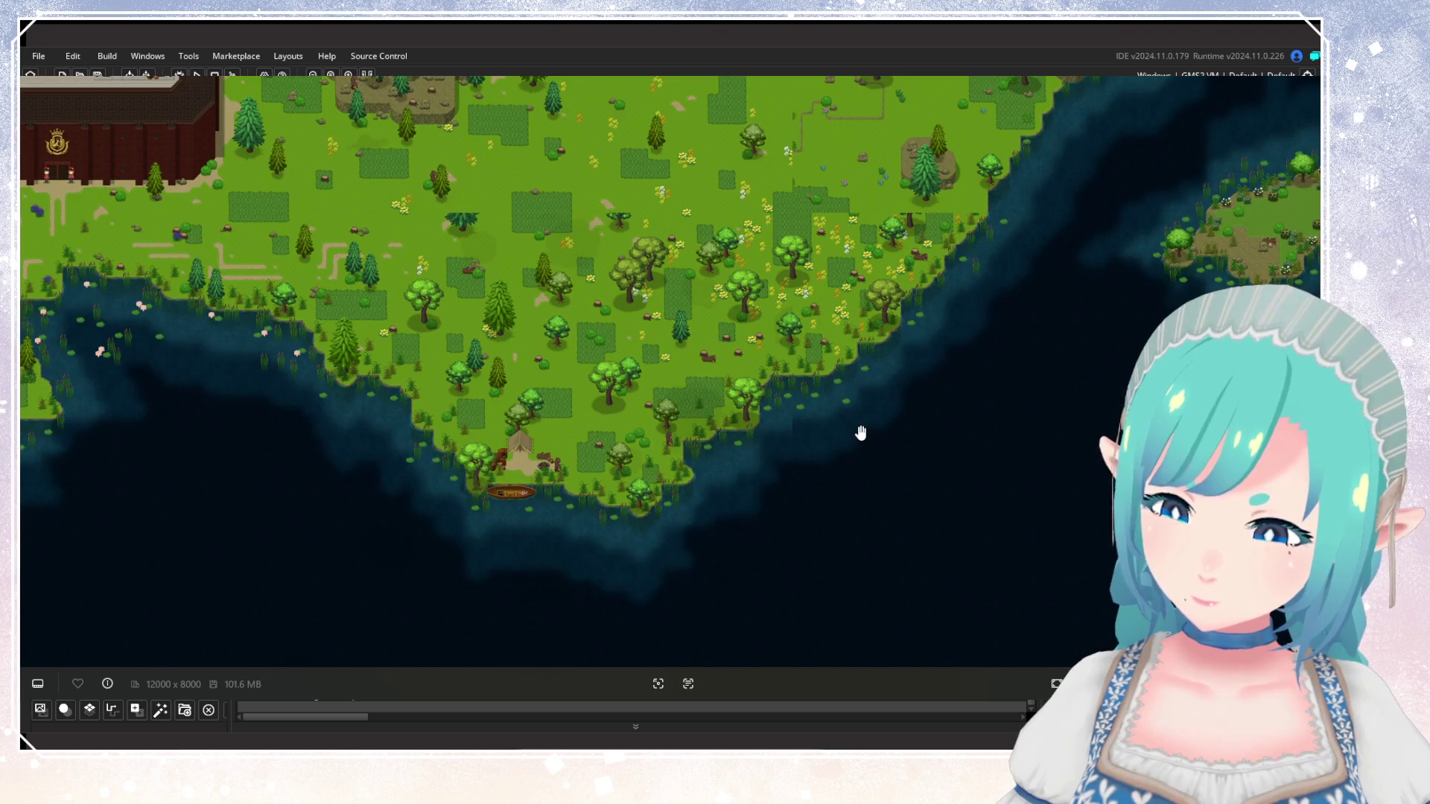
mouse_move(861, 433)
mouse_down()
mouse_move(507, 409)
mouse_move(976, 419)
mouse_move(1046, 453)
mouse_move(871, 462)
mouse_up()
scroll(1046, 452, down, 2)
scroll(1047, 449, up, 2)
scroll(743, 442, up, 2)
drag(743, 442, 863, 554)
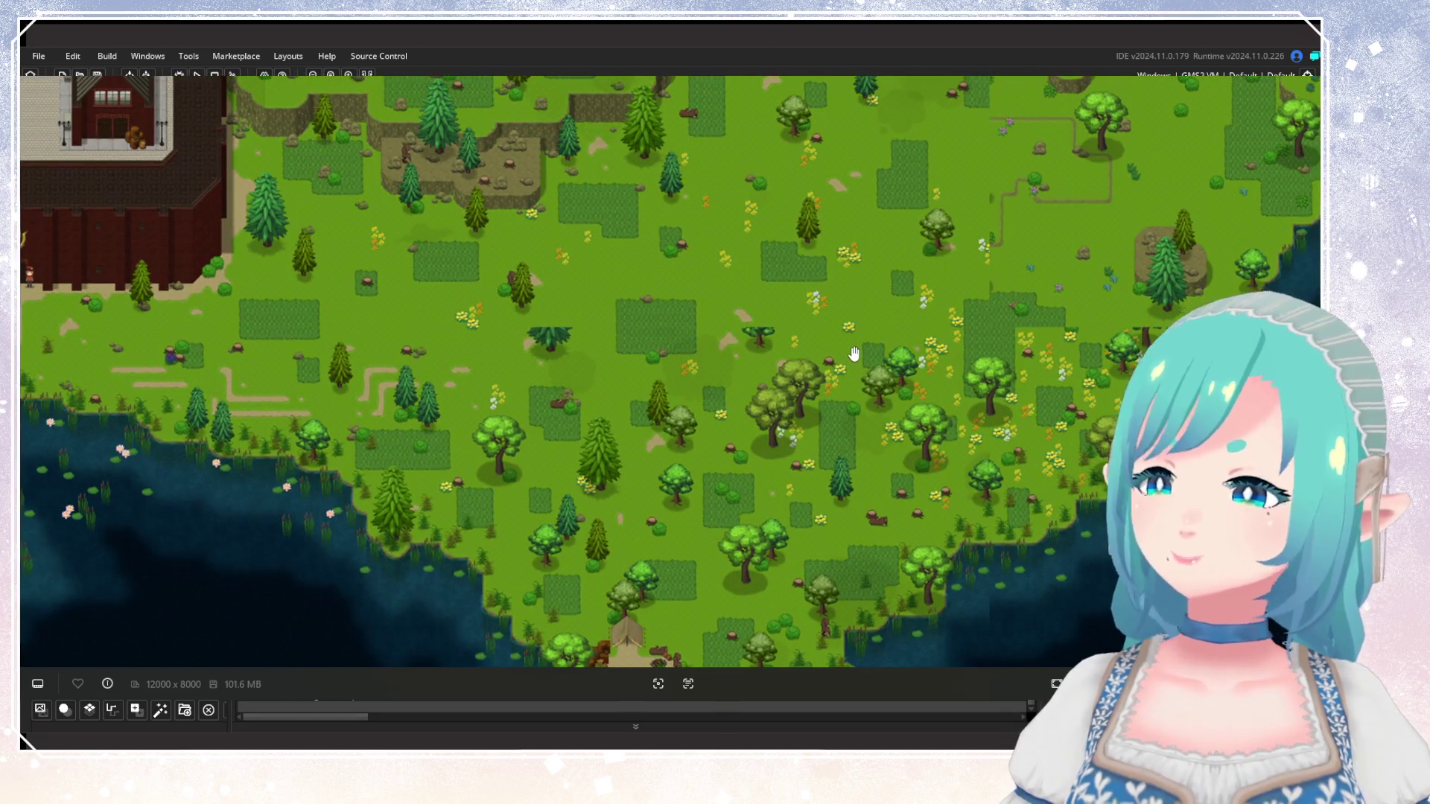
drag(814, 332, 618, 304)
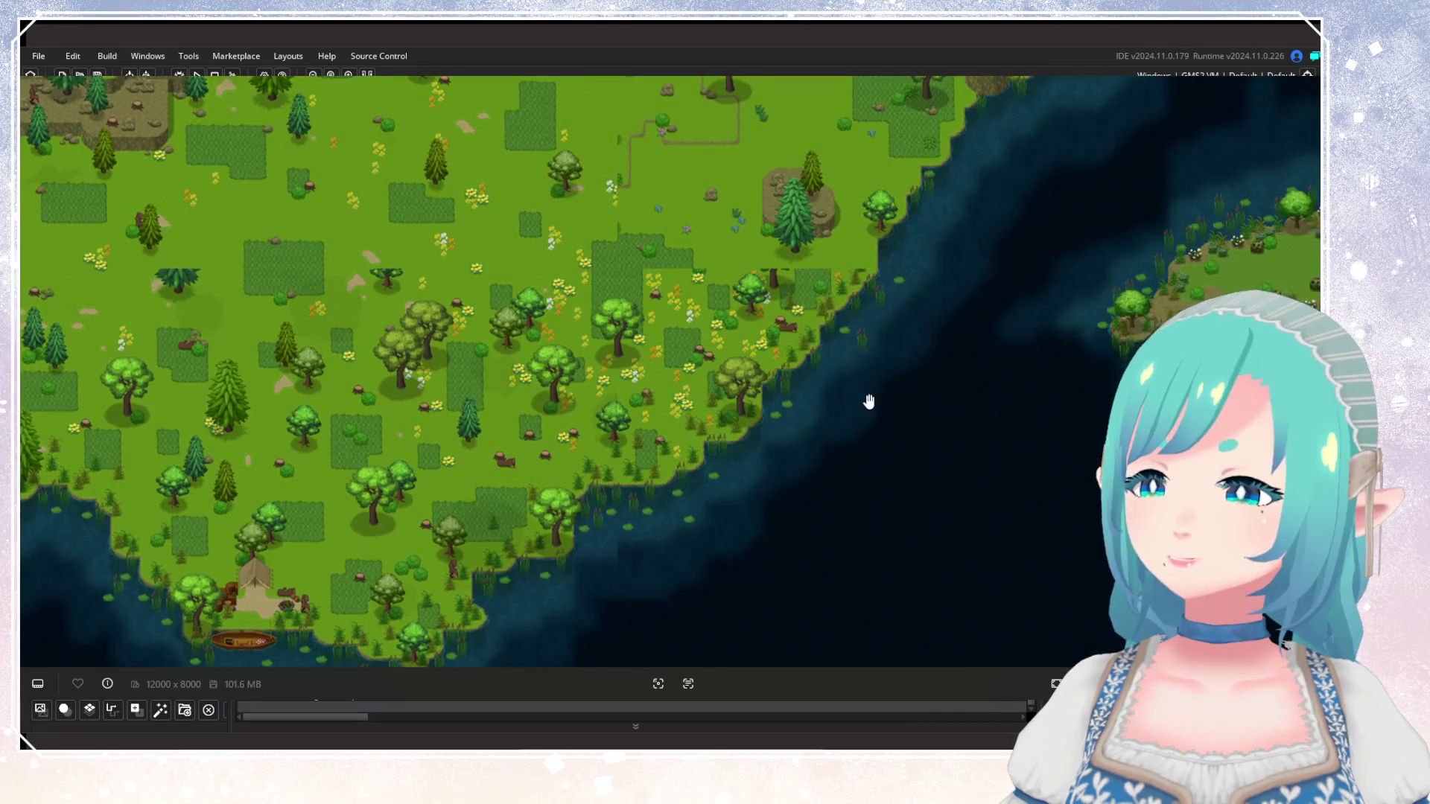
Move east along the coast to frame the smoking factory and harbour town.
scroll(744, 373, up, 2)
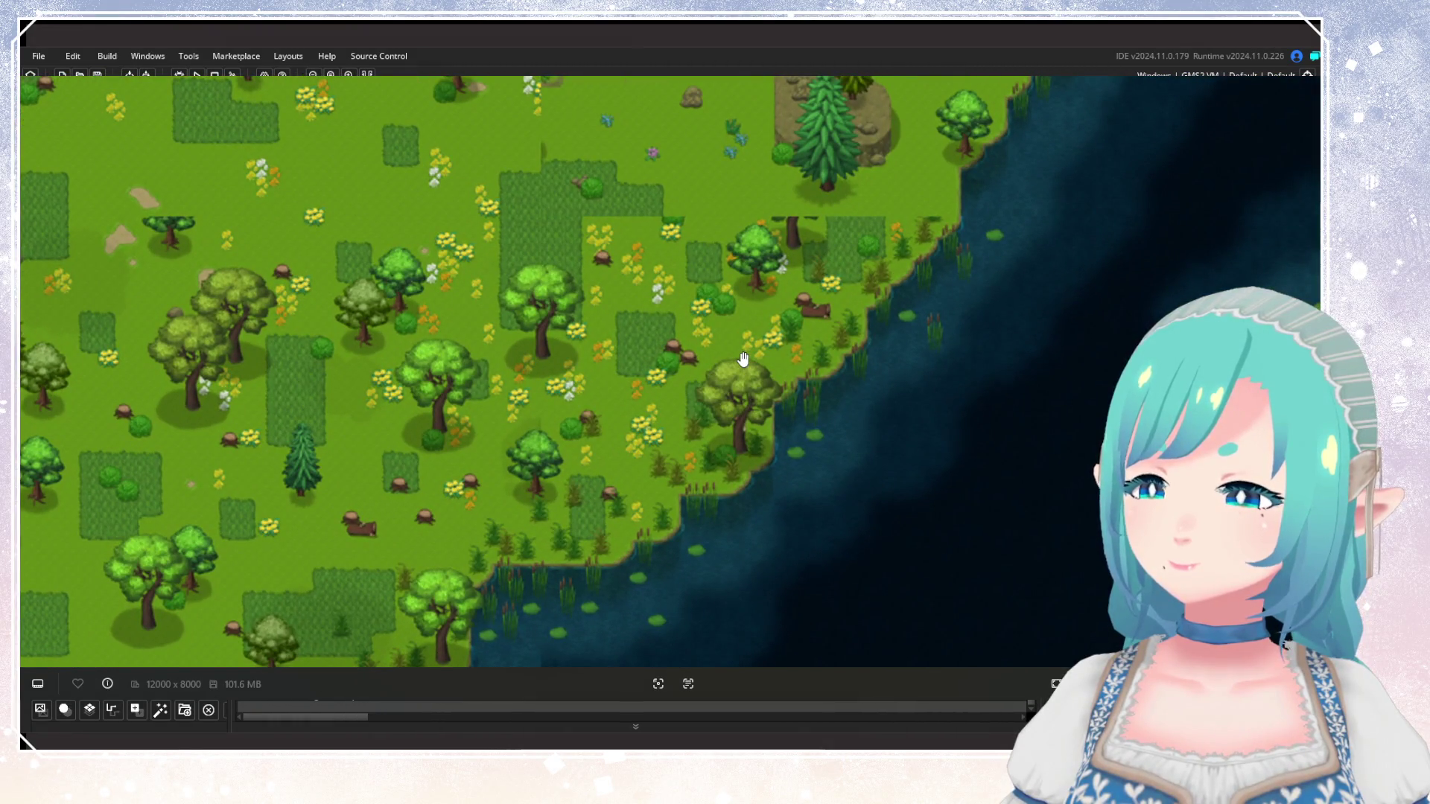
scroll(744, 359, down, 6)
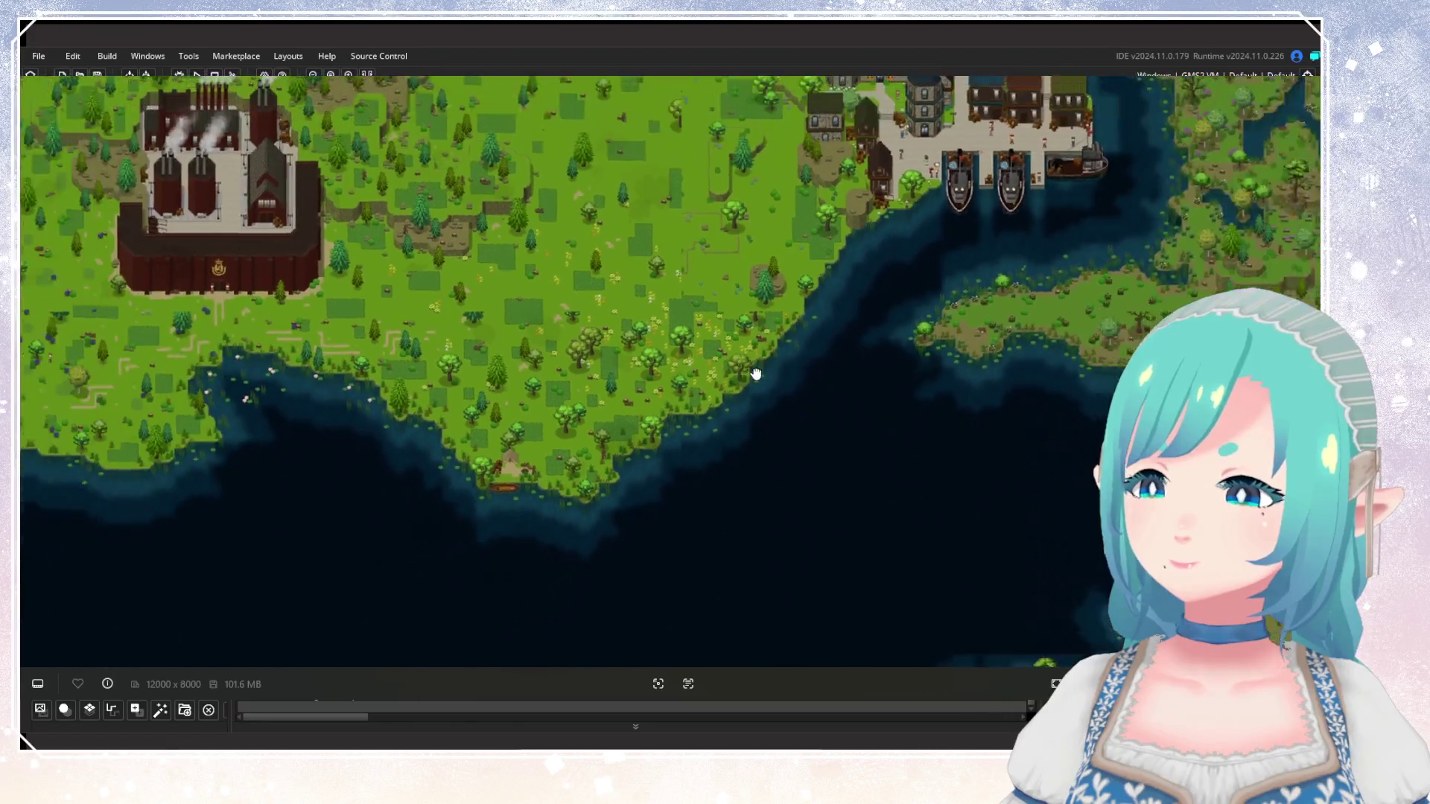
drag(757, 377, 908, 401)
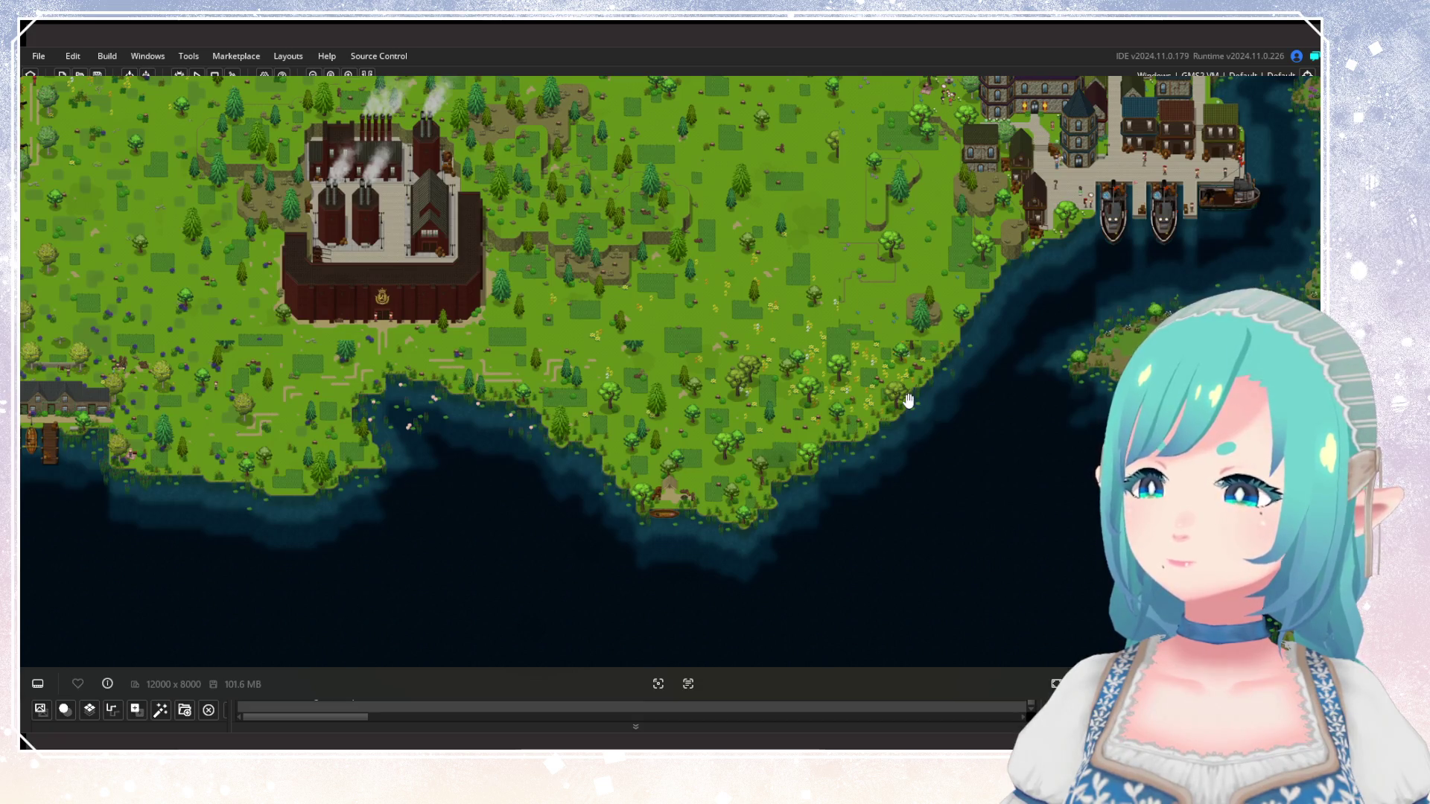
mouse_move(909, 401)
mouse_down()
mouse_move(529, 408)
mouse_move(958, 397)
mouse_move(1078, 363)
mouse_move(1005, 470)
mouse_move(1026, 509)
mouse_up()
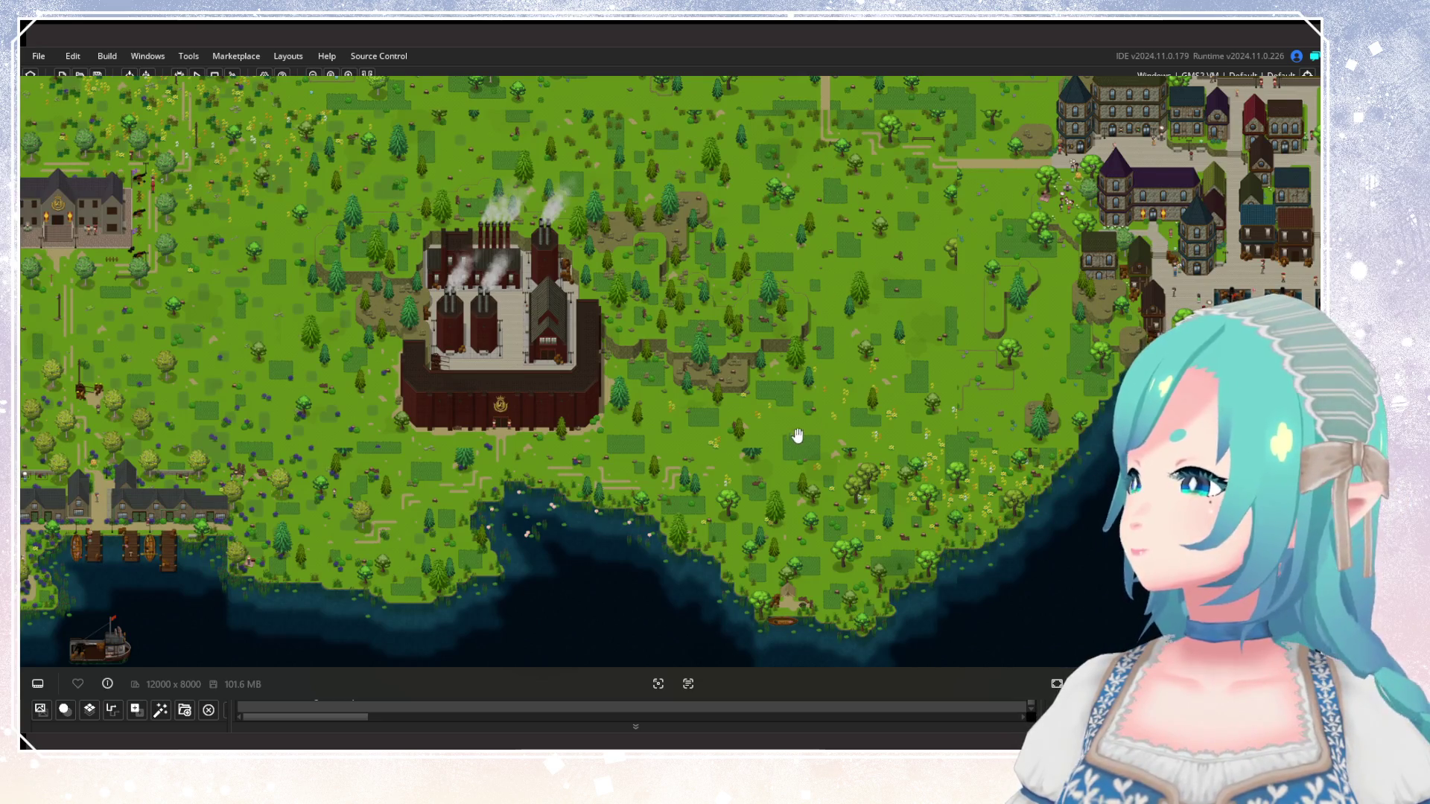
drag(1053, 479, 955, 466)
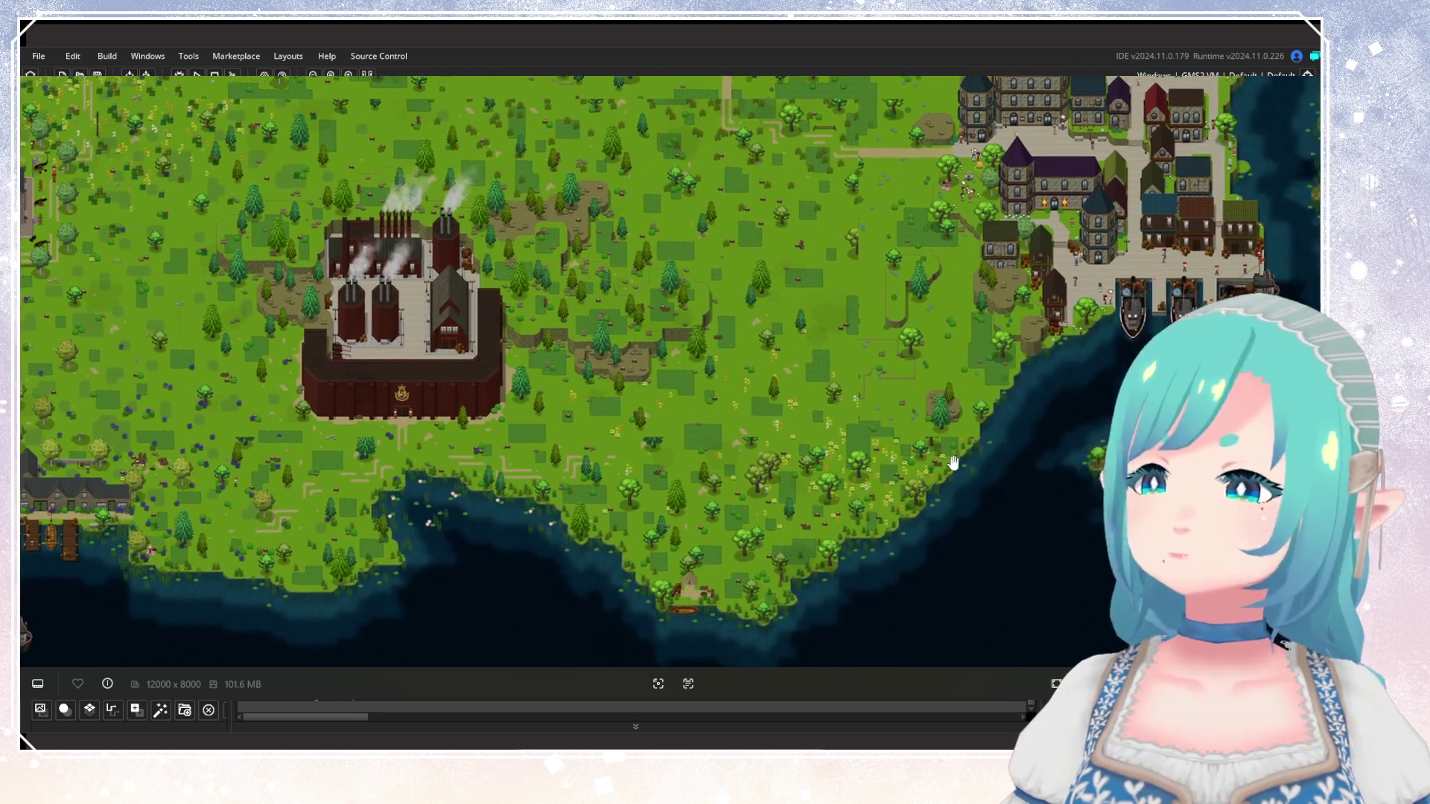
mouse_move(596, 396)
mouse_down()
mouse_move(554, 391)
mouse_move(589, 390)
mouse_up()
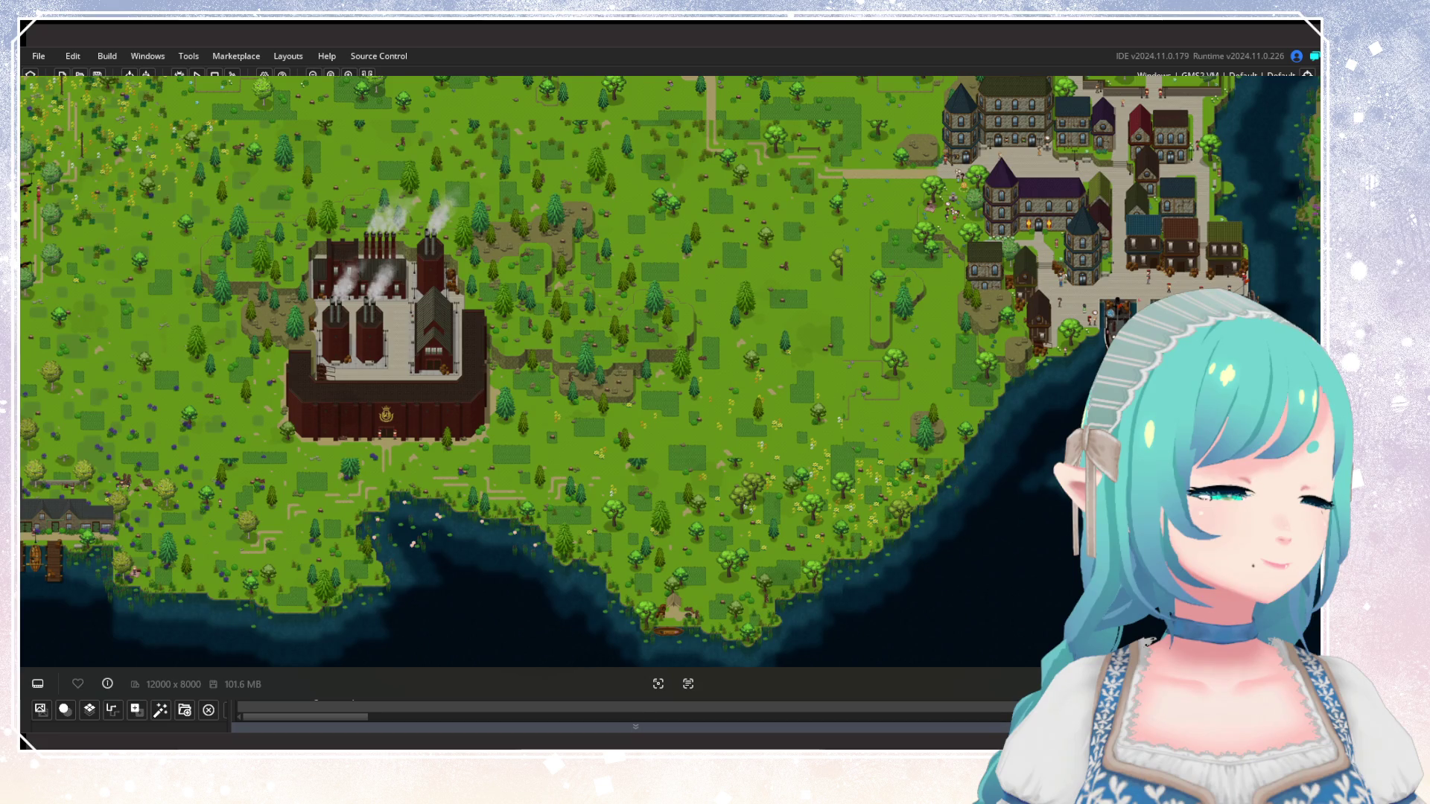
View the factory, the river and the docked boats, framing the town right of the factory.
scroll(686, 318, up, 2)
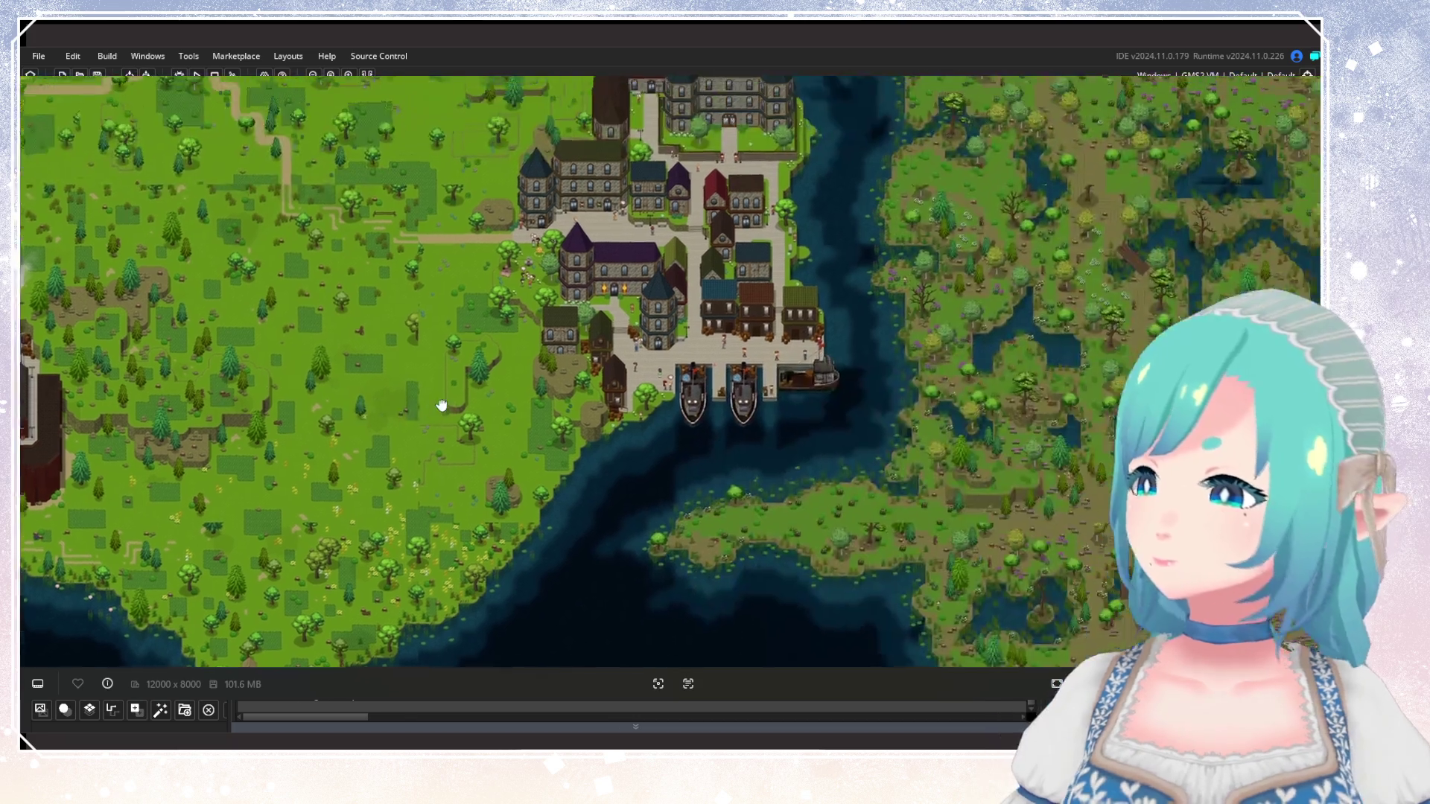
mouse_move(796, 307)
mouse_down()
mouse_move(902, 250)
mouse_move(786, 261)
mouse_move(618, 438)
mouse_move(605, 432)
mouse_up()
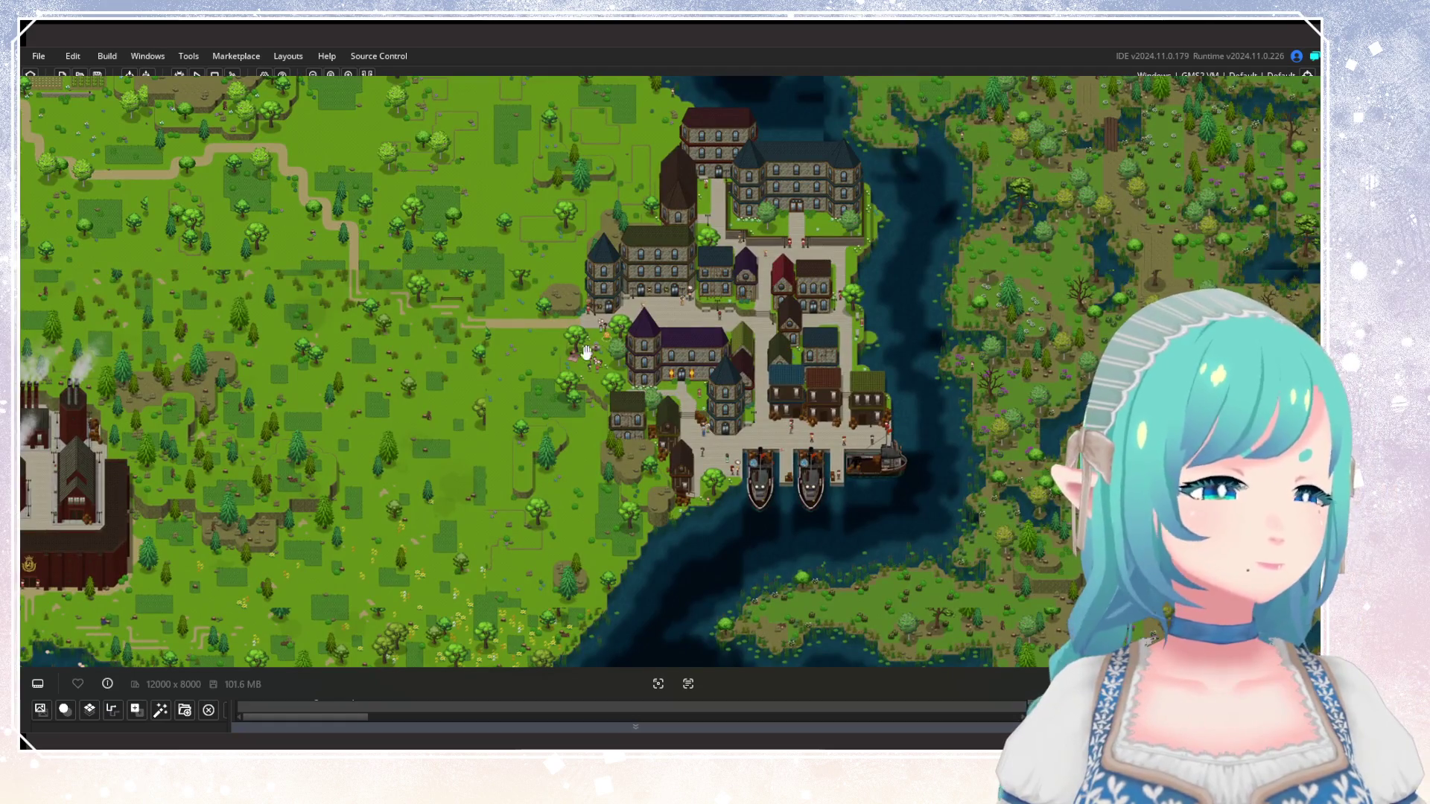
drag(578, 324, 619, 492)
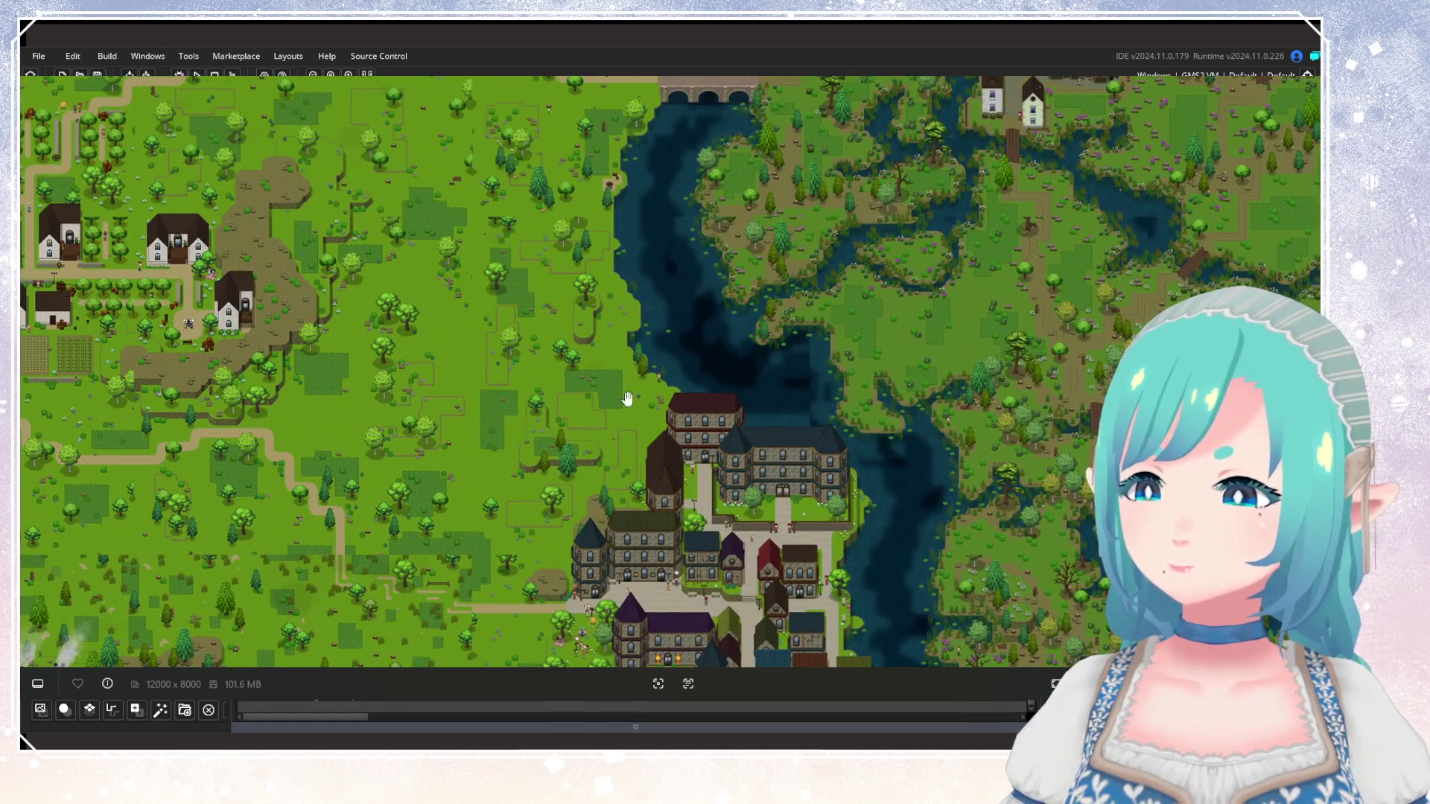
drag(628, 400, 681, 176)
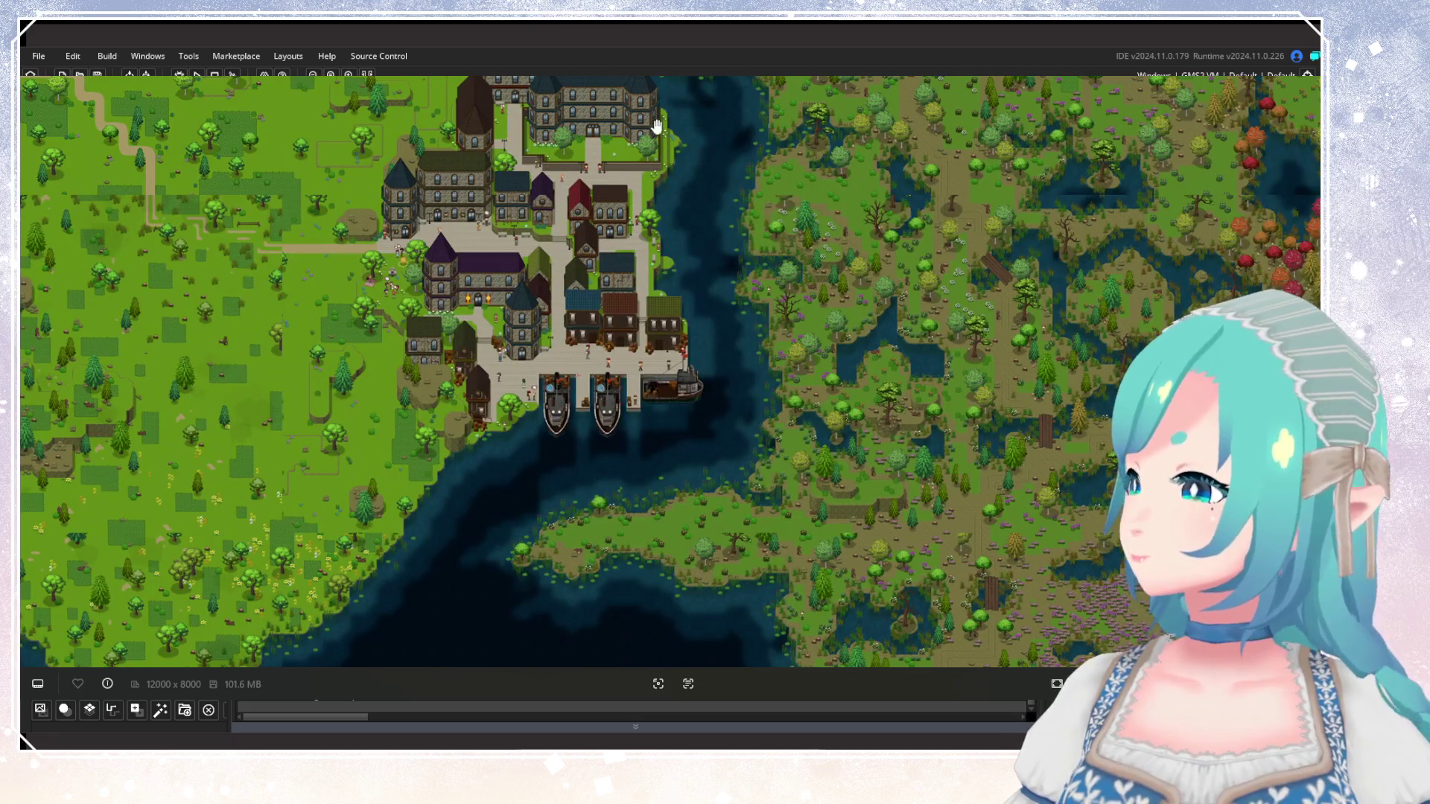
scroll(659, 367, up, 5)
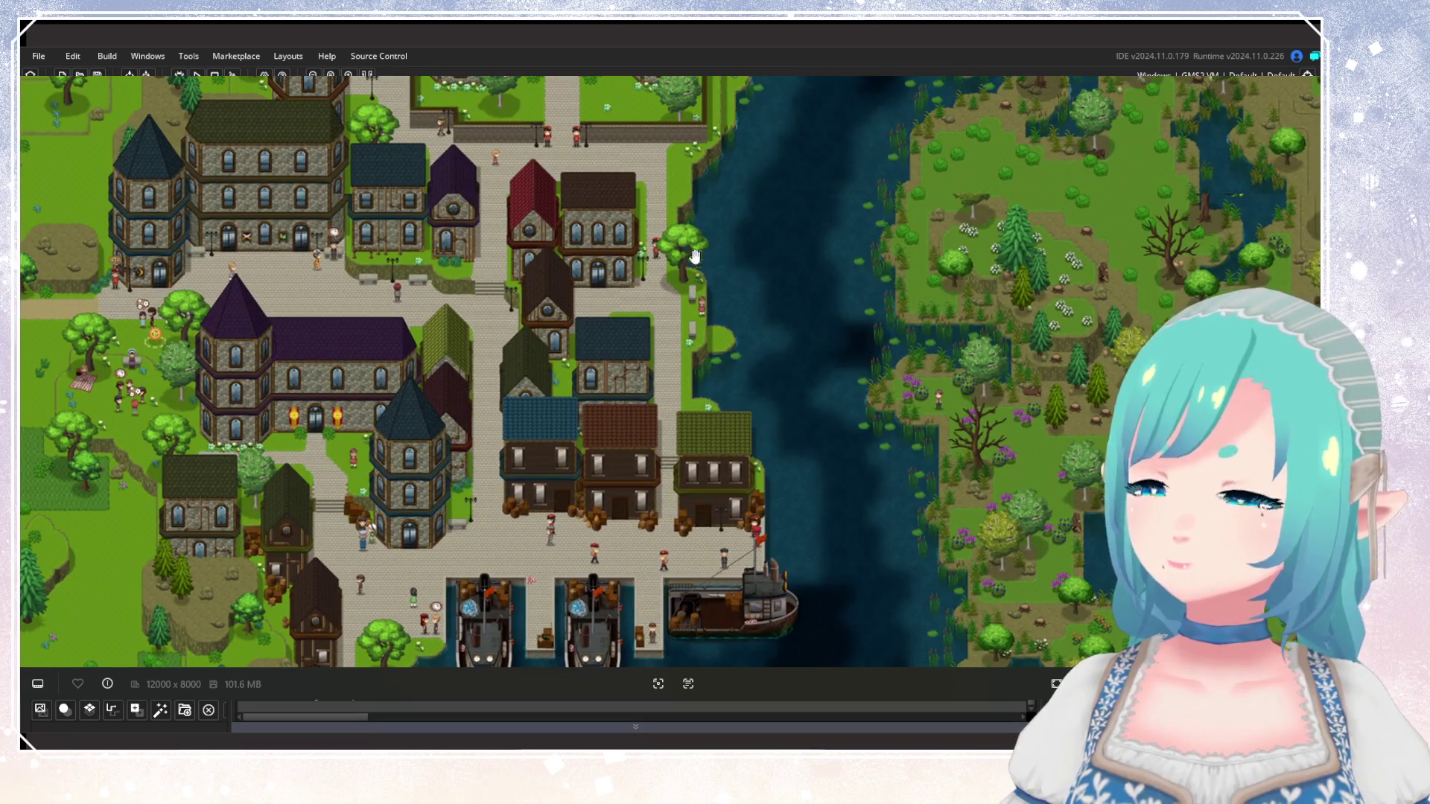
scroll(670, 261, down, 2)
scroll(629, 282, down, 3)
mouse_move(283, 342)
mouse_down()
mouse_move(715, 376)
mouse_move(767, 321)
mouse_move(803, 231)
mouse_up()
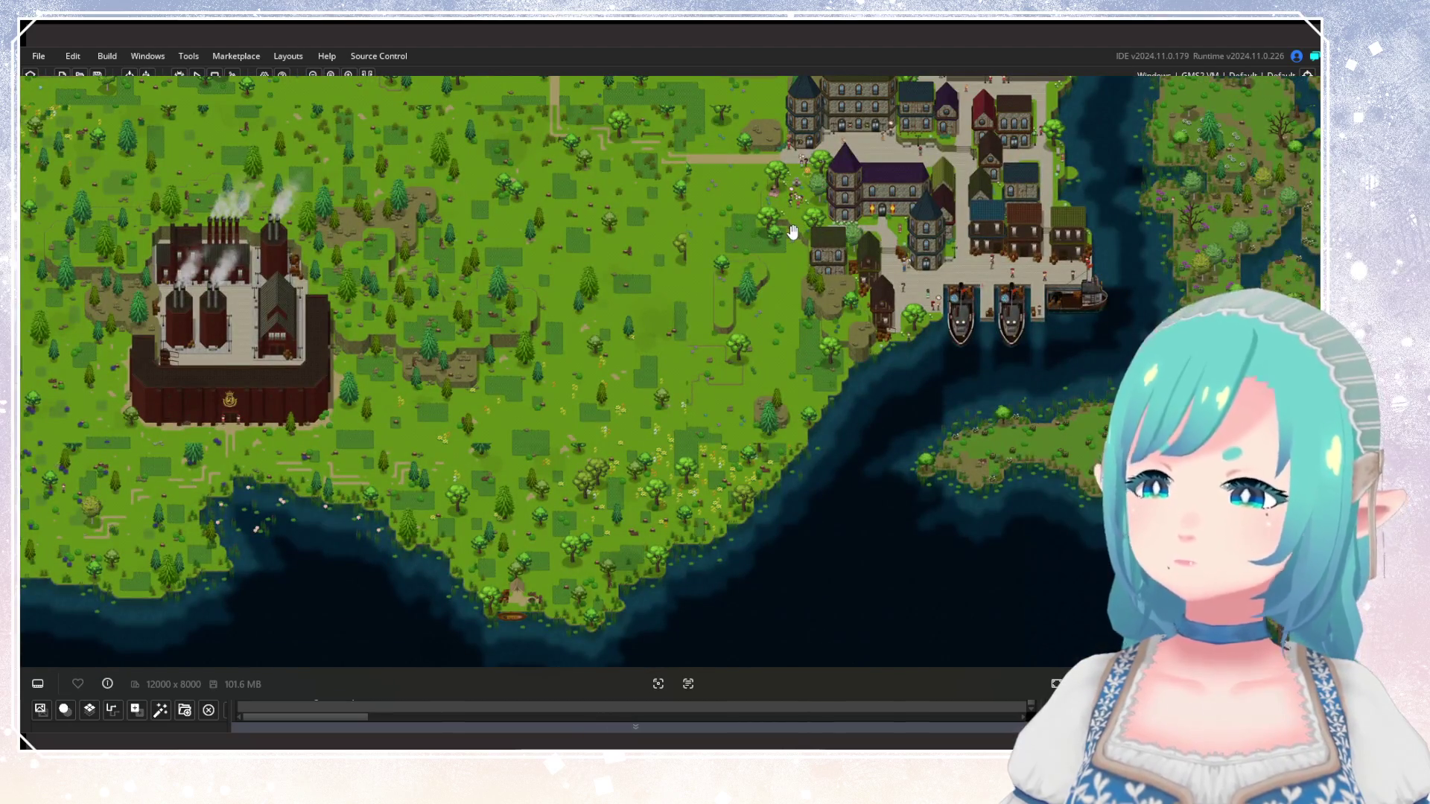
Look over the harbour town's northern buildings and its west side.
scroll(792, 232, up, 5)
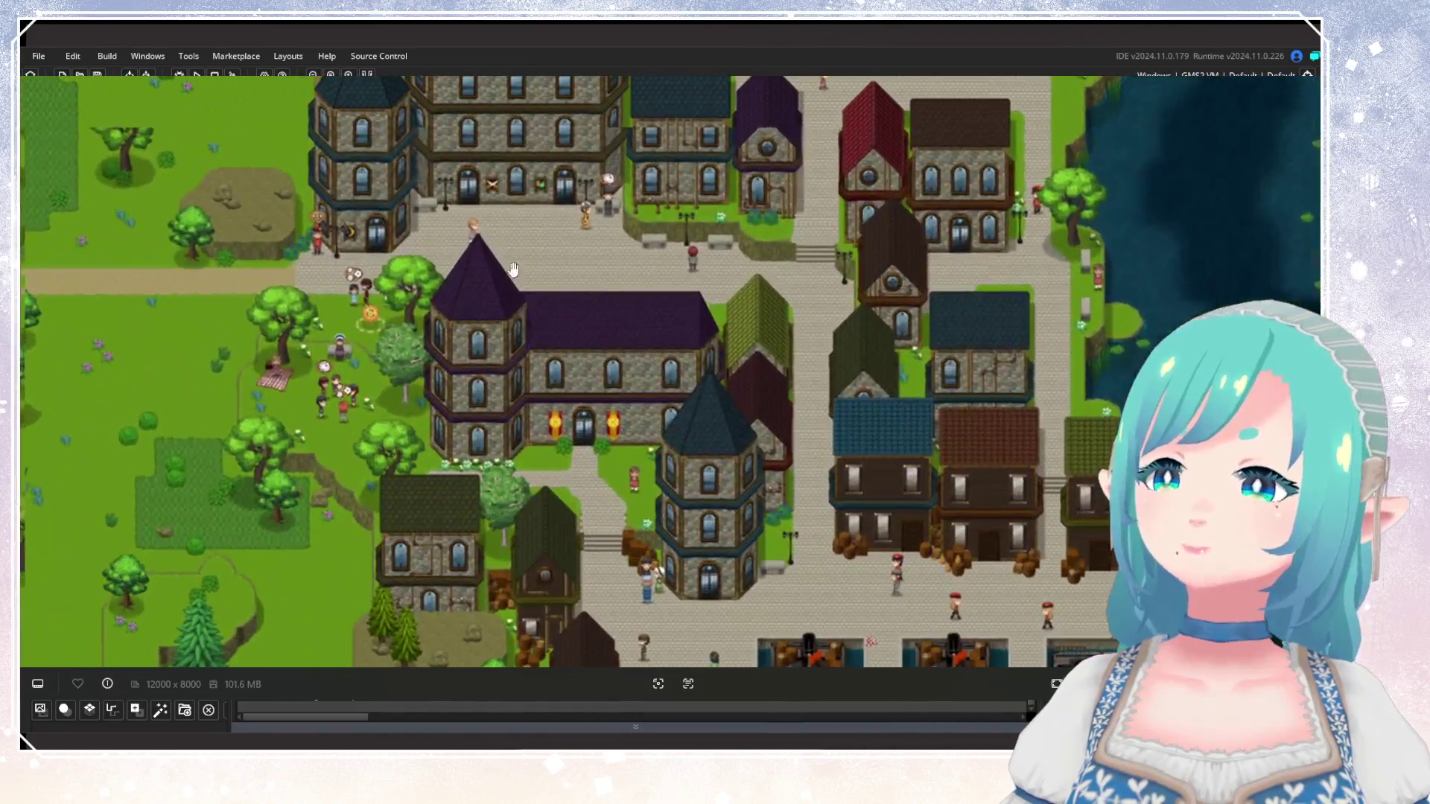
drag(513, 269, 512, 345)
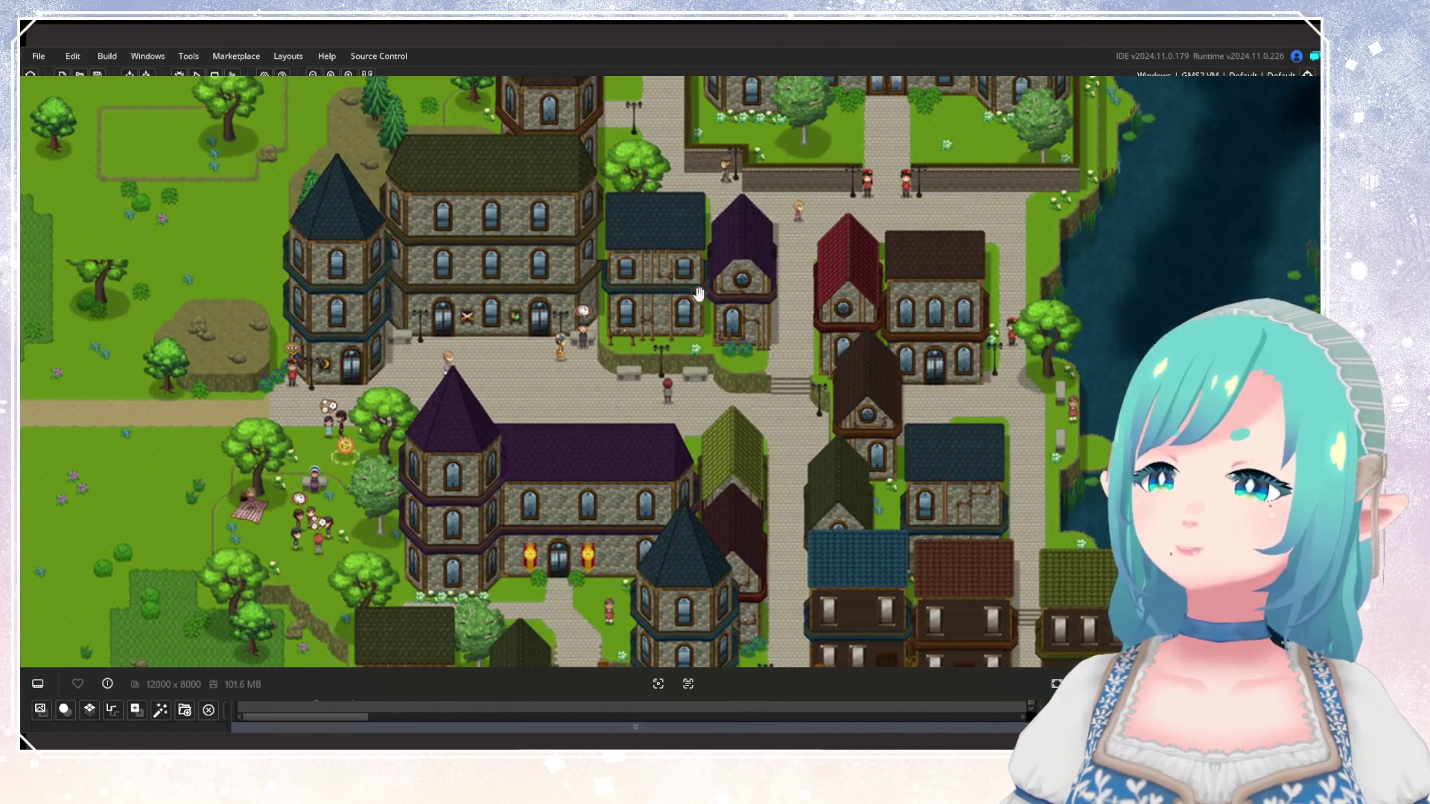
drag(698, 294, 676, 504)
scroll(593, 394, down, 2)
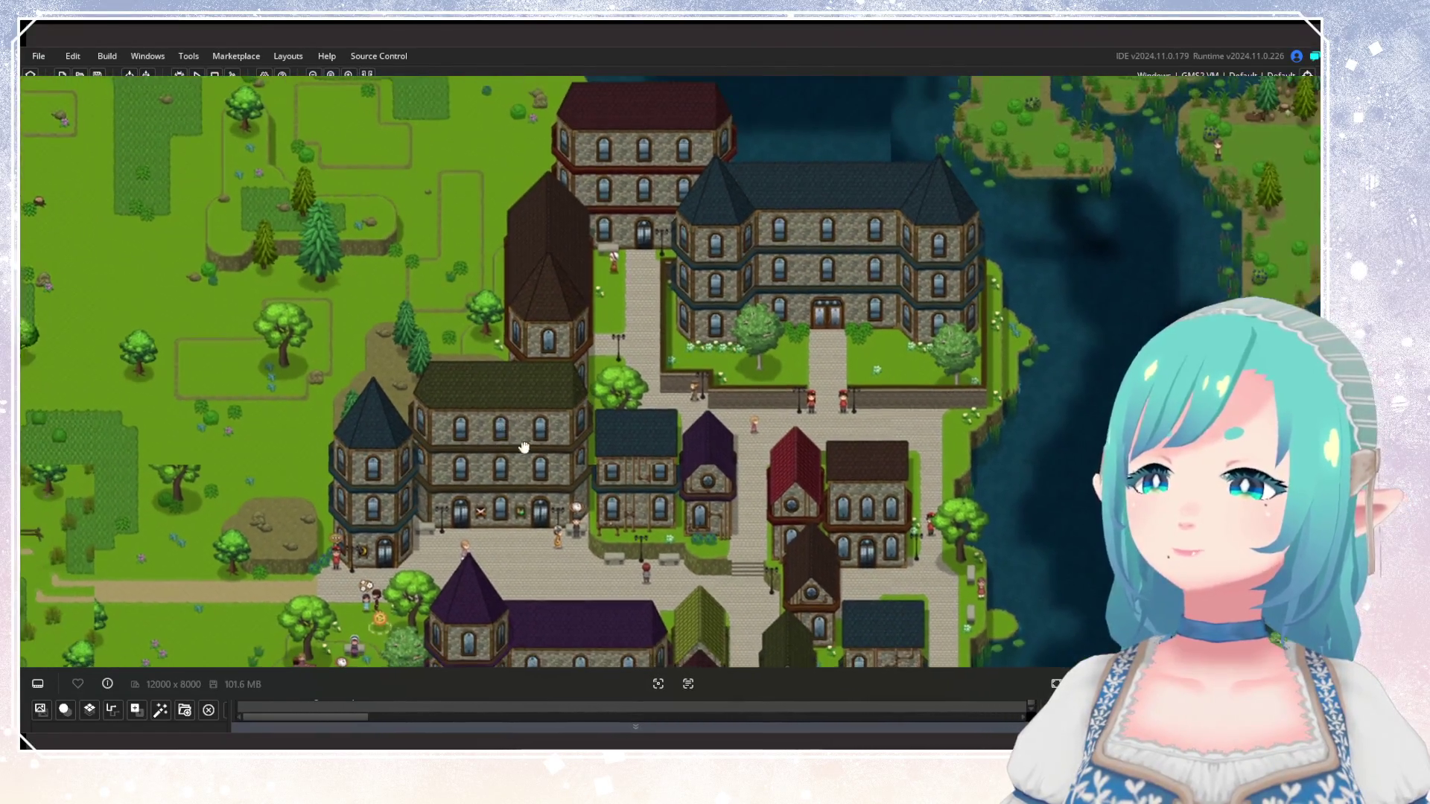
drag(594, 394, 847, 365)
scroll(751, 455, up, 2)
Check the southwest grassland, then centre the town's main buildings and docks.
mouse_move(751, 456)
mouse_down()
mouse_move(805, 381)
mouse_move(482, 449)
mouse_up()
scroll(380, 454, down, 2)
mouse_move(381, 454)
mouse_down()
mouse_move(578, 539)
mouse_move(658, 400)
mouse_move(635, 508)
mouse_up()
scroll(578, 539, down, 2)
scroll(635, 508, up, 2)
scroll(673, 377, down, 1)
mouse_move(673, 377)
mouse_down()
mouse_move(612, 489)
mouse_move(457, 564)
mouse_up()
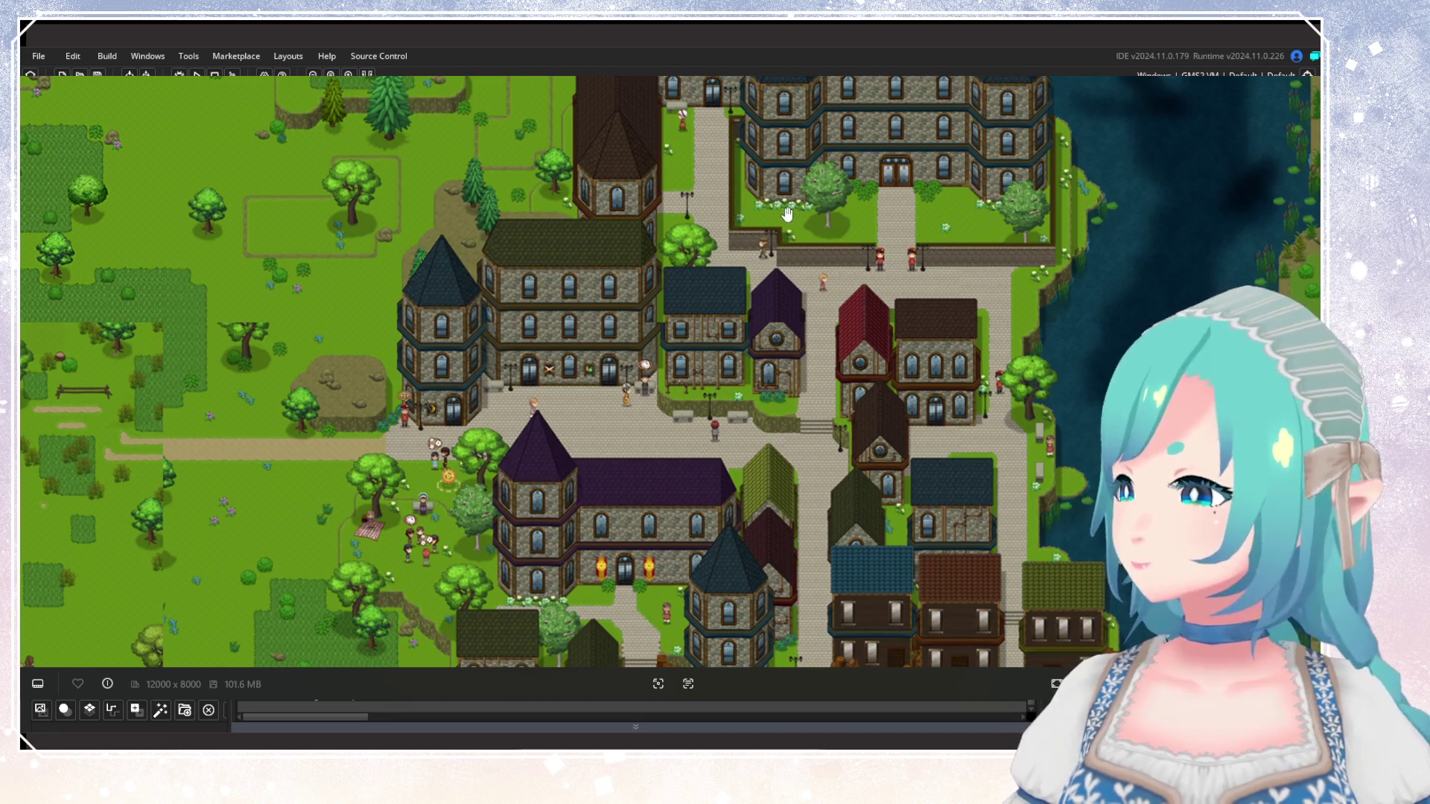
Visit the swampy forest's pink-tree manor, then return to the town and docks.
scroll(846, 188, down, 2)
mouse_move(586, 467)
mouse_down()
mouse_move(792, 245)
mouse_move(626, 313)
mouse_move(588, 415)
mouse_up()
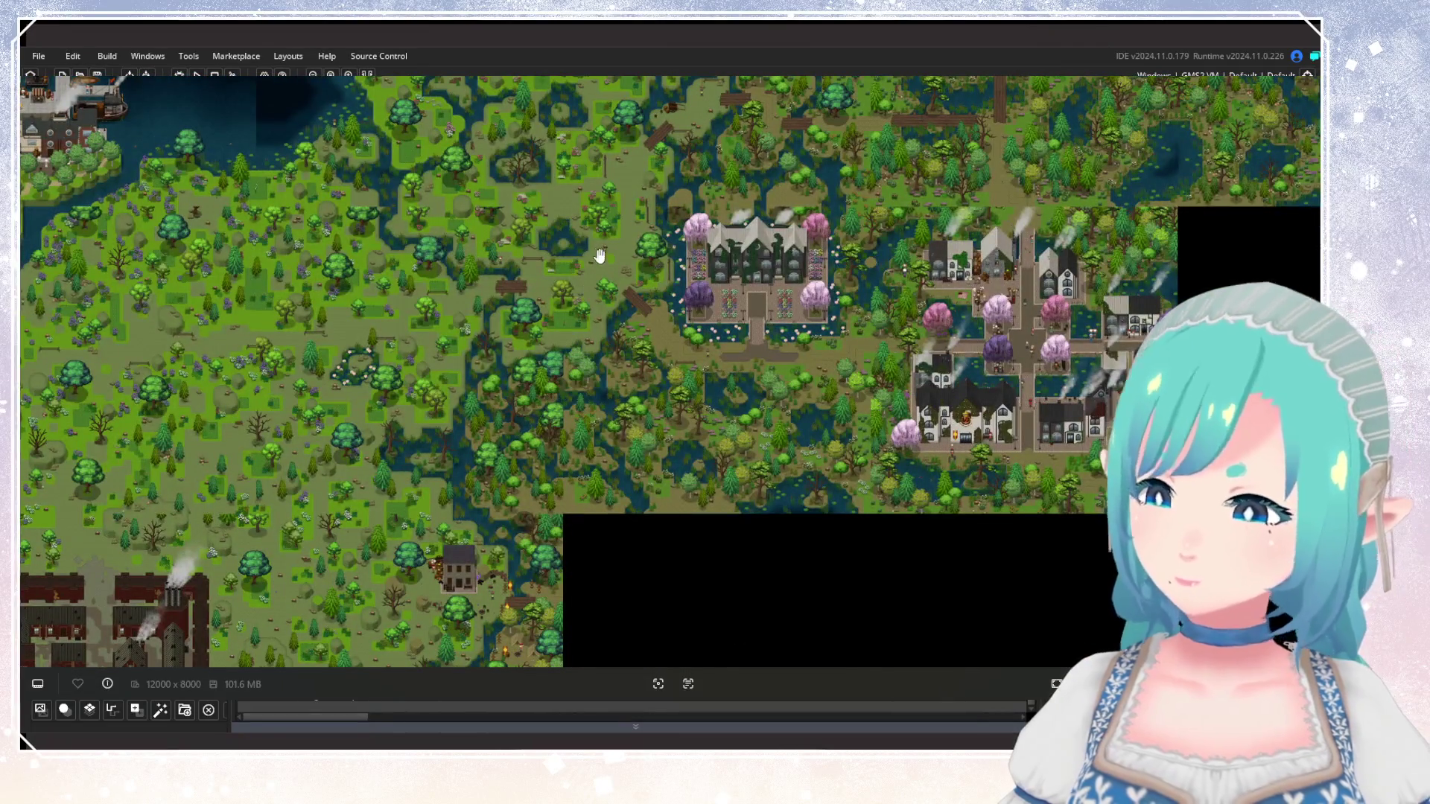
scroll(587, 294, up, 3)
mouse_move(590, 283)
mouse_down()
mouse_move(588, 440)
mouse_move(549, 606)
mouse_up()
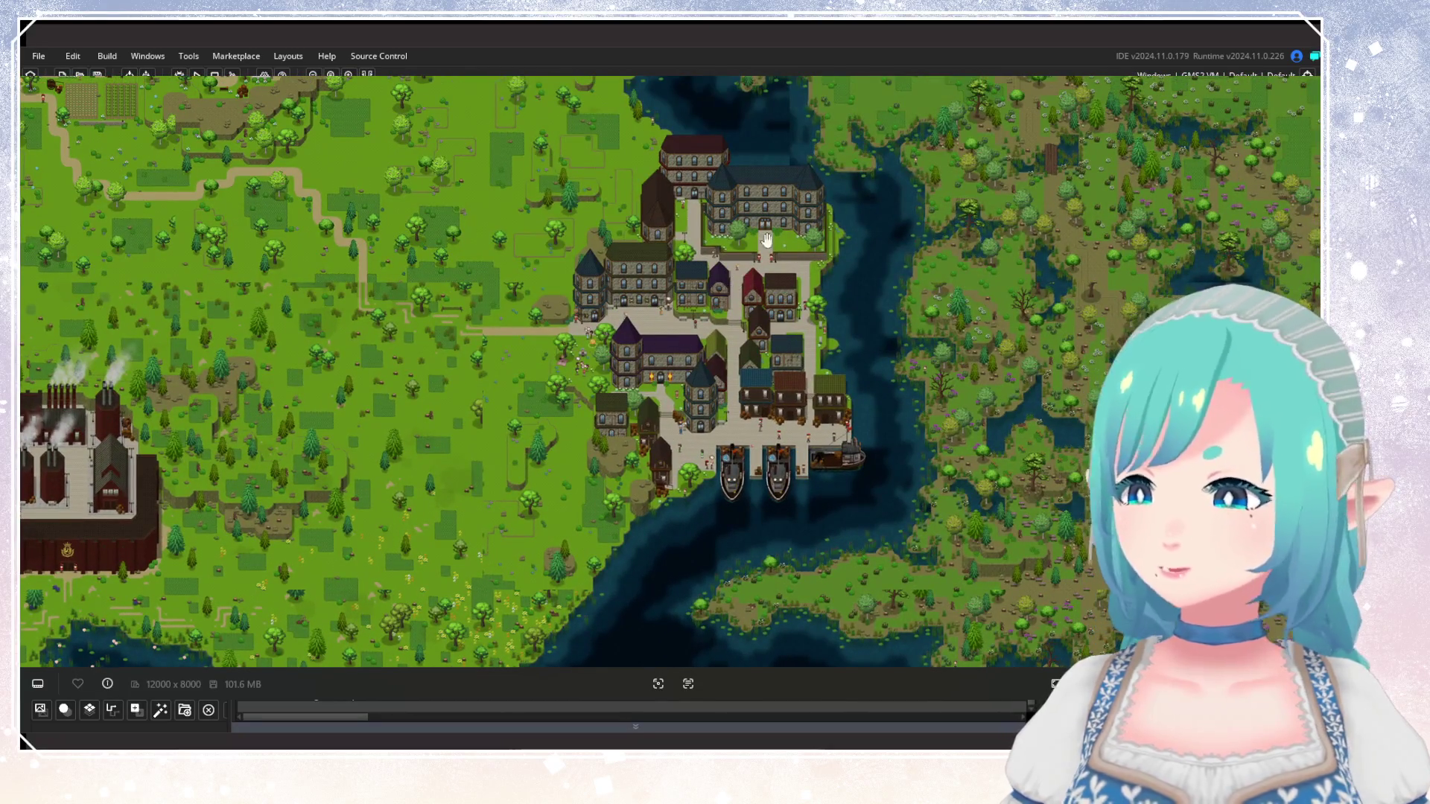
mouse_move(633, 361)
mouse_down()
mouse_move(641, 482)
mouse_move(617, 260)
mouse_move(615, 421)
mouse_up()
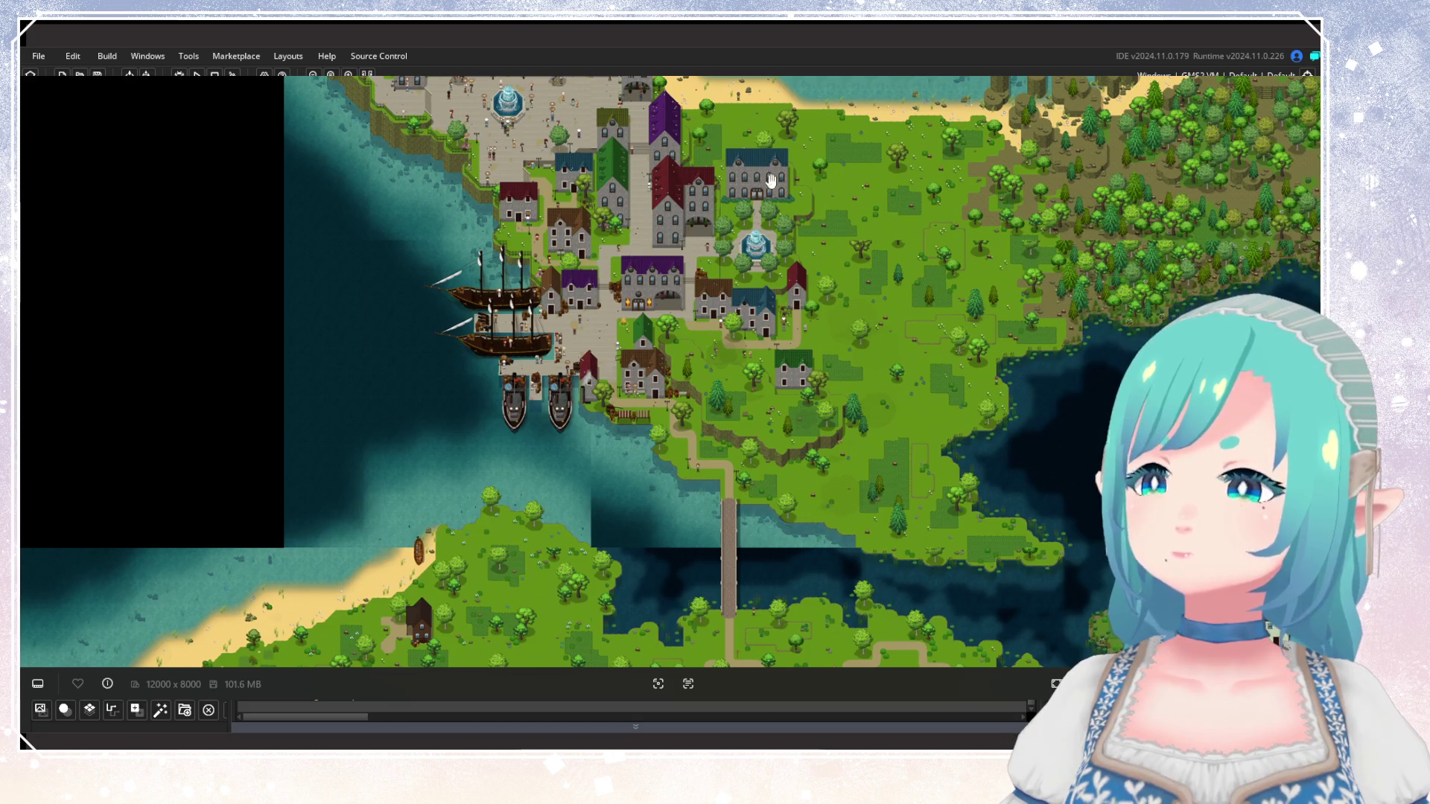
Zoom into the fountain plaza, then zoom out and move to another coastline area.
scroll(759, 319, up, 8)
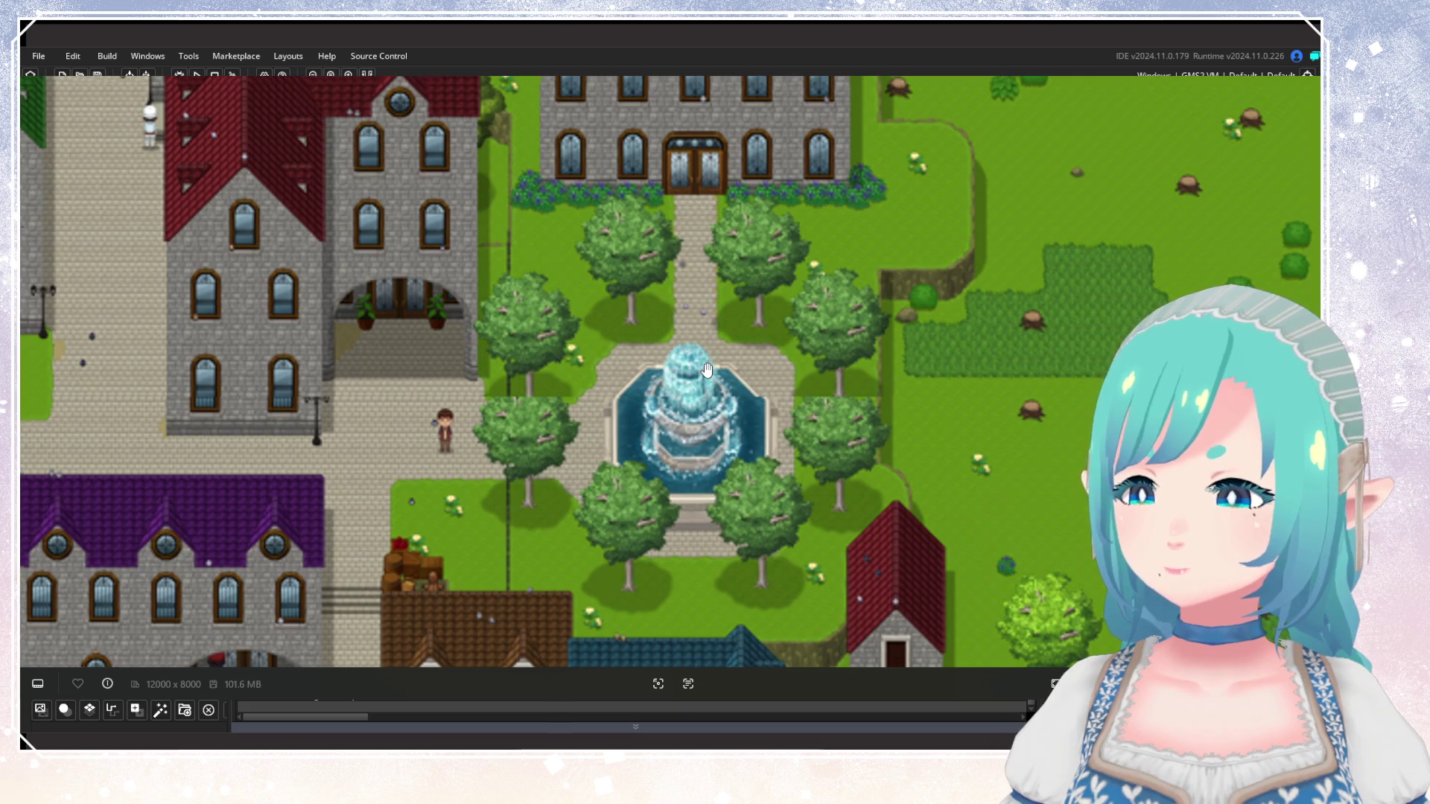
scroll(706, 369, down, 10)
scroll(615, 263, up, 4)
mouse_move(615, 264)
mouse_down()
mouse_move(654, 345)
mouse_move(820, 341)
mouse_move(619, 406)
mouse_move(379, 405)
mouse_move(447, 425)
mouse_move(370, 582)
mouse_up()
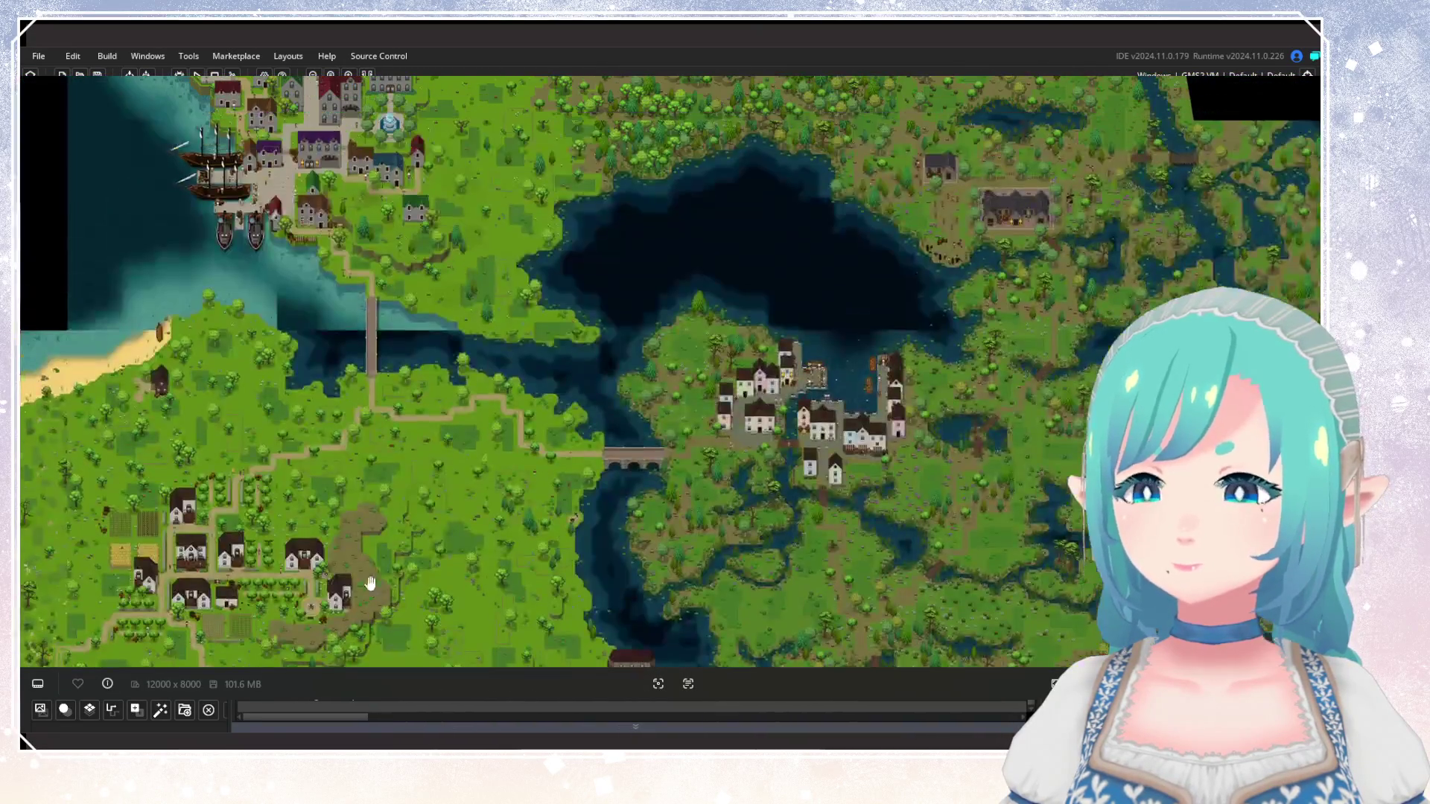
Return to the forested coast with the harbour's docked boats at top right.
scroll(378, 427, up, 3)
drag(568, 502, 616, 166)
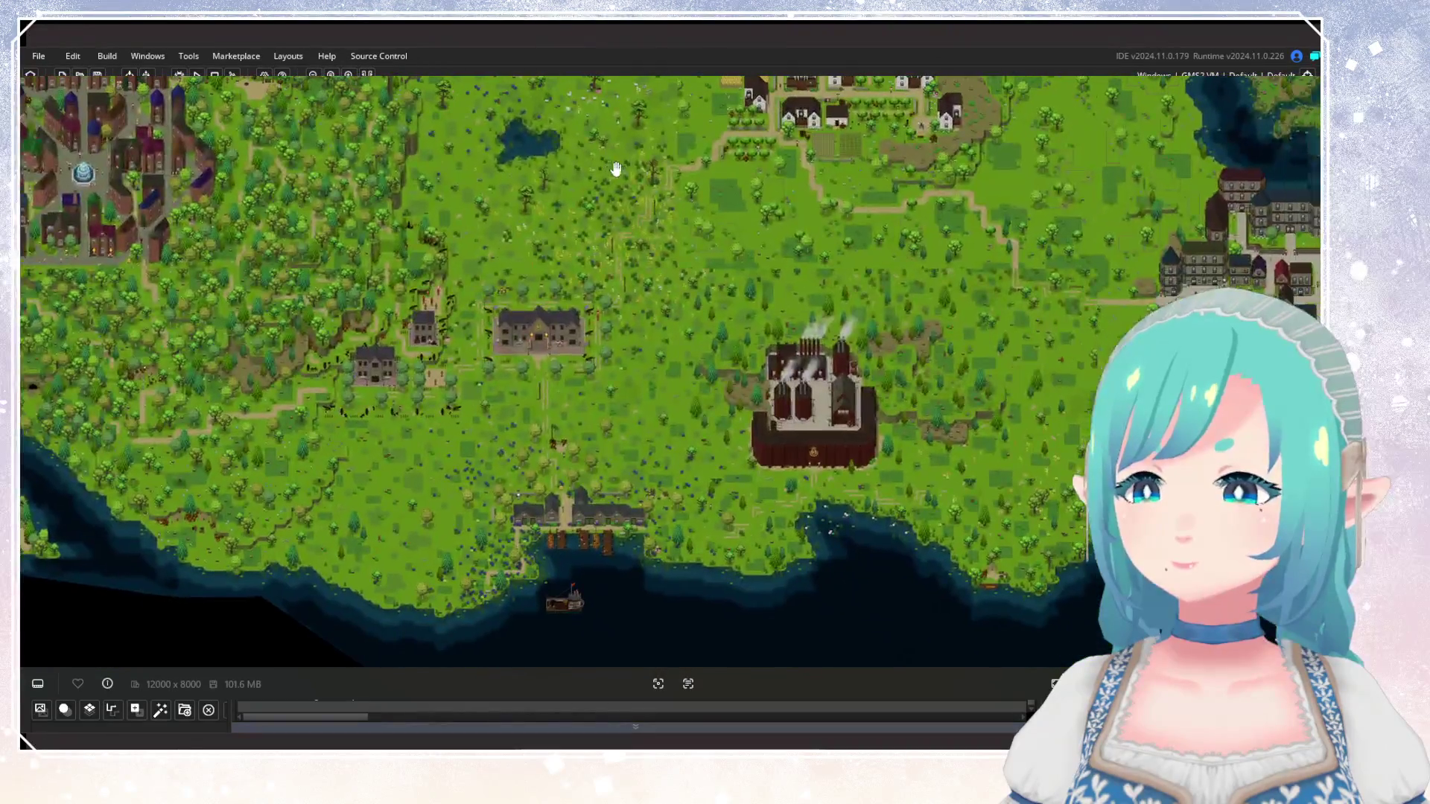
drag(954, 425, 692, 371)
scroll(692, 370, up, 5)
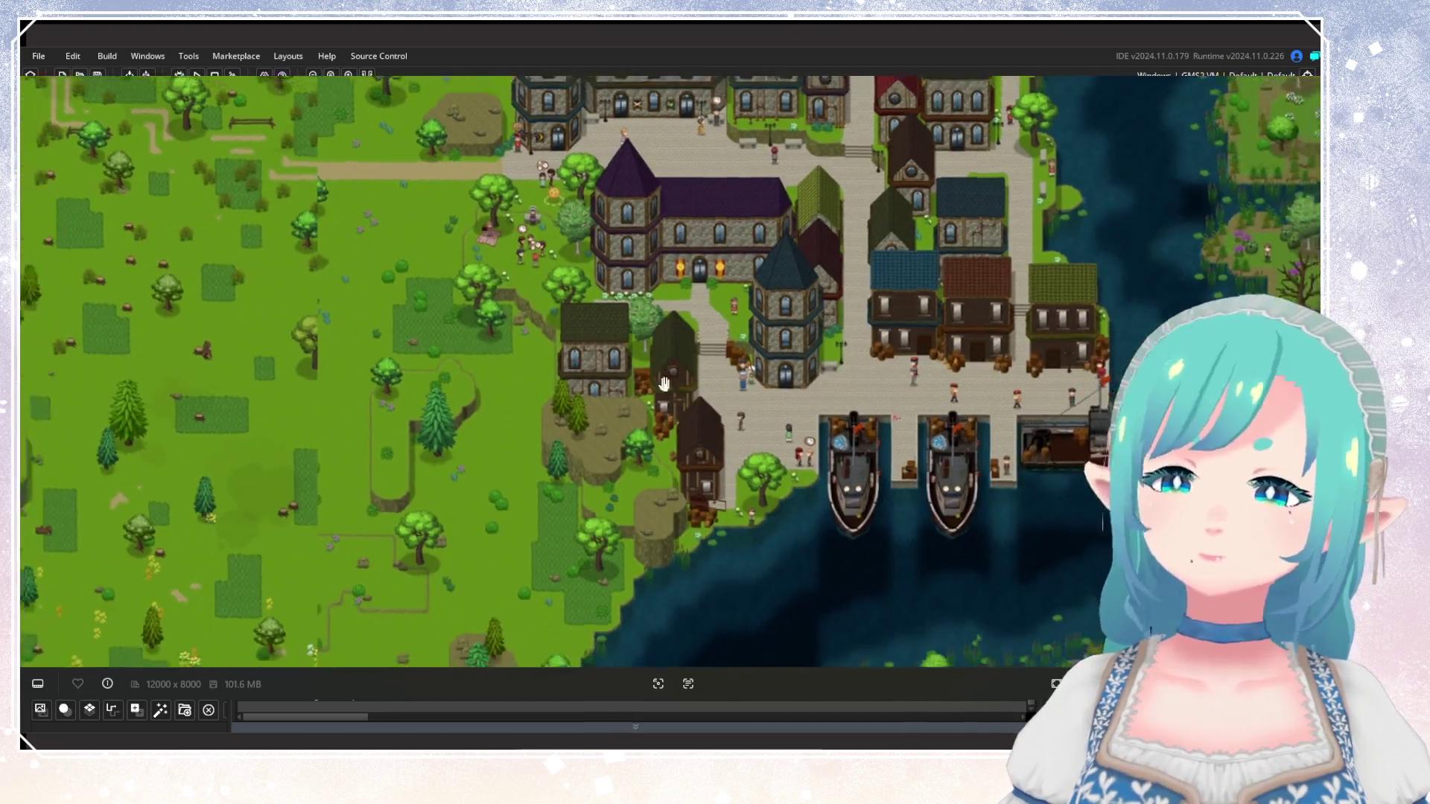
drag(664, 361, 836, 300)
drag(668, 267, 559, 455)
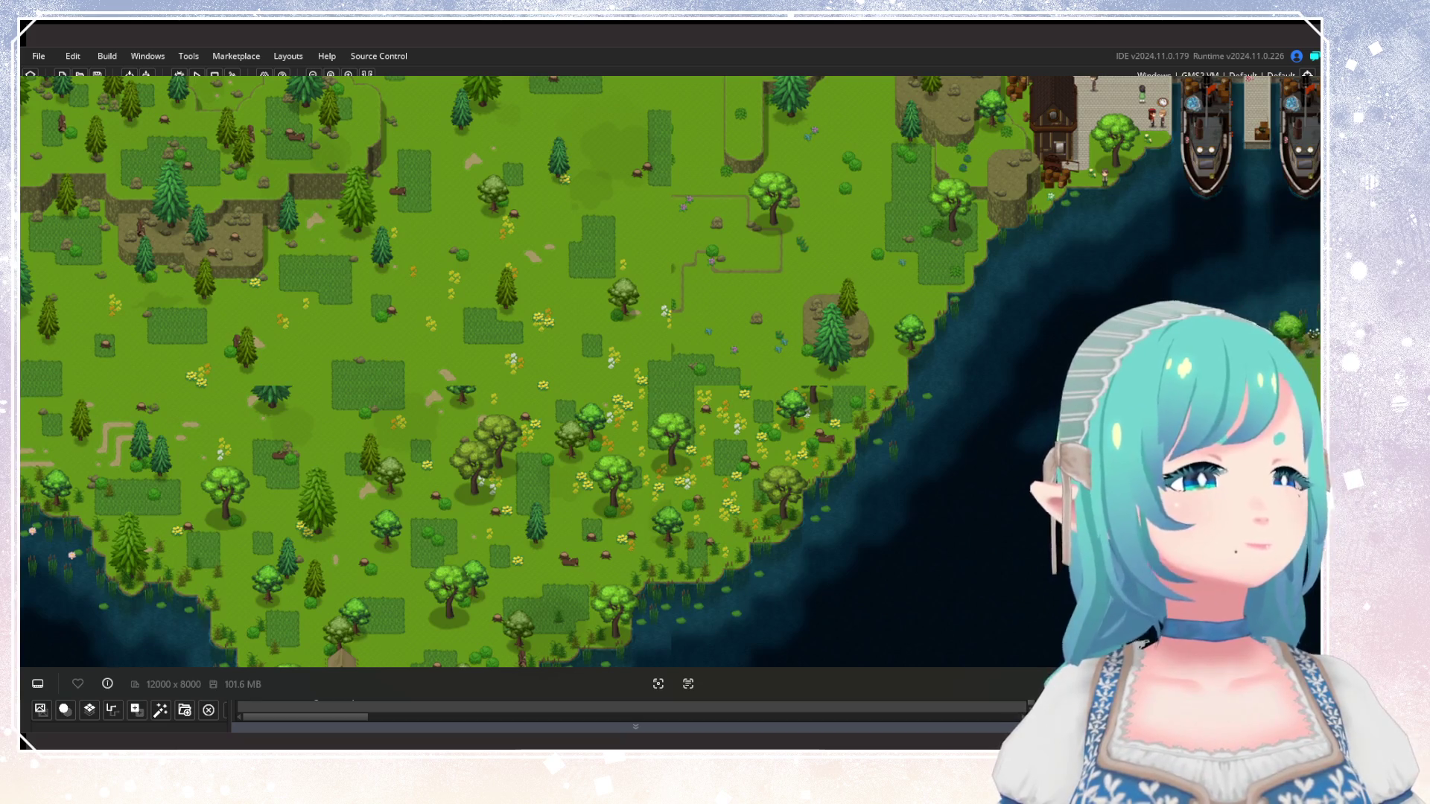
Centre the harbour town and its docks beside the factory.
scroll(596, 418, down, 3)
mouse_move(505, 382)
mouse_down()
mouse_move(536, 328)
mouse_move(427, 401)
mouse_up()
scroll(427, 400, up, 2)
mouse_move(457, 319)
mouse_down()
mouse_move(479, 400)
mouse_move(472, 380)
mouse_move(569, 380)
mouse_move(875, 268)
mouse_move(973, 275)
mouse_move(472, 402)
mouse_up()
scroll(974, 276, down, 2)
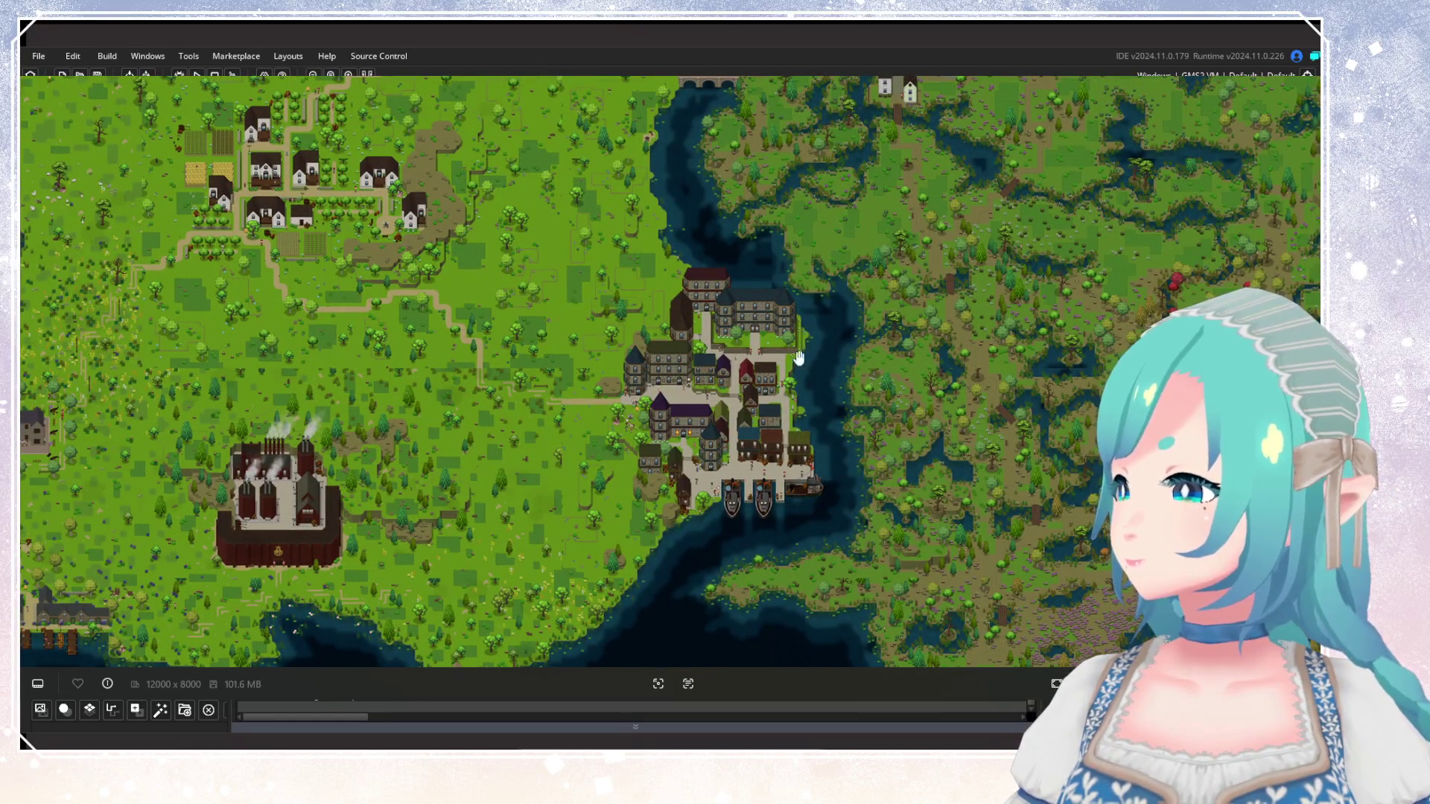
mouse_move(622, 319)
mouse_down()
mouse_move(685, 383)
mouse_move(791, 440)
mouse_move(722, 315)
mouse_up()
scroll(812, 391, up, 2)
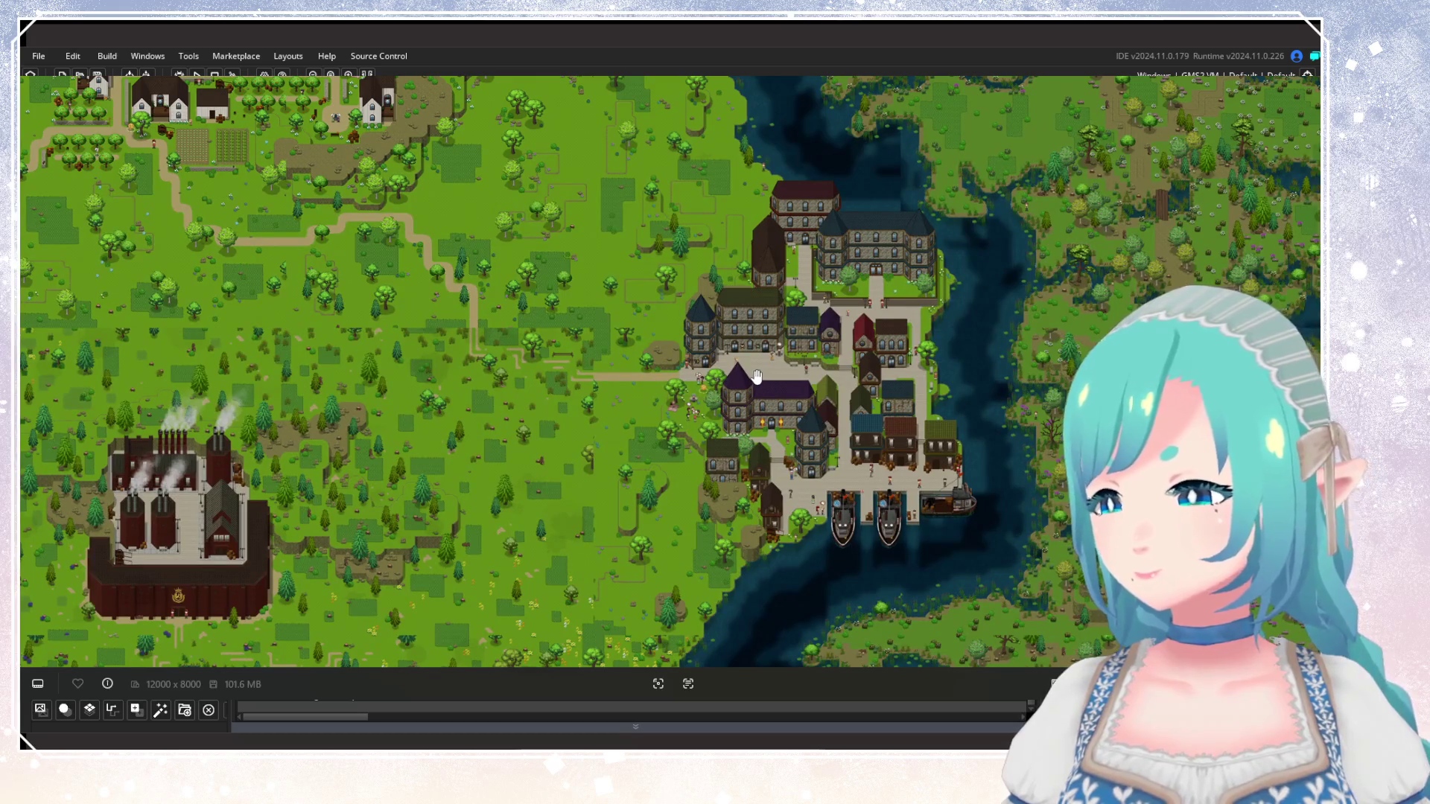
drag(663, 452, 736, 406)
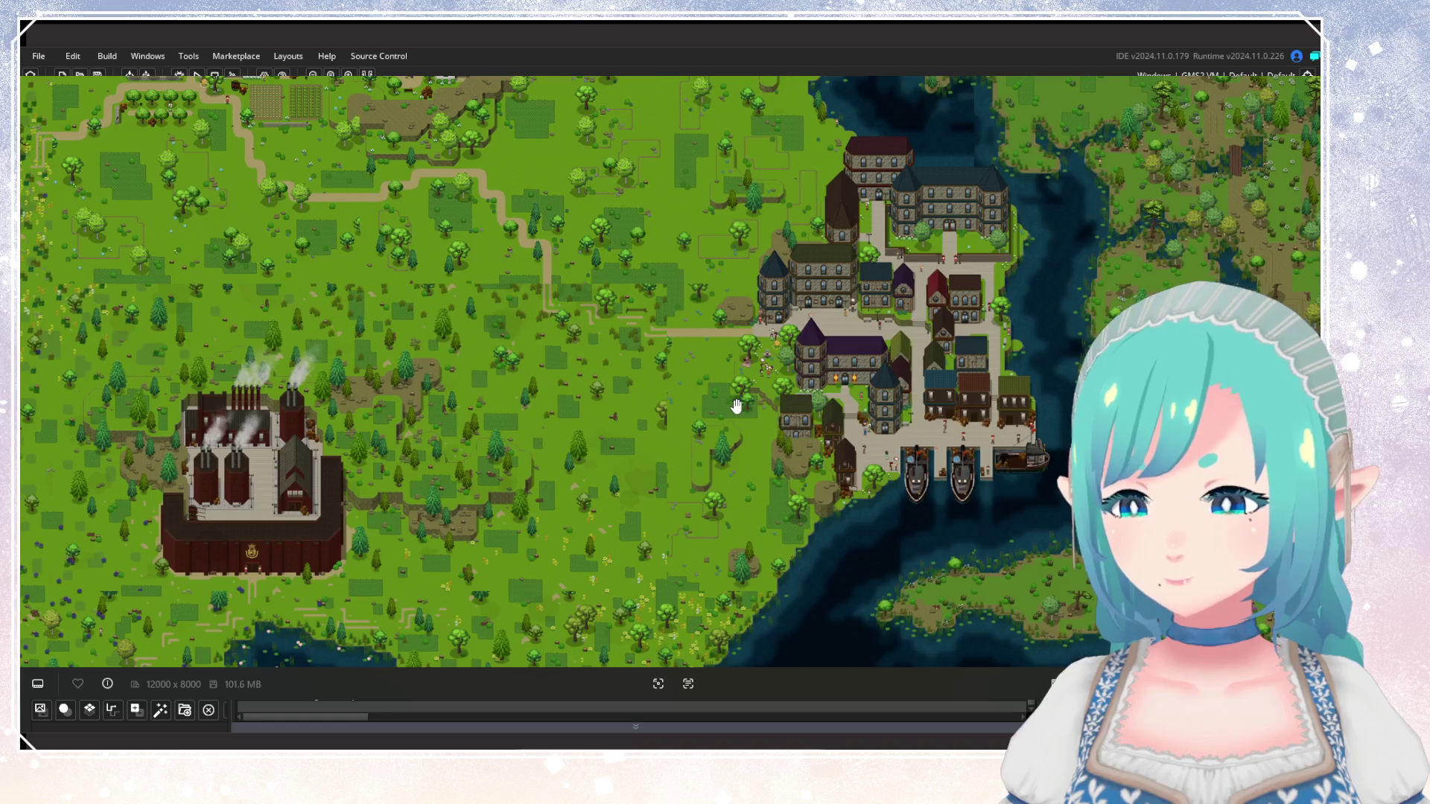
Look at the harbour docks and the farmland north, then the farm village.
scroll(736, 405, up, 1)
drag(741, 438, 727, 324)
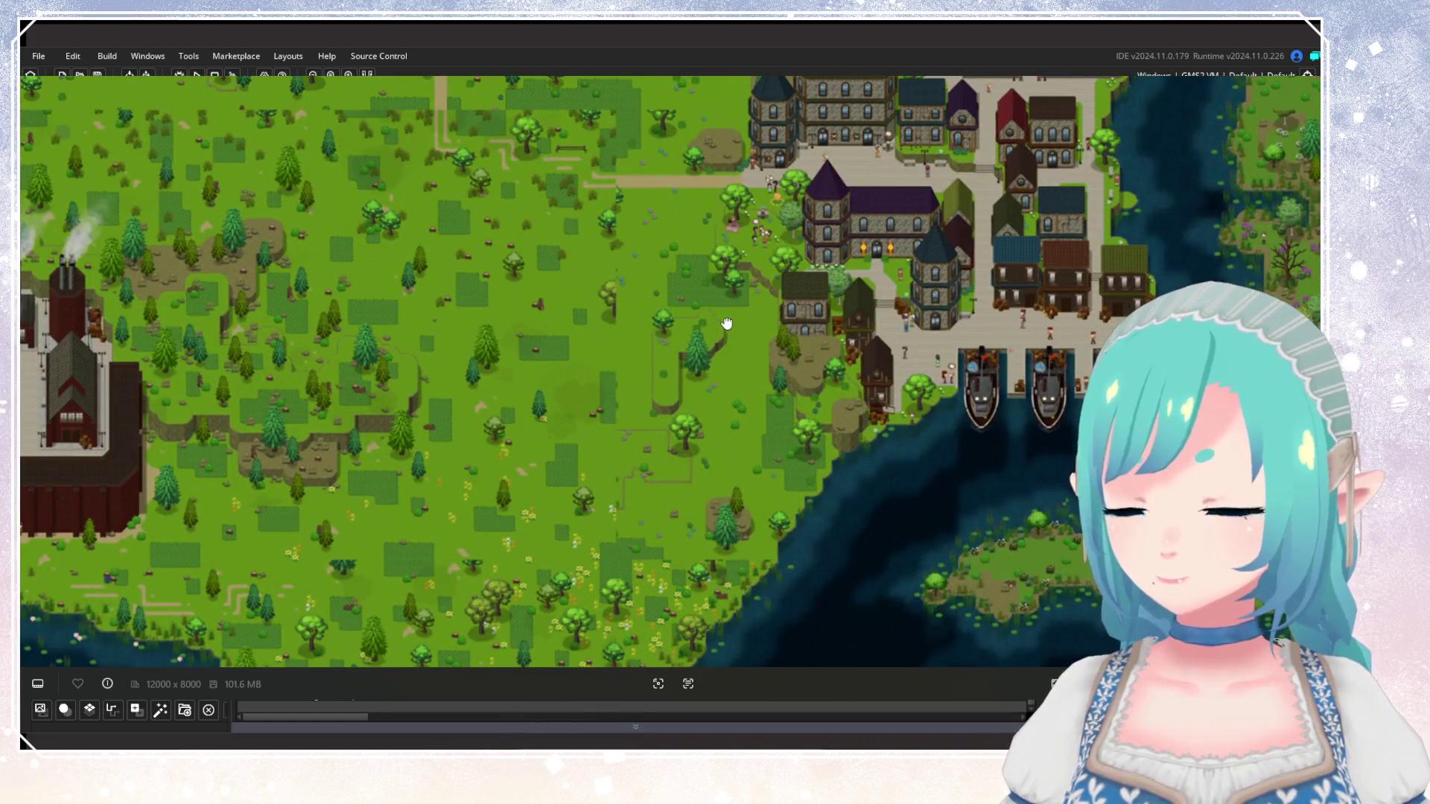
drag(727, 324, 720, 540)
mouse_move(406, 298)
mouse_down()
mouse_move(476, 332)
mouse_move(548, 411)
mouse_move(484, 380)
mouse_move(800, 300)
mouse_up()
Zoom and scroll sideways around the farm village and port.
scroll(800, 299, down, 5)
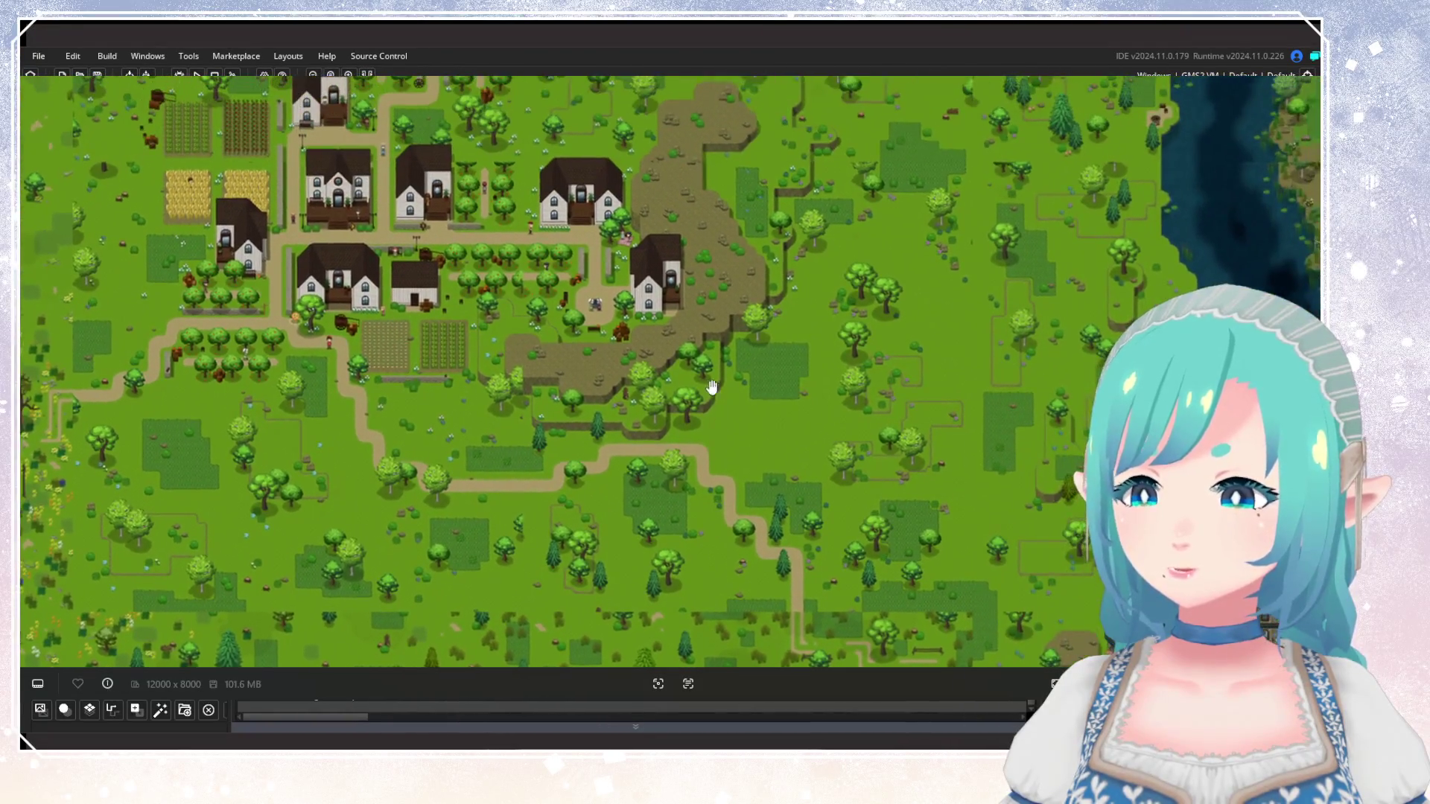
scroll(720, 471, up, 2)
scroll(720, 471, down, 1)
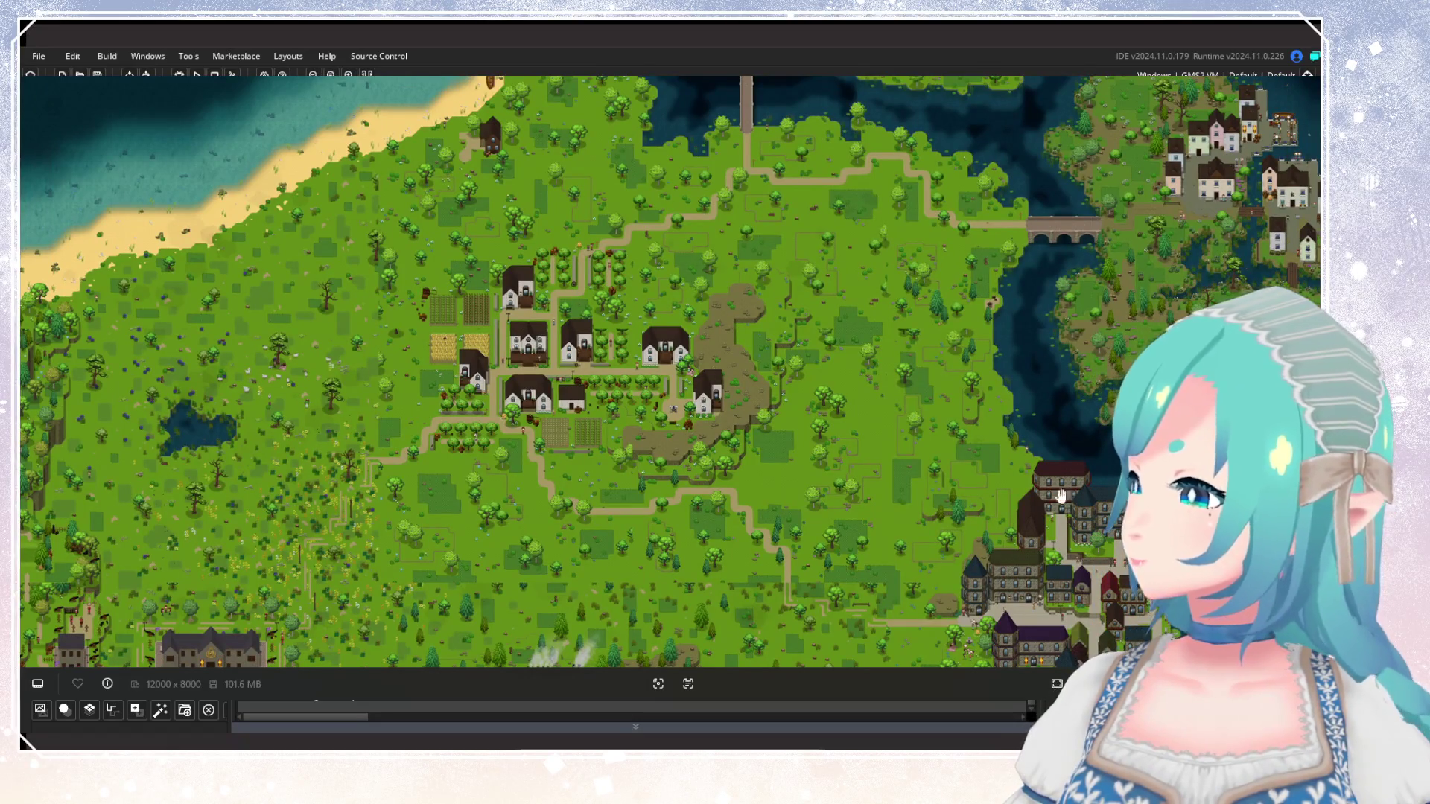
scroll(661, 371, up, 6)
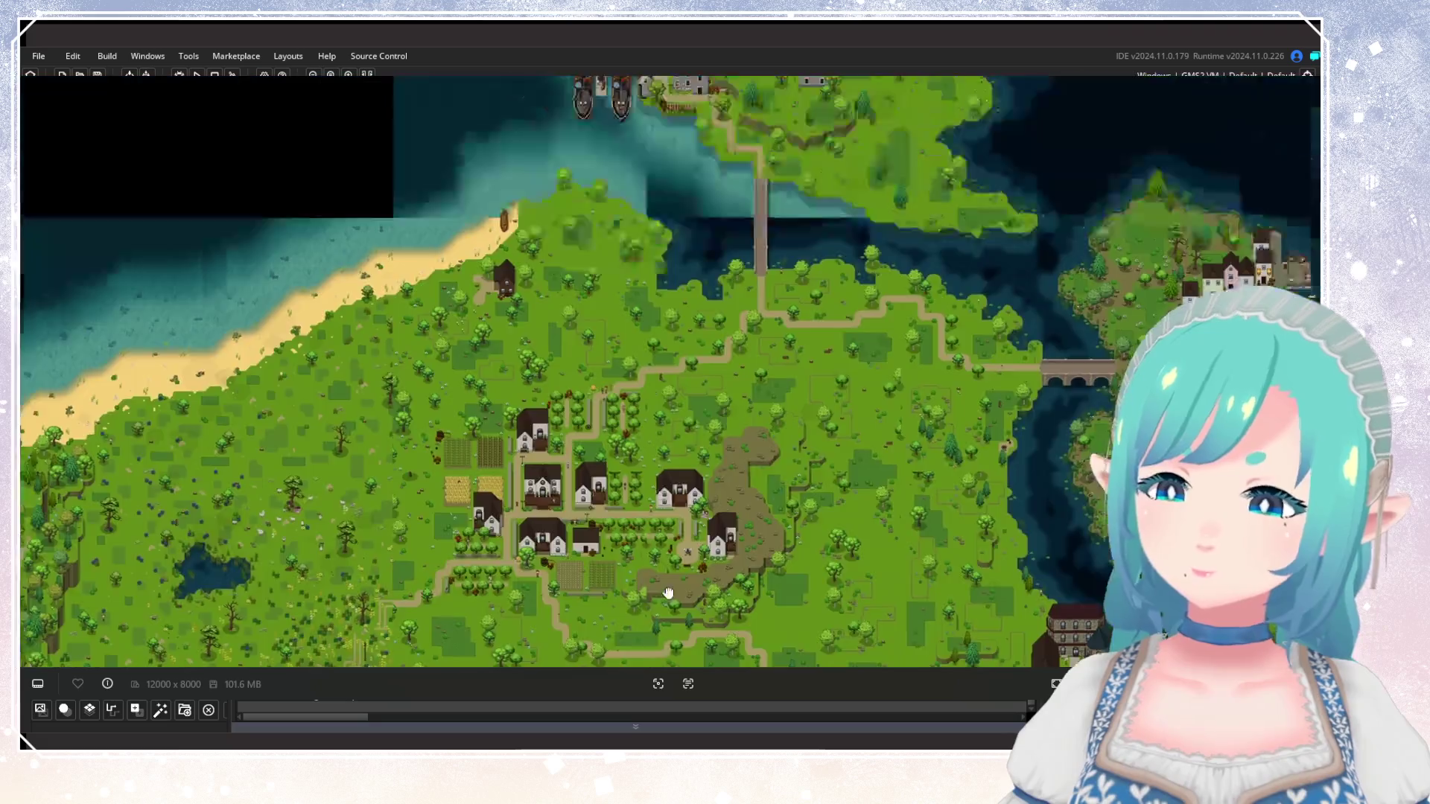
scroll(660, 370, right, 1)
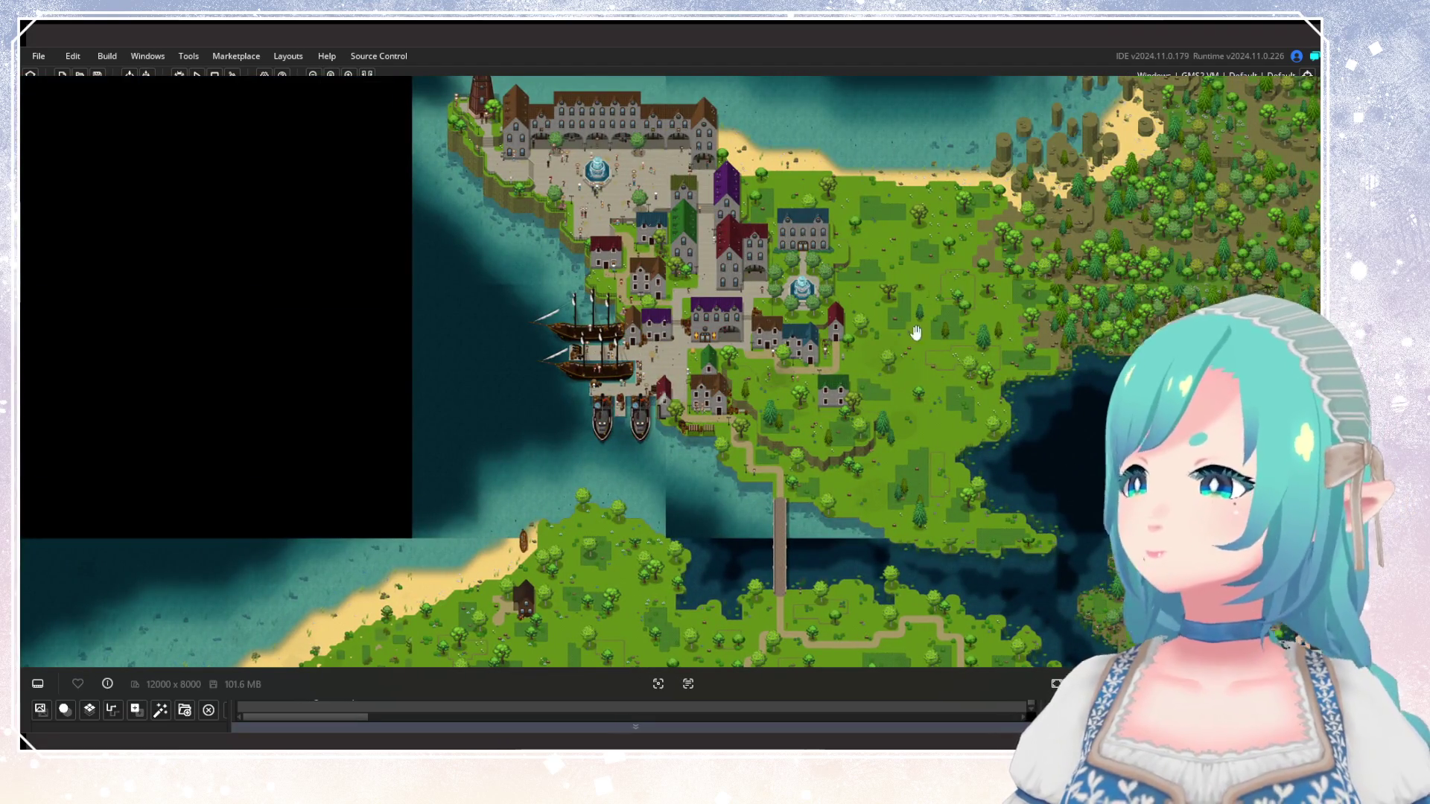
scroll(894, 441, right, 2)
scroll(894, 441, down, 1)
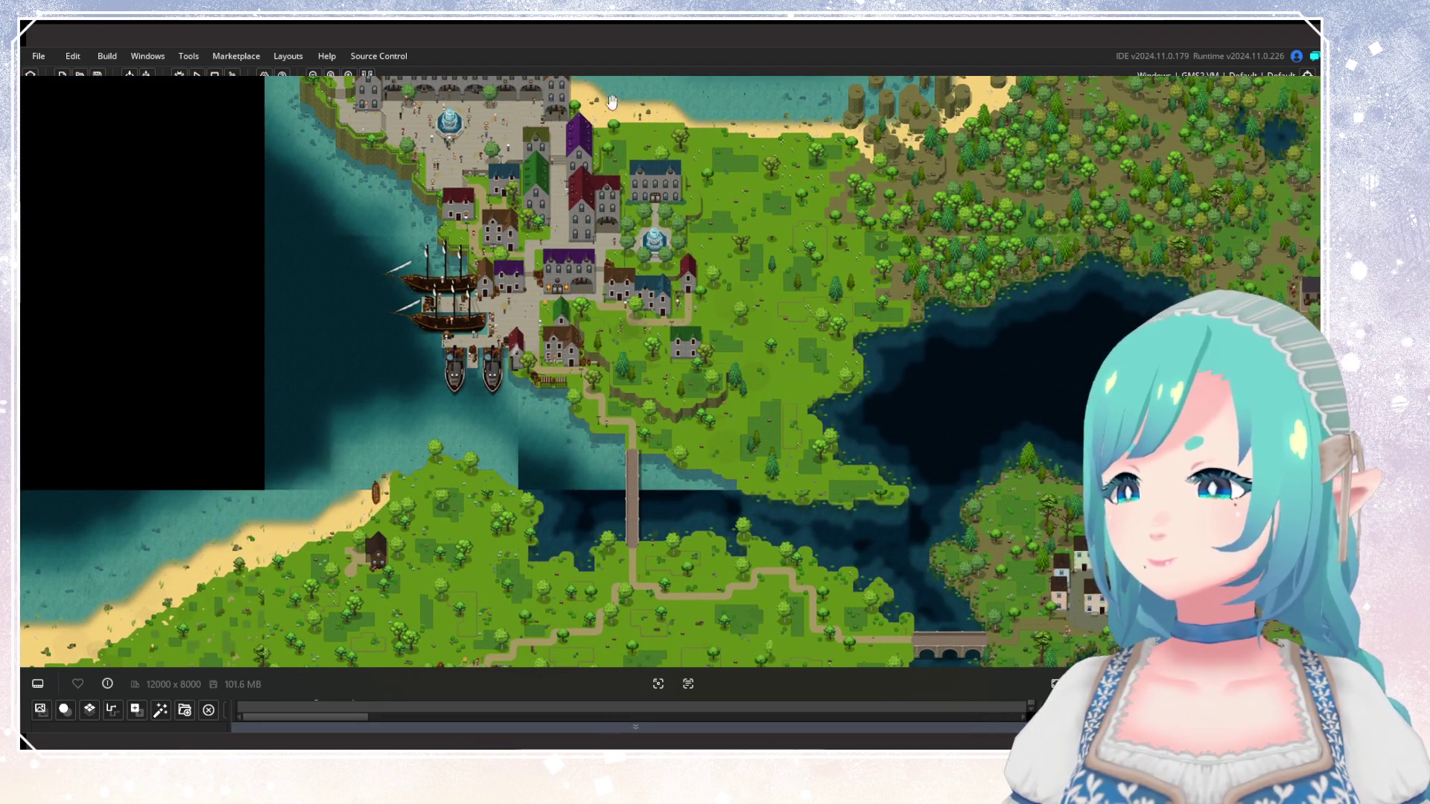
scroll(681, 445, down, 5)
scroll(681, 445, left, 1)
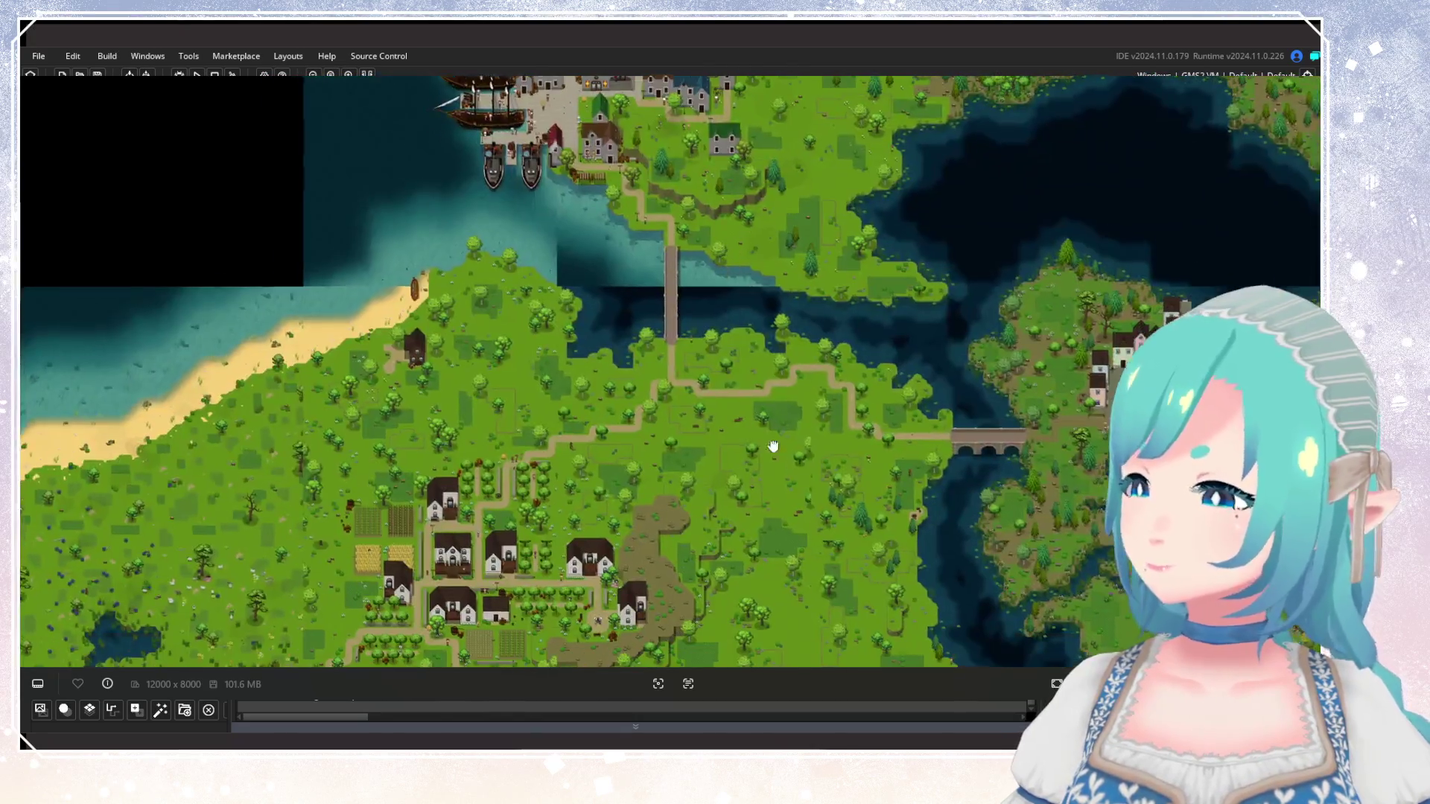
scroll(845, 386, down, 4)
Zoom out to show the western city, hilltop village, factory and eastern harbour town.
scroll(845, 385, left, 2)
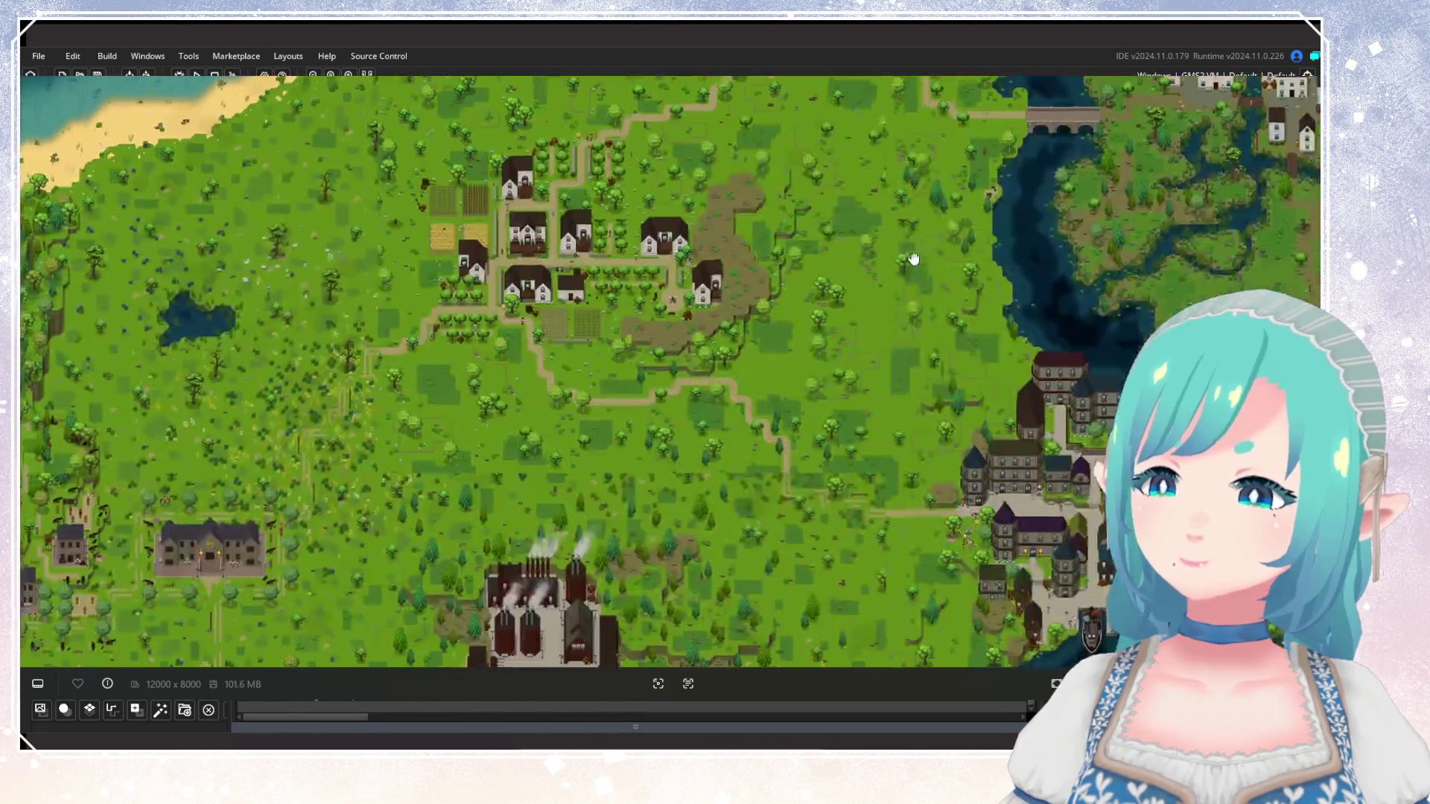
scroll(904, 344, down, 1)
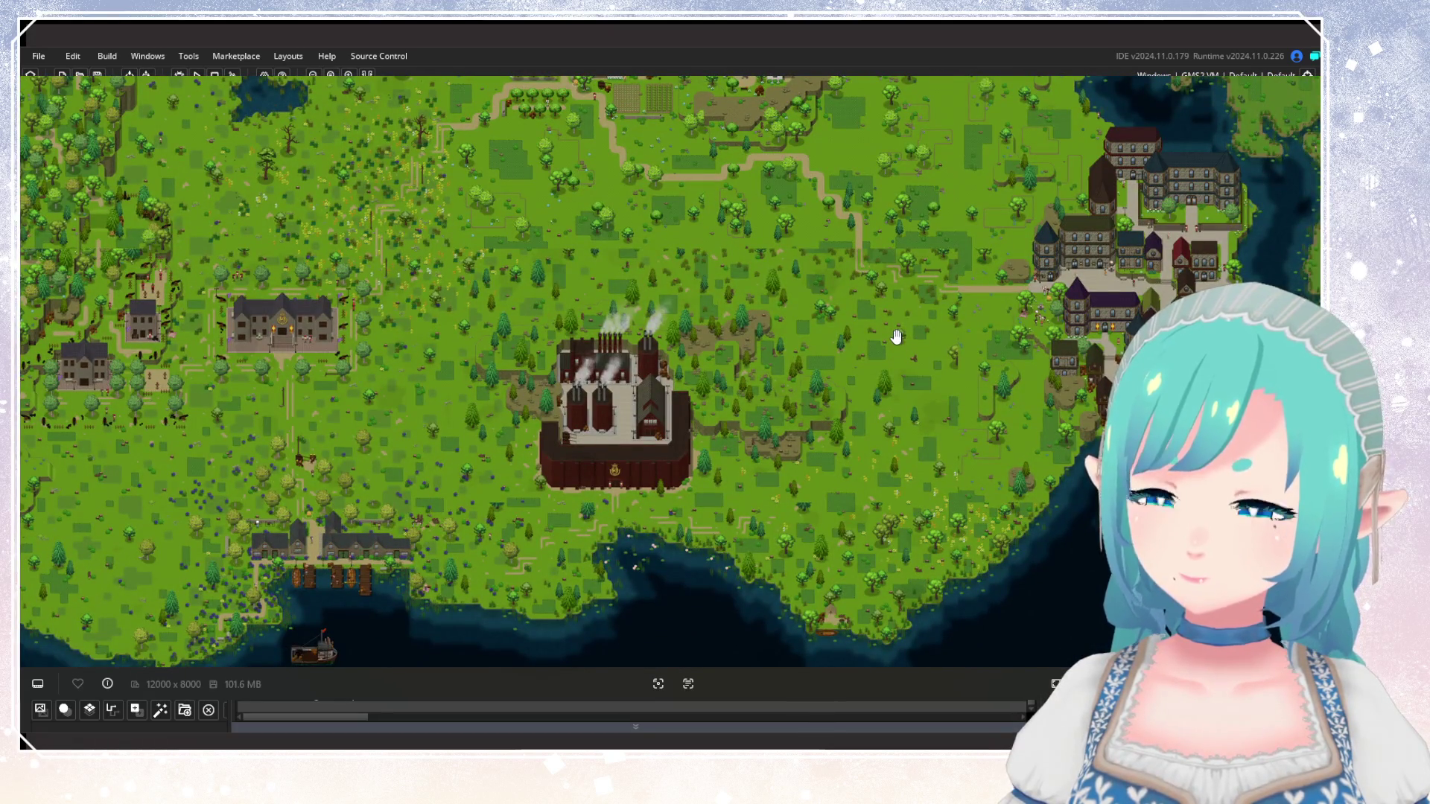
scroll(886, 317, down, 1)
scroll(833, 271, right, 3)
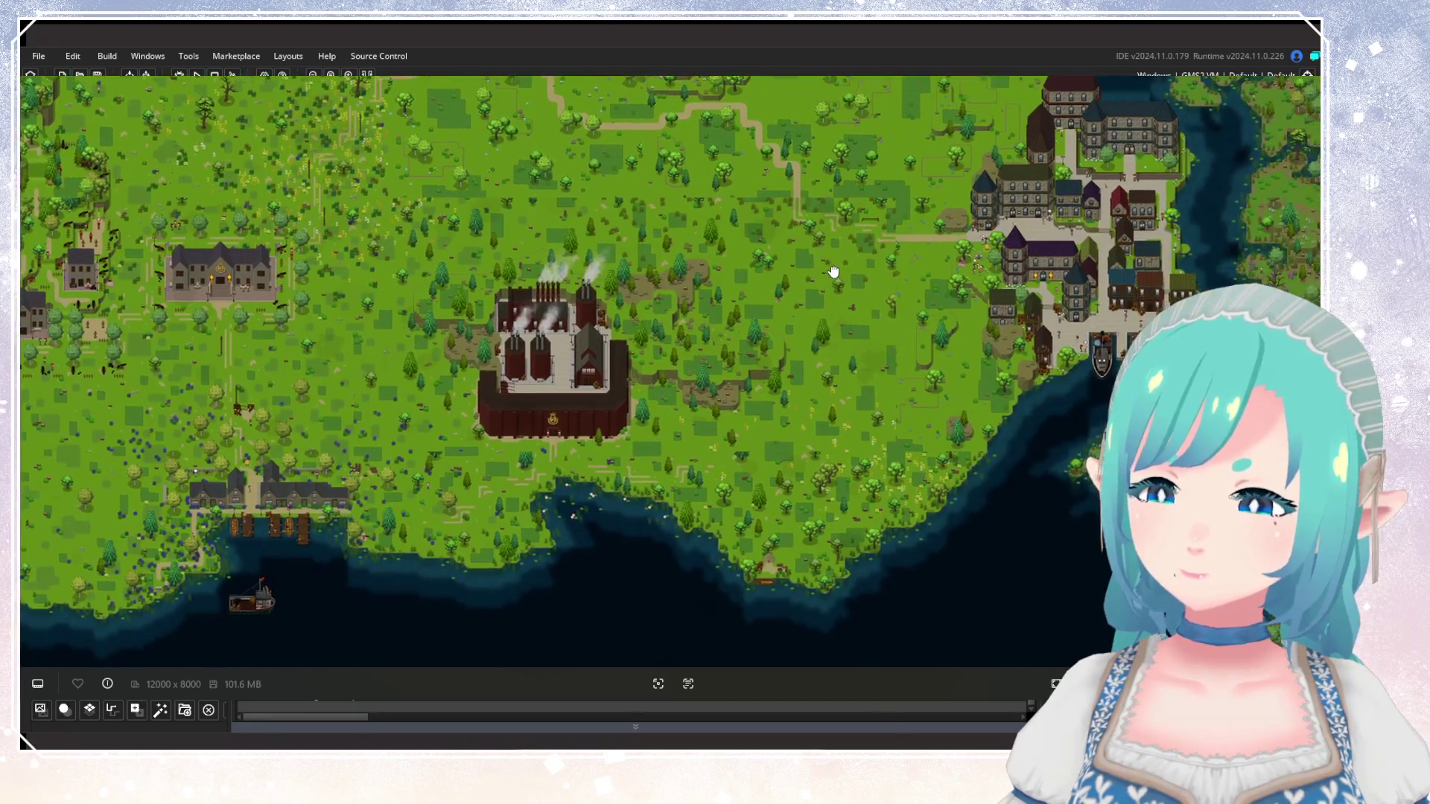
scroll(827, 287, up, 1)
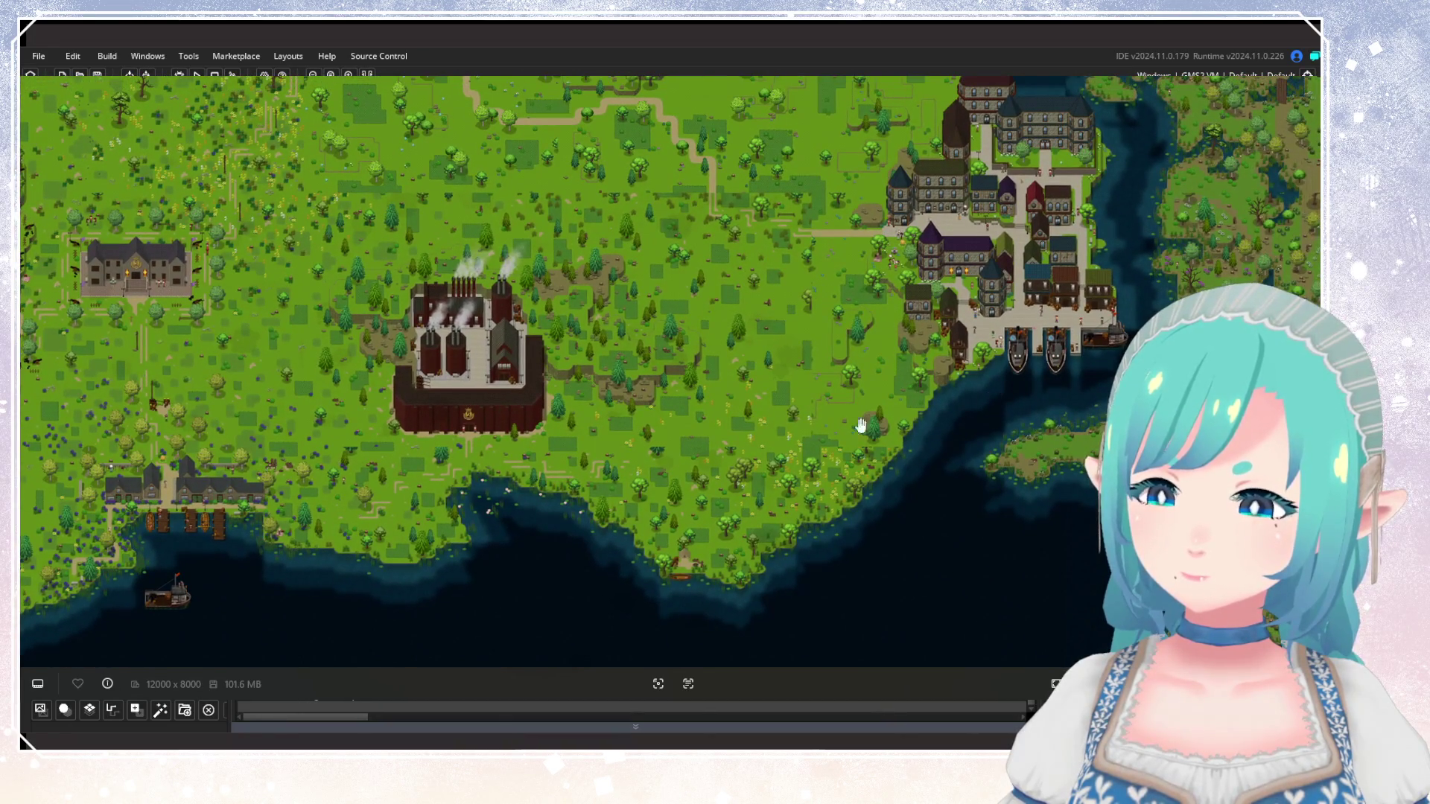
scroll(673, 436, down, 2)
scroll(729, 373, up, 1)
scroll(730, 372, left, 3)
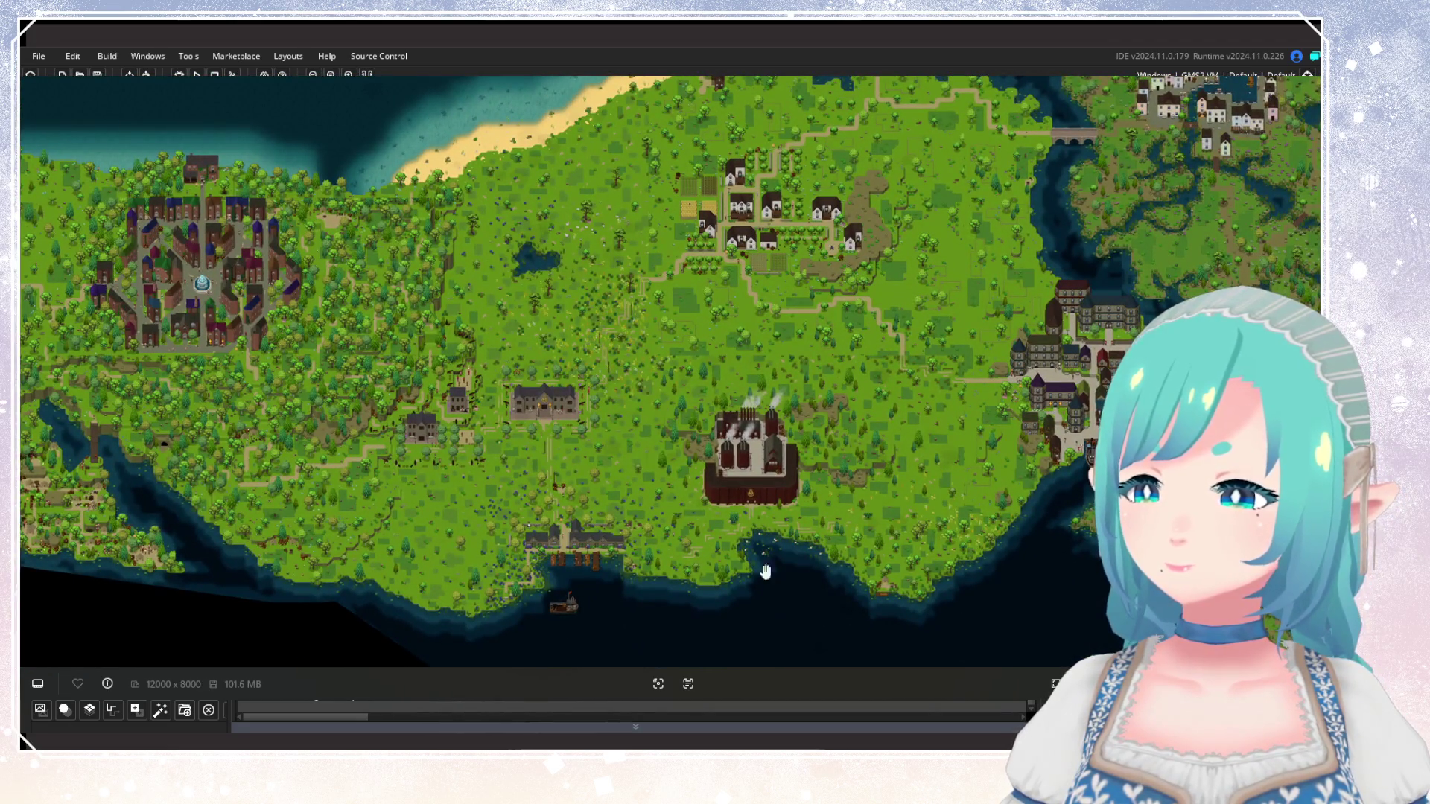
scroll(514, 277, up, 3)
scroll(514, 277, right, 4)
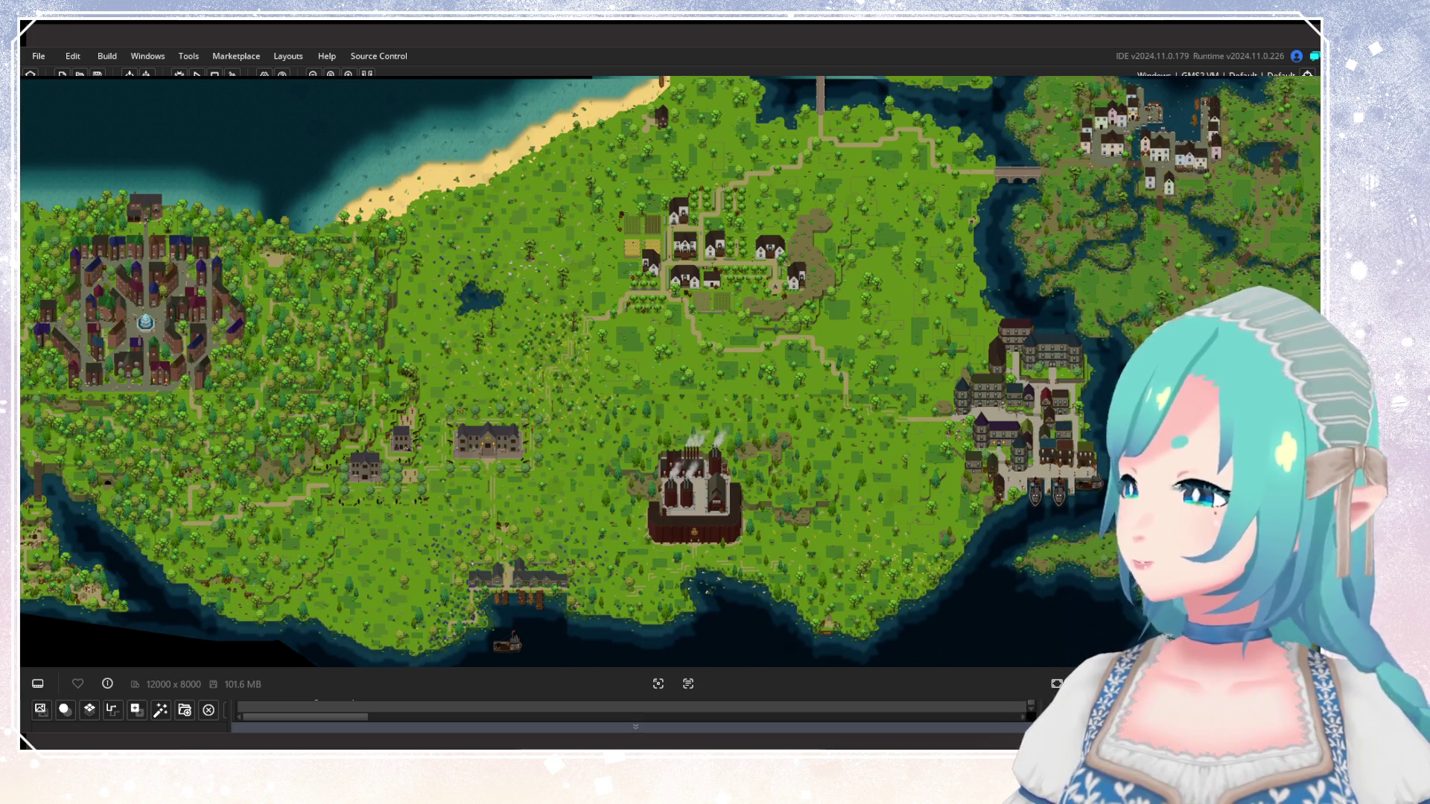
Shift the overview east and zoom out to include the northern ports and western coast.
mouse_move(611, 358)
mouse_down()
mouse_move(477, 385)
mouse_move(562, 319)
mouse_move(559, 370)
mouse_move(476, 418)
mouse_move(616, 409)
mouse_move(629, 355)
mouse_up()
scroll(533, 390, down, 1)
scroll(534, 390, down, 1)
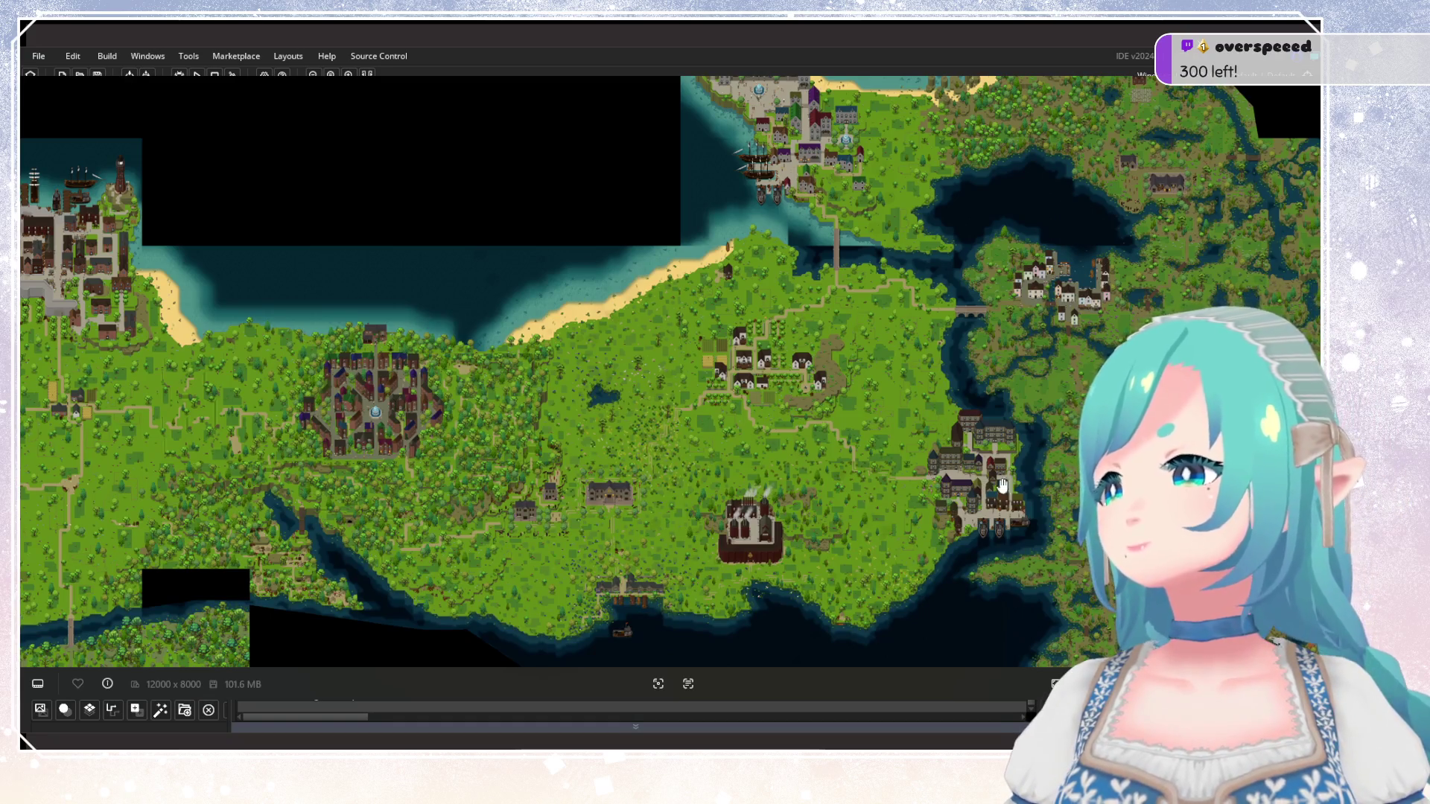
scroll(613, 495, up, 5)
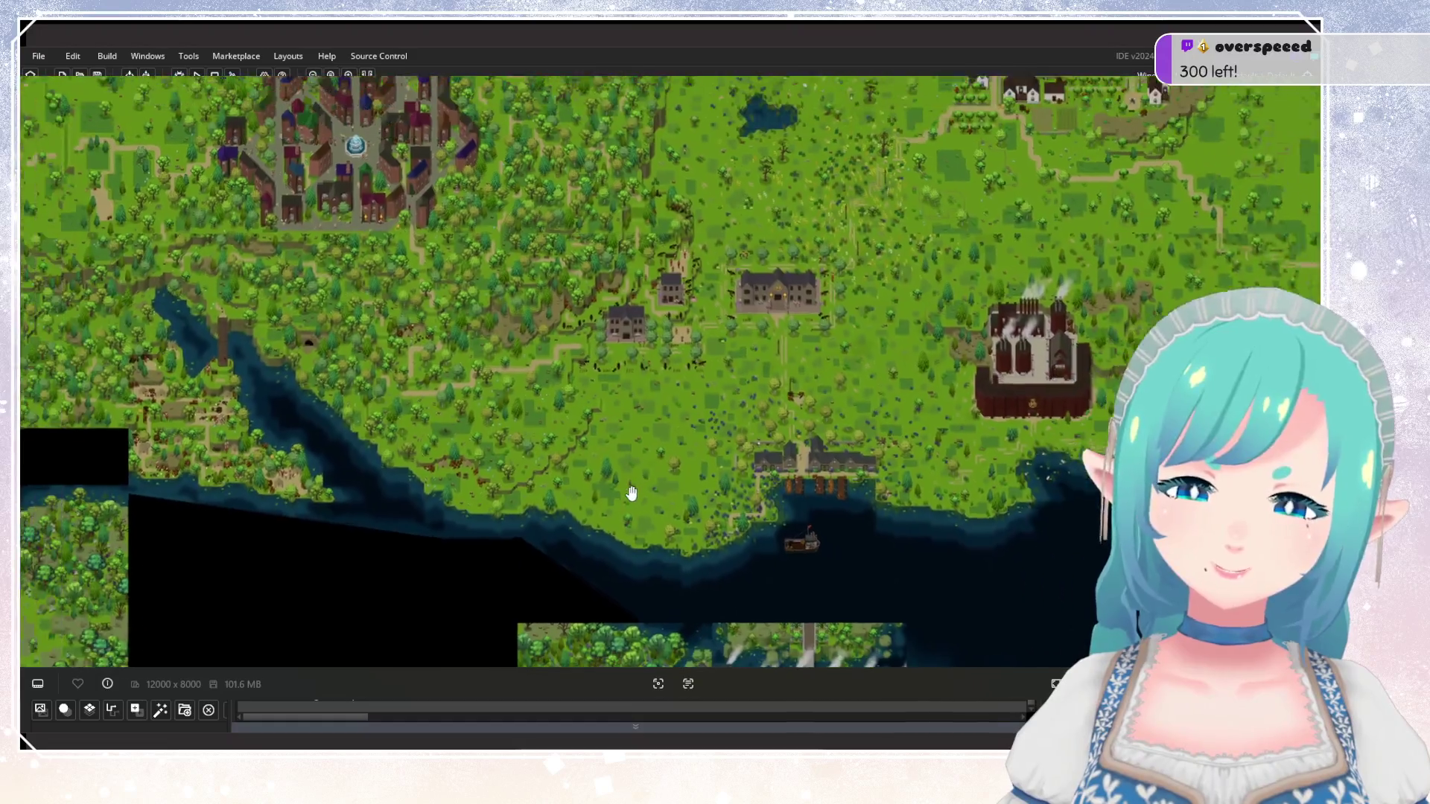
Pan over the northern coast and towns toward the factory region.
scroll(631, 494, down, 2)
drag(543, 501, 456, 511)
scroll(454, 511, down, 1)
scroll(452, 511, down, 1)
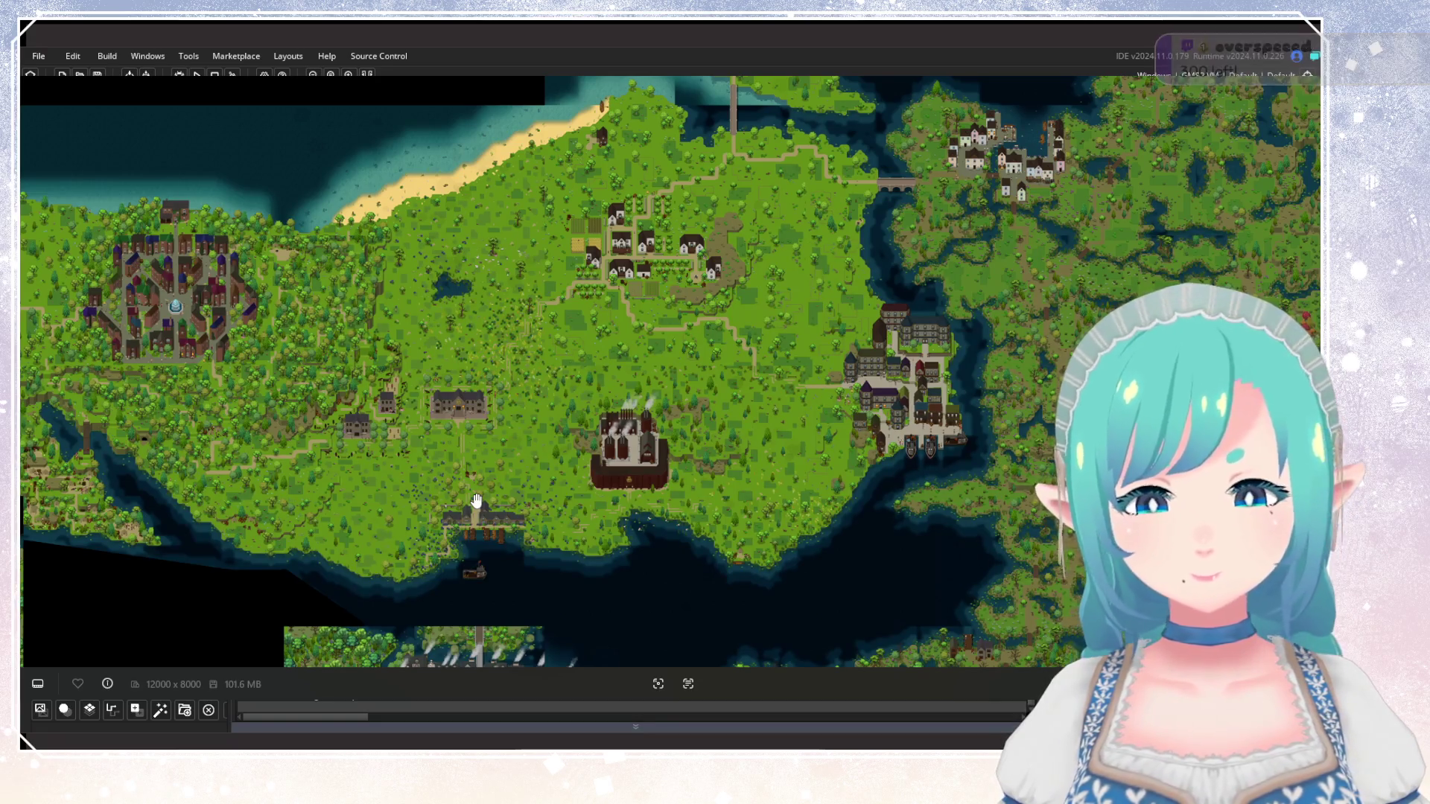
mouse_move(477, 500)
mouse_down()
mouse_move(590, 399)
mouse_move(667, 511)
mouse_up()
scroll(660, 422, up, 2)
scroll(693, 439, up, 1)
Tour the farm village's river bridge, nearby manor, houses and crop fields up close.
drag(693, 439, 613, 641)
scroll(704, 401, up, 5)
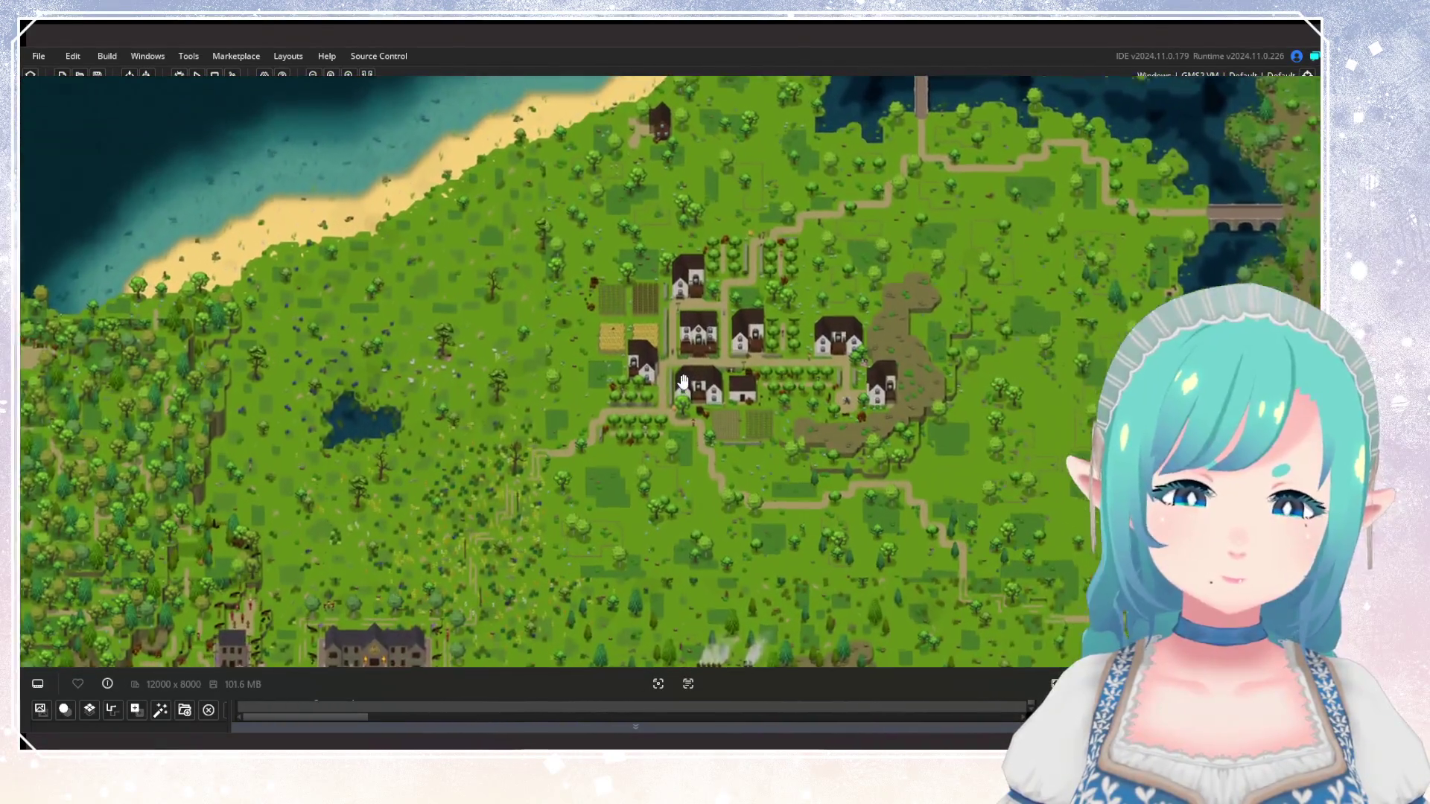
scroll(703, 400, down, 2)
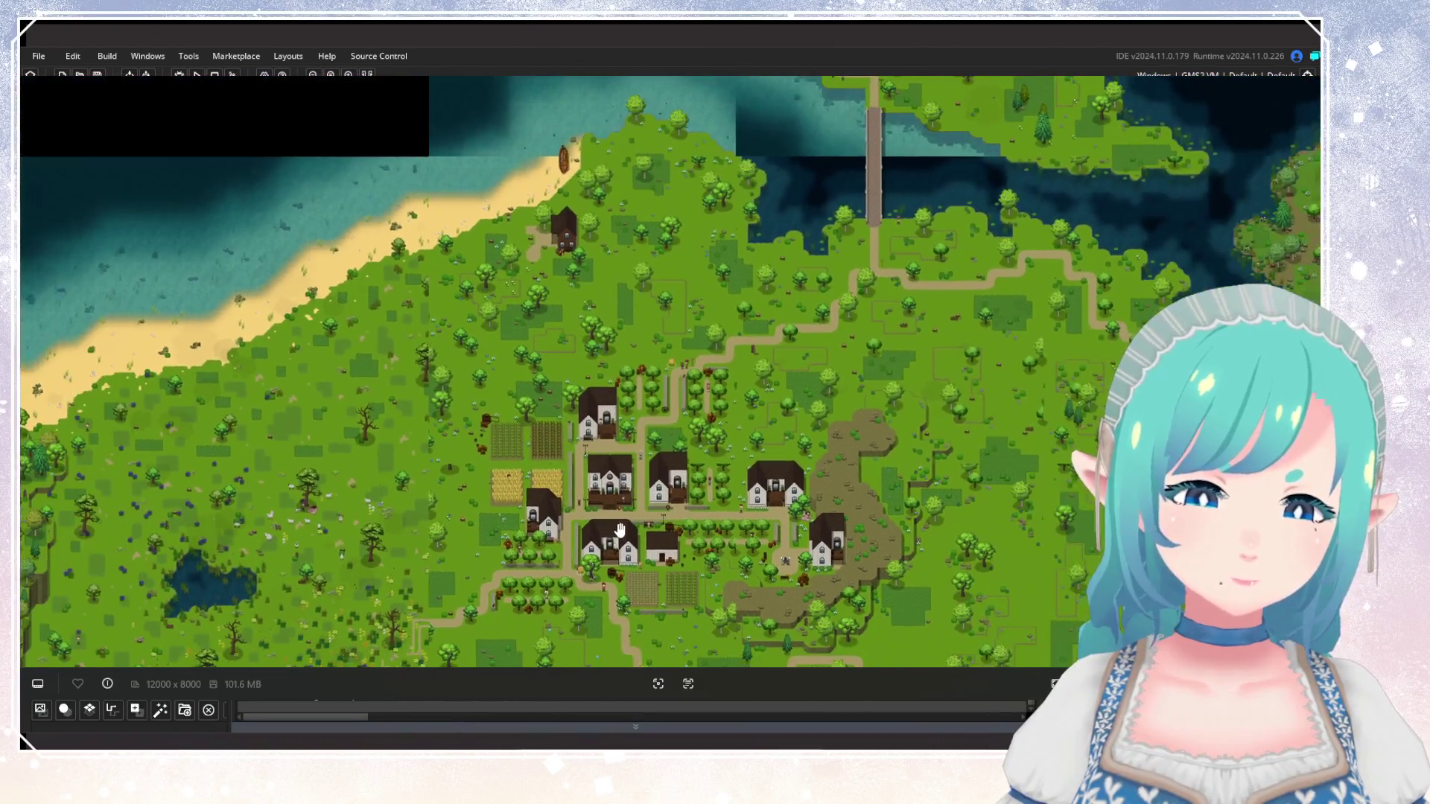
drag(741, 555, 660, 451)
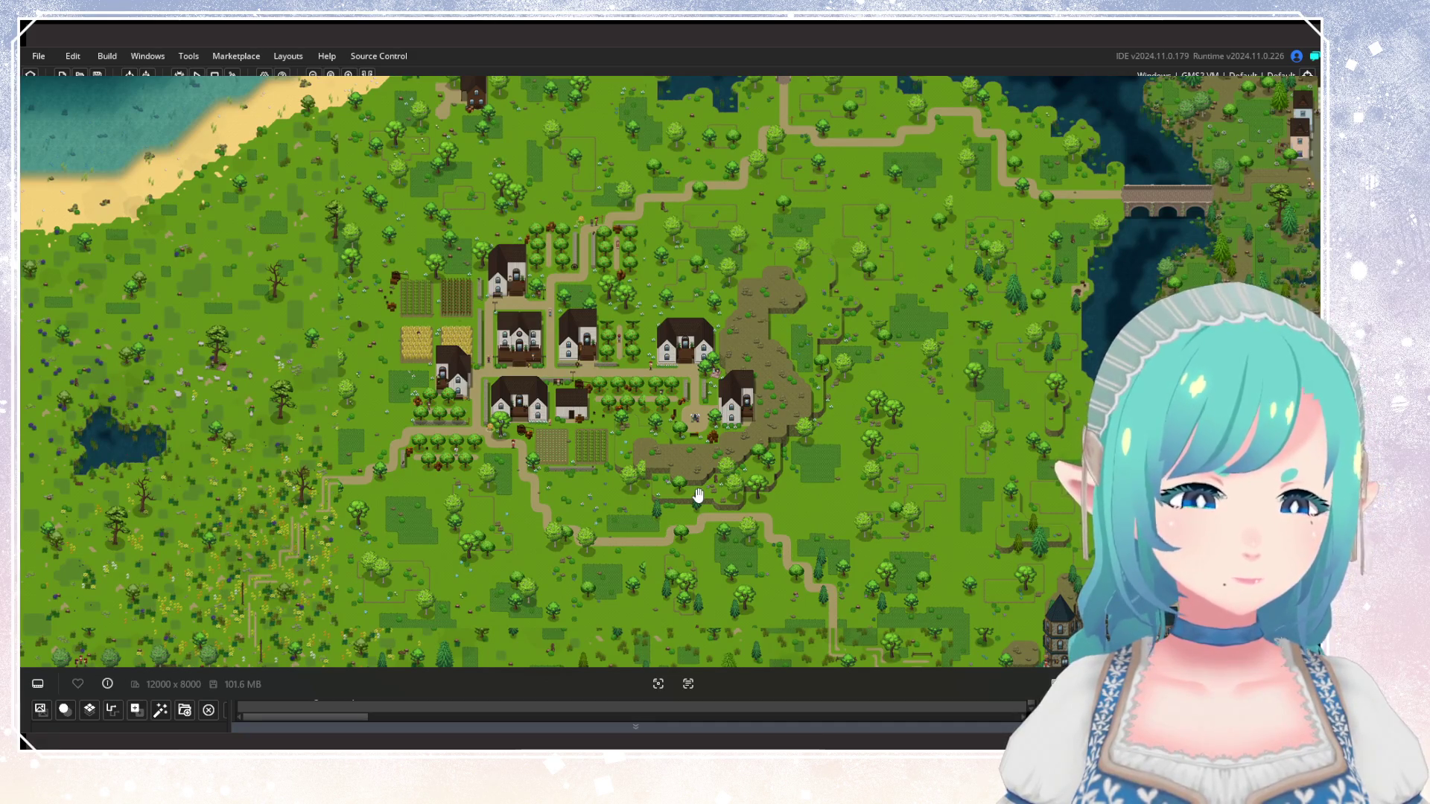
drag(698, 495, 578, 278)
mouse_move(549, 484)
mouse_down()
mouse_move(683, 573)
mouse_move(726, 708)
mouse_up()
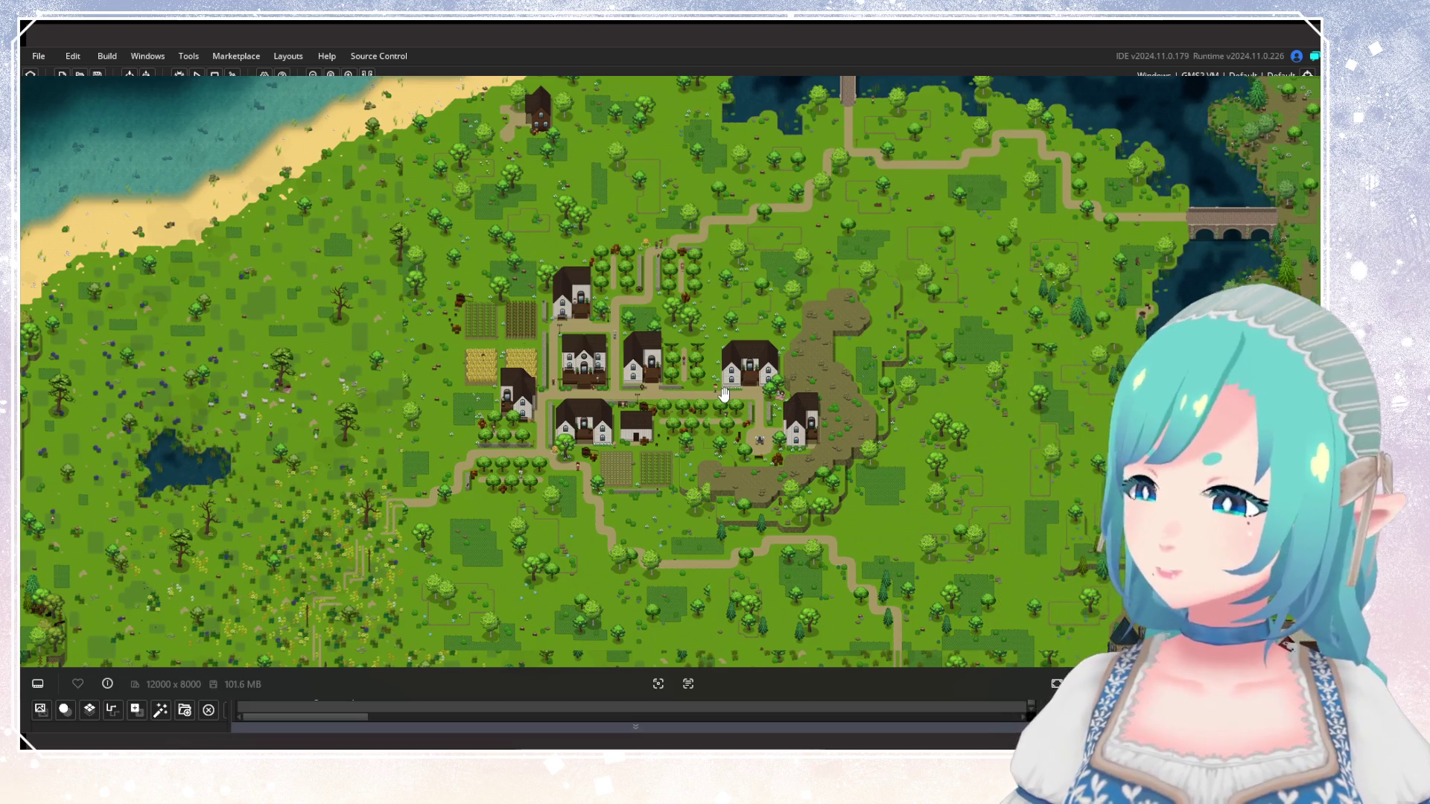
scroll(724, 394, up, 5)
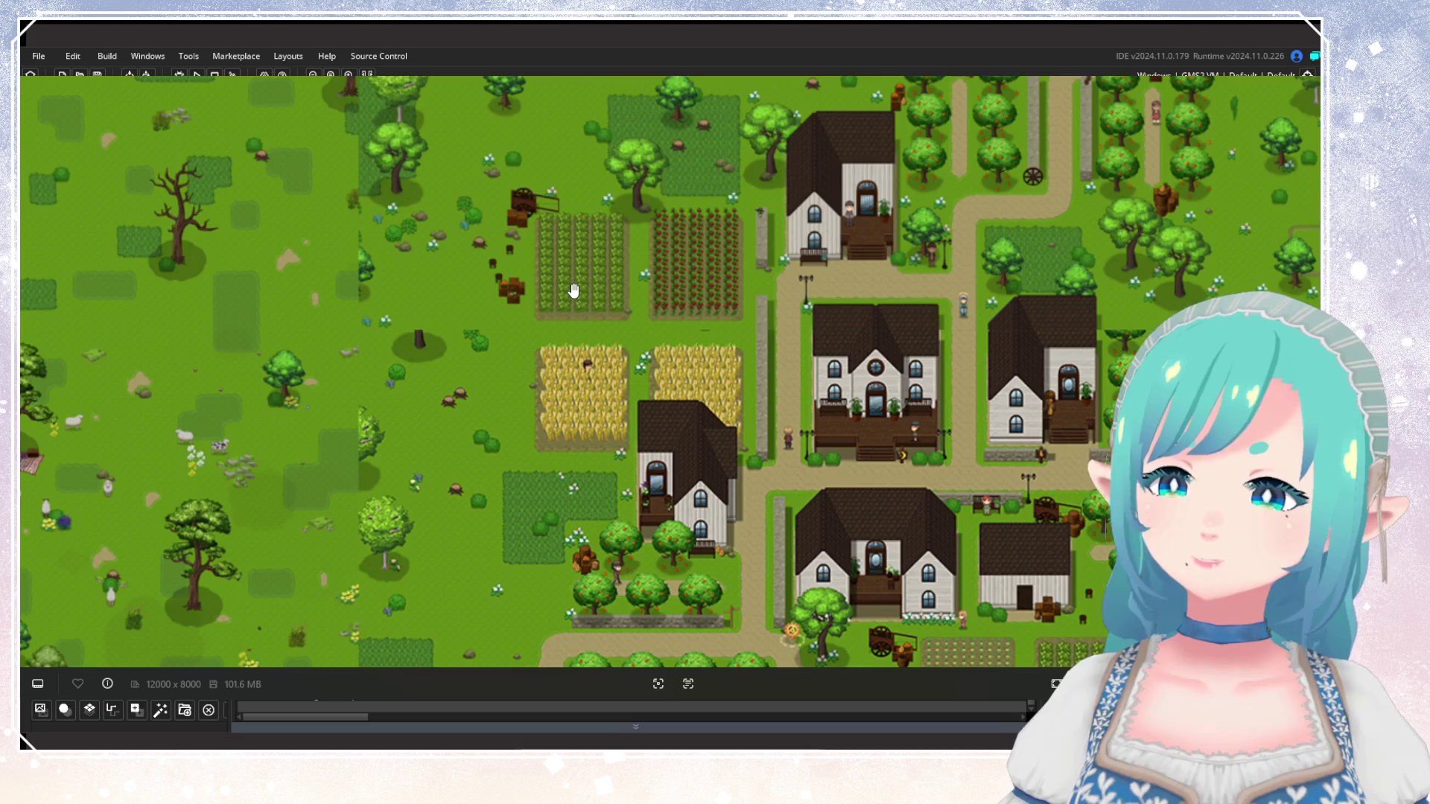
mouse_move(610, 356)
mouse_down()
mouse_move(580, 268)
mouse_move(595, 368)
mouse_up()
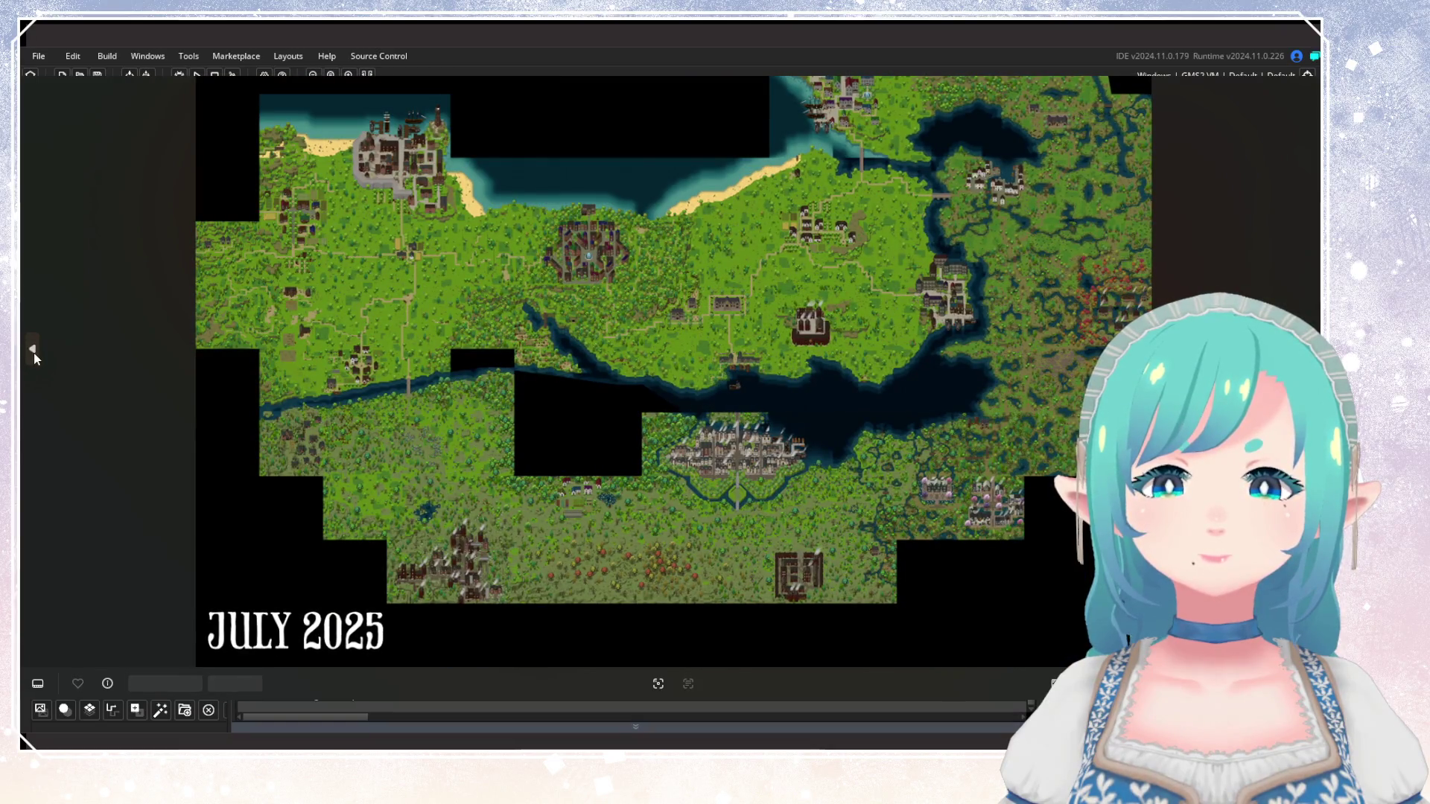
Compare the Jan 2023 and 2016 map versions, then return to the 12000 x 8000 map.
click(34, 353)
click(33, 354)
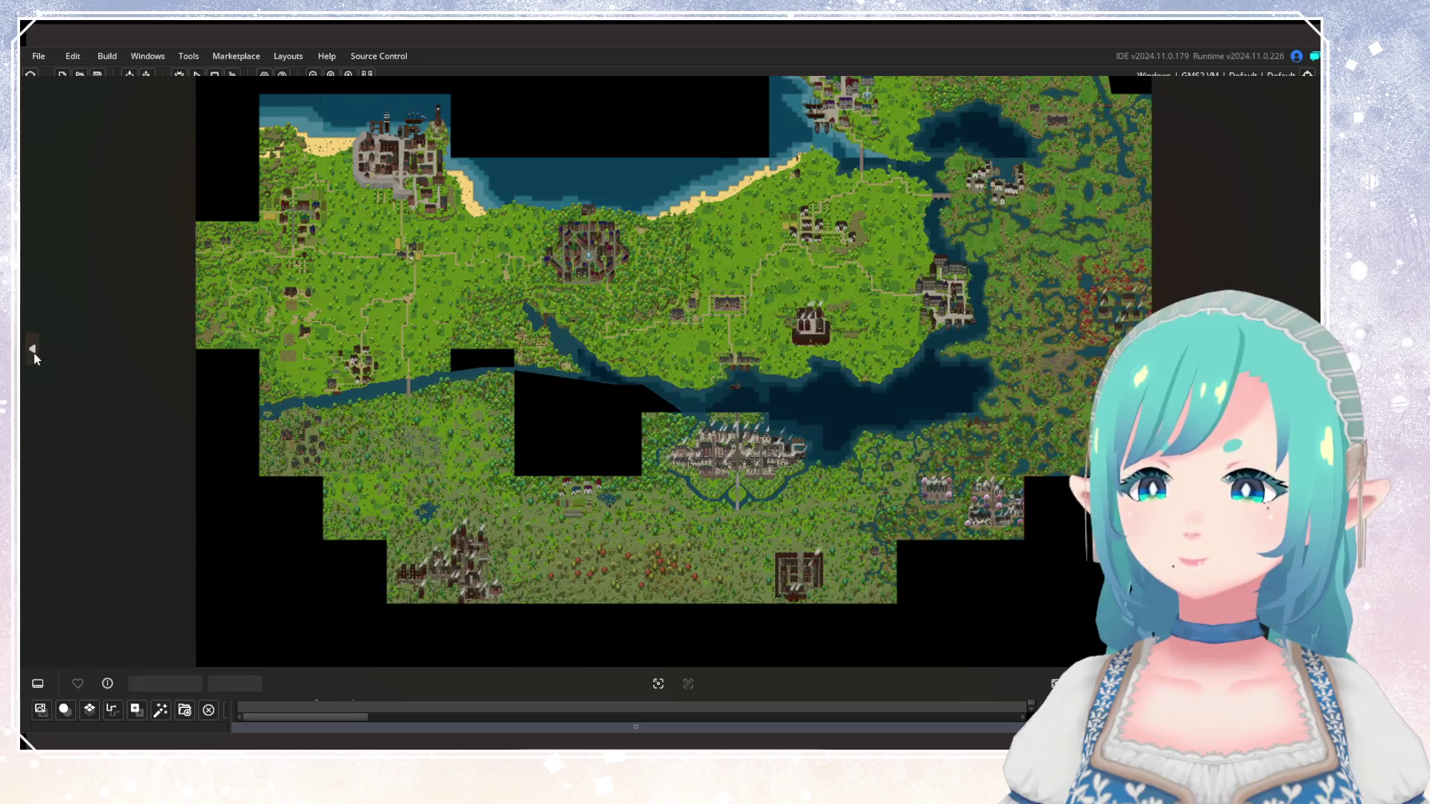
click(32, 353)
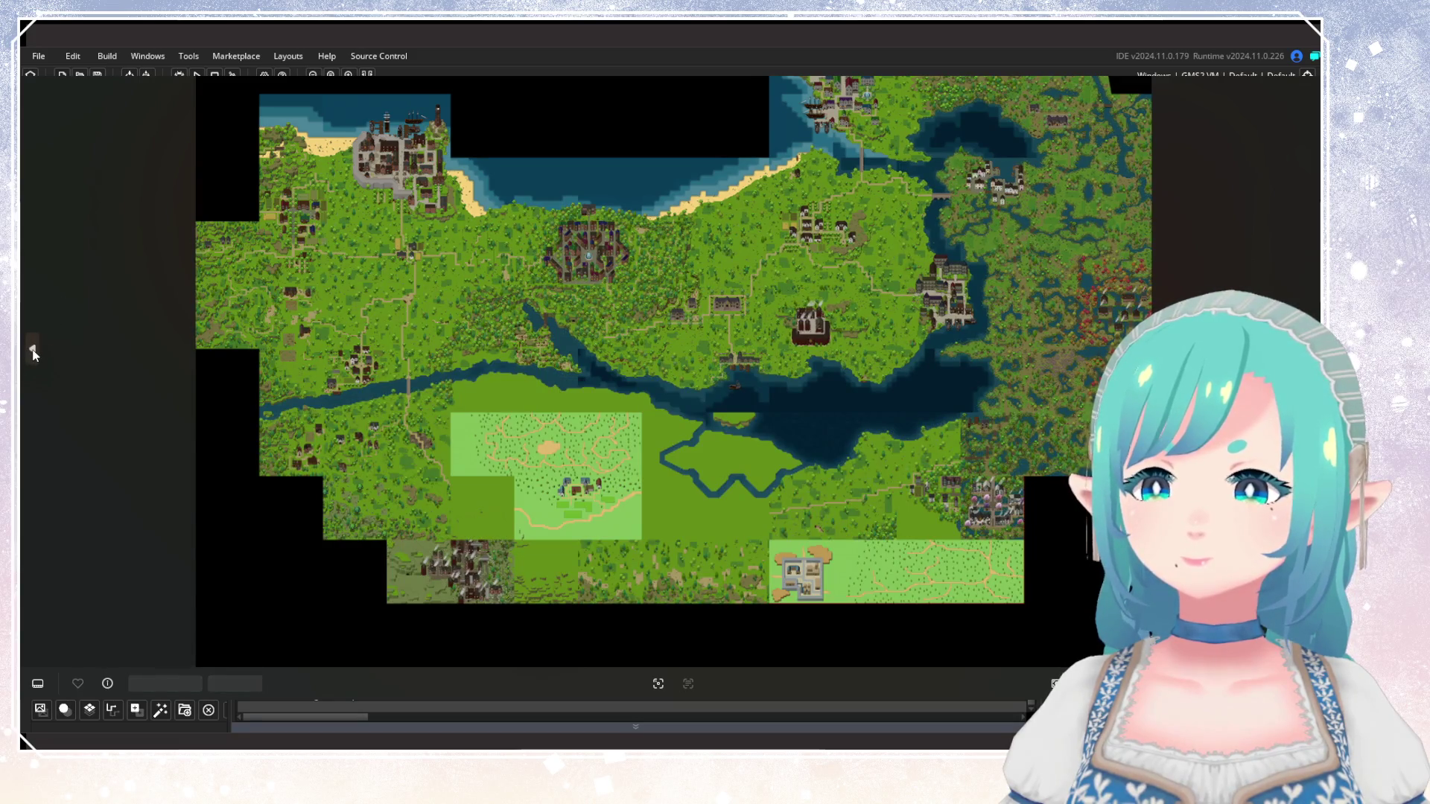
click(33, 353)
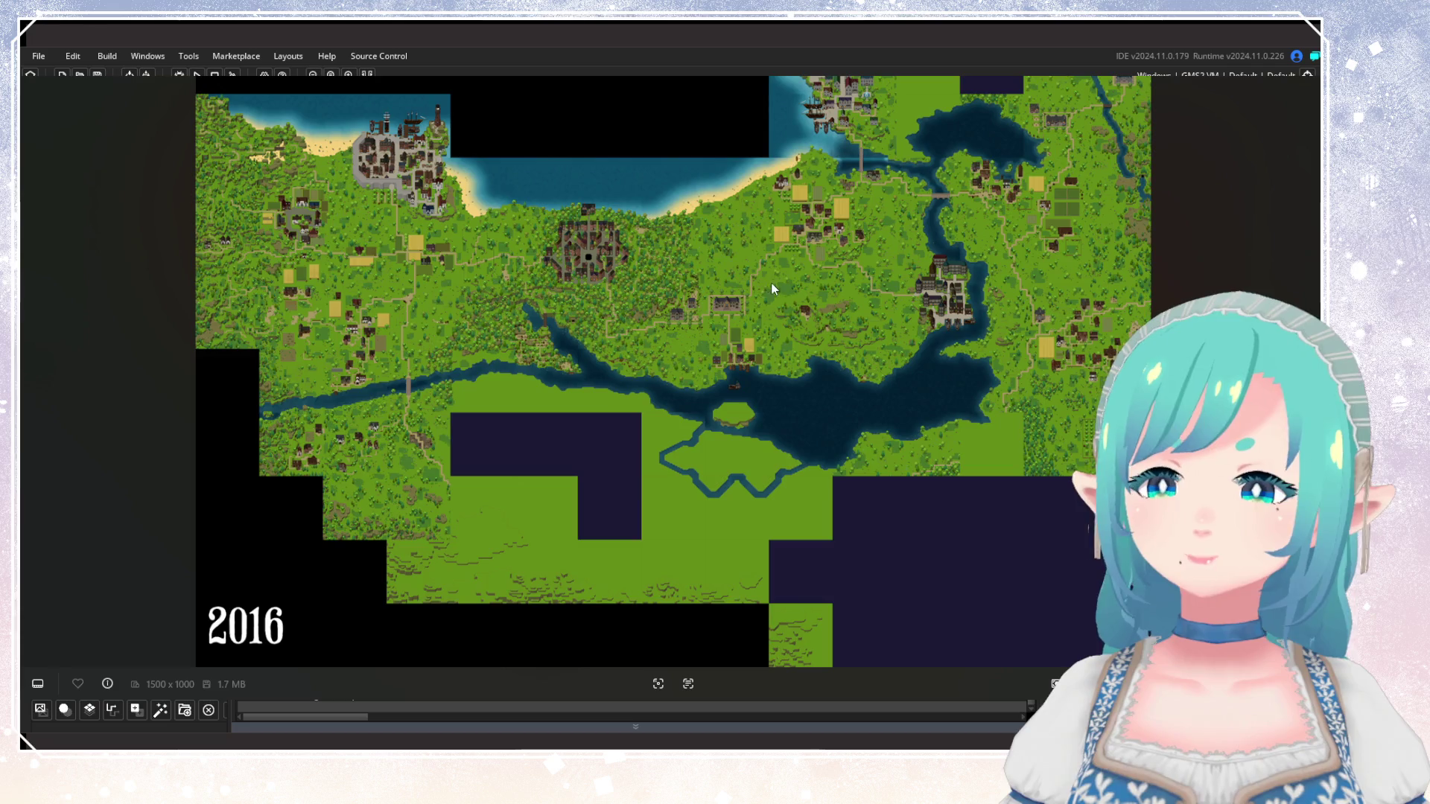
scroll(772, 284, up, 5)
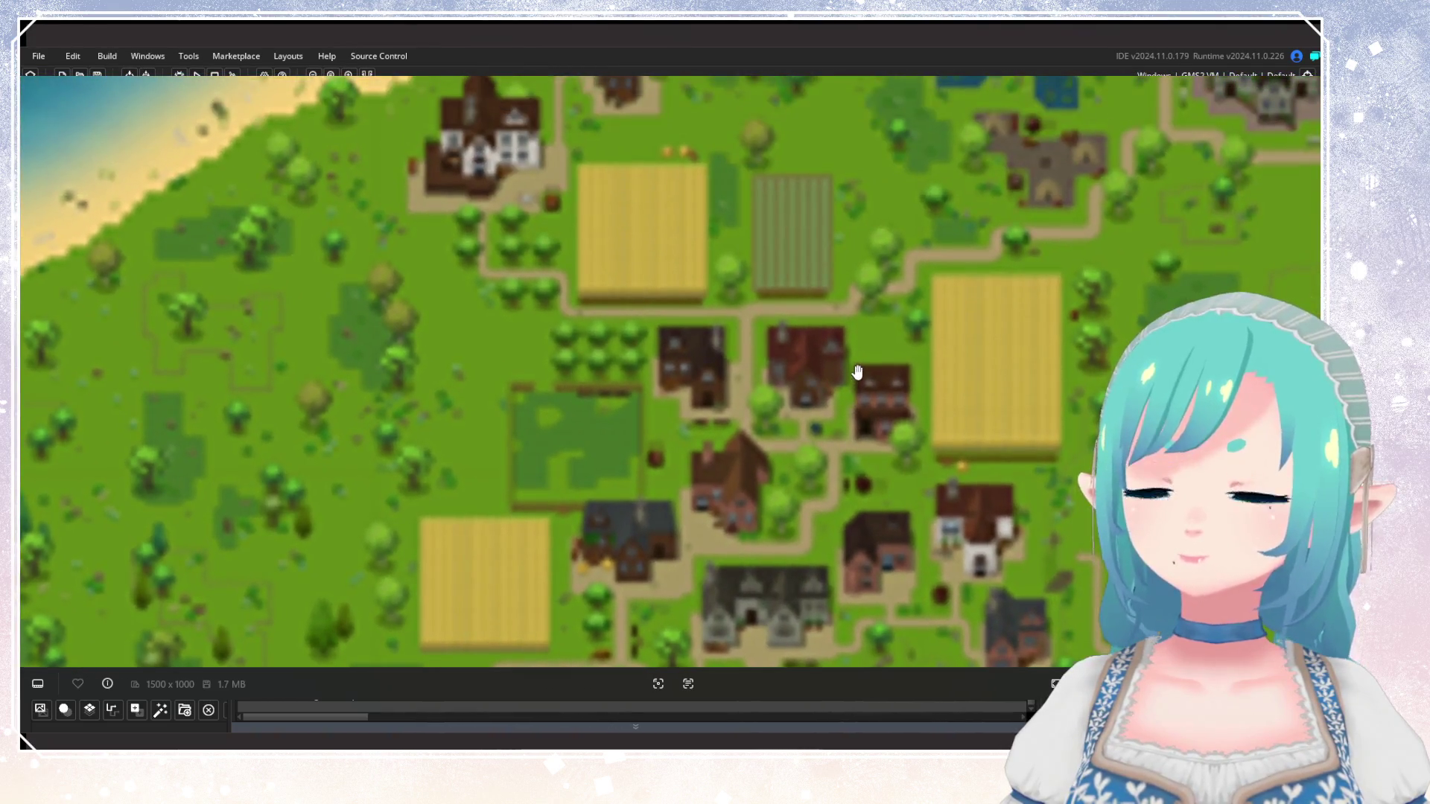
scroll(857, 372, down, 3)
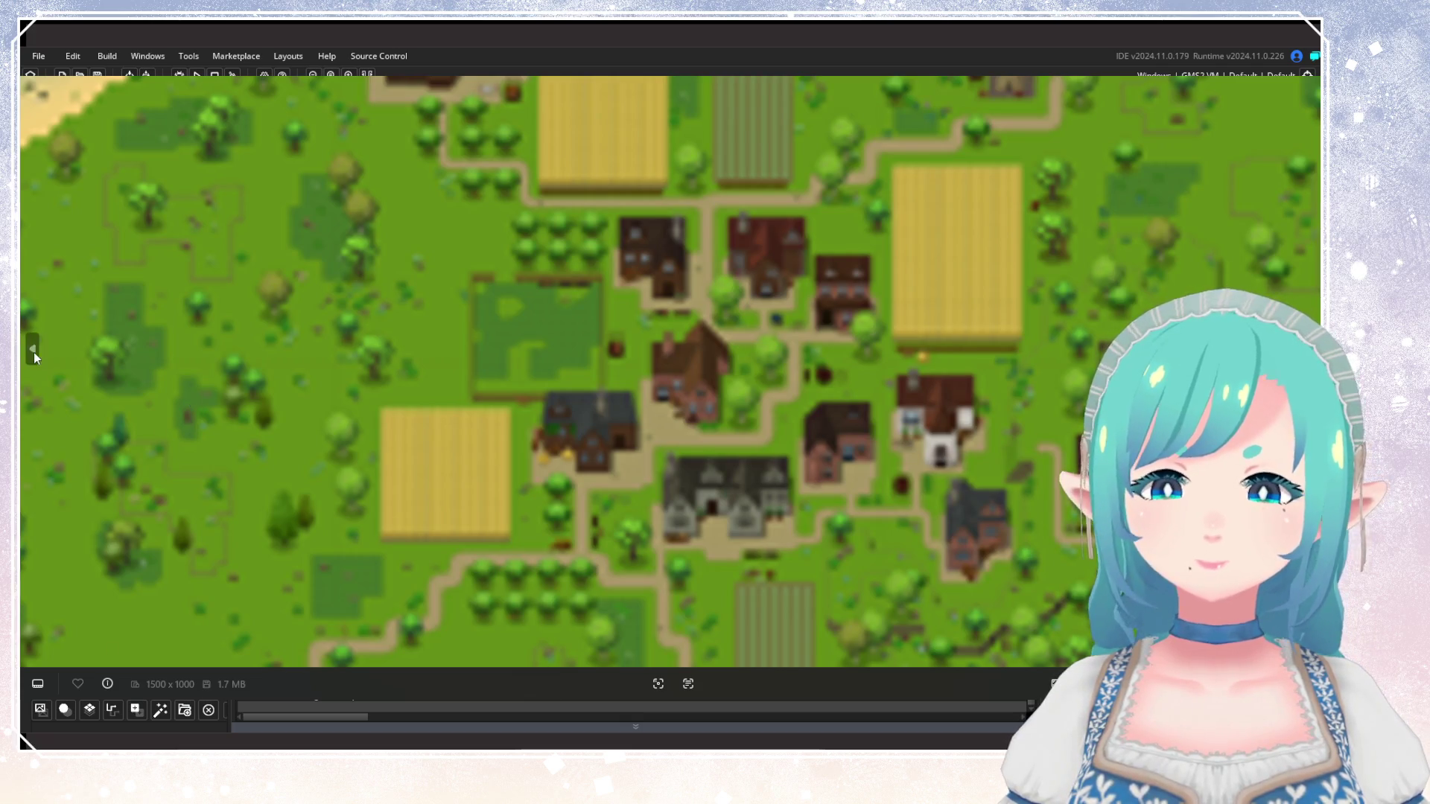
click(34, 350)
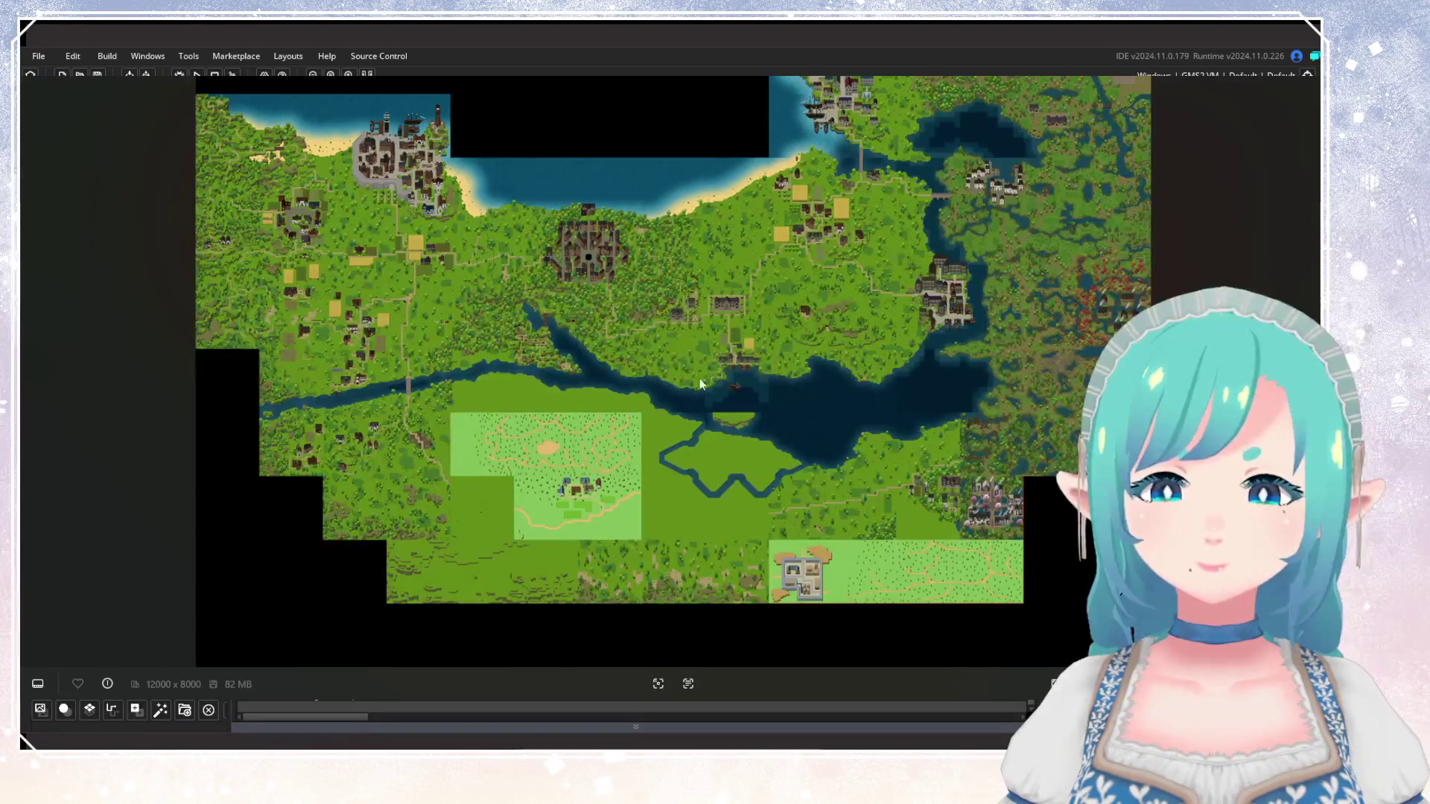
Pan from the coastline north of the village toward the southern coast and cave.
scroll(853, 253, up, 5)
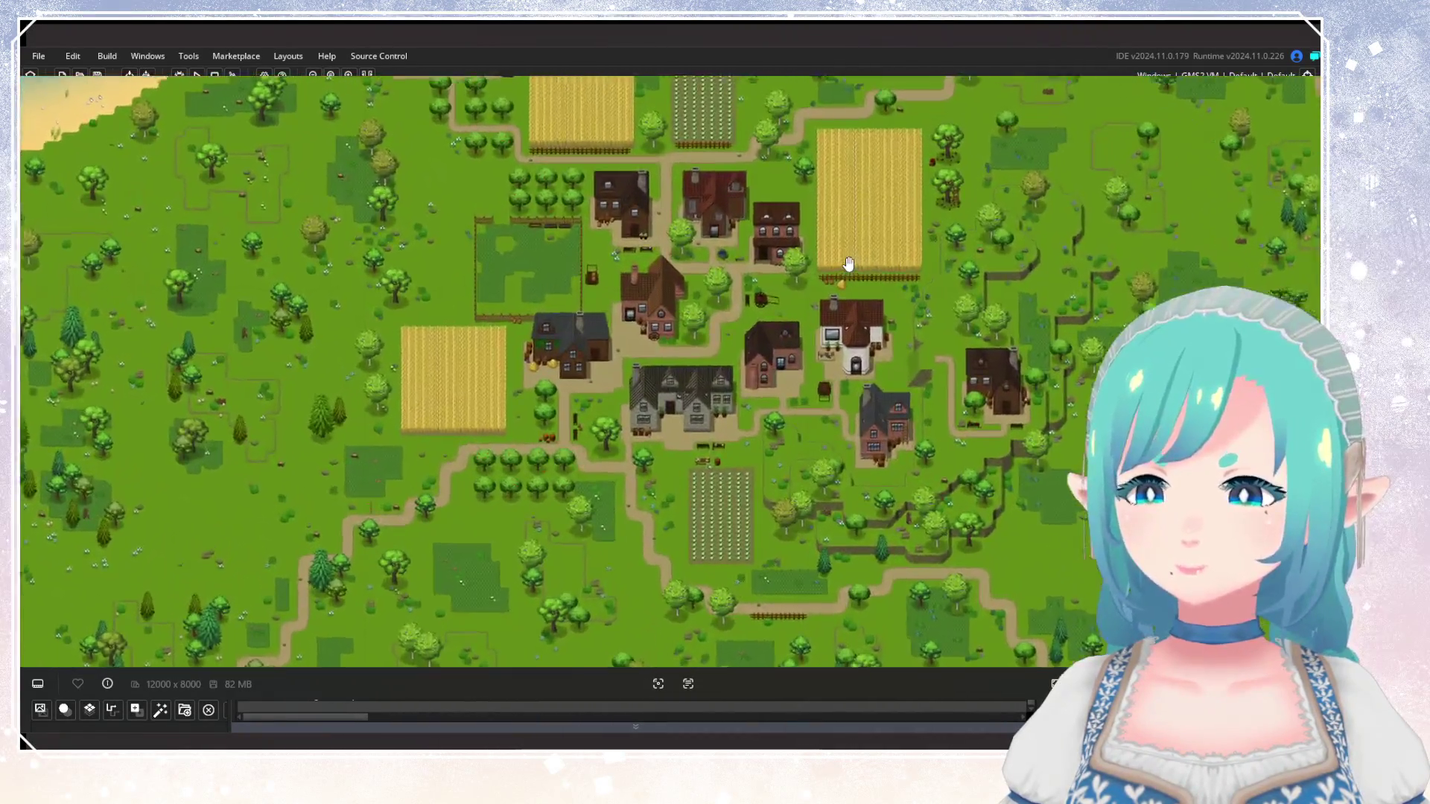
scroll(849, 264, down, 4)
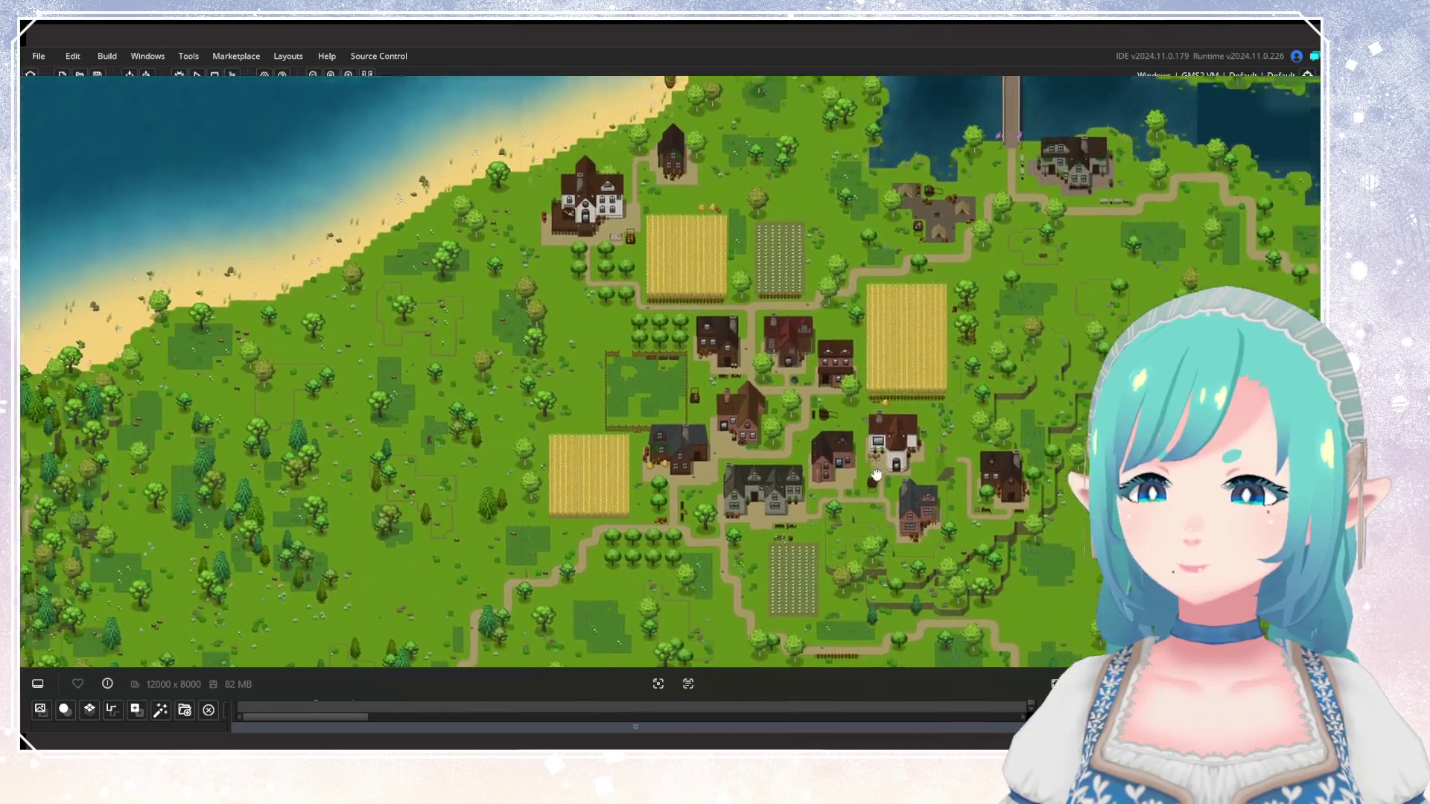
mouse_move(711, 261)
mouse_down()
mouse_move(767, 386)
mouse_move(738, 306)
mouse_up()
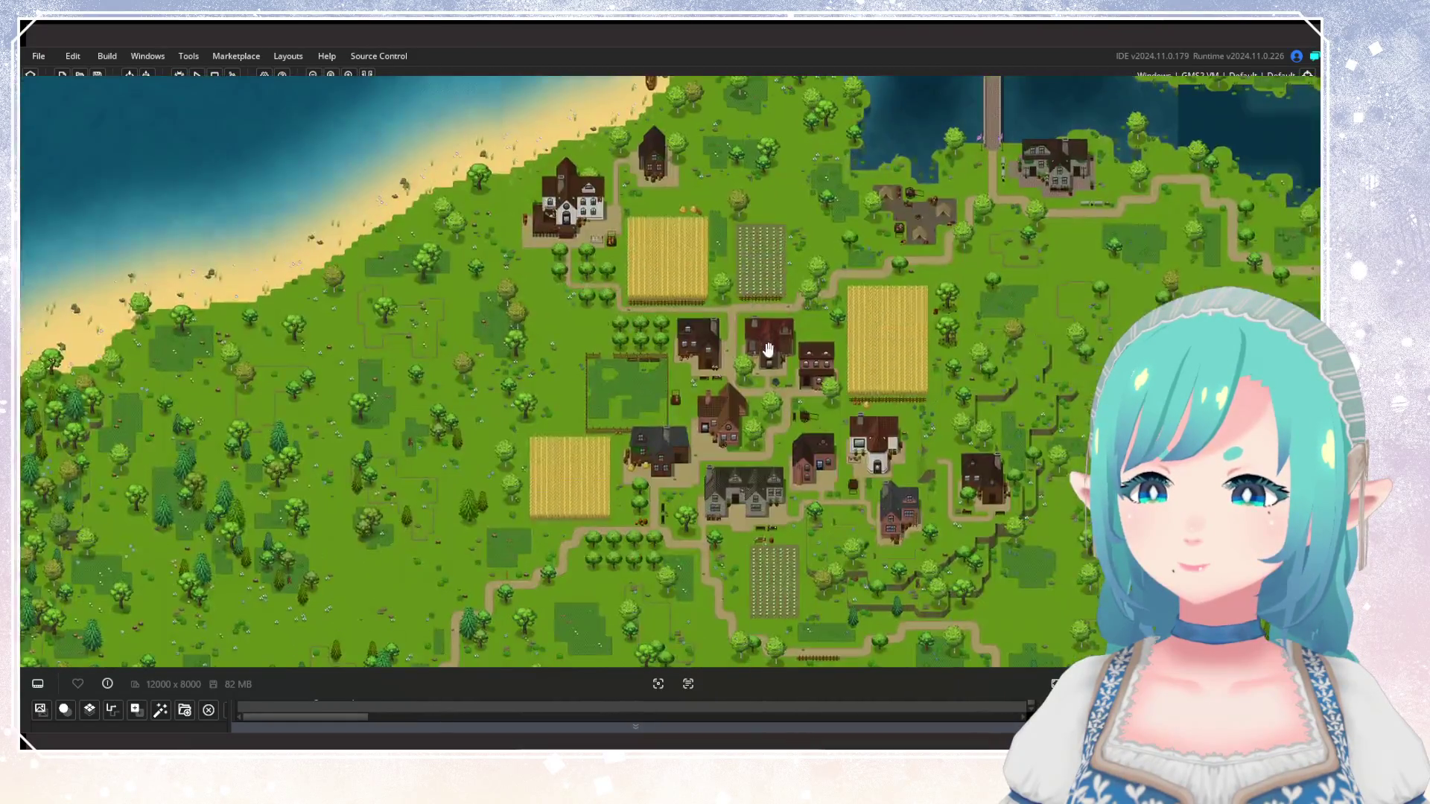
scroll(820, 321, down, 3)
drag(820, 322, 734, 210)
scroll(861, 389, down, 3)
scroll(849, 354, up, 2)
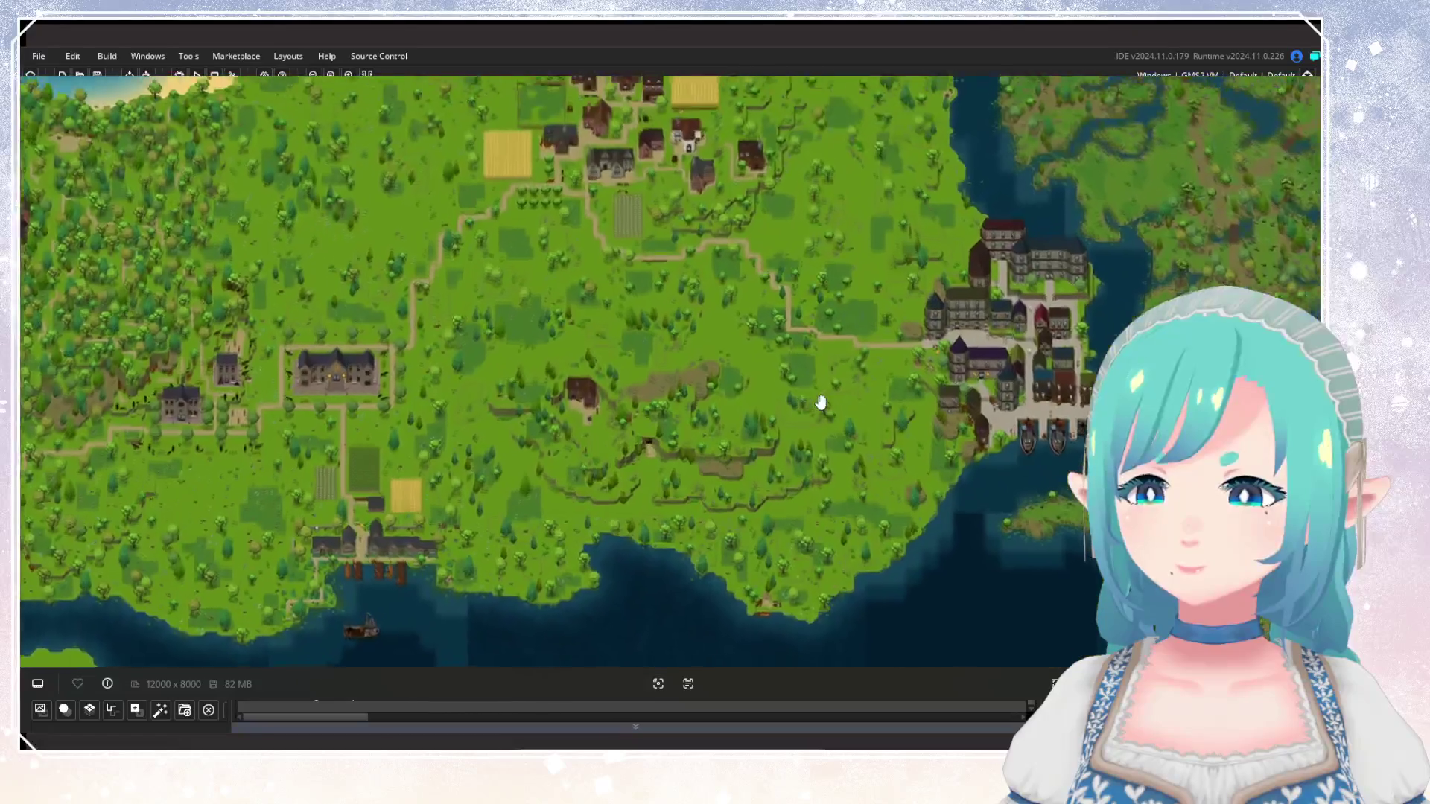
drag(816, 407, 829, 469)
mouse_move(856, 415)
mouse_down()
mouse_move(855, 345)
mouse_move(827, 357)
mouse_move(846, 351)
mouse_up()
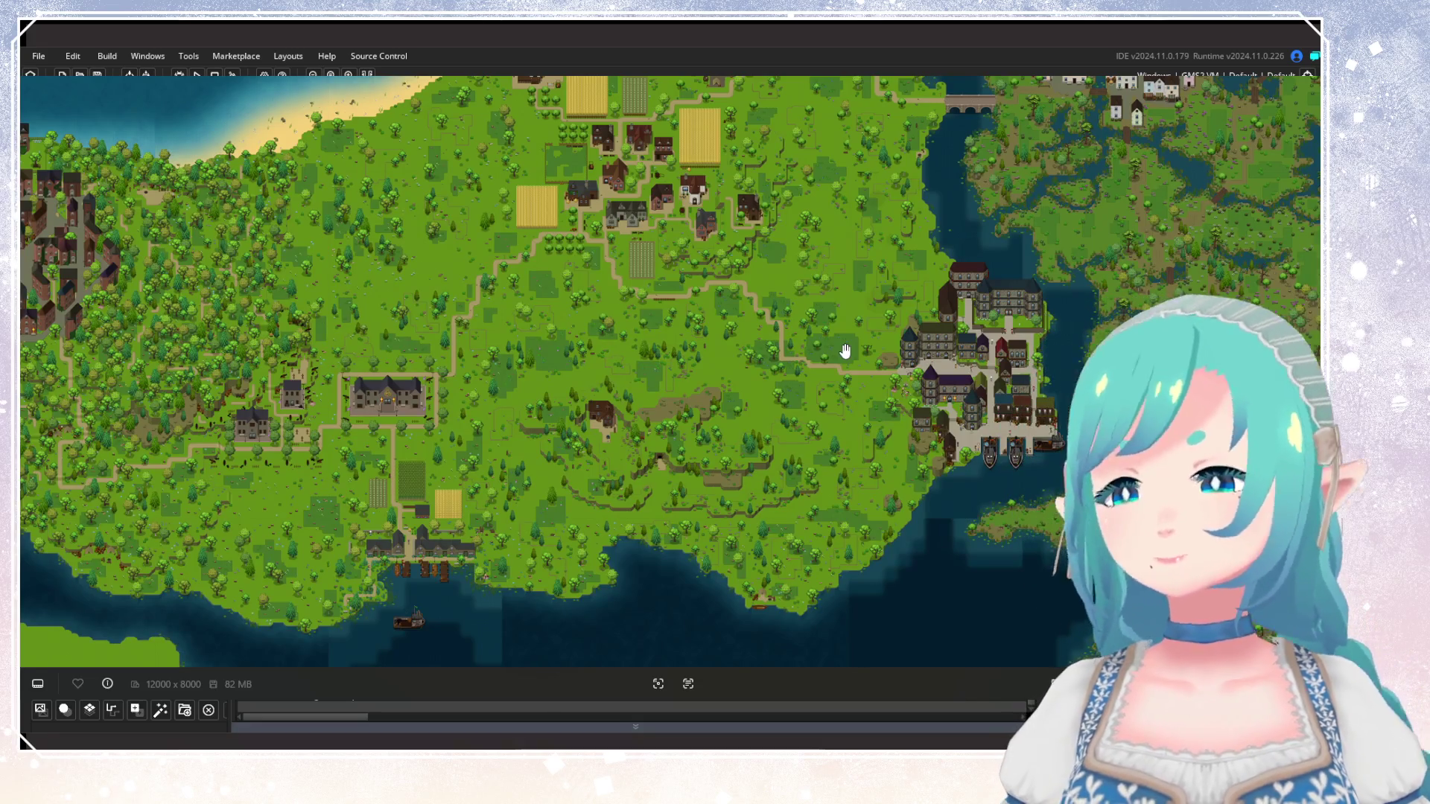
Zoom to display the unfinished black placeholder areas in the south.
scroll(637, 488, up, 3)
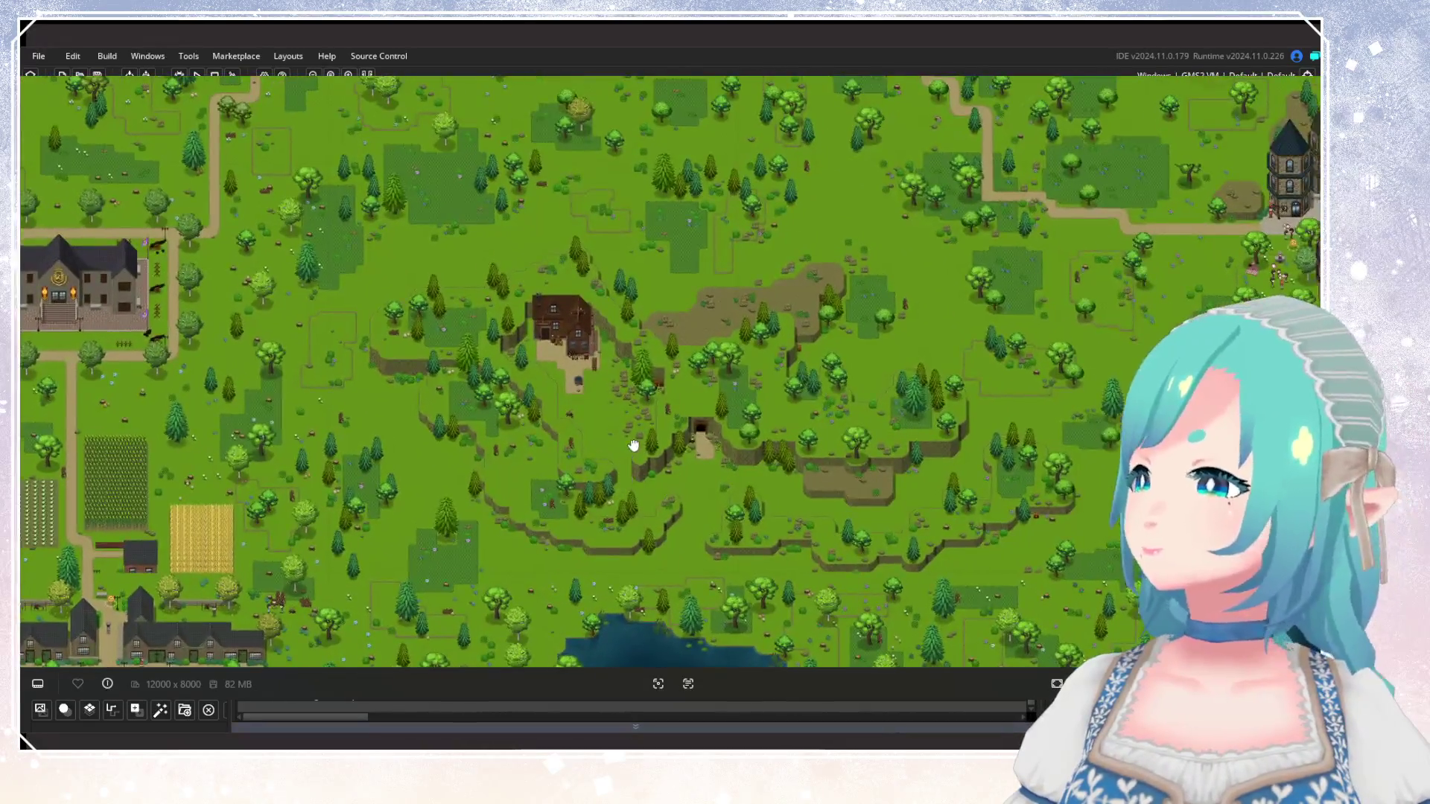
scroll(634, 446, up, 1)
scroll(670, 406, up, 1)
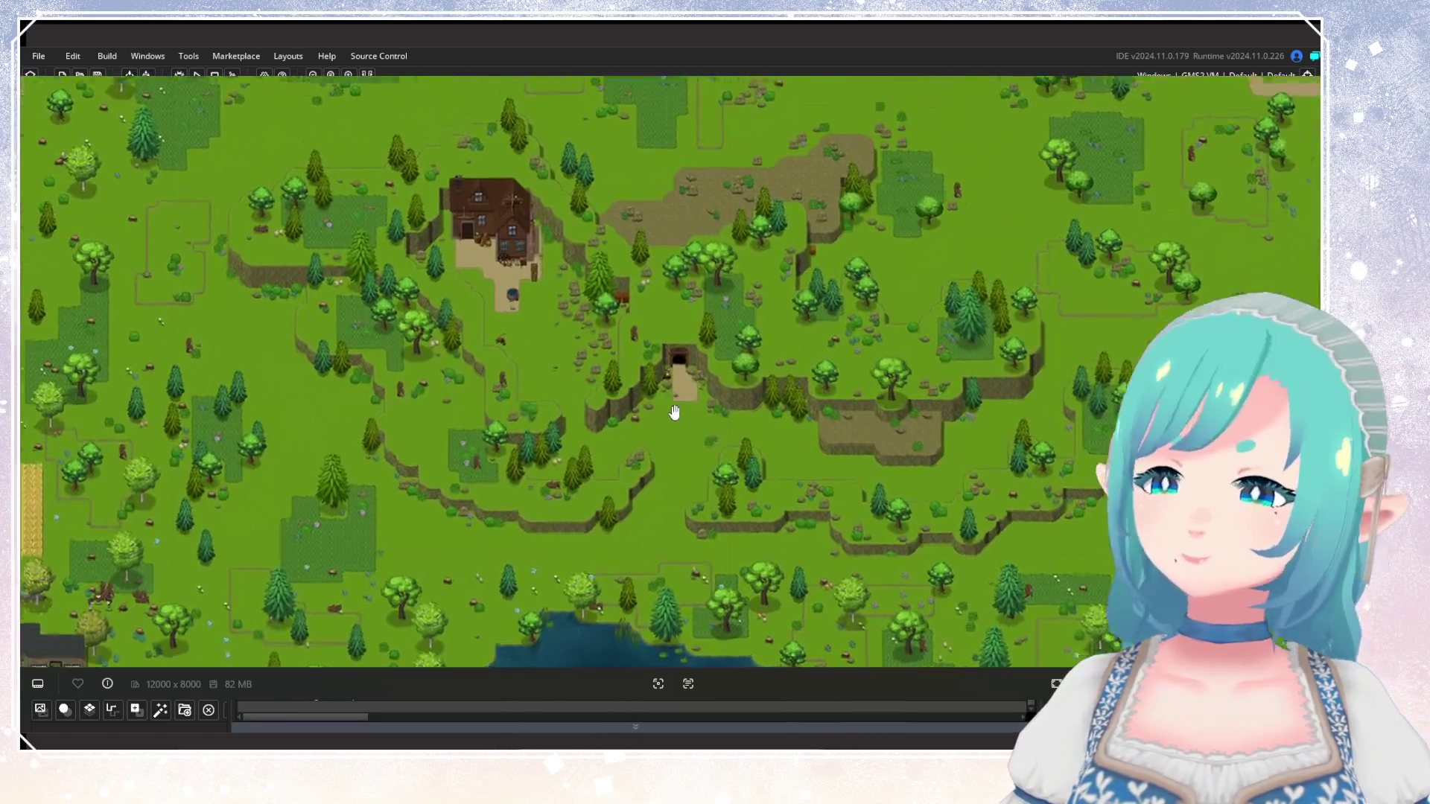
scroll(674, 411, up, 2)
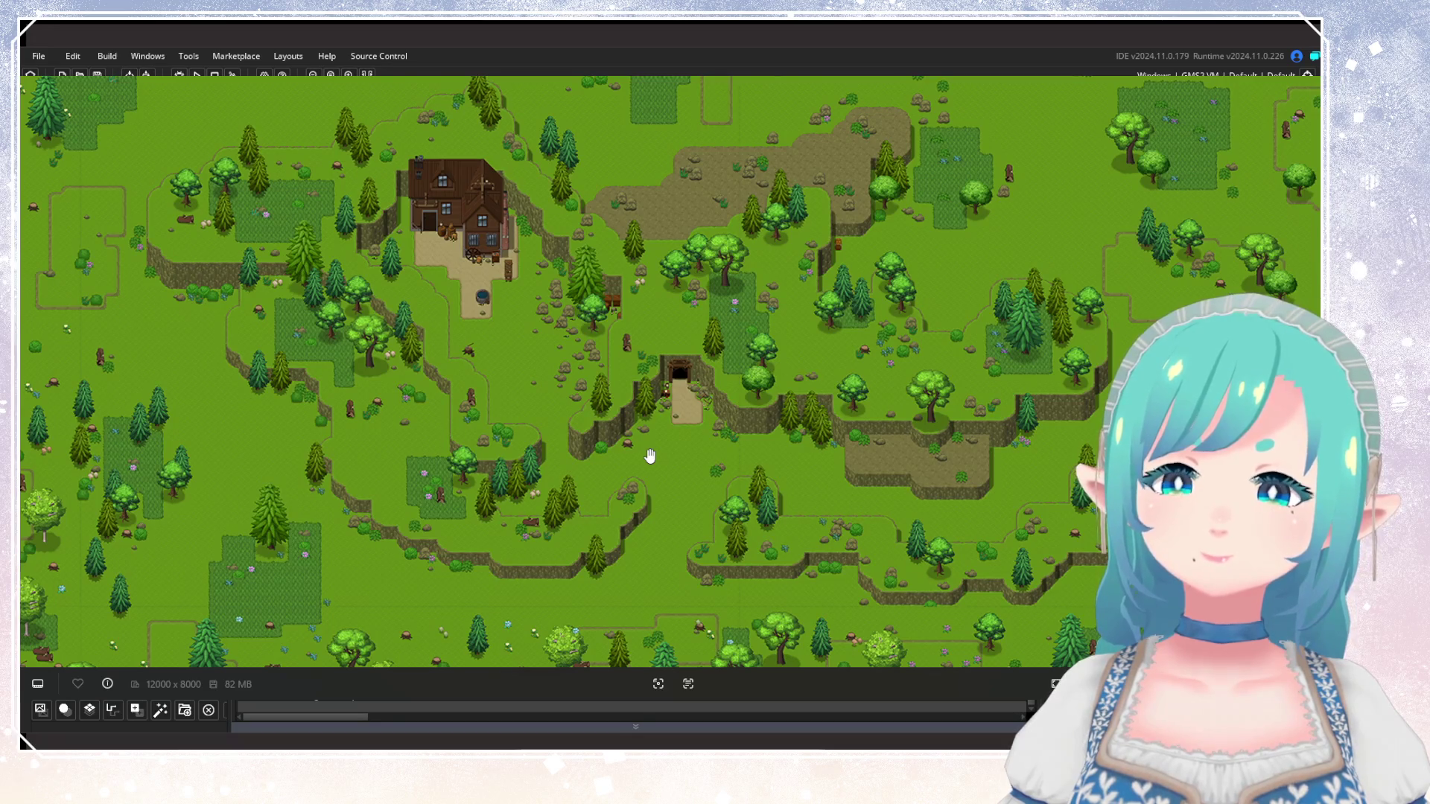
scroll(651, 455, down, 3)
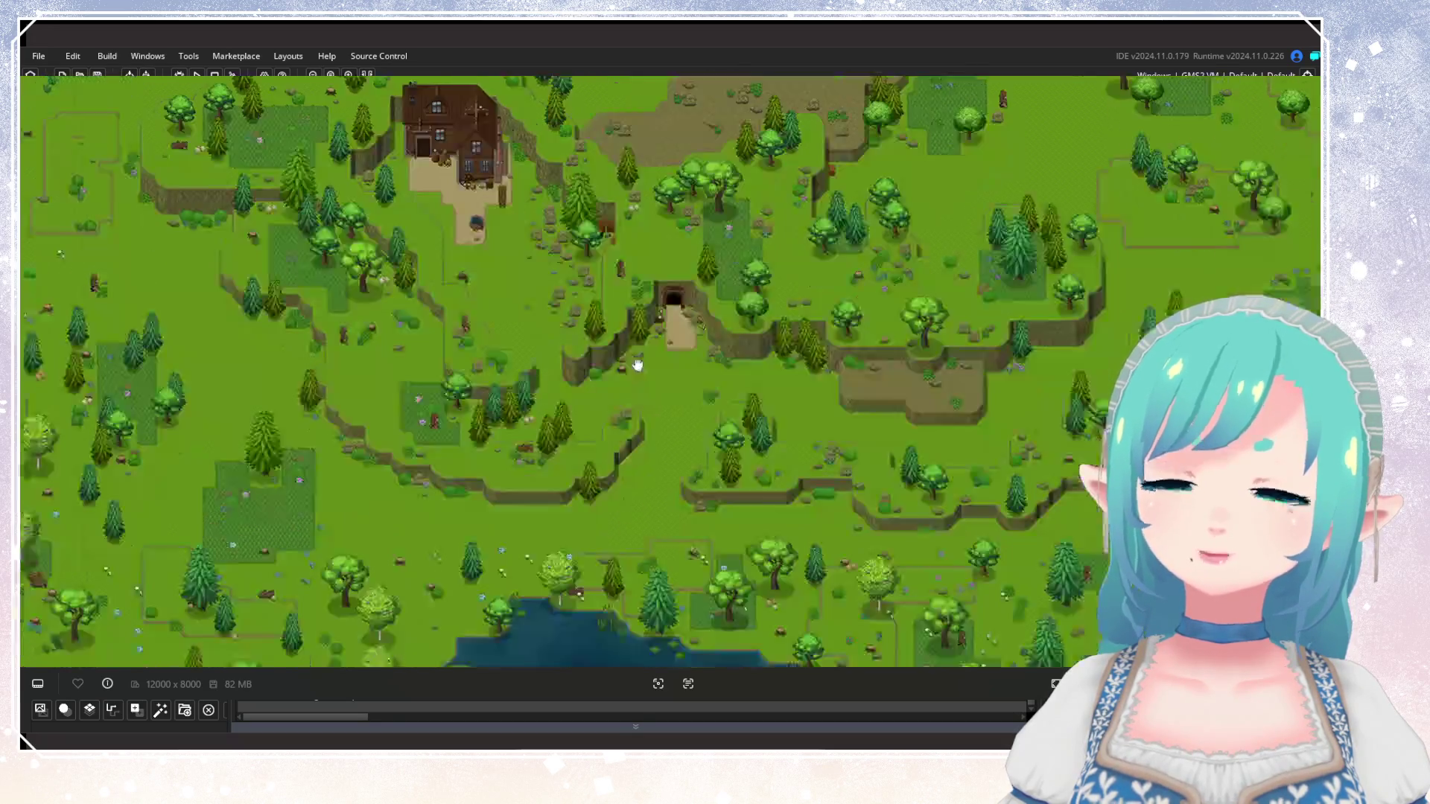
scroll(509, 428, down, 3)
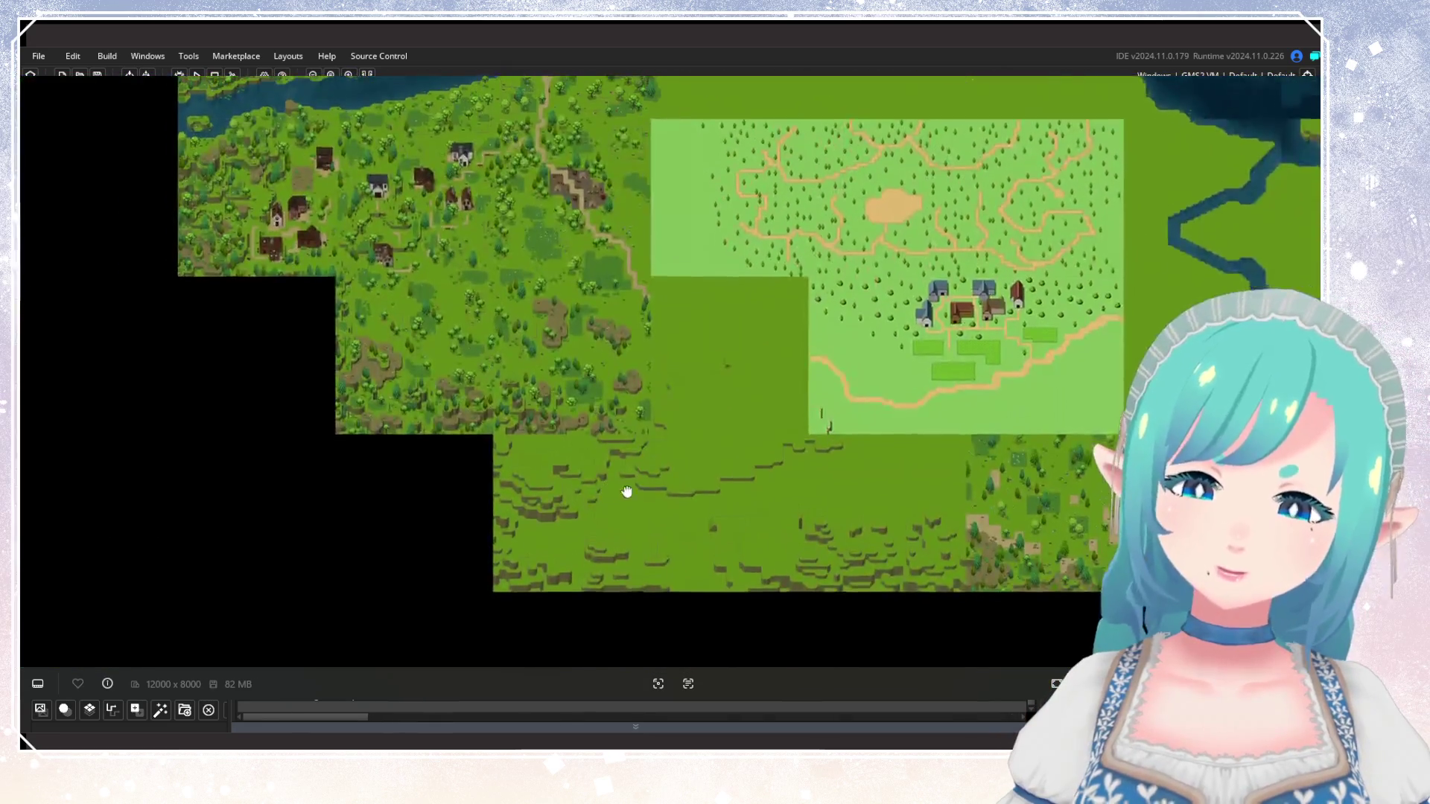
Zoom and pan over the northern cliffs, lake and ponds to centre the farm village.
scroll(627, 492, up, 5)
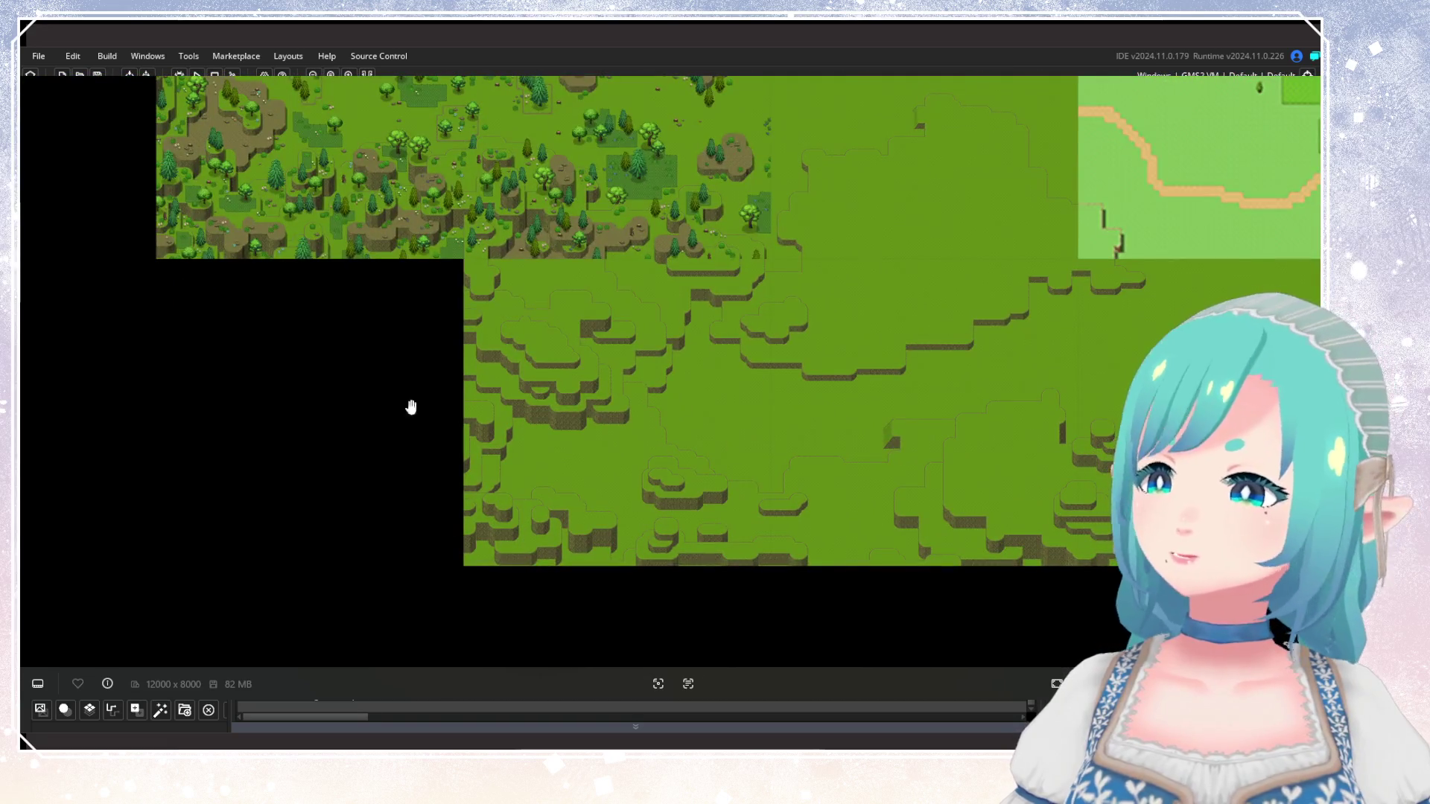
scroll(596, 462, up, 3)
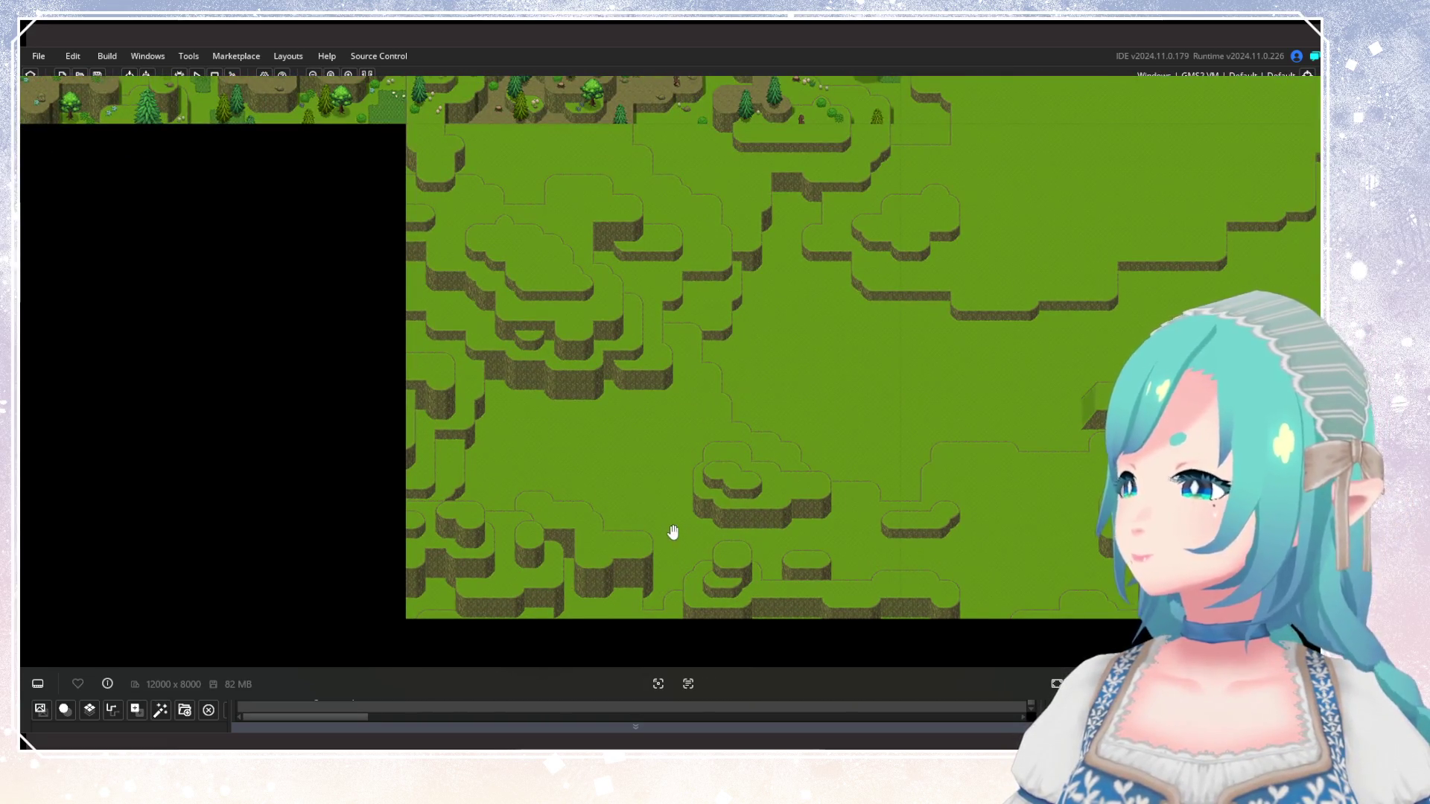
scroll(674, 531, down, 8)
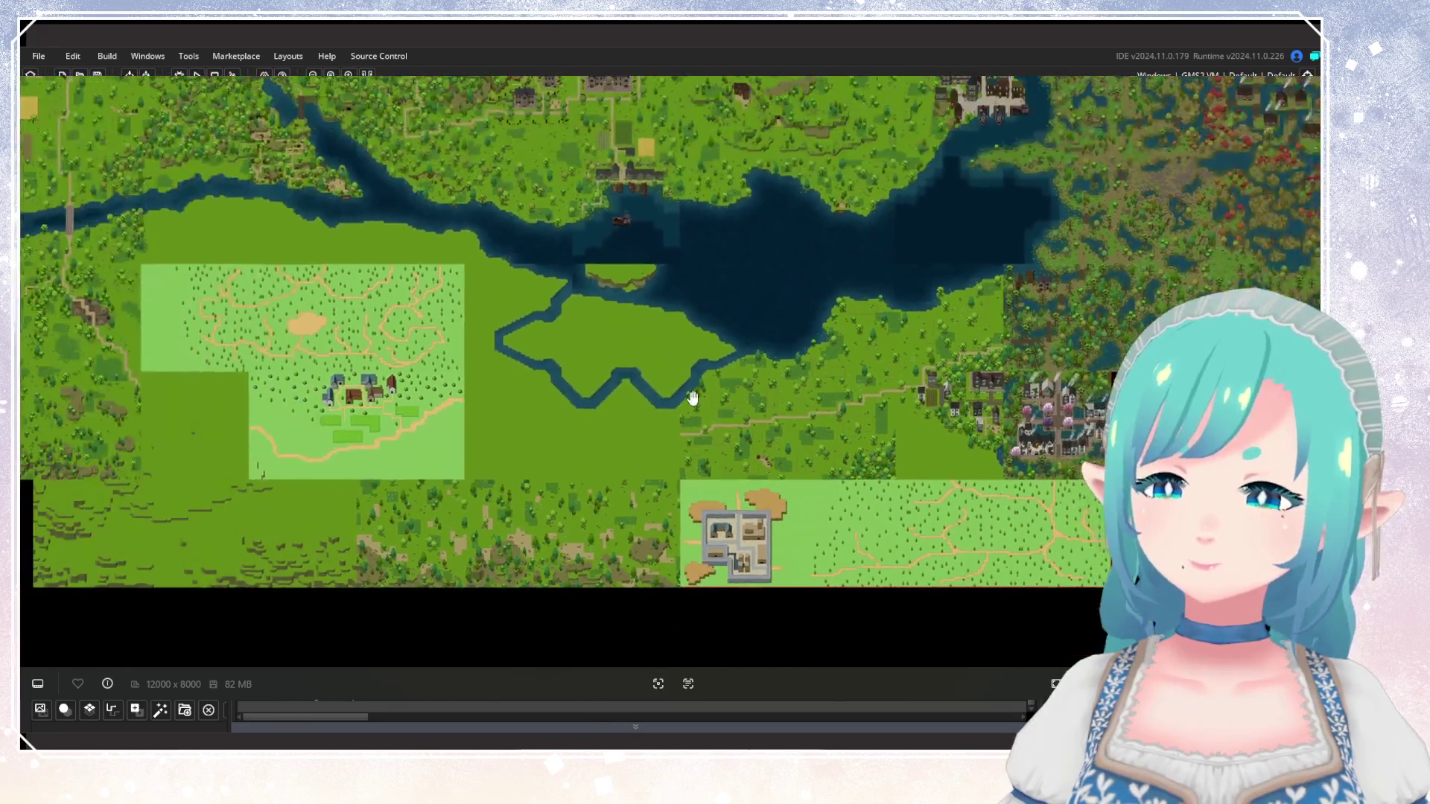
drag(693, 398, 691, 575)
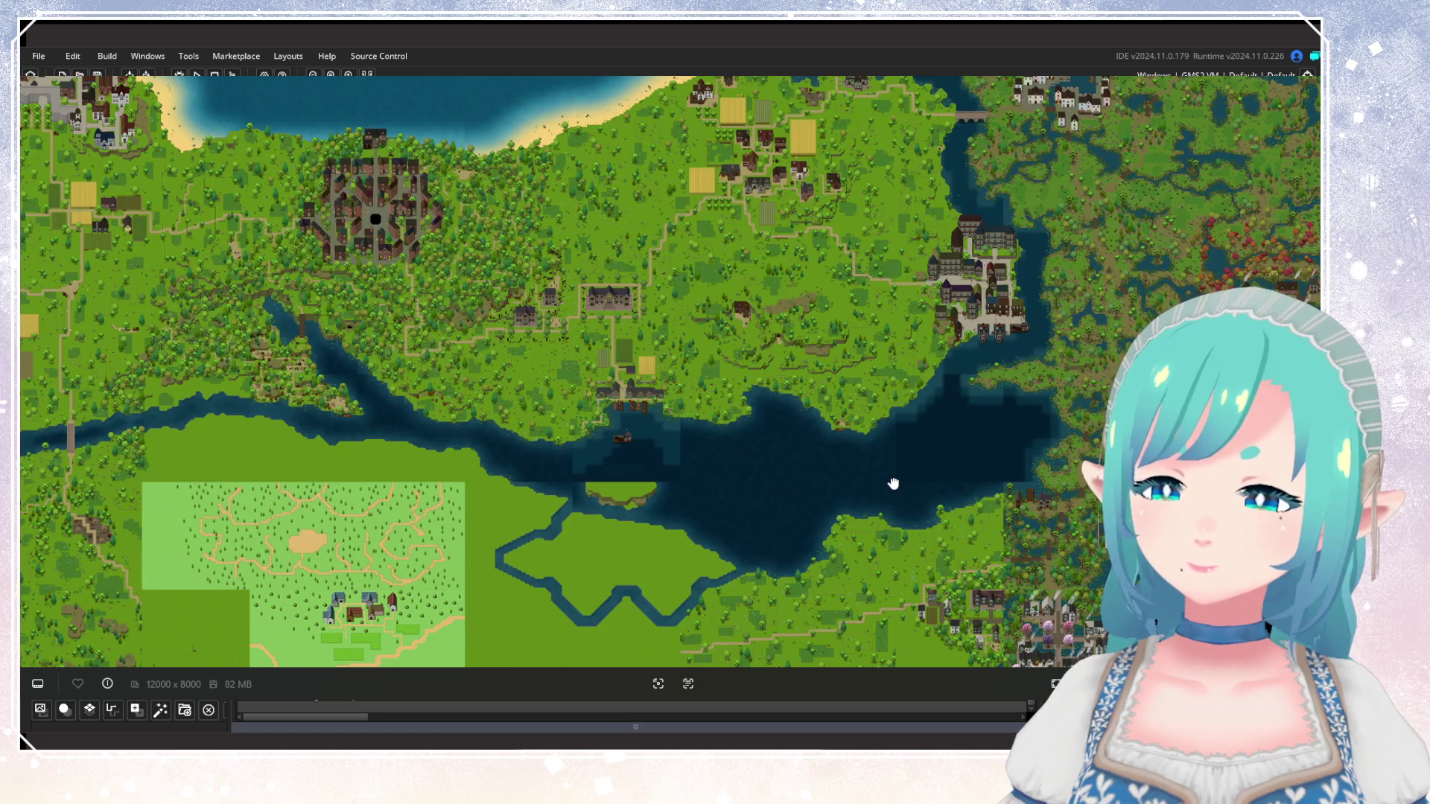
scroll(890, 488, up, 5)
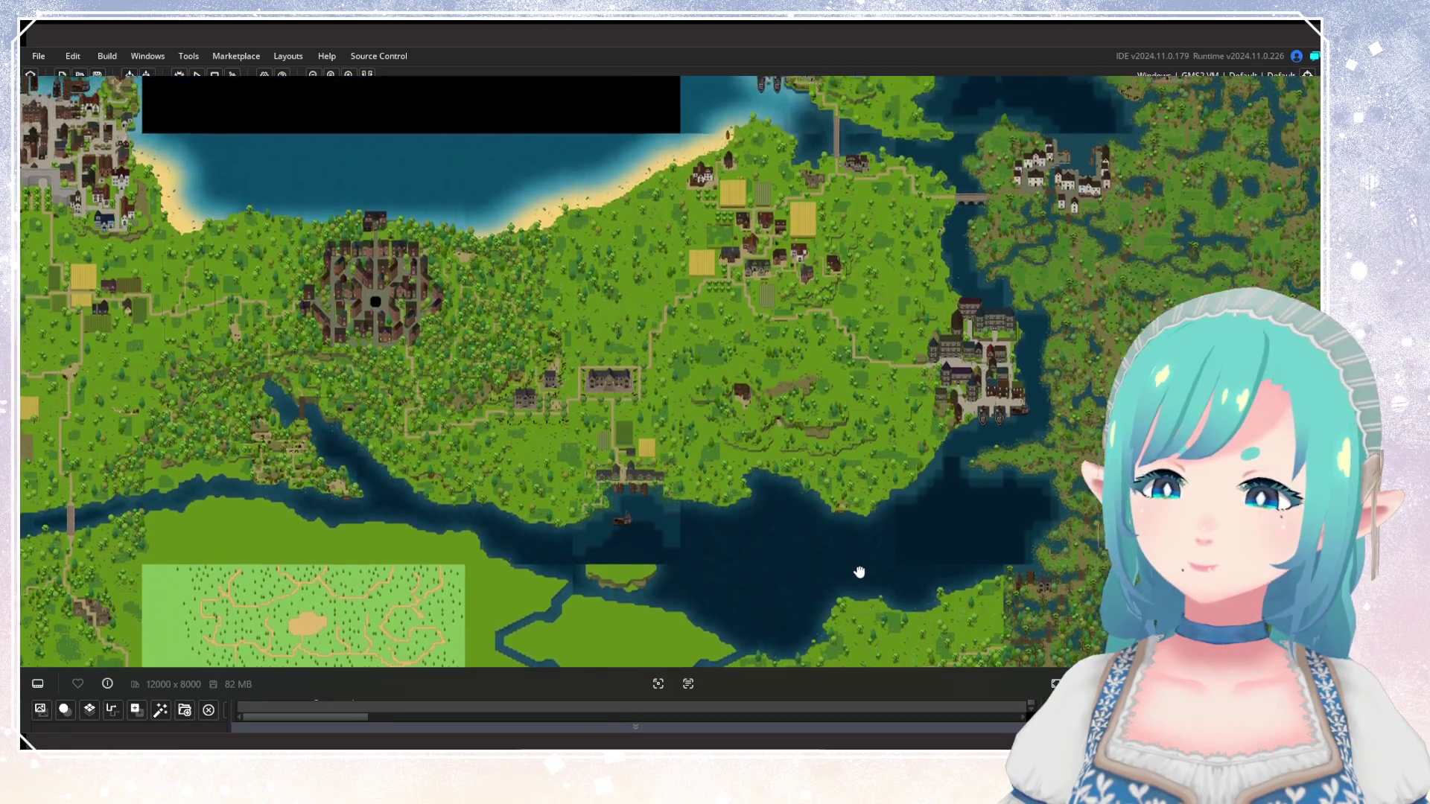
scroll(855, 474, up, 2)
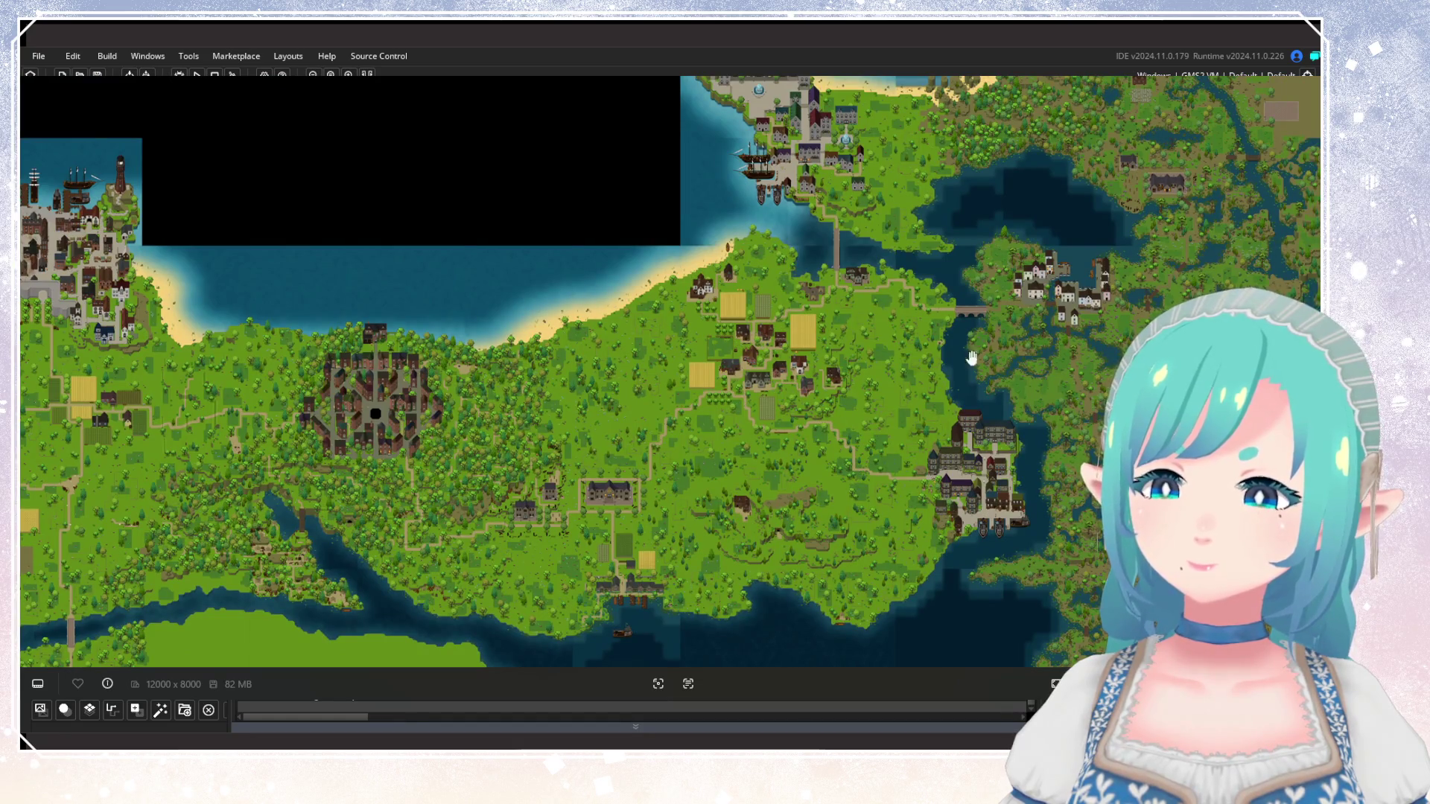
scroll(972, 359, up, 5)
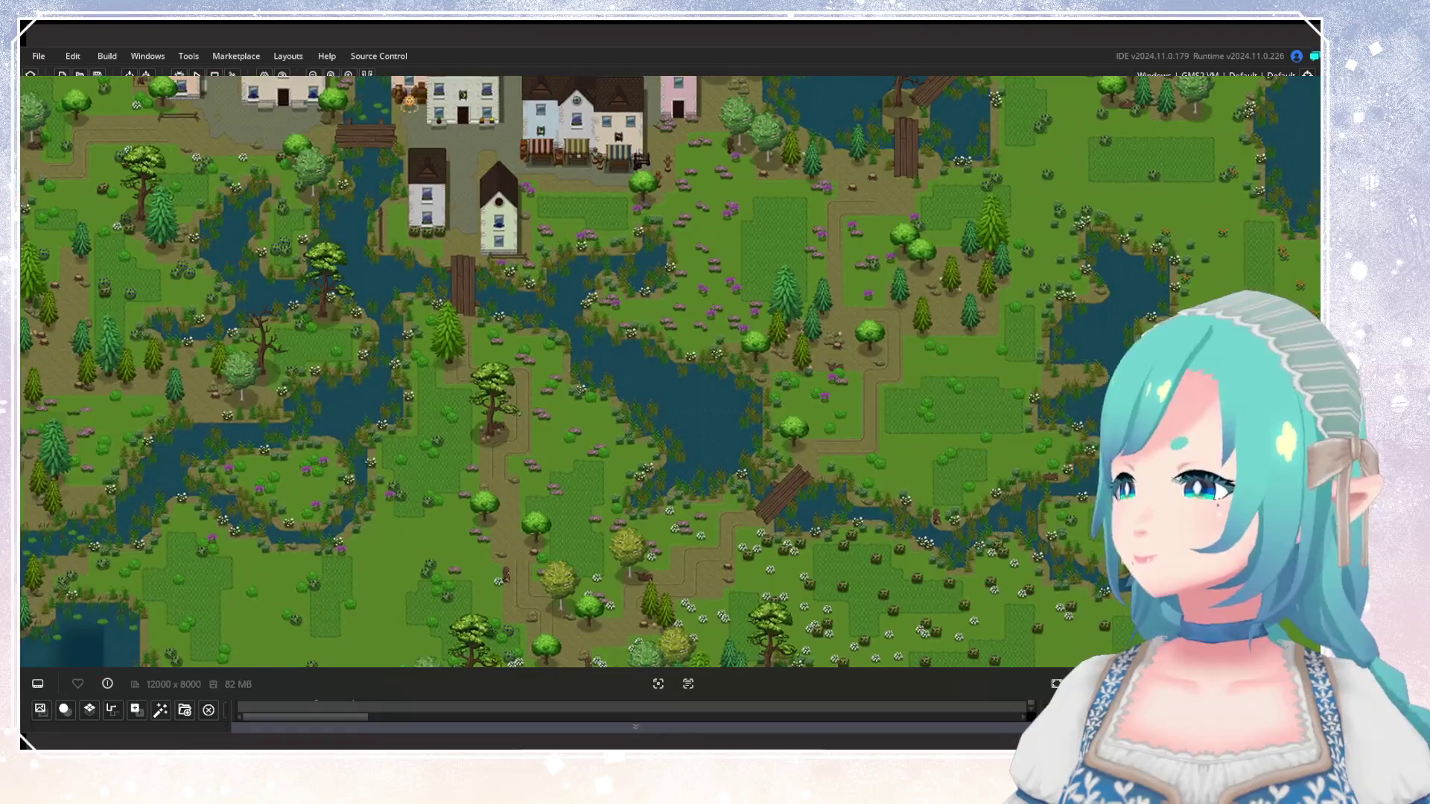
scroll(1132, 320, up, 3)
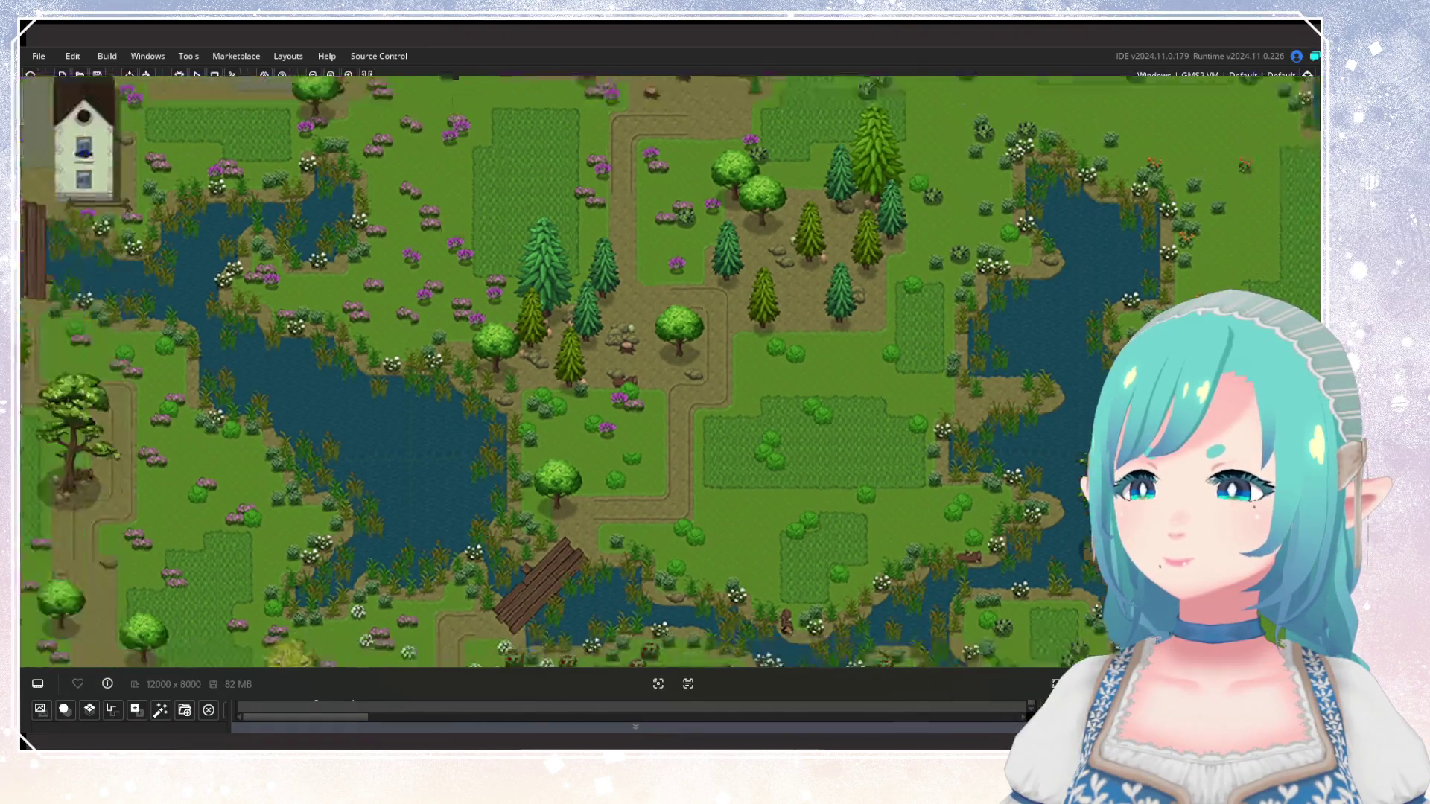
scroll(715, 438, down, 5)
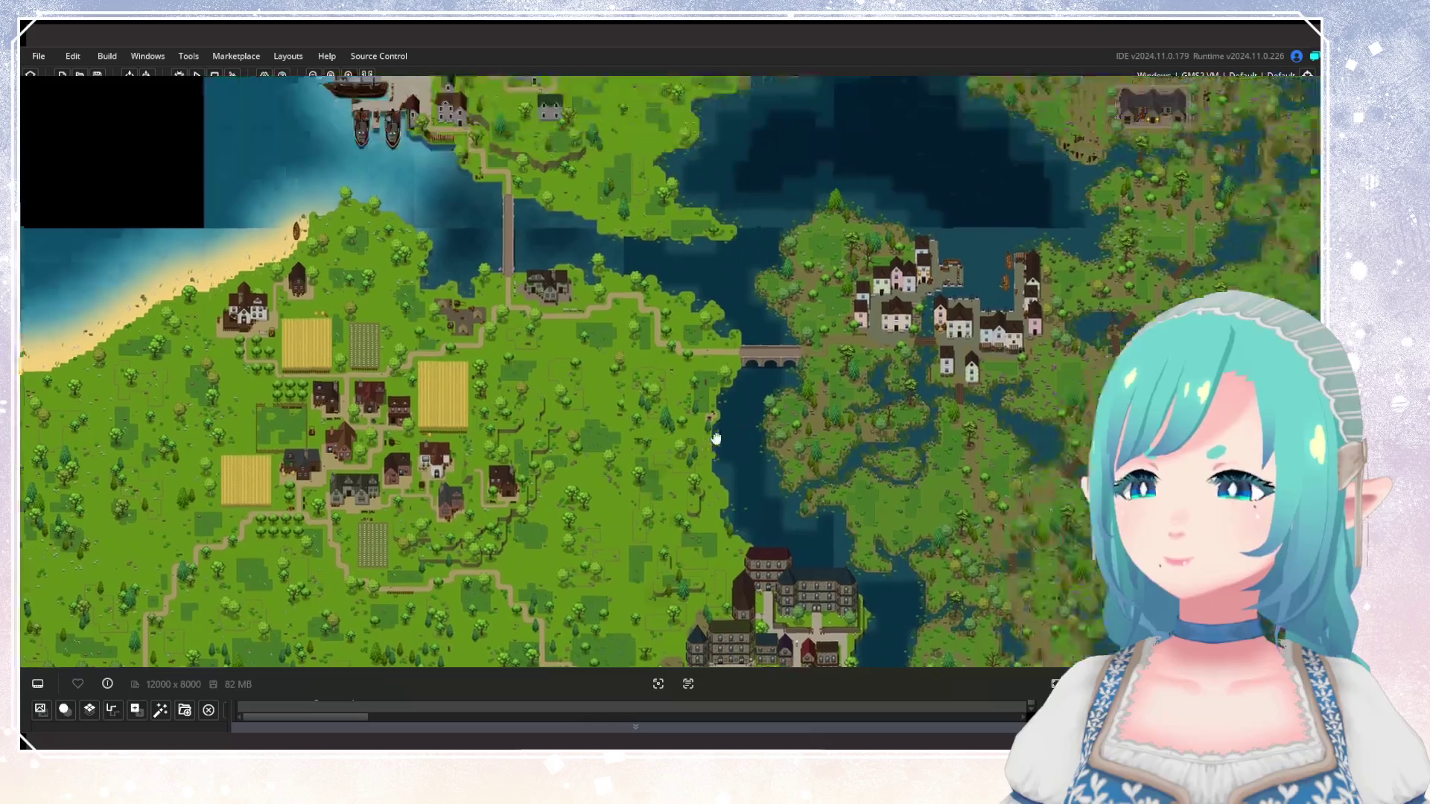
mouse_move(715, 438)
mouse_down()
mouse_move(677, 456)
mouse_move(916, 320)
mouse_move(857, 246)
mouse_move(796, 382)
mouse_up()
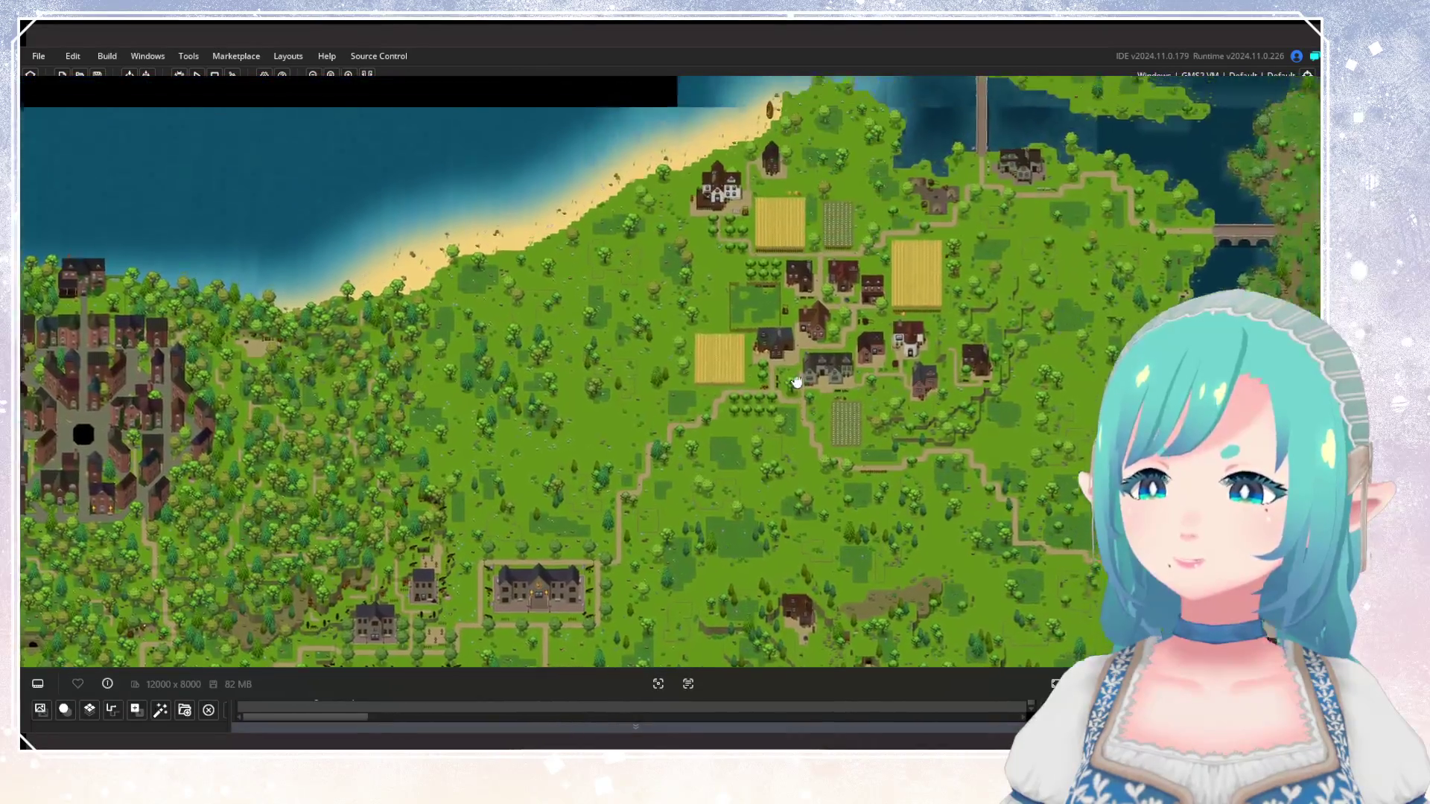
Move past the wheat field and farmhouses, then zoom out to the whole 12000x8000 room.
scroll(796, 382, up, 5)
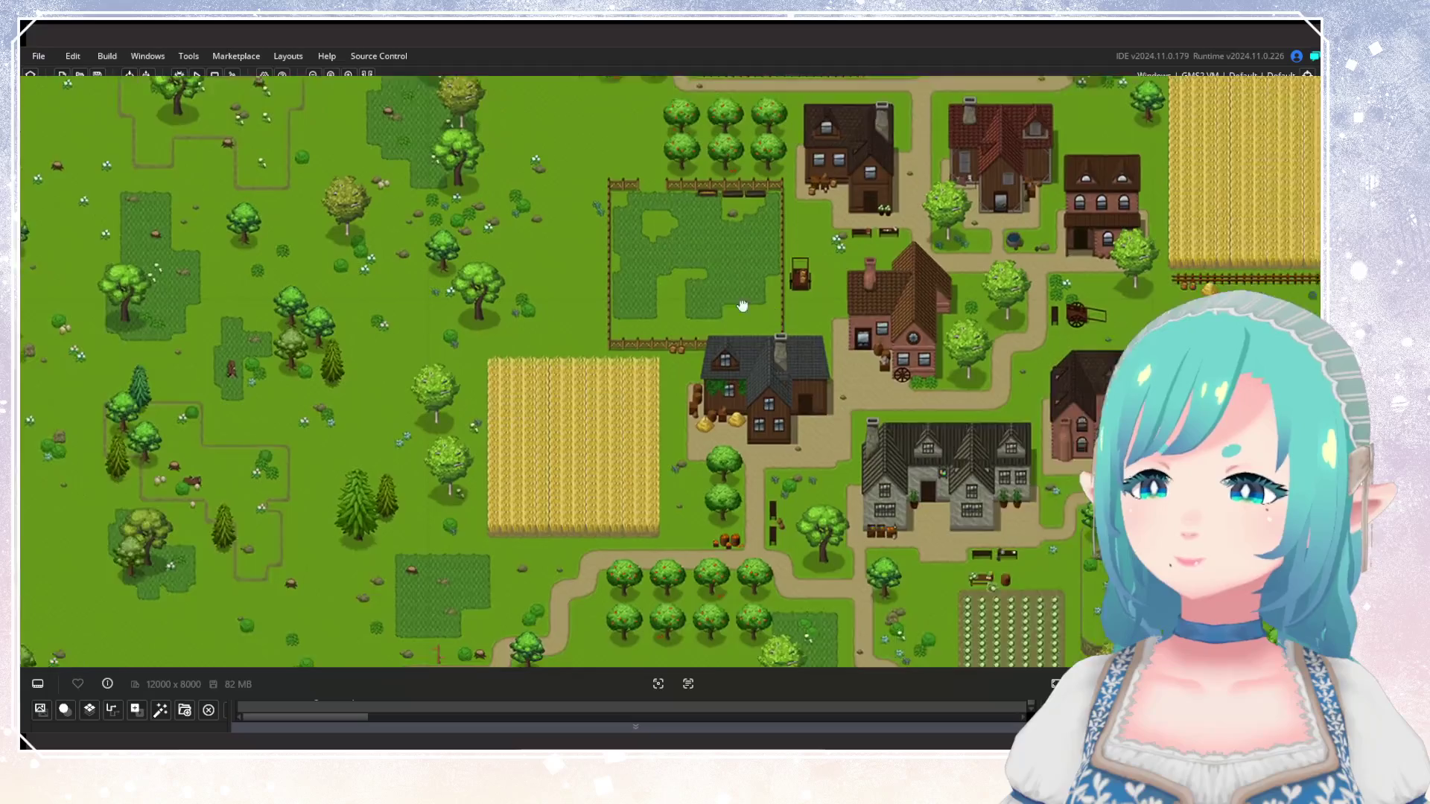
mouse_move(742, 305)
mouse_down()
mouse_move(609, 157)
mouse_move(708, 186)
mouse_move(791, 333)
mouse_move(795, 447)
mouse_move(853, 444)
mouse_up()
scroll(791, 334, down, 3)
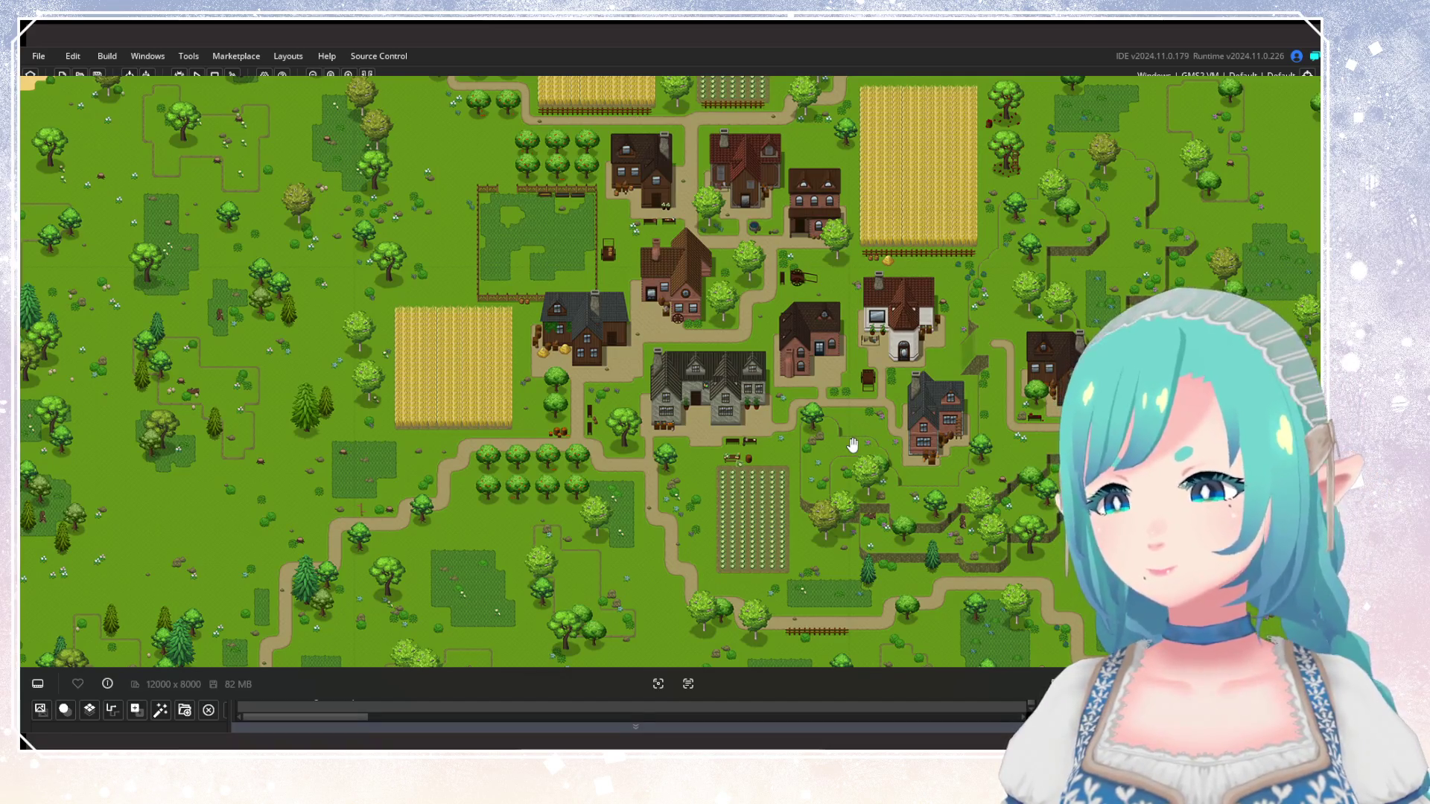
scroll(624, 227, down, 4)
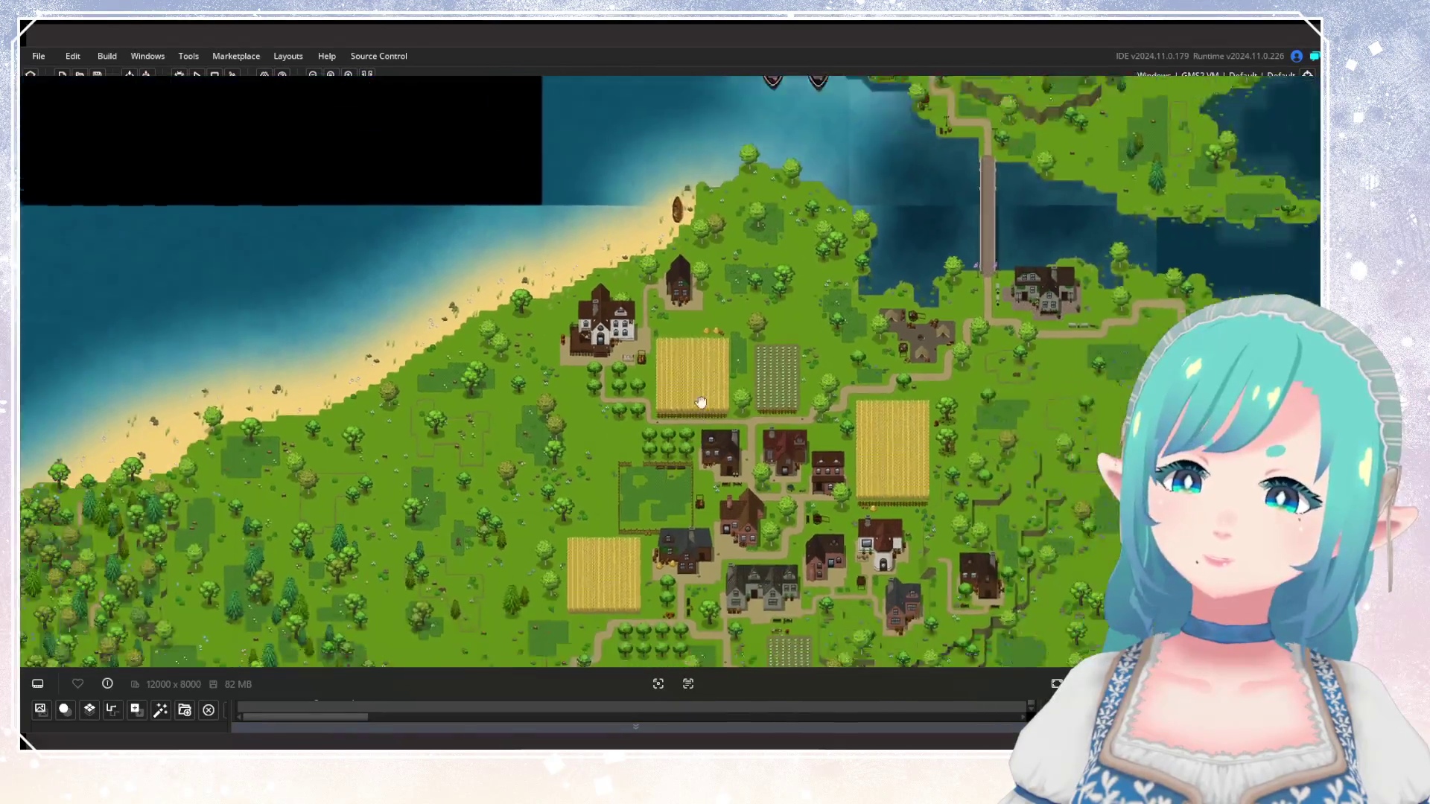
scroll(624, 217, up, 2)
scroll(624, 217, up, 2)
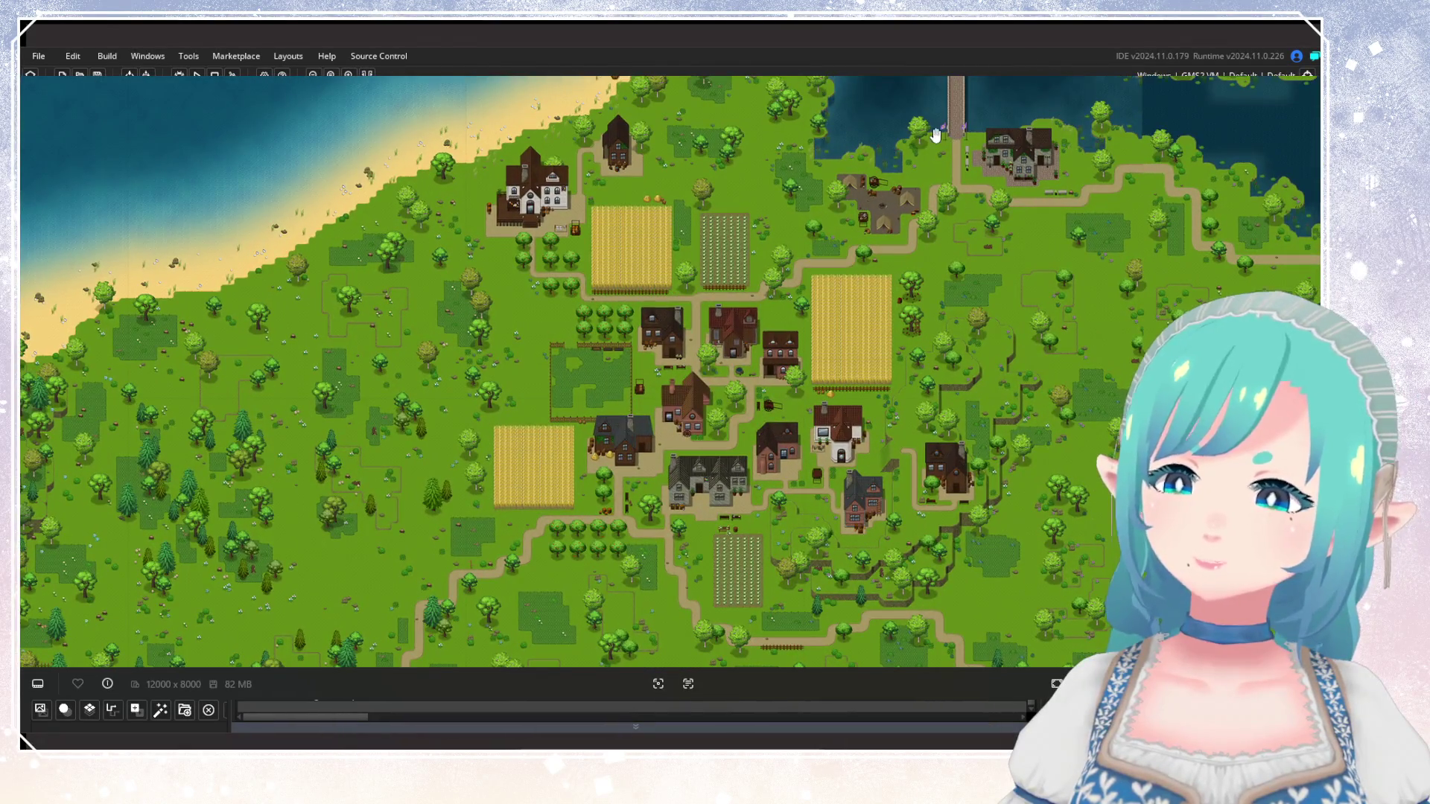
scroll(771, 463, down, 3)
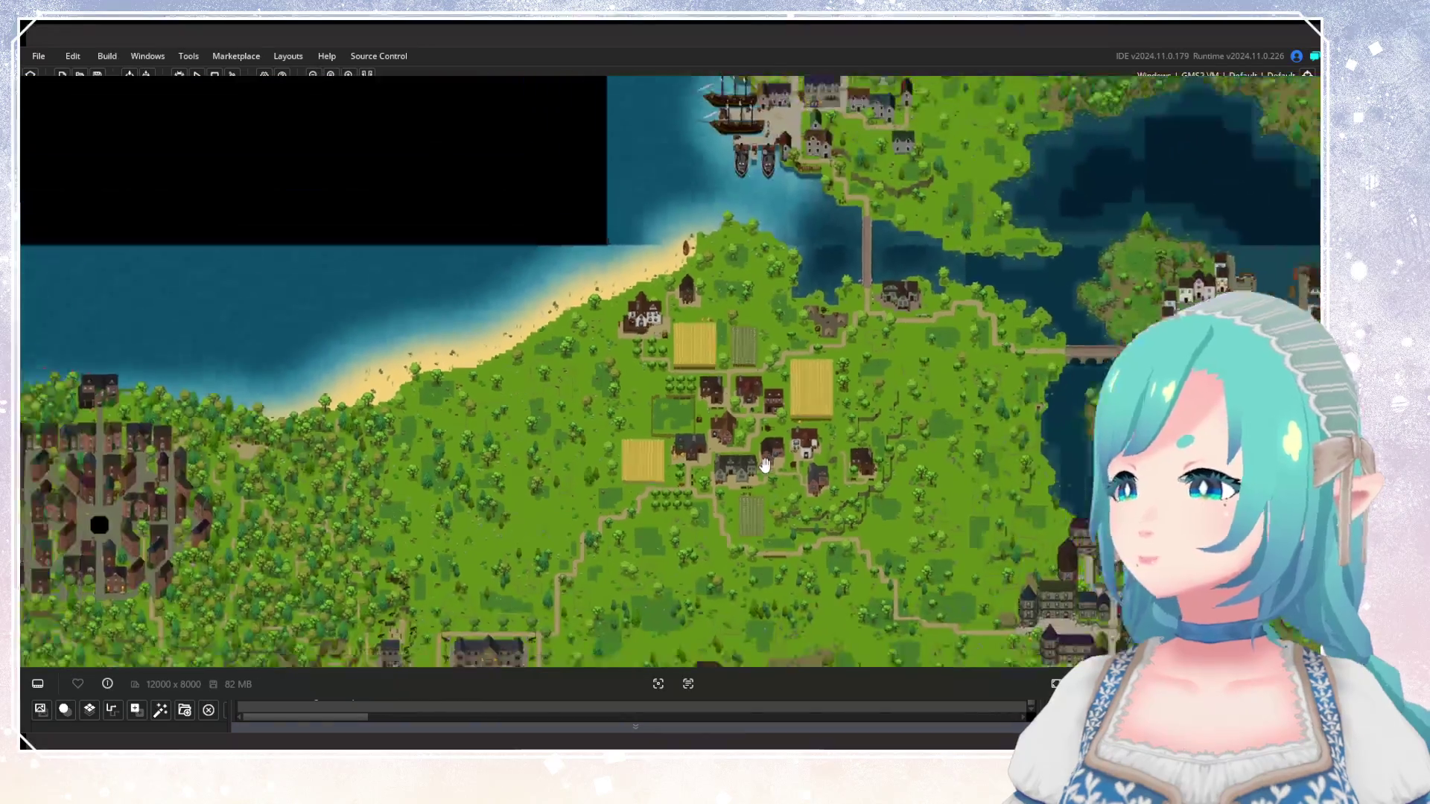
scroll(782, 303, down, 2)
scroll(824, 358, up, 2)
scroll(819, 383, up, 1)
scroll(819, 382, down, 3)
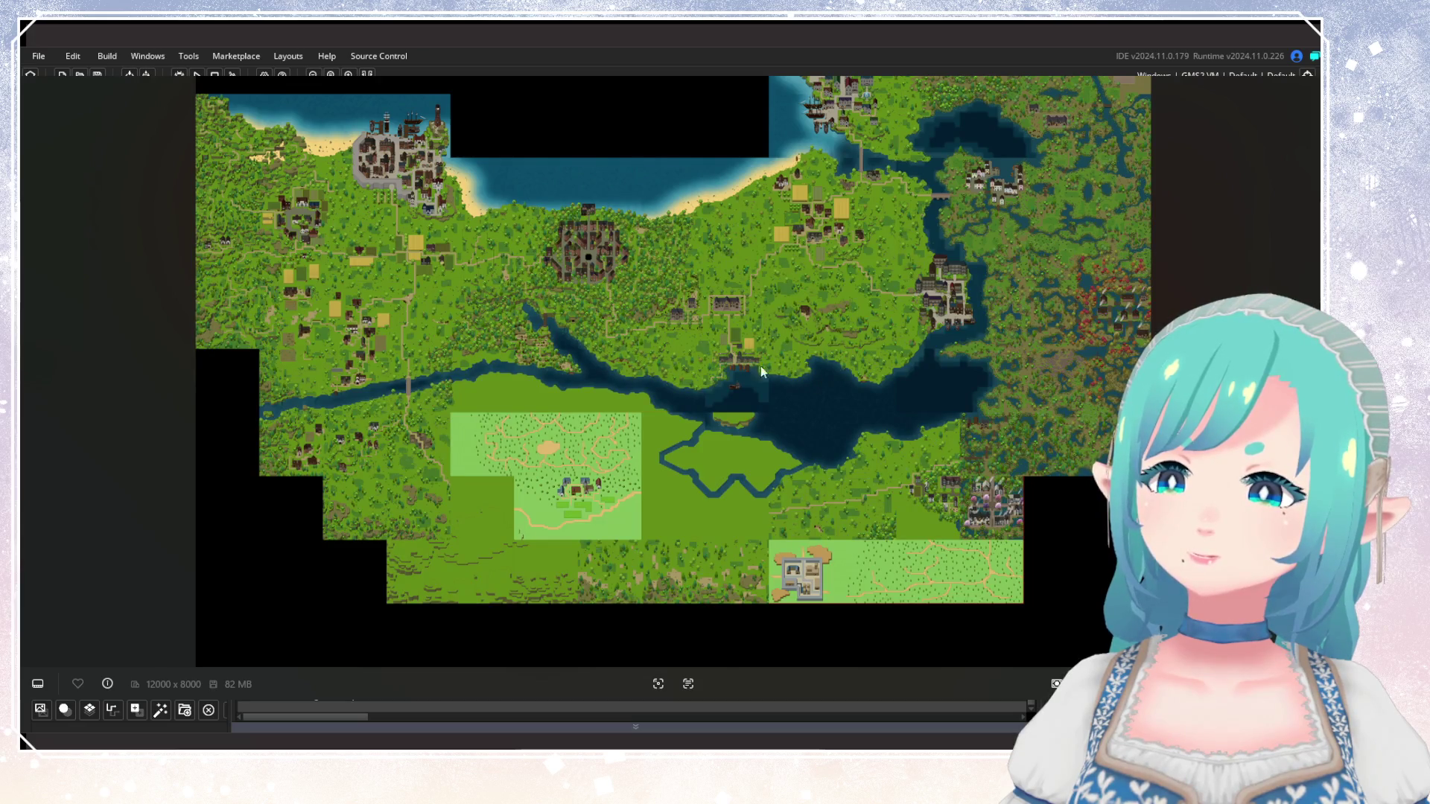
Zoom in and pan to the walled town, manor, beach and lake.
scroll(328, 367, up, 3)
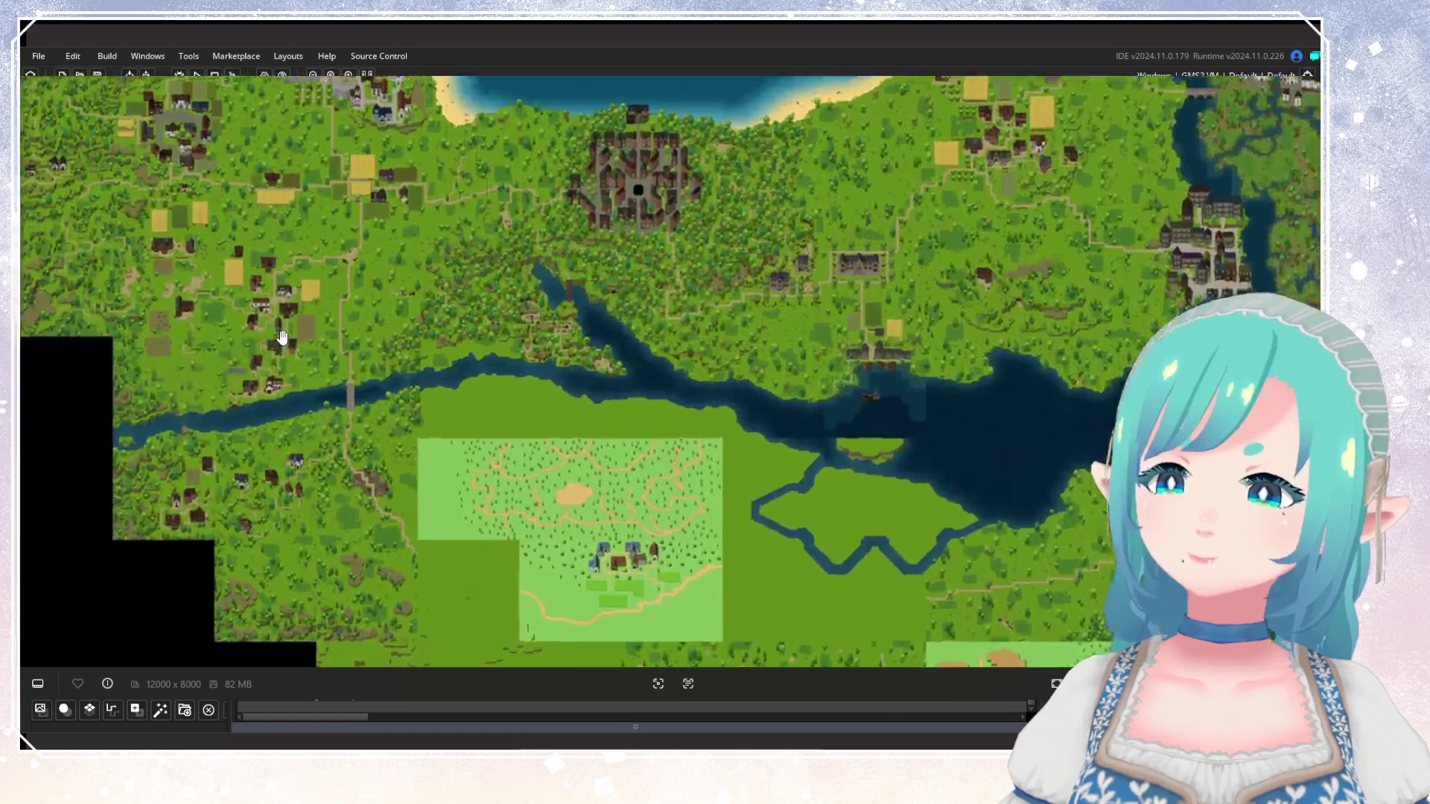
scroll(543, 392, up, 3)
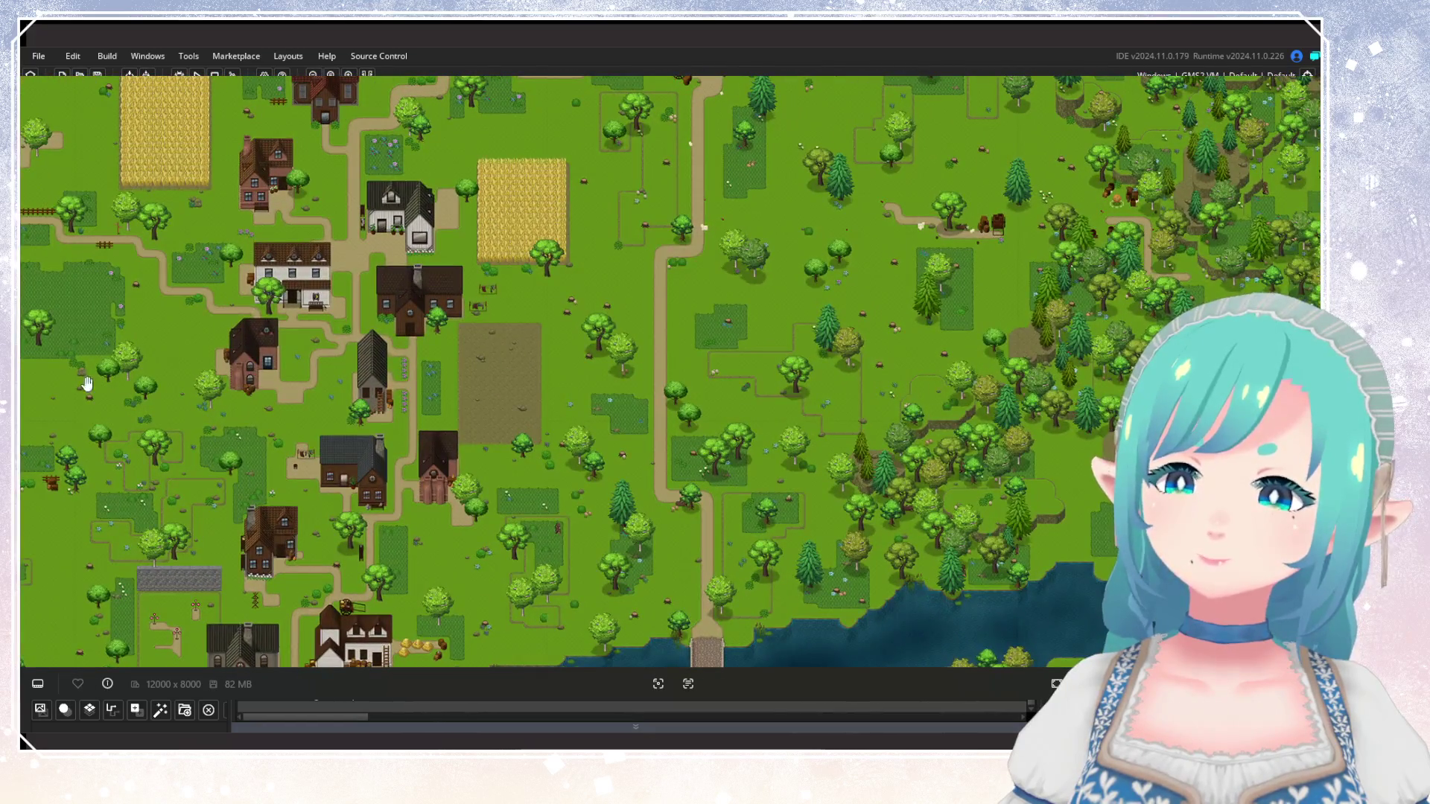
scroll(370, 416, down, 3)
mouse_move(1164, 284)
mouse_down()
mouse_move(781, 396)
mouse_move(371, 340)
mouse_move(364, 325)
mouse_move(142, 320)
mouse_up()
scroll(486, 365, up, 3)
mouse_move(487, 365)
mouse_down()
mouse_move(580, 516)
mouse_move(691, 293)
mouse_up()
Pan back and forth across the village houses and fenced fields.
drag(774, 509, 759, 274)
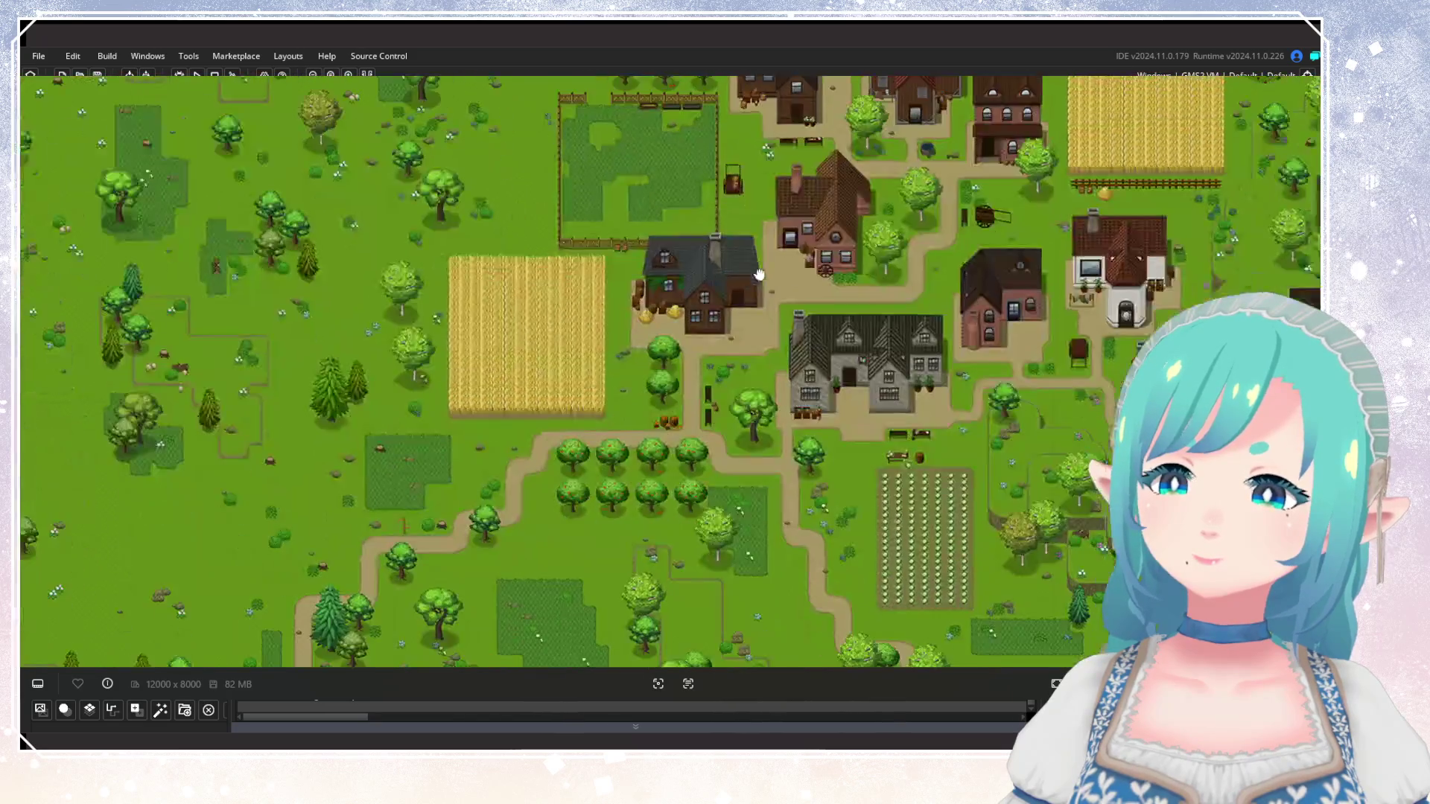
drag(792, 415, 791, 280)
mouse_move(587, 233)
mouse_down()
mouse_move(549, 459)
mouse_move(661, 573)
mouse_up()
scroll(731, 332, up, 5)
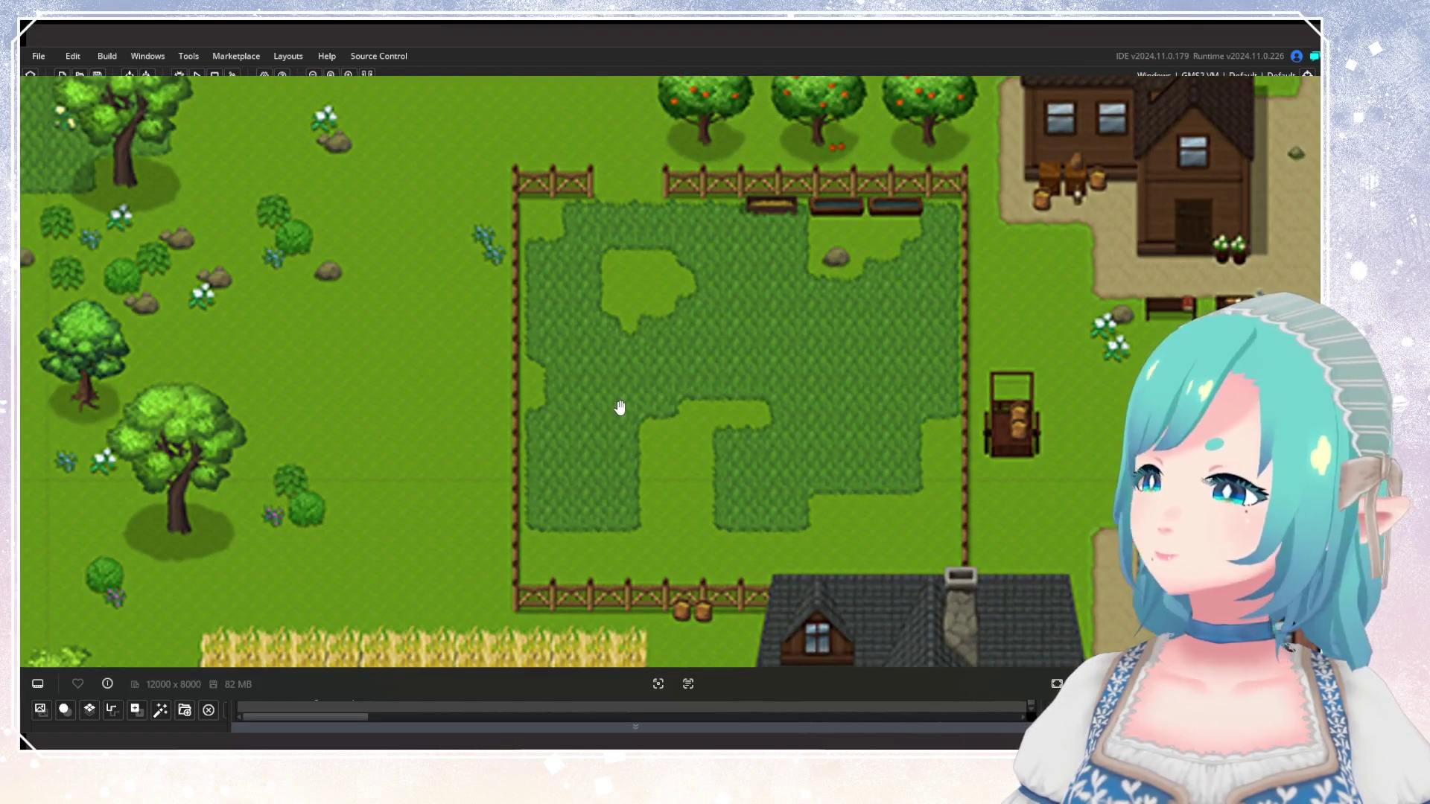
scroll(620, 407, down, 3)
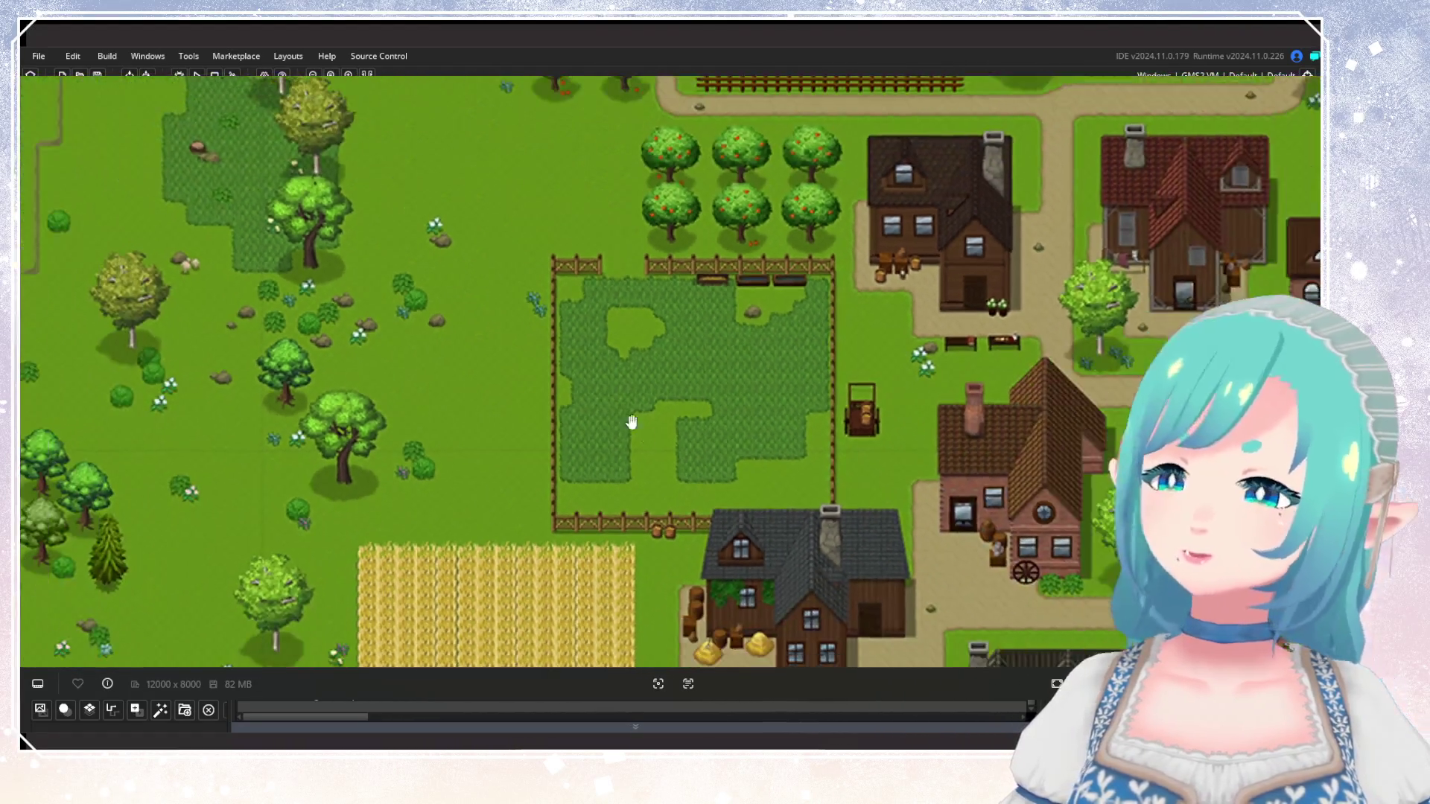
drag(739, 500, 414, 311)
scroll(633, 358, down, 3)
mouse_move(930, 497)
mouse_down()
mouse_move(930, 288)
mouse_move(921, 409)
mouse_move(1151, 409)
mouse_up()
scroll(921, 409, down, 2)
mouse_move(929, 346)
mouse_down()
mouse_move(865, 324)
mouse_move(549, 353)
mouse_up()
scroll(554, 357, down, 3)
Frame the coastal farm village with the water and stone bridge.
mouse_move(638, 373)
mouse_down()
mouse_move(734, 421)
mouse_move(811, 425)
mouse_move(762, 446)
mouse_up()
scroll(797, 415, down, 1)
scroll(737, 350, up, 1)
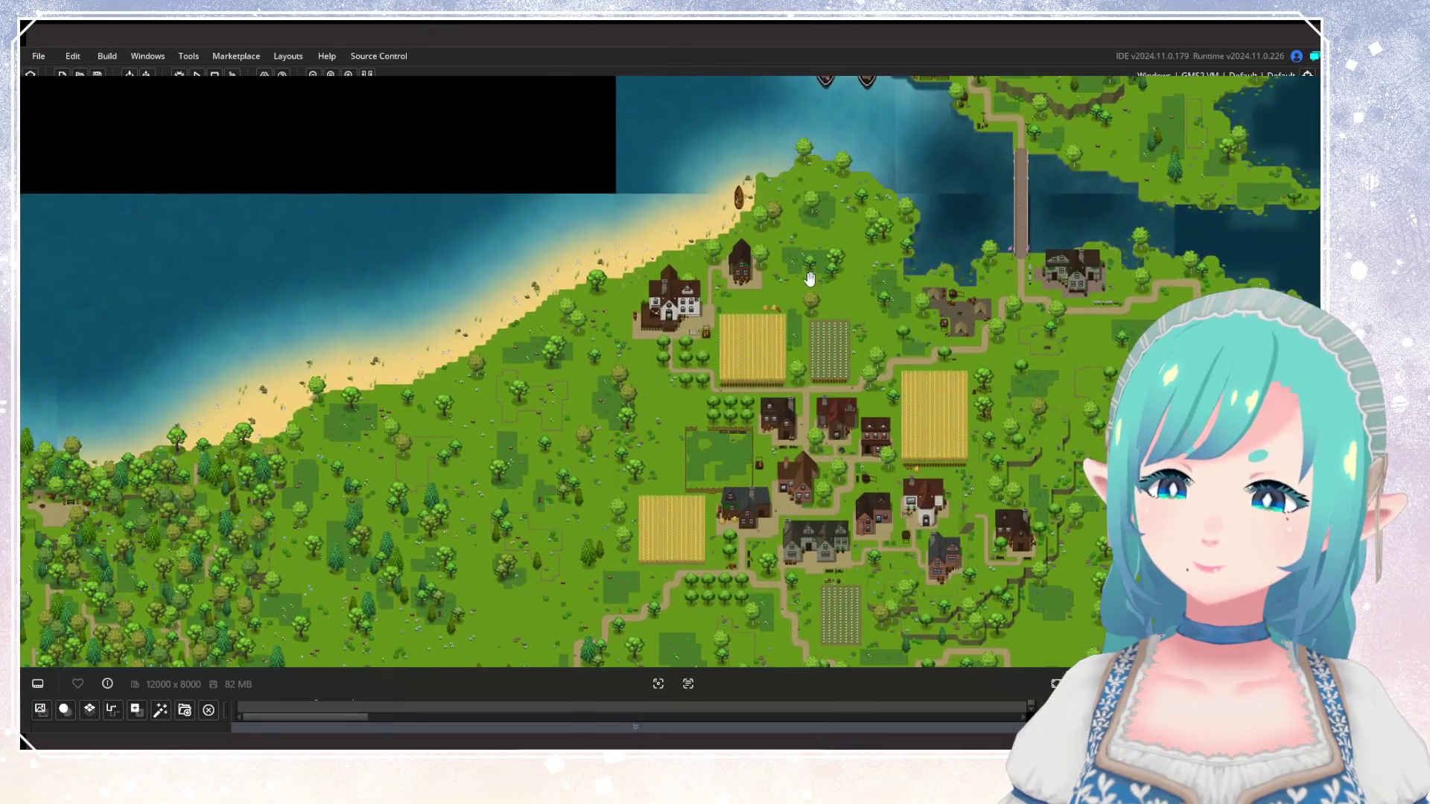
mouse_move(858, 434)
mouse_down()
mouse_move(641, 409)
mouse_move(305, 409)
mouse_move(603, 334)
mouse_move(771, 313)
mouse_up()
Zoom out to the whole 2016 map, then switch to the 12000x8000 version with the Right arrow key.
scroll(770, 366, down, 1)
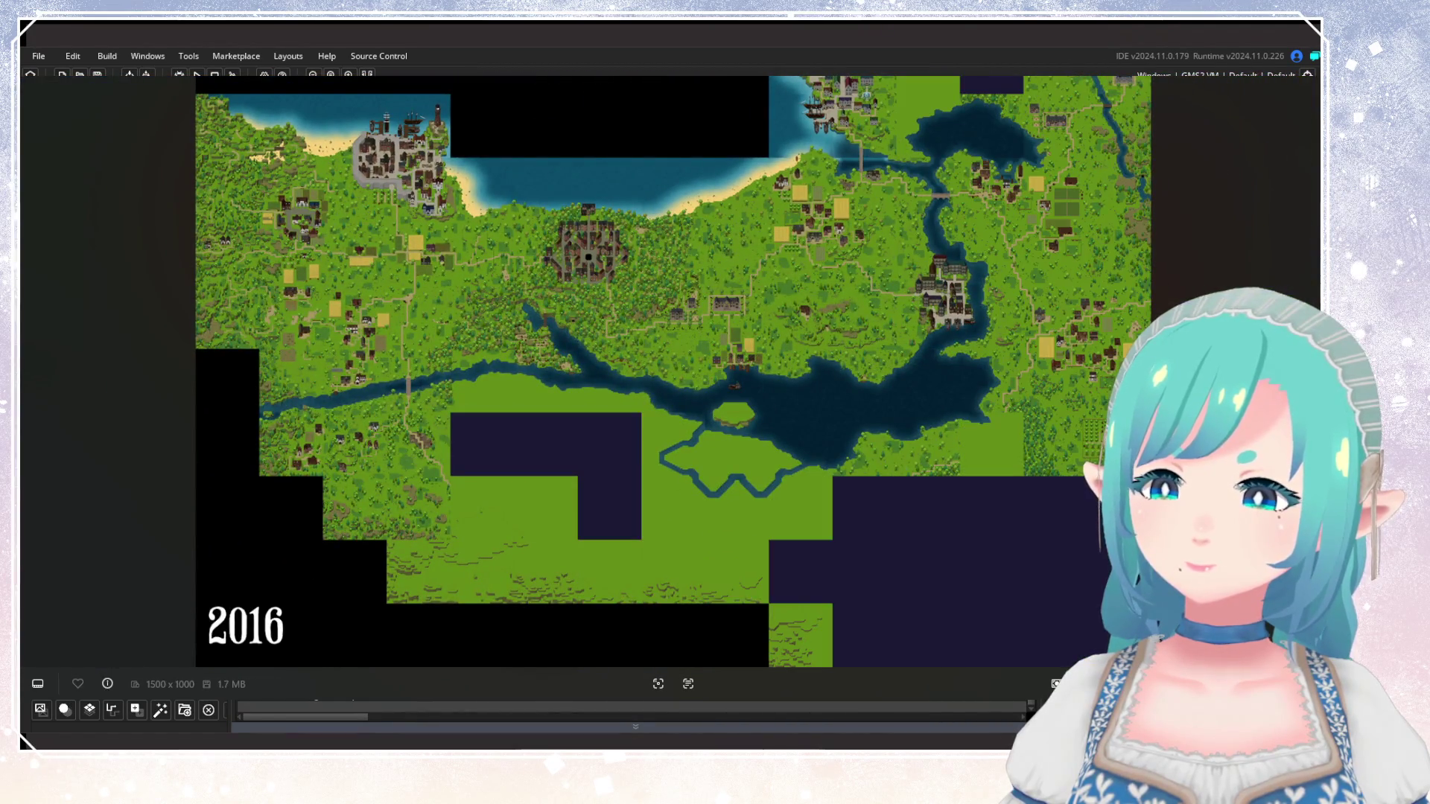
scroll(1160, 222, up, 1)
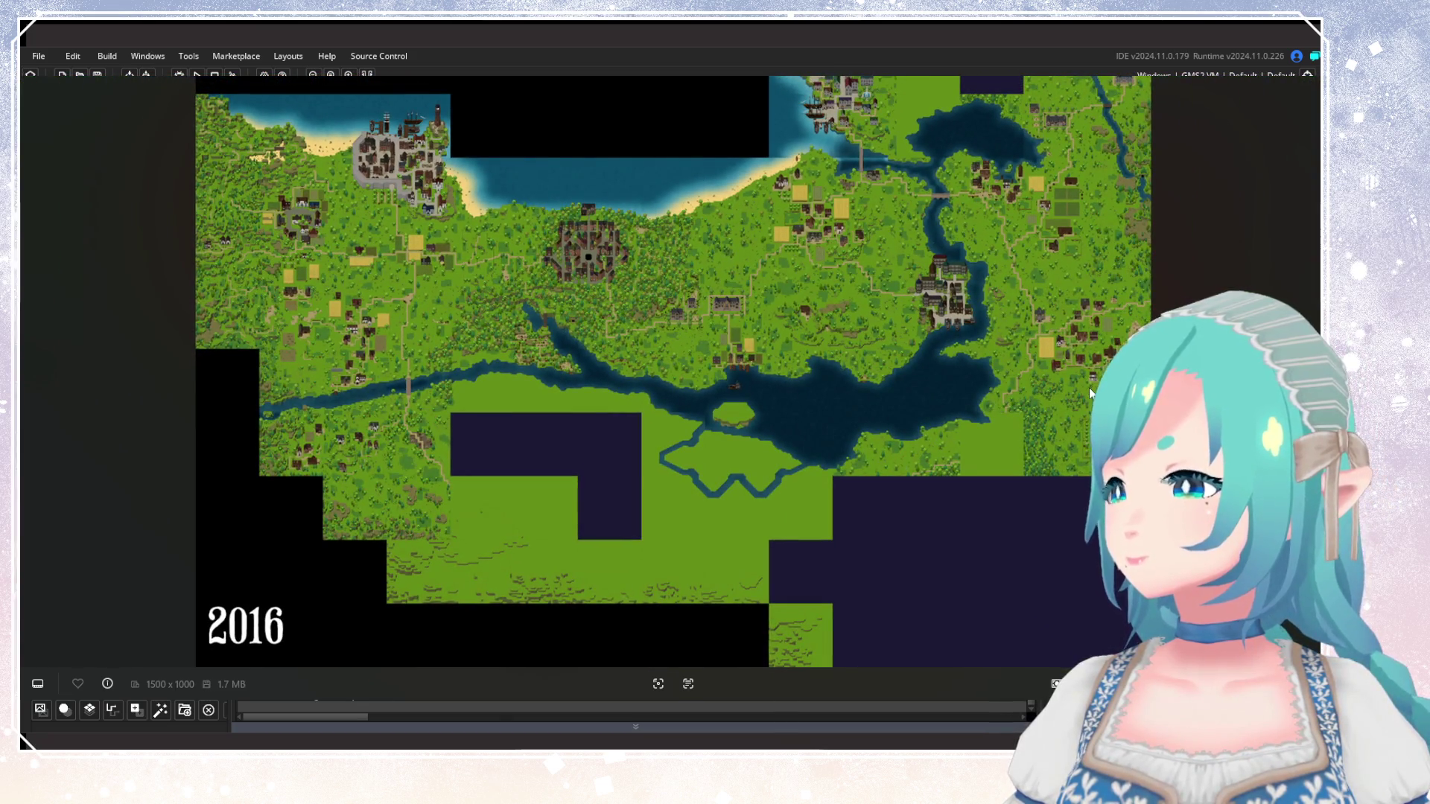
scroll(932, 233, up, 1)
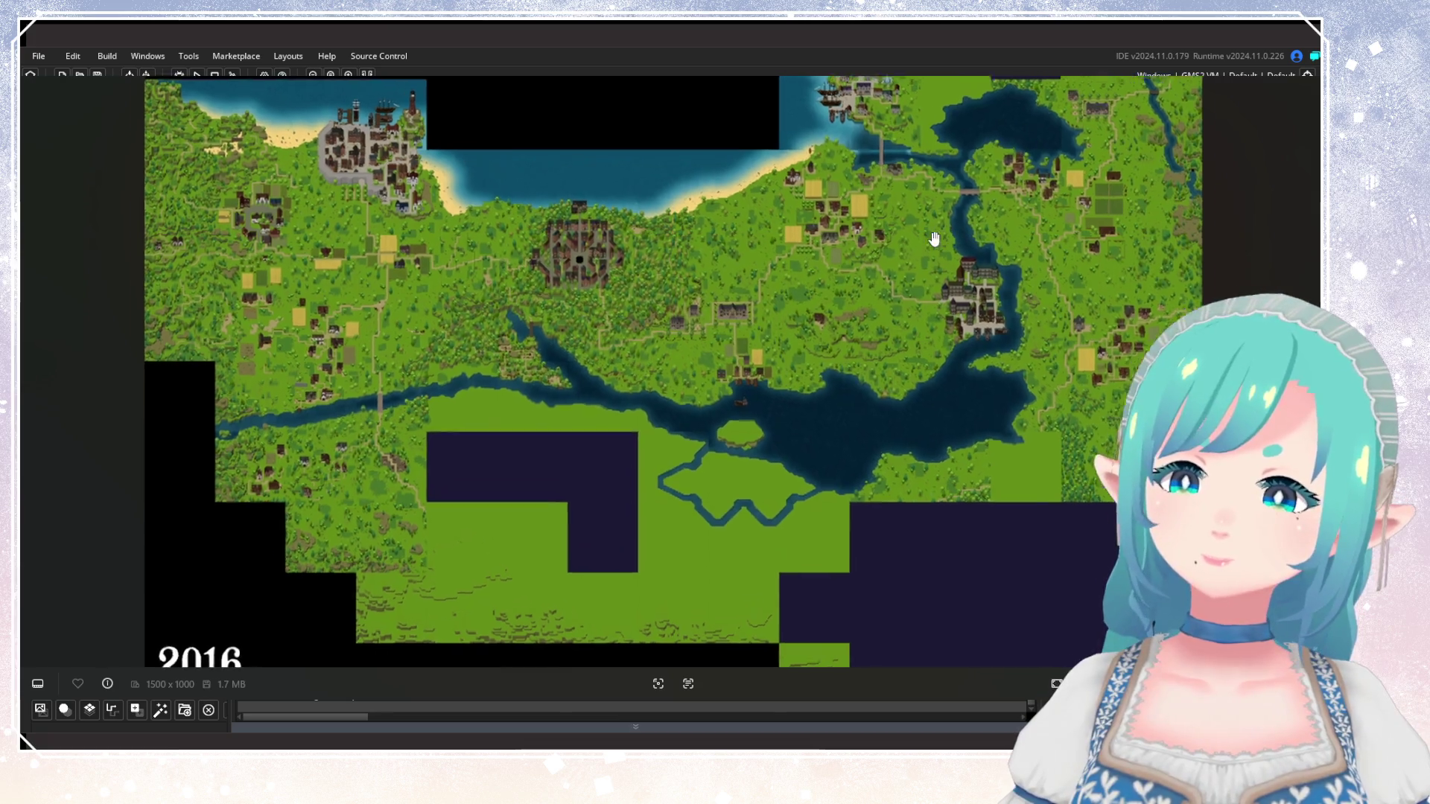
scroll(767, 372, up, 5)
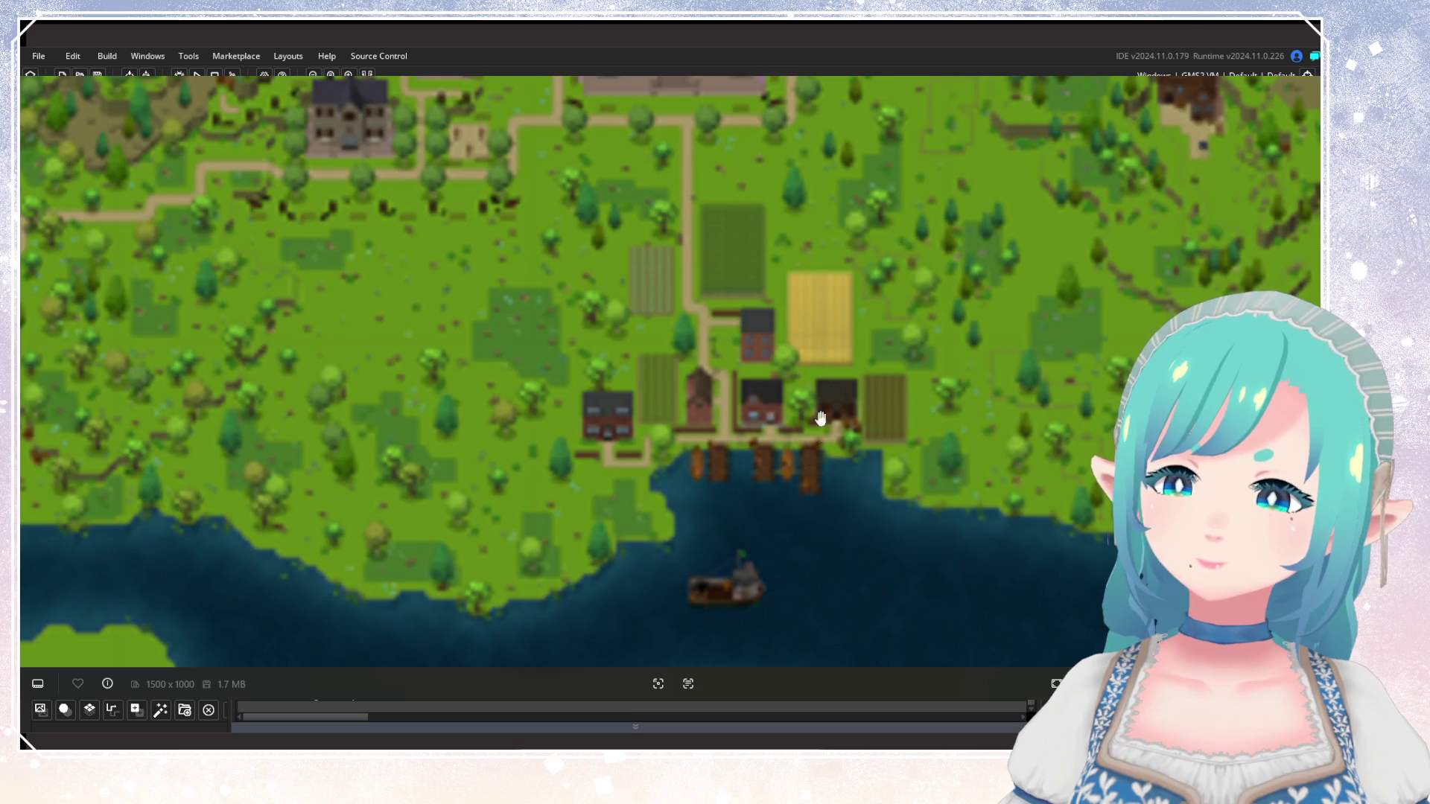
scroll(817, 346, down, 6)
scroll(771, 357, down, 1)
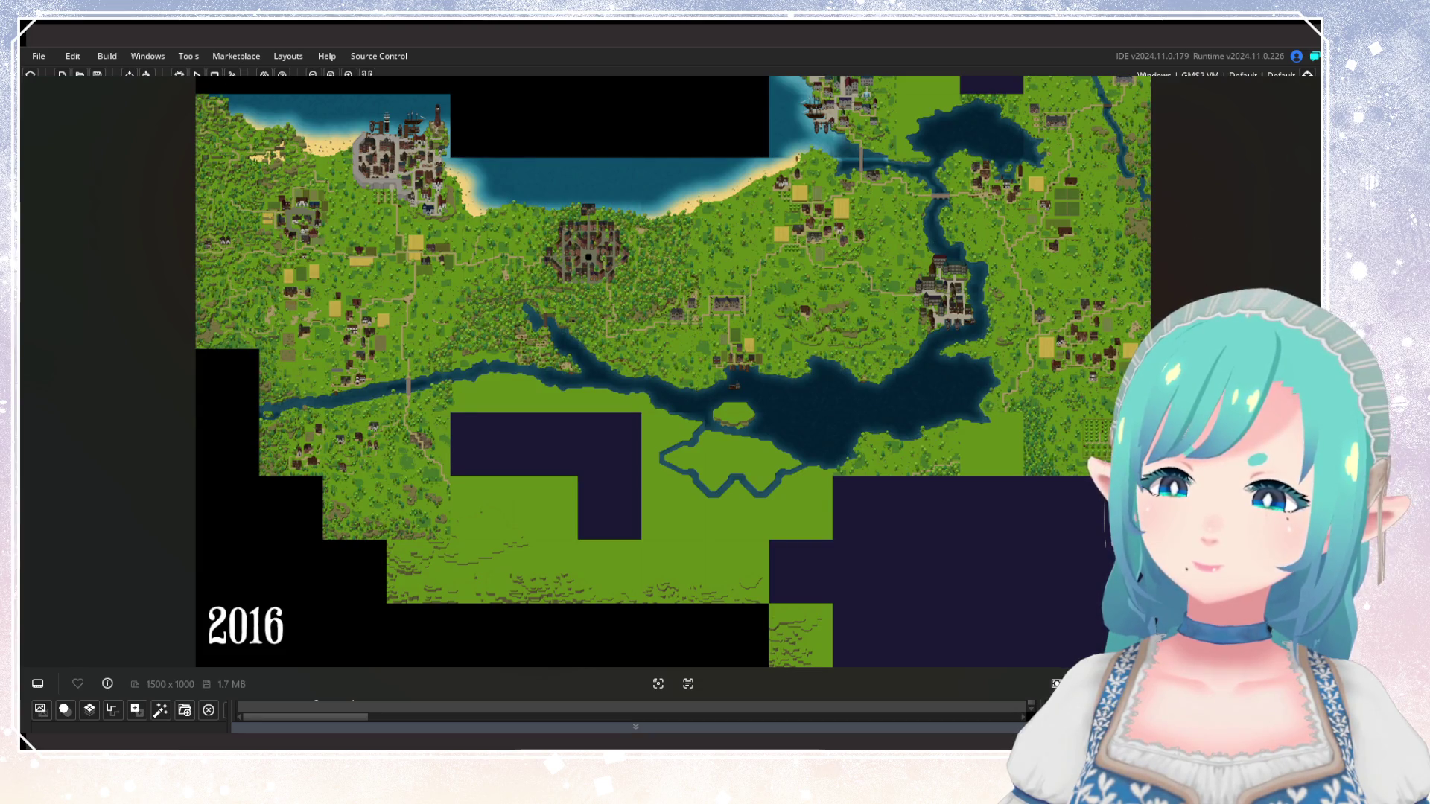
key(Right)
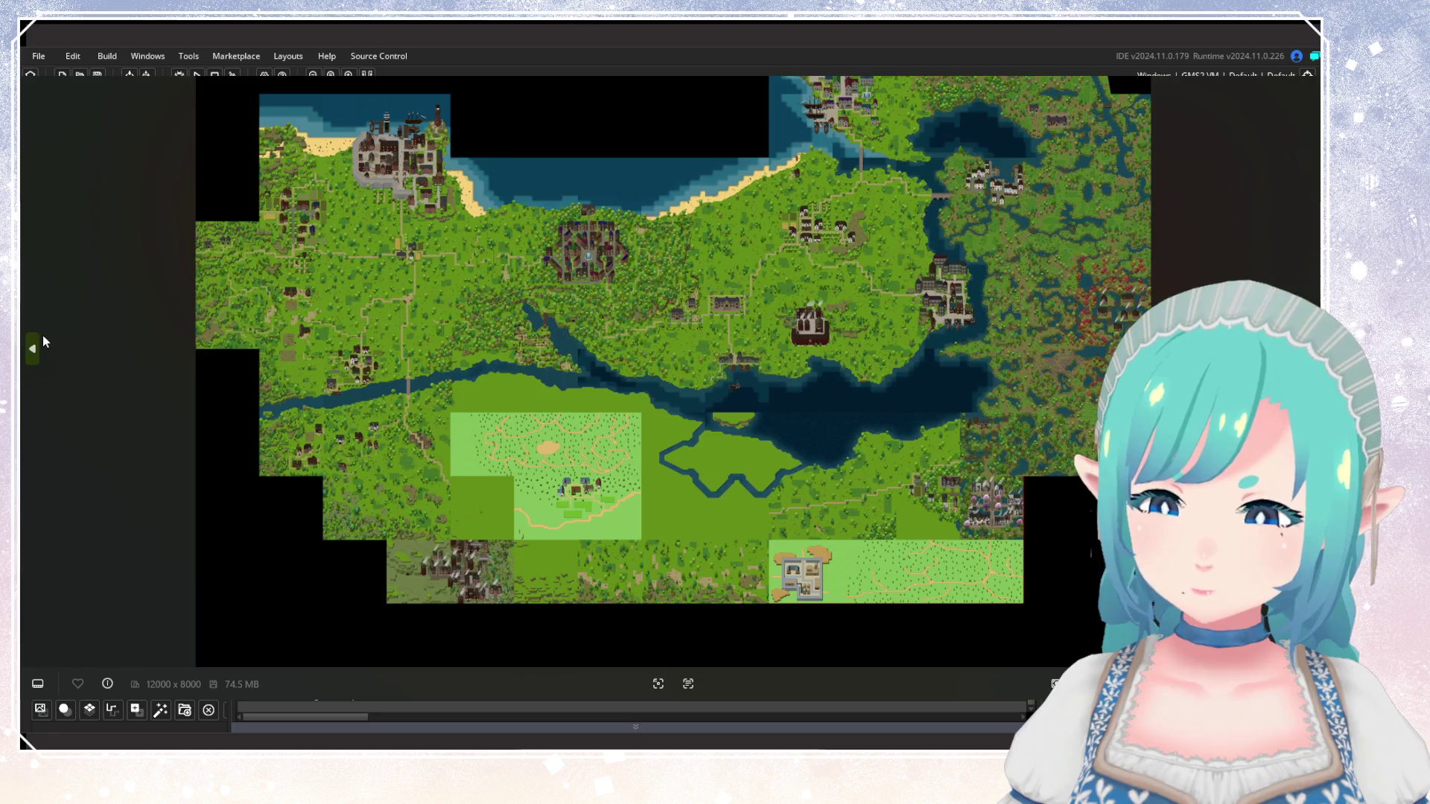
Zoom in and out, then step through the JULY 2025 image to the wide JAN 2026 map.
scroll(1094, 227, up, 2)
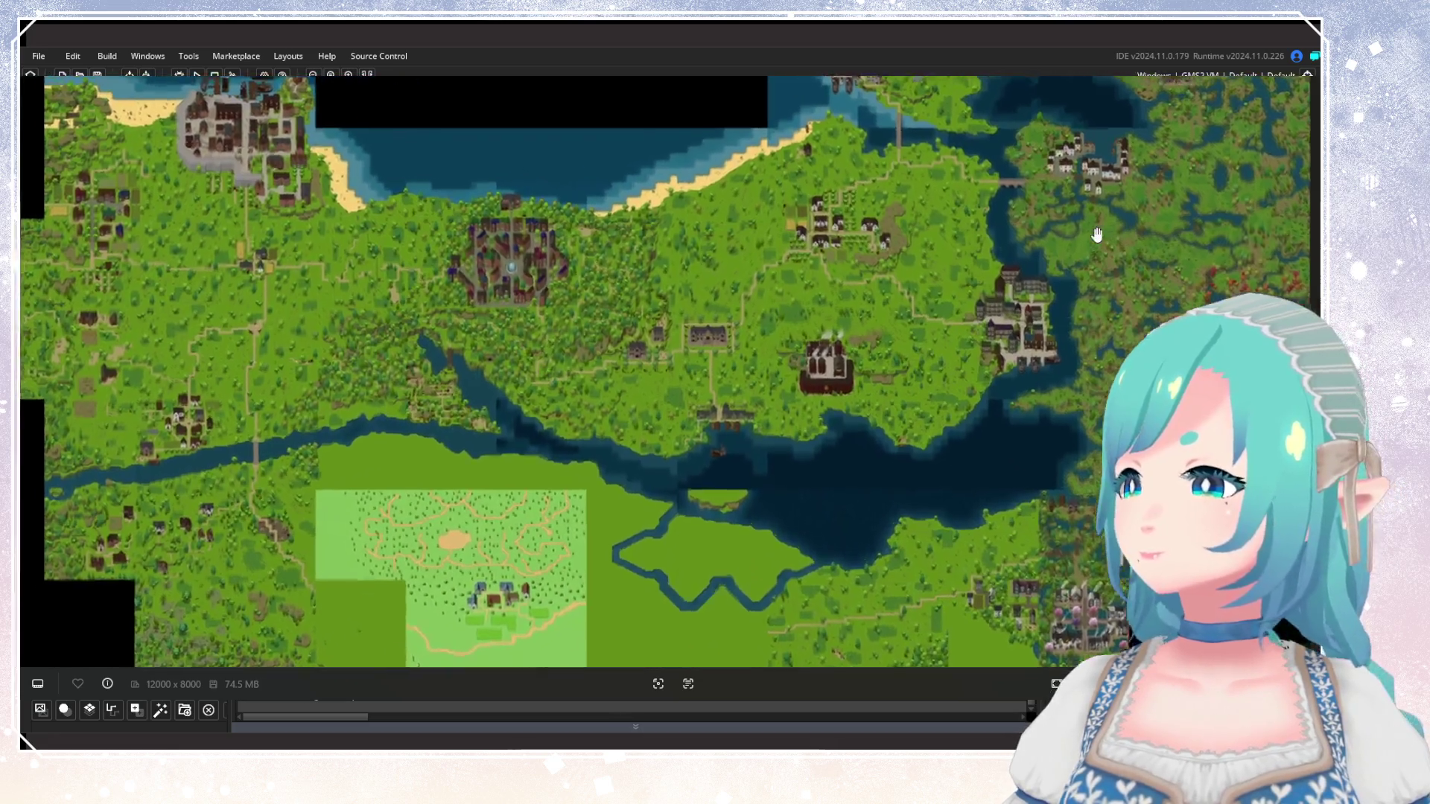
scroll(1097, 234, up, 3)
scroll(1100, 276, down, 2)
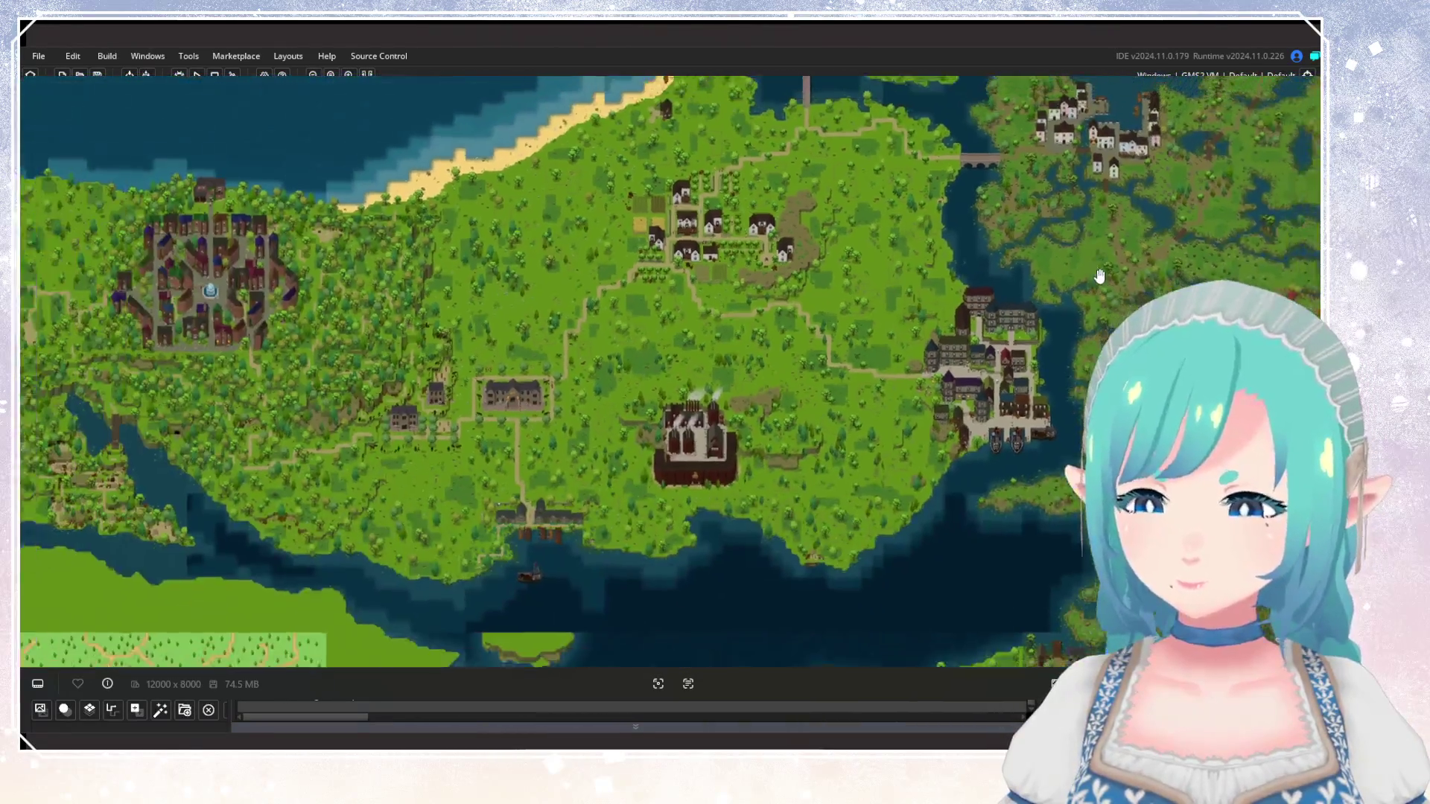
scroll(1100, 276, down, 3)
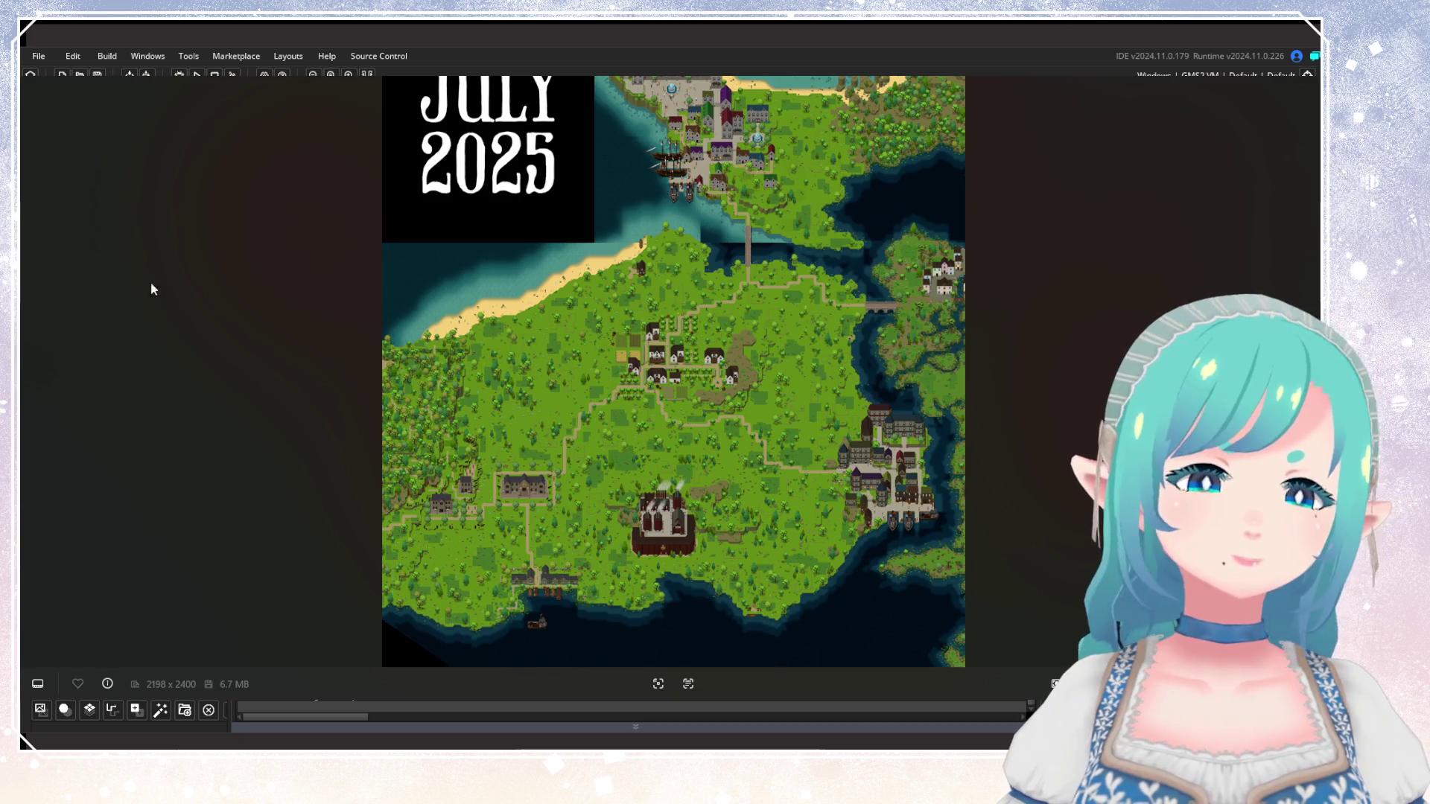
click(32, 347)
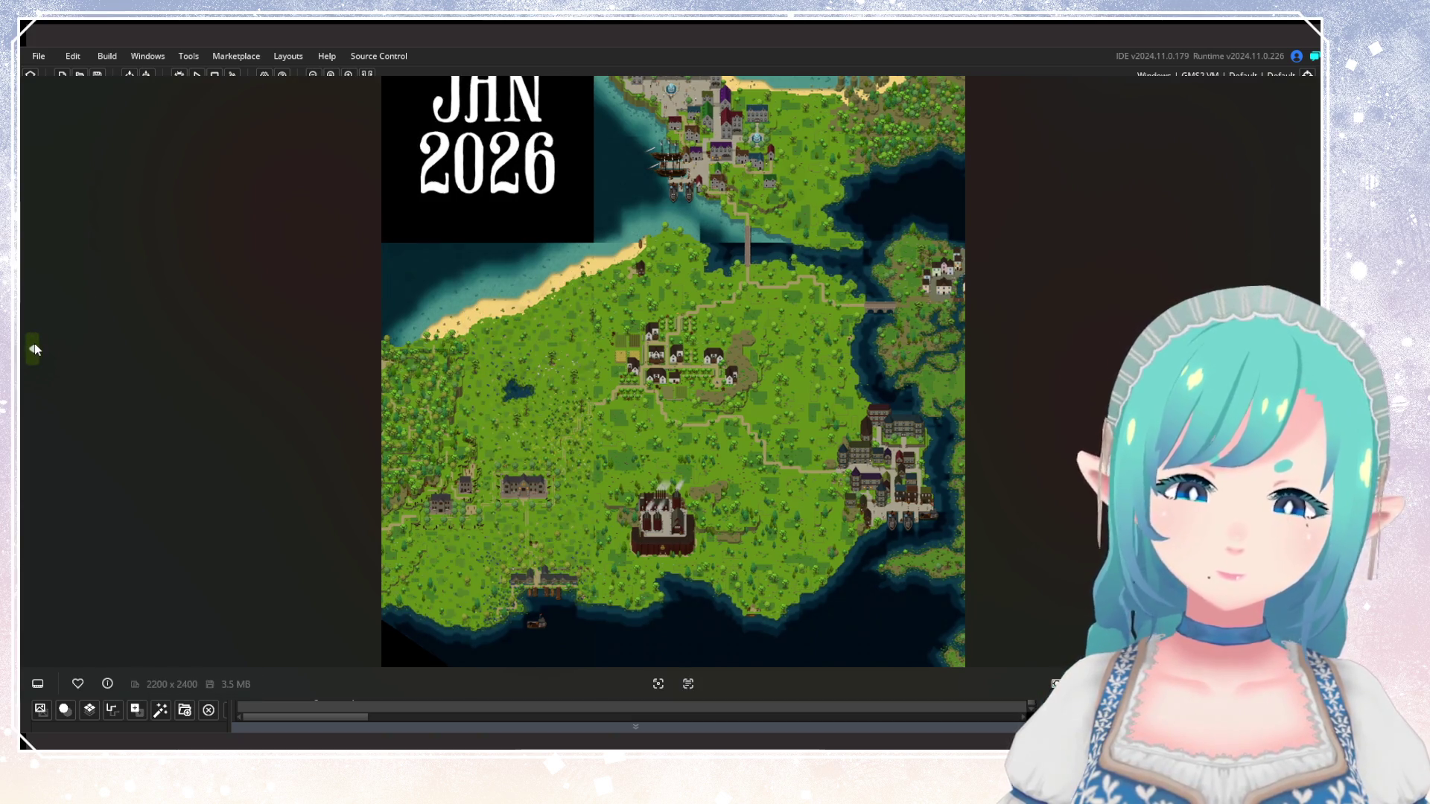
click(32, 347)
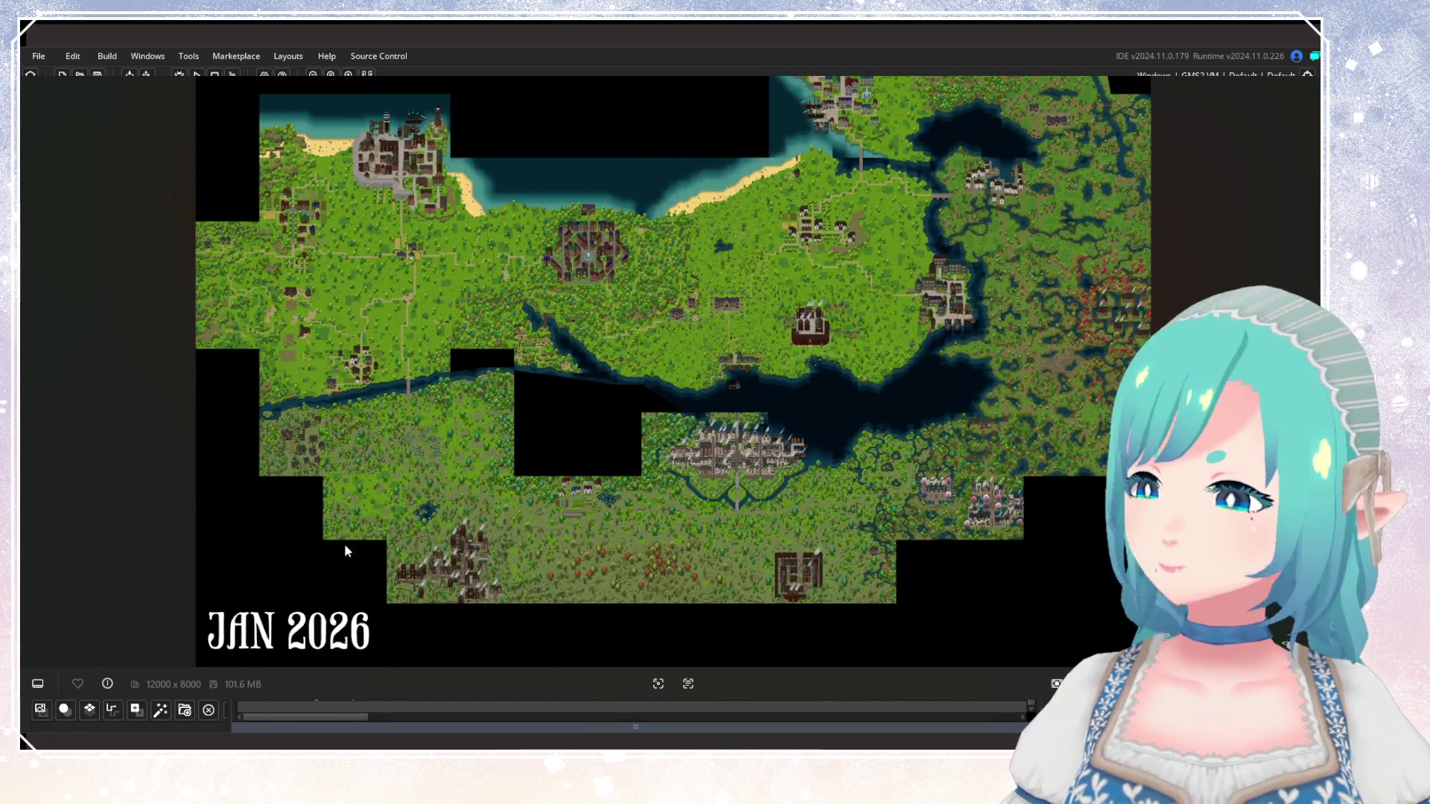
Zoom over the factory, village and sheep meadow, then pan toward the factory and harbour town.
scroll(856, 253, up, 5)
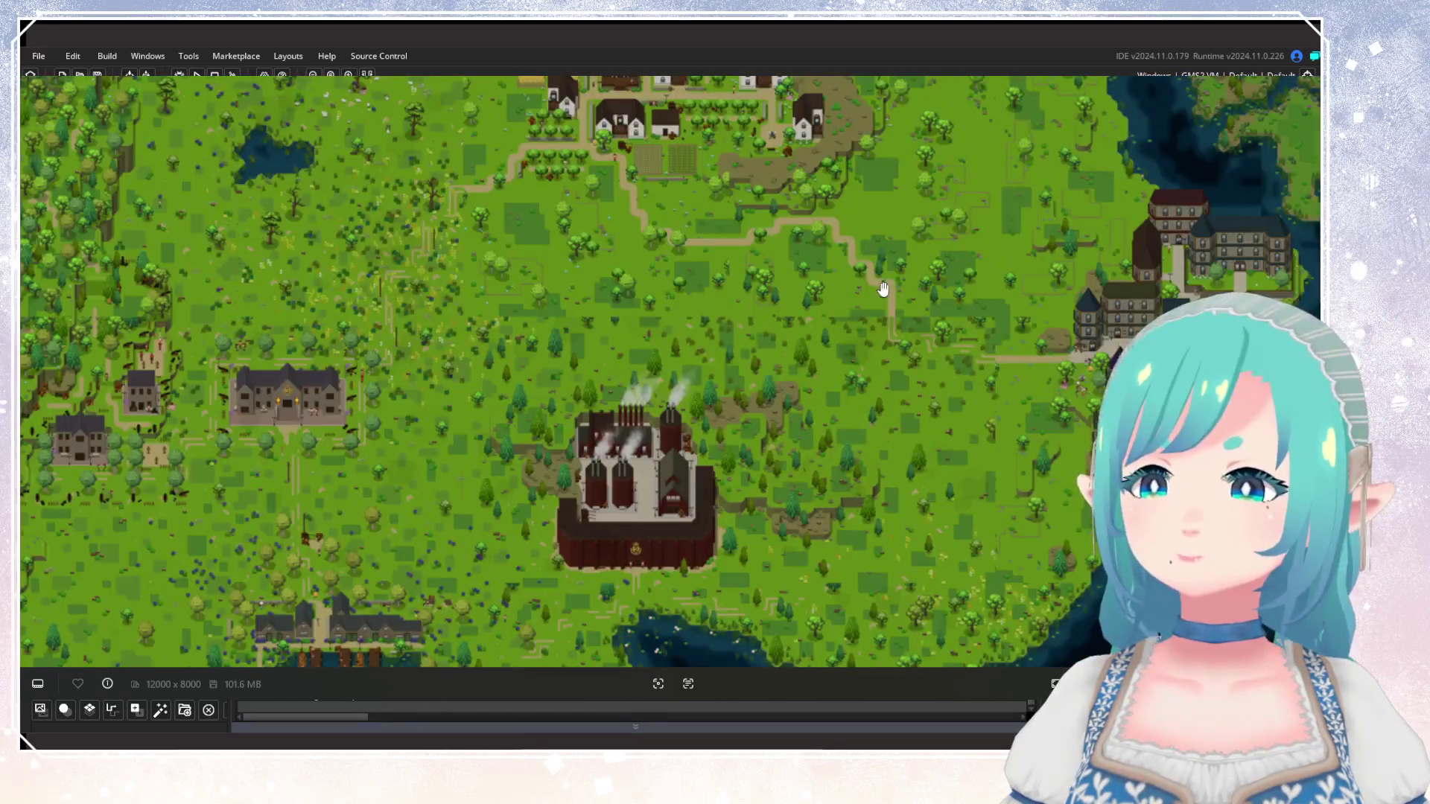
scroll(864, 223, down, 2)
scroll(849, 342, up, 2)
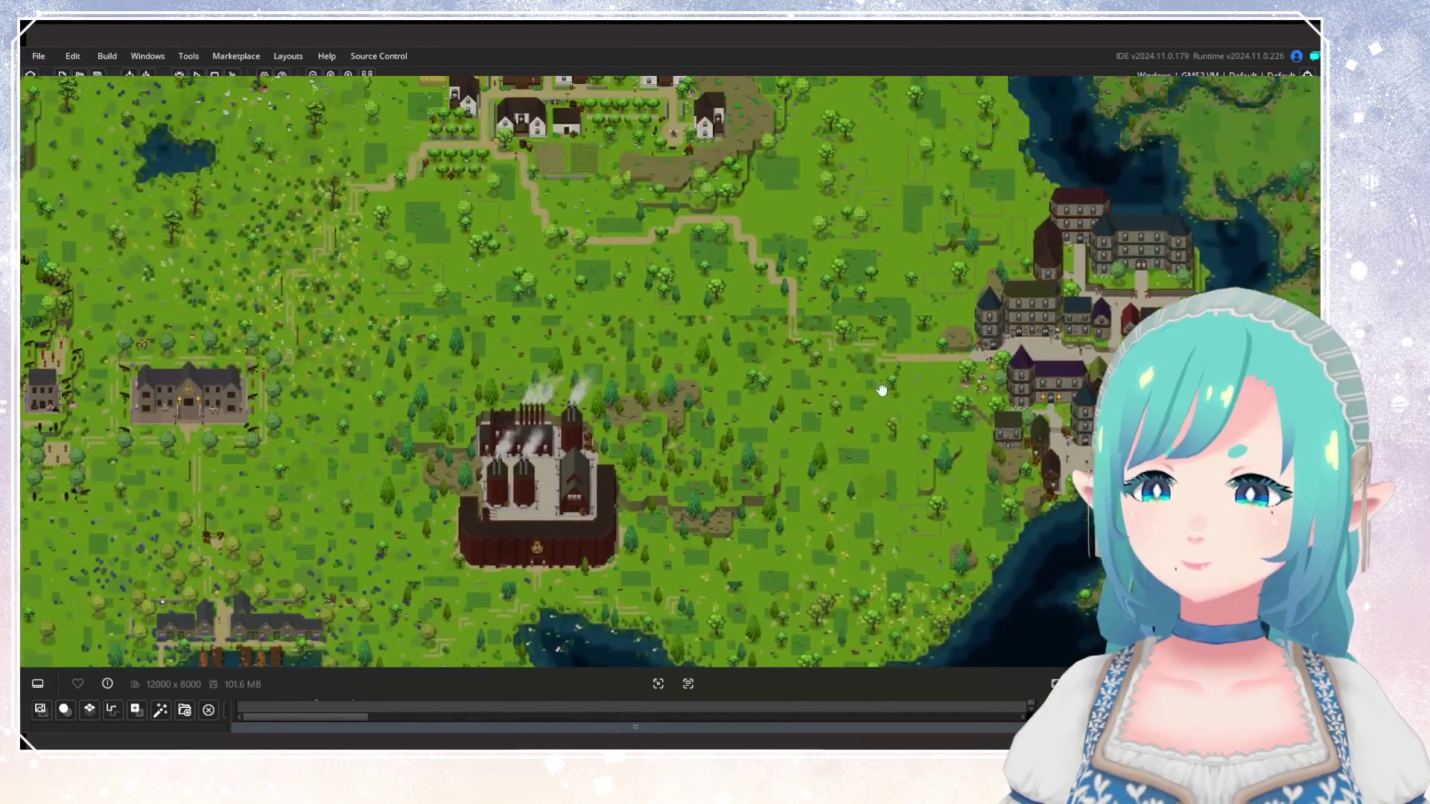
scroll(882, 391, down, 2)
scroll(738, 341, up, 5)
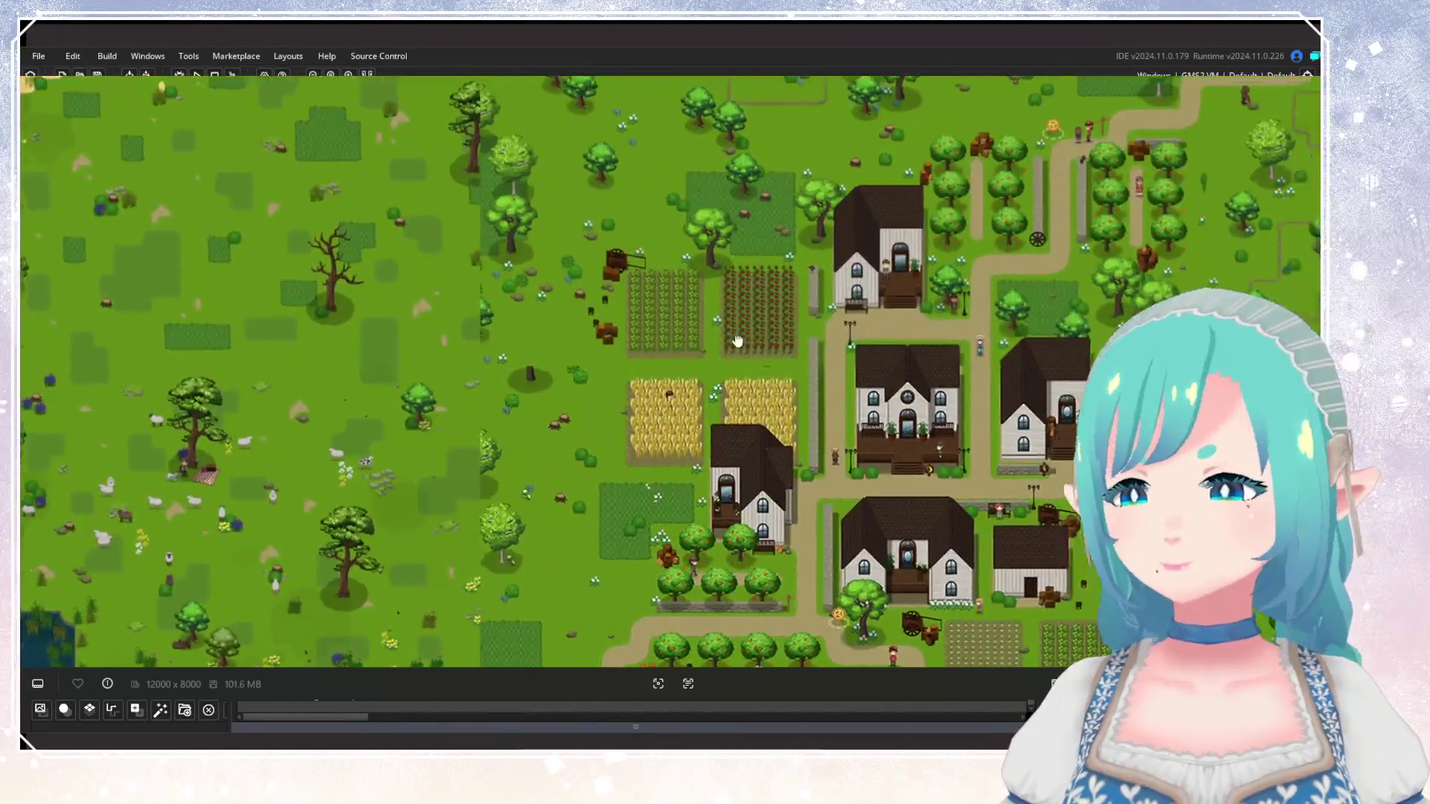
scroll(737, 341, down, 2)
scroll(612, 299, up, 2)
scroll(439, 253, down, 2)
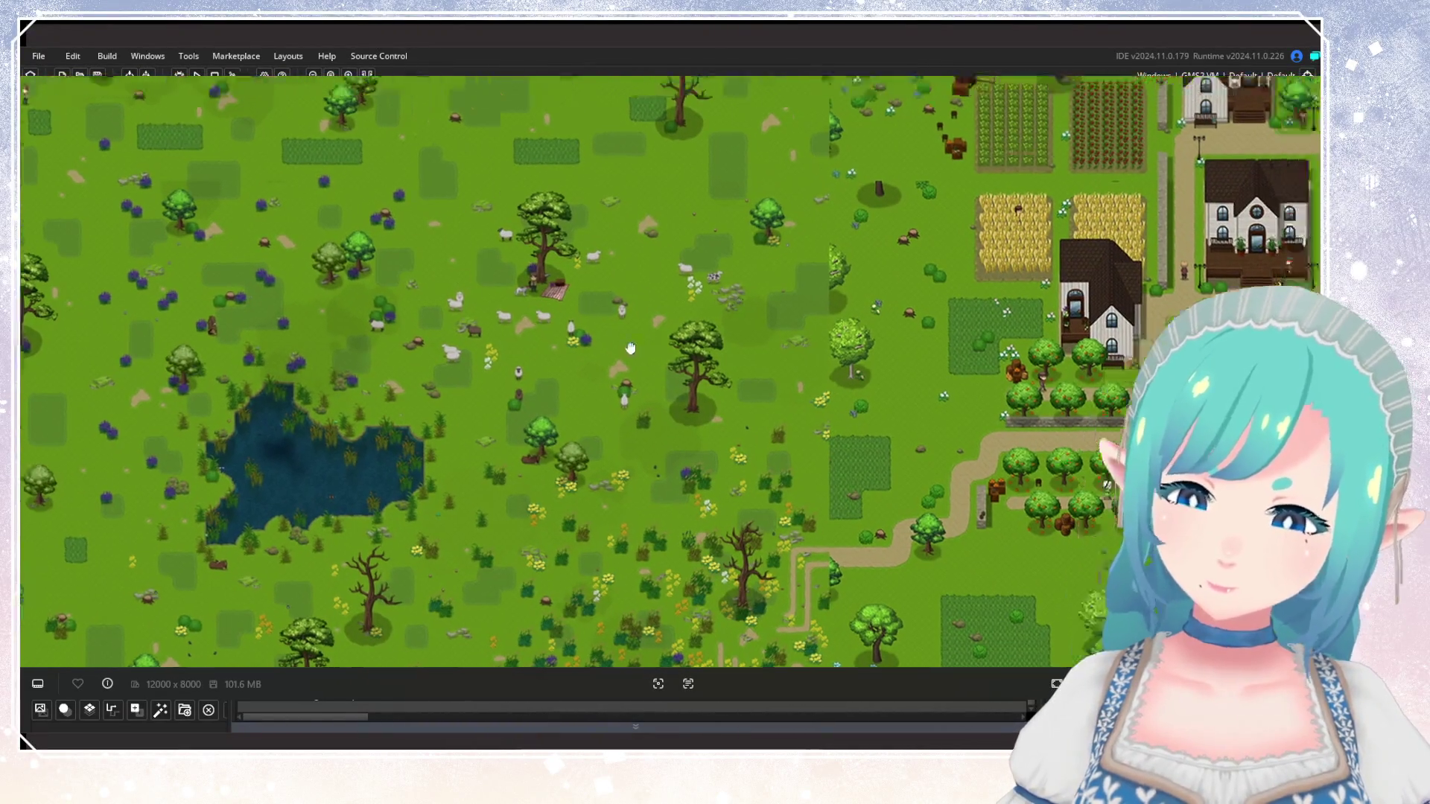
scroll(694, 180, up, 2)
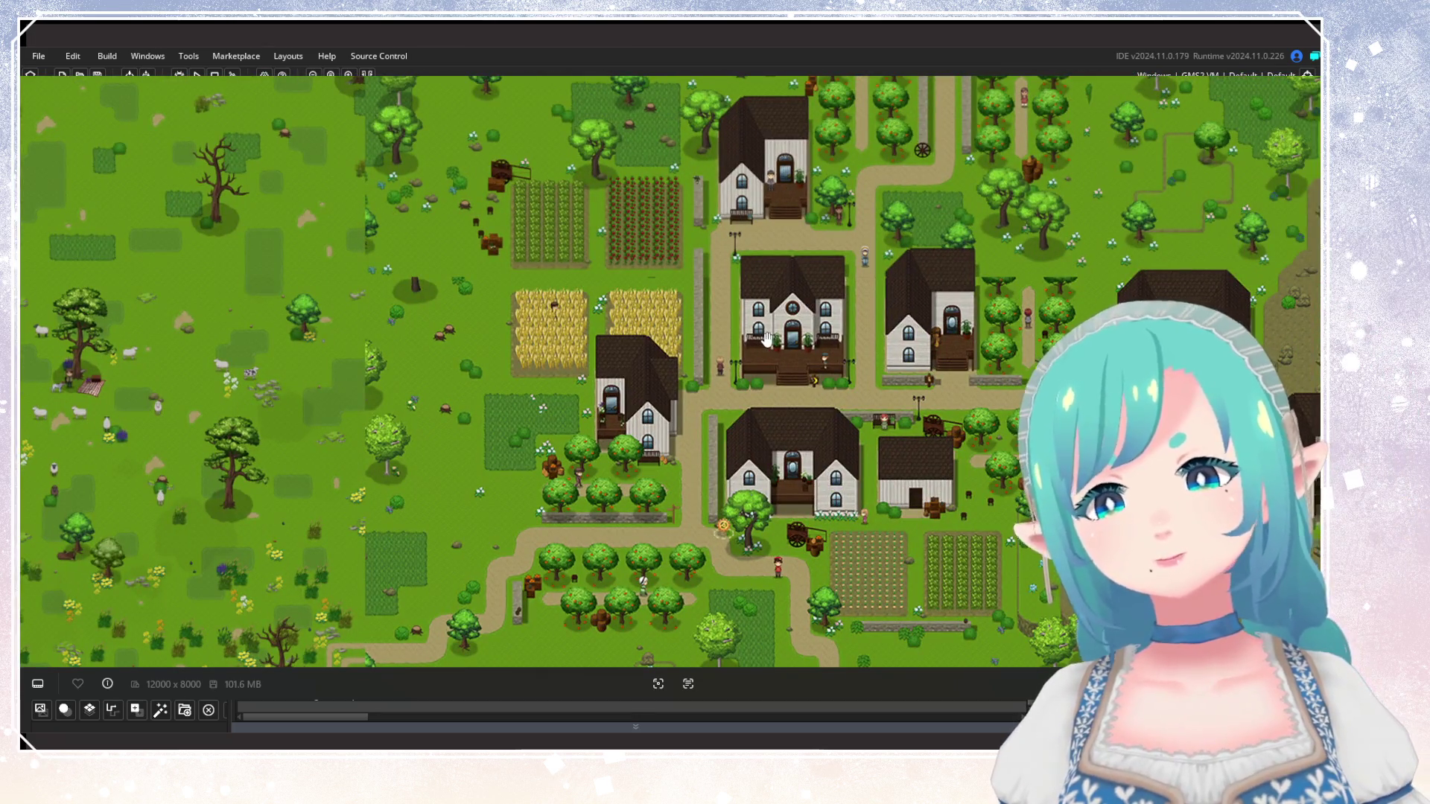
scroll(767, 339, down, 5)
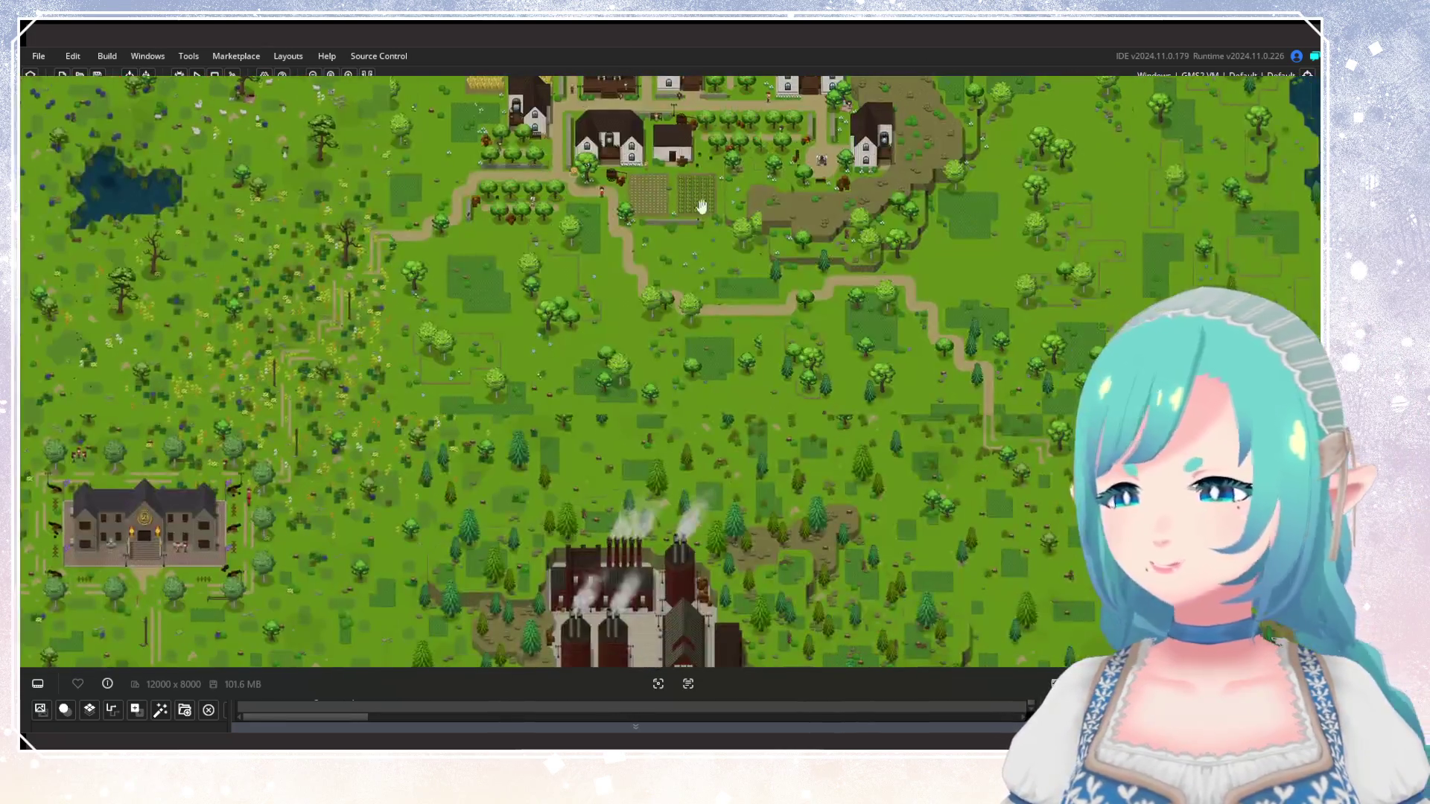
scroll(743, 342, up, 5)
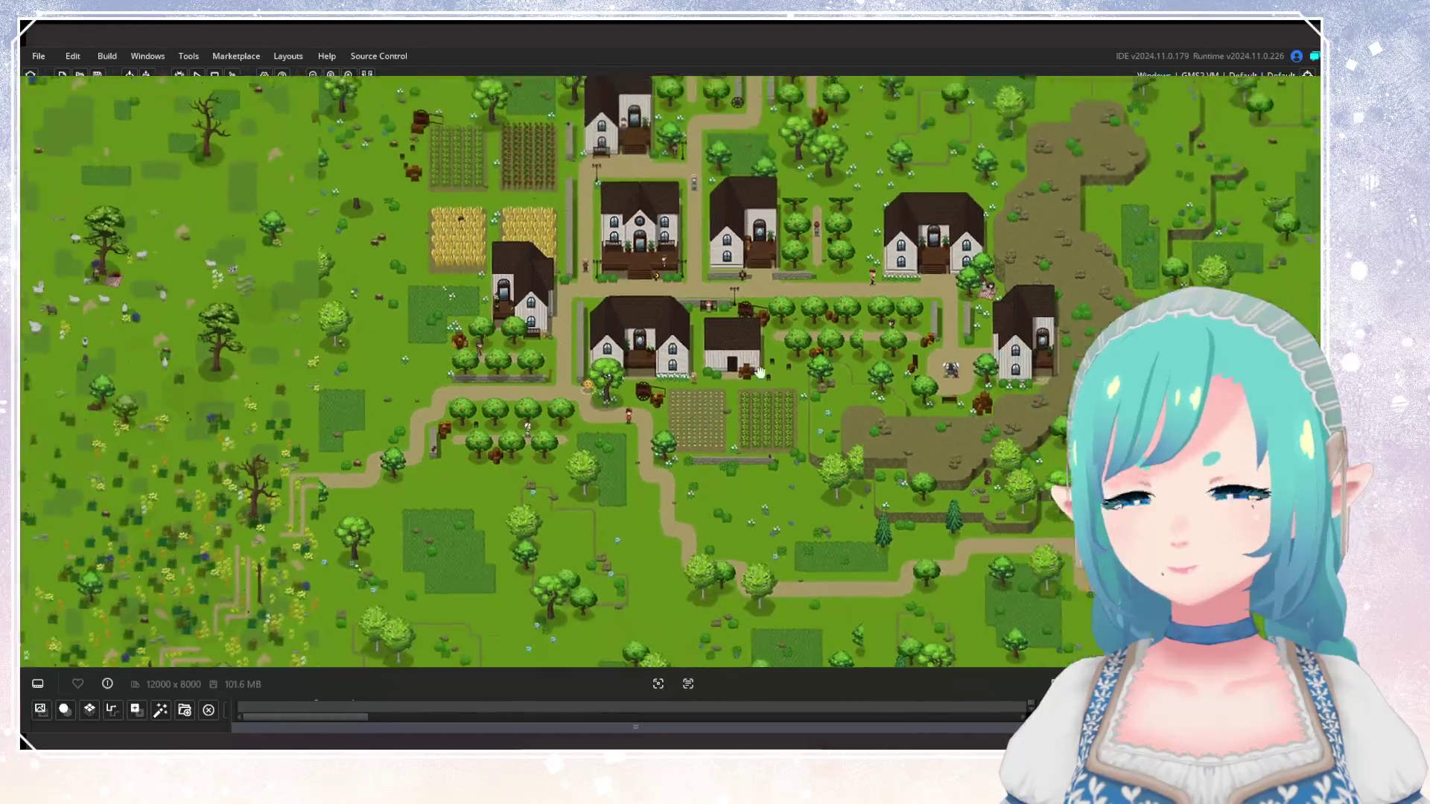
scroll(779, 405, down, 5)
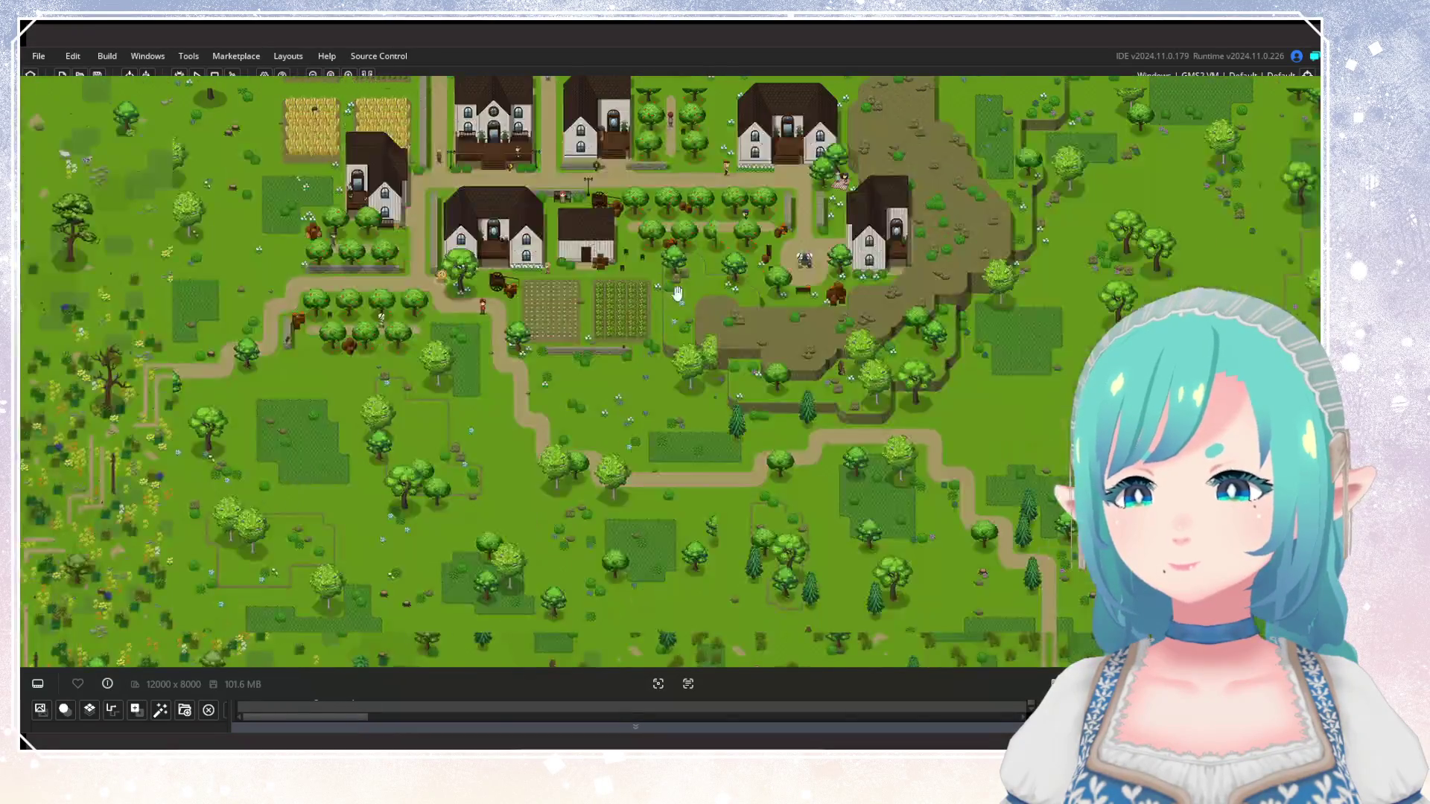
scroll(787, 349, down, 3)
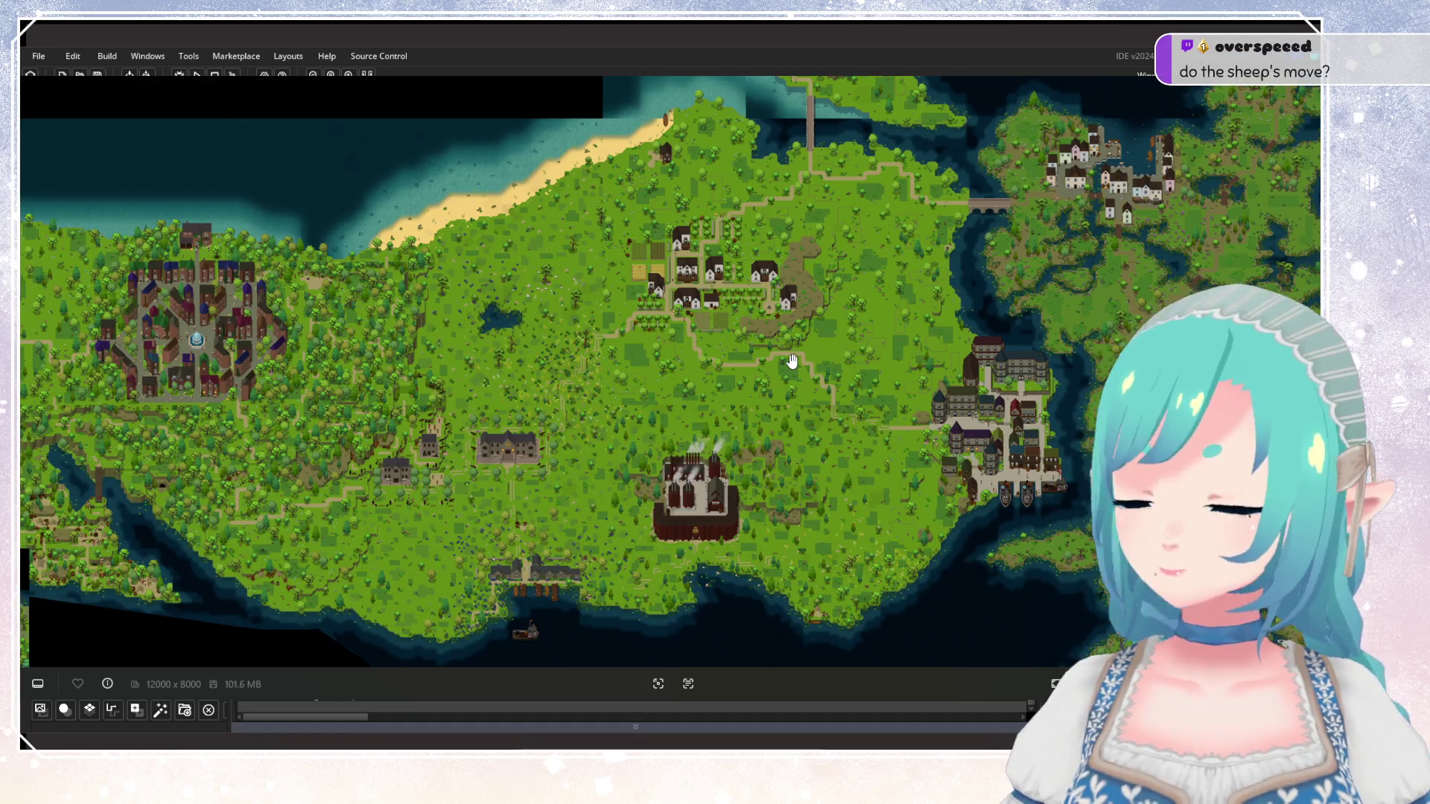
scroll(489, 226, up, 10)
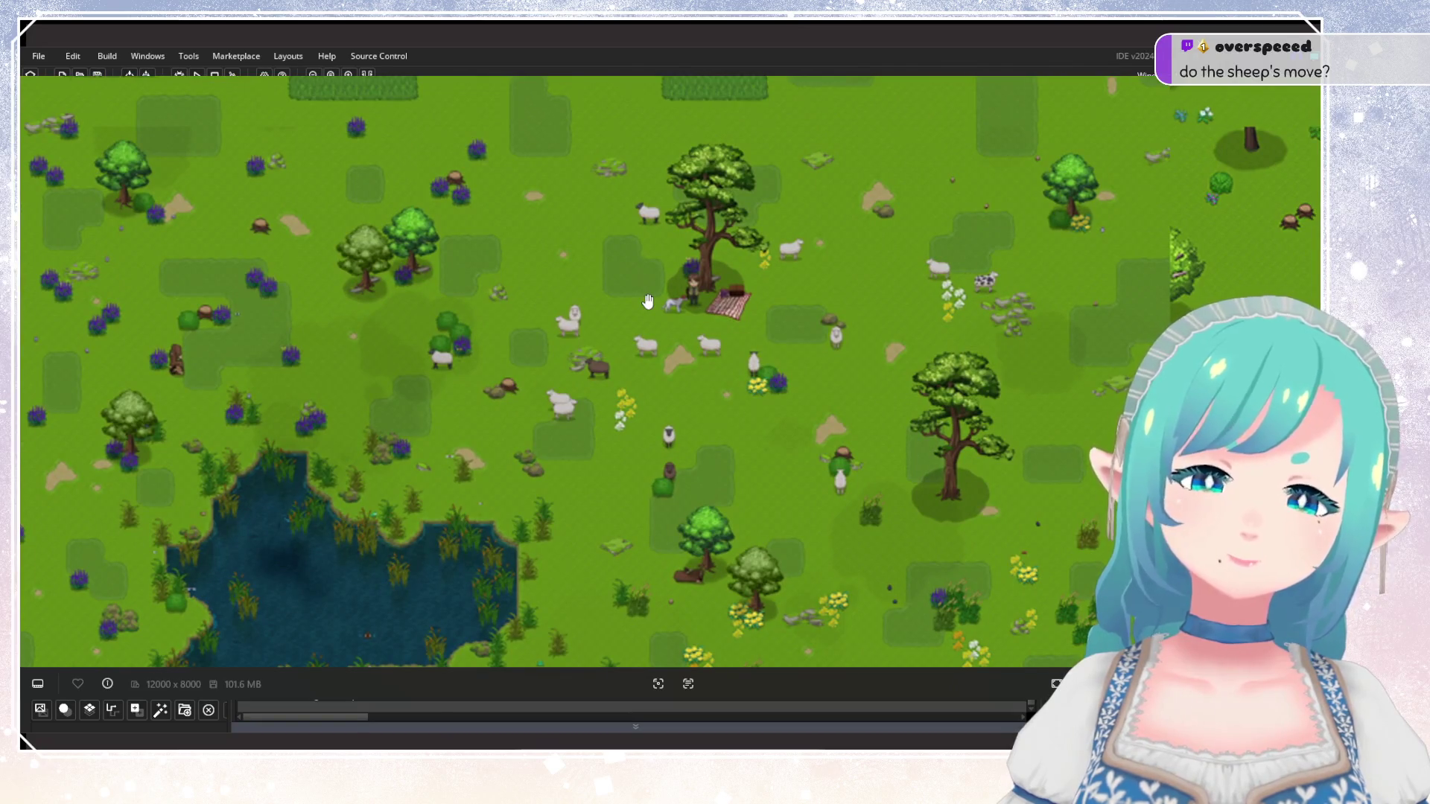
scroll(648, 301, down, 8)
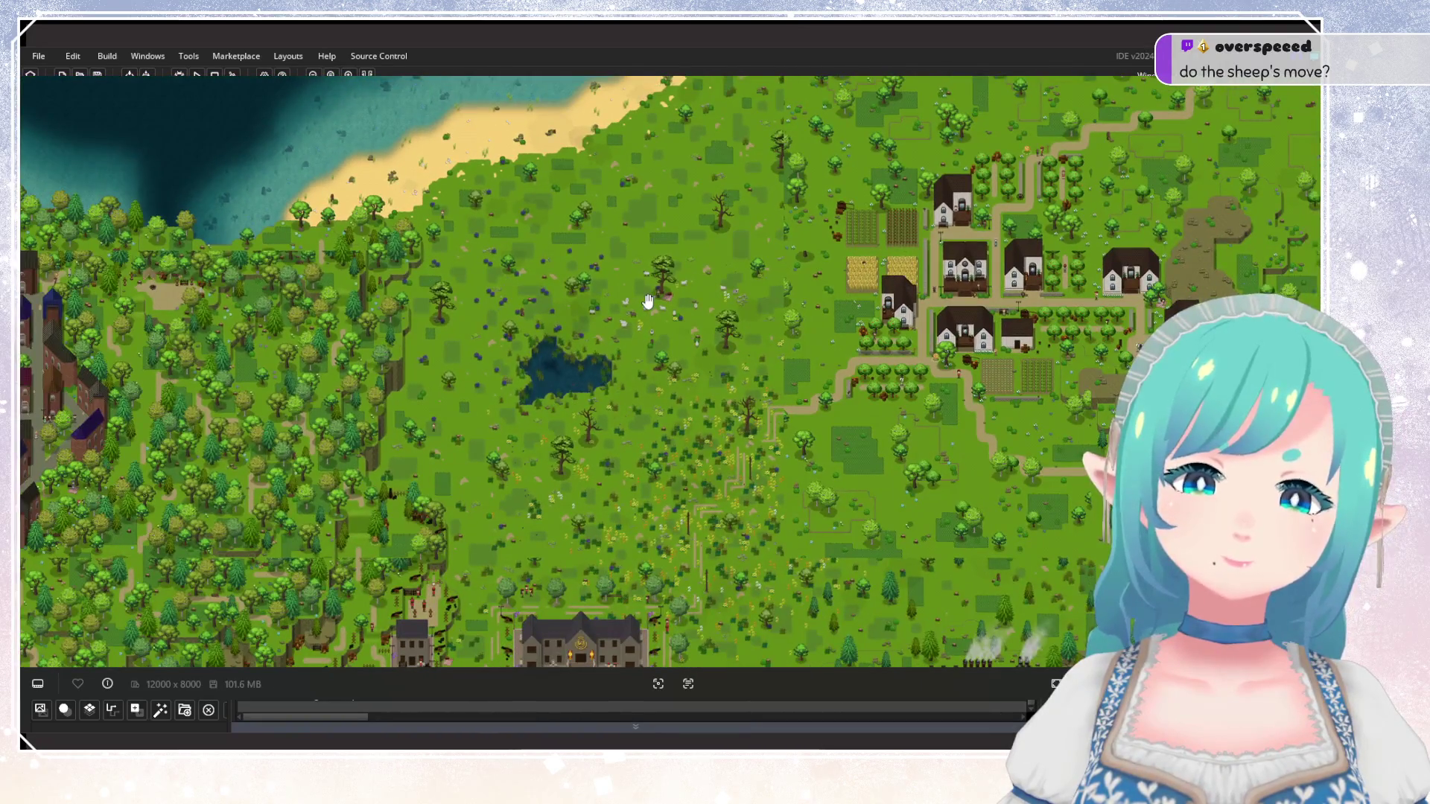
scroll(648, 301, down, 5)
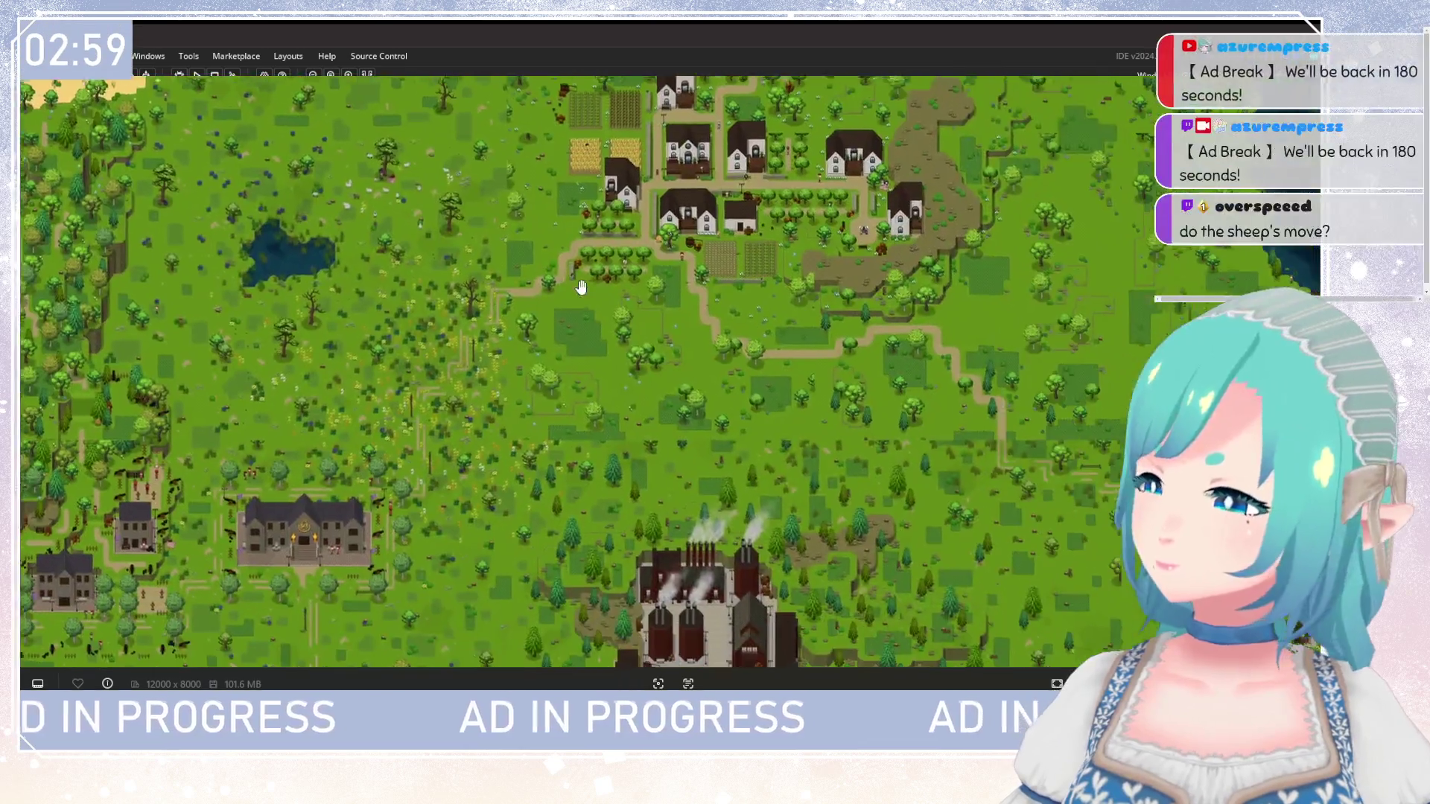
mouse_move(648, 301)
mouse_down()
mouse_move(557, 497)
mouse_move(479, 360)
mouse_move(513, 374)
mouse_up()
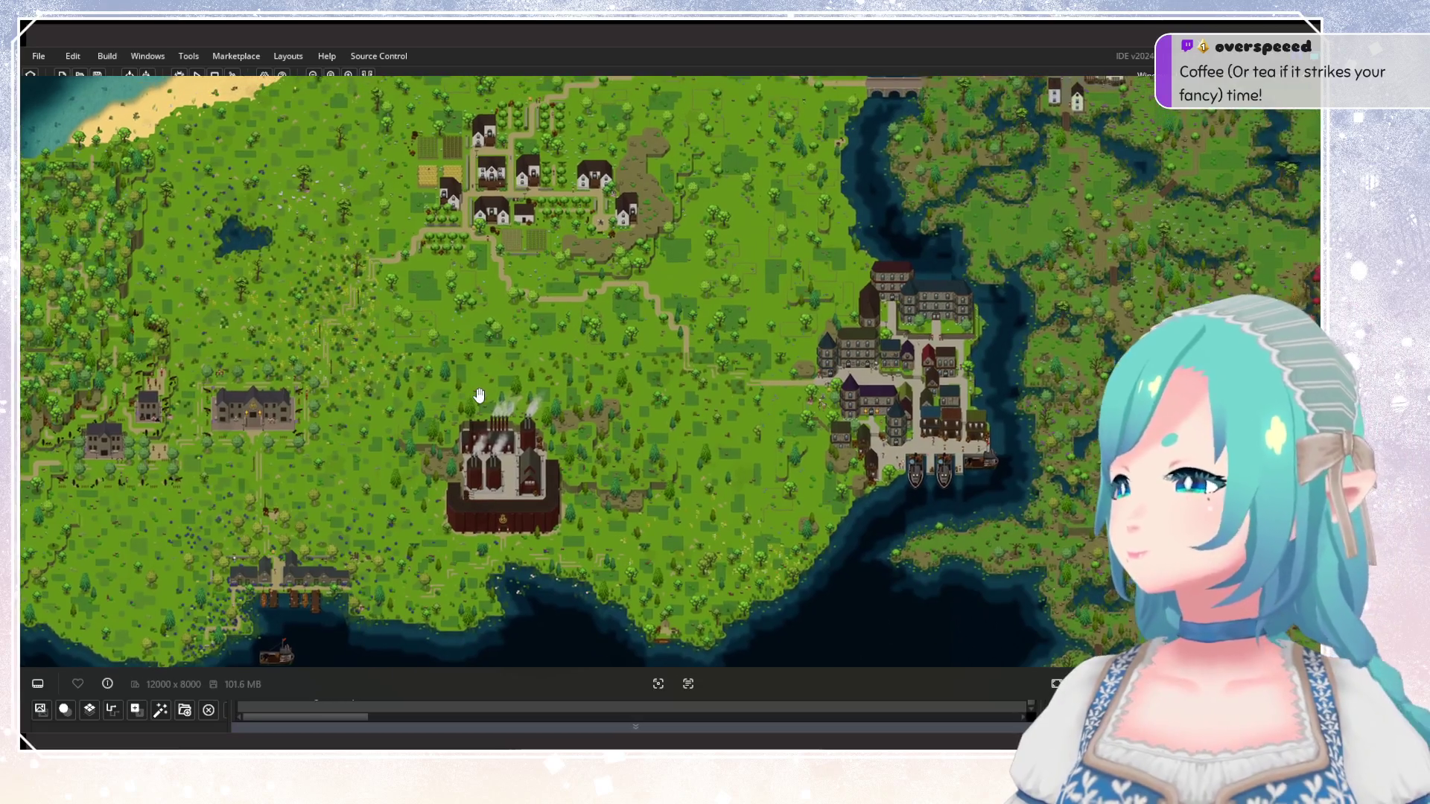
Pan around the factory and down toward the village.
scroll(479, 383, down, 2)
scroll(535, 412, up, 2)
mouse_move(536, 411)
mouse_down()
mouse_move(417, 376)
mouse_move(504, 389)
mouse_move(491, 380)
mouse_up()
mouse_move(676, 488)
mouse_down()
mouse_move(590, 418)
mouse_move(544, 402)
mouse_move(718, 460)
mouse_up()
scroll(544, 402, up, 2)
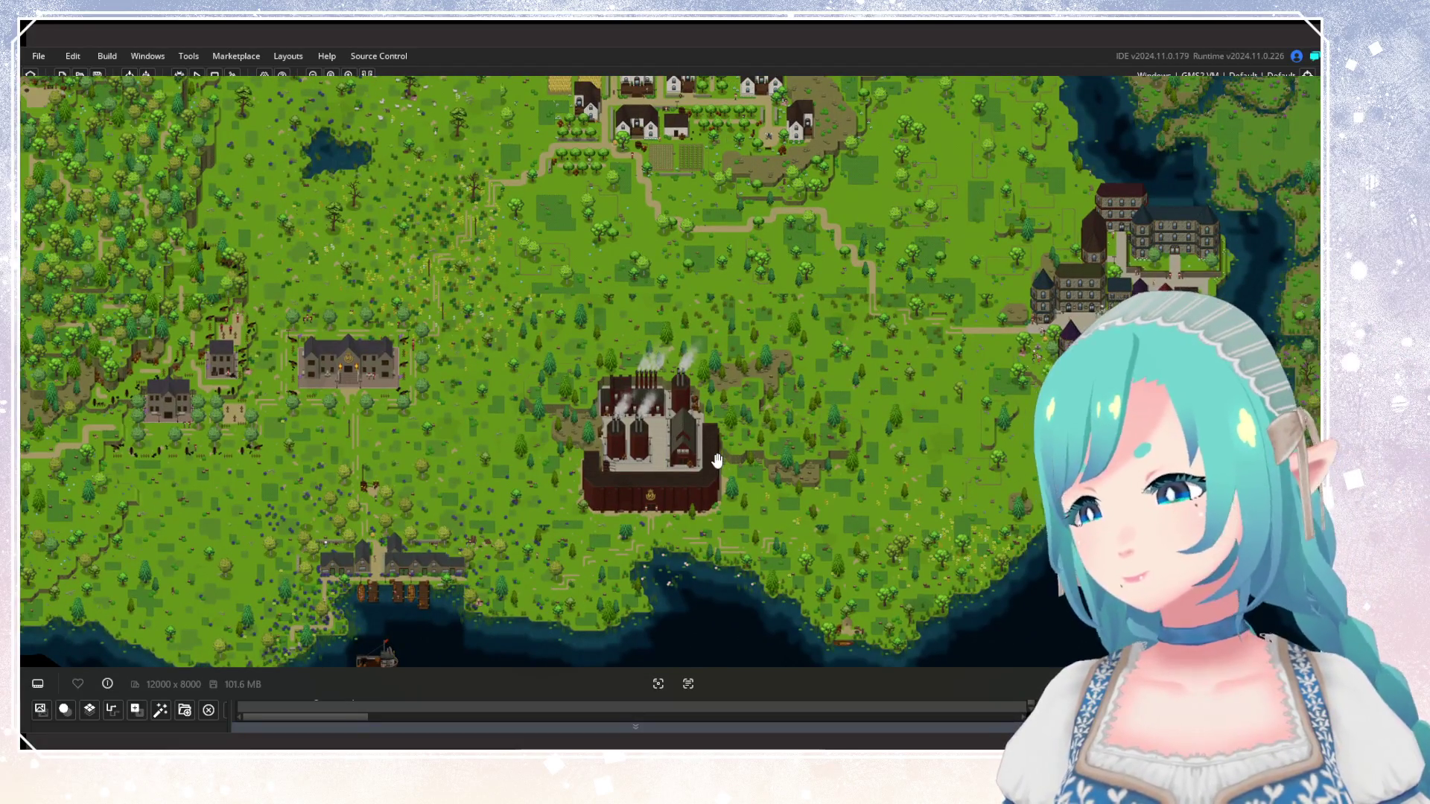
drag(607, 322, 592, 549)
Zoom in on the village houses, then pan over the meadow with its pond and trees.
scroll(559, 356, up, 2)
scroll(559, 356, up, 2)
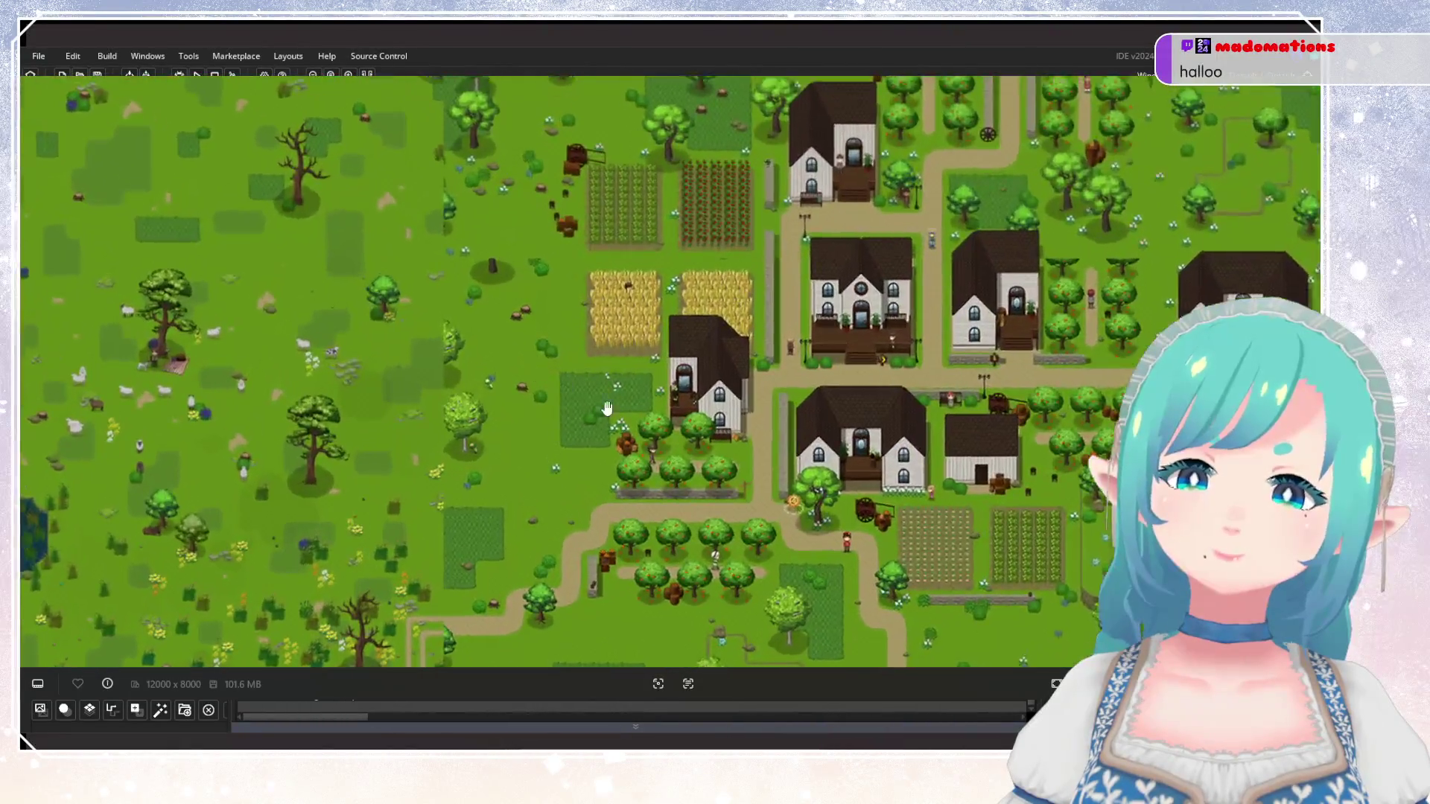
drag(767, 164, 621, 344)
mouse_move(447, 360)
mouse_down()
mouse_move(479, 383)
mouse_move(776, 409)
mouse_move(746, 468)
mouse_move(737, 618)
mouse_up()
scroll(632, 419, up, 3)
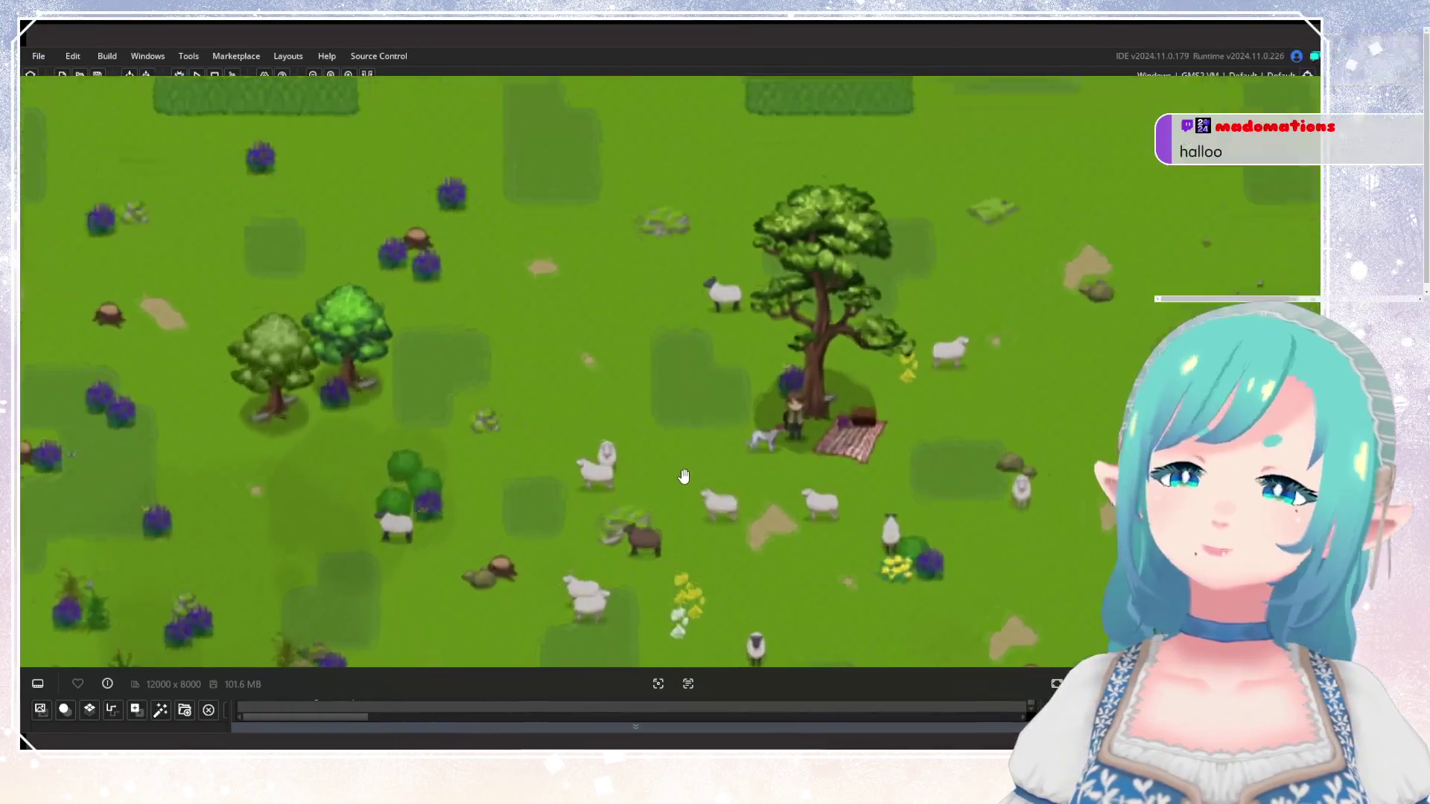
drag(632, 419, 624, 308)
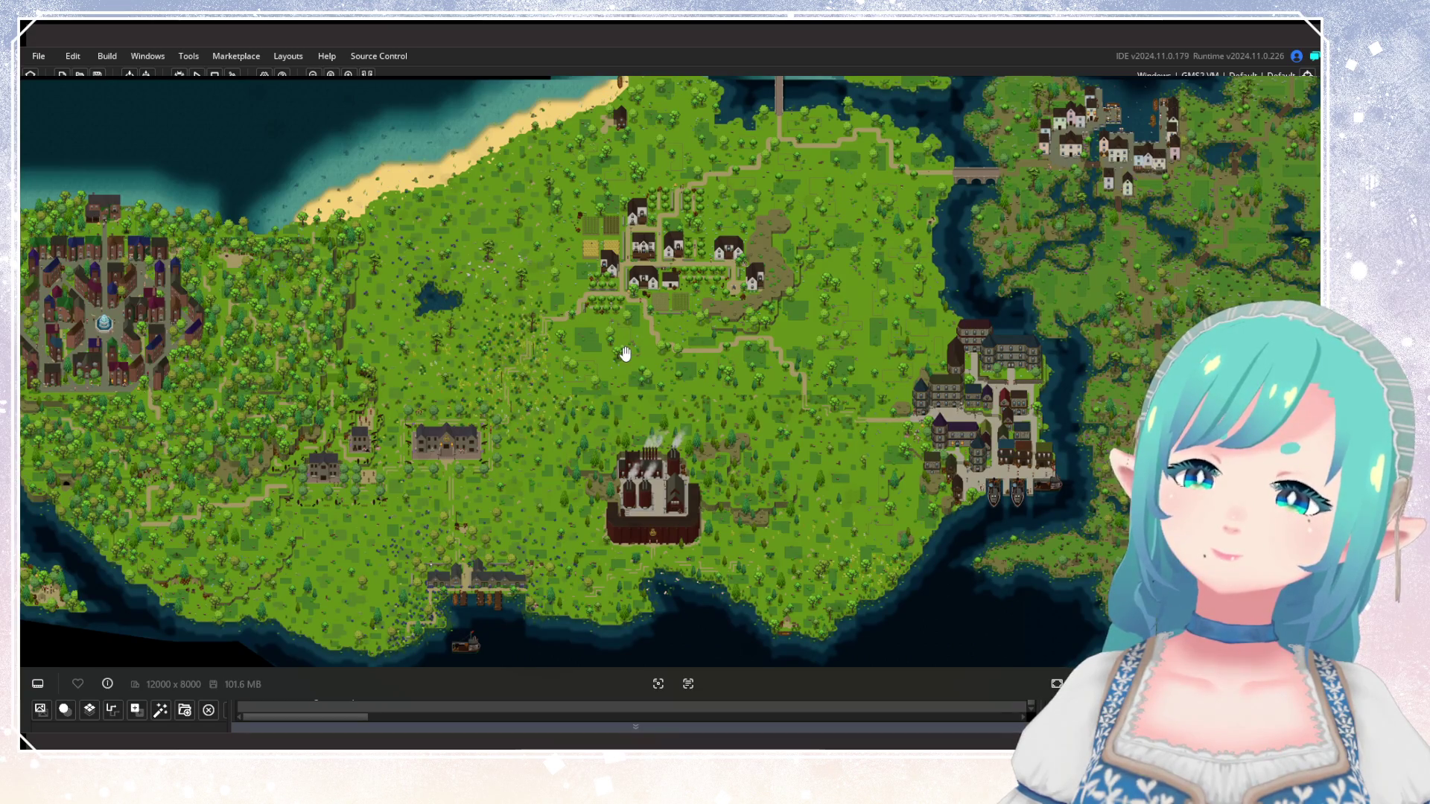
Shift across the village, zooming in and out over its houses and fields.
scroll(625, 354, up, 5)
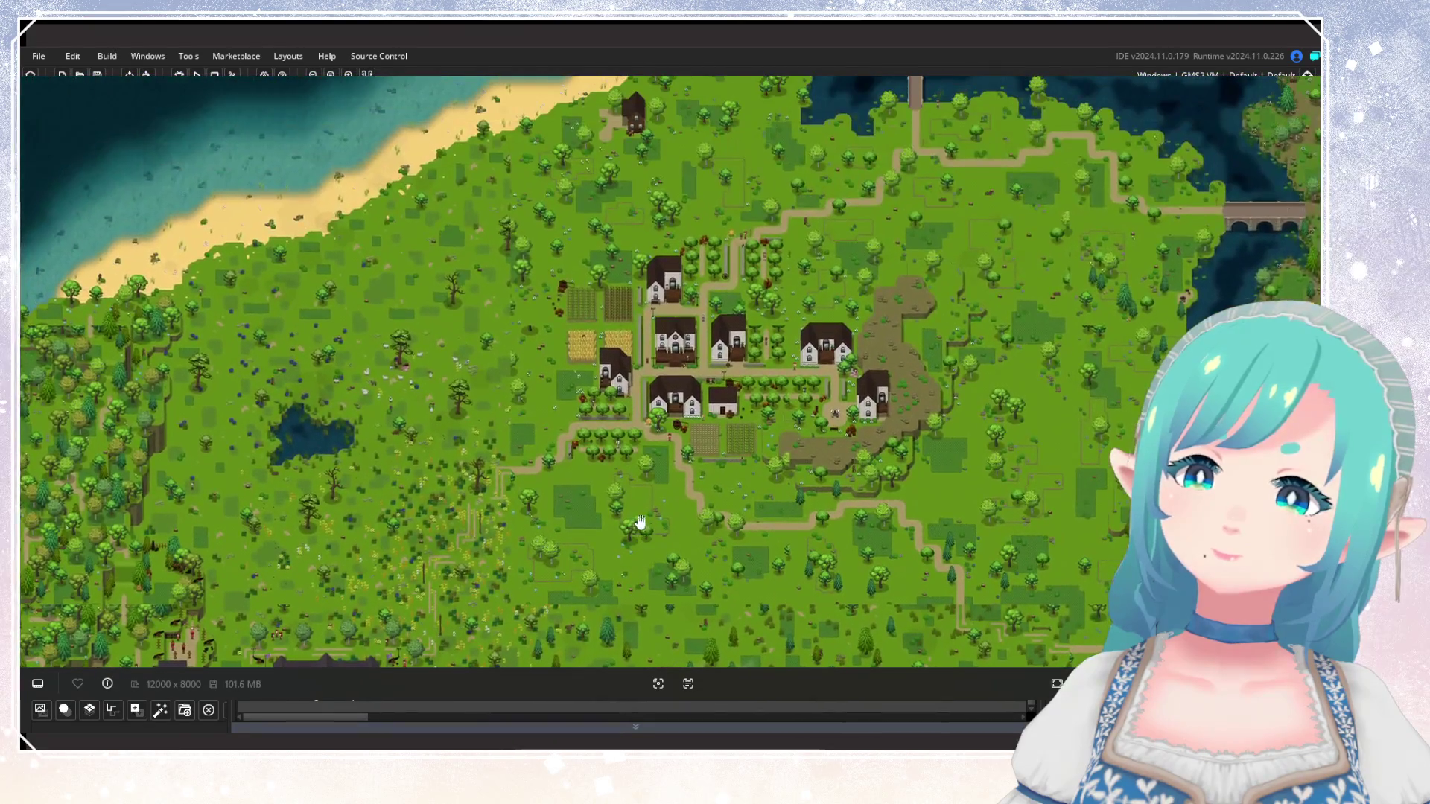
scroll(607, 450, up, 3)
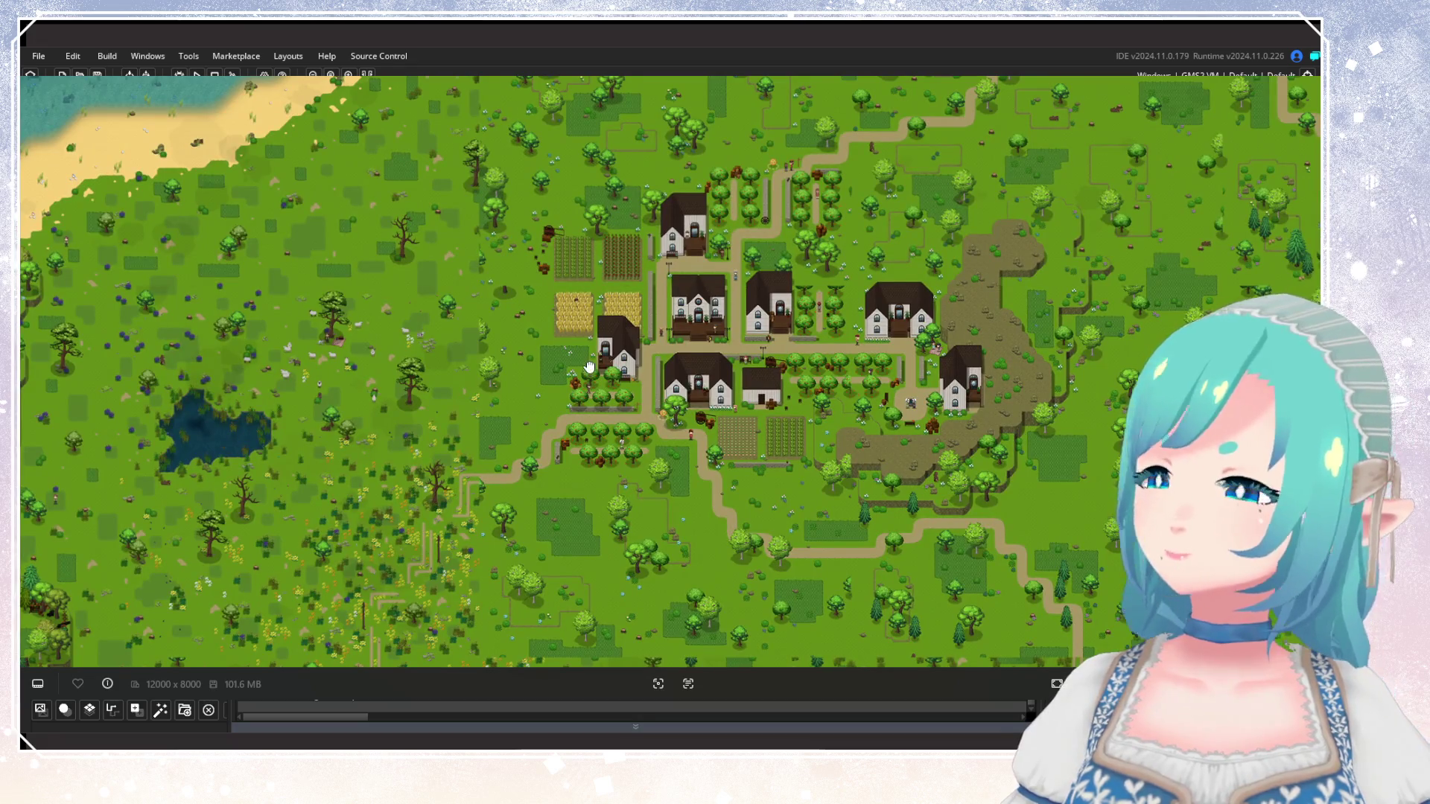
drag(758, 279, 678, 353)
scroll(677, 353, down, 6)
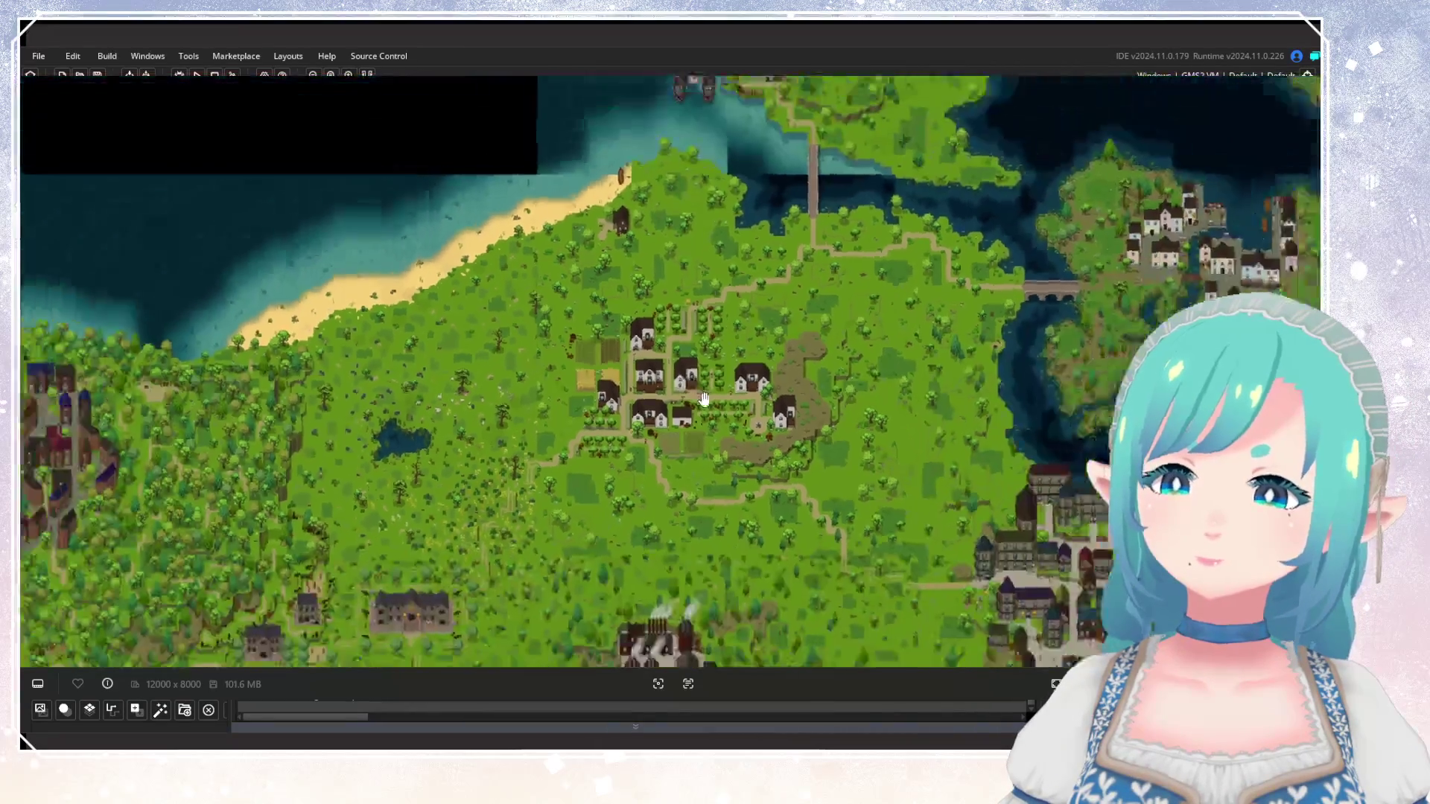
scroll(384, 361, down, 5)
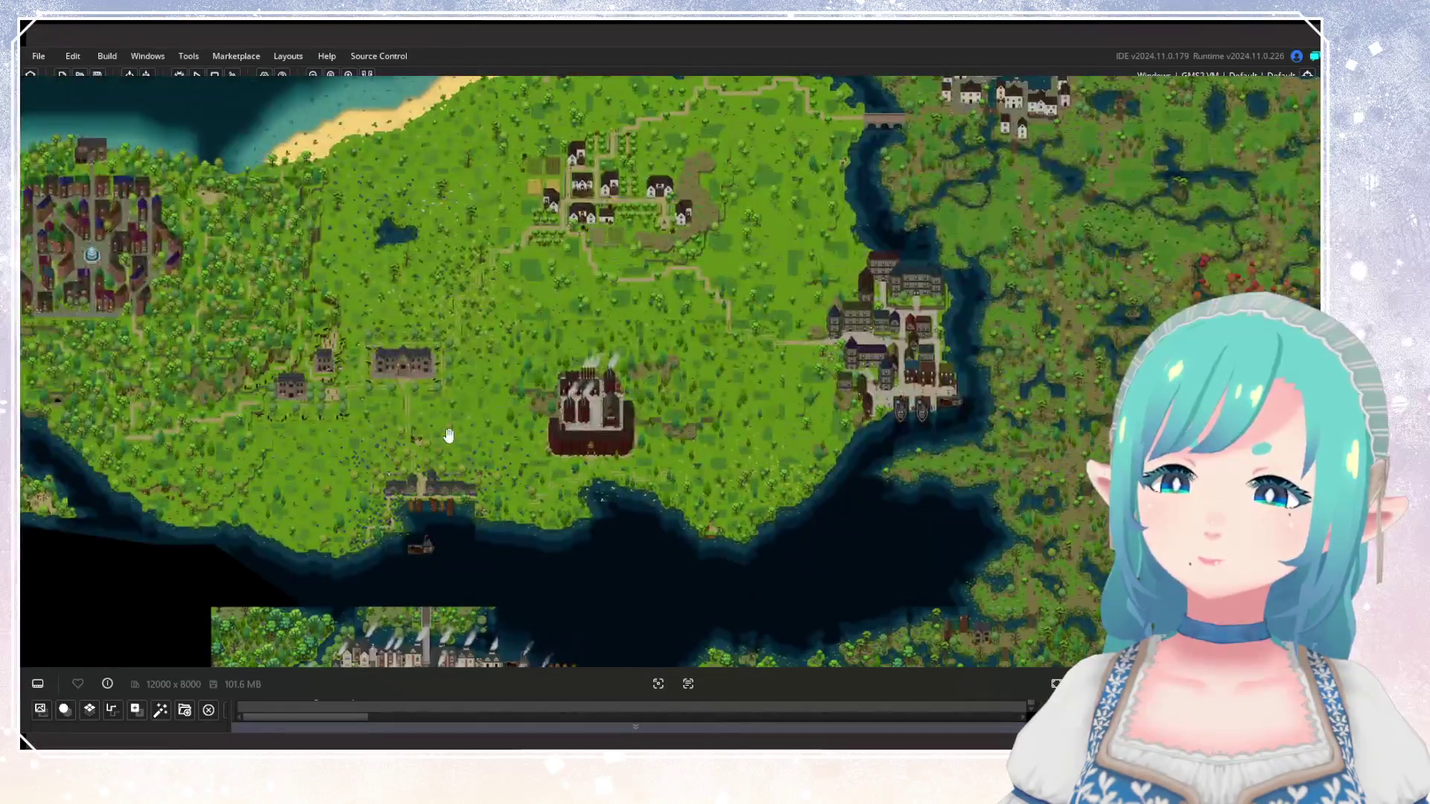
scroll(472, 319, up, 5)
scroll(627, 299, up, 2)
scroll(627, 299, up, 2)
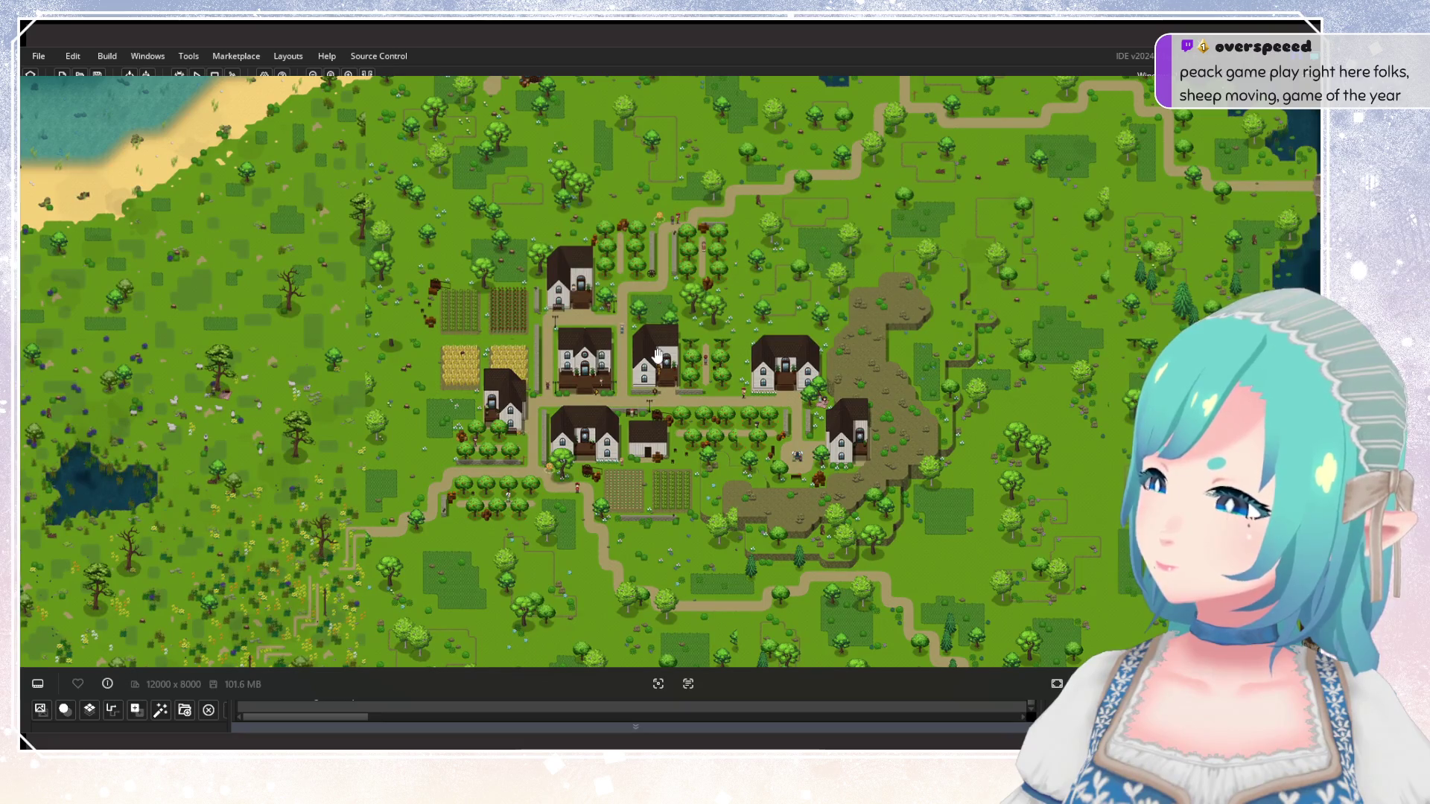
scroll(535, 407, left, 5)
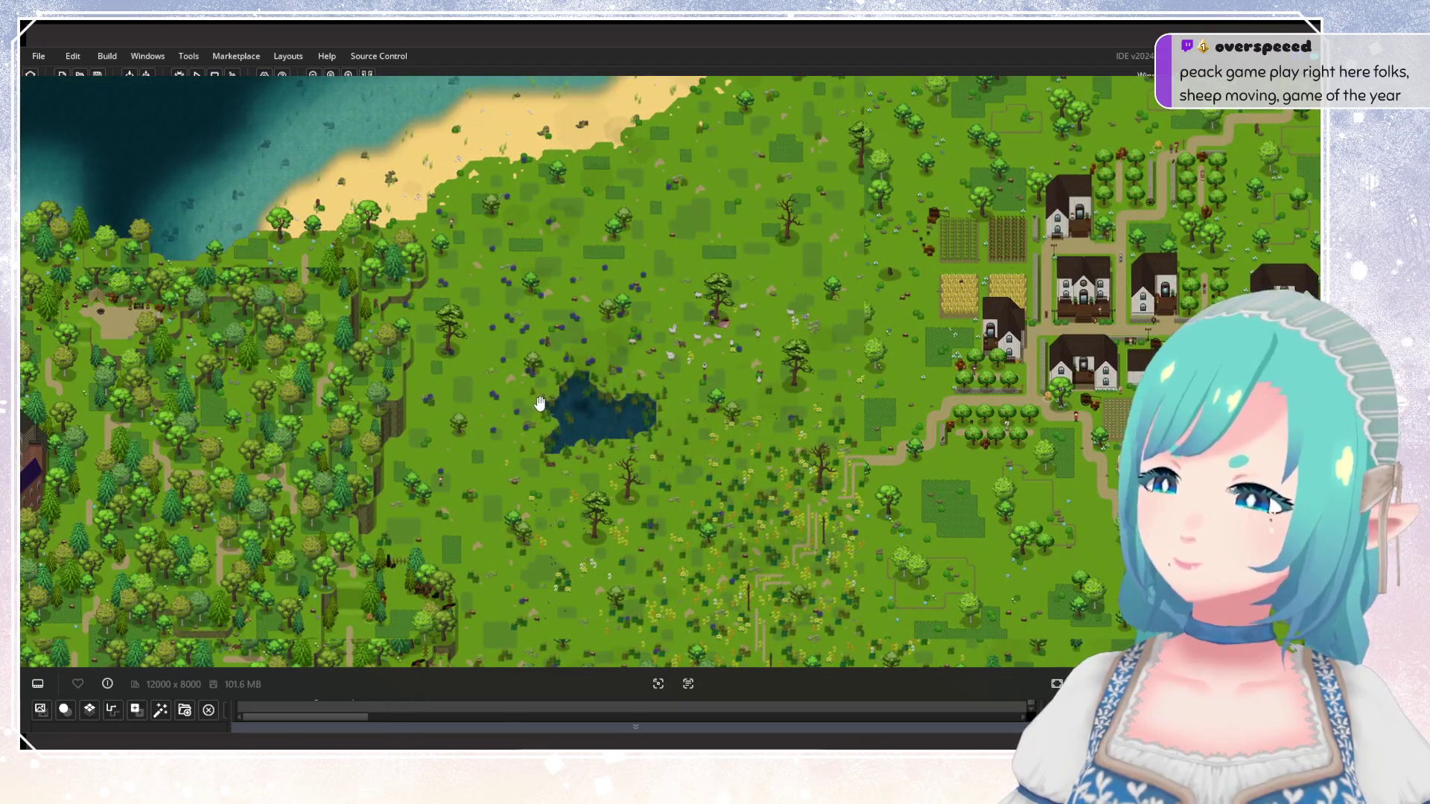
scroll(540, 403, down, 4)
scroll(551, 387, down, 3)
scroll(564, 364, up, 4)
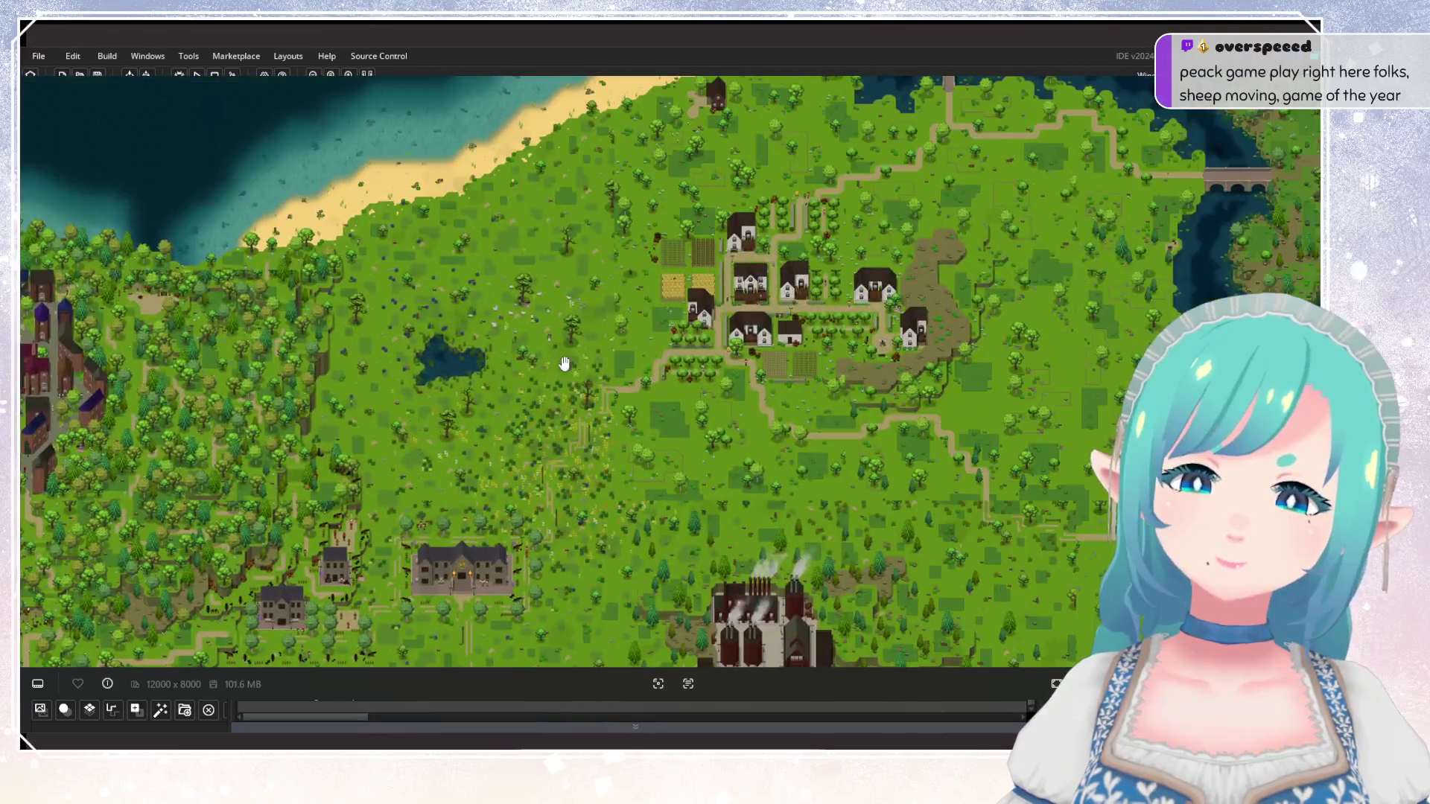
scroll(565, 363, up, 6)
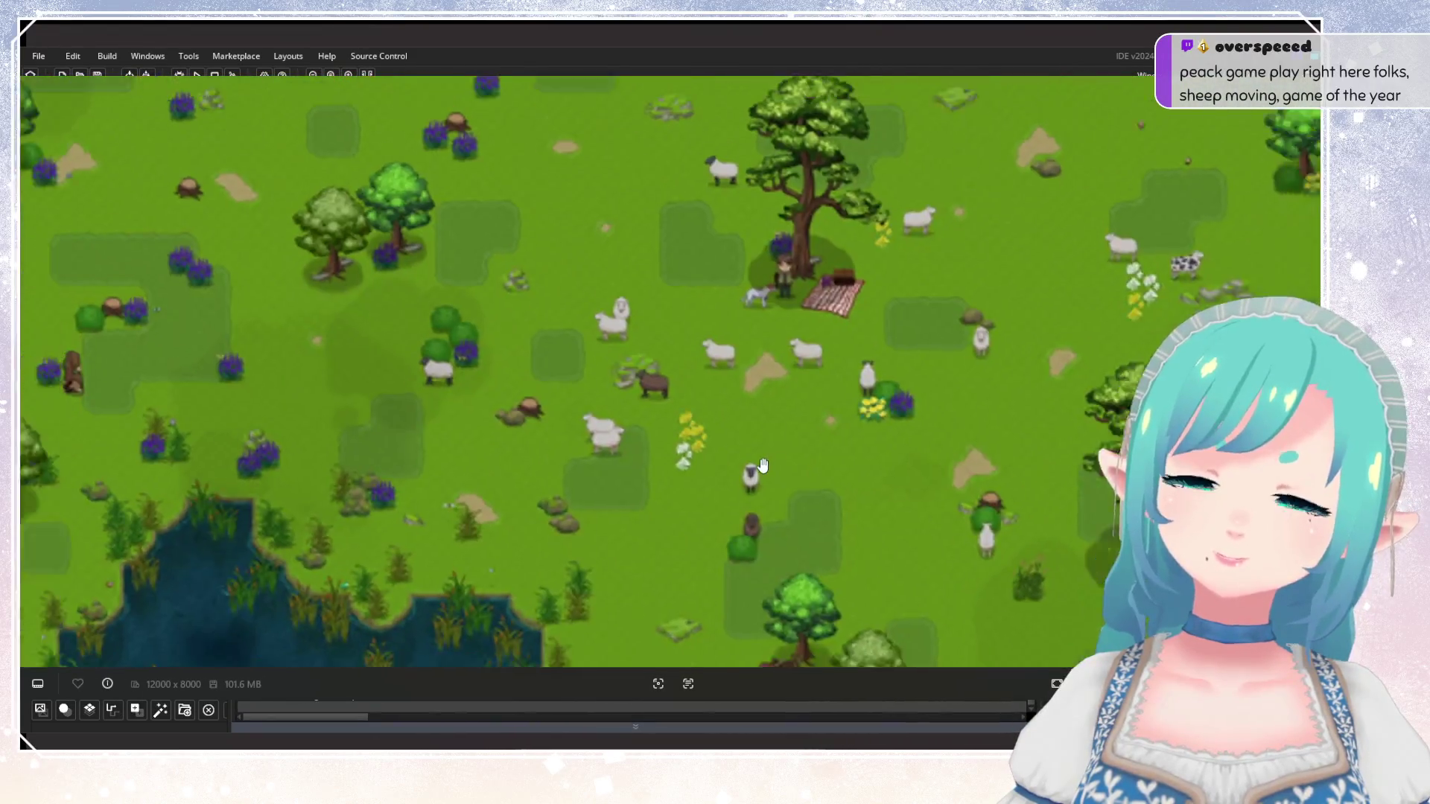
scroll(759, 467, down, 5)
scroll(756, 469, up, 4)
scroll(748, 471, down, 4)
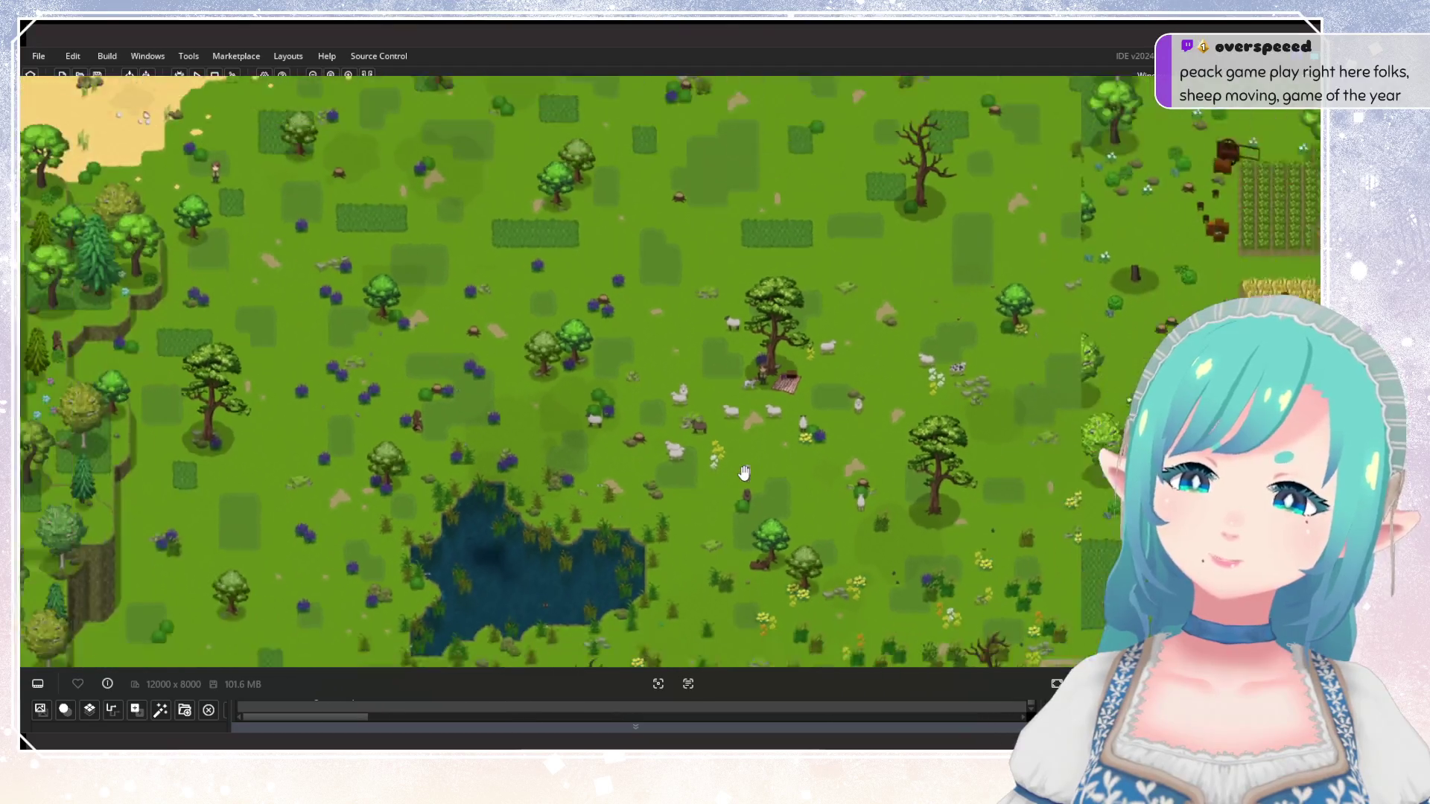
scroll(744, 473, down, 3)
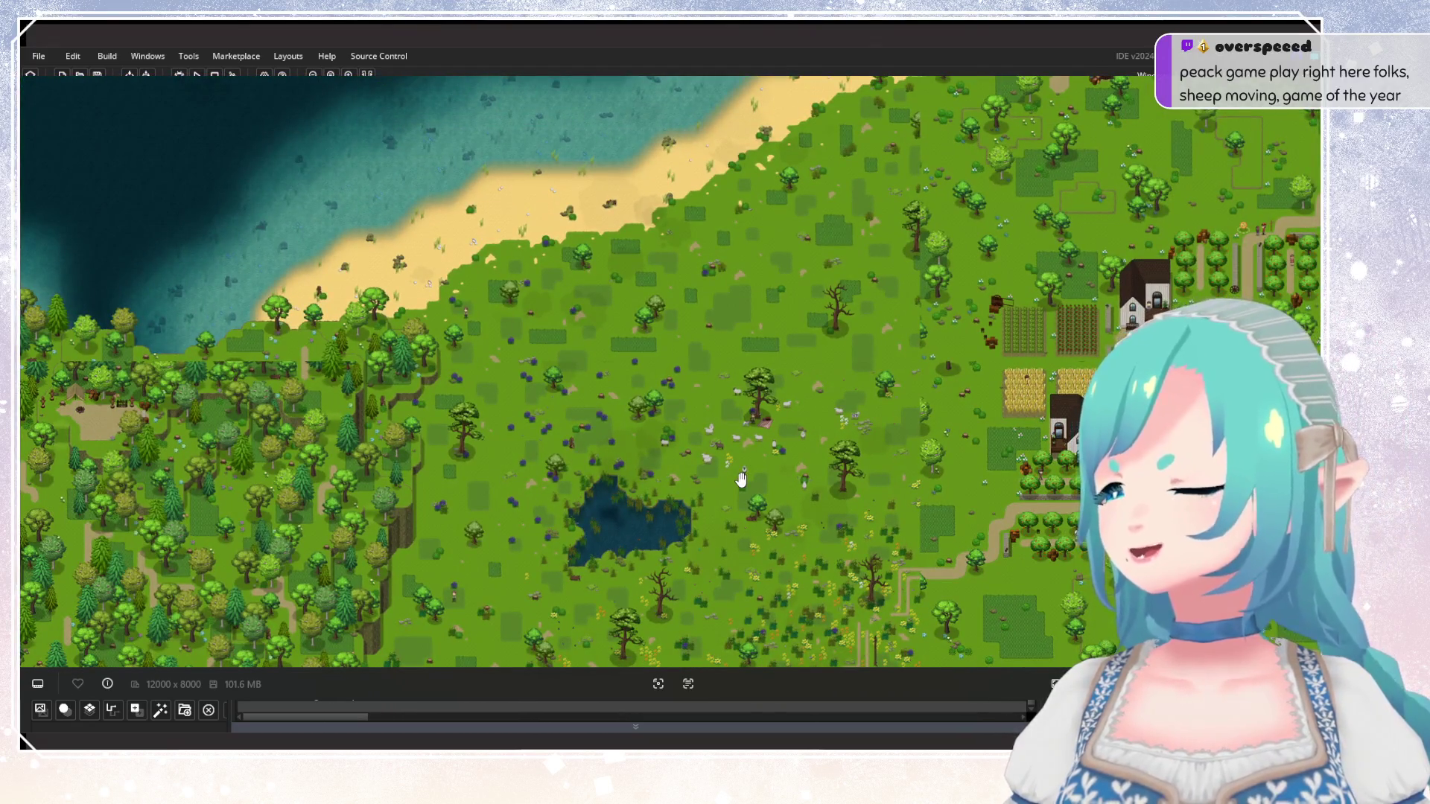
Centre the white-walled village with its crop fields and dirt paths in the view.
drag(730, 400, 511, 431)
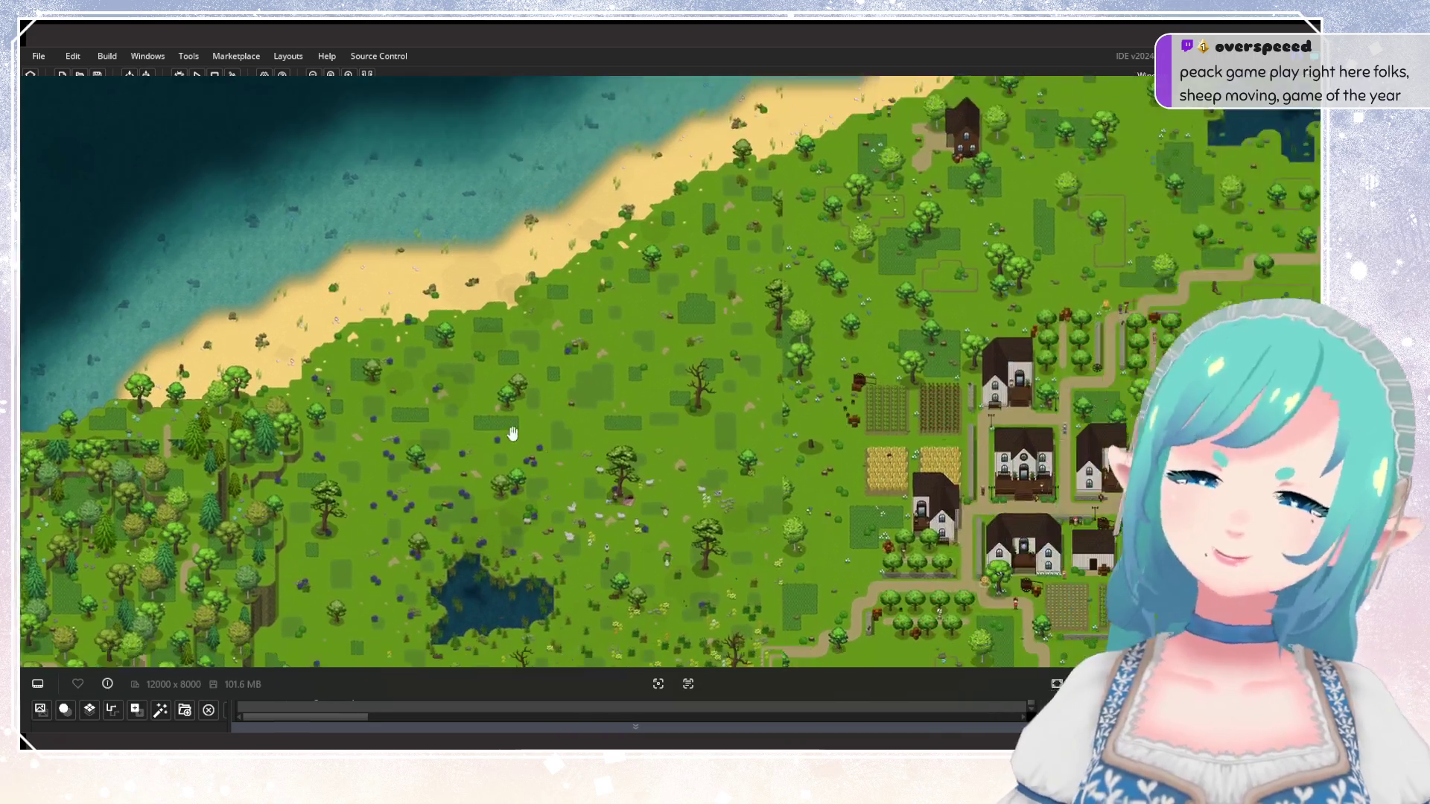
scroll(603, 409, down, 3)
scroll(578, 304, up, 4)
scroll(577, 304, up, 3)
drag(577, 303, 709, 417)
scroll(709, 417, down, 3)
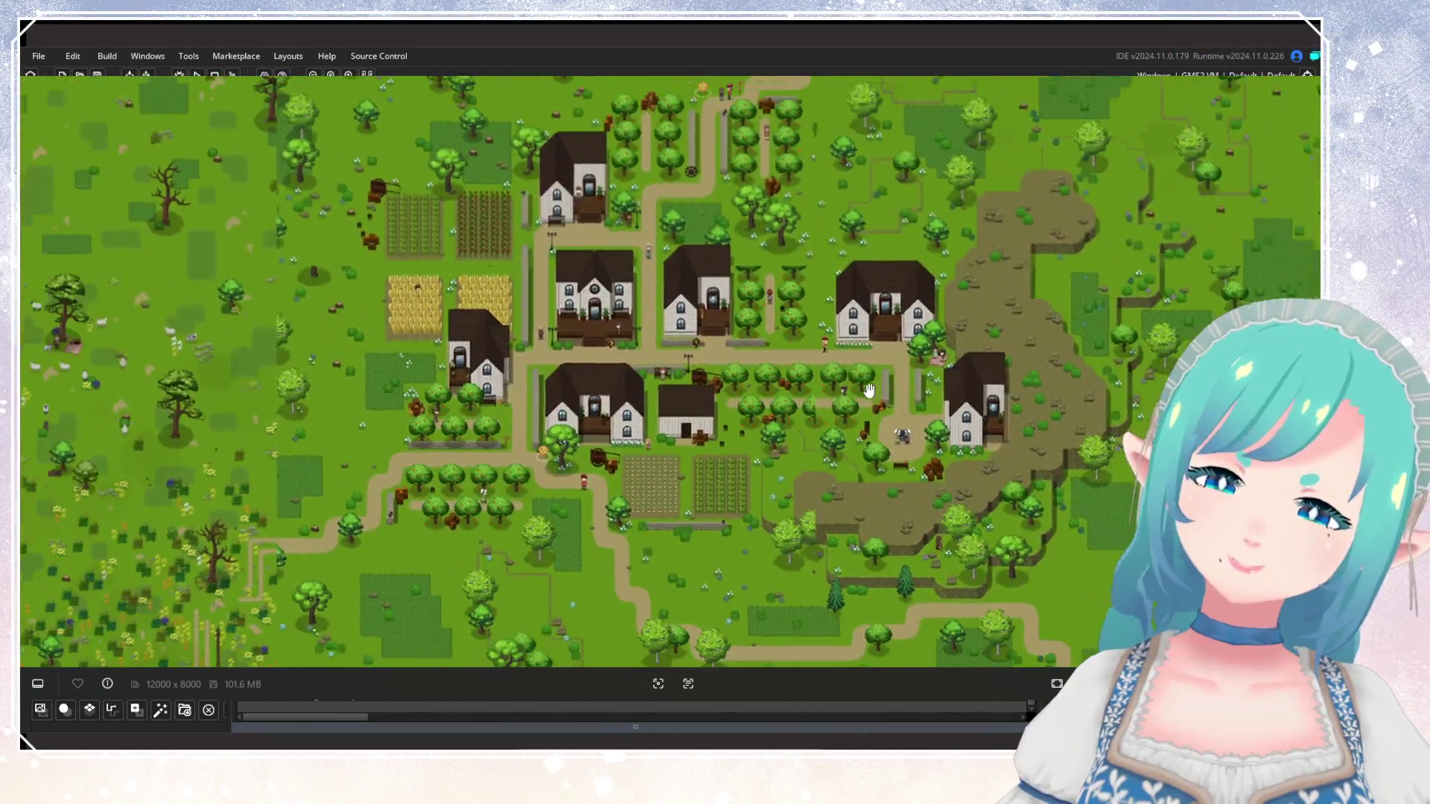
Pan around the village and the sheep meadow west of it to the crop fields.
scroll(709, 477, up, 2)
drag(709, 477, 677, 408)
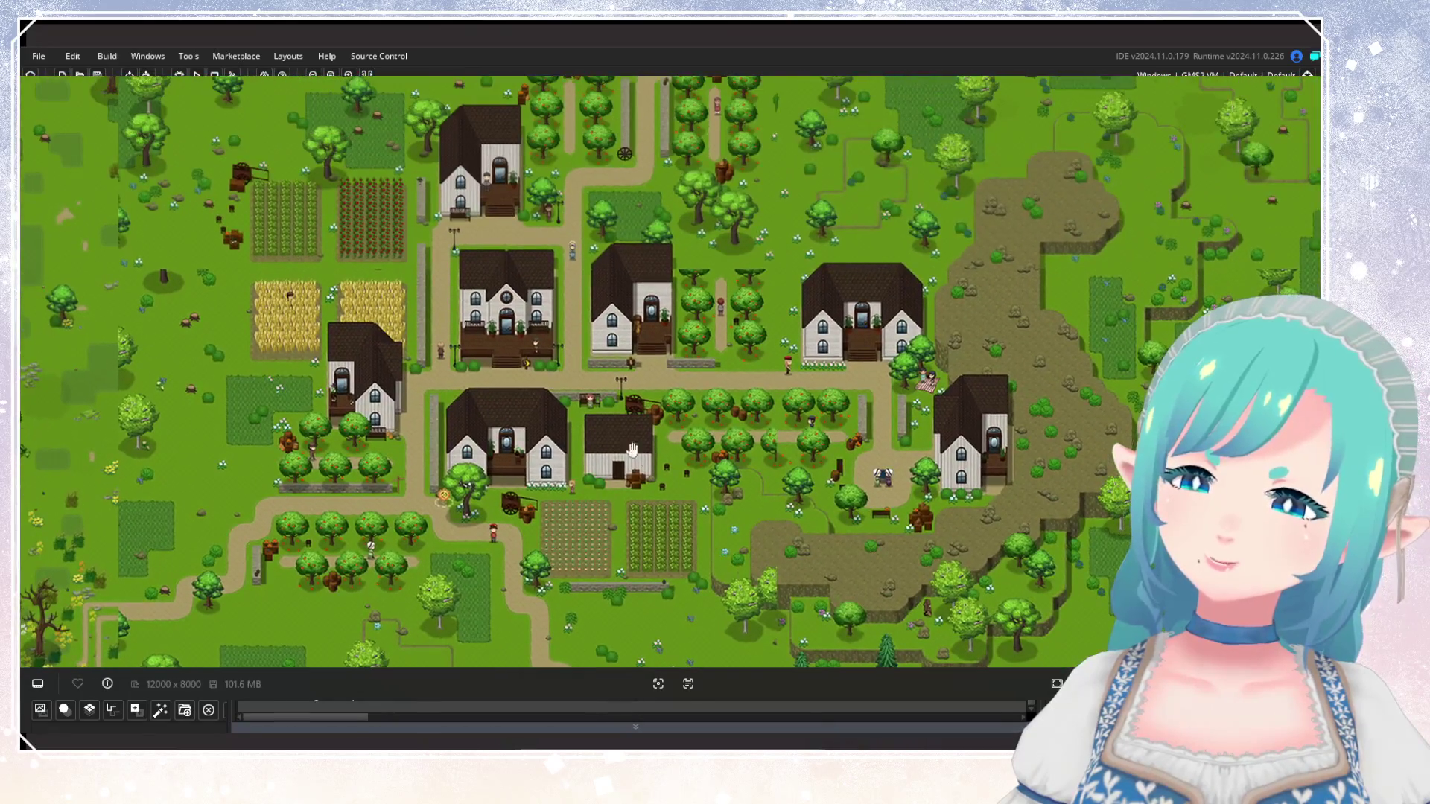
drag(530, 251, 560, 380)
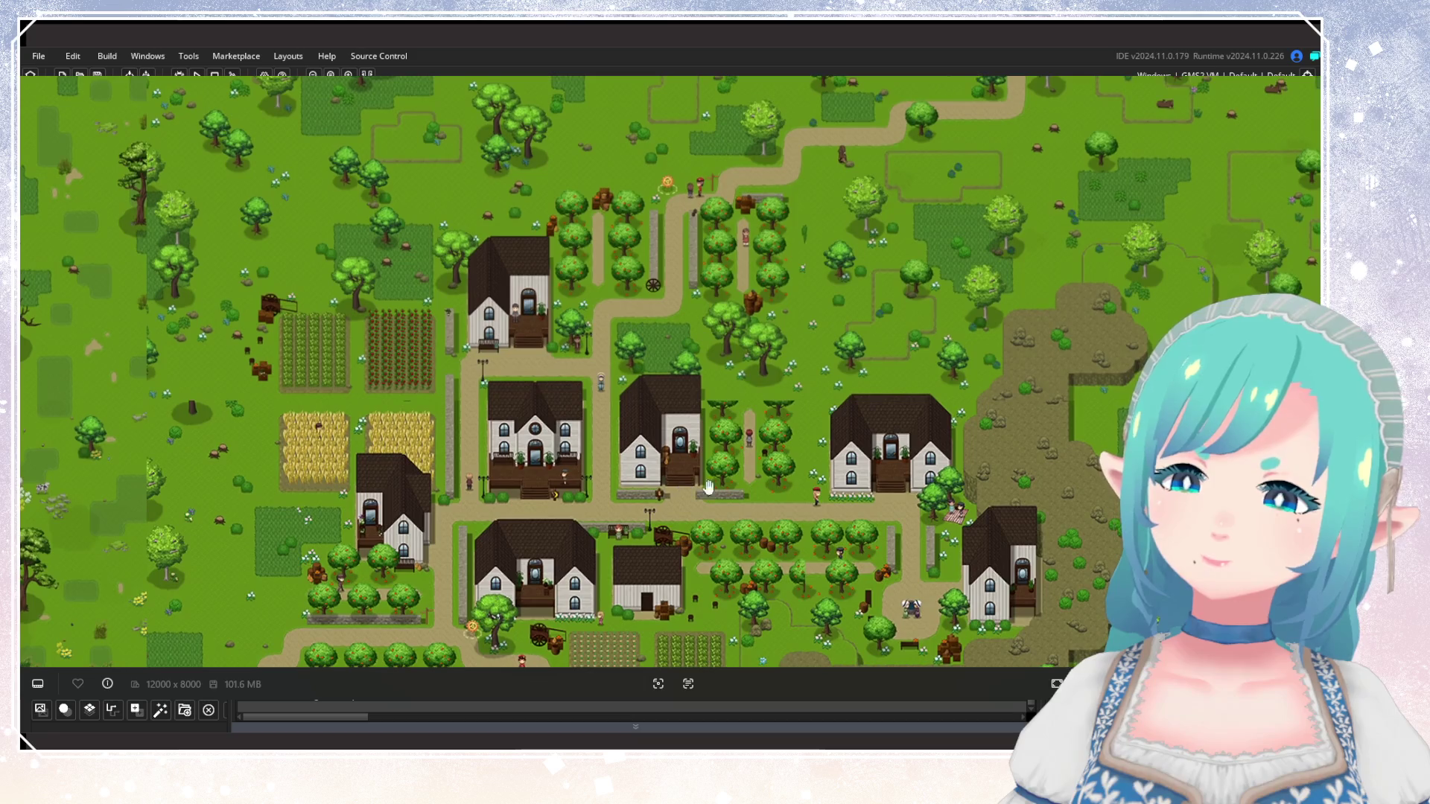
drag(812, 382, 551, 324)
mouse_move(340, 370)
mouse_down()
mouse_move(618, 319)
mouse_move(672, 345)
mouse_up()
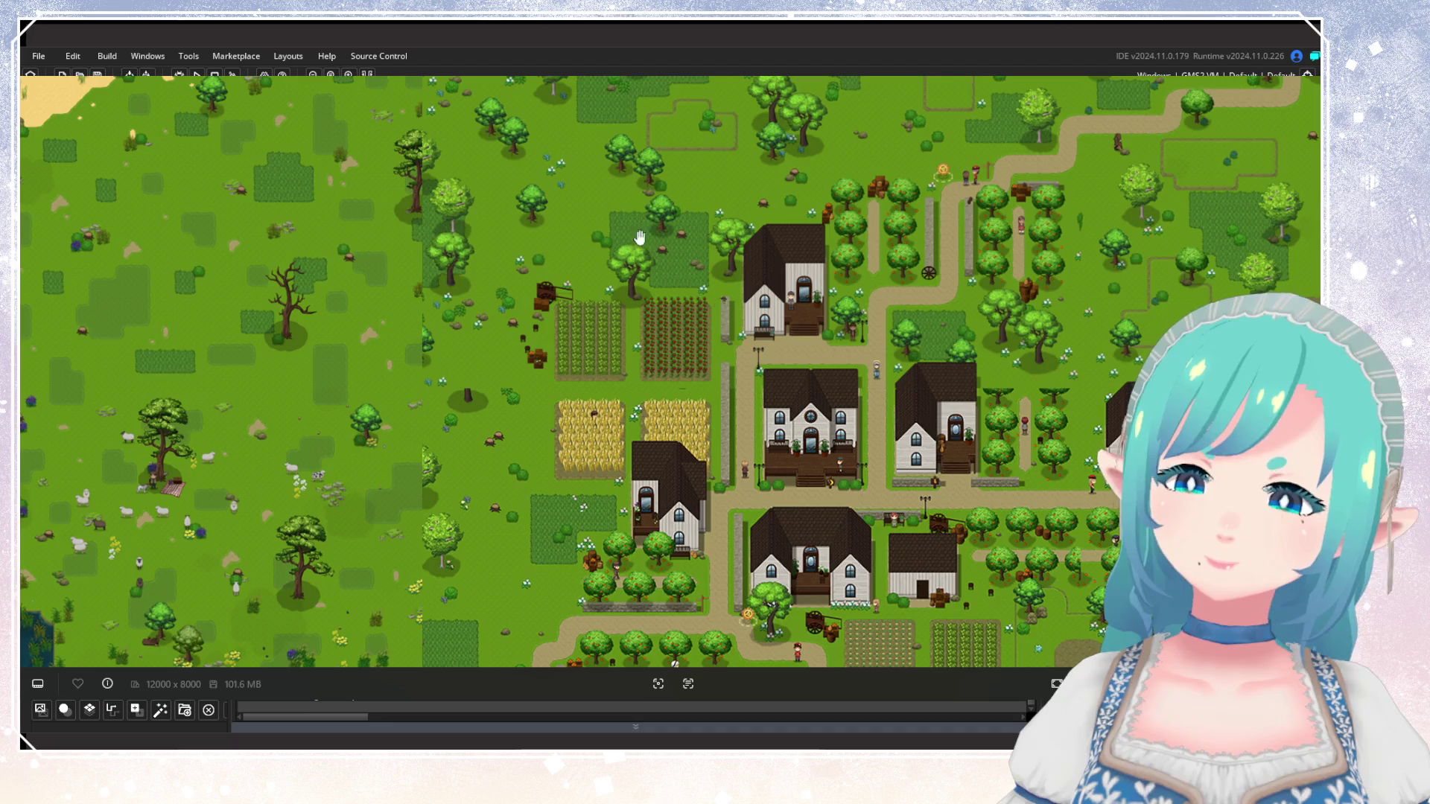
mouse_move(703, 343)
mouse_down()
mouse_move(737, 239)
mouse_move(705, 127)
mouse_move(897, 293)
mouse_up()
Pan back to the village houses and sweep across different parts of the village.
scroll(736, 361, up, 2)
scroll(736, 361, up, 2)
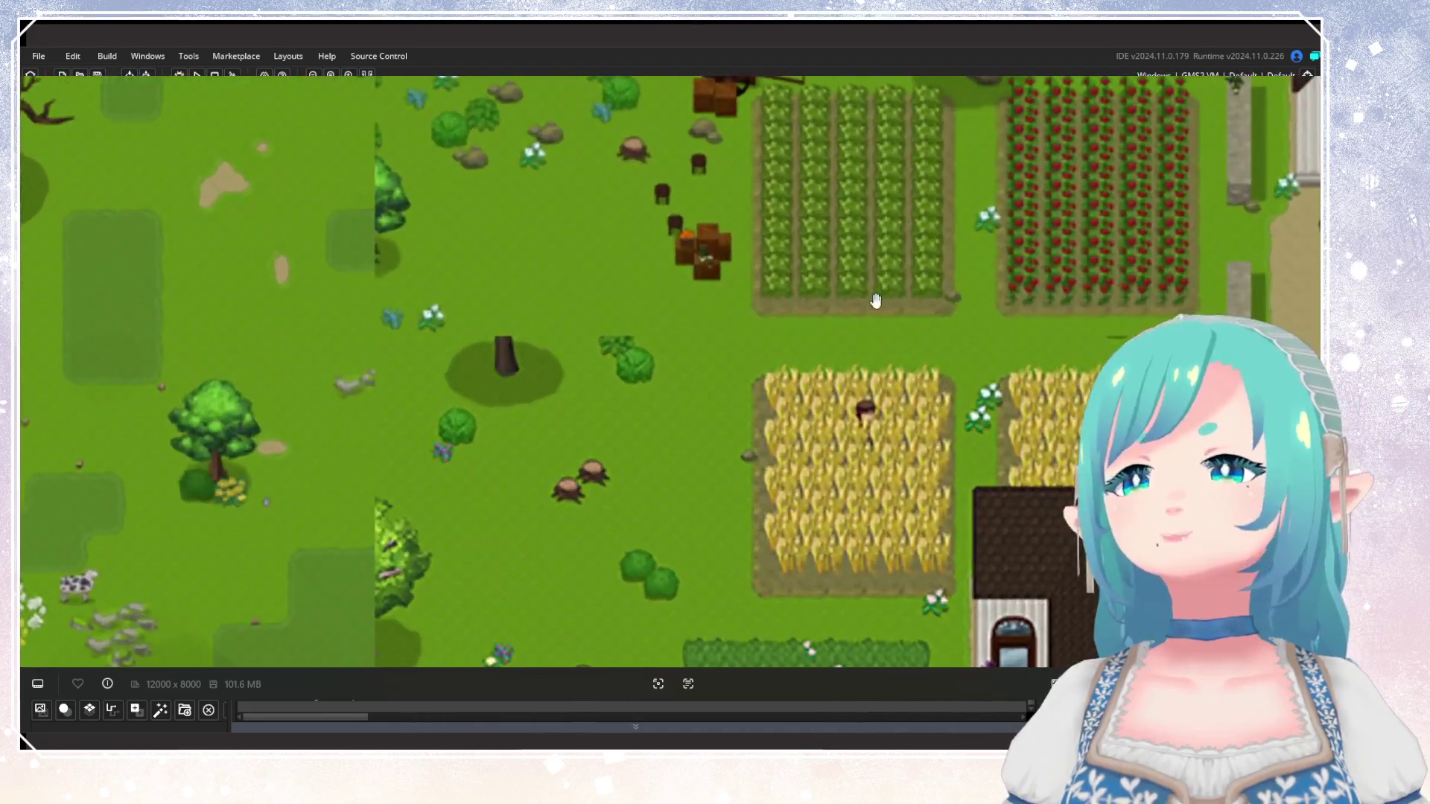
scroll(857, 373, down, 4)
mouse_move(1144, 565)
mouse_down()
mouse_move(819, 356)
mouse_move(777, 507)
mouse_move(706, 402)
mouse_up()
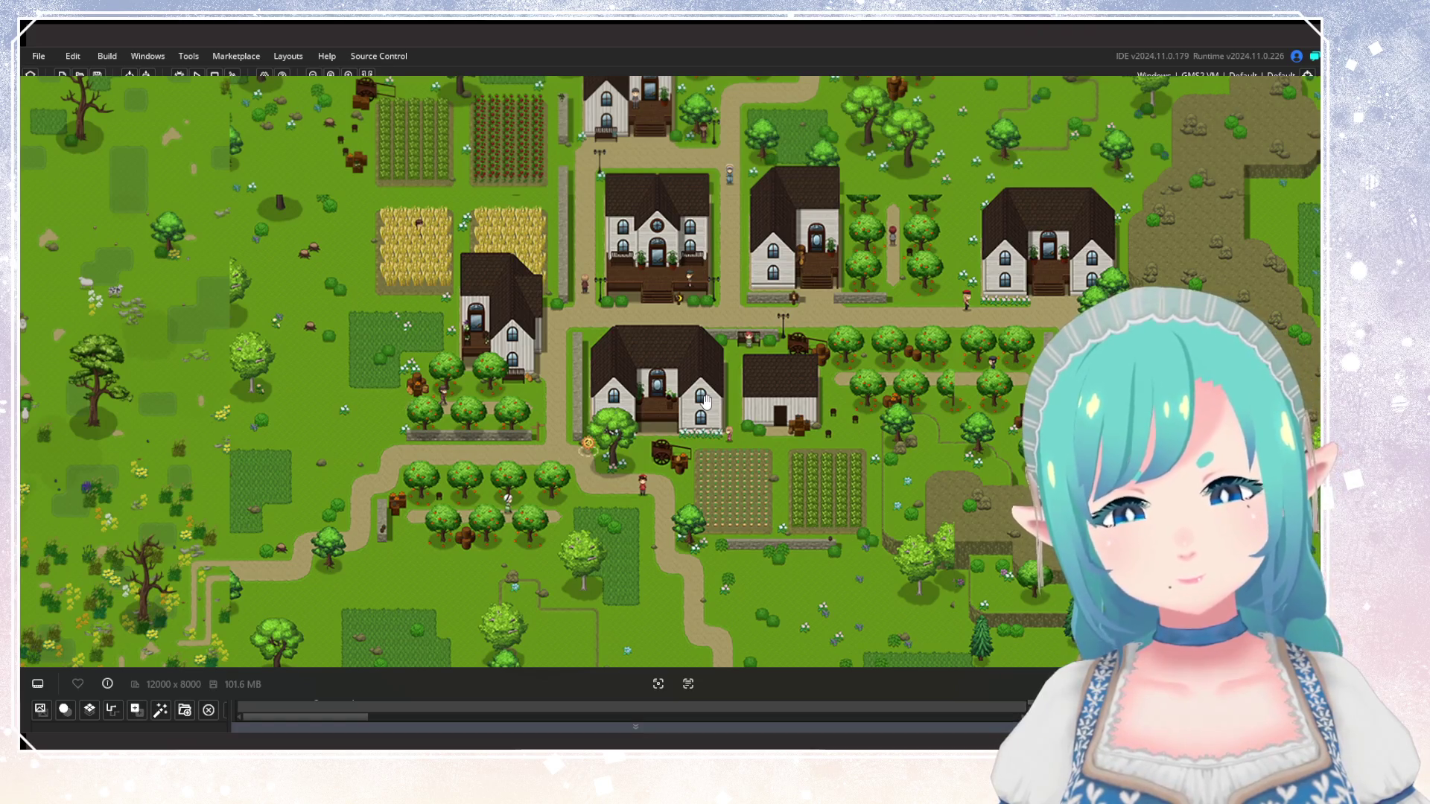
scroll(625, 326, up, 3)
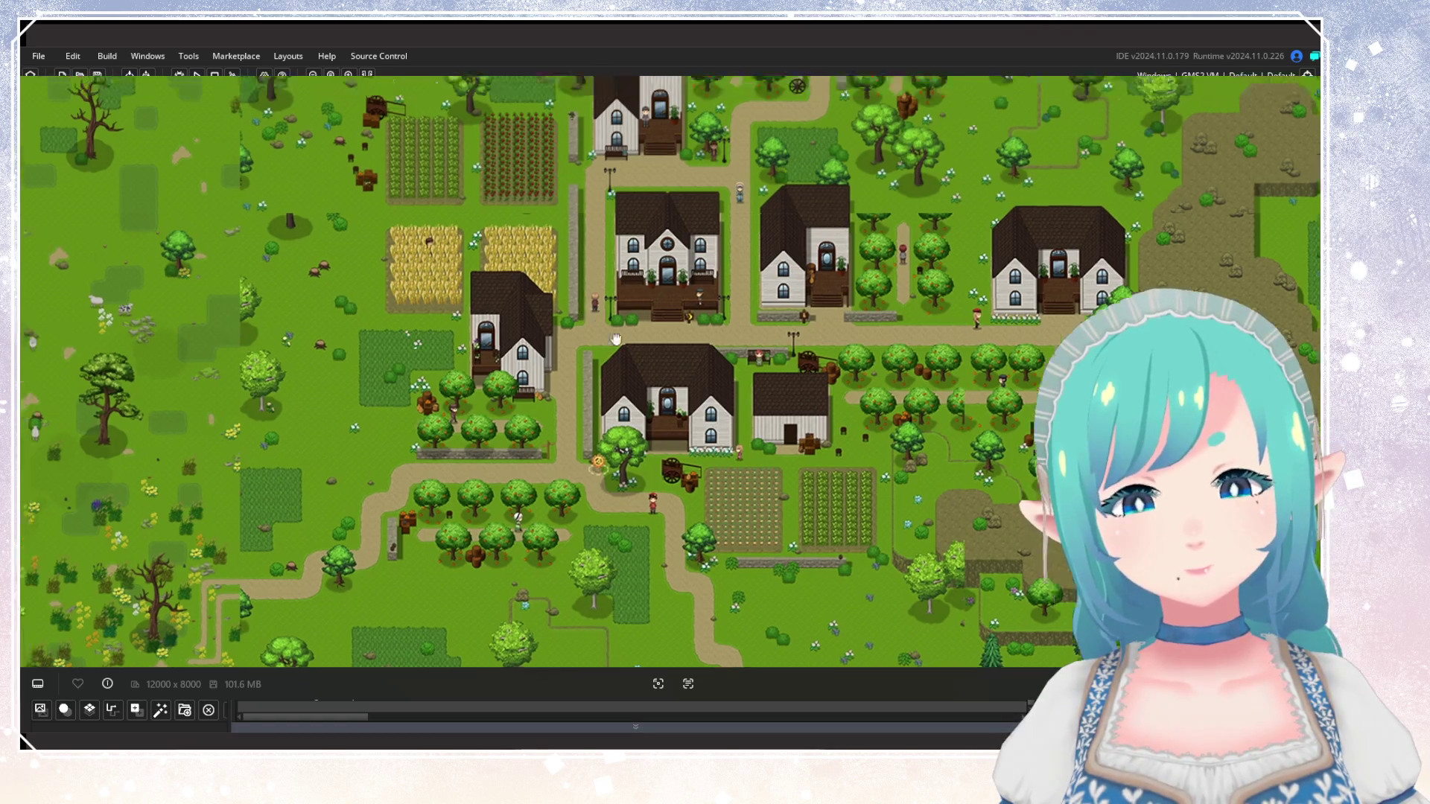
scroll(651, 290, up, 1)
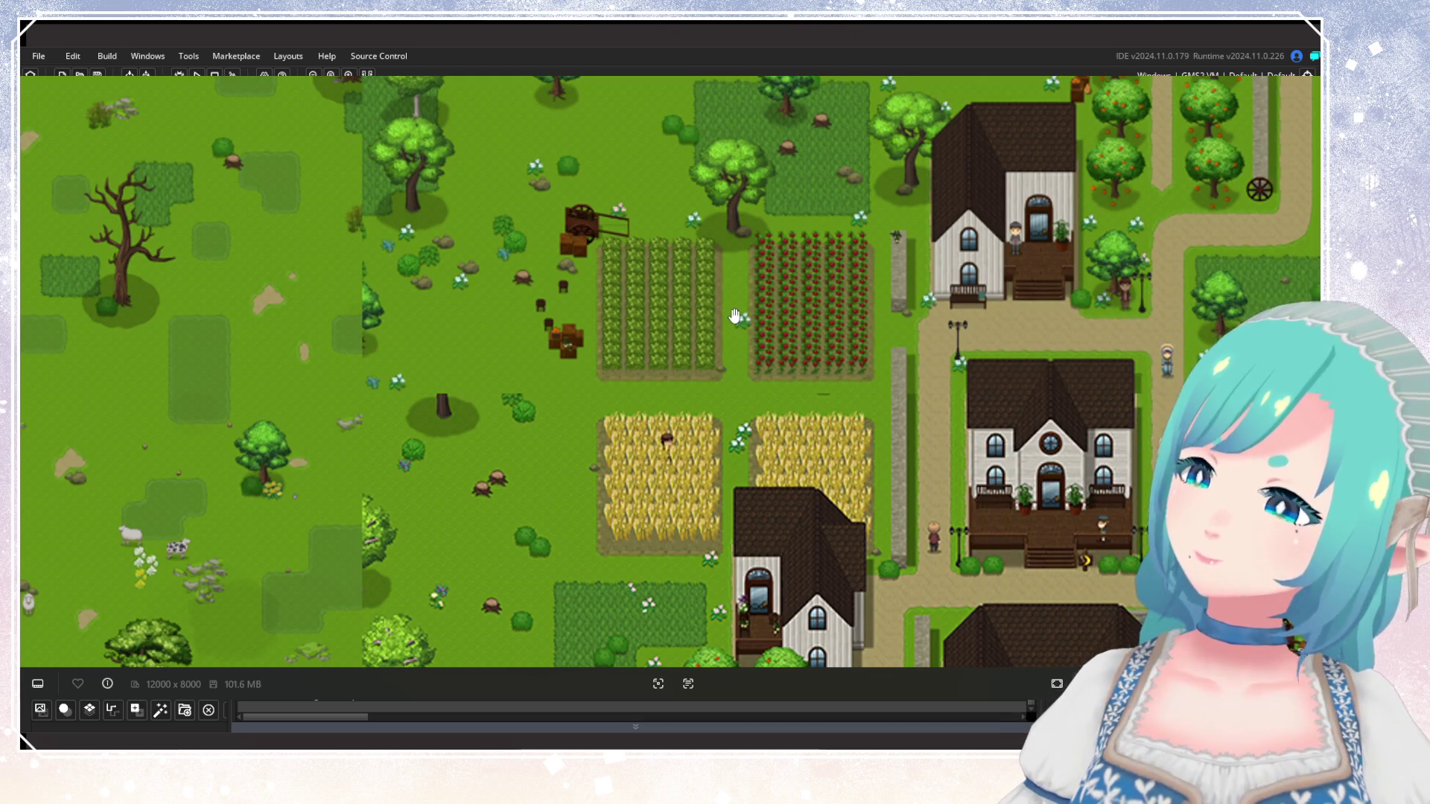
drag(734, 315, 540, 230)
scroll(1069, 413, down, 2)
drag(1011, 384, 937, 312)
drag(774, 301, 830, 416)
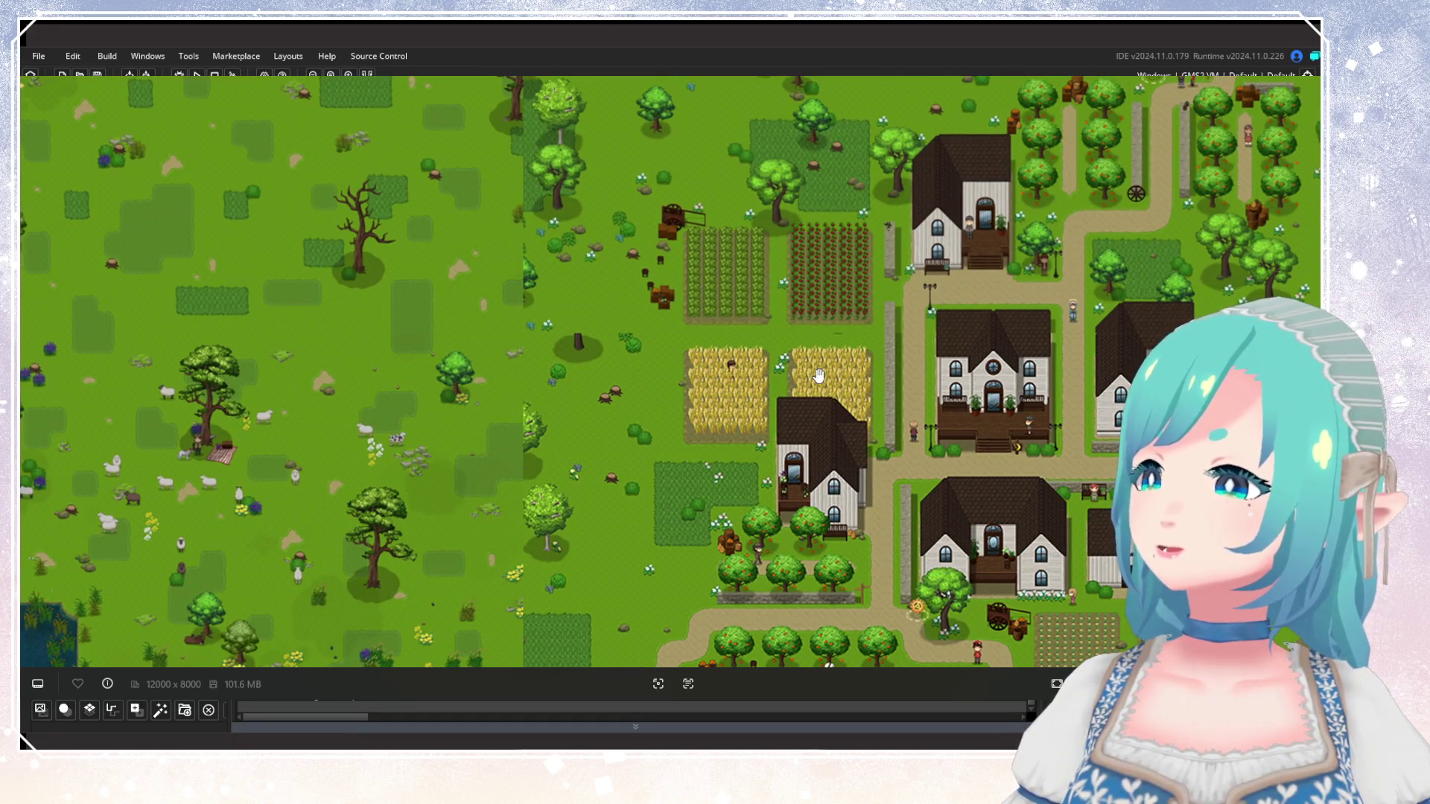
Zoom in close on the two vegetable plots beside the cart and barn.
scroll(819, 375, down, 3)
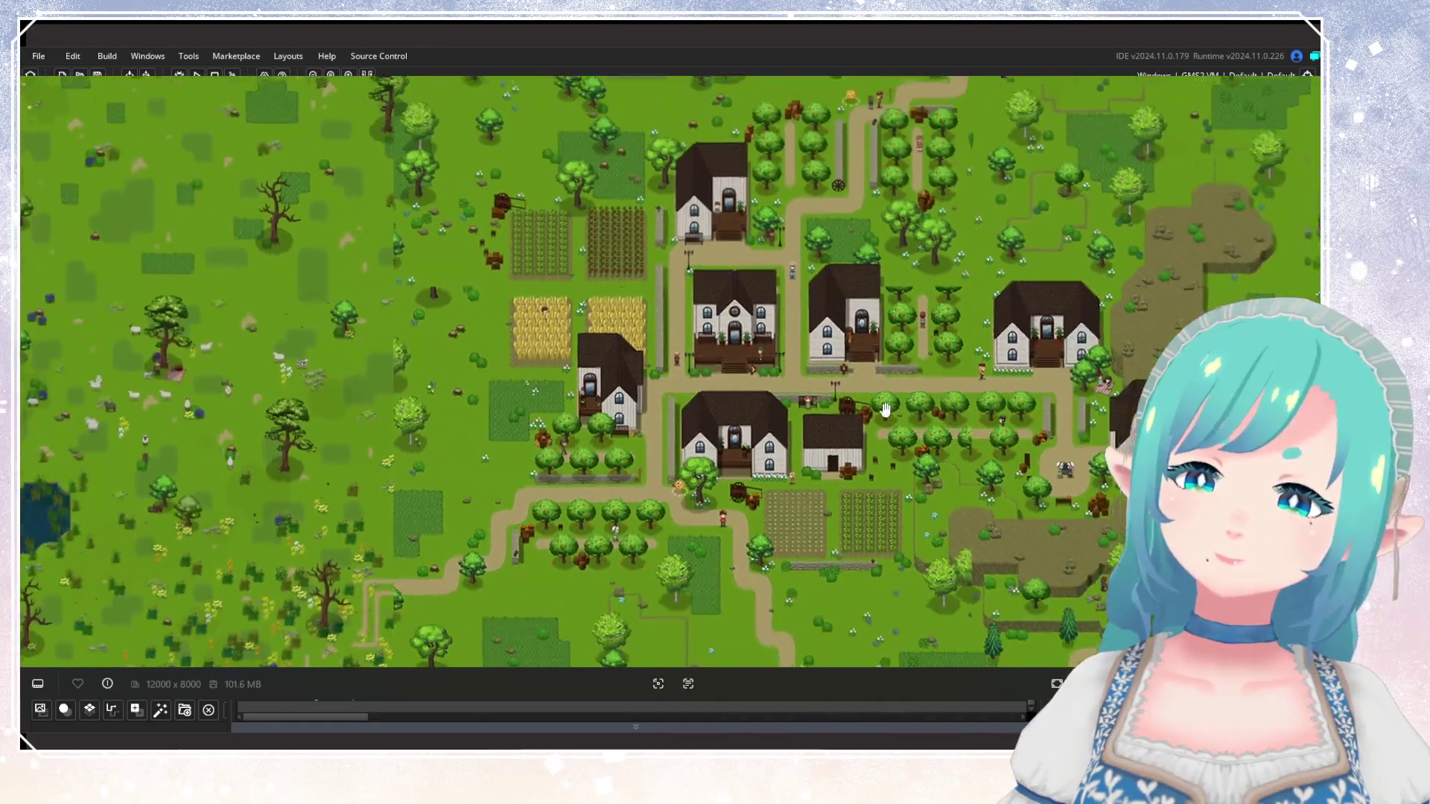
drag(848, 487, 610, 333)
scroll(411, 322, up, 2)
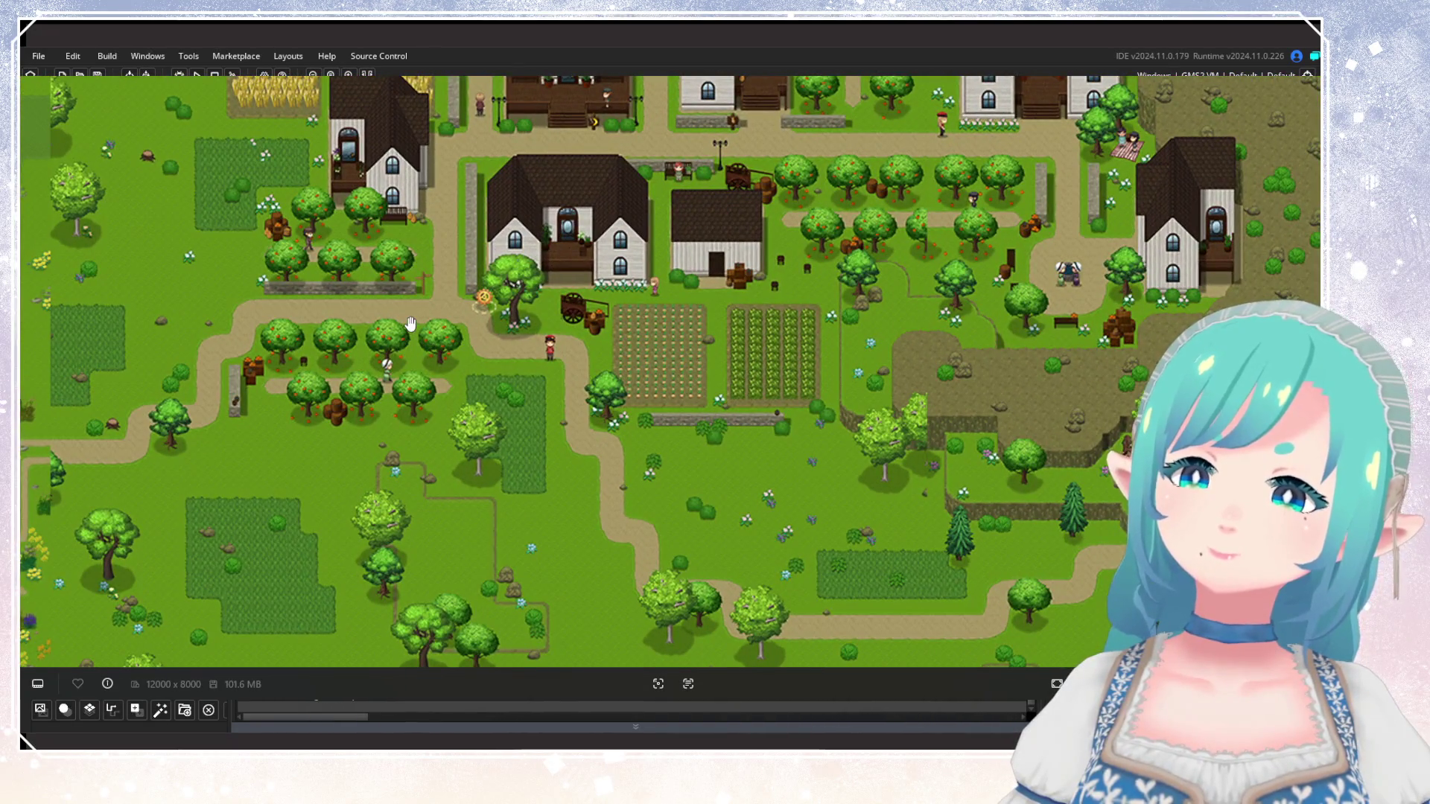
scroll(697, 331, up, 4)
mouse_move(885, 315)
mouse_down()
mouse_move(1054, 438)
mouse_move(926, 396)
mouse_up()
scroll(1056, 439, down, 2)
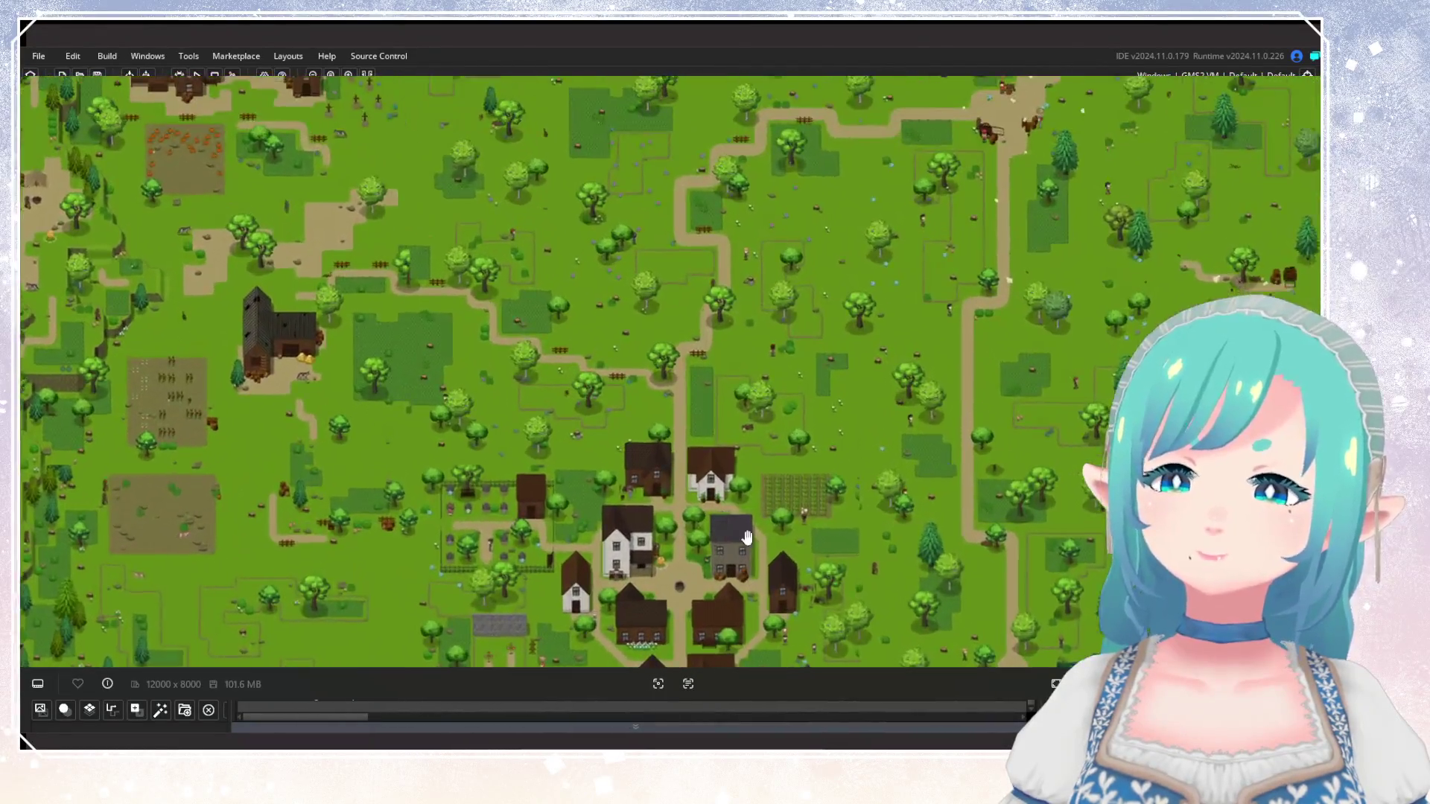
Raise the riverside village and its bridge higher in the view.
drag(747, 538, 758, 348)
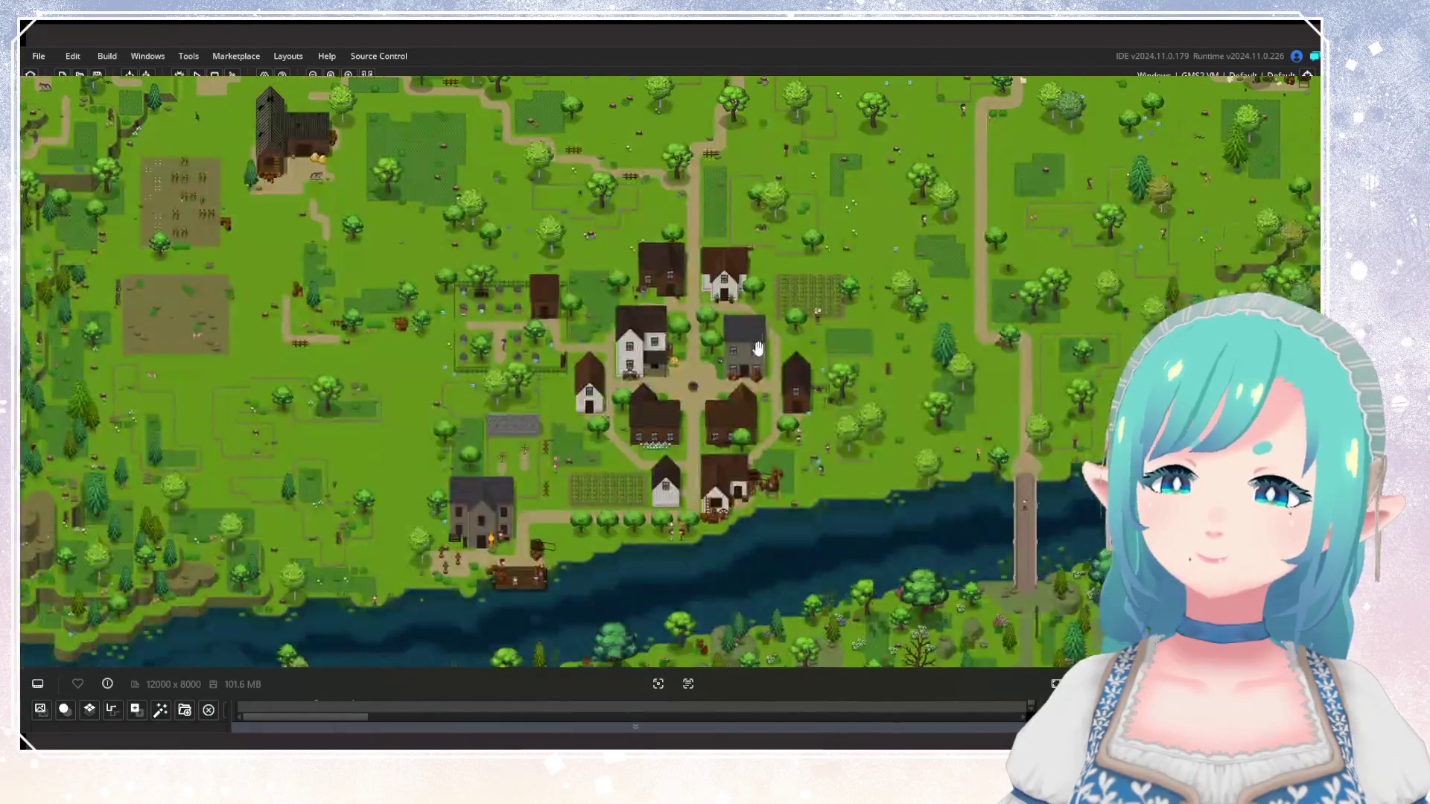
Zoom past the factory and fields to the open grassland with dirt paths and farm buildings.
scroll(674, 450, up, 2)
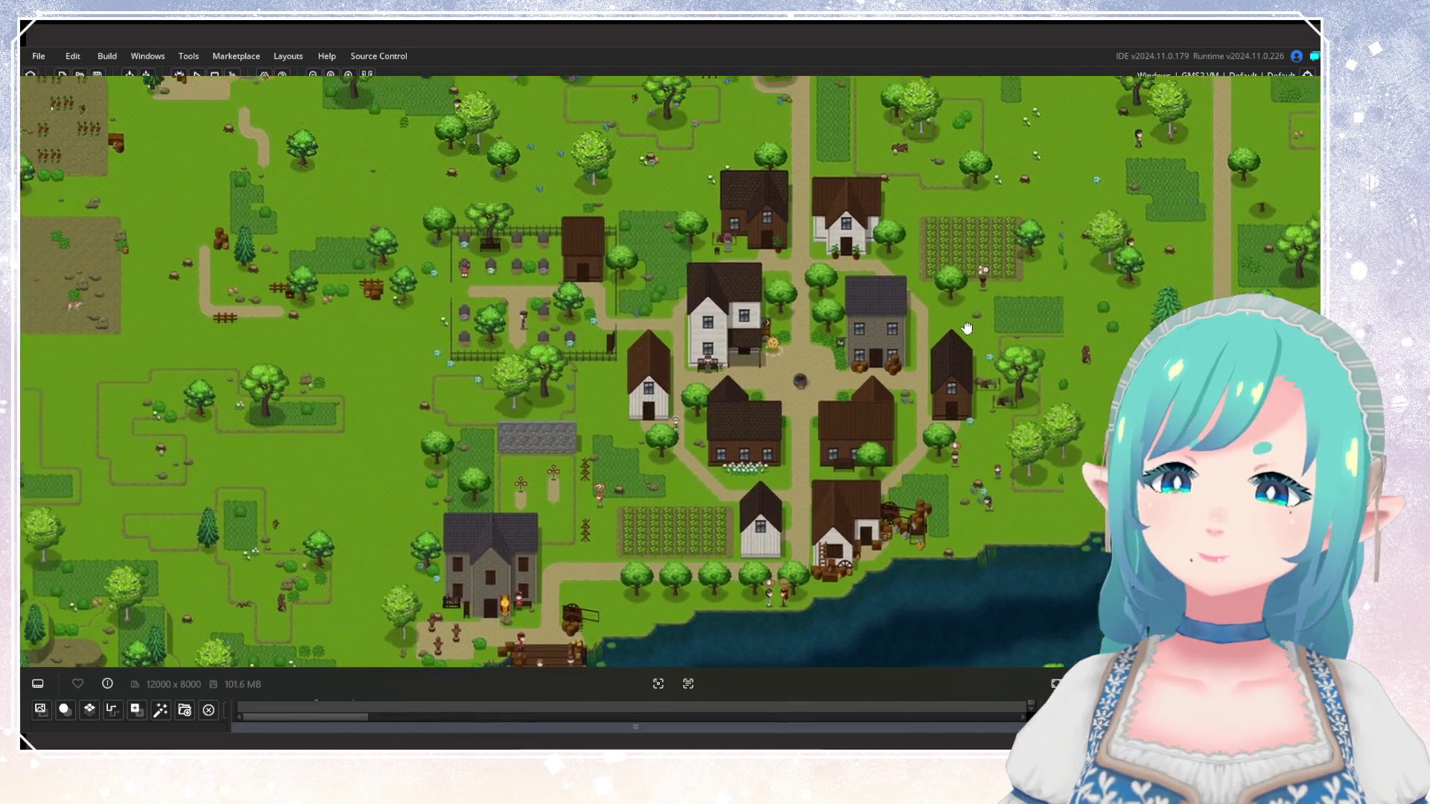
scroll(967, 328, down, 5)
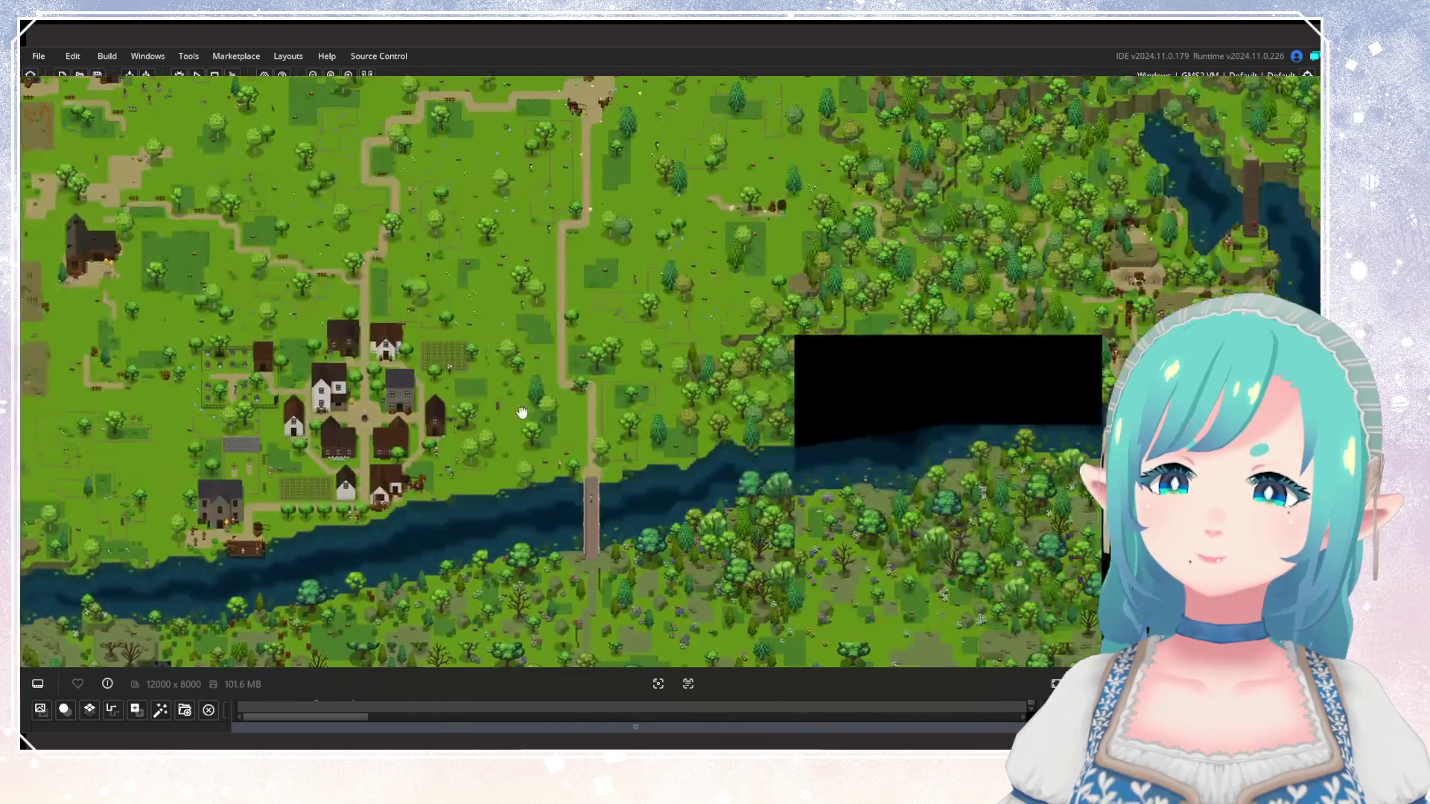
scroll(652, 424, up, 2)
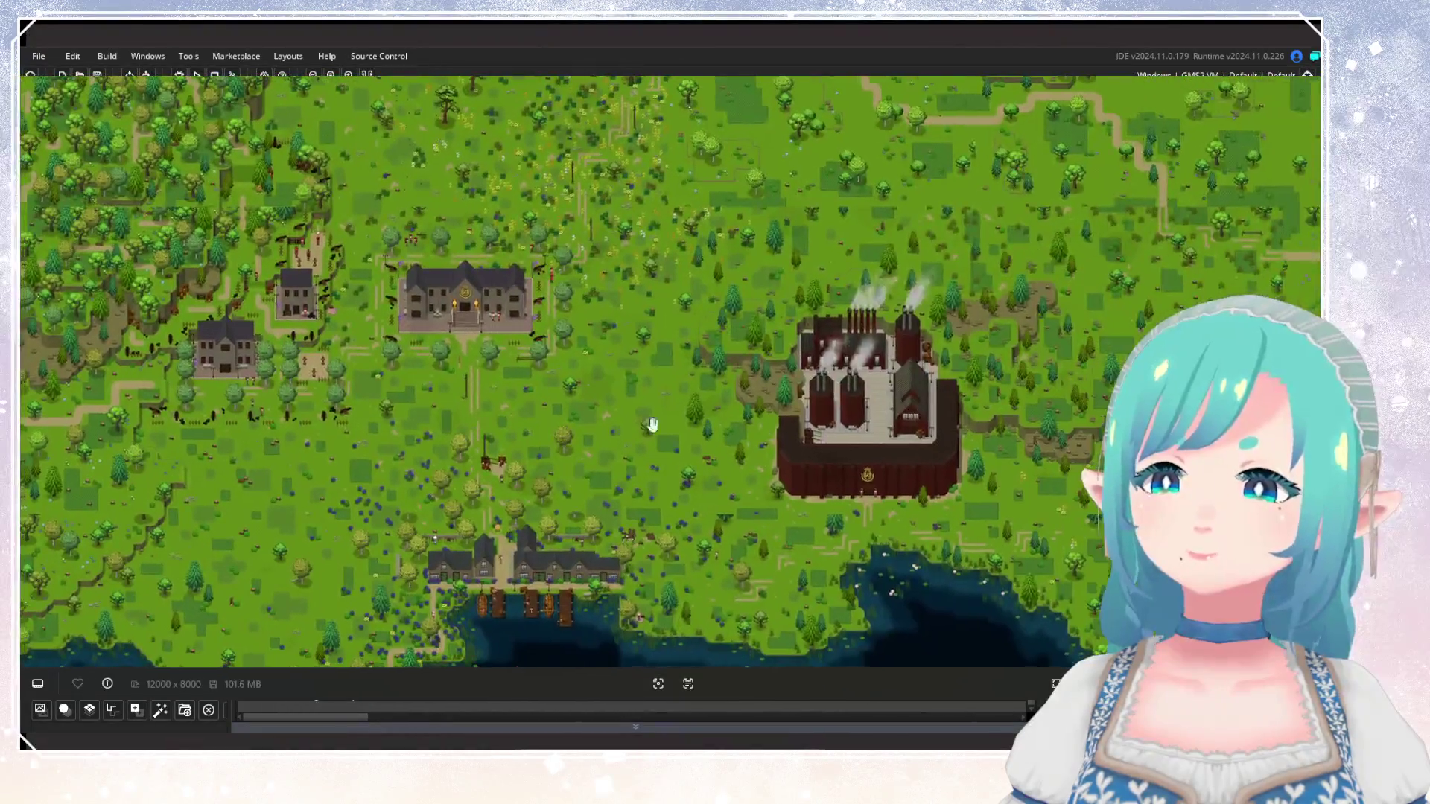
scroll(652, 424, up, 3)
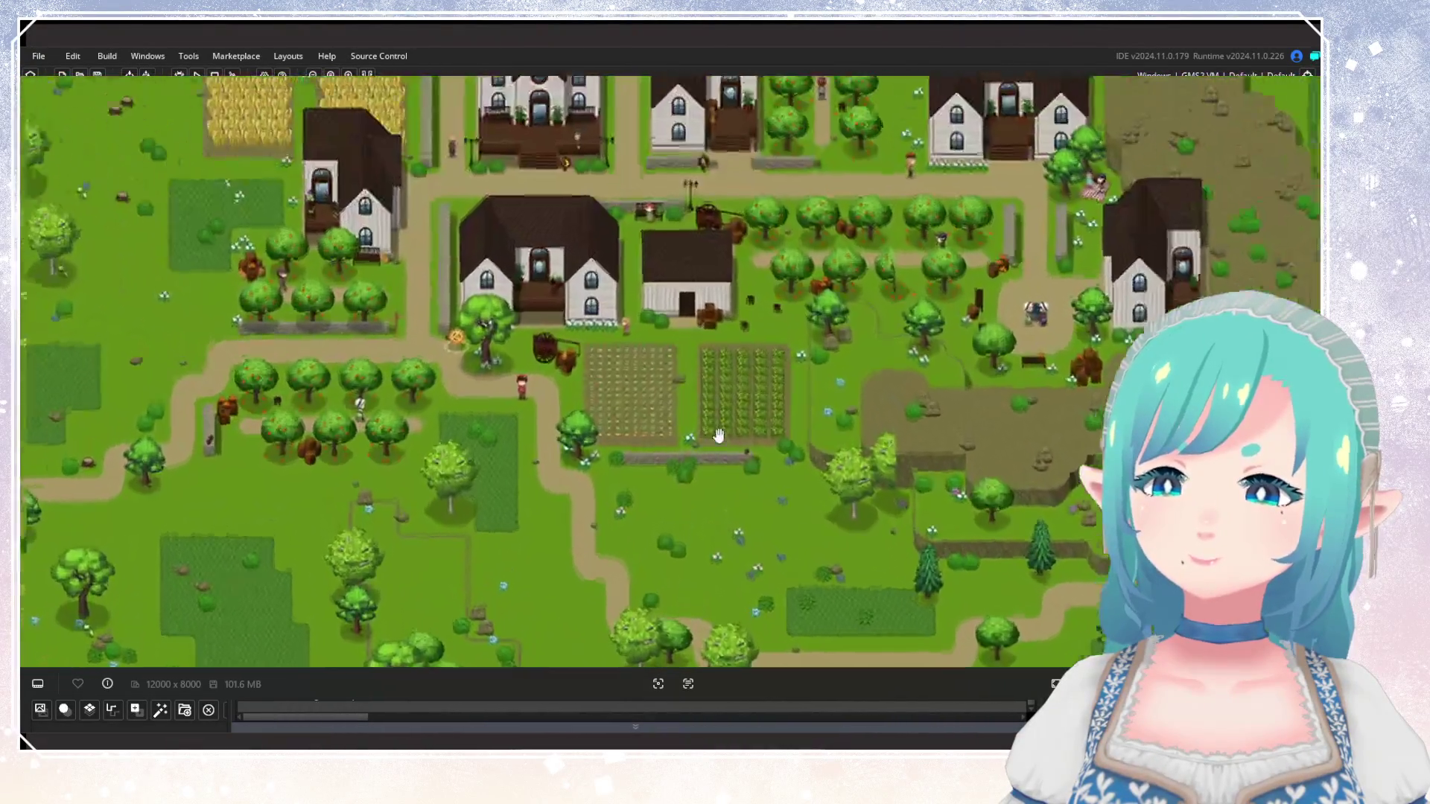
scroll(718, 436, up, 3)
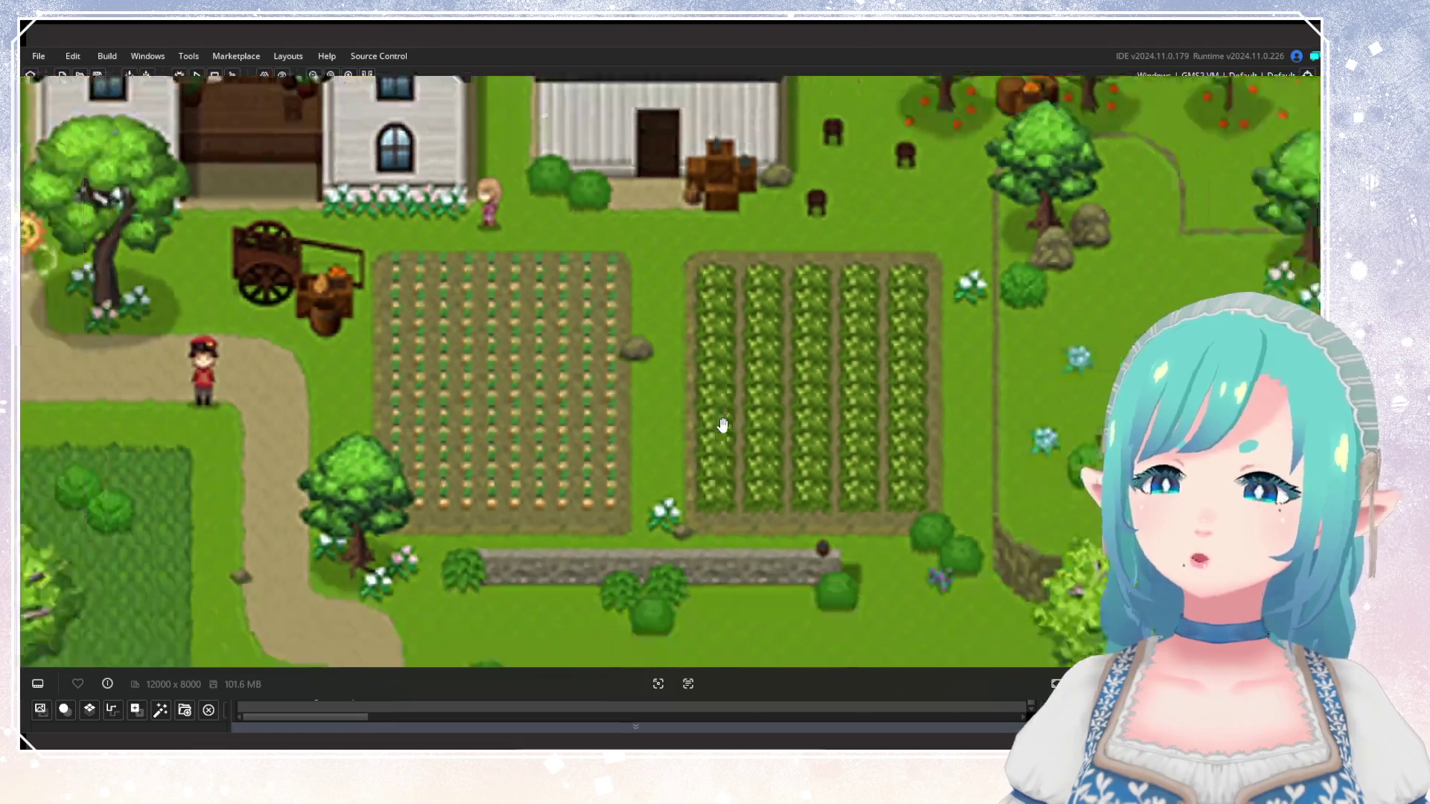
scroll(722, 425, down, 5)
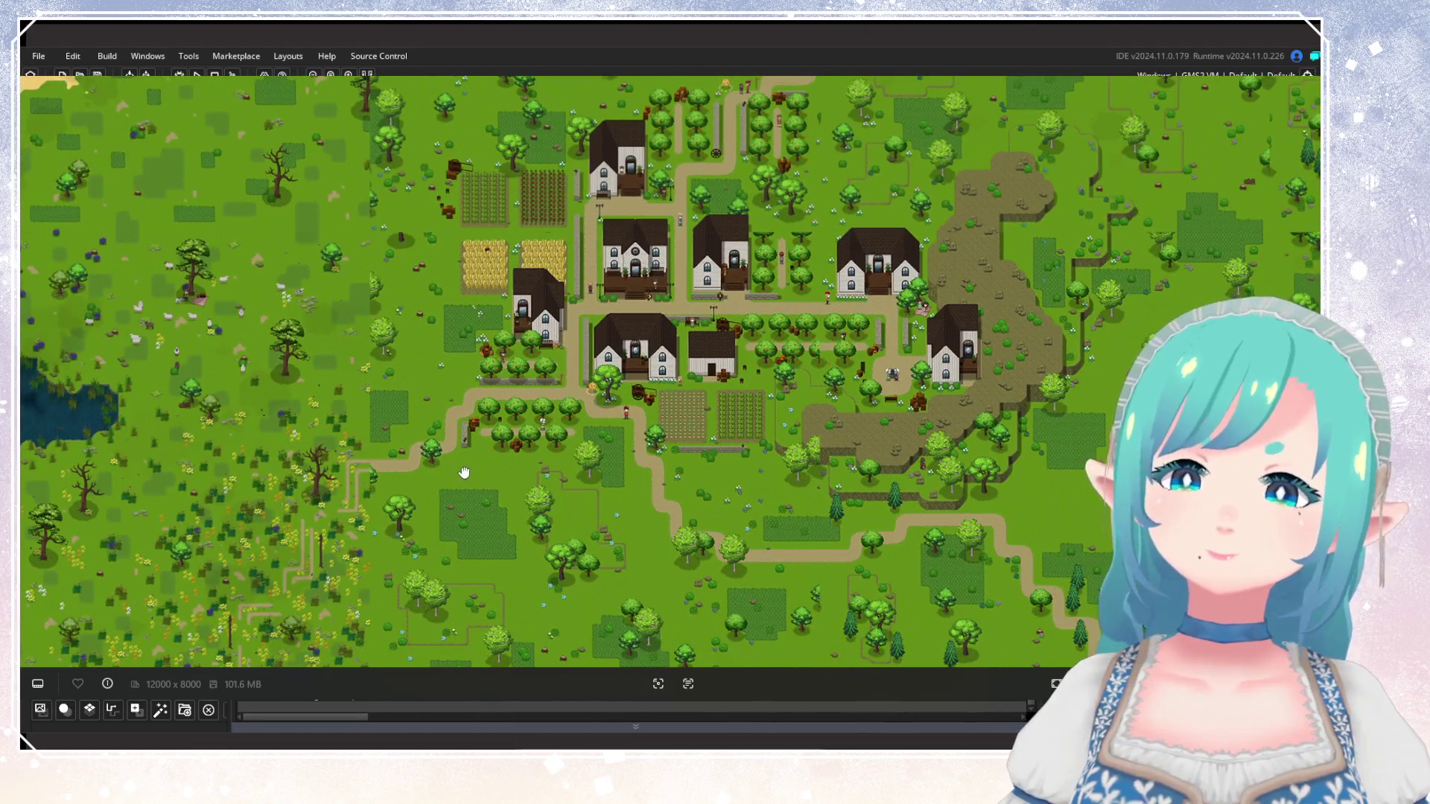
mouse_move(464, 473)
mouse_down()
mouse_move(626, 387)
mouse_move(588, 454)
mouse_move(1086, 499)
mouse_move(745, 613)
mouse_up()
scroll(745, 549, up, 1)
scroll(885, 478, up, 2)
Zoom in on the cabbage fields and centre the view on the village centre.
scroll(885, 478, down, 2)
scroll(481, 339, up, 3)
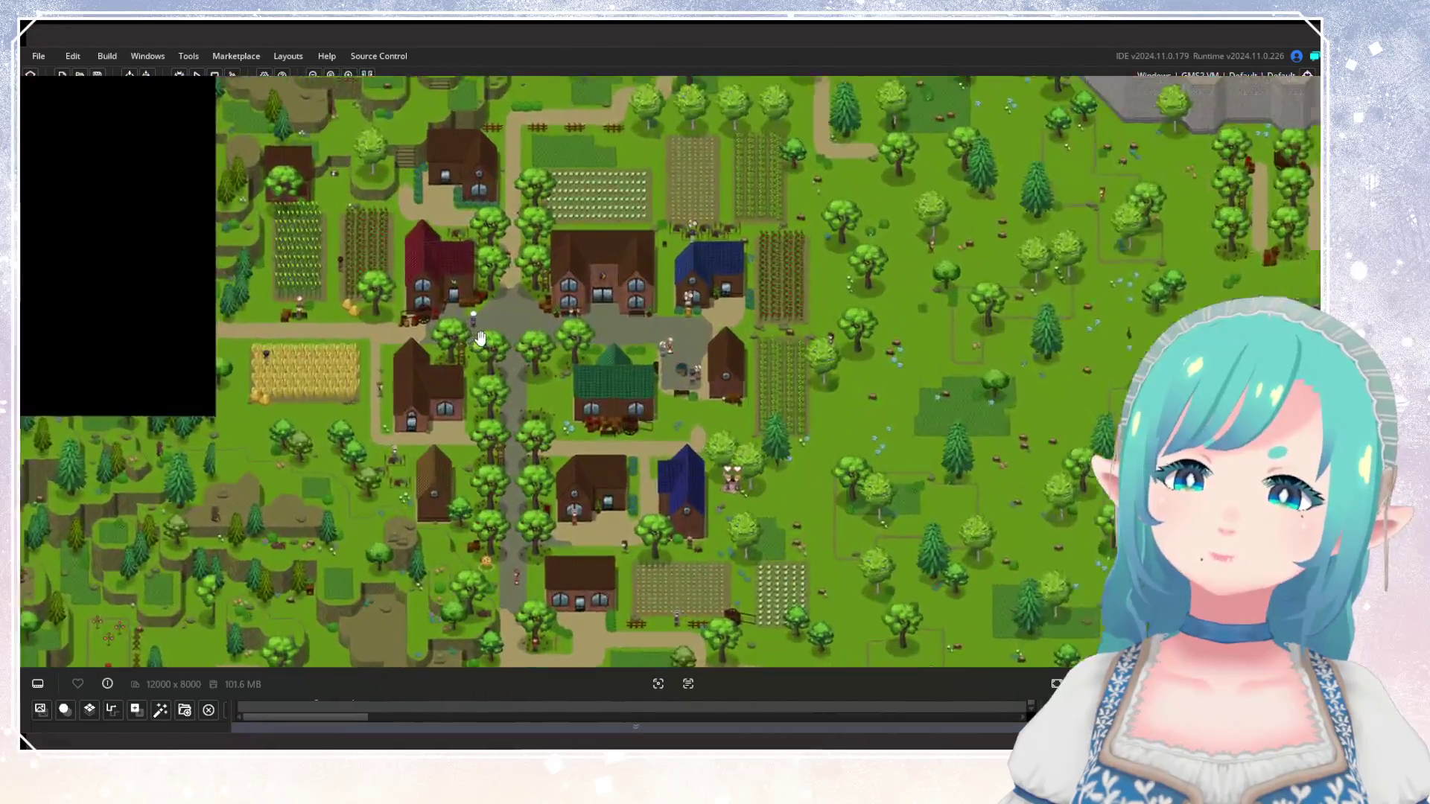
scroll(481, 339, up, 1)
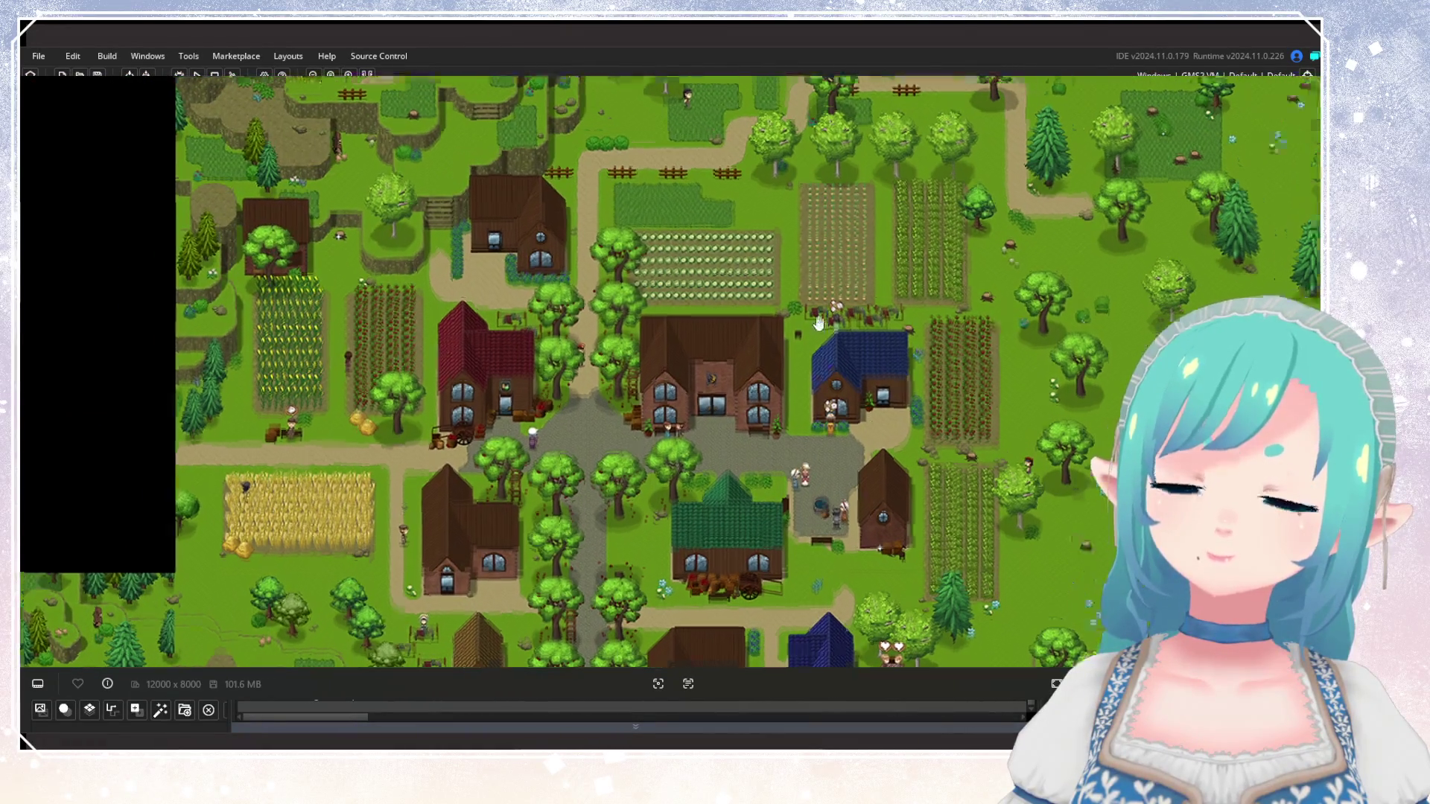
scroll(798, 433, up, 4)
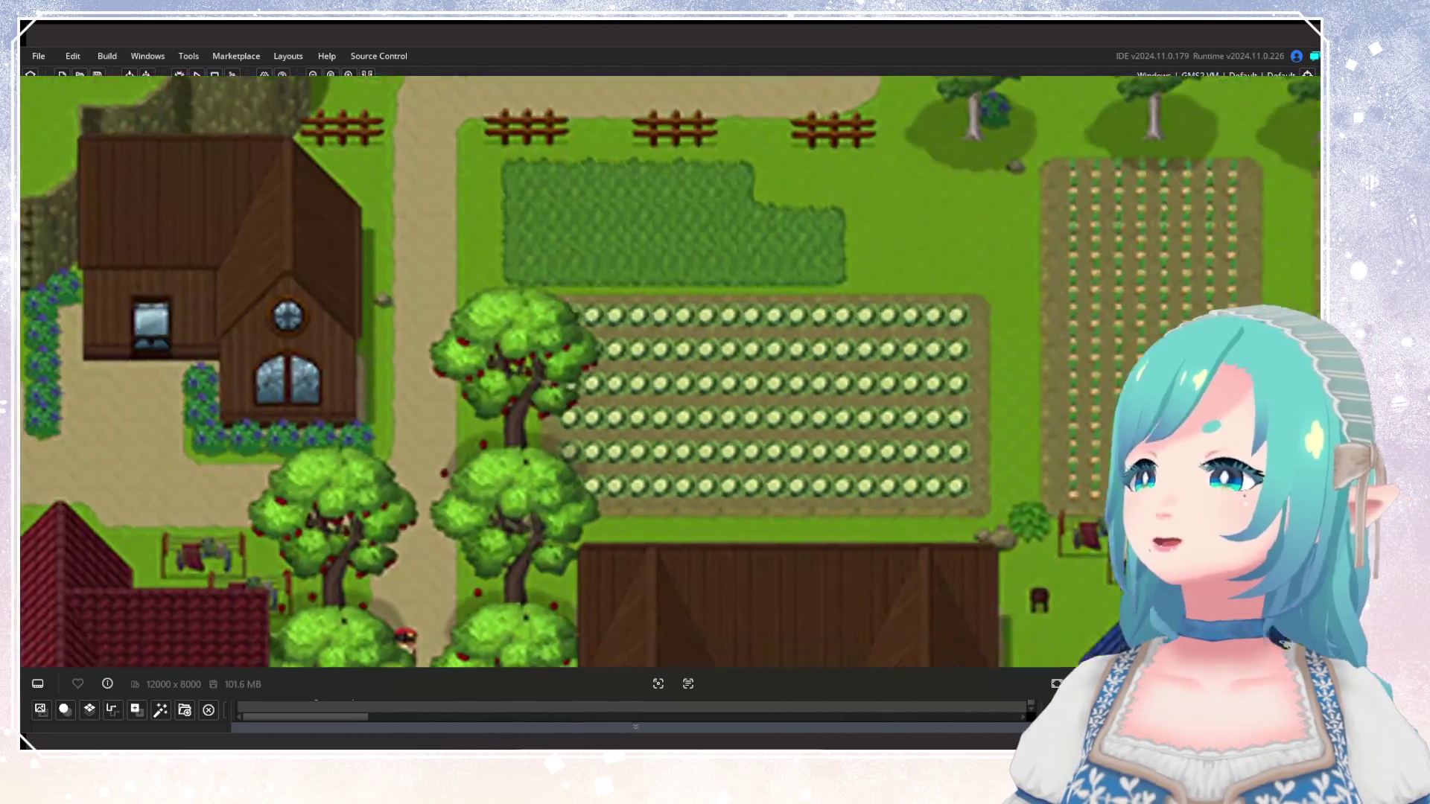
scroll(819, 410, down, 2)
mouse_move(522, 656)
mouse_down()
mouse_move(709, 483)
mouse_move(773, 498)
mouse_move(985, 448)
mouse_move(619, 283)
mouse_move(581, 295)
mouse_move(774, 372)
mouse_move(760, 223)
mouse_move(760, 302)
mouse_move(694, 214)
mouse_up()
scroll(1038, 514, up, 3)
scroll(607, 257, down, 3)
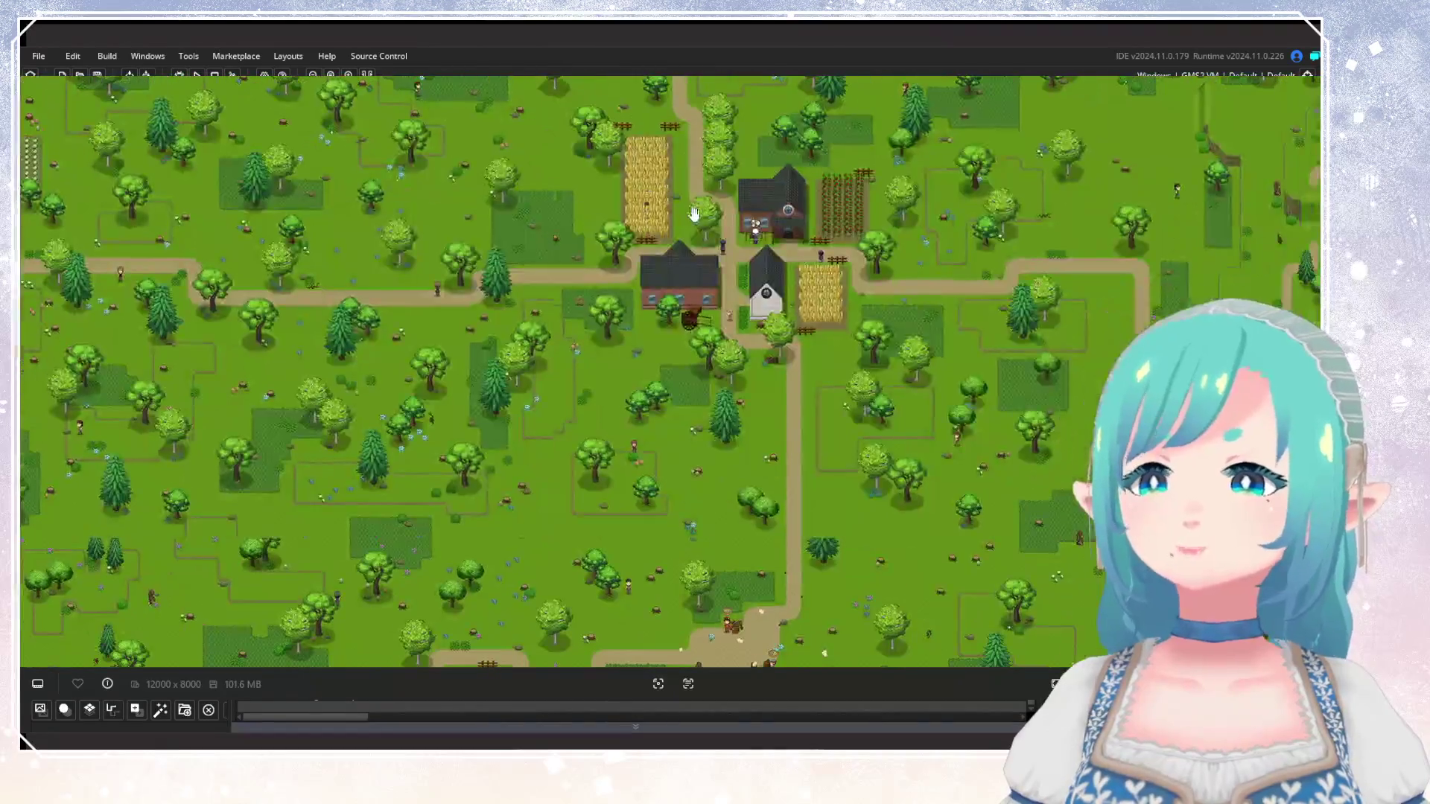
Pan past the orchard, farmhouses and lower village, then zoom out toward the forest.
mouse_move(803, 316)
mouse_down()
mouse_move(738, 281)
mouse_move(680, 217)
mouse_move(720, 212)
mouse_move(765, 399)
mouse_up()
drag(839, 239, 819, 399)
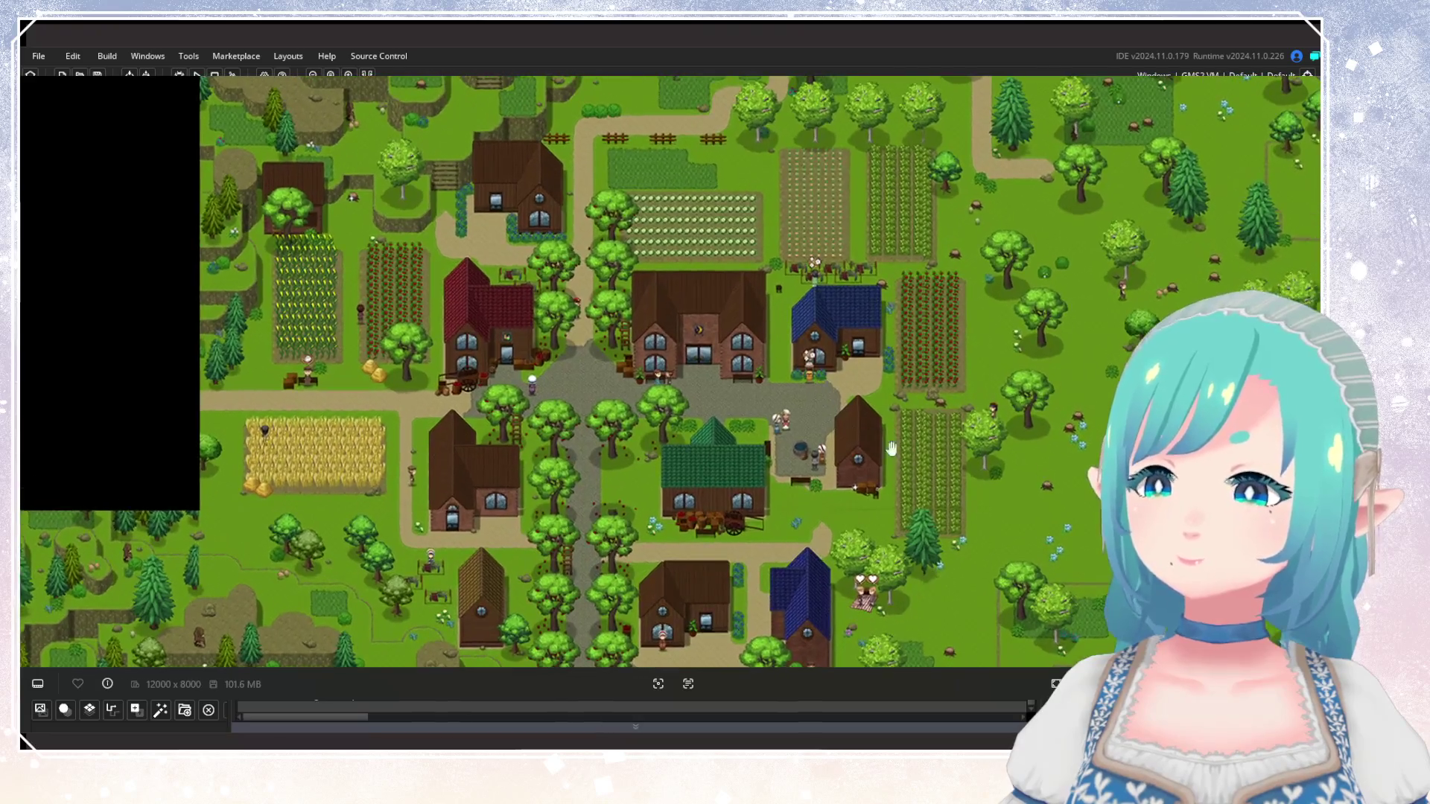
mouse_move(892, 447)
mouse_down()
mouse_move(868, 178)
mouse_move(866, 418)
mouse_up()
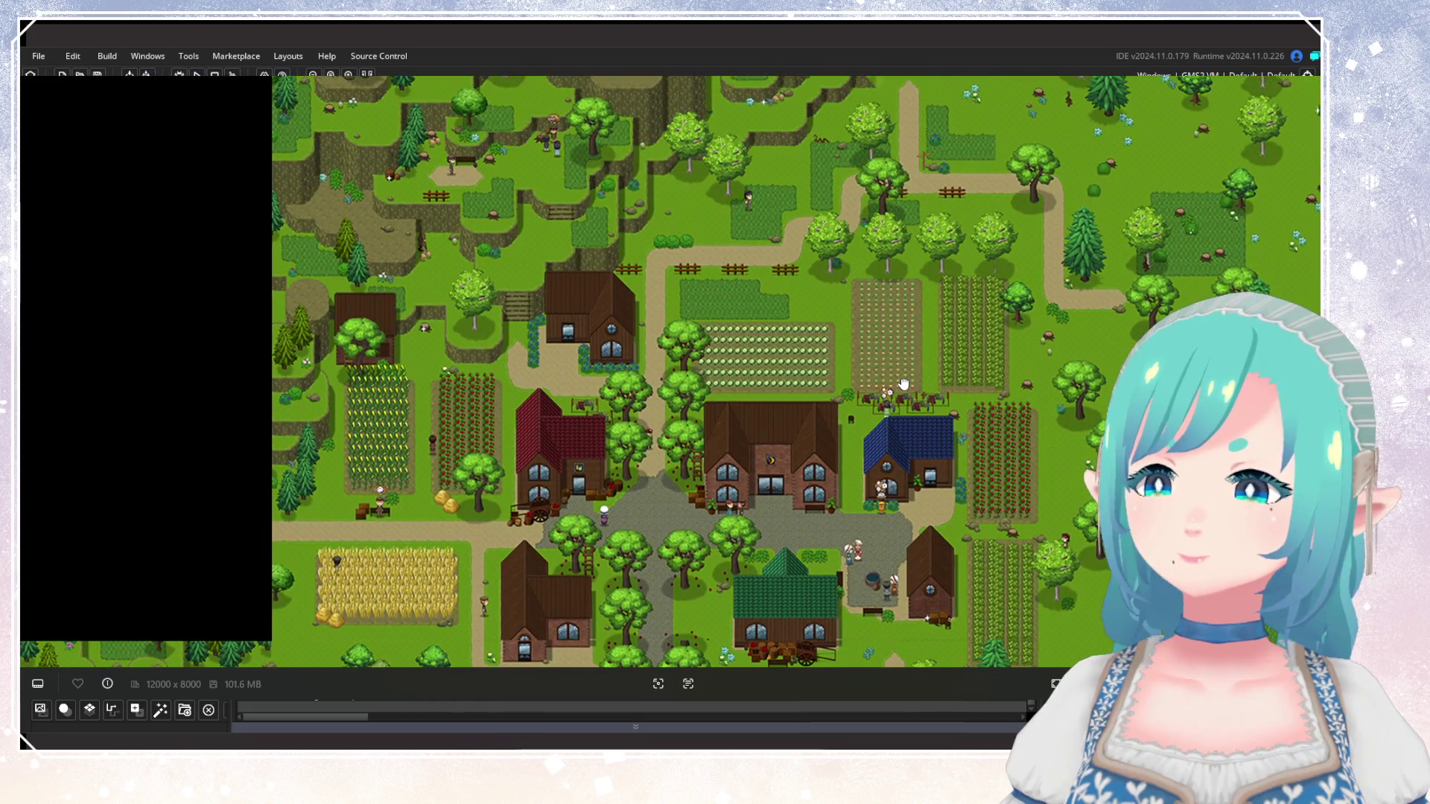
scroll(903, 436, down, 10)
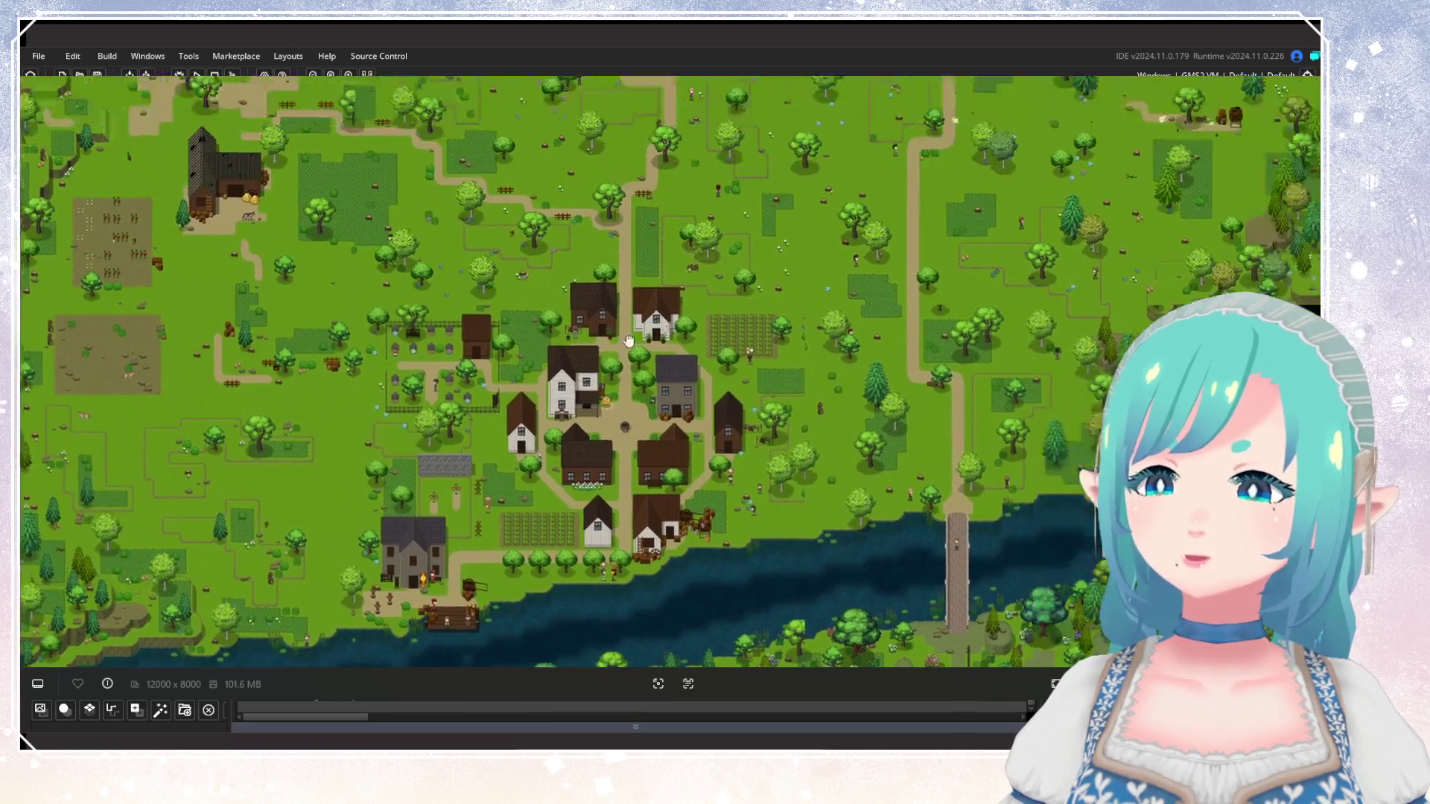
drag(629, 342, 289, 332)
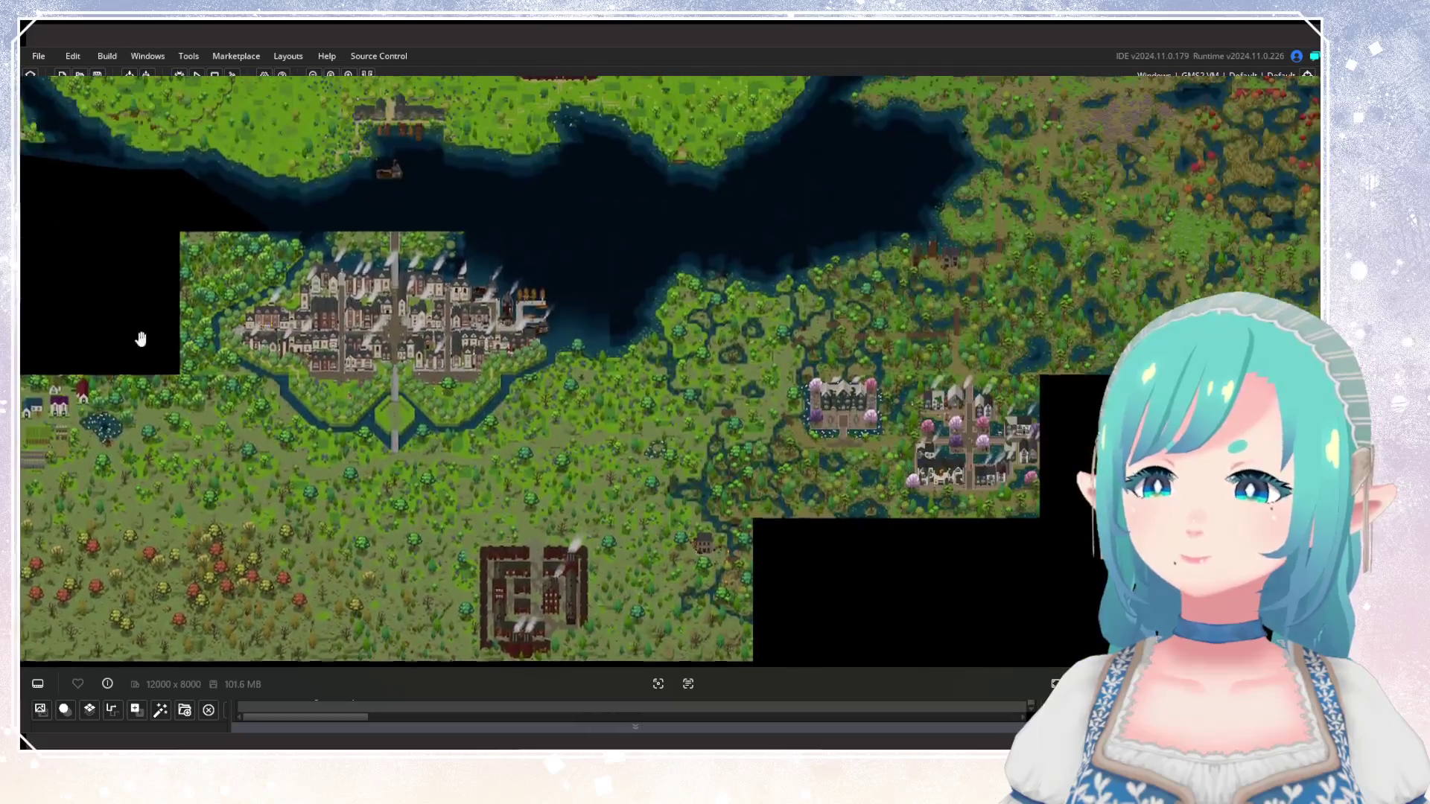
Shift the town right and zoom out to see the hamlet, smoking factory and port town.
drag(141, 339, 664, 319)
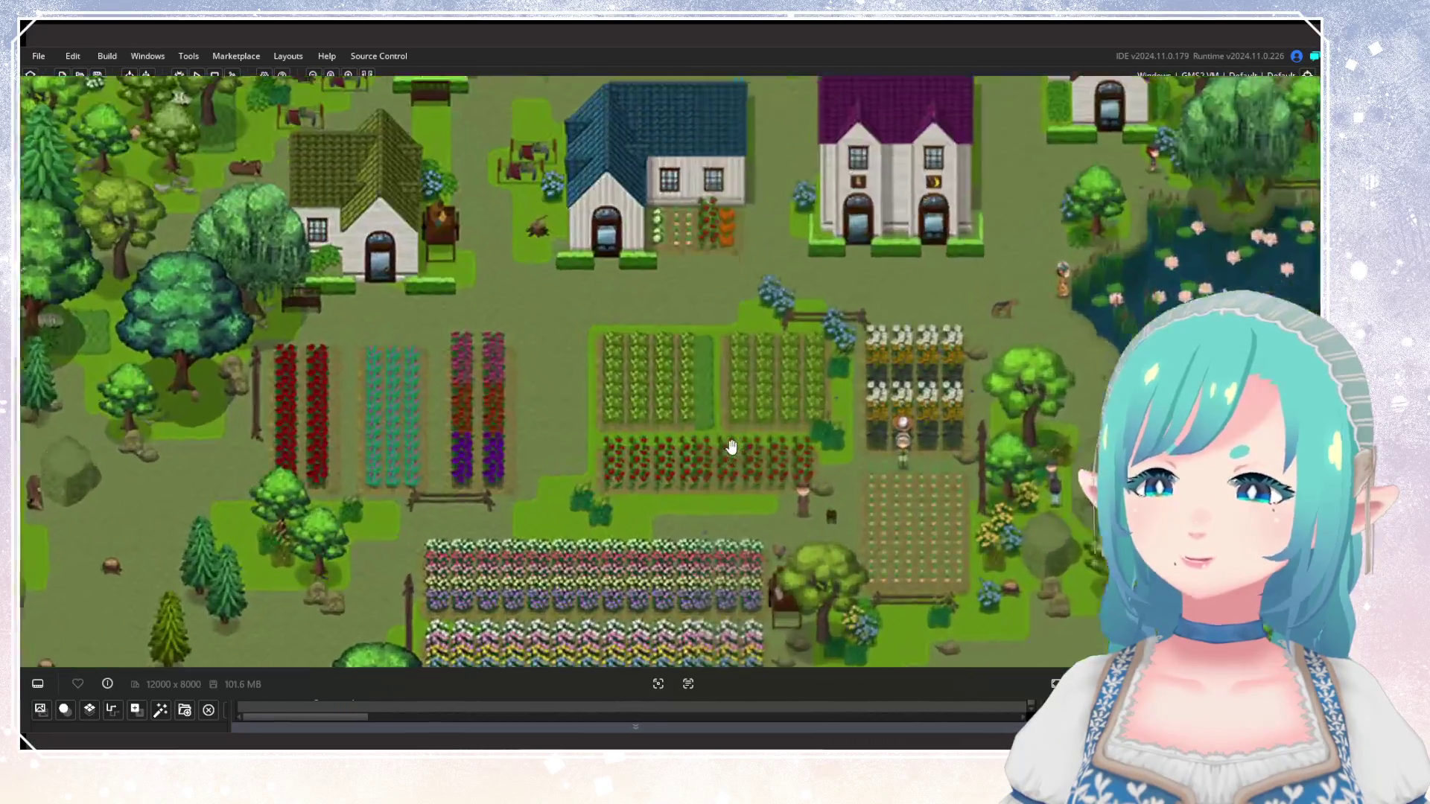
scroll(734, 446, up, 2)
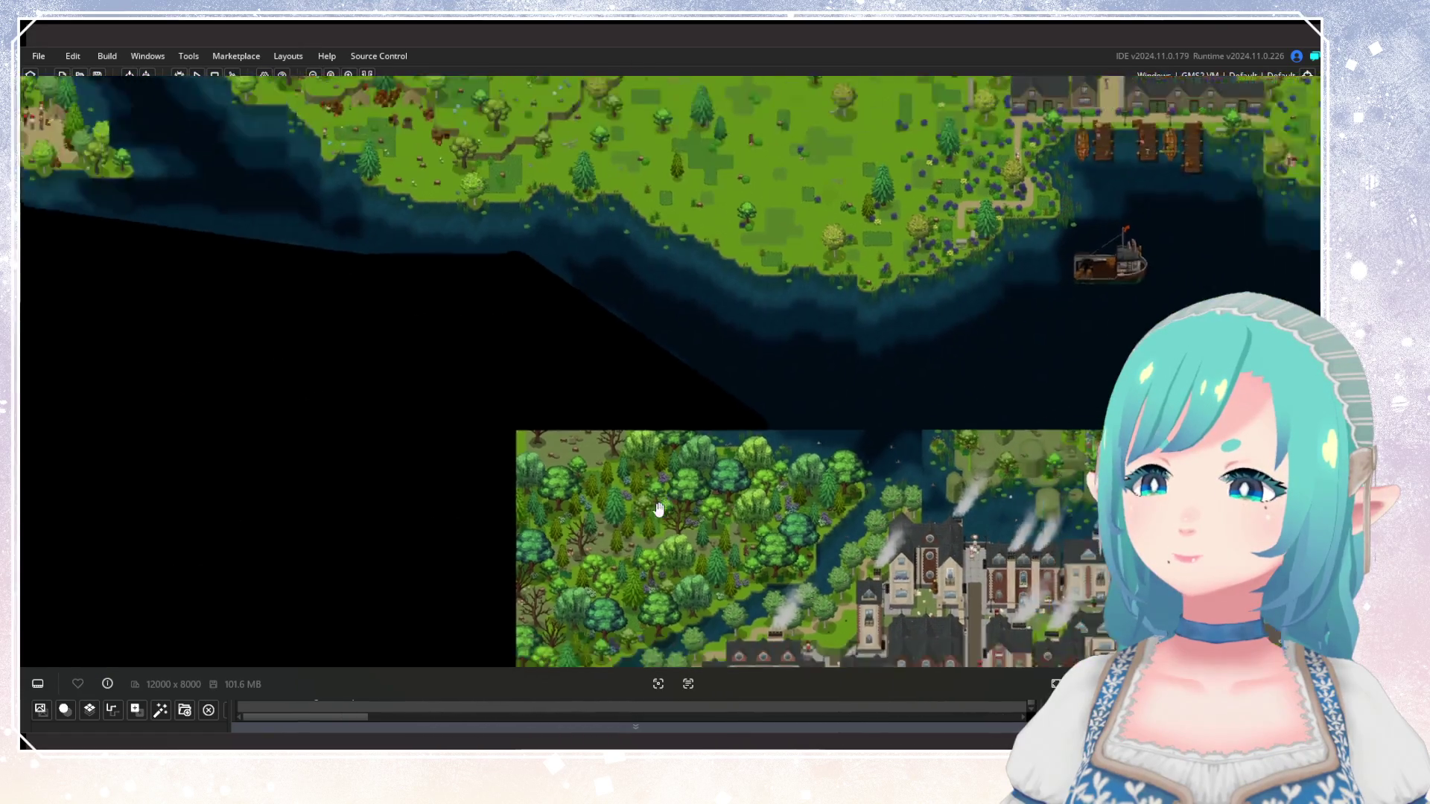
scroll(629, 488, up, 1)
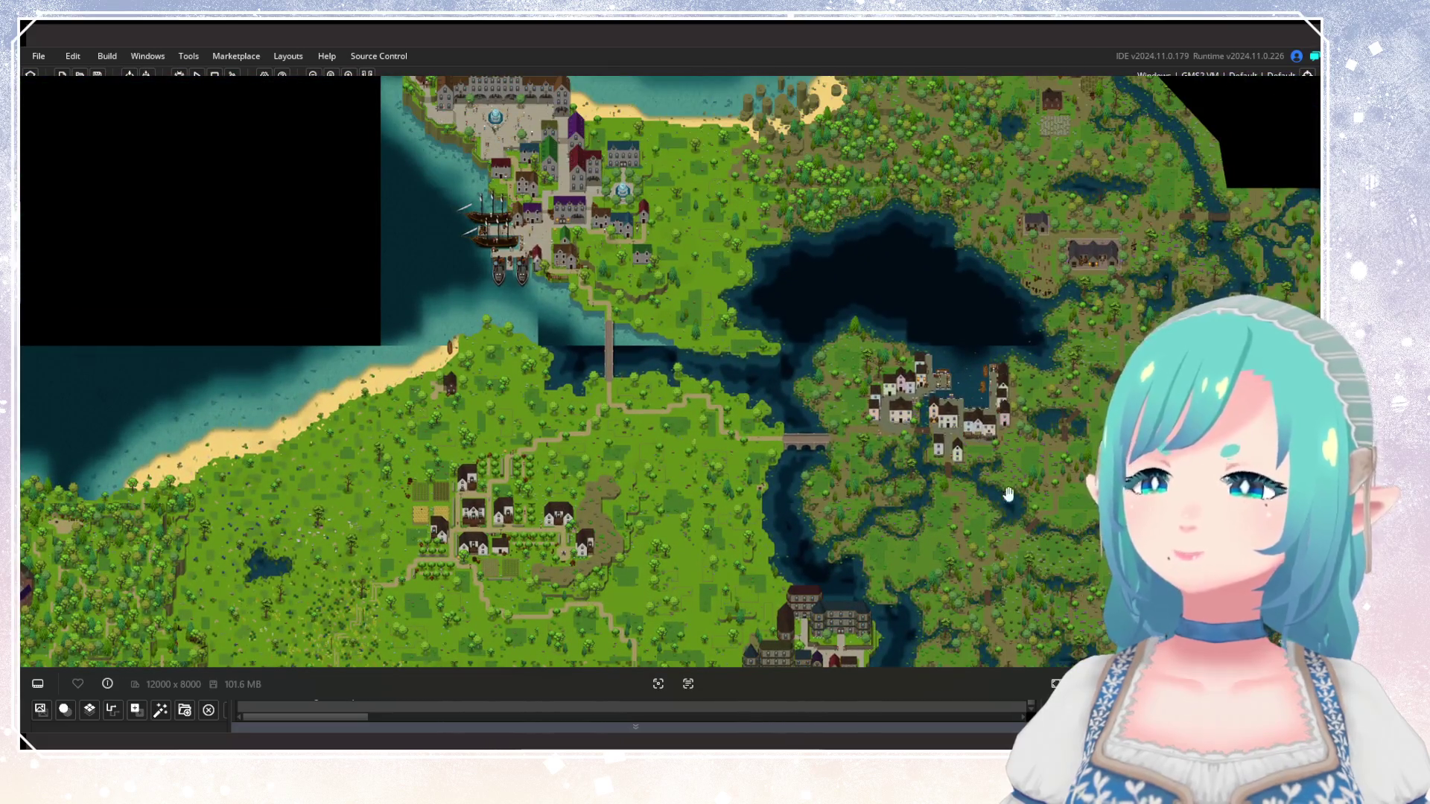